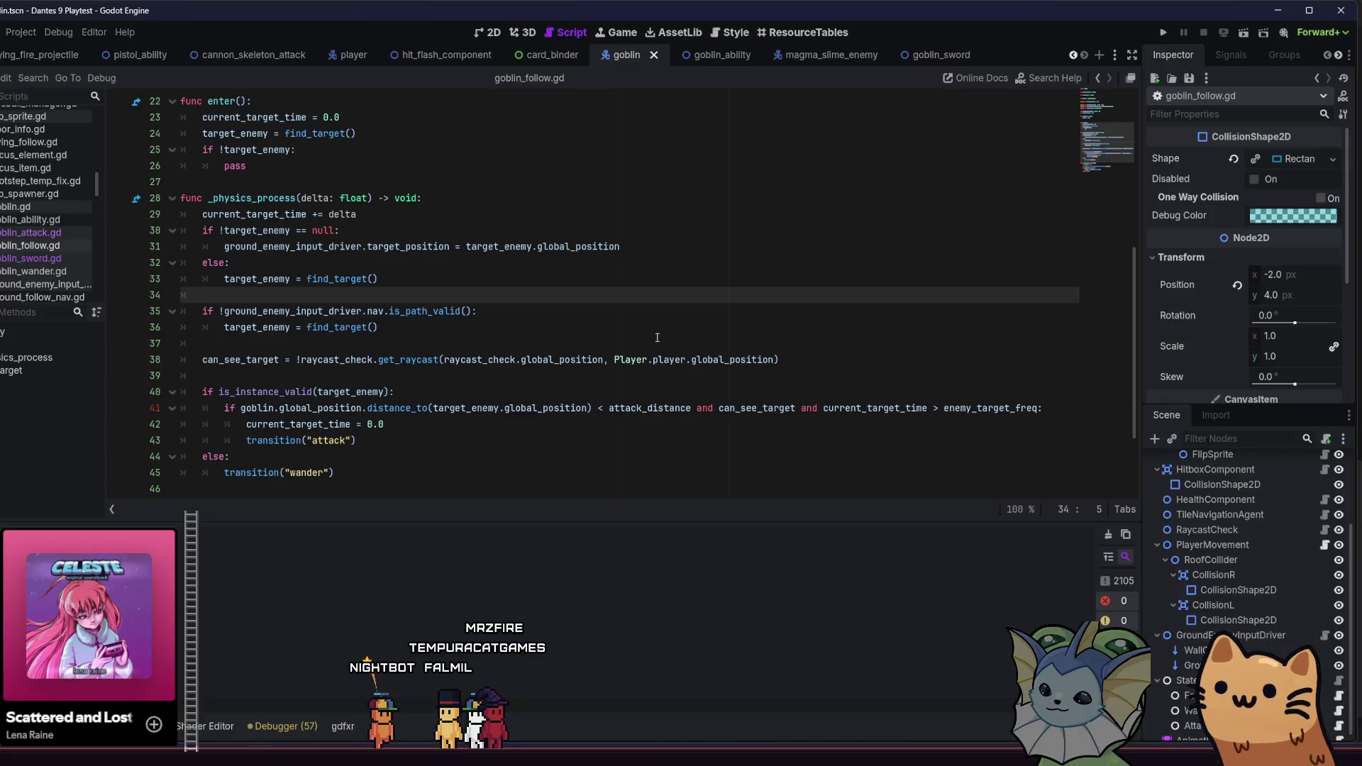
Step: After transition("attack"), add an 'if ground_enemy_input_driver.nav.is_path_valid():' check using autocomplete
scroll(483, 356, down, 3)
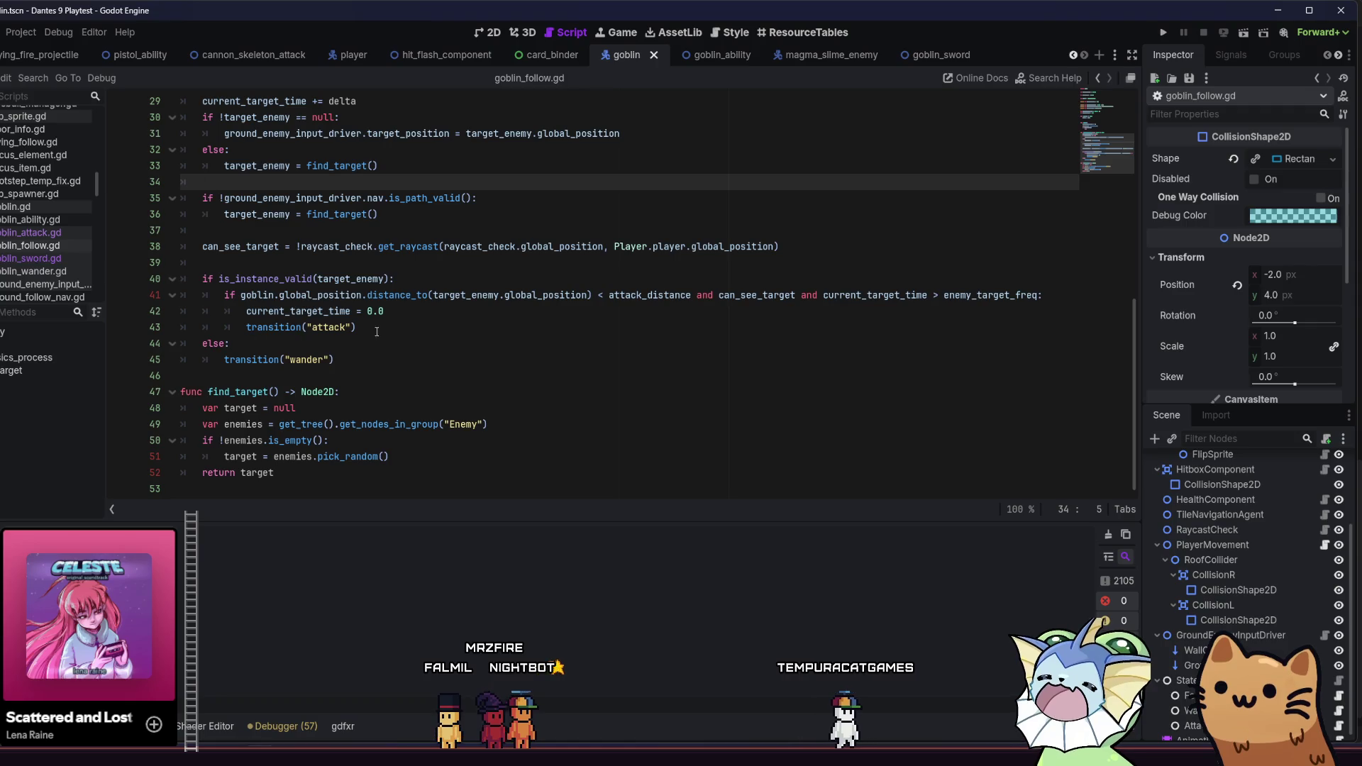
click(411, 325)
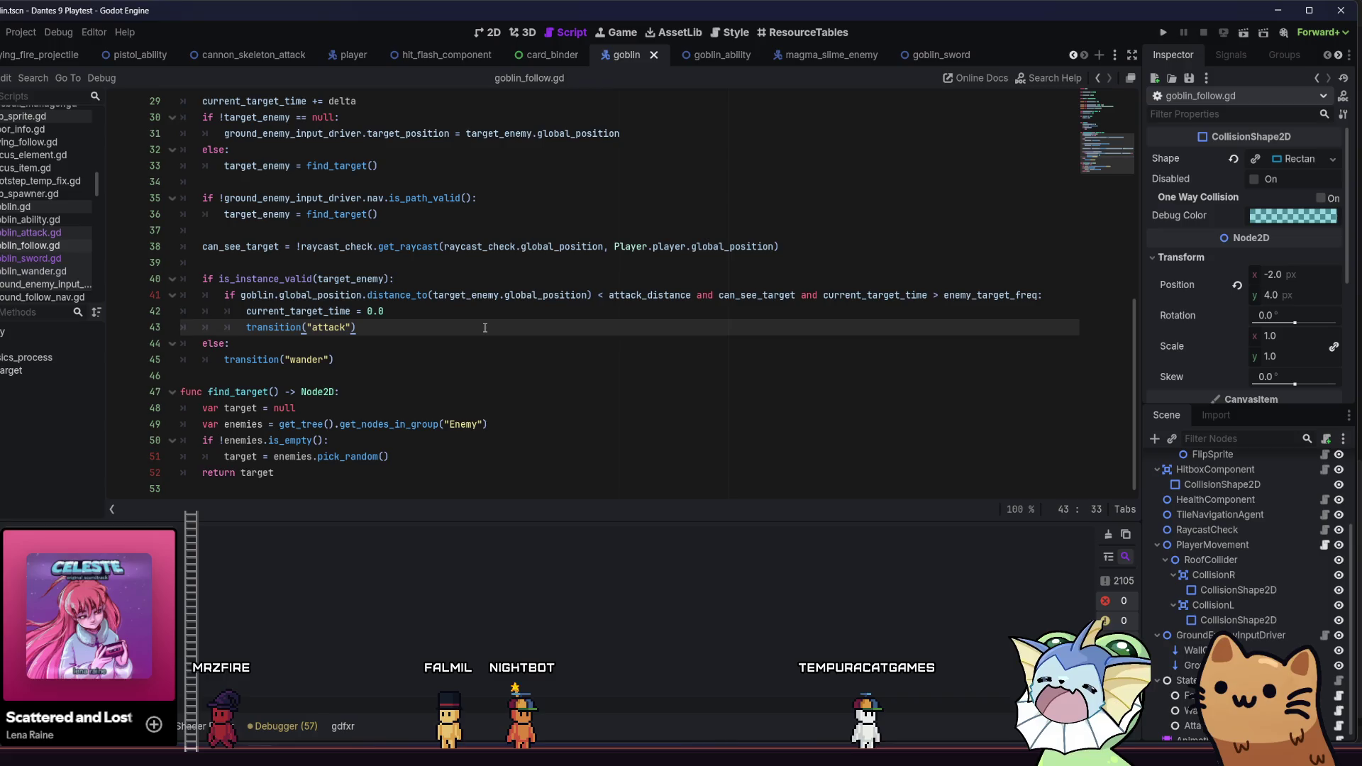
scroll(485, 328, up, 1)
key(Return)
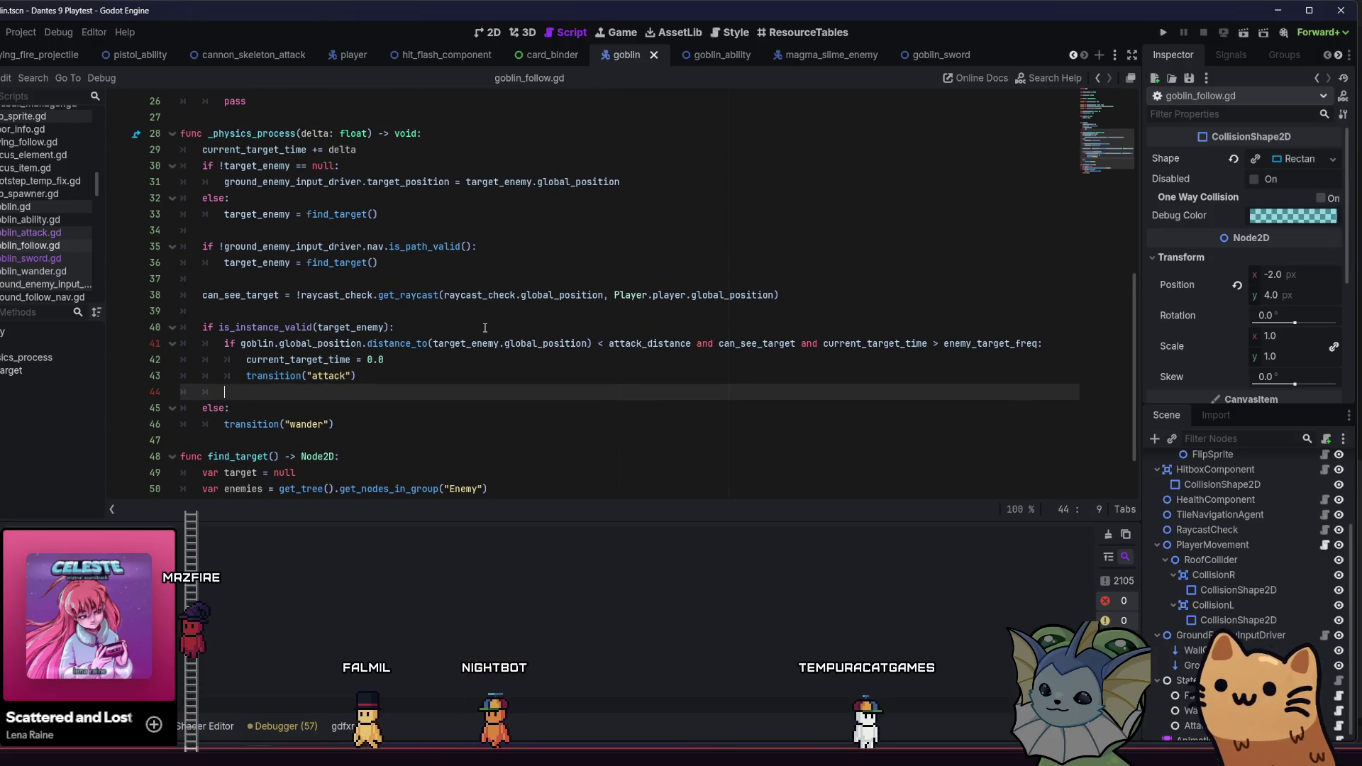
text(v)
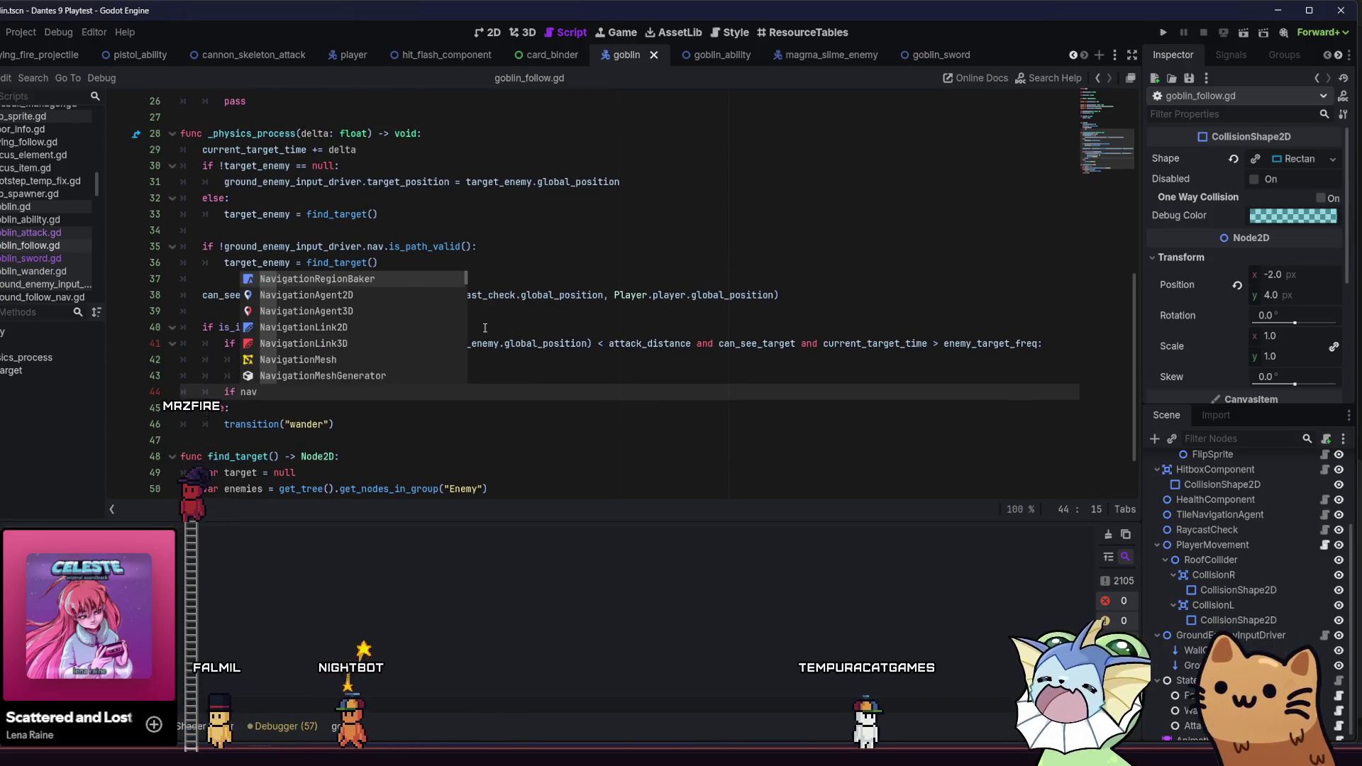
key(BackSpace)
key(BackSpace)
key(BackSpace)
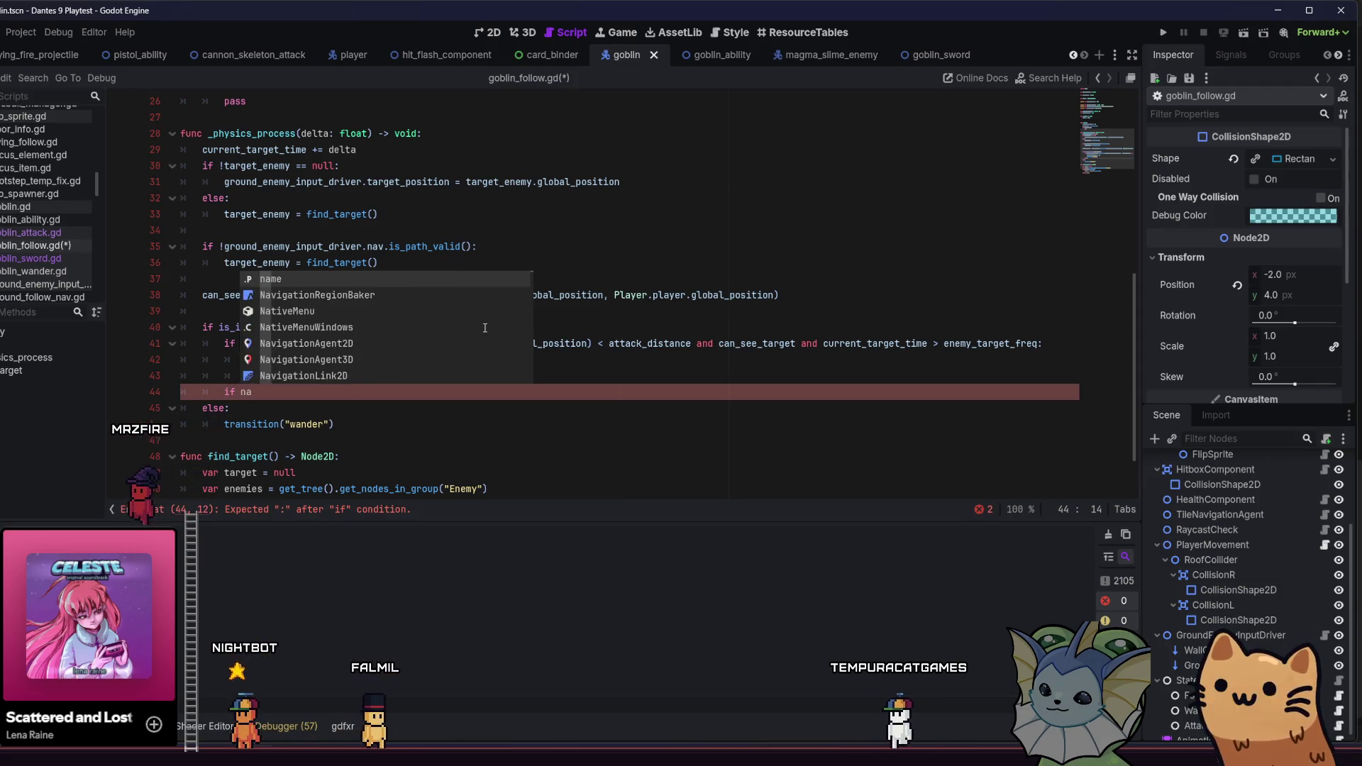
text(gro)
key(Return)
text(.)
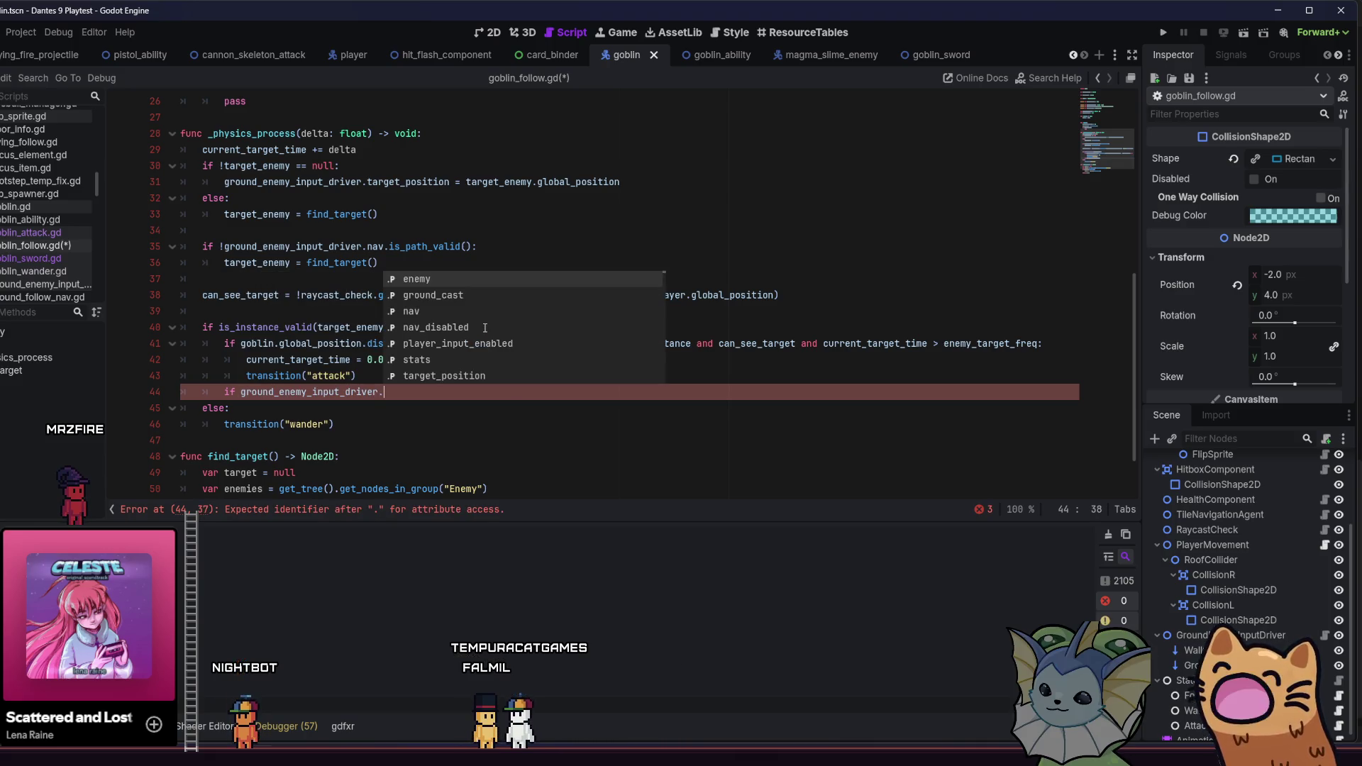
text(nav.is)
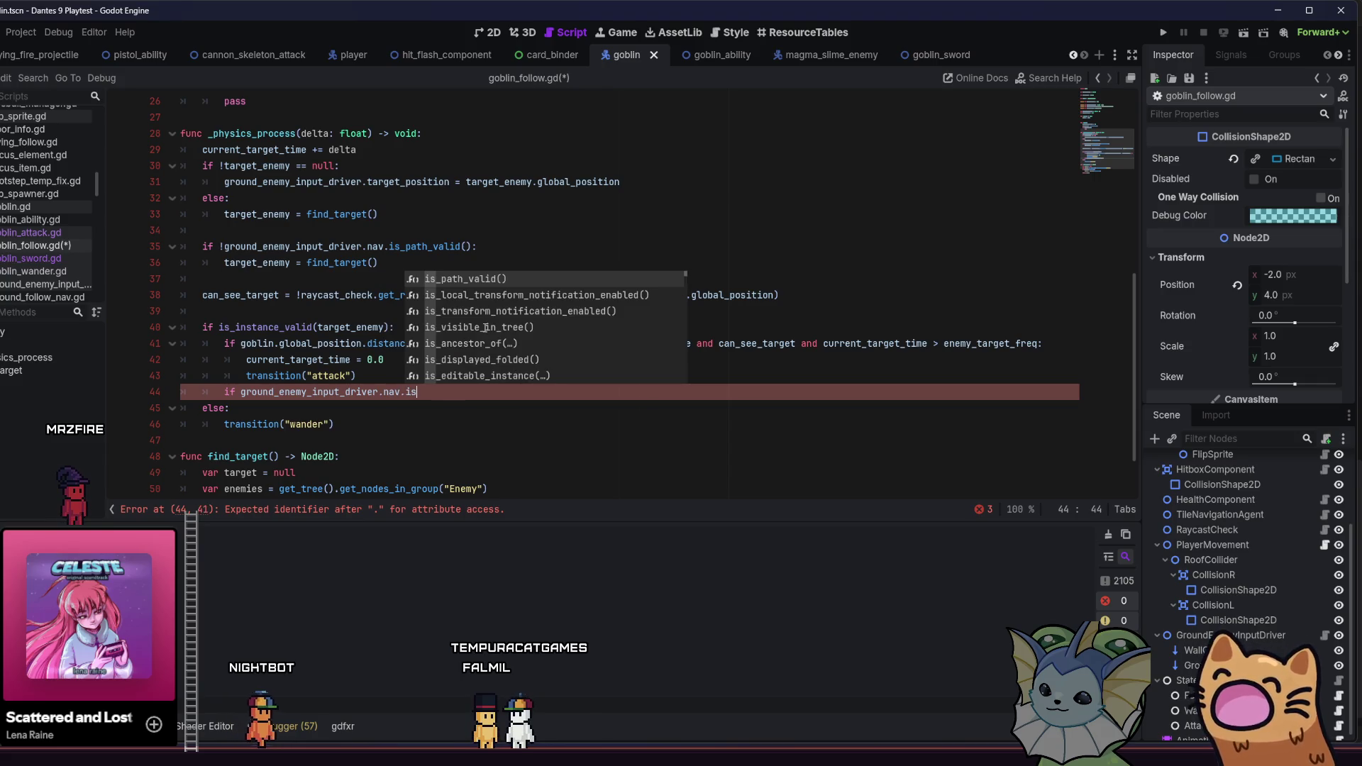
key(Return)
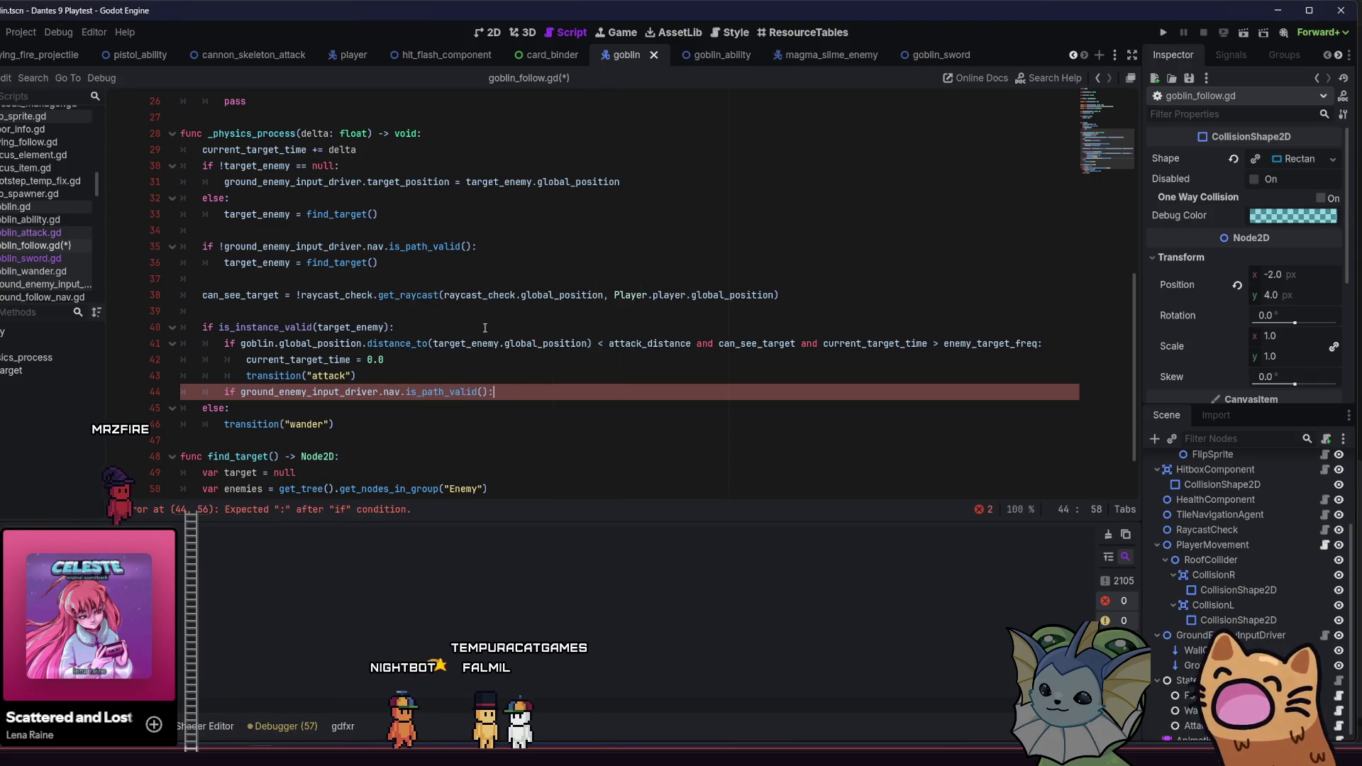
key(Return)
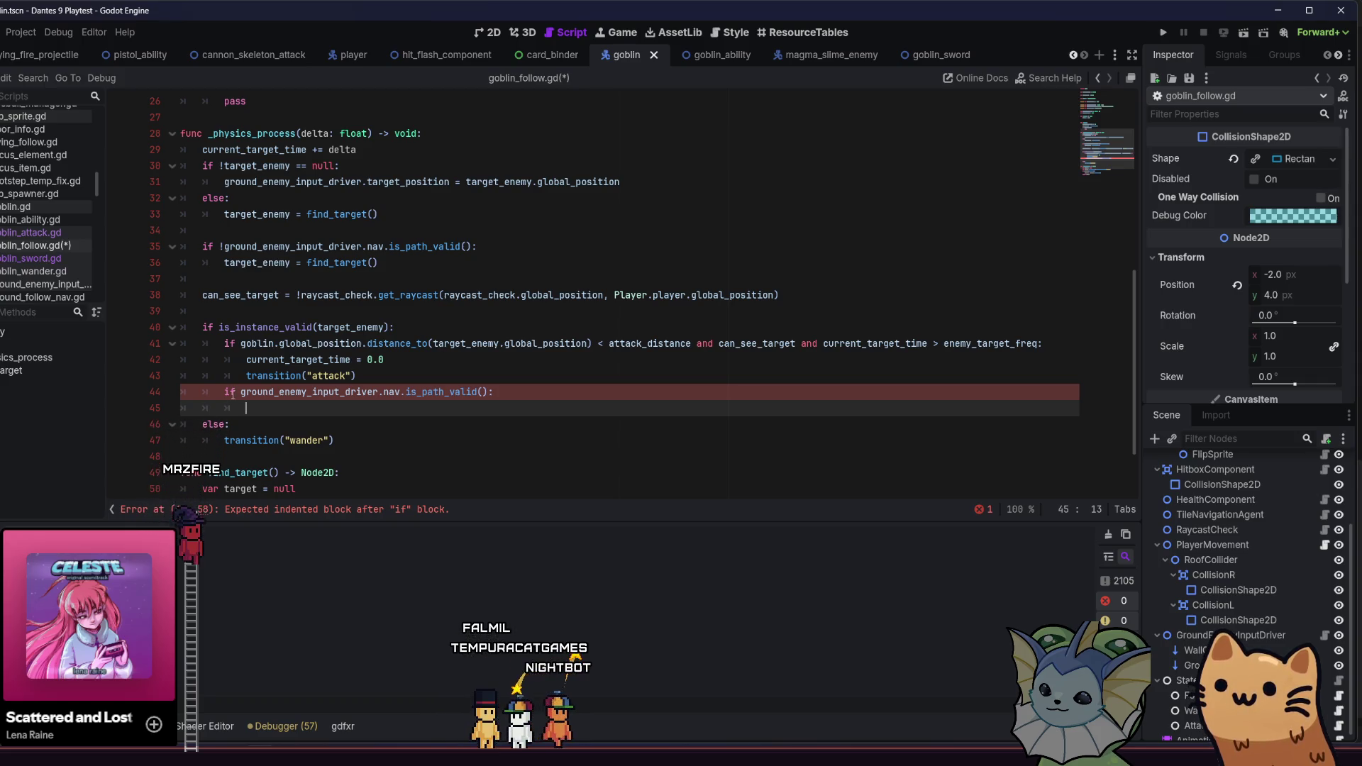
Step: Negate the check with '!', add transition("wander") as its body, save, and run the game
click(237, 391)
text(!)
click(387, 419)
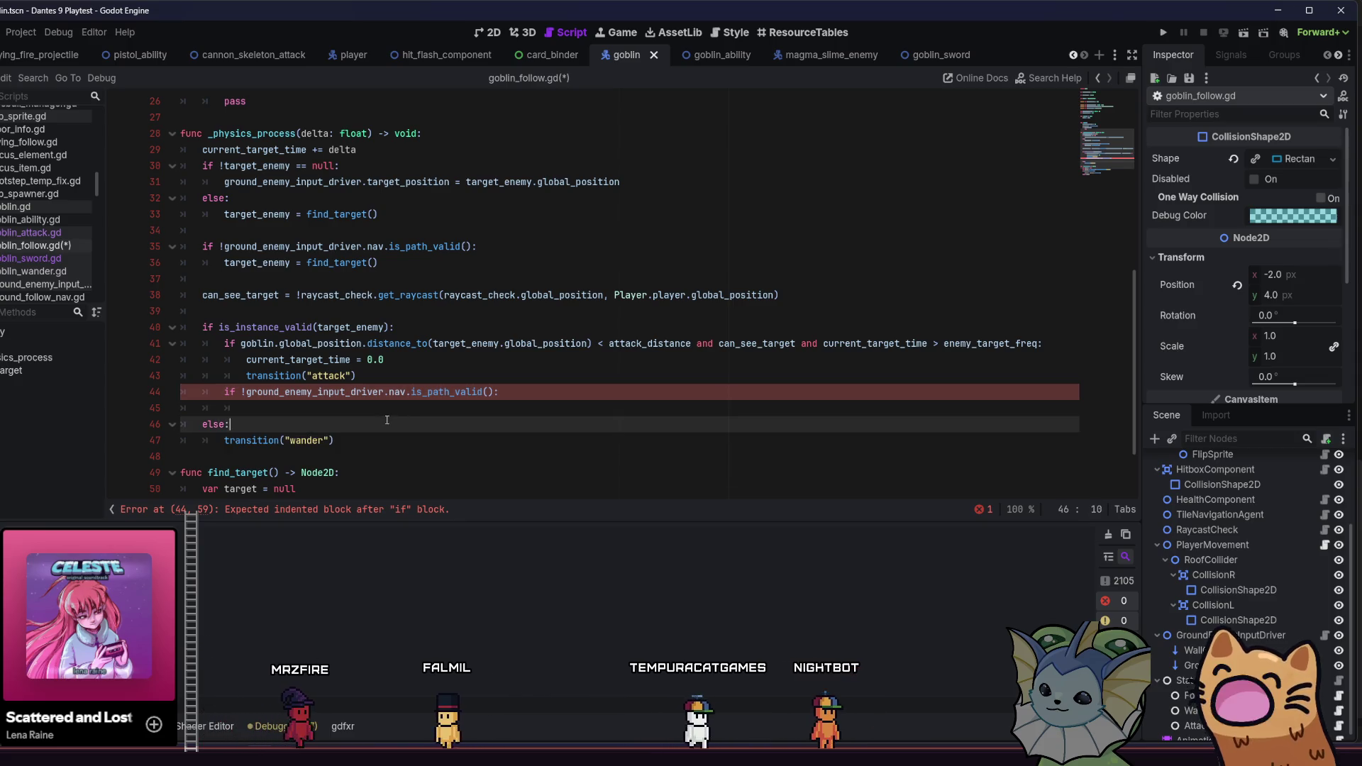
click(600, 408)
text(transition("wander"))
key(ctrl+s)
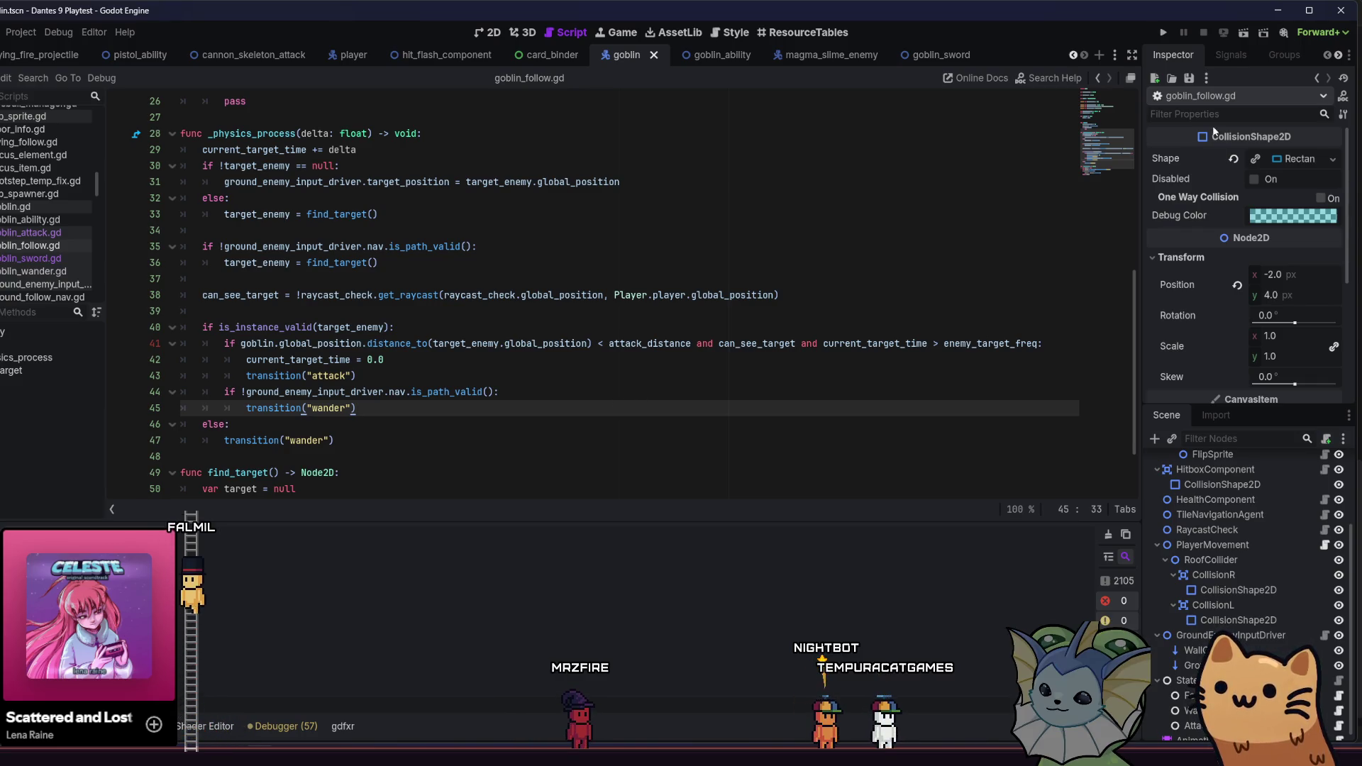
click(1163, 32)
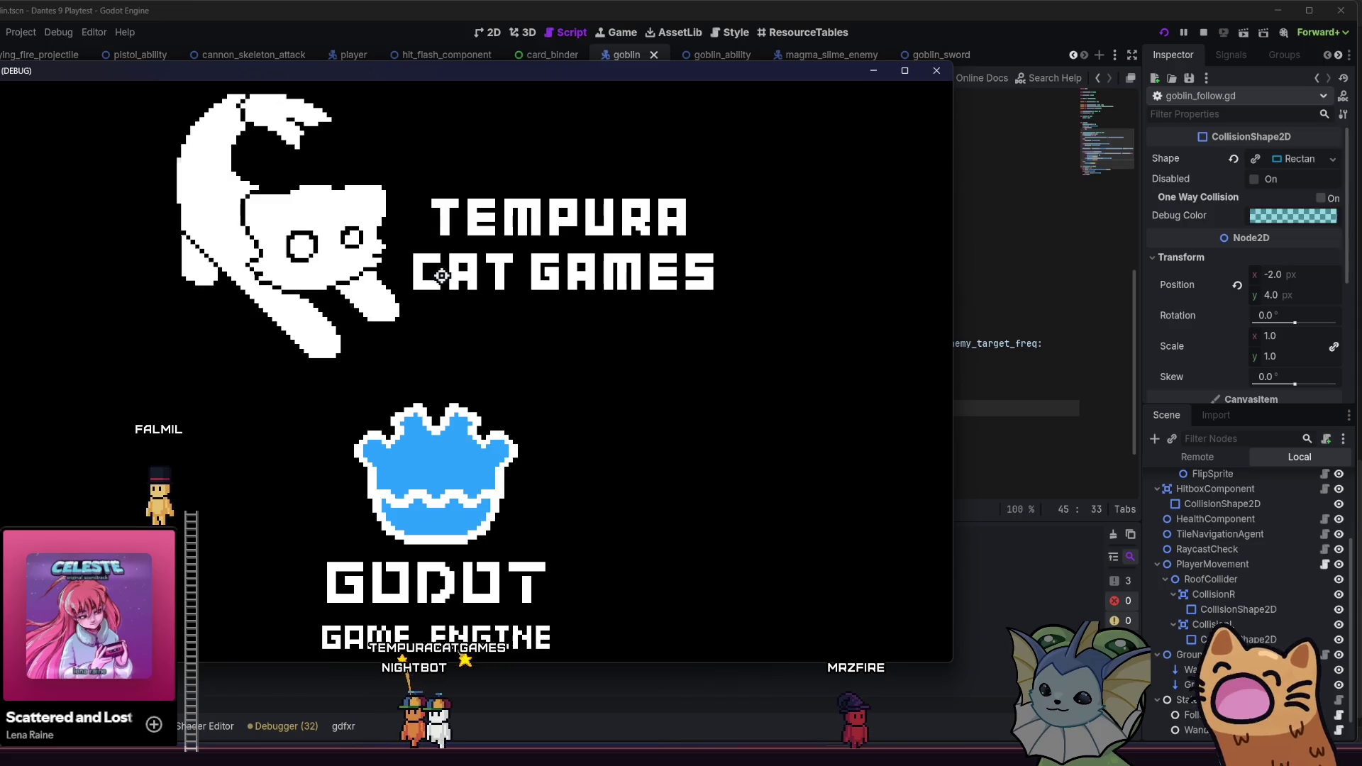
Step: Maximize the game window, start from the main menu, and begin a run from the hub hall
key(super+Up)
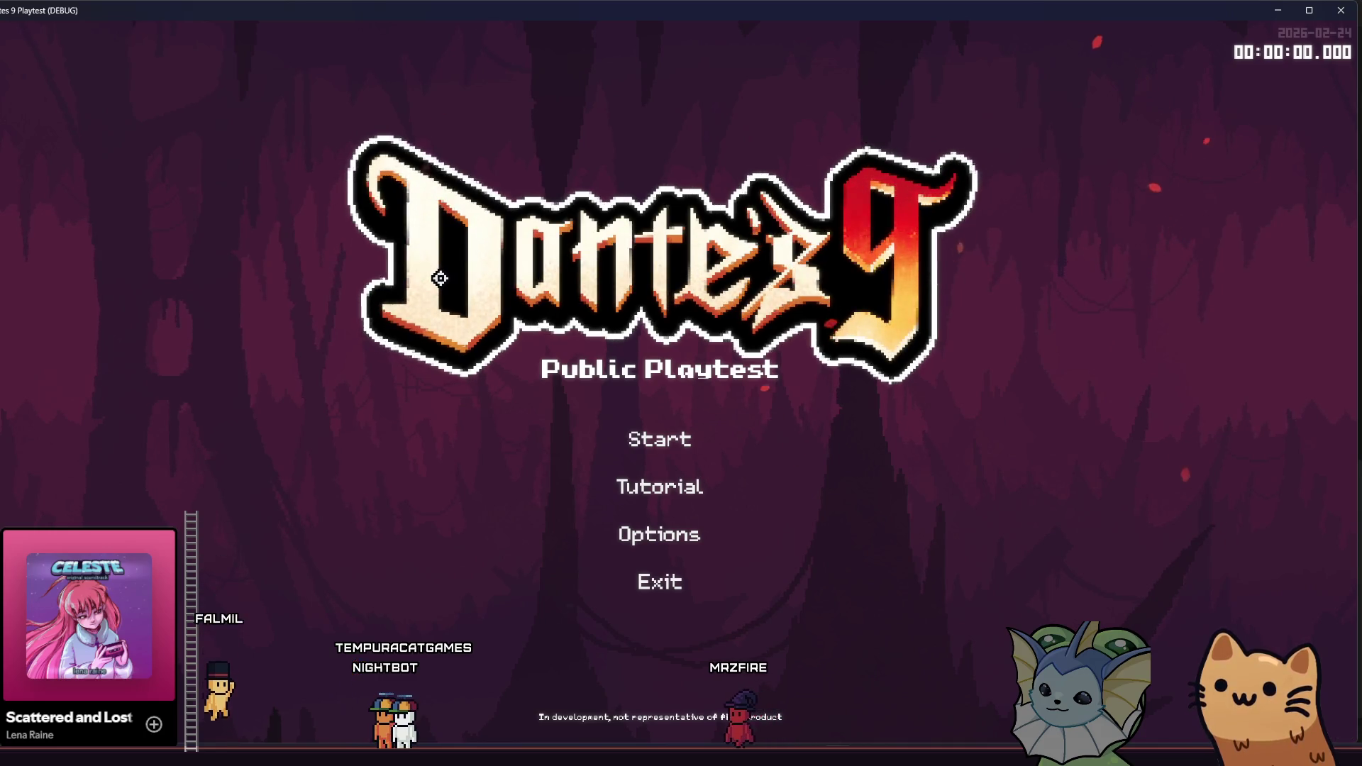
click(615, 439)
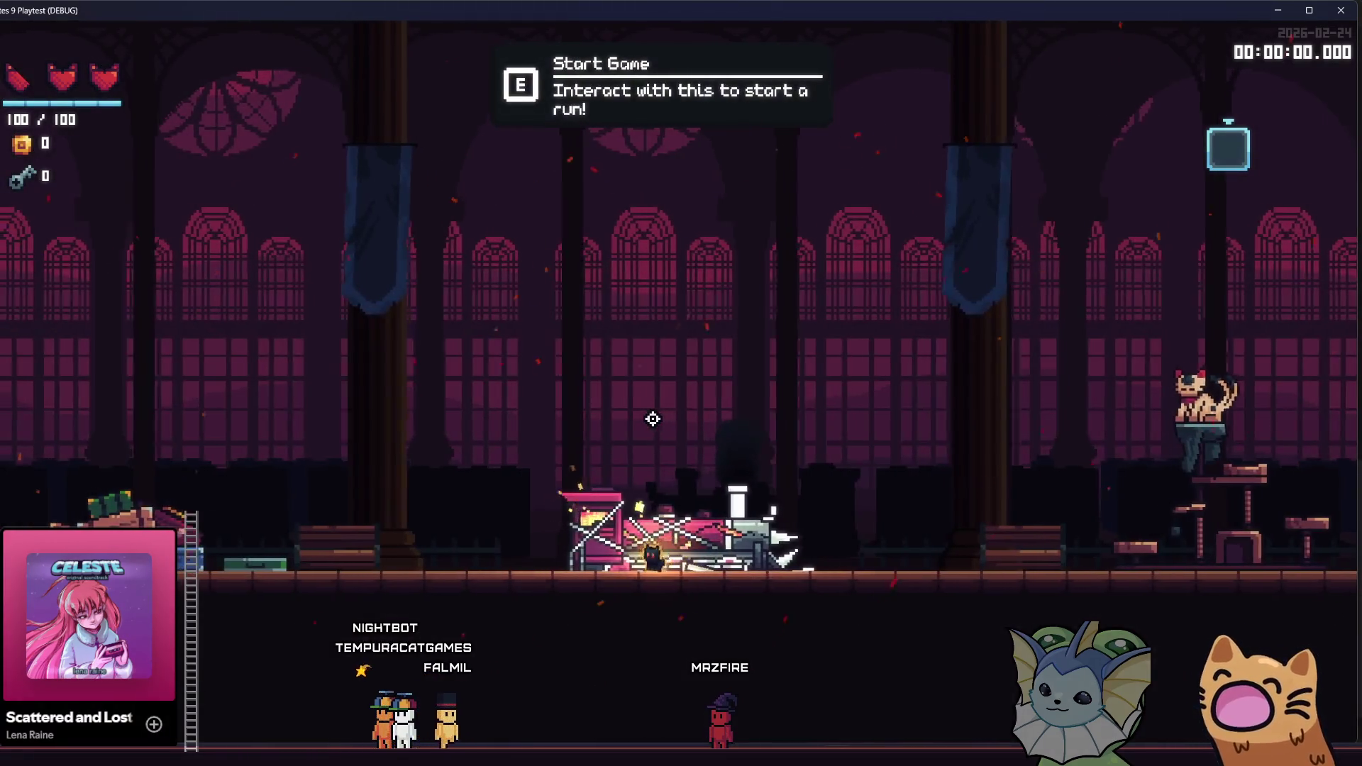
key(d)
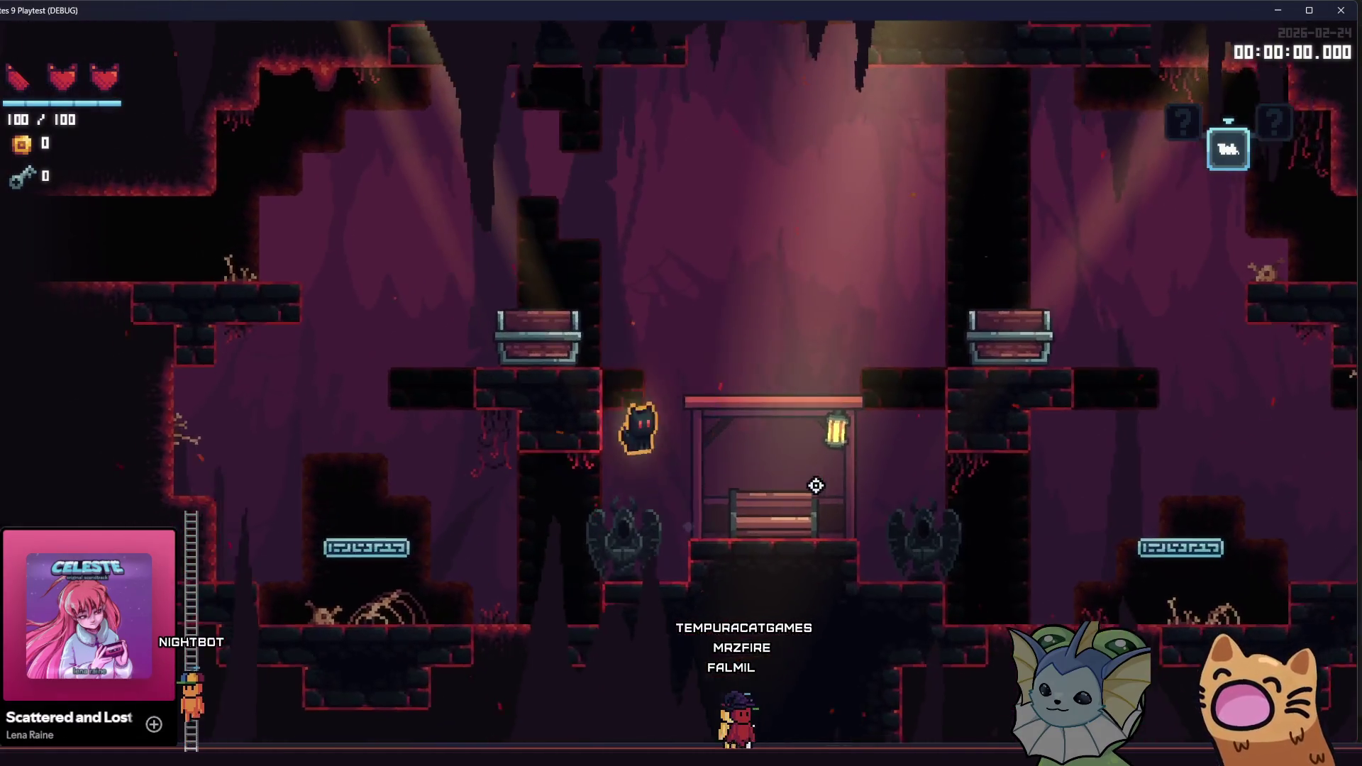
Step: Climb onto the bench platform and collect the Spicy Noodles and the Blue Crystal
key(a)
key(d)
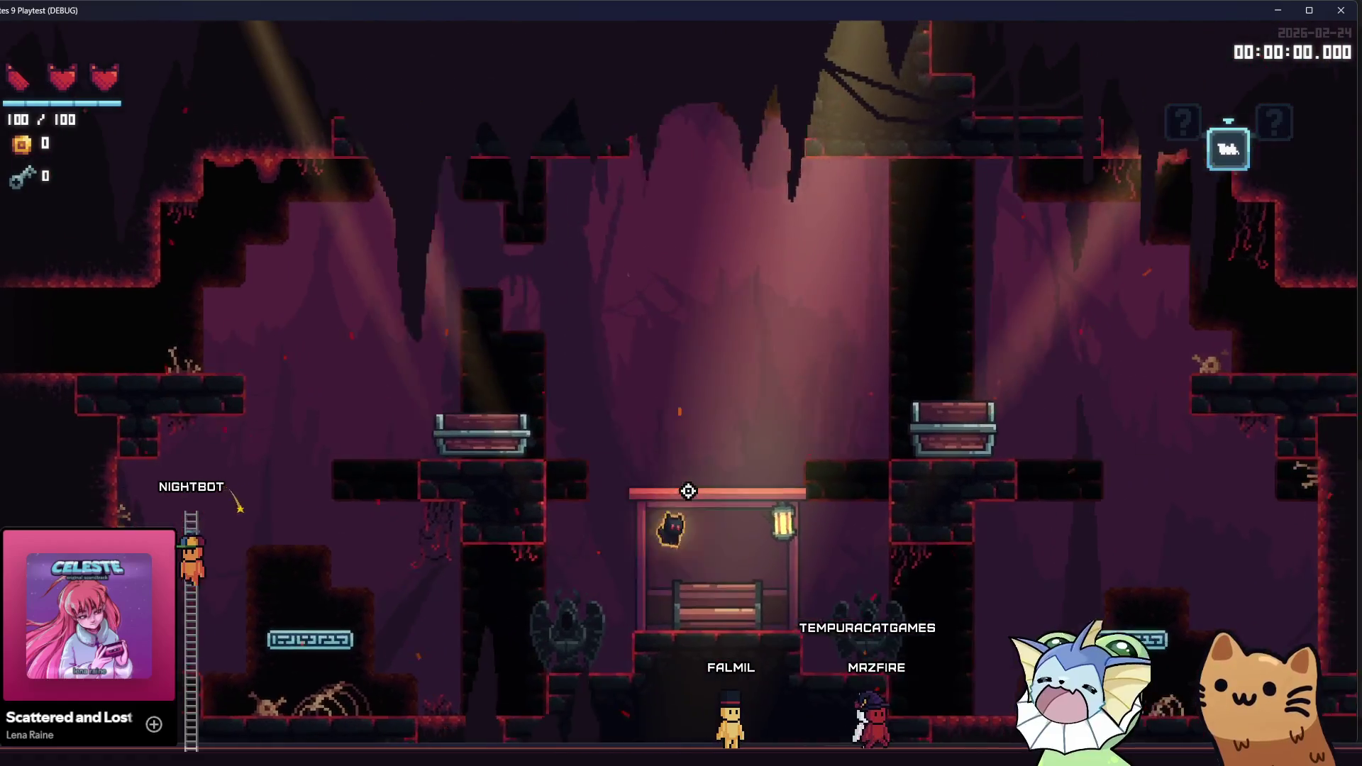
key(space)
key(a)
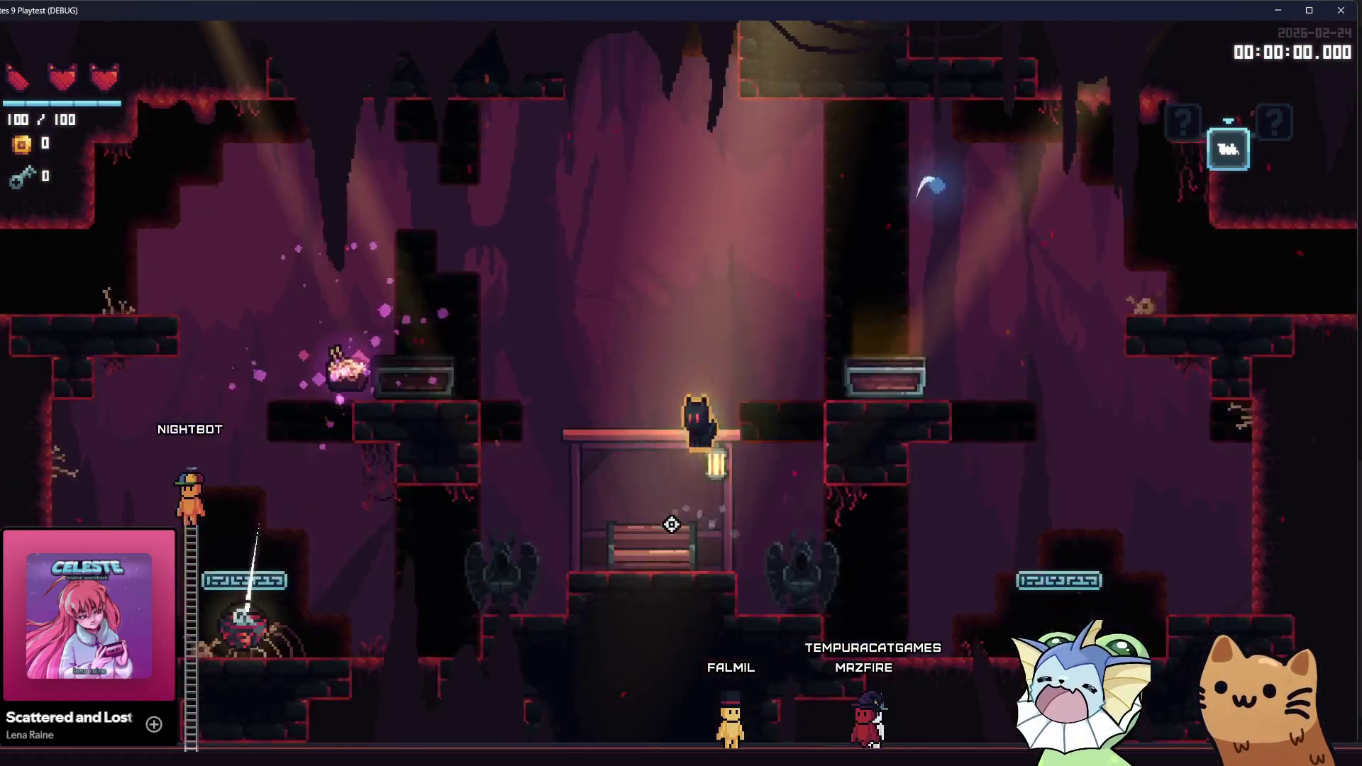
key(space)
key(a)
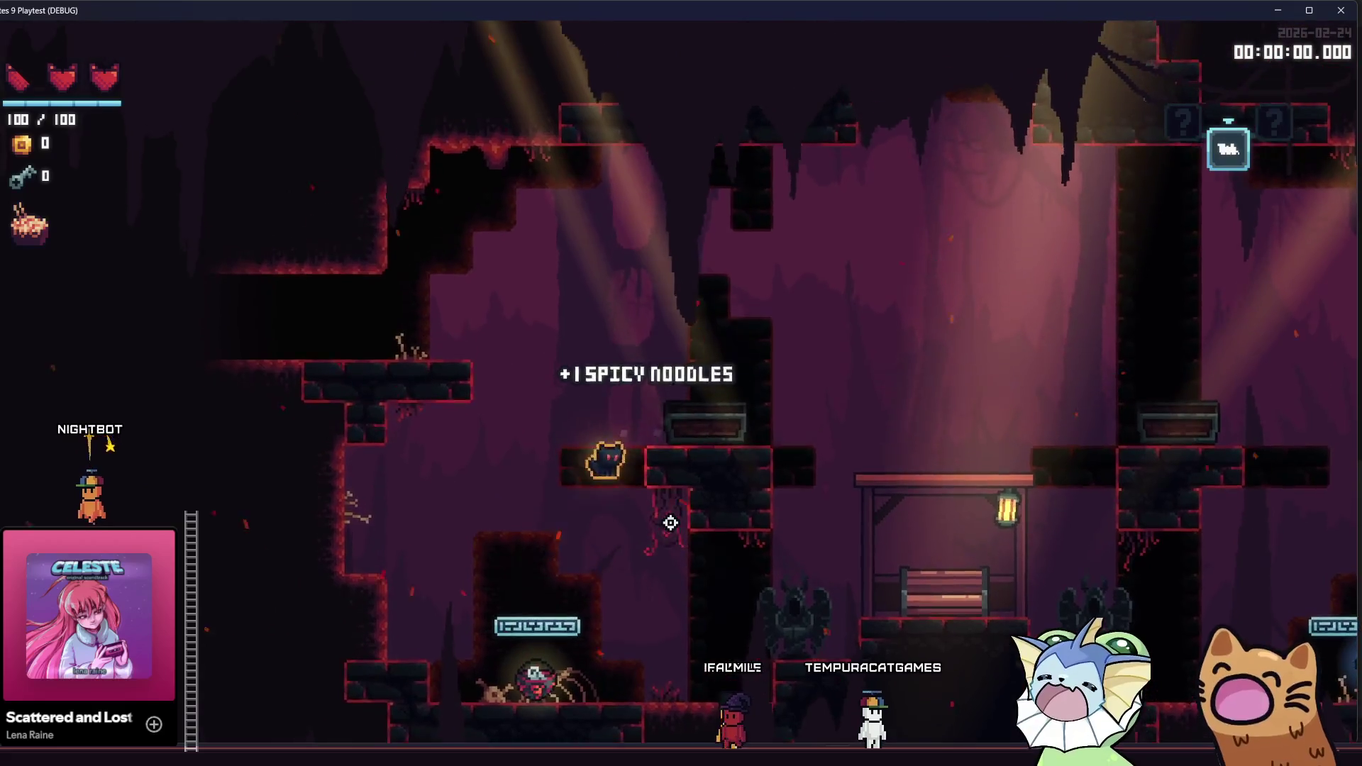
key(d)
key(space)
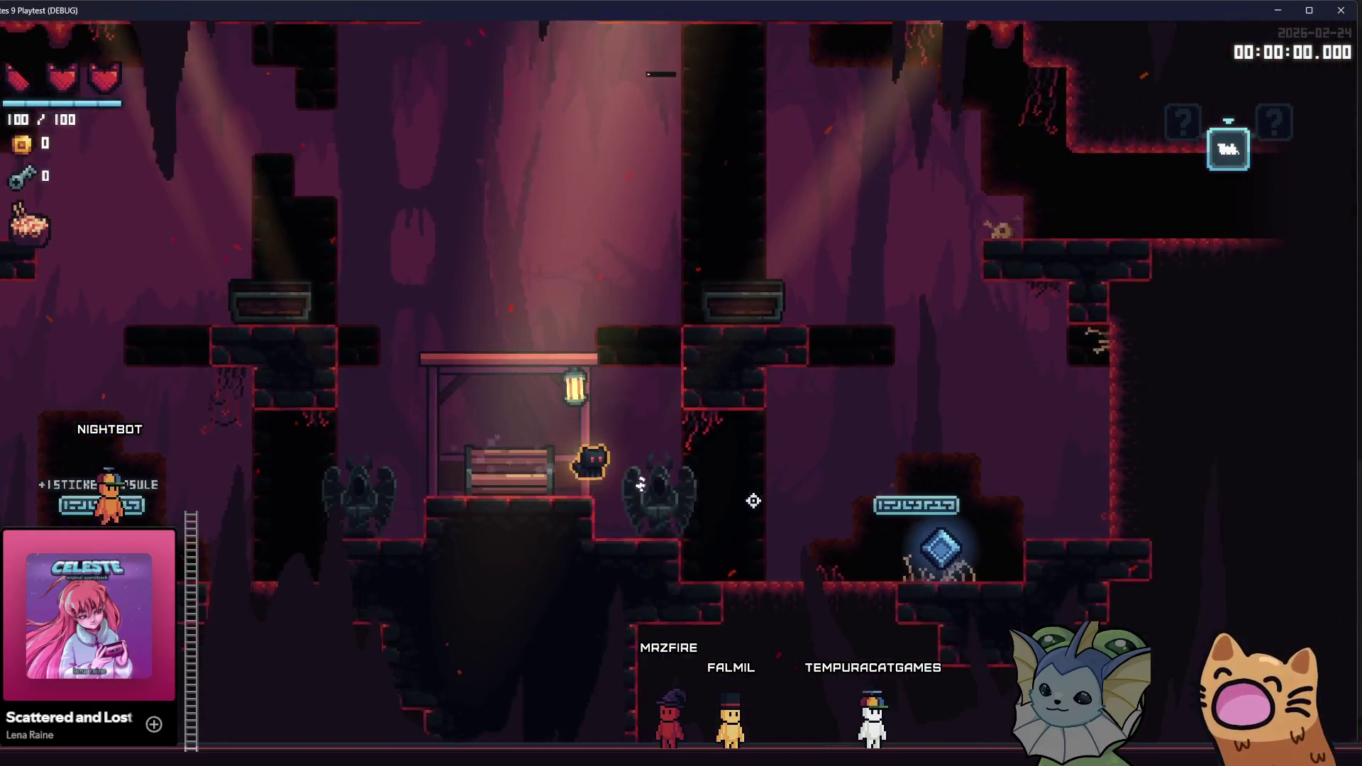
Step: Jump to the upper-right ledge, exit the room right, and attack the nearby enemy
key(space)
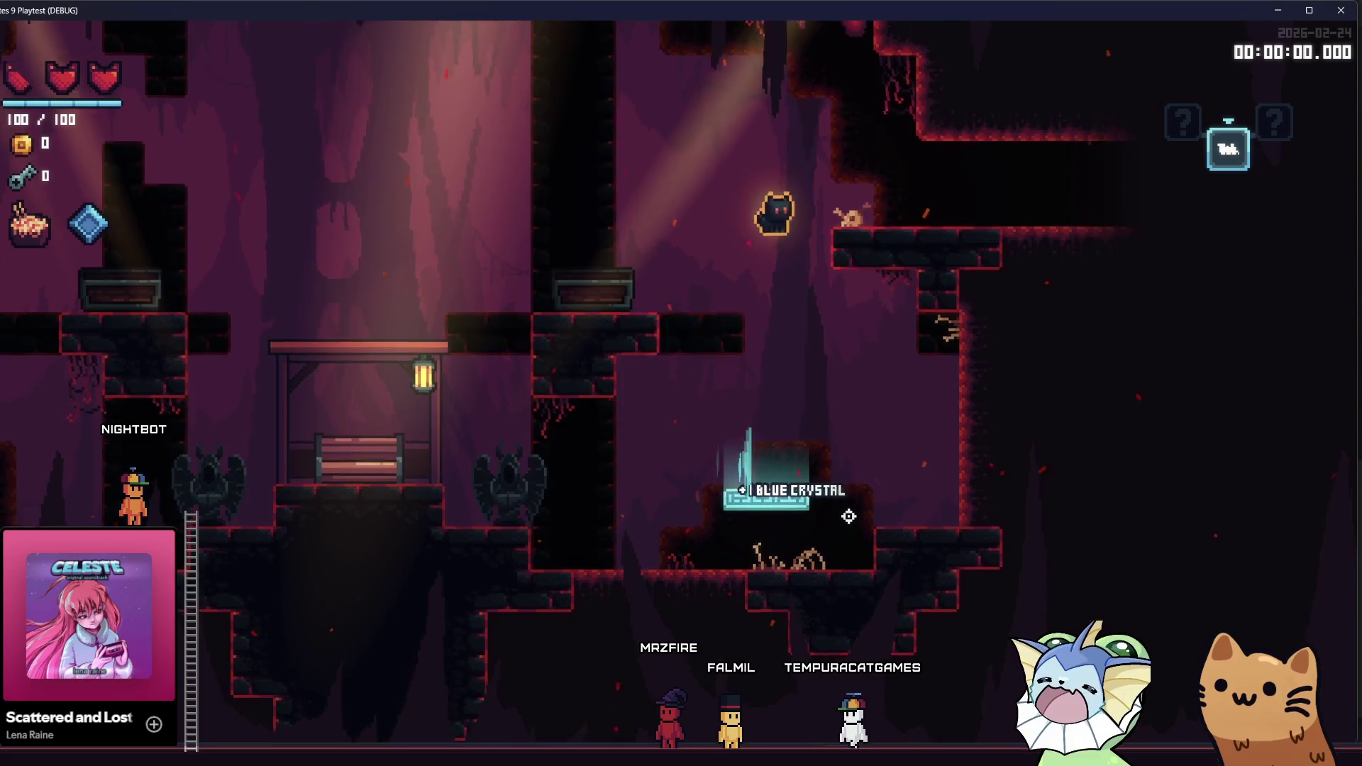
key(d)
key(d)
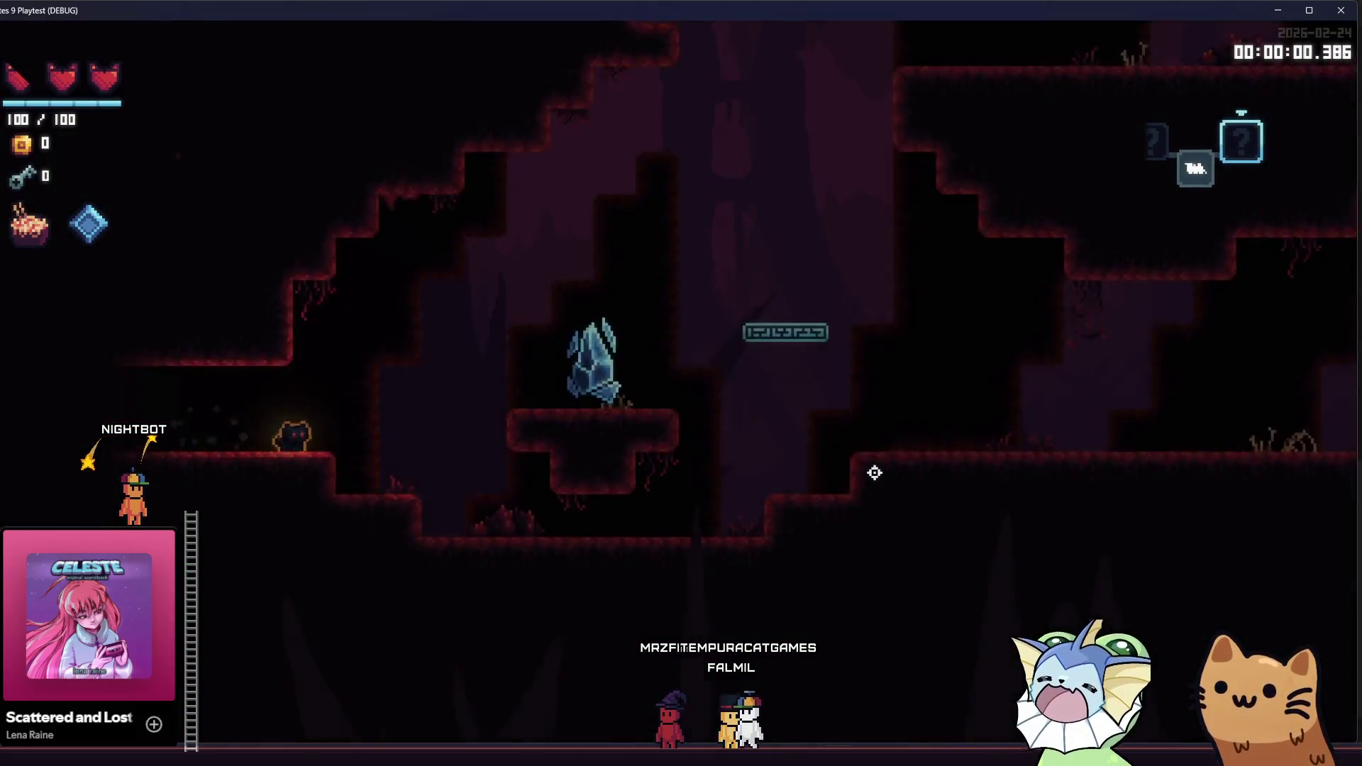
key(d)
key(space)
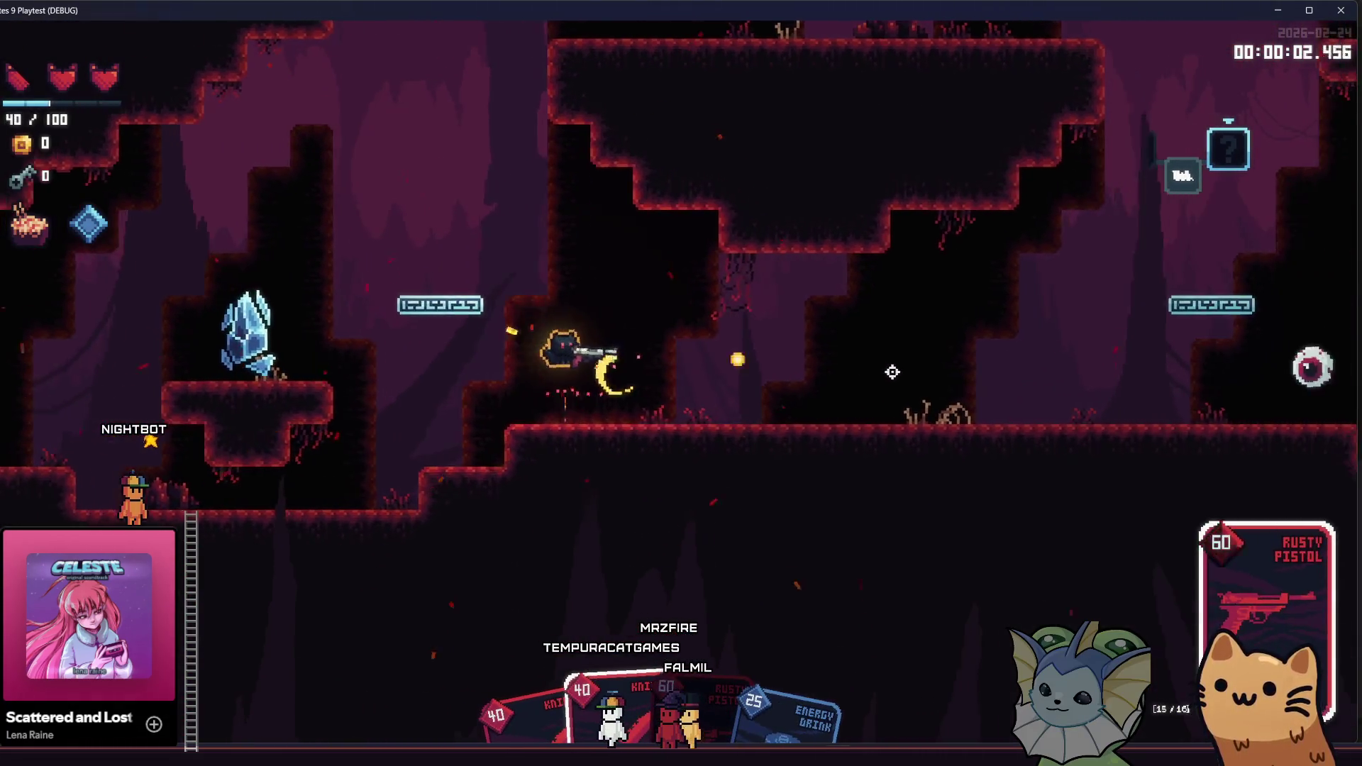
click(522, 444)
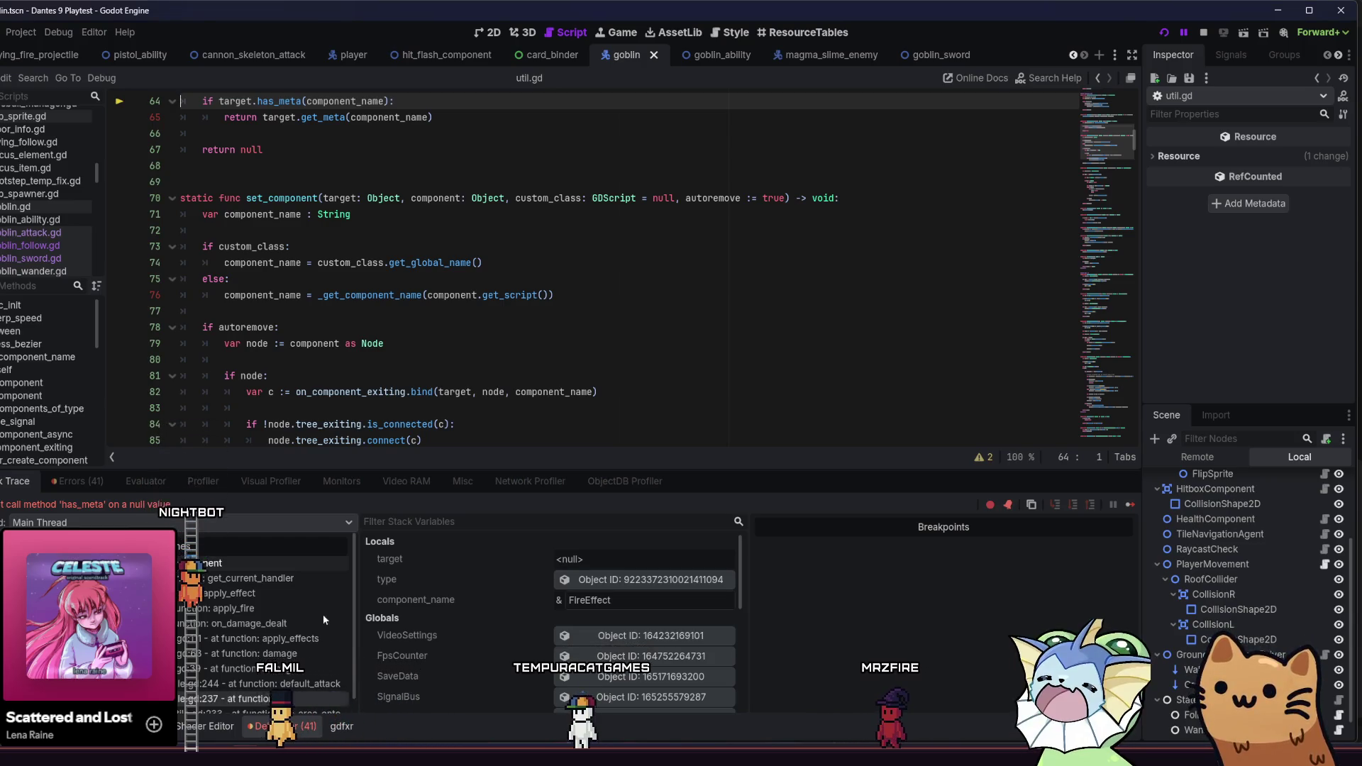
Step: Follow the stack trace from get_current_handler through apply_effect to apply_fire in spicy_noodles.gd
scroll(422, 370, up, 2)
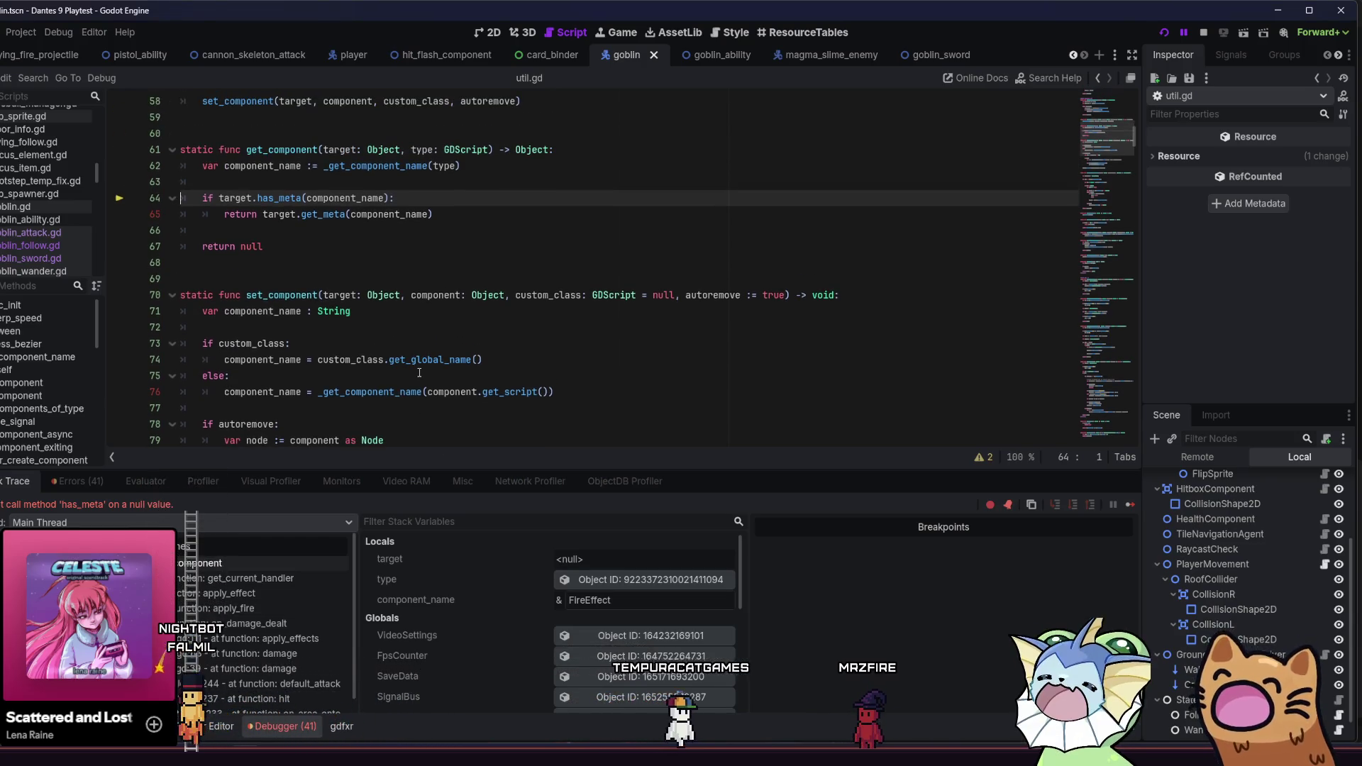
scroll(419, 373, up, 1)
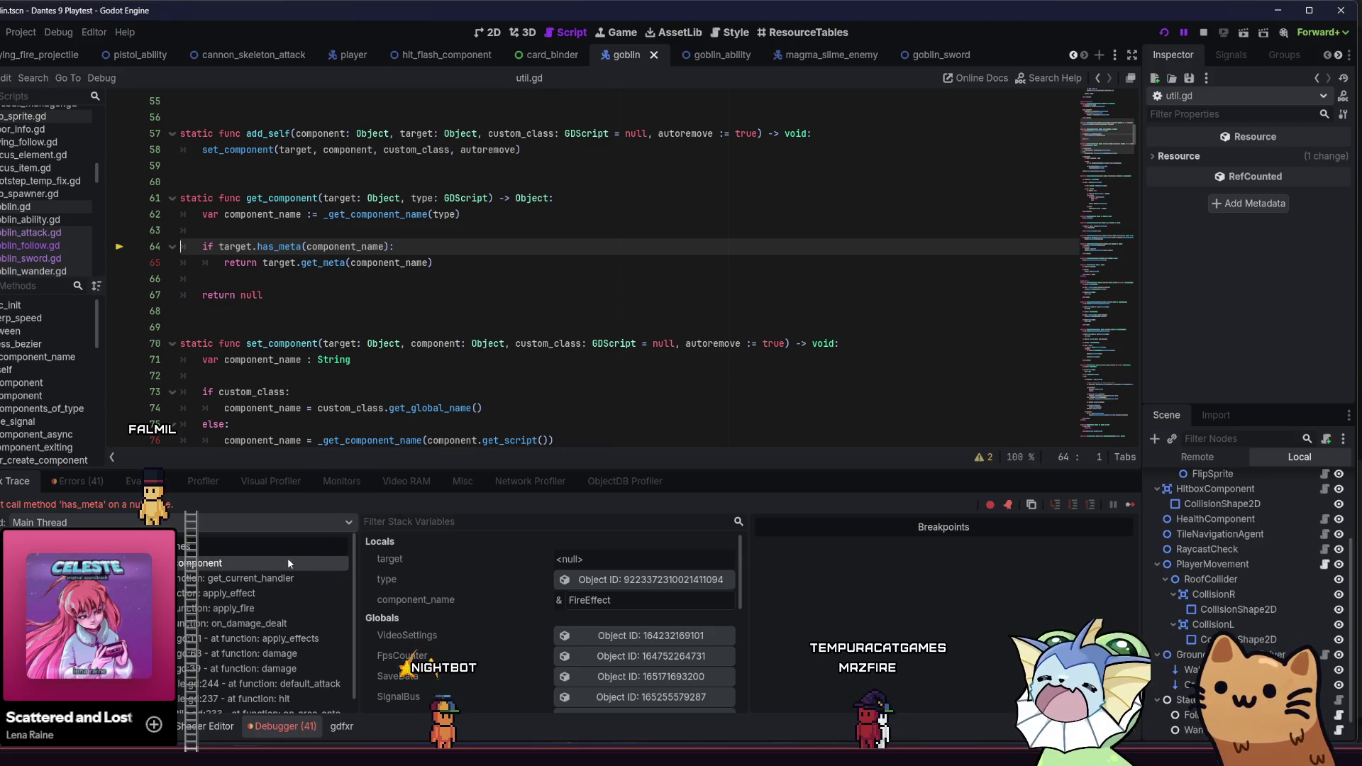
click(251, 578)
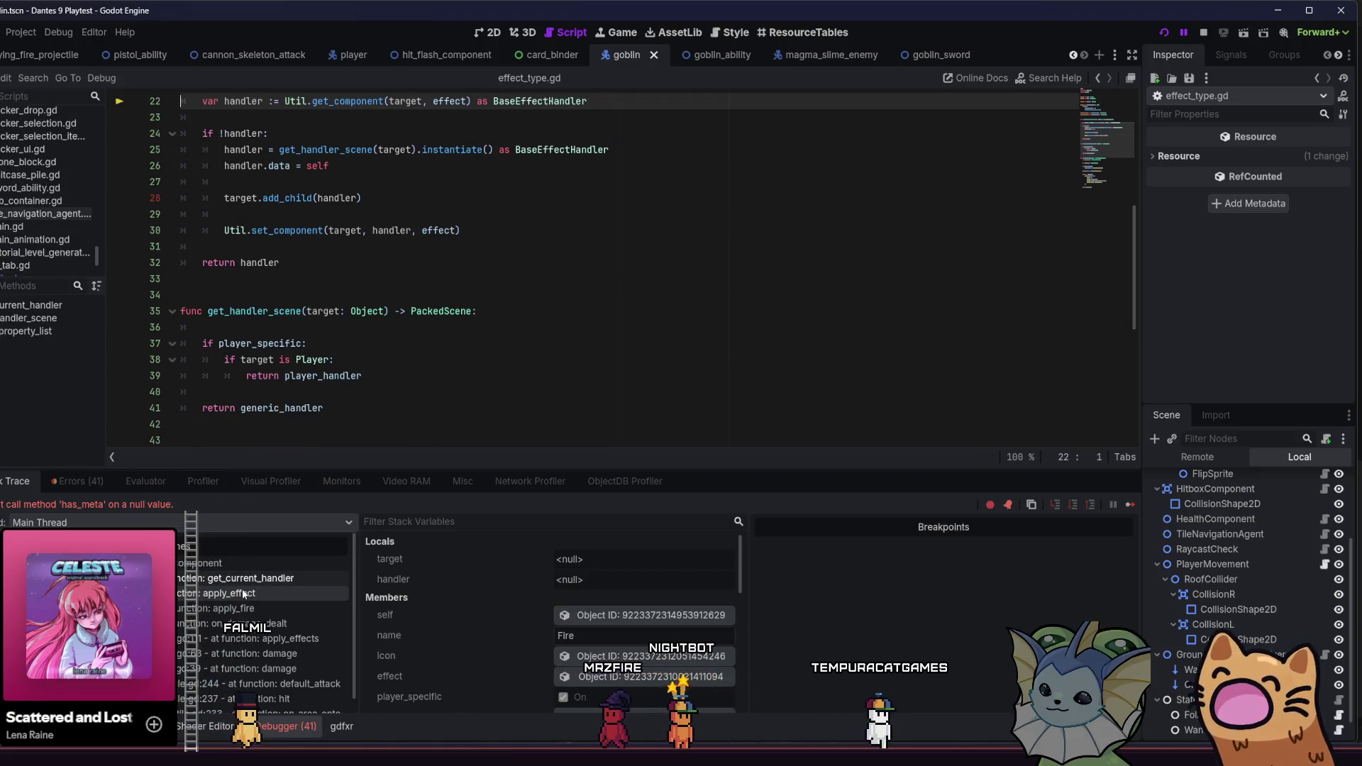
click(243, 593)
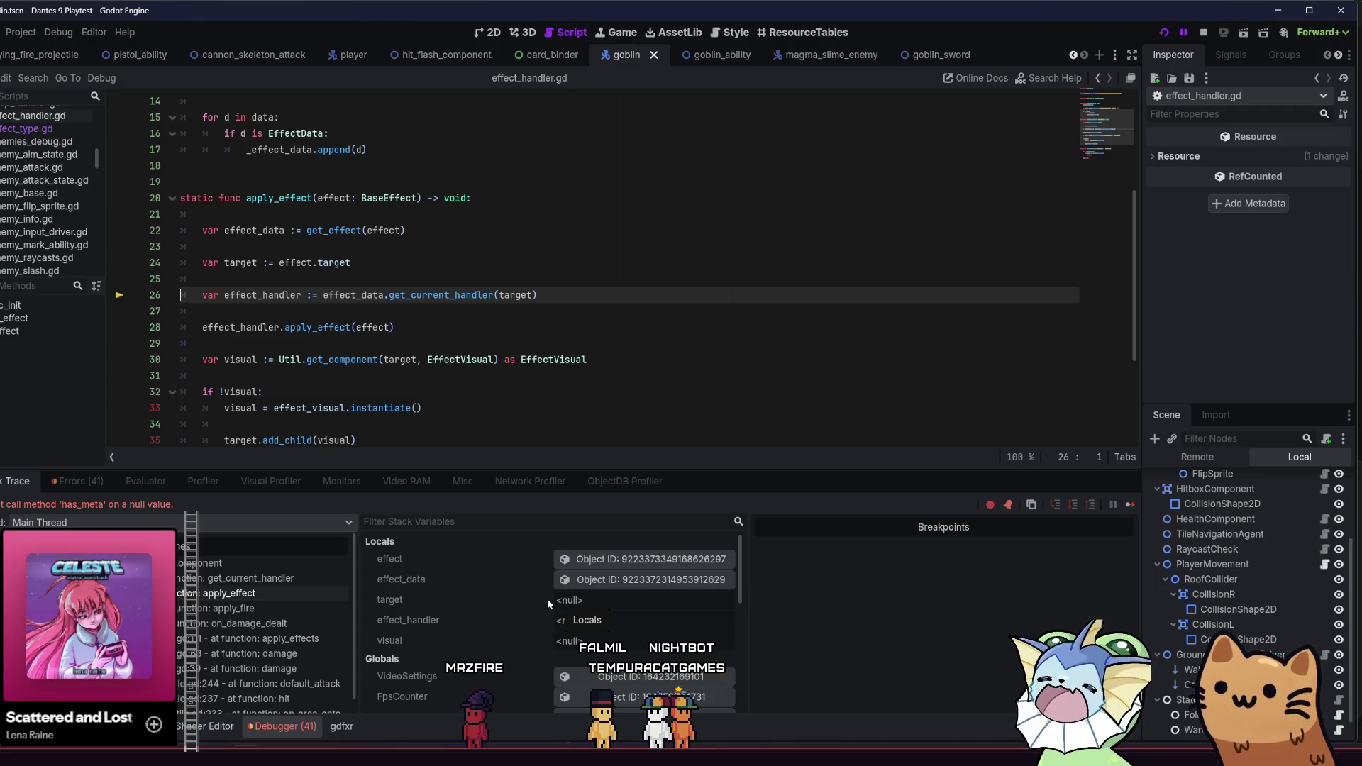
click(310, 608)
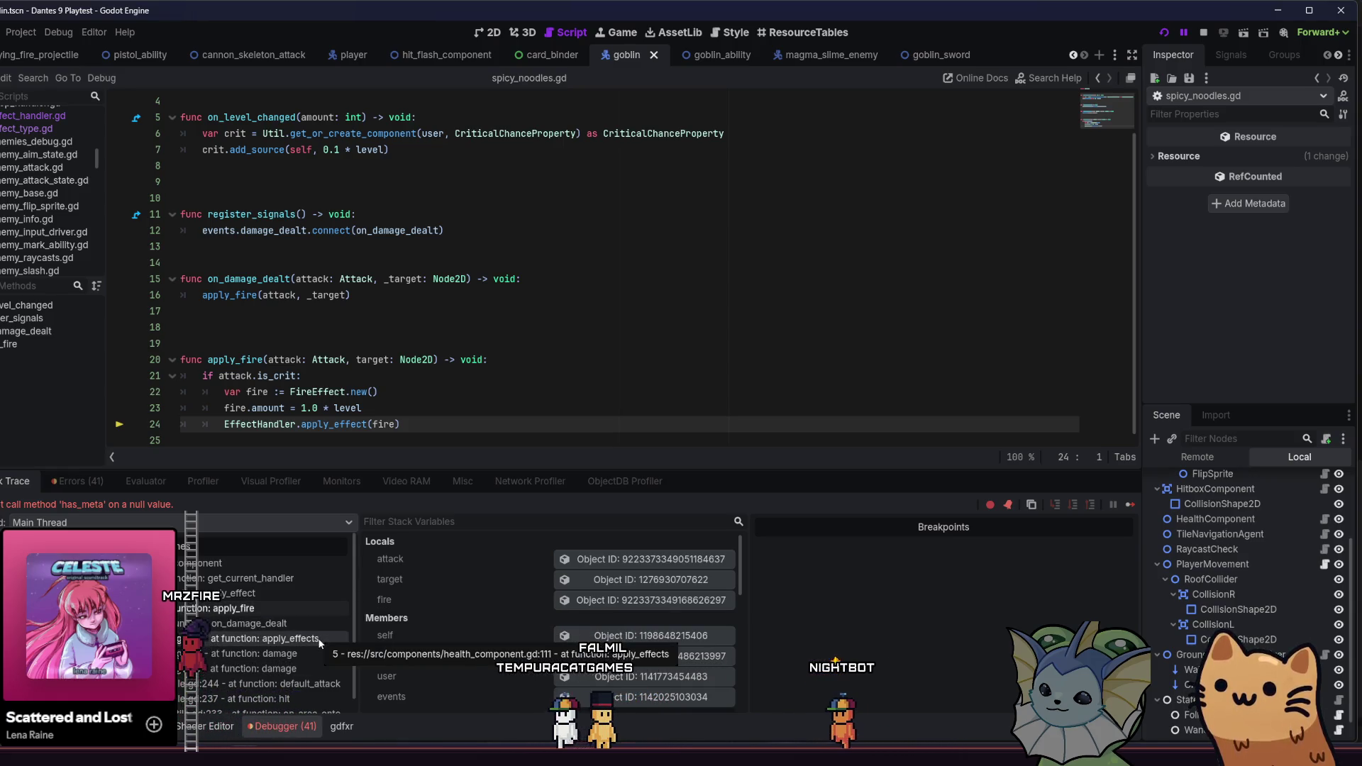
scroll(319, 642, down, 1)
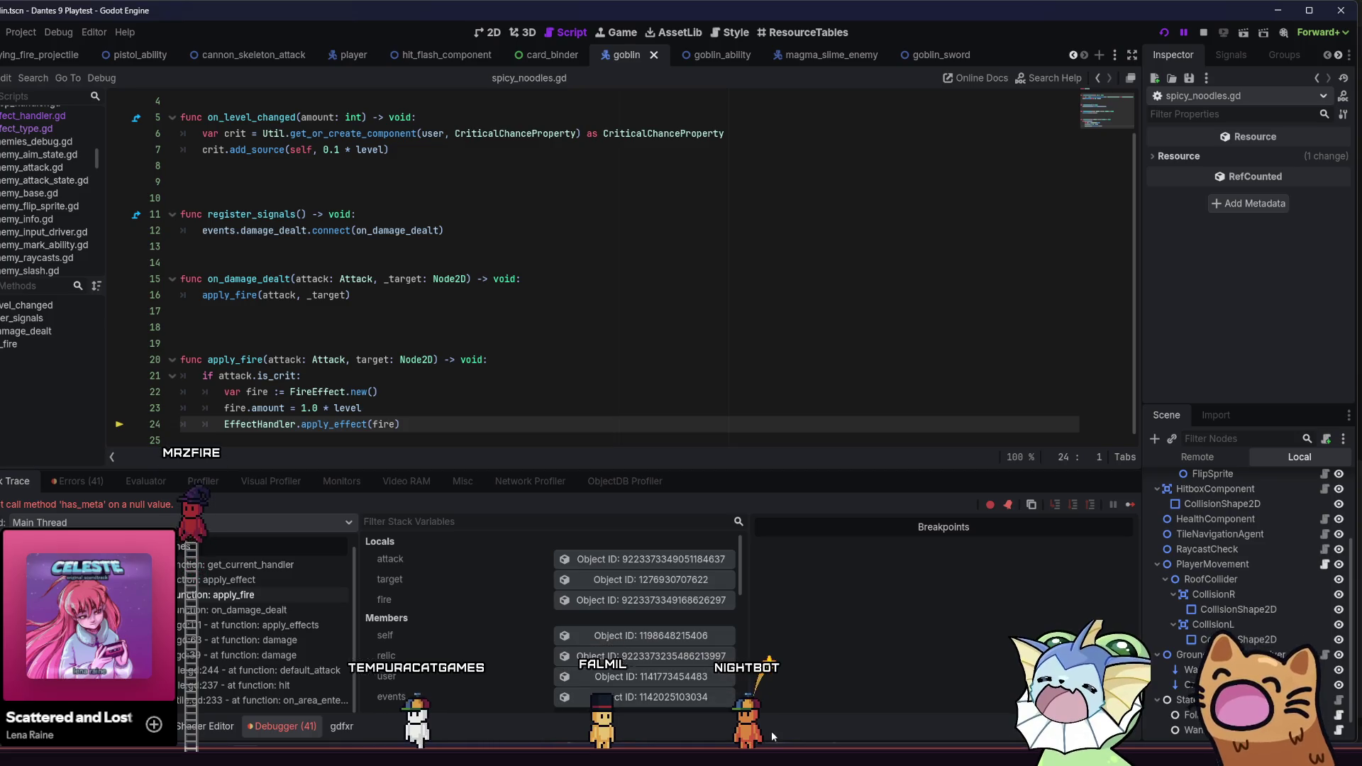
mouse_move(839, 755)
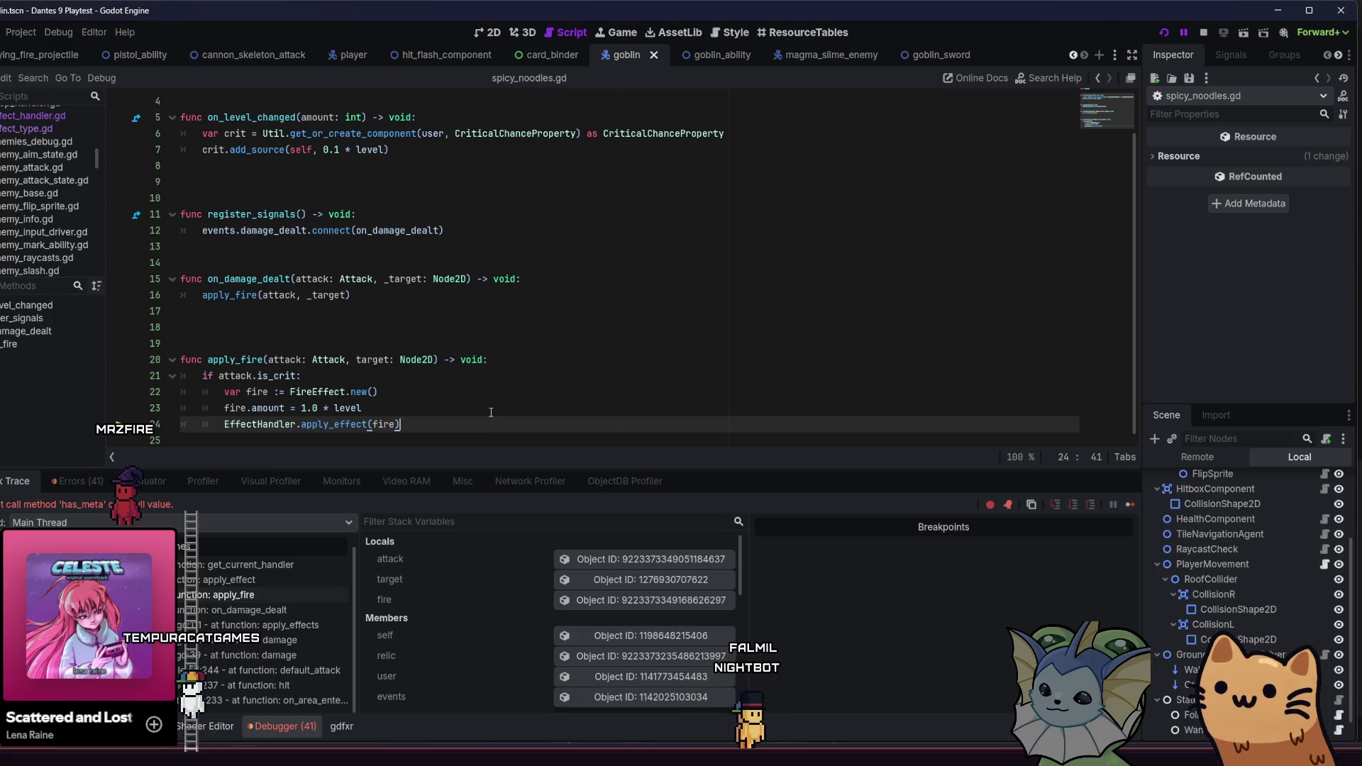
Step: Insert 'fire.target = target' above EffectHandler.apply_effect(fire) and continue the debugger
key(Return)
text(e)
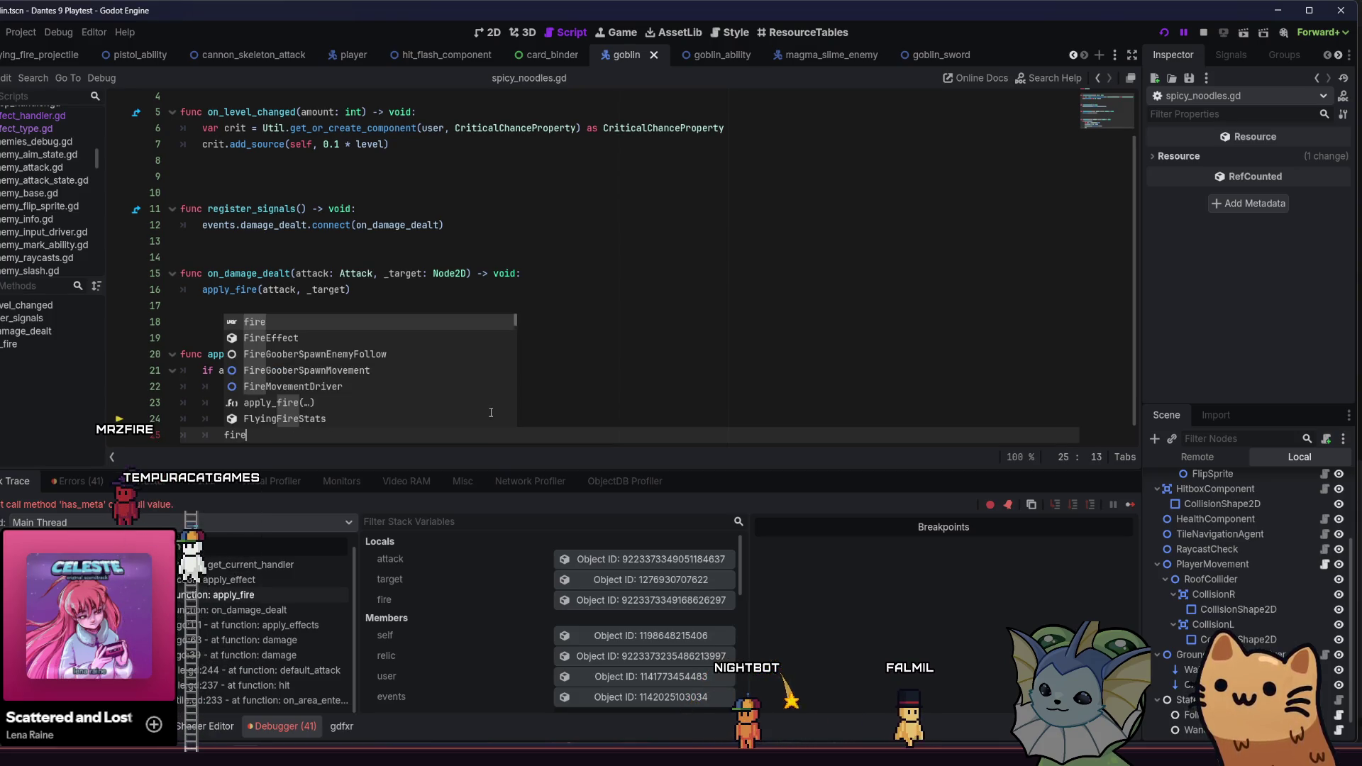
key(BackSpace)
key(BackSpace)
key(BackSpace)
key(BackSpace)
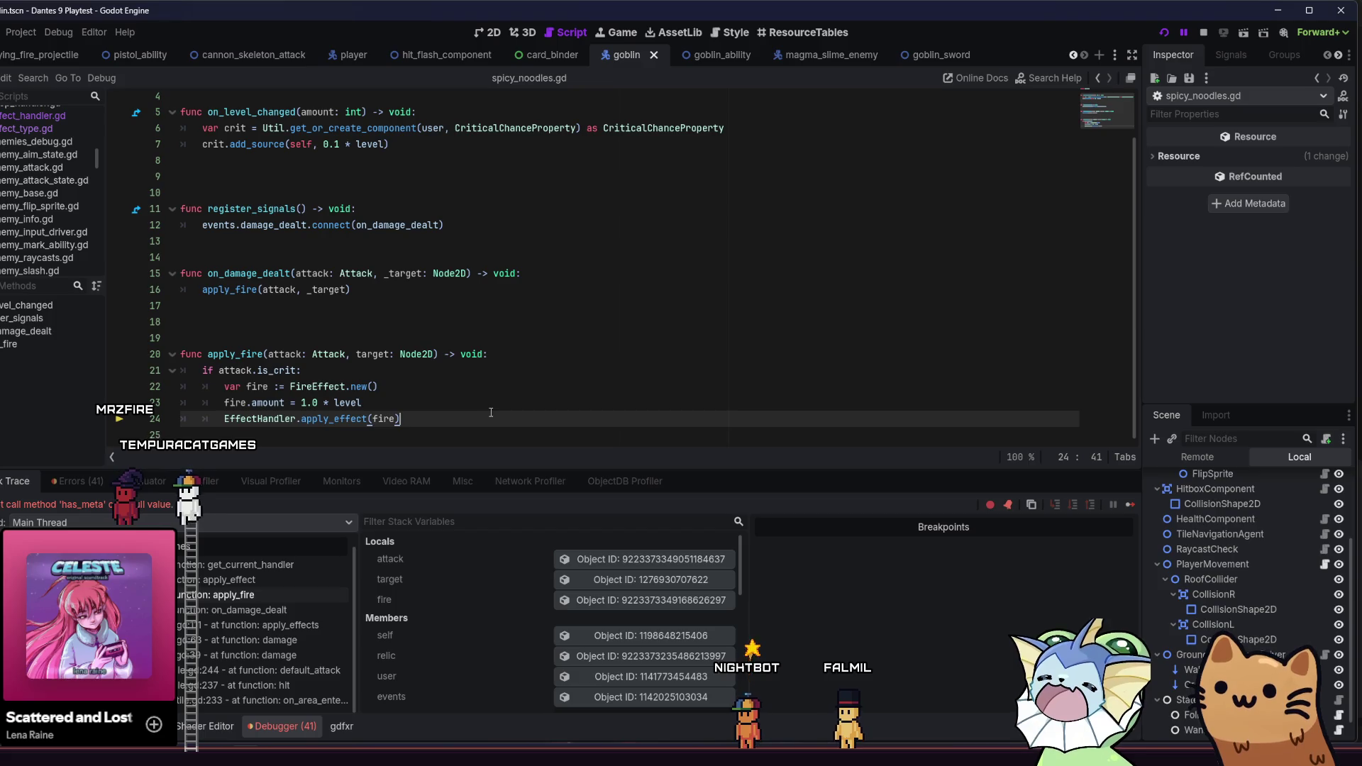
key(Up)
key(Return)
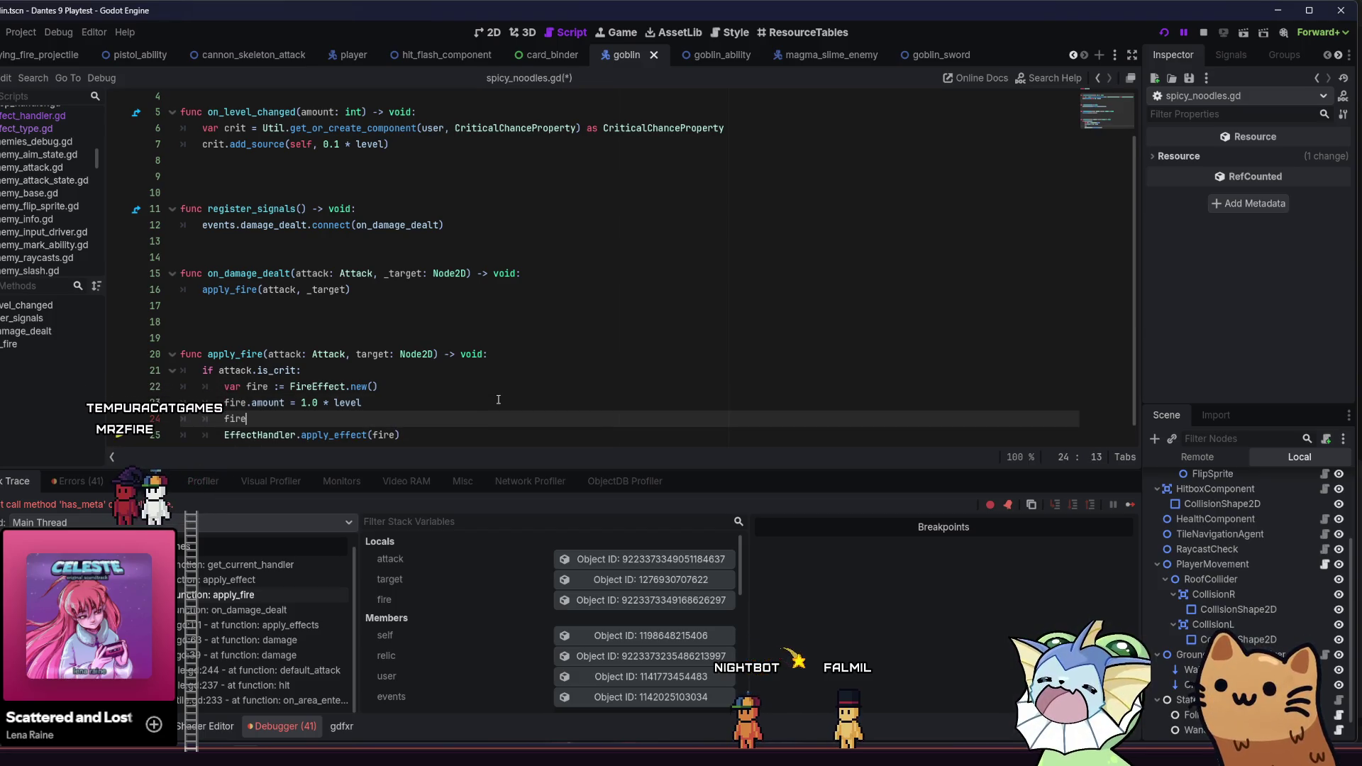
text(target)
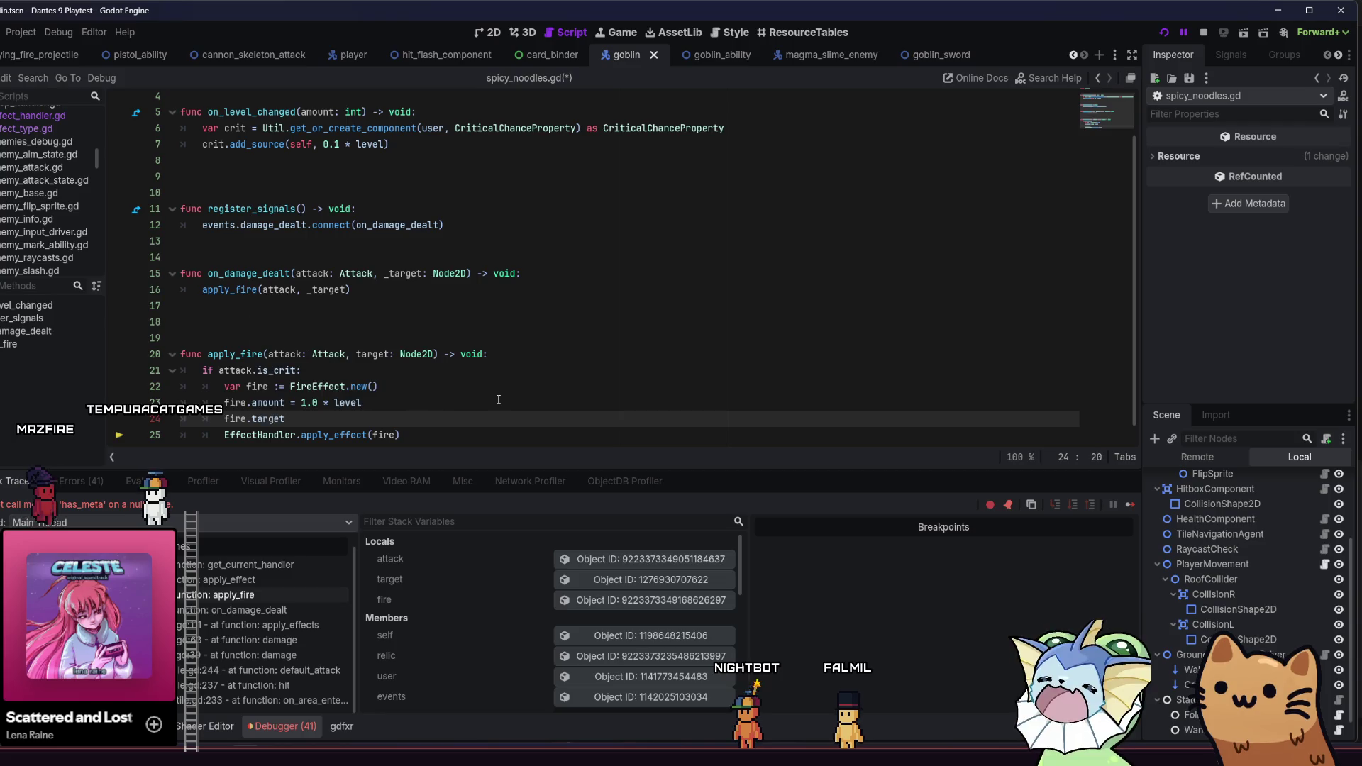
text( = tar)
key(Return)
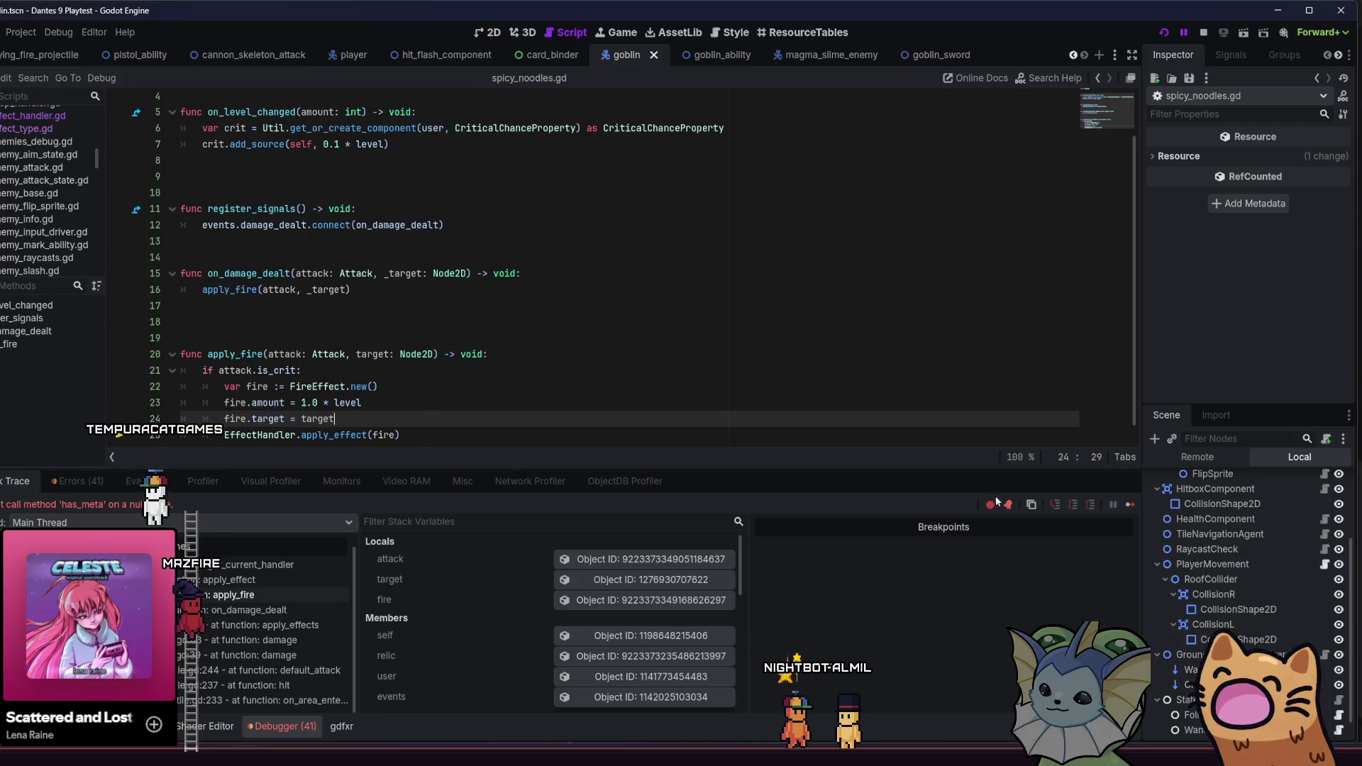
click(1130, 504)
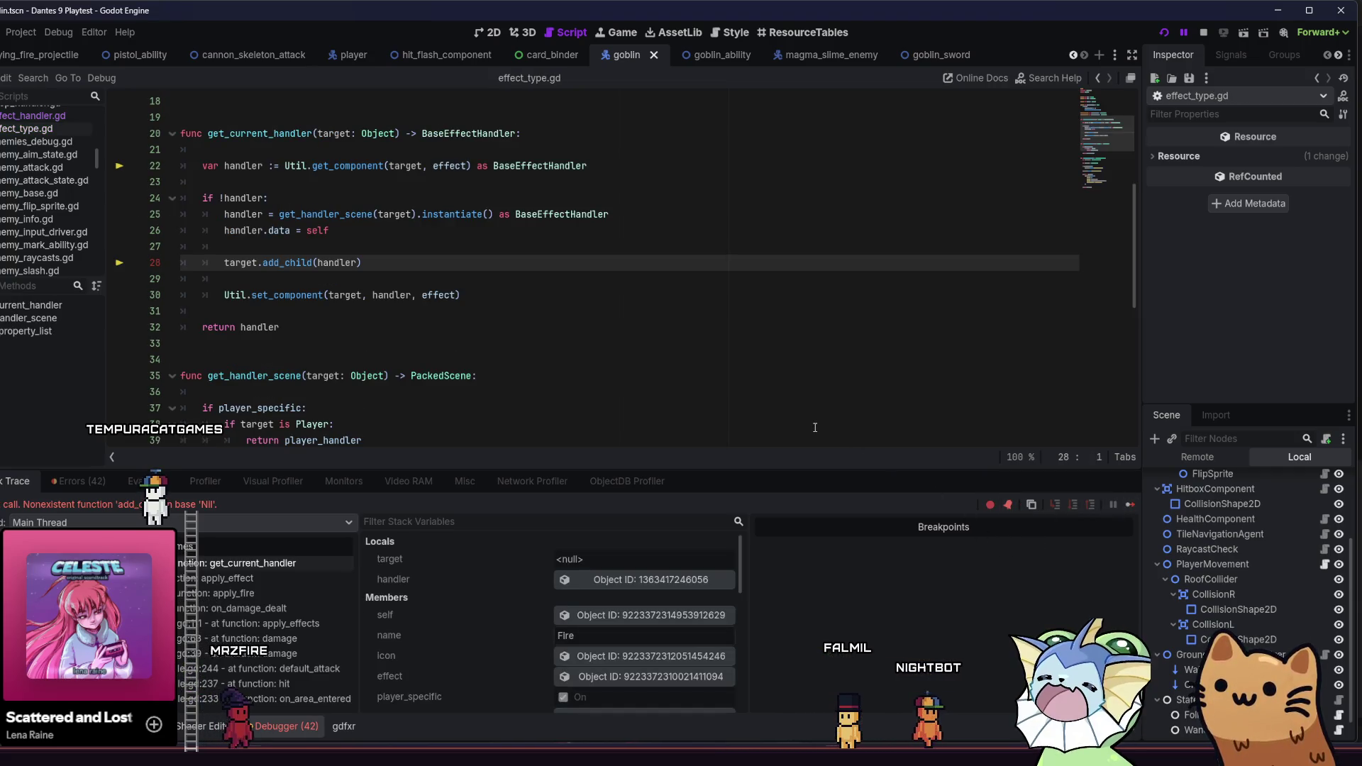
Step: Continue past the effect_type.gd break, return to the game, and shoot the nearby enemies
click(1130, 504)
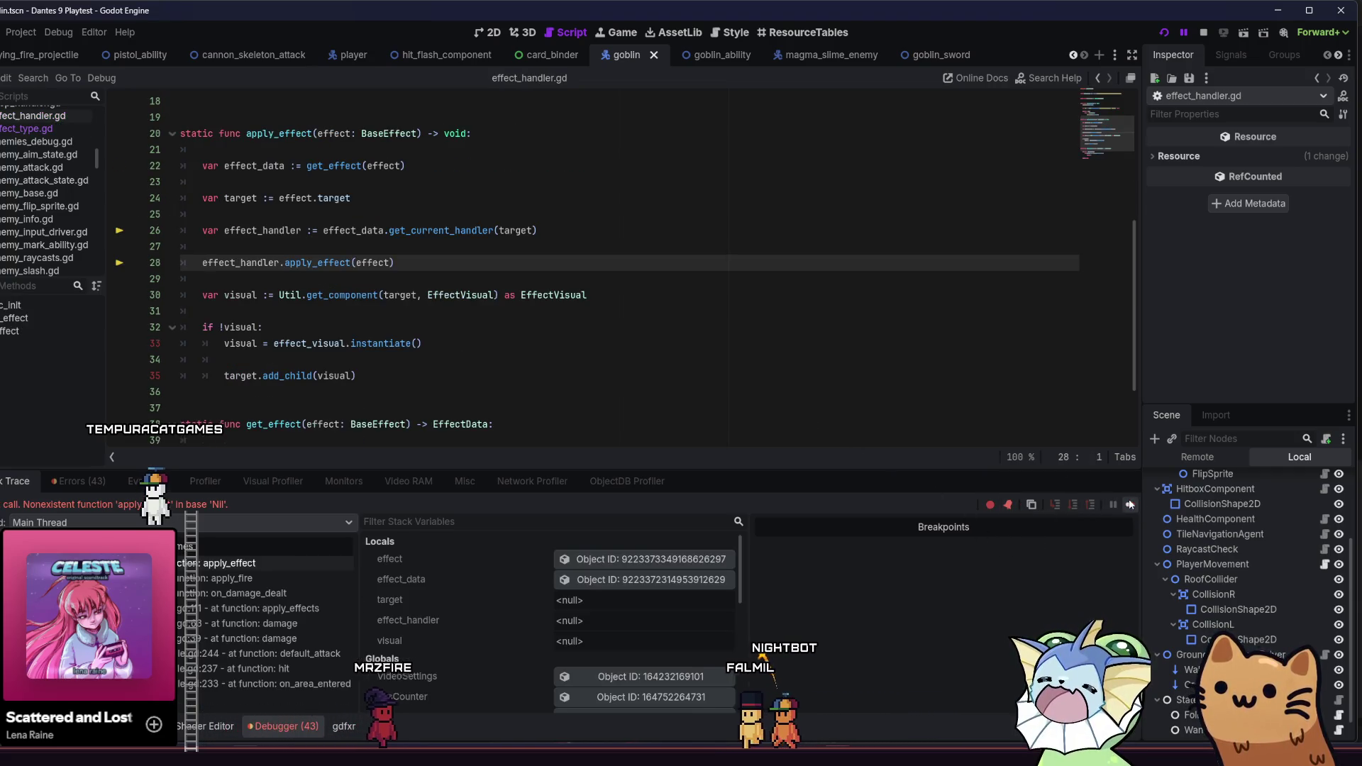
click(1129, 504)
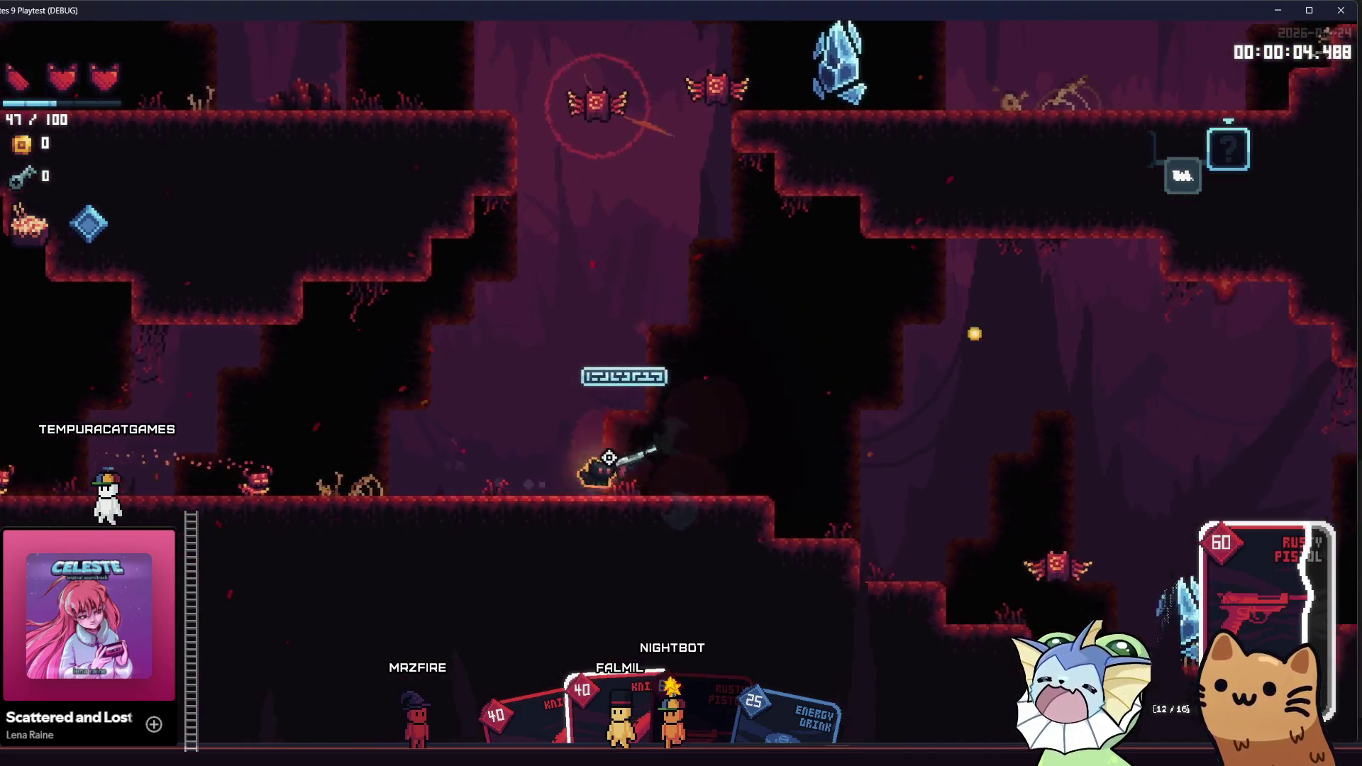
click(447, 465)
click(440, 466)
click(437, 465)
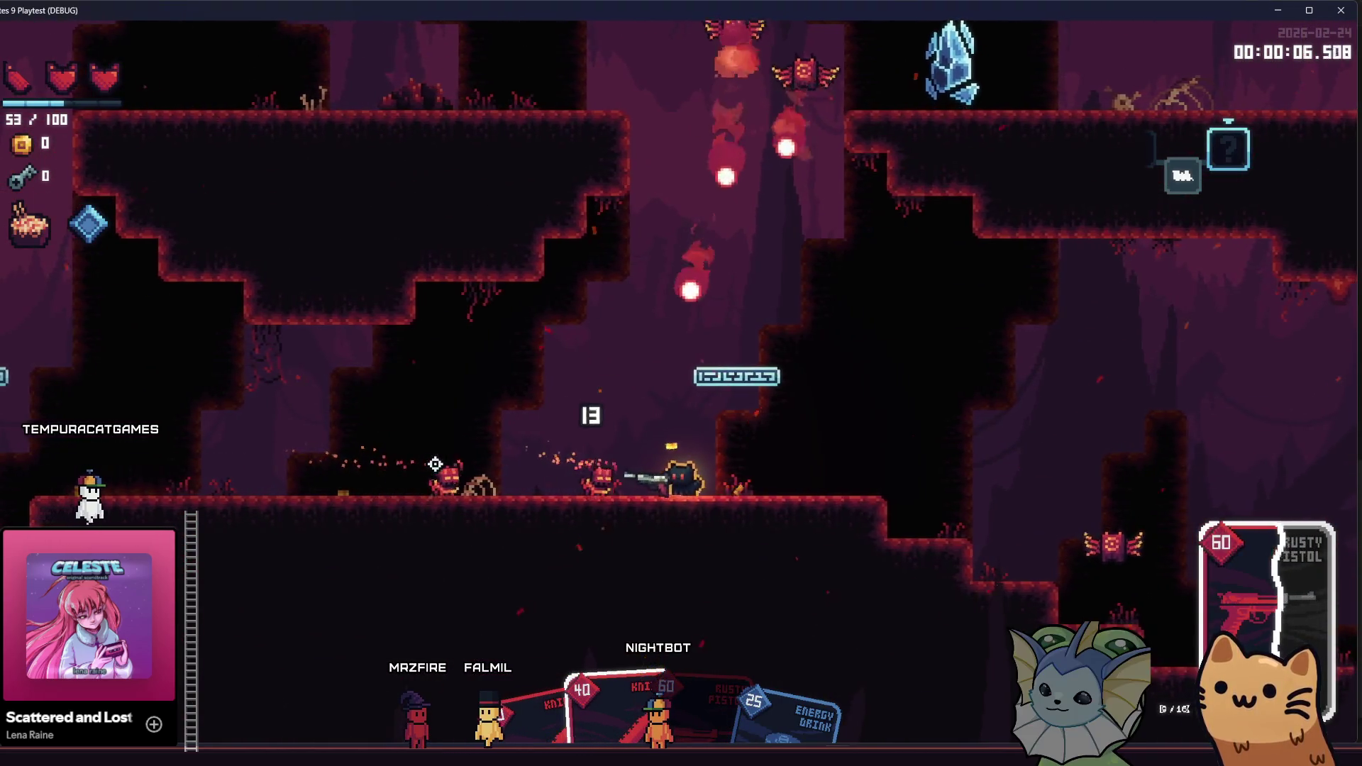
click(435, 464)
click(435, 464)
click(435, 465)
click(435, 464)
click(435, 465)
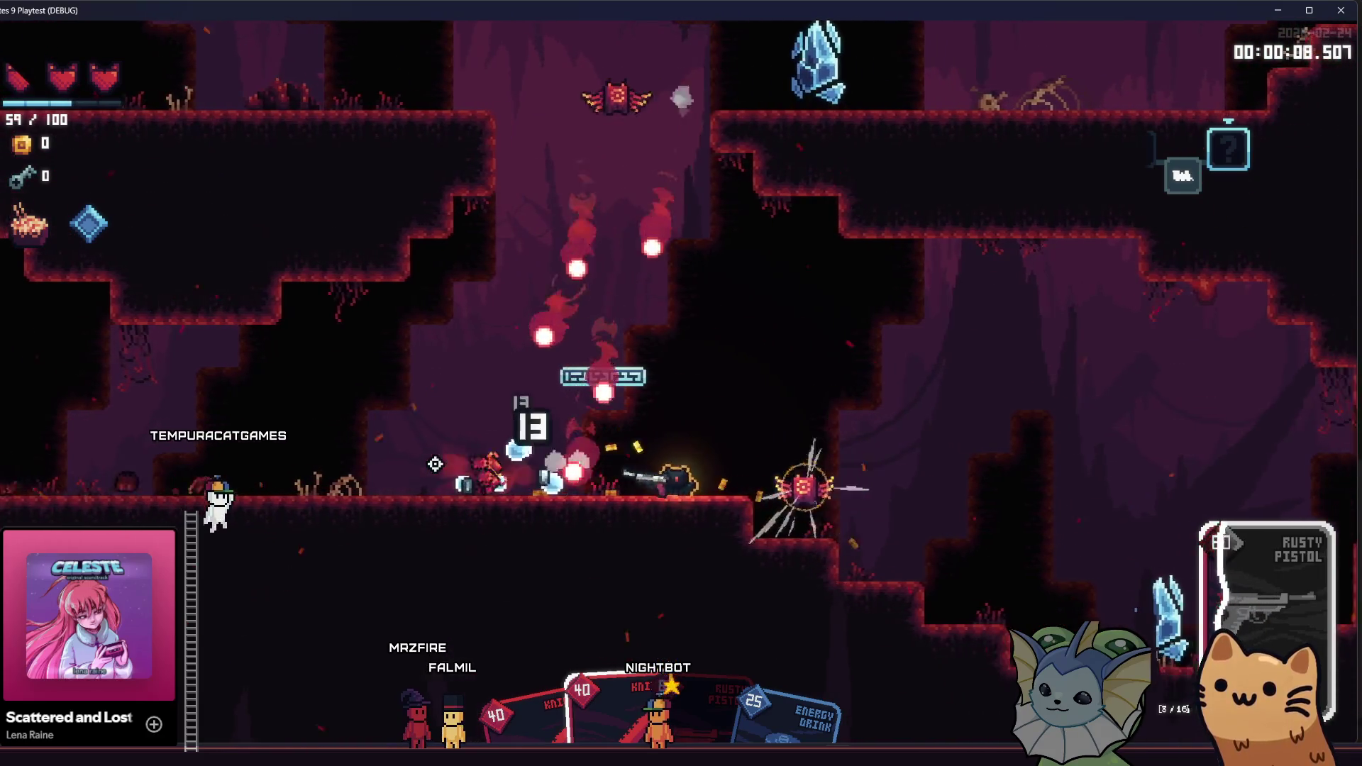
click(435, 464)
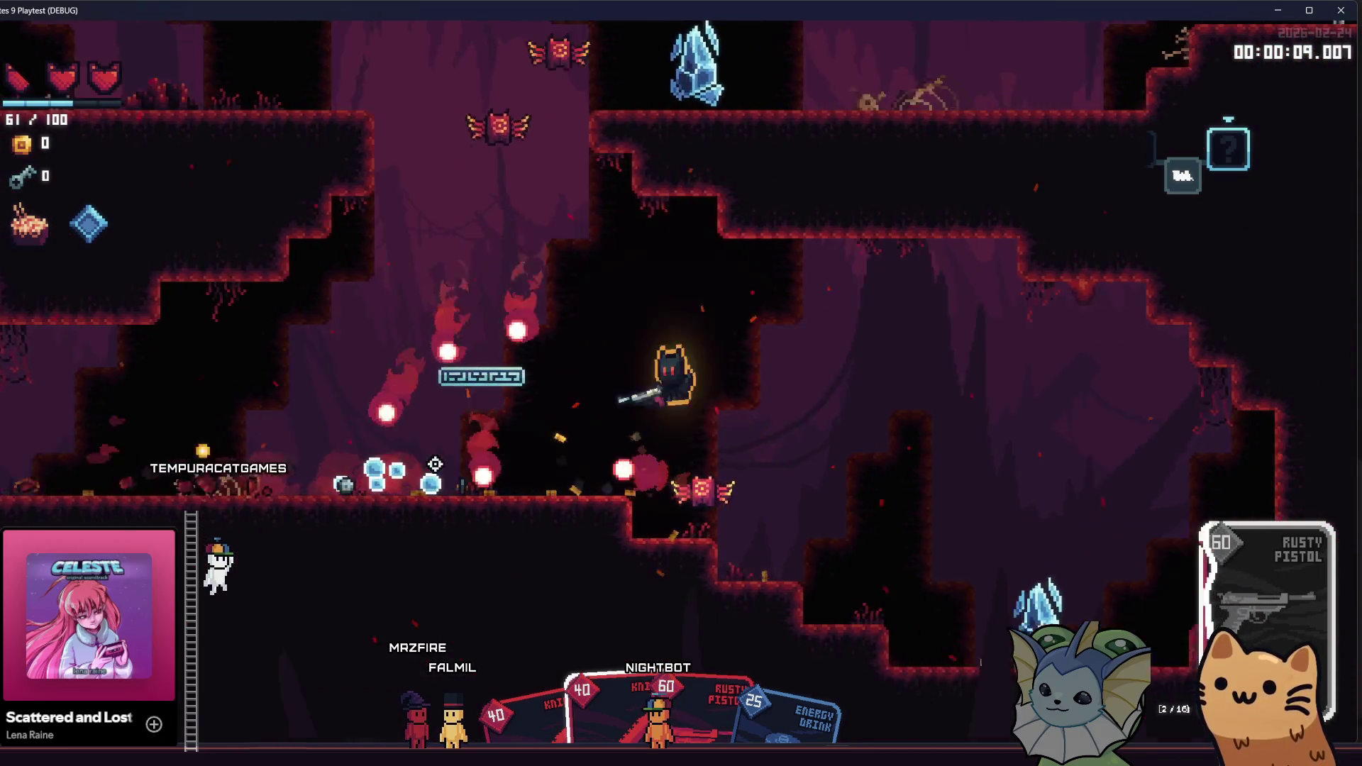
click(435, 464)
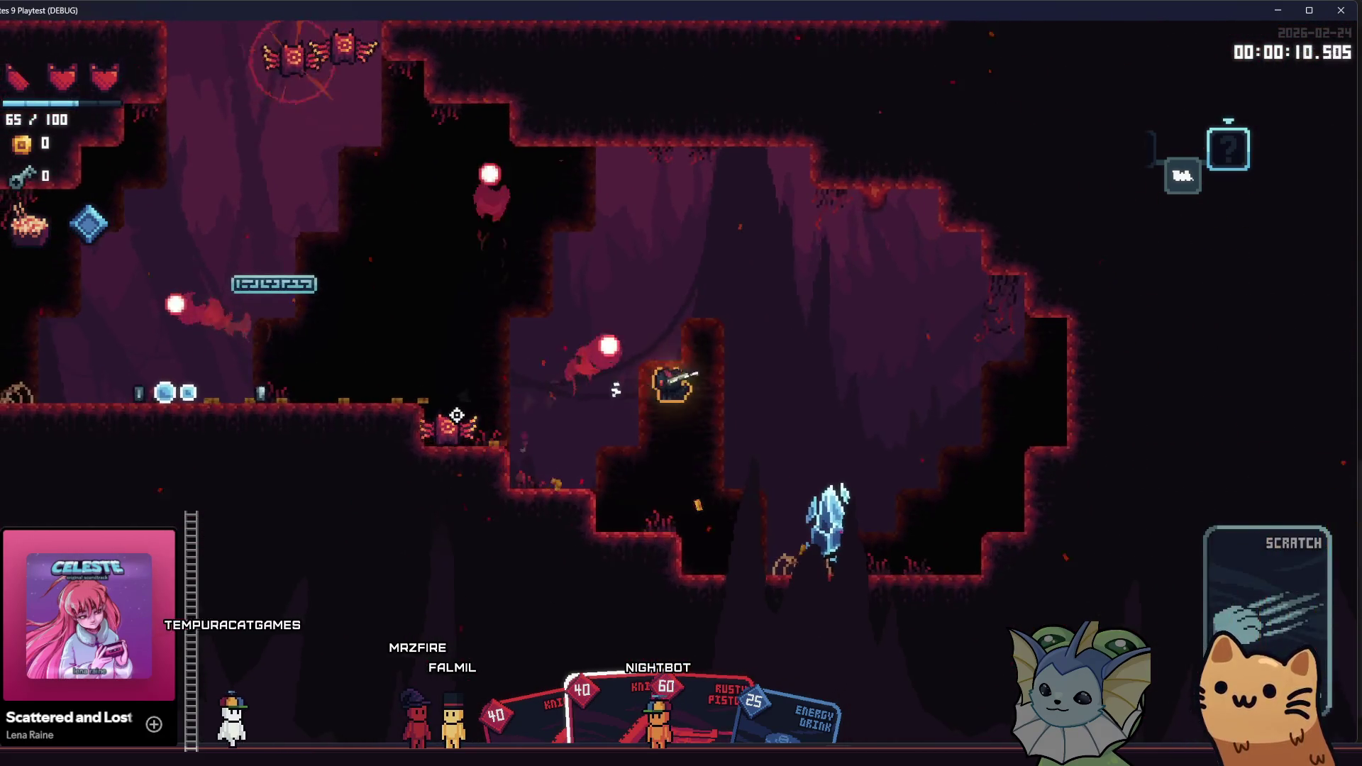
Step: Shoot the flying enemies above and up to the left
click(510, 316)
click(547, 304)
click(549, 309)
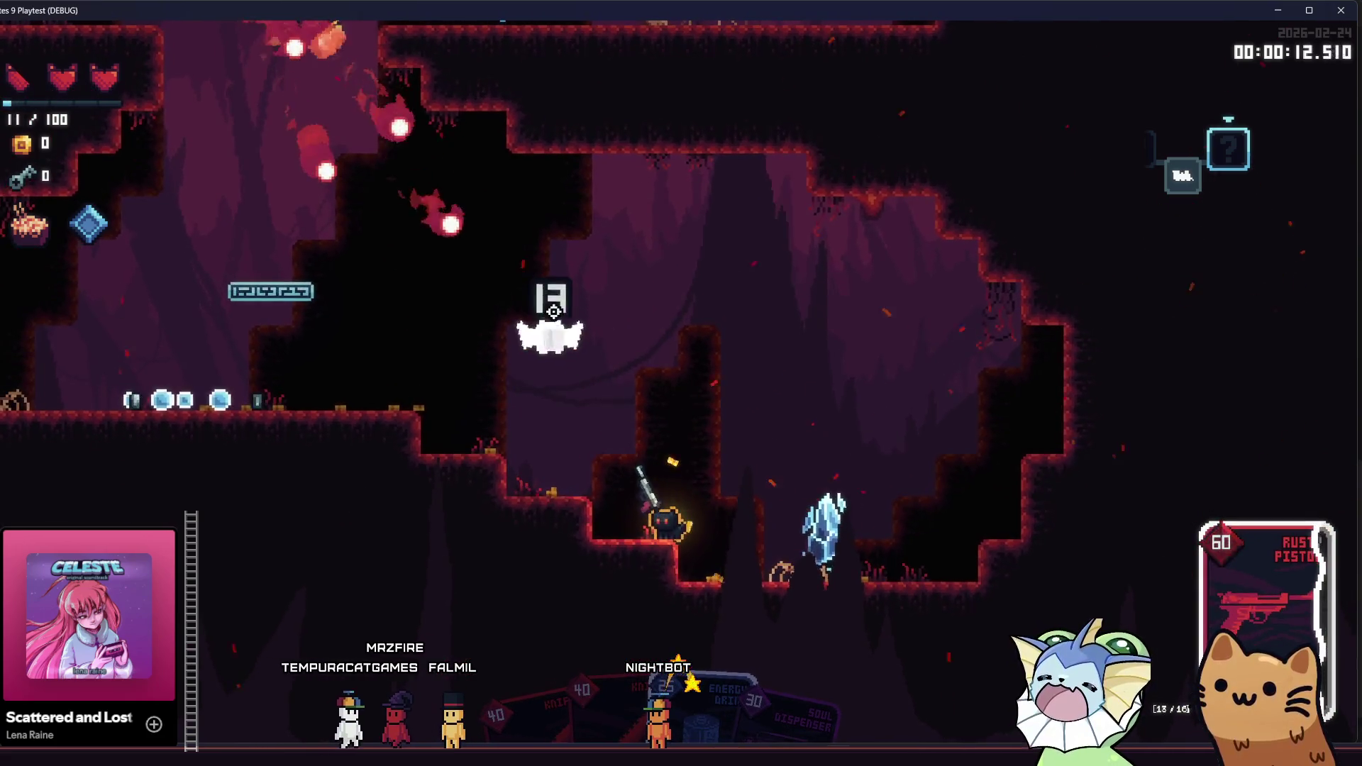
click(524, 319)
click(475, 284)
click(425, 238)
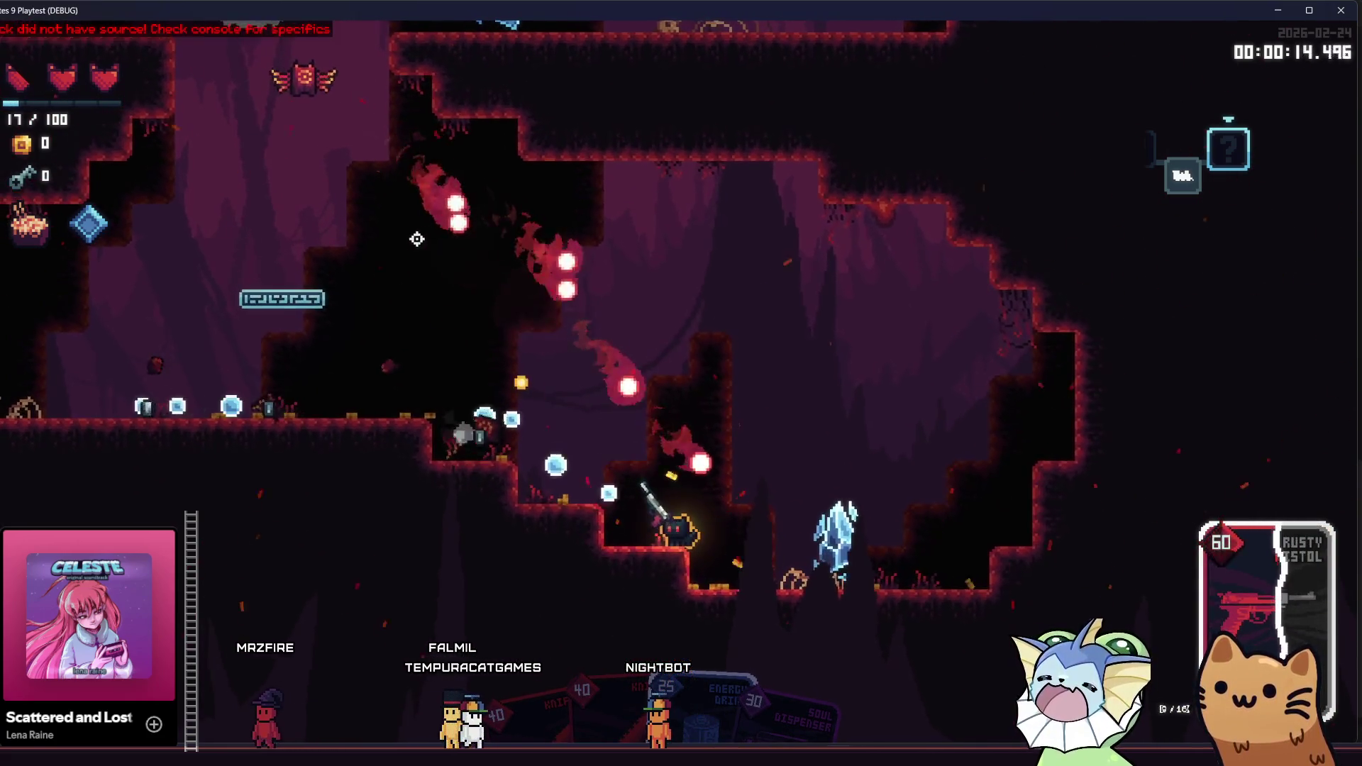
click(407, 239)
Step: Jump onto the higher ledge, run left through the cave, and shoot the enemy up-right
key(space)
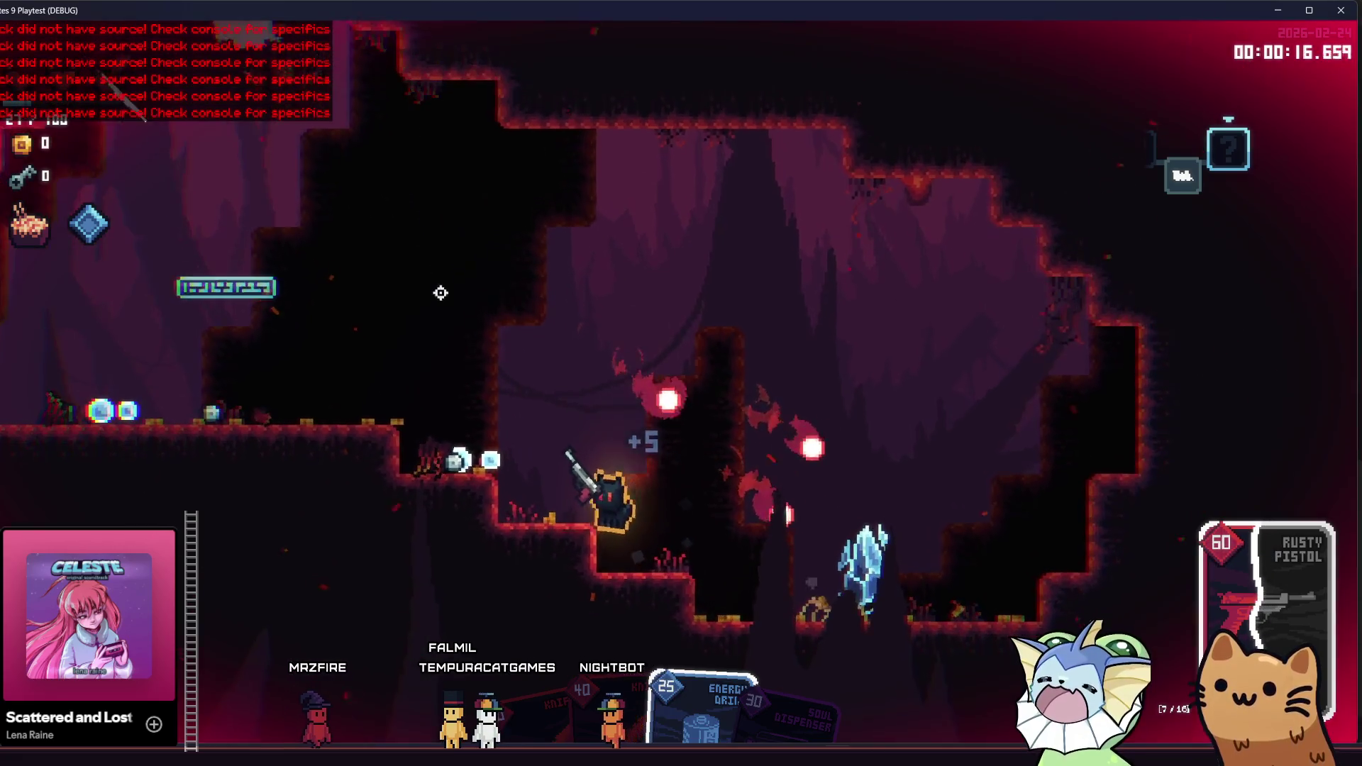
key(a)
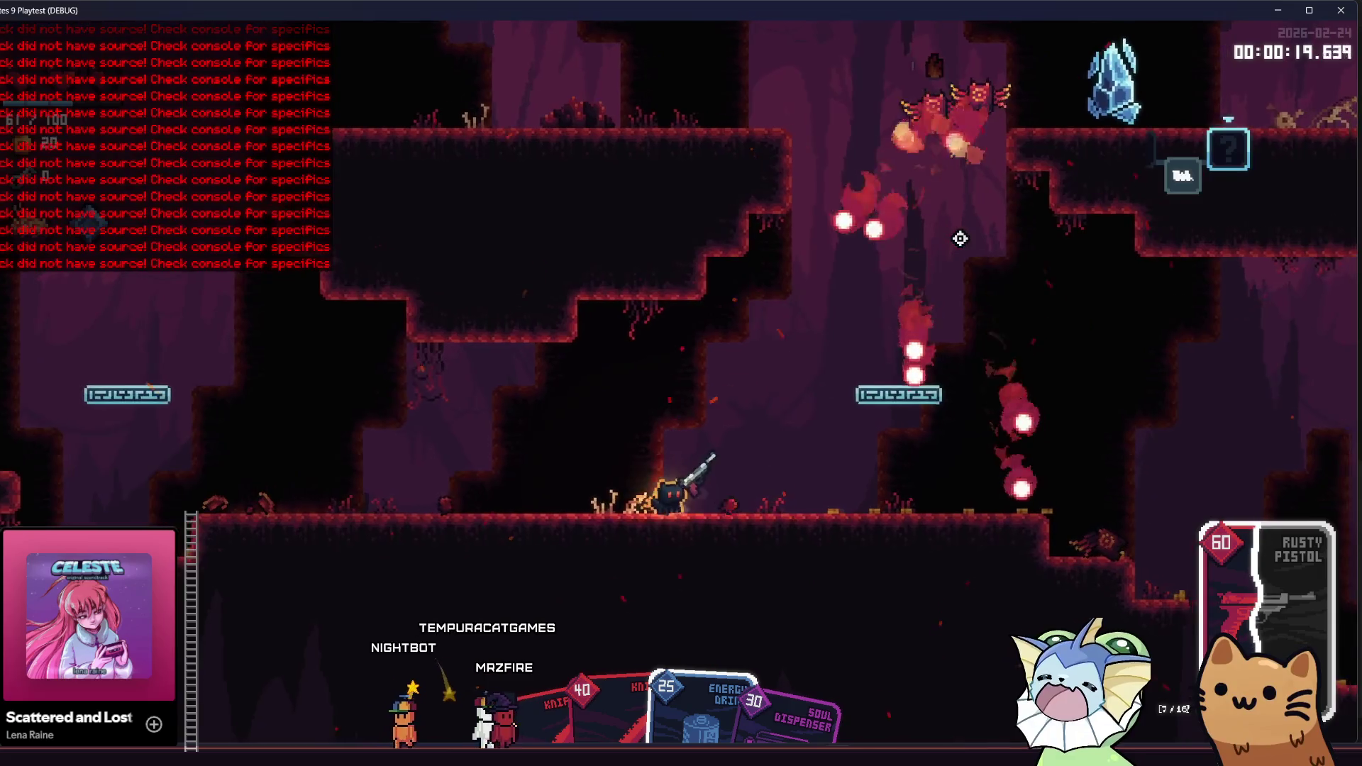
key(a)
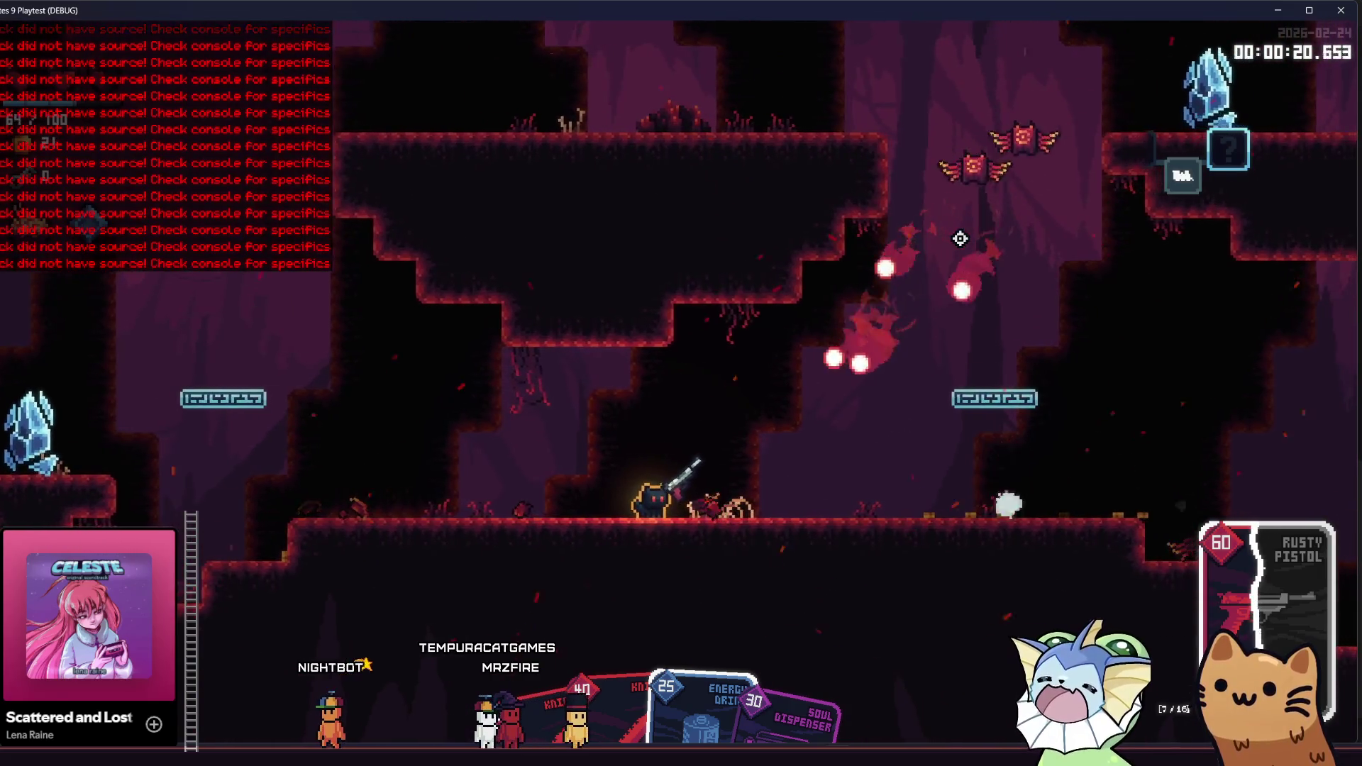
key(a)
click(1039, 200)
click(1042, 200)
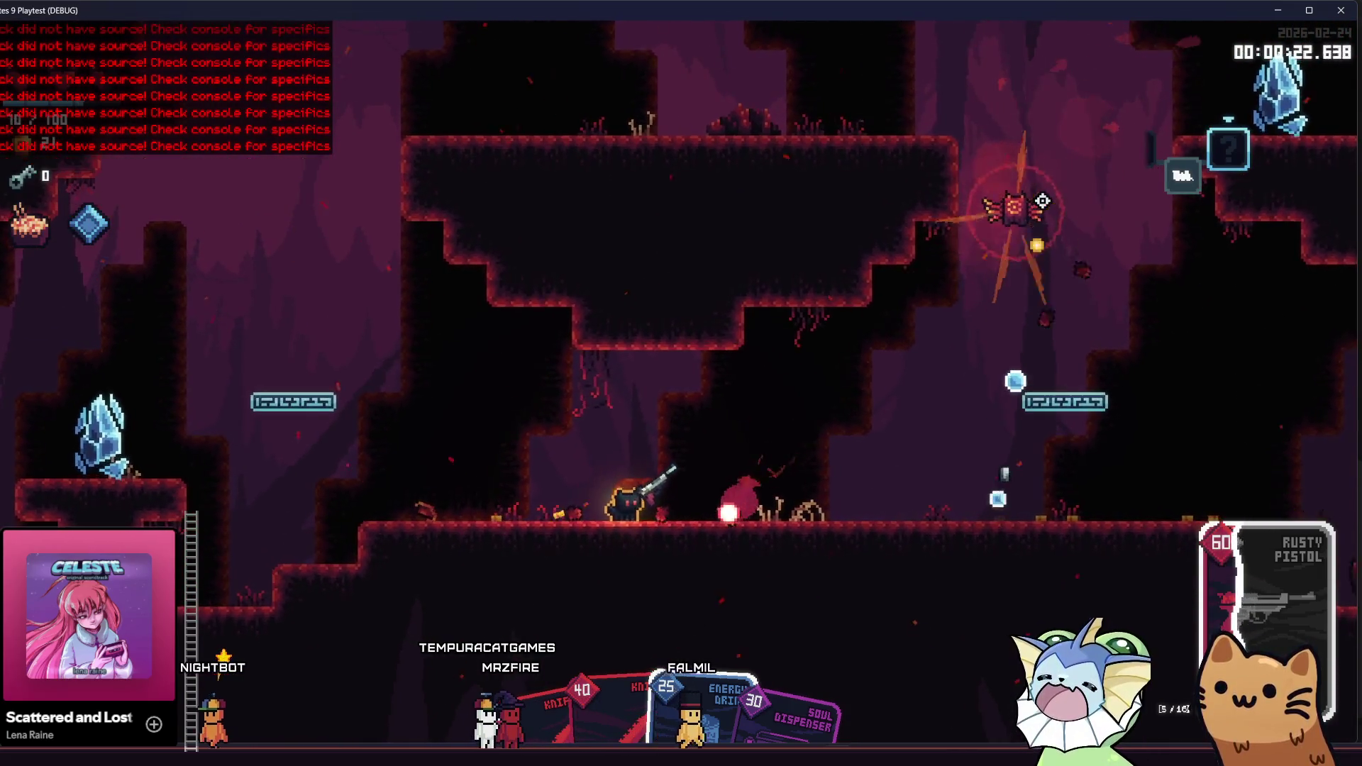
Step: Collect the sticker capsule, then search the project files for 'FireEffect.new'
key(a)
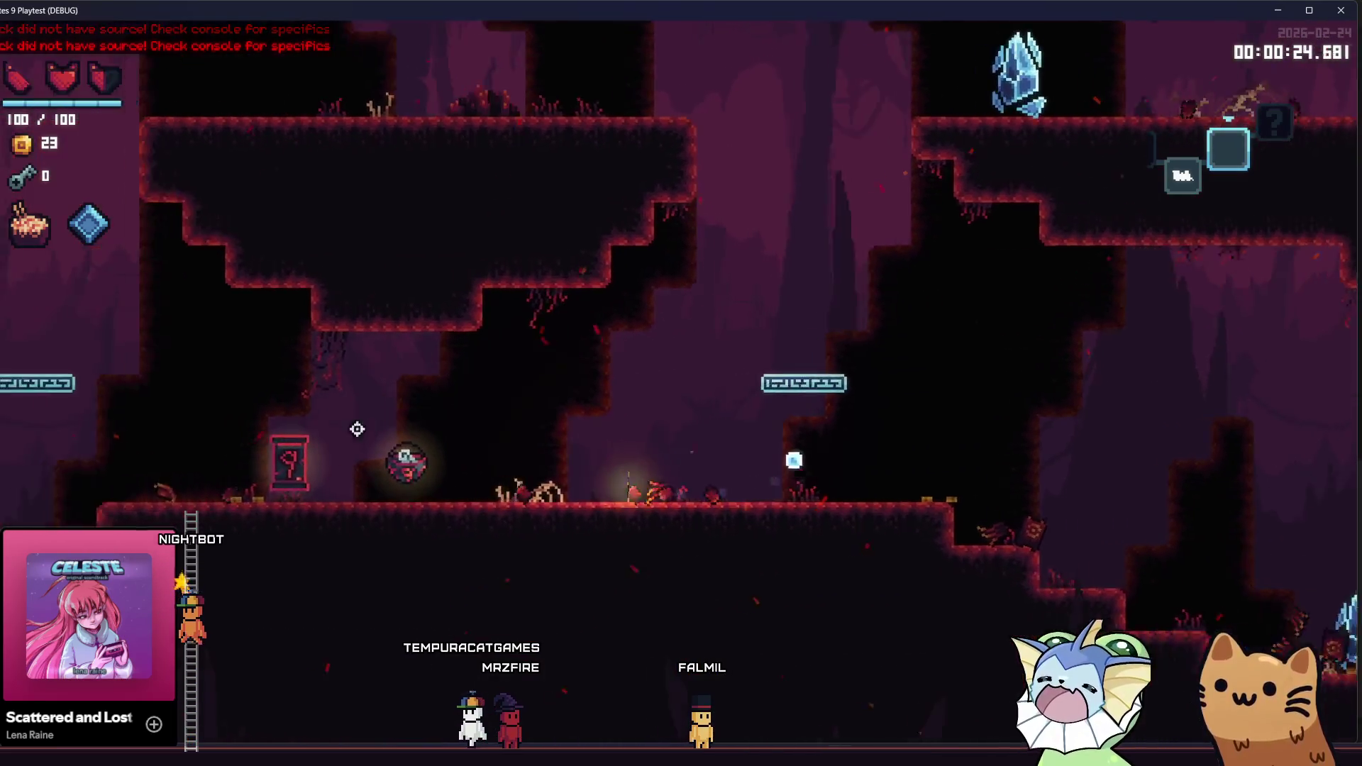
key(a)
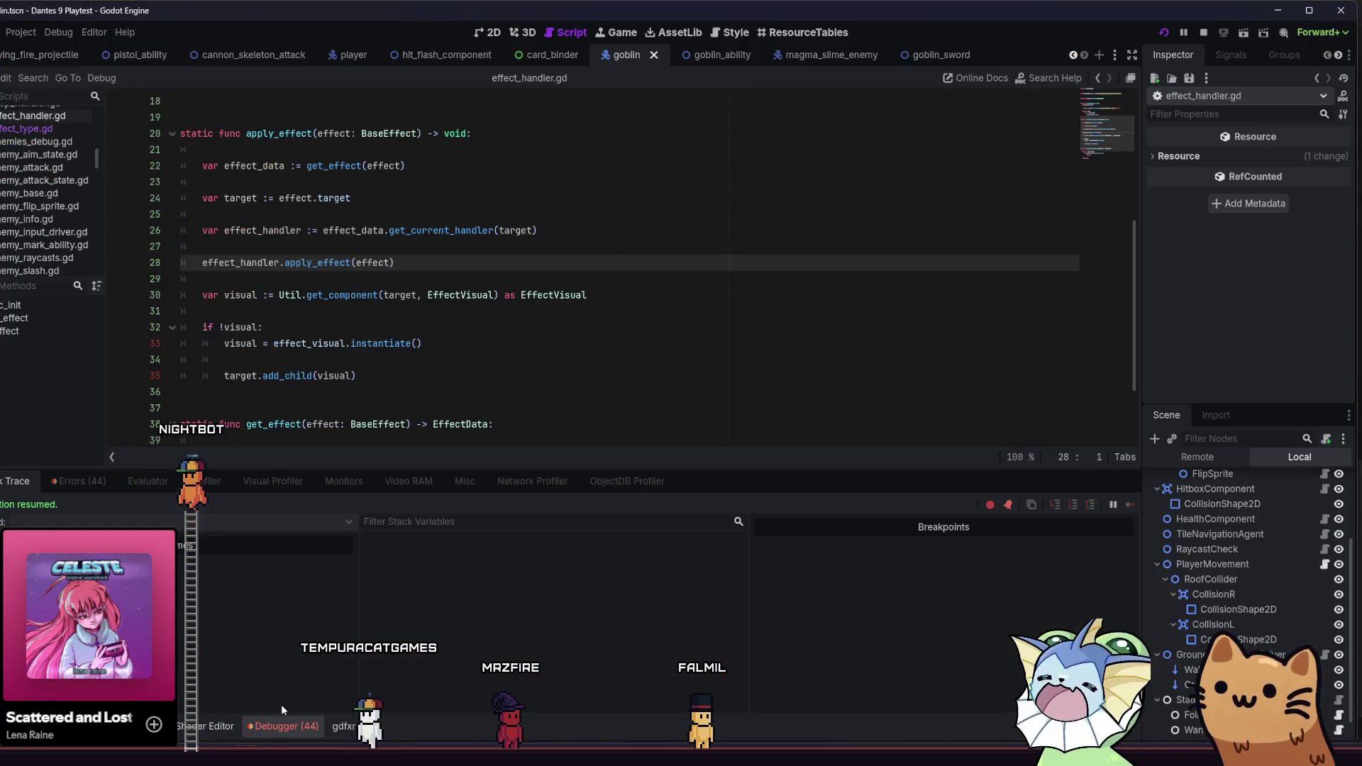
click(456, 370)
key(ctrl+shift+f)
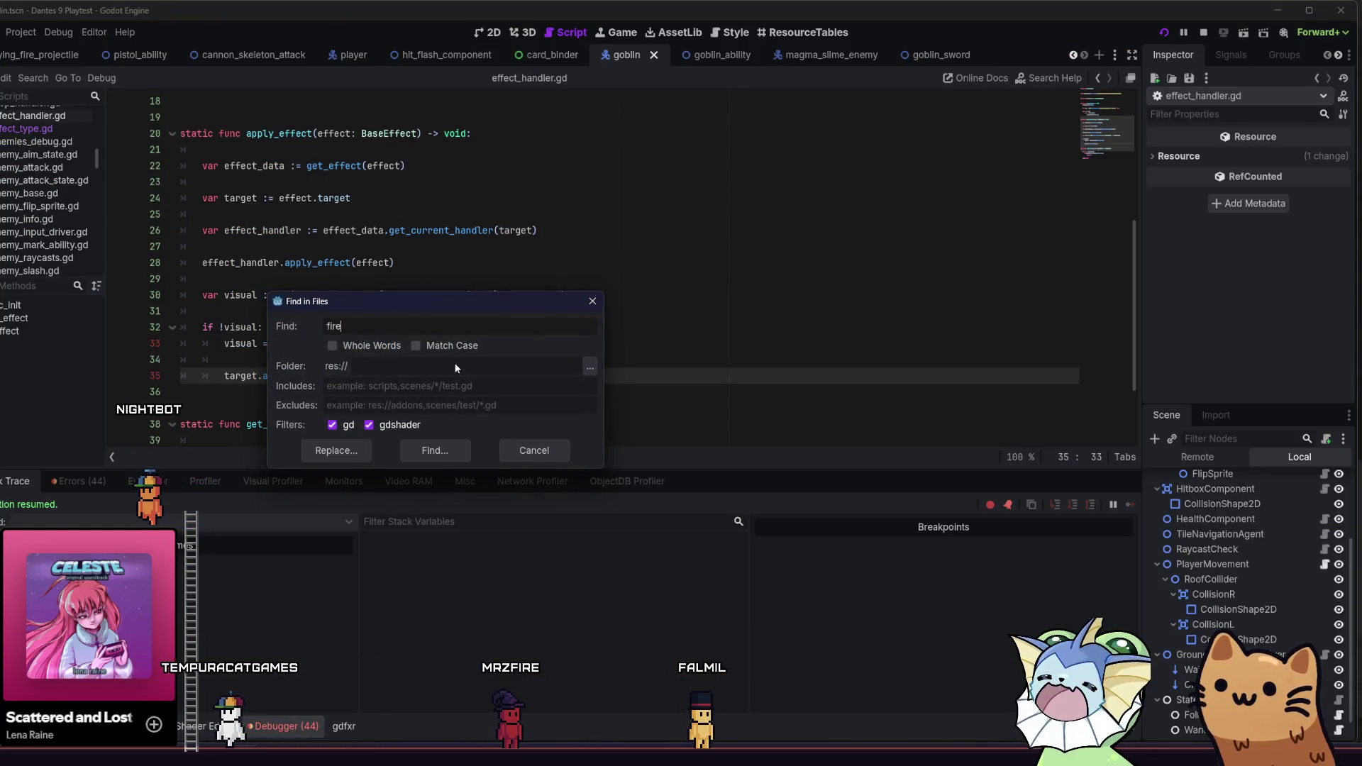
text(Fire_)
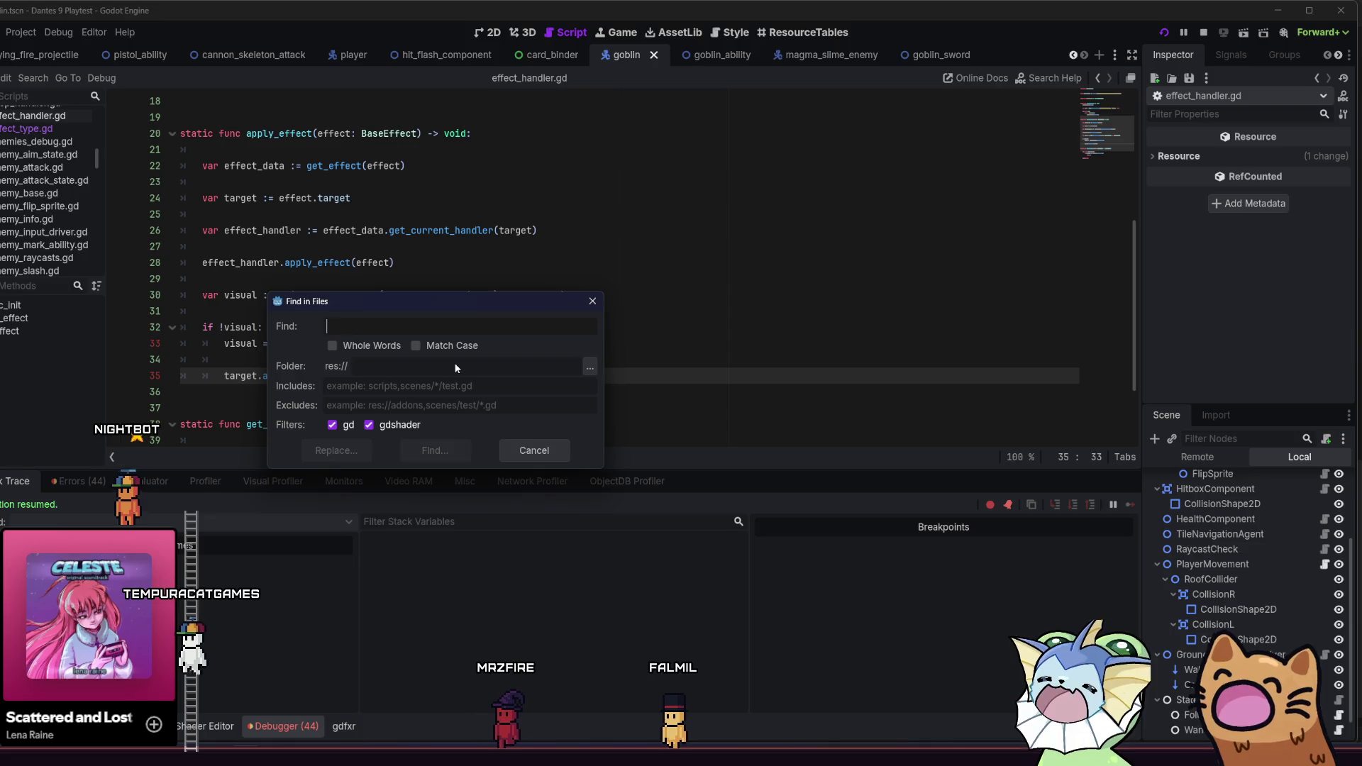
key(BackSpace)
text(Effect.new)
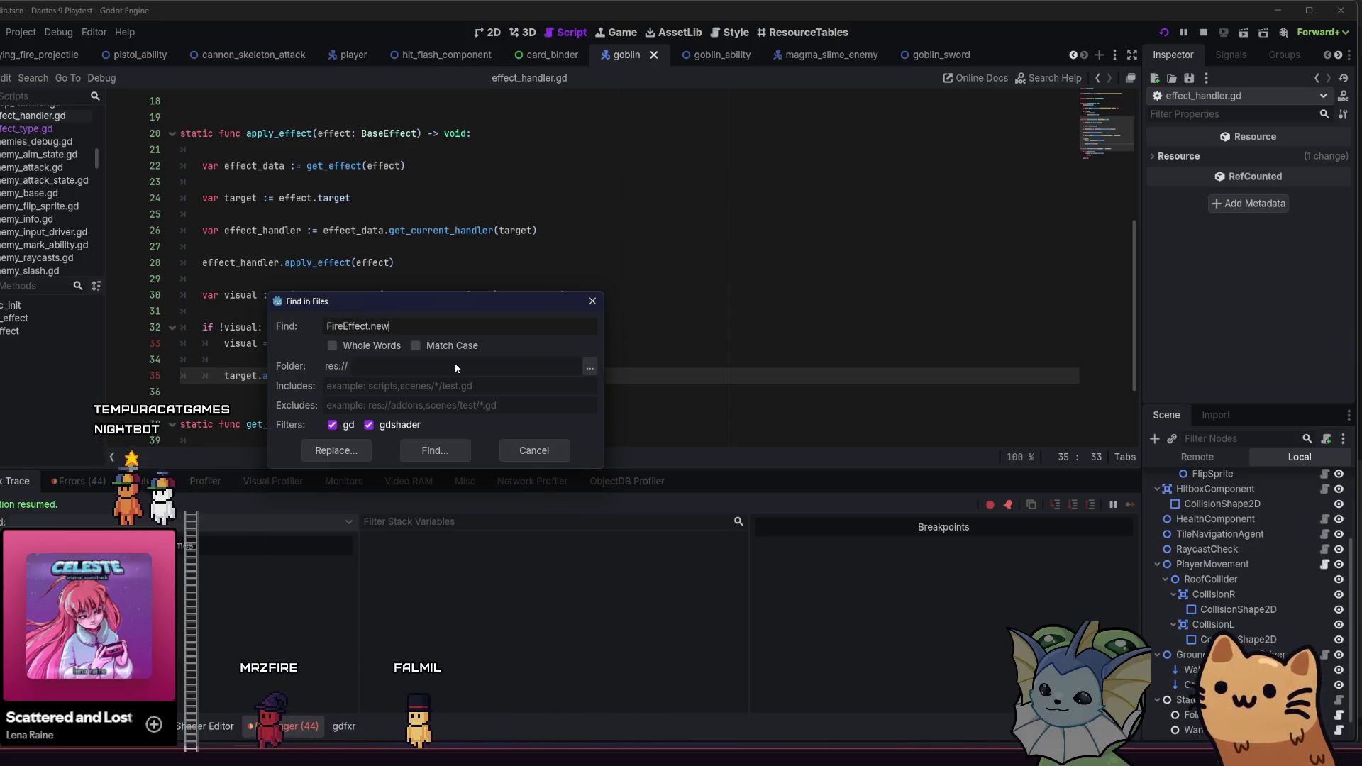
key(Return)
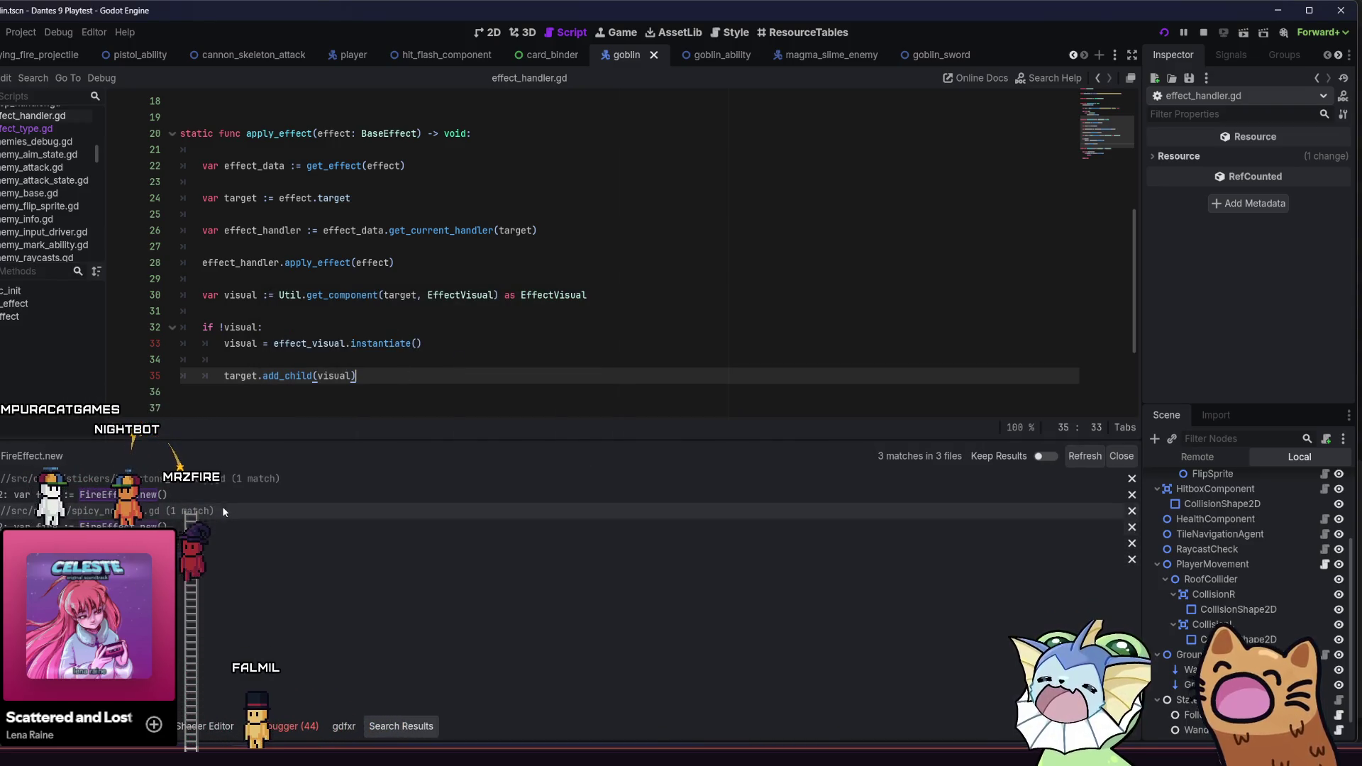
Step: In brimstone_sticker.gd, add 'fire.target = target' after fire.amount, save, and return to the game
click(237, 494)
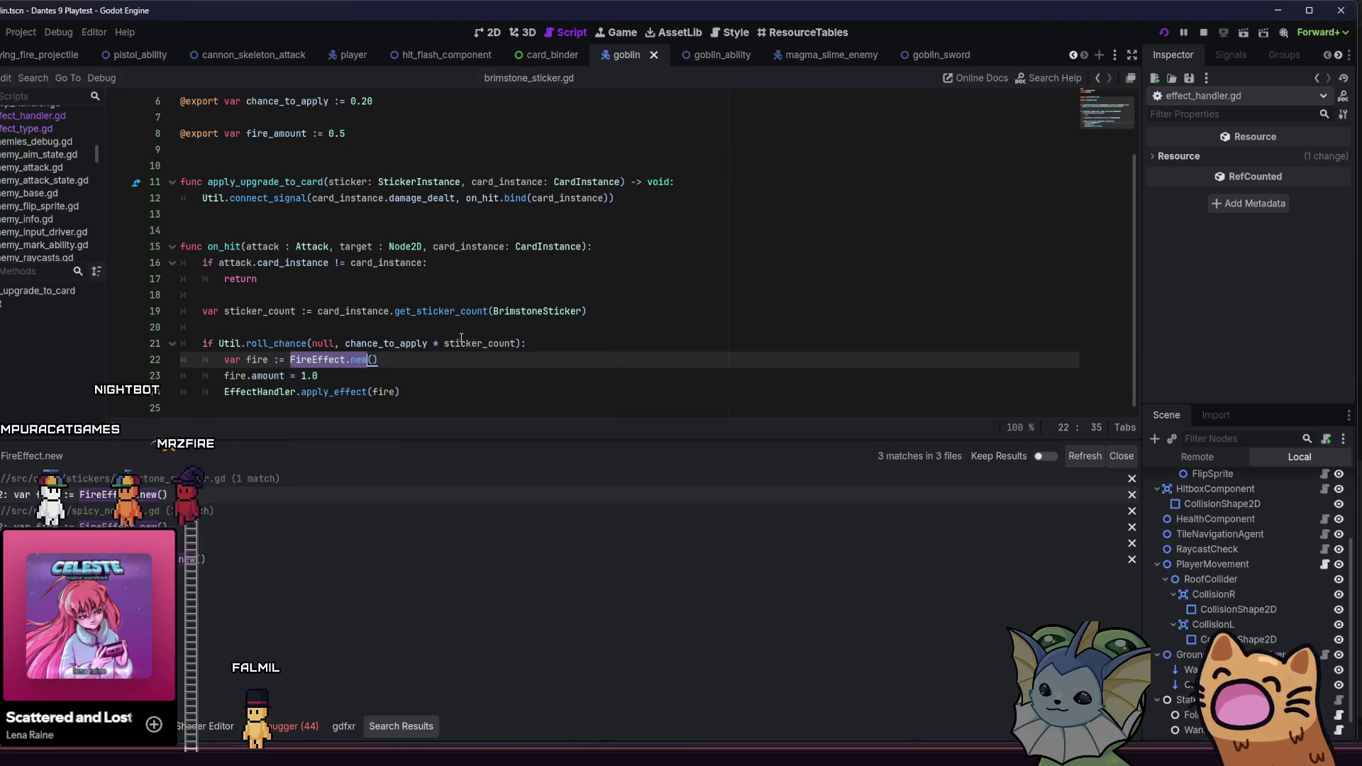
click(459, 374)
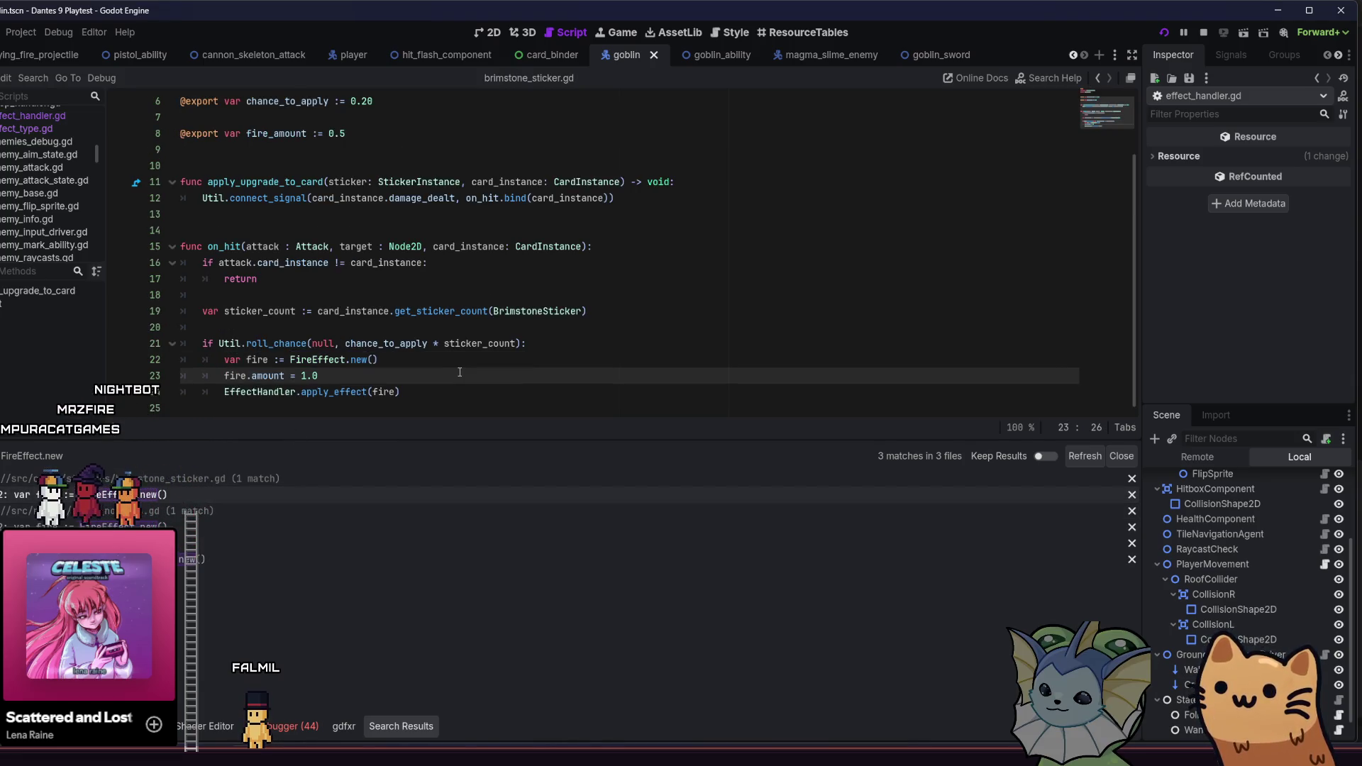
key(Return)
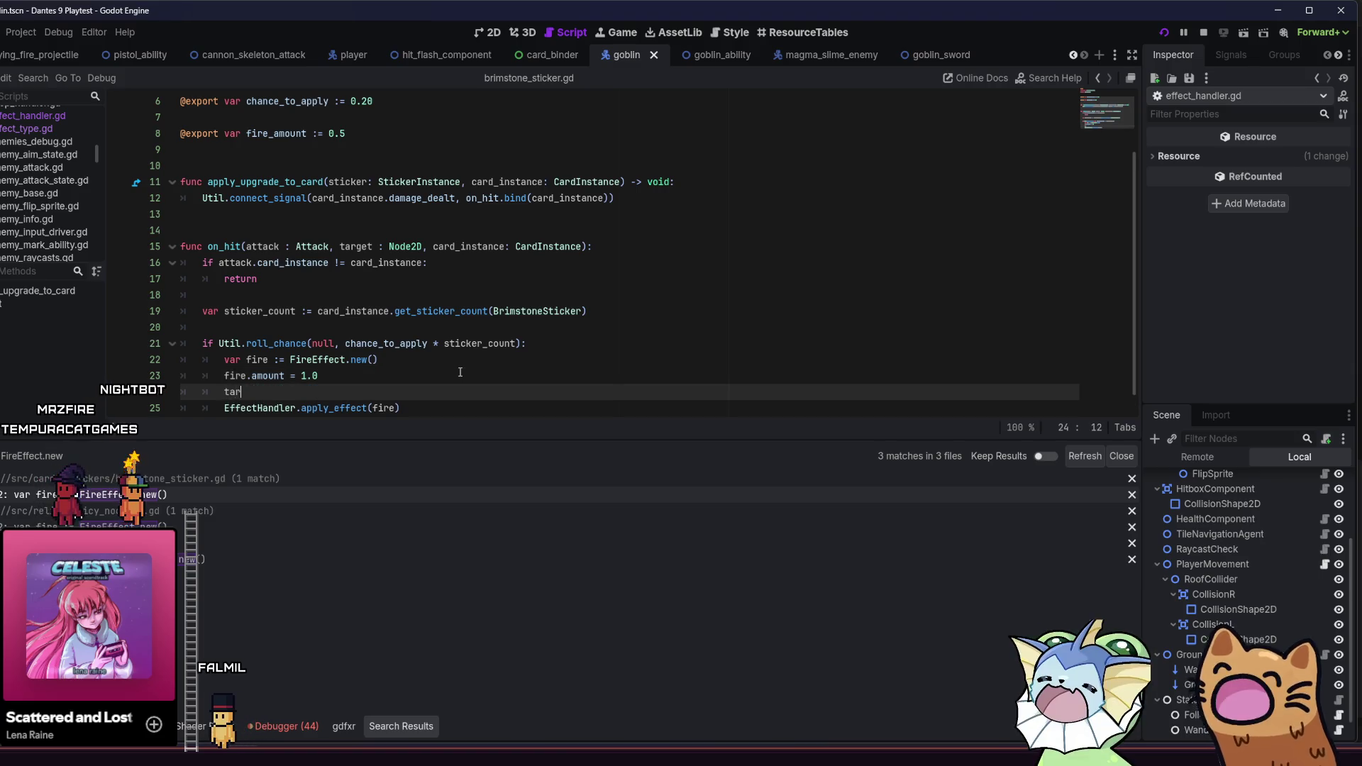
key(BackSpace)
key(BackSpace)
key(BackSpace)
text(fire/)
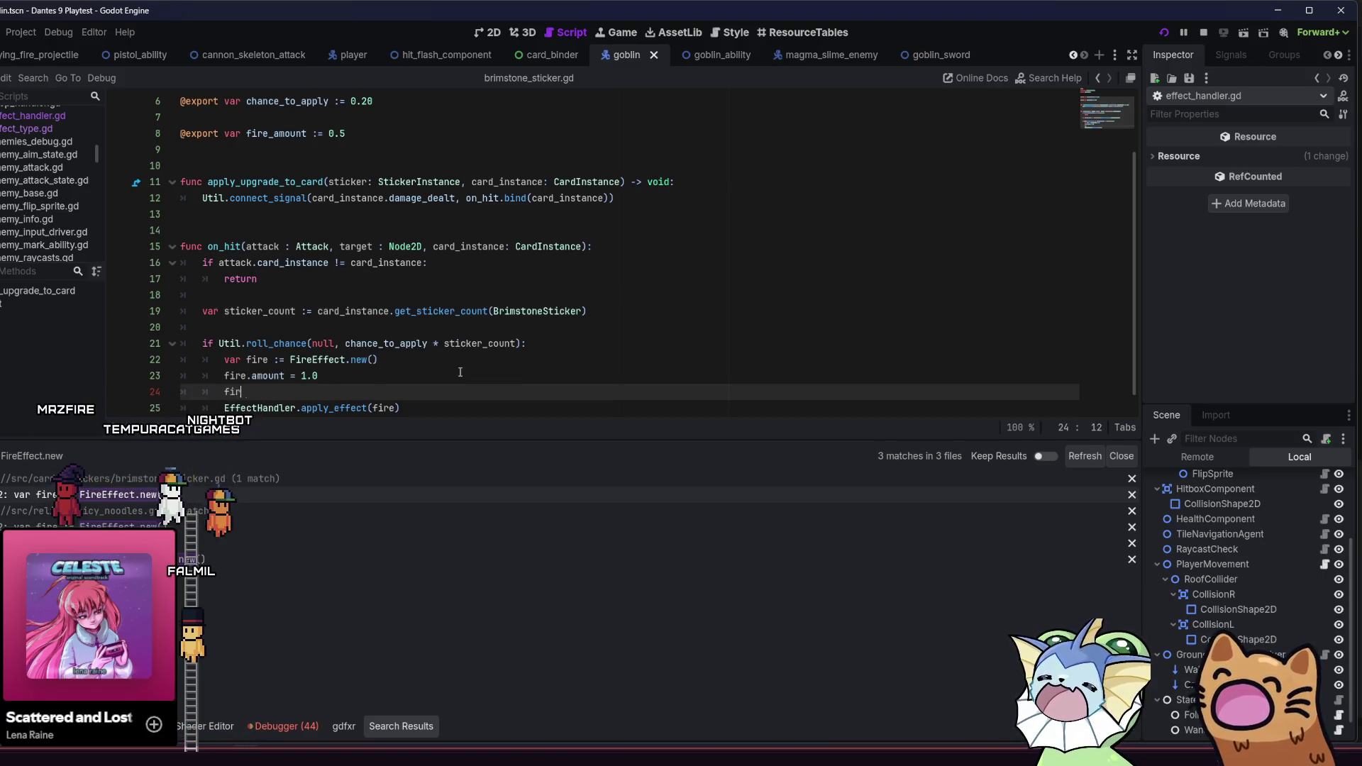
key(BackSpace)
text(.target = tar)
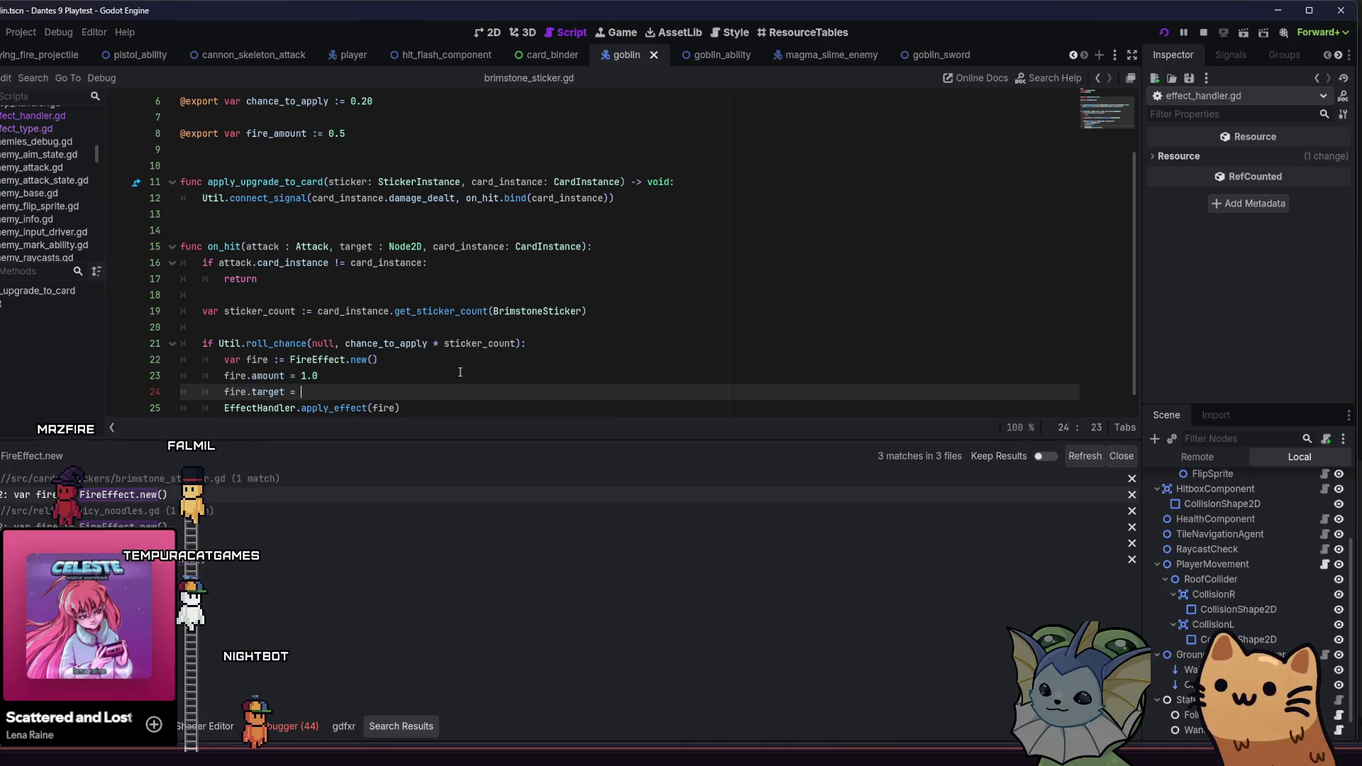
key(Return)
click(459, 372)
key(ctrl+s)
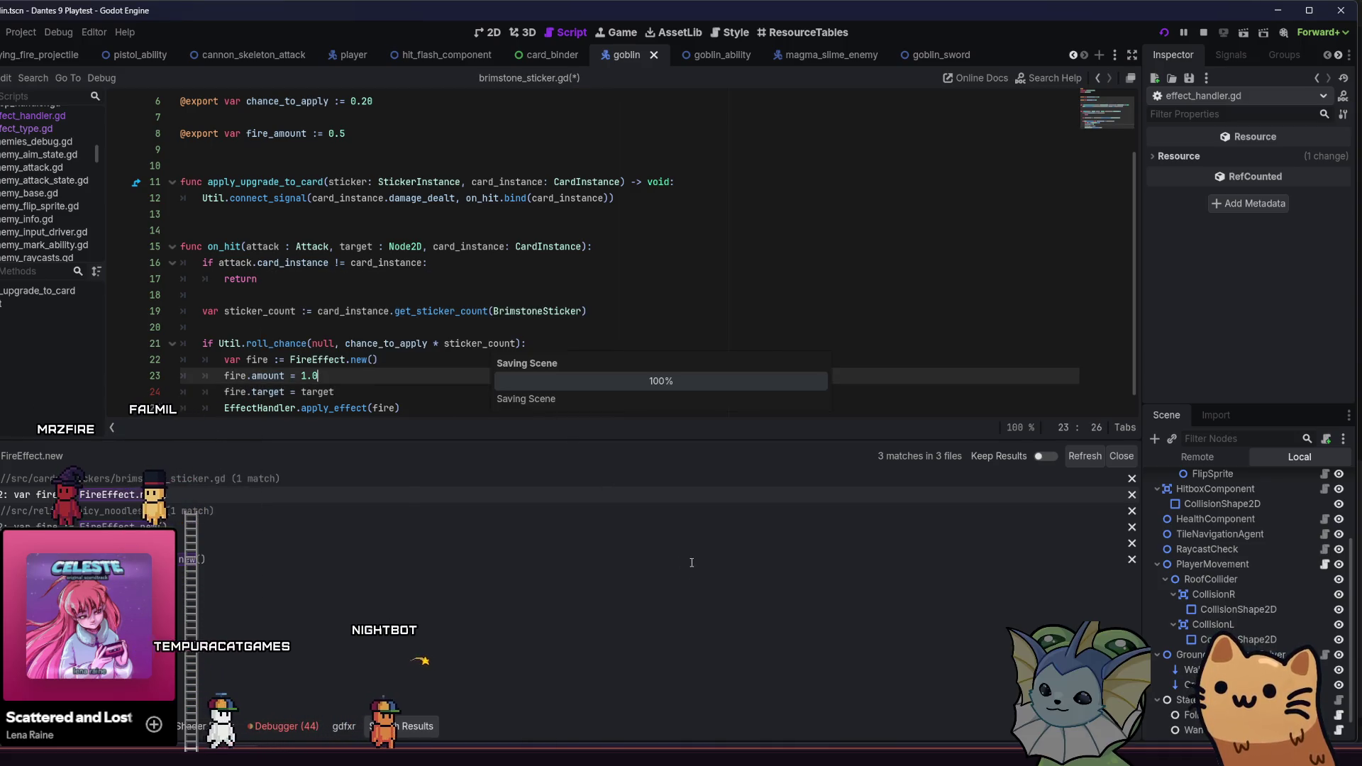
key(alt+Tab)
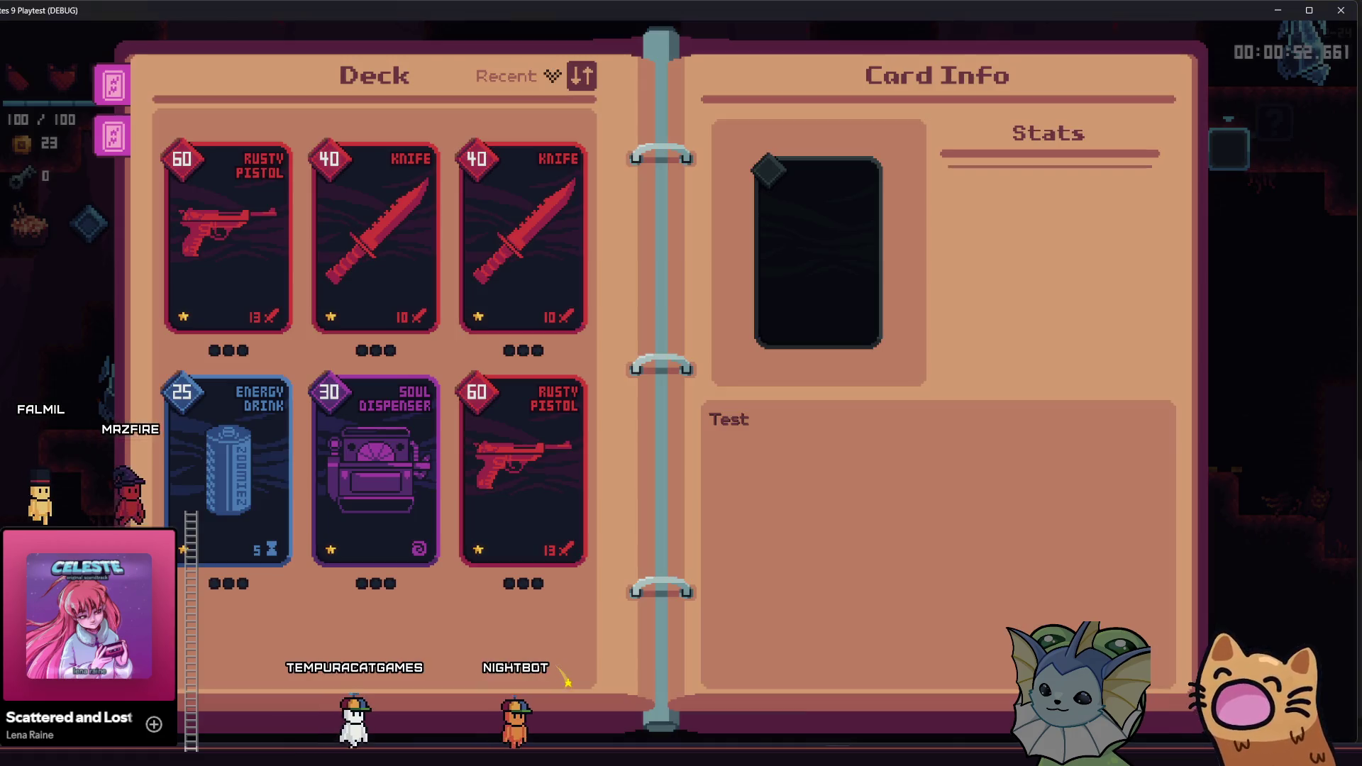
Step: Close the deck screen and make your way right and down into the next room
key(Escape)
key(d)
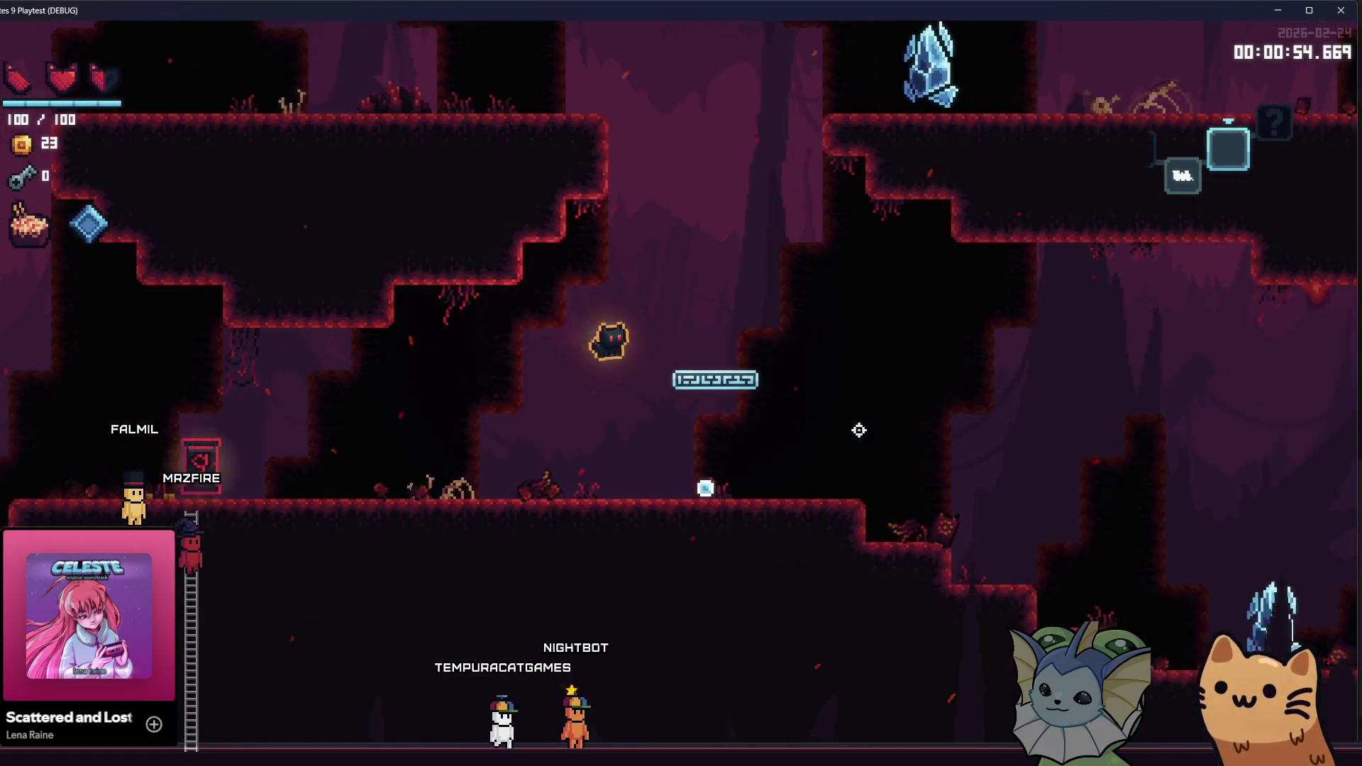
key(space)
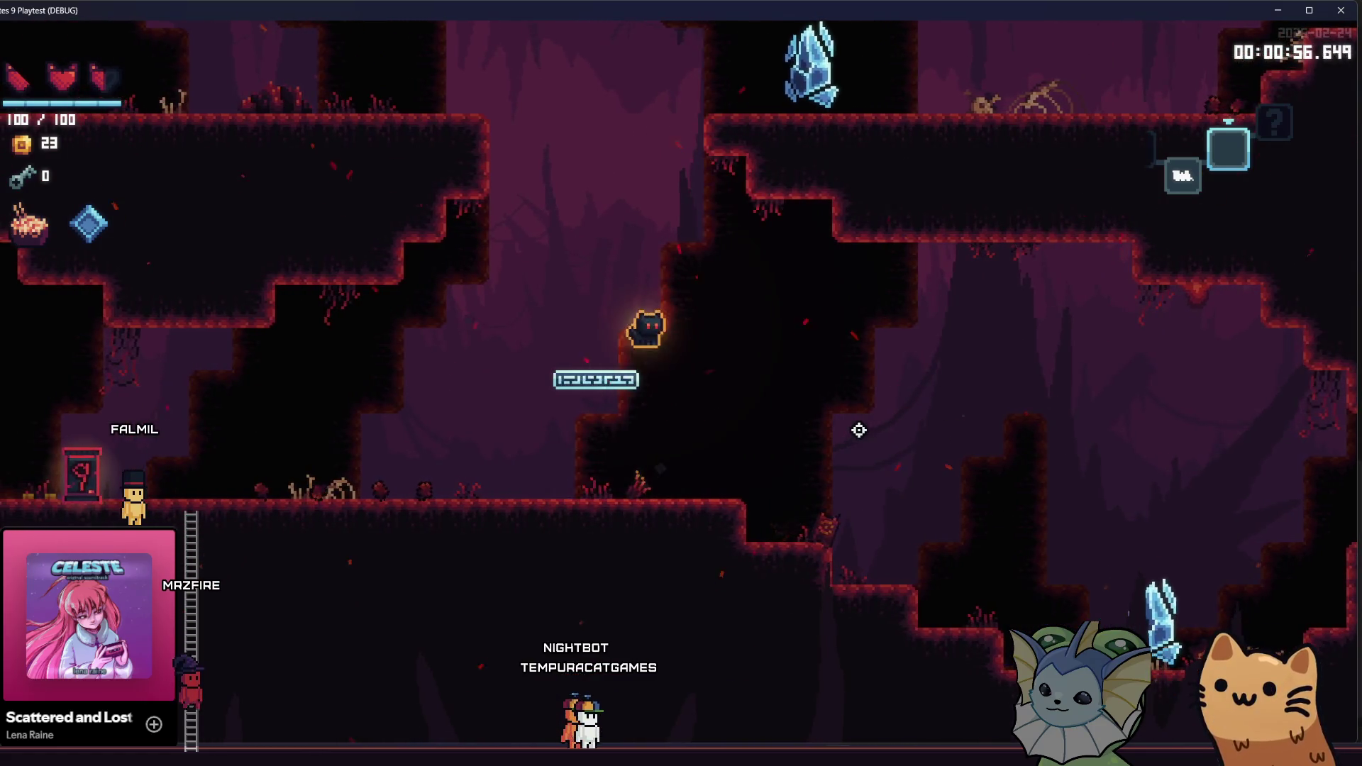
key(d)
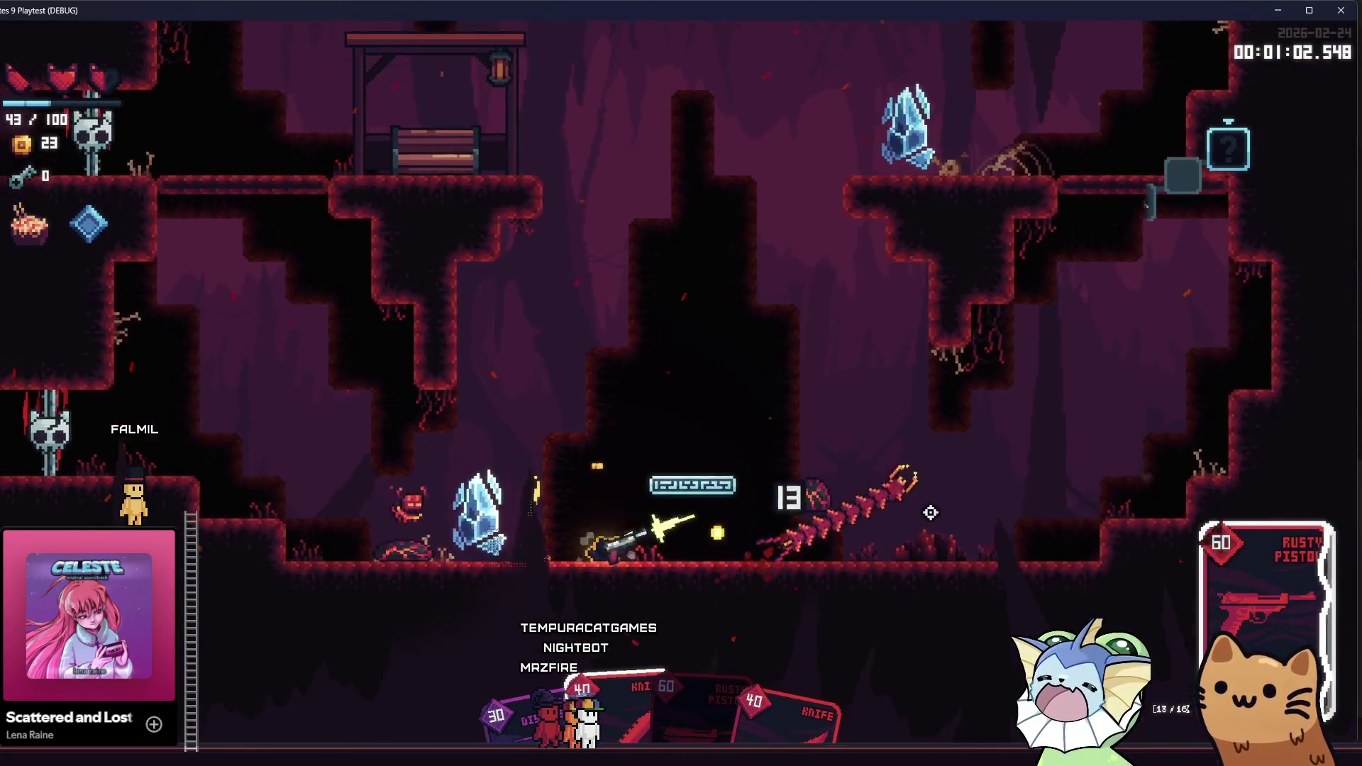
key(d)
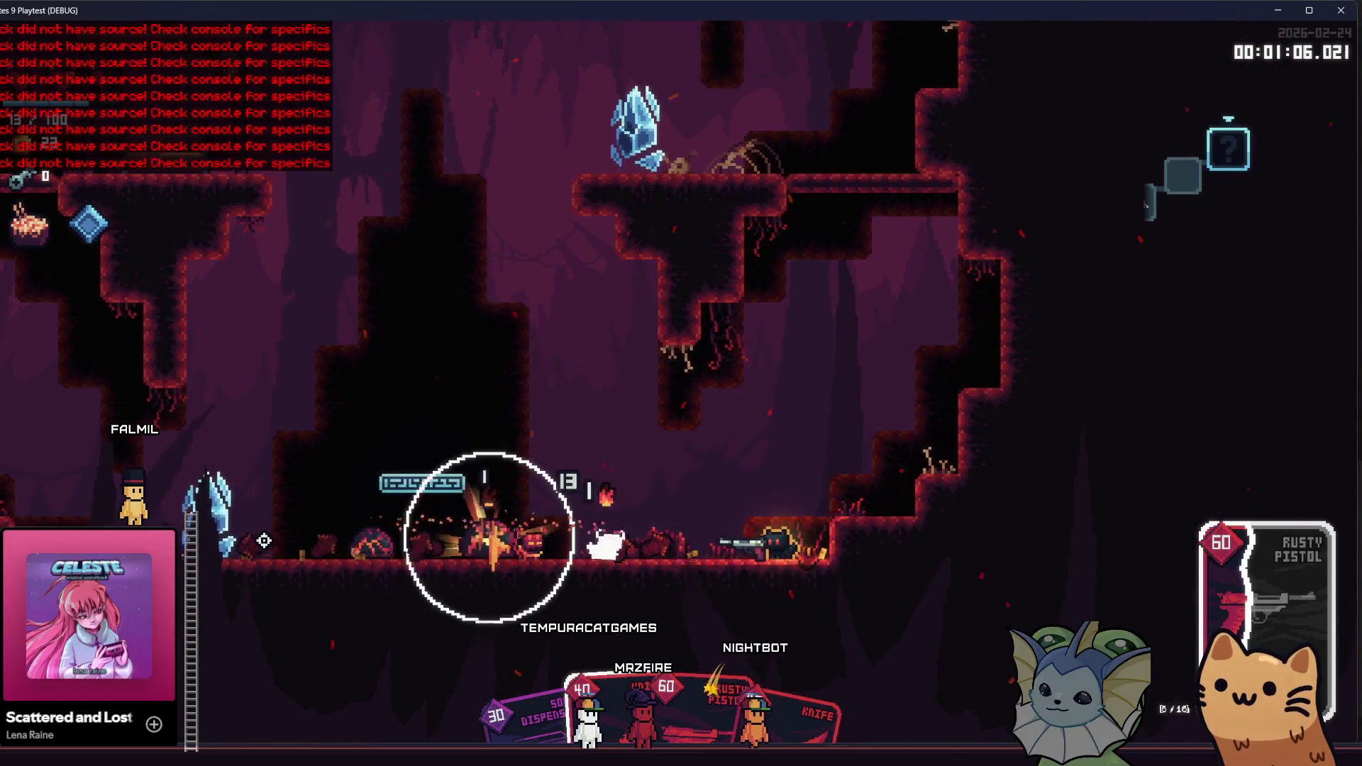
Step: Shoot the enemies with explosive and pistol shots until the room is cleared
click(491, 512)
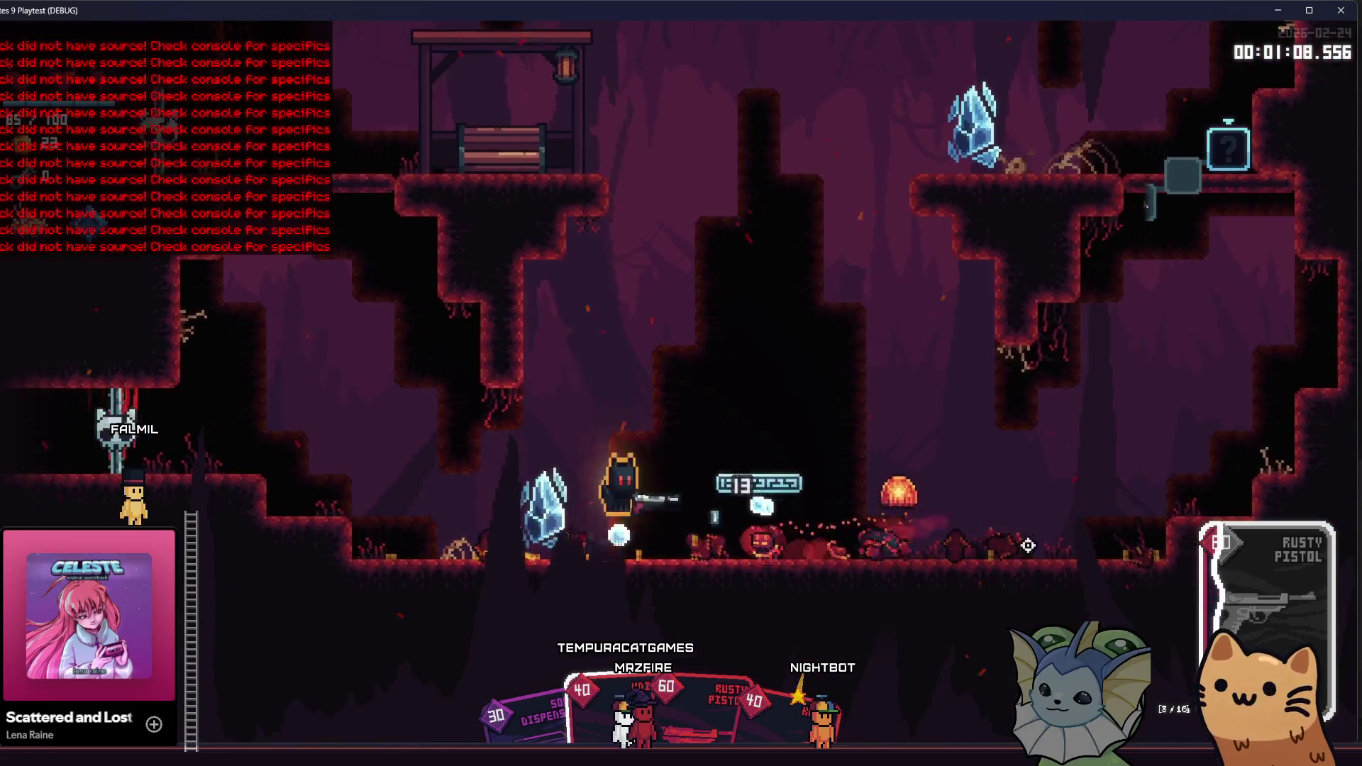
click(1010, 554)
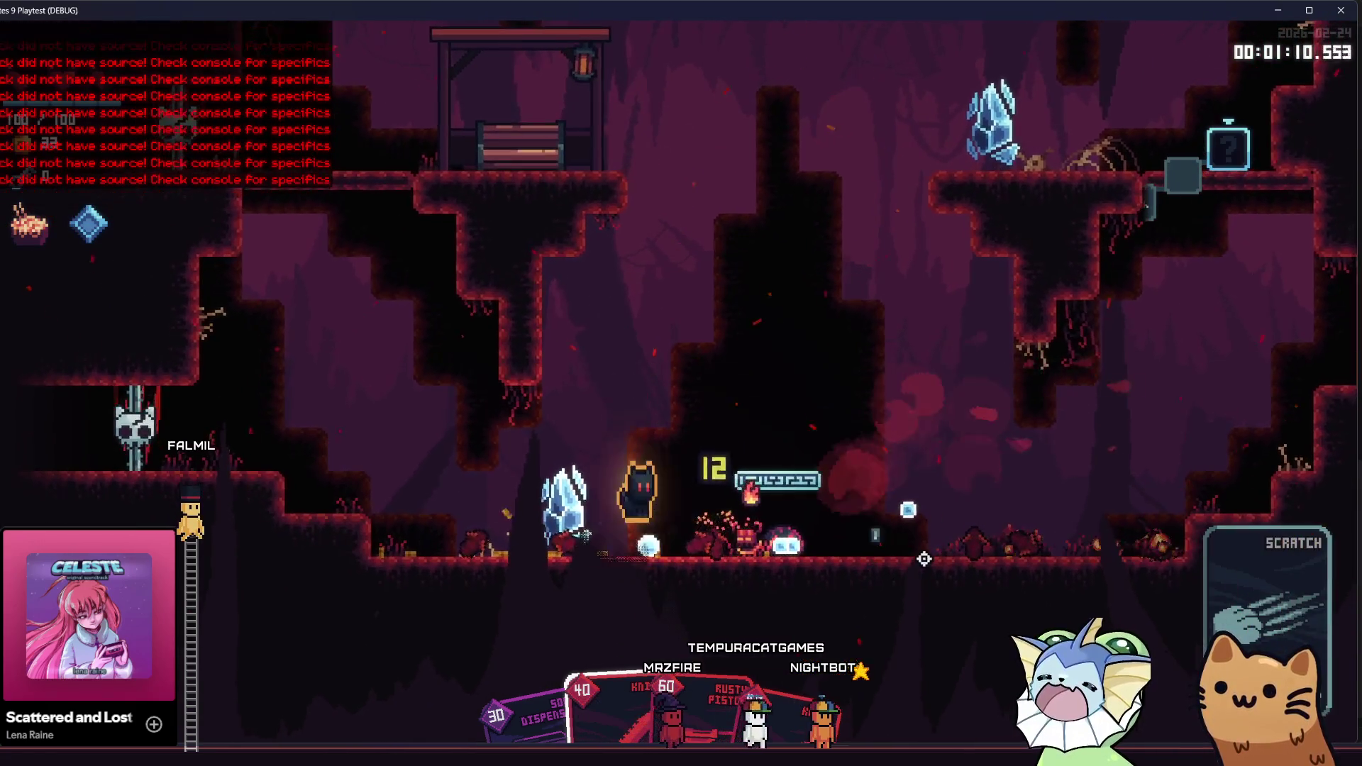
key(space)
scroll(444, 572, down, 1)
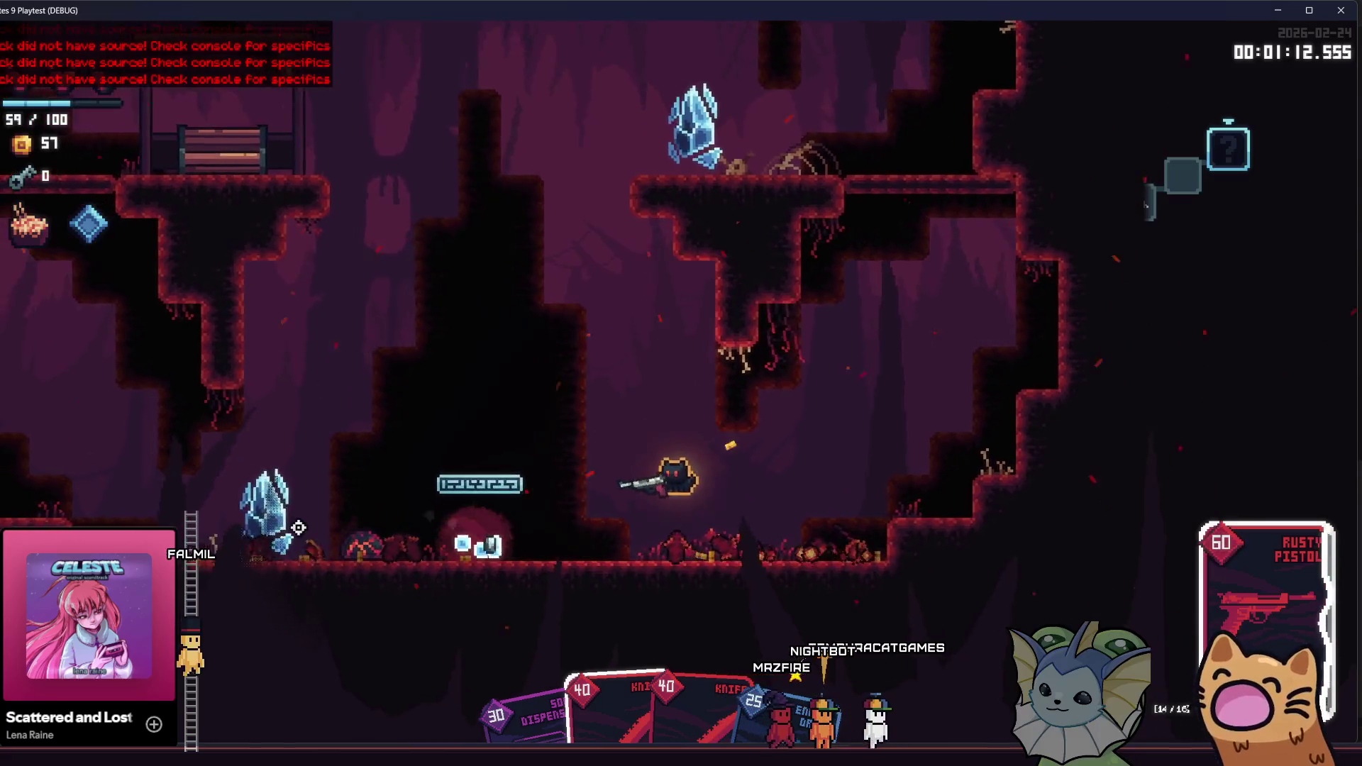
click(305, 516)
click(334, 530)
click(326, 545)
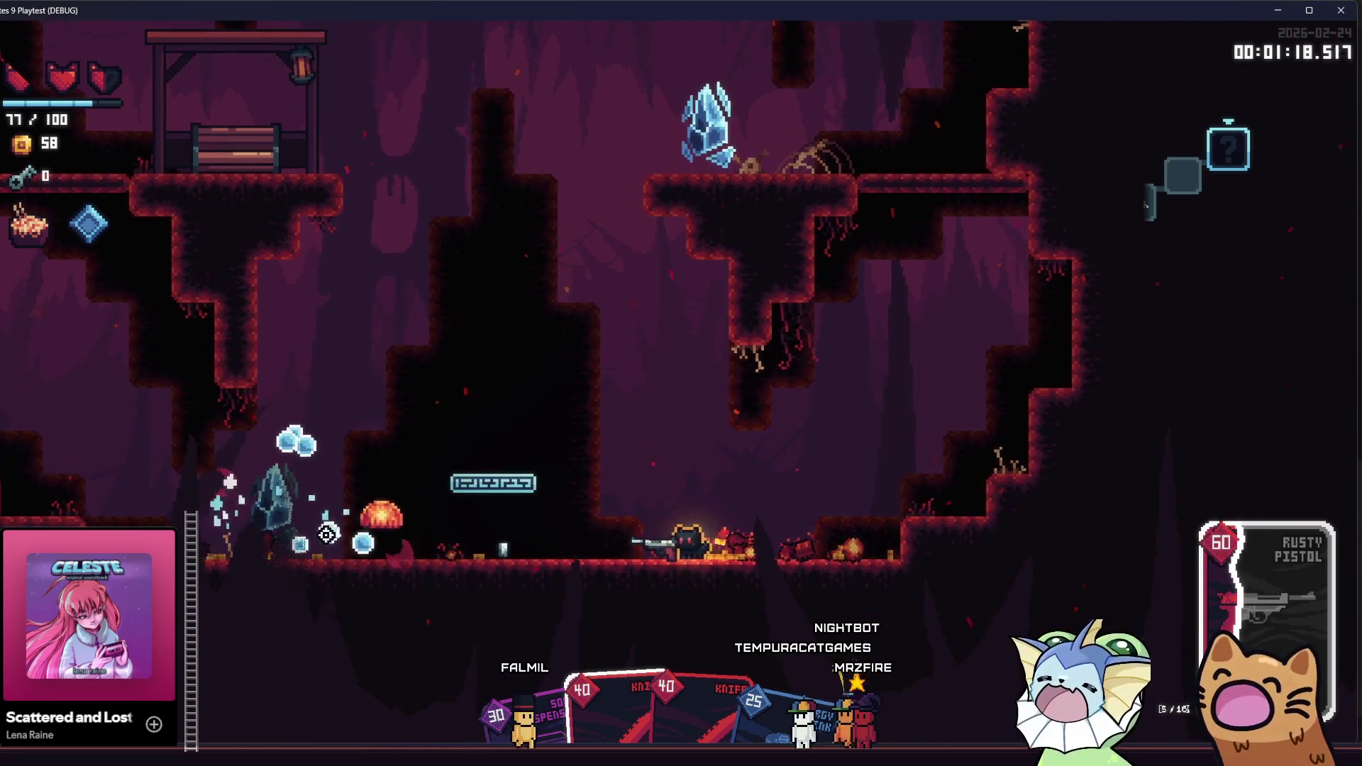
click(326, 534)
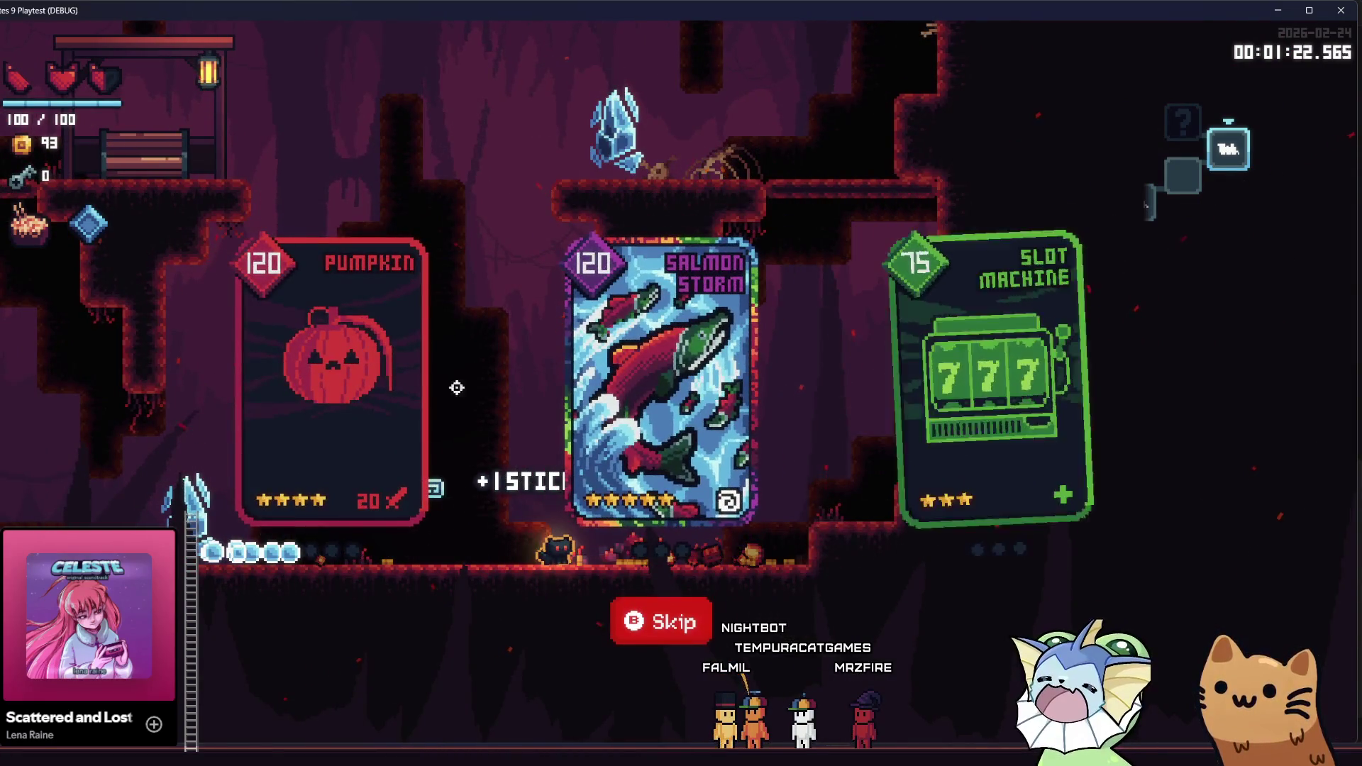
Step: Skip the card reward for a sticker capsule, head to the next room, and equip Rusty Pistol
click(646, 405)
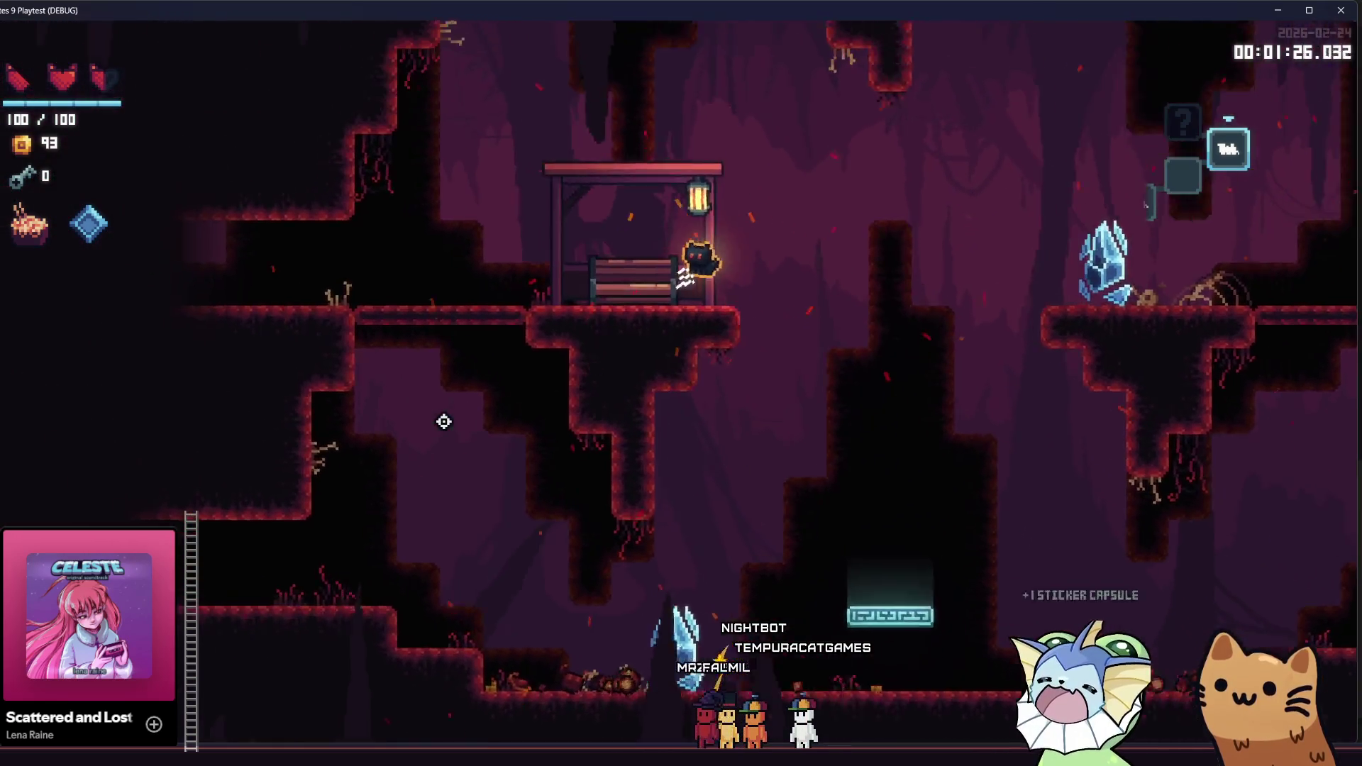
click(444, 422)
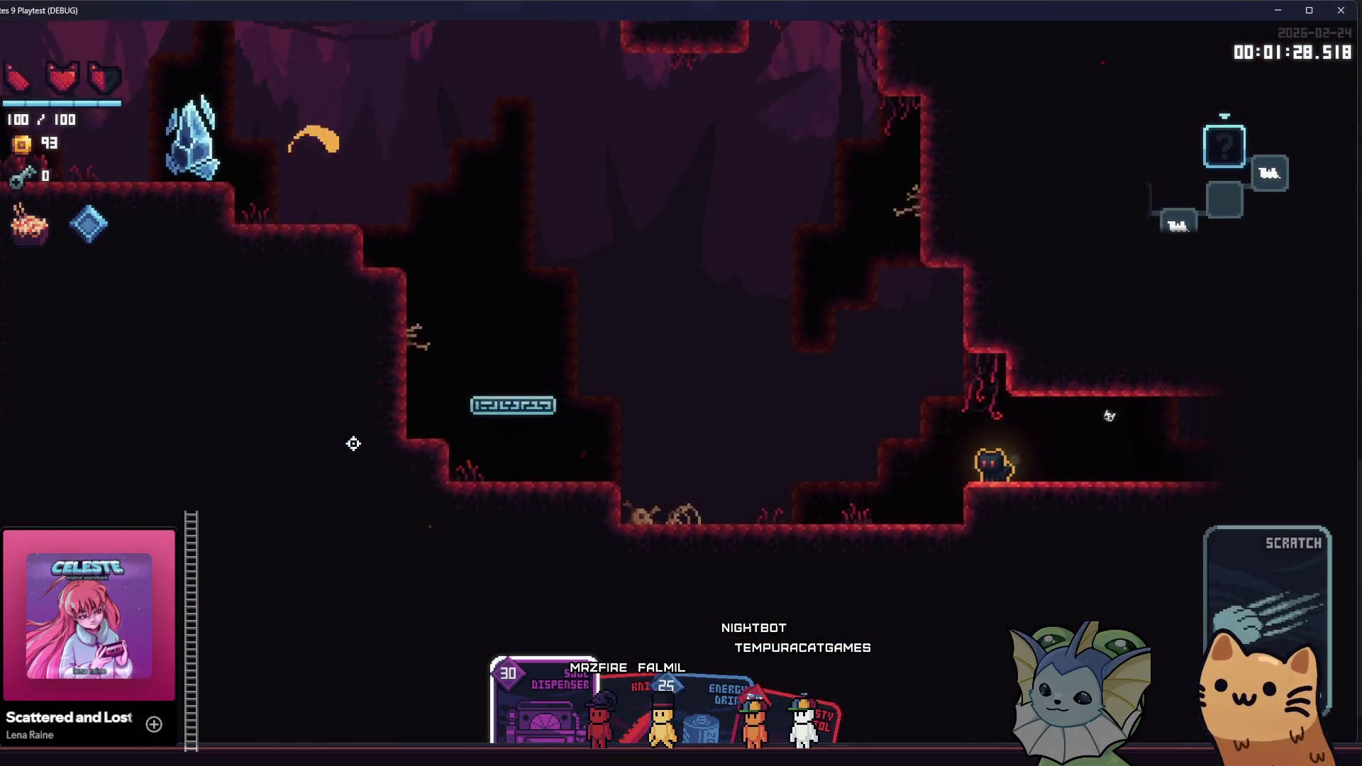
click(363, 424)
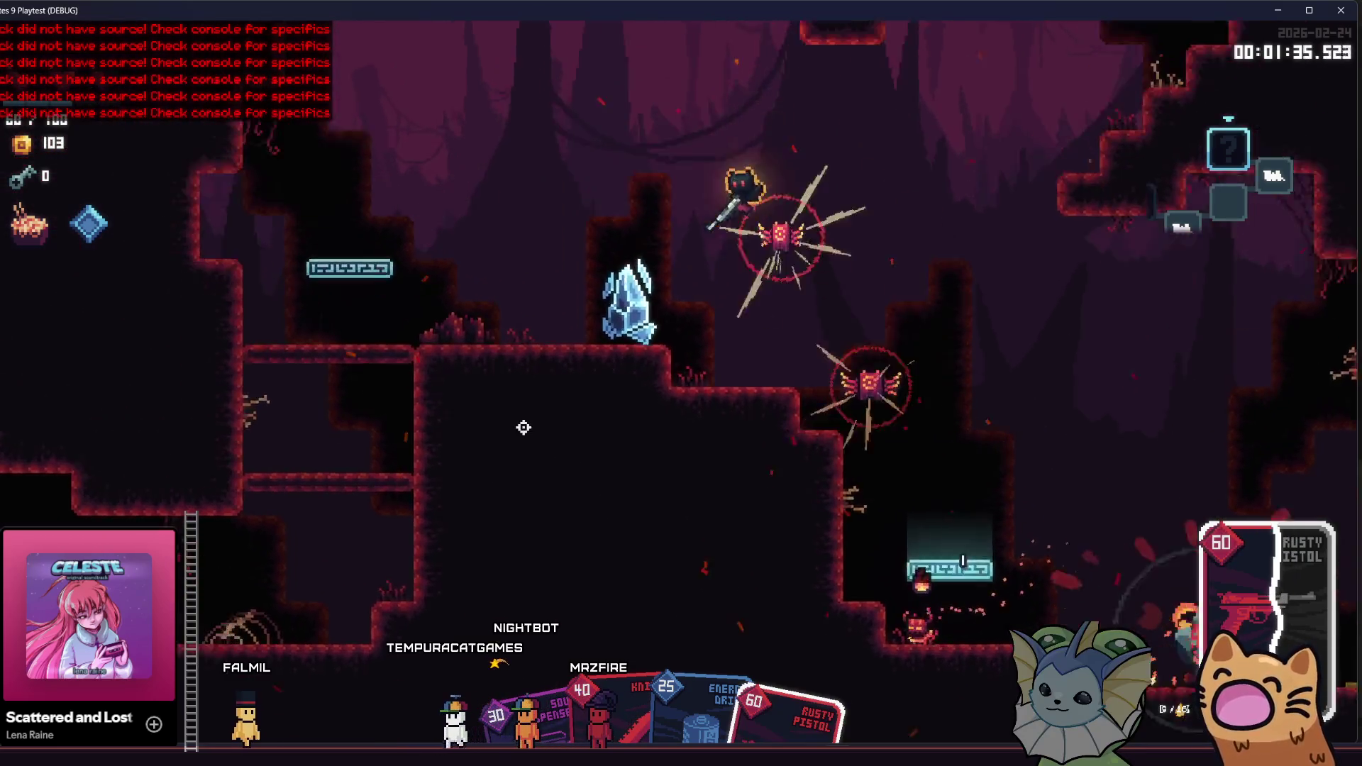
Step: Shoot the enemies ahead while working right and down through the caves
click(780, 381)
key(d)
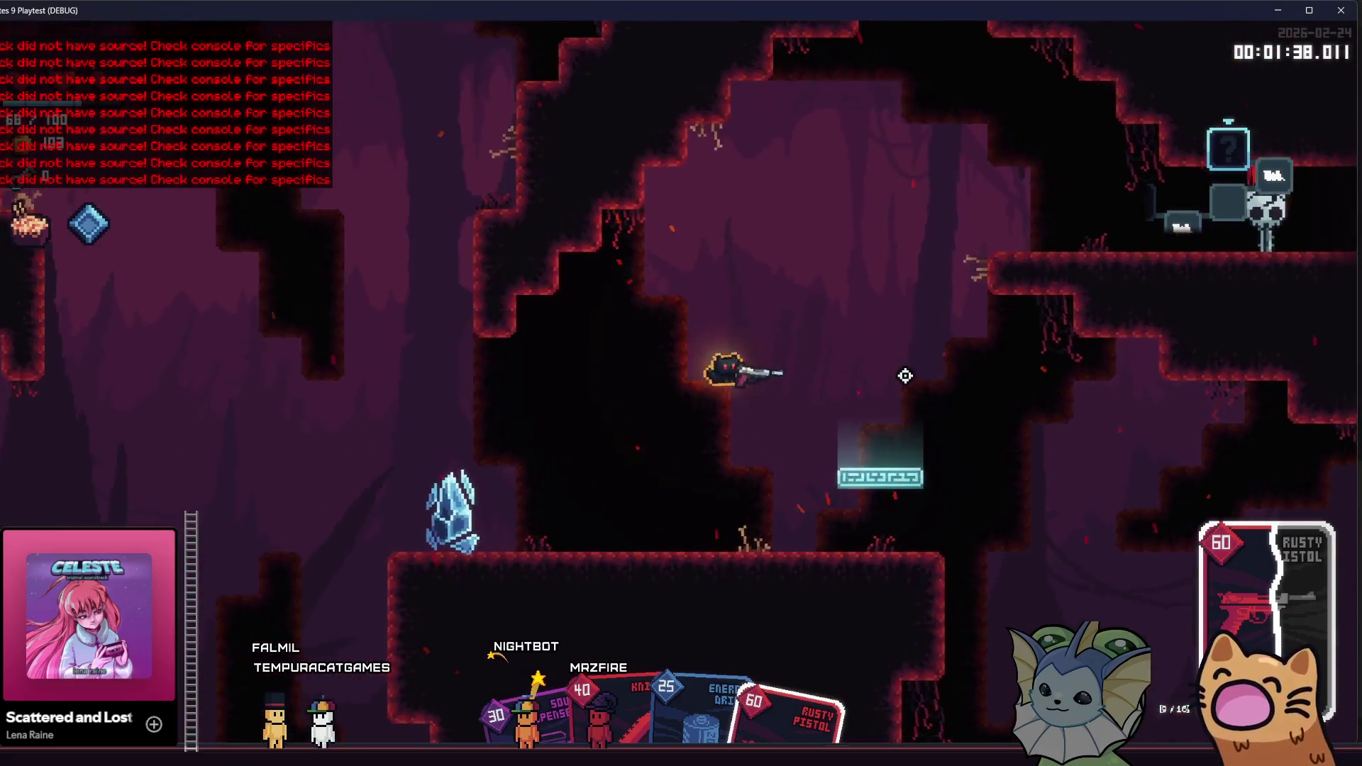
key(space)
key(d)
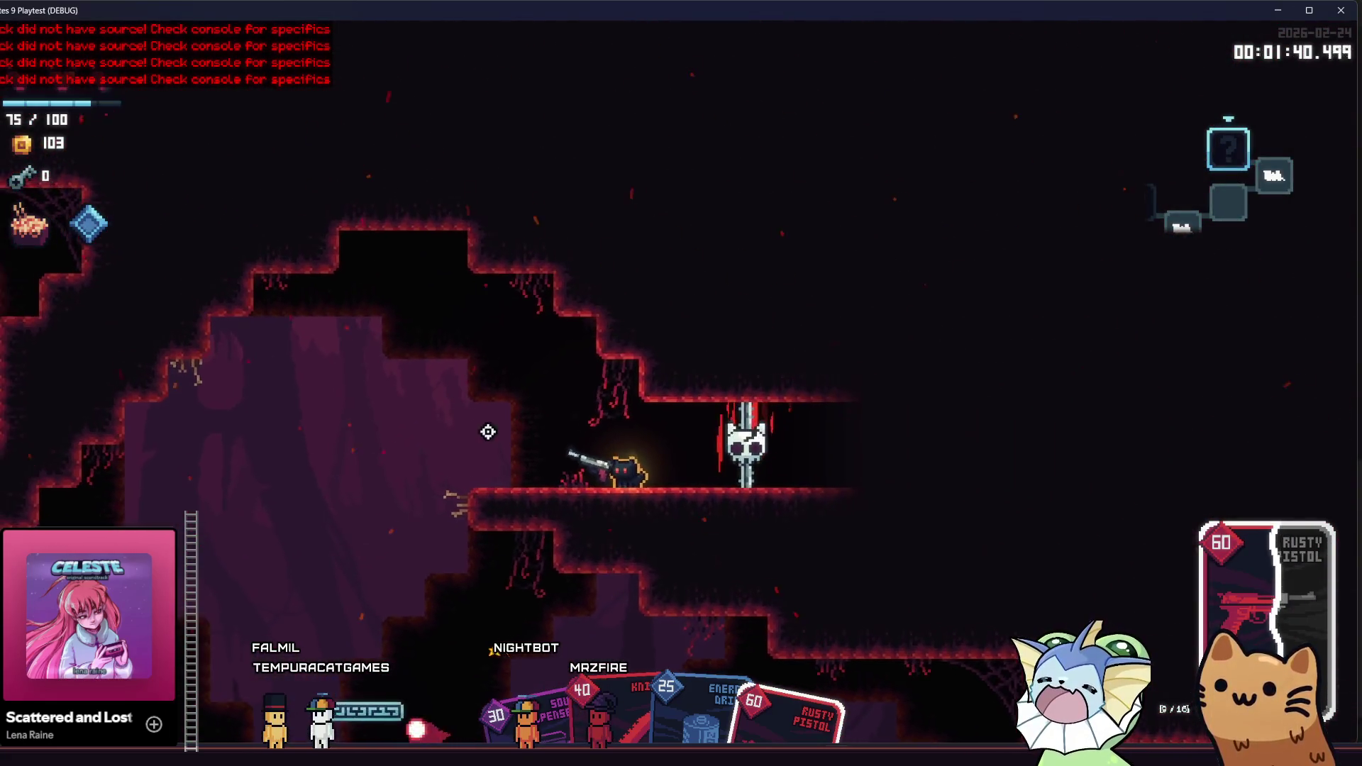
key(a)
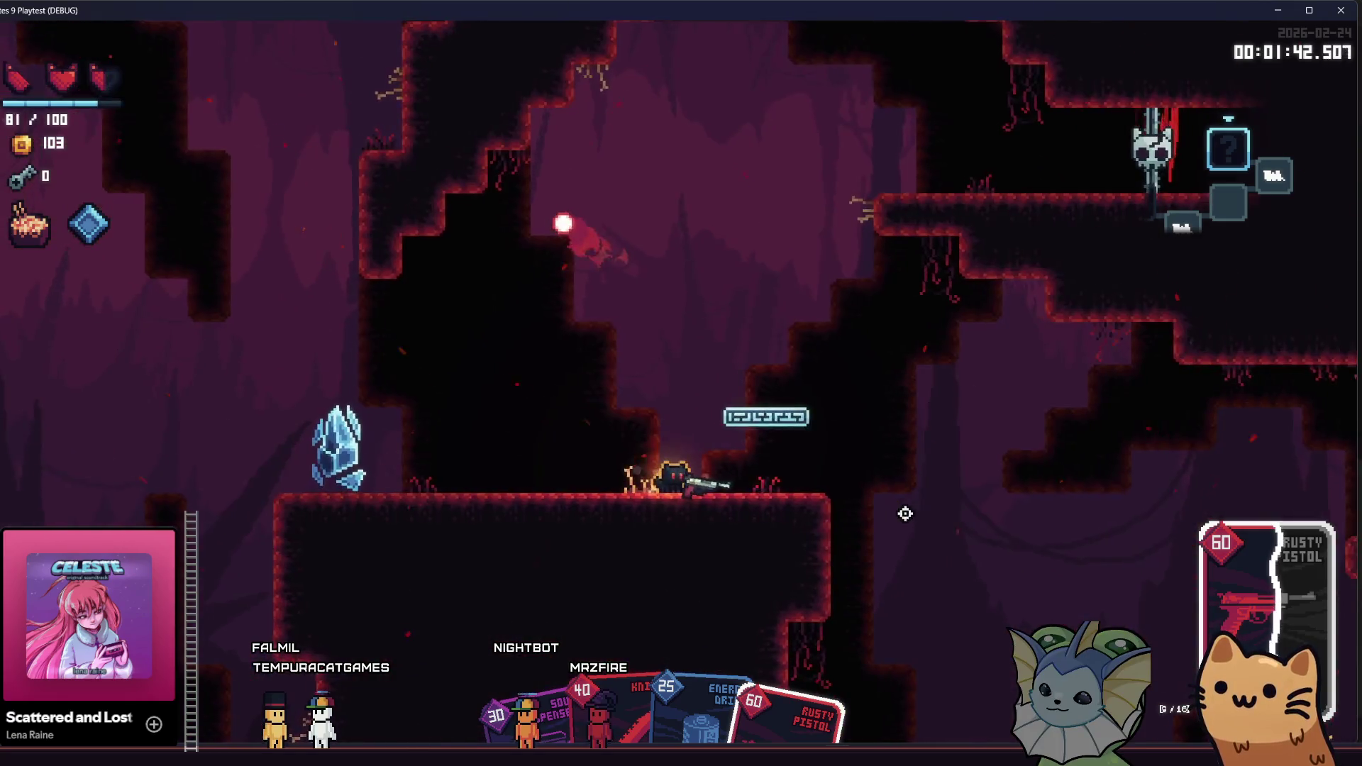
key(d)
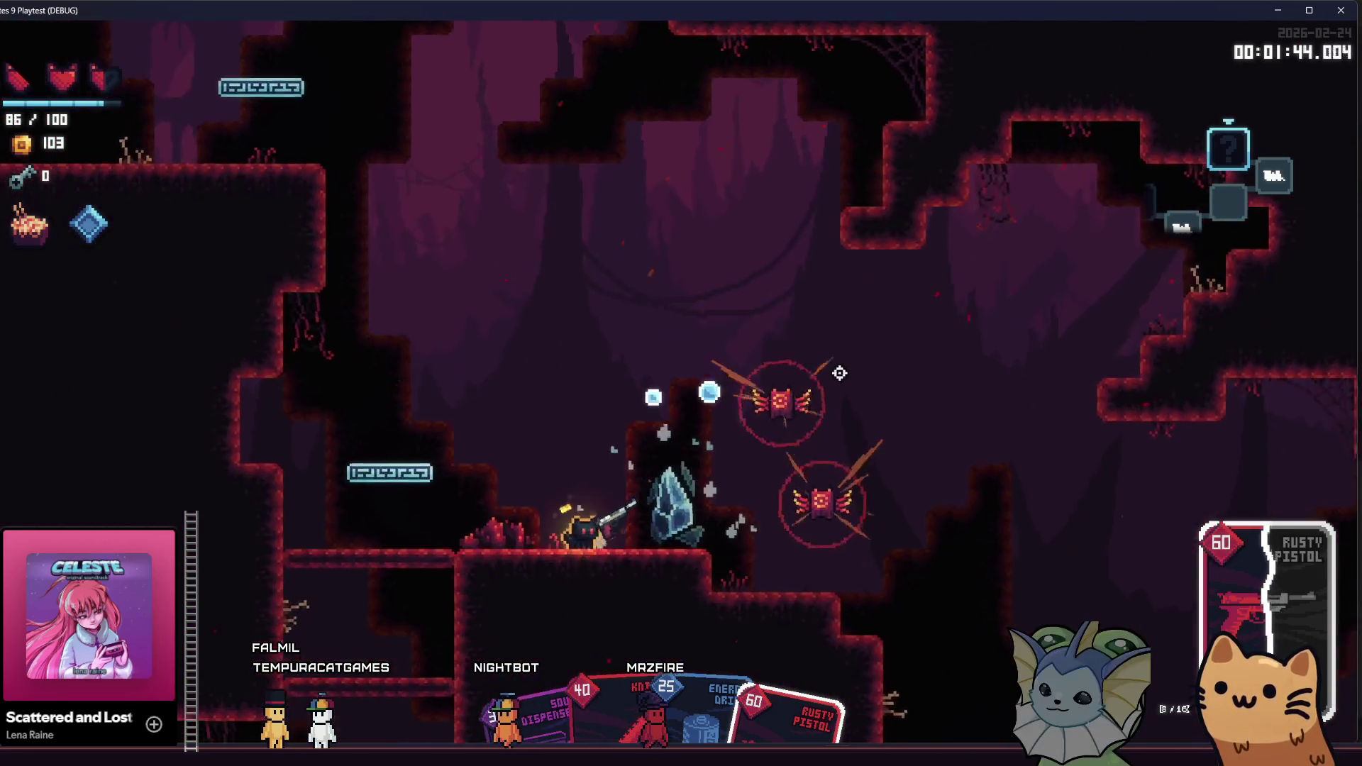
click(839, 373)
key(space)
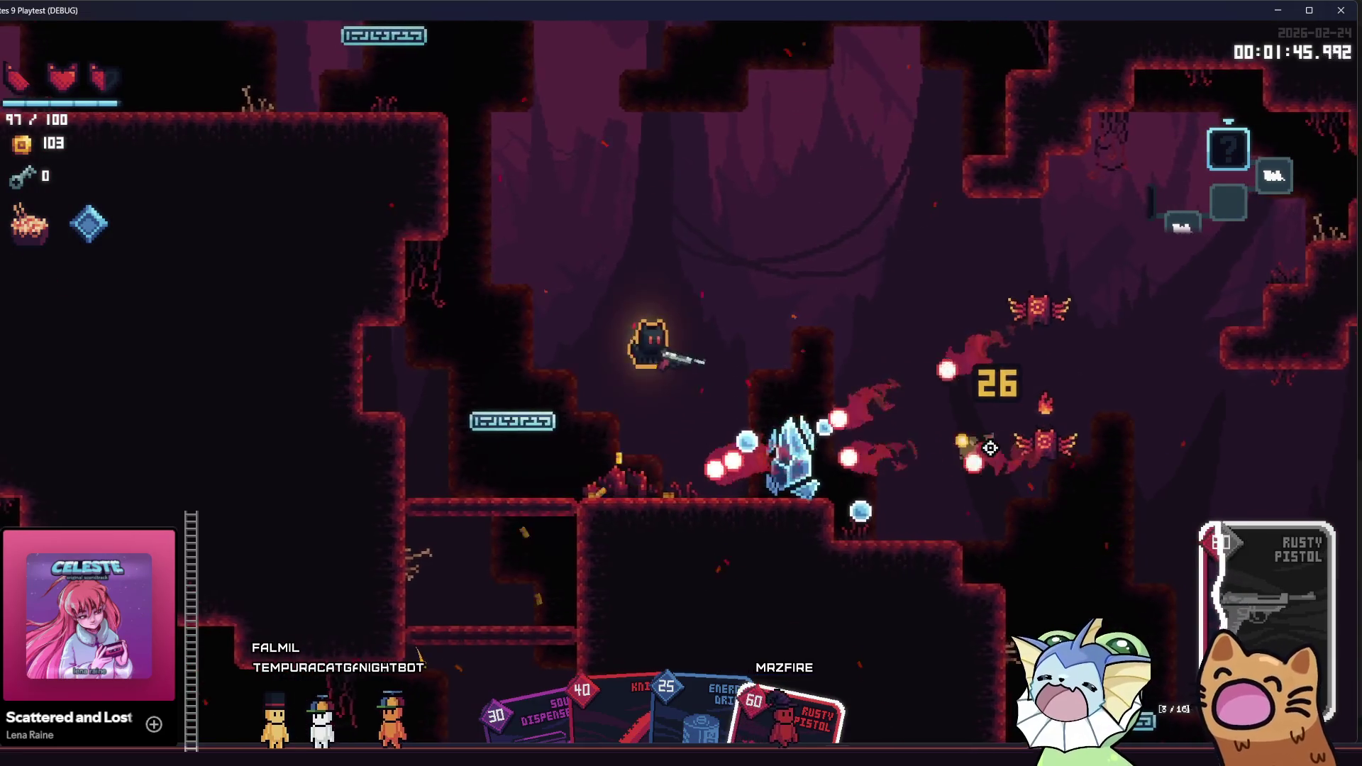
key(d)
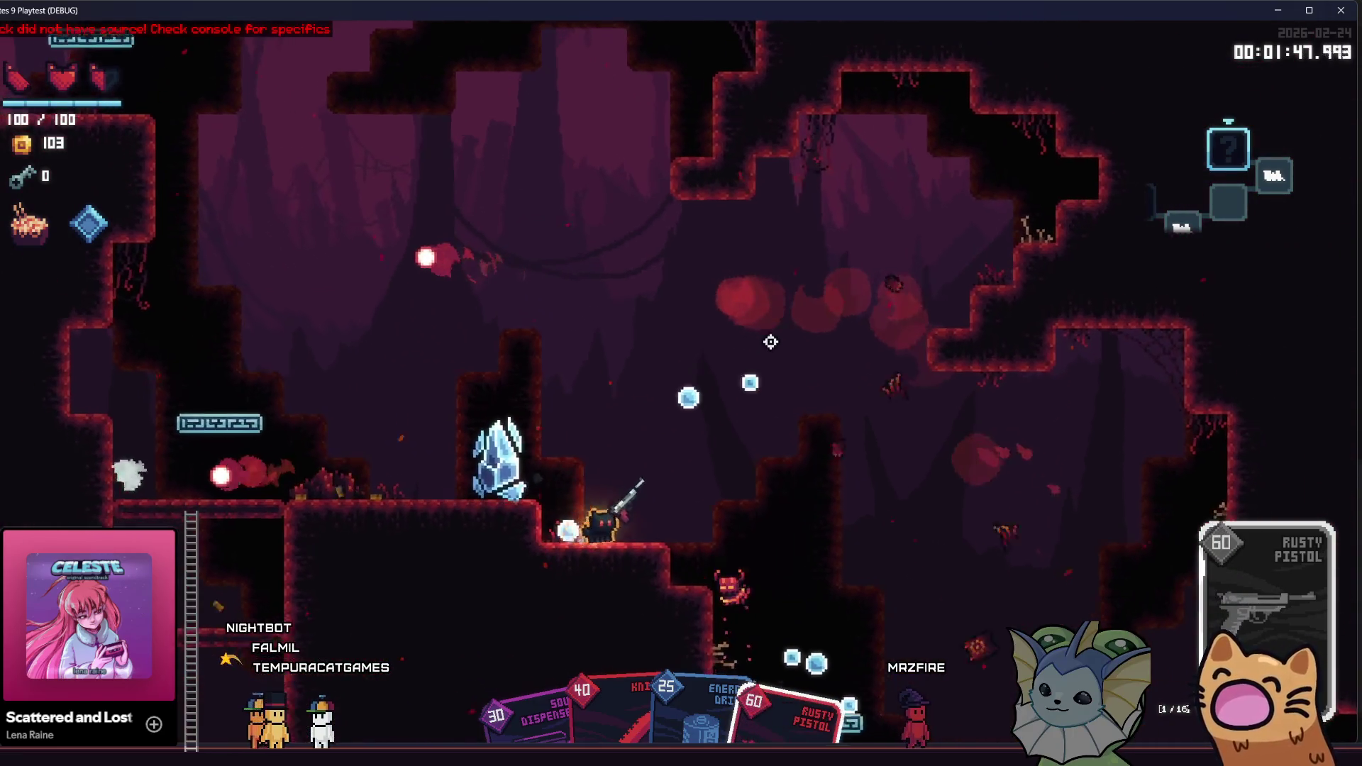
key(d)
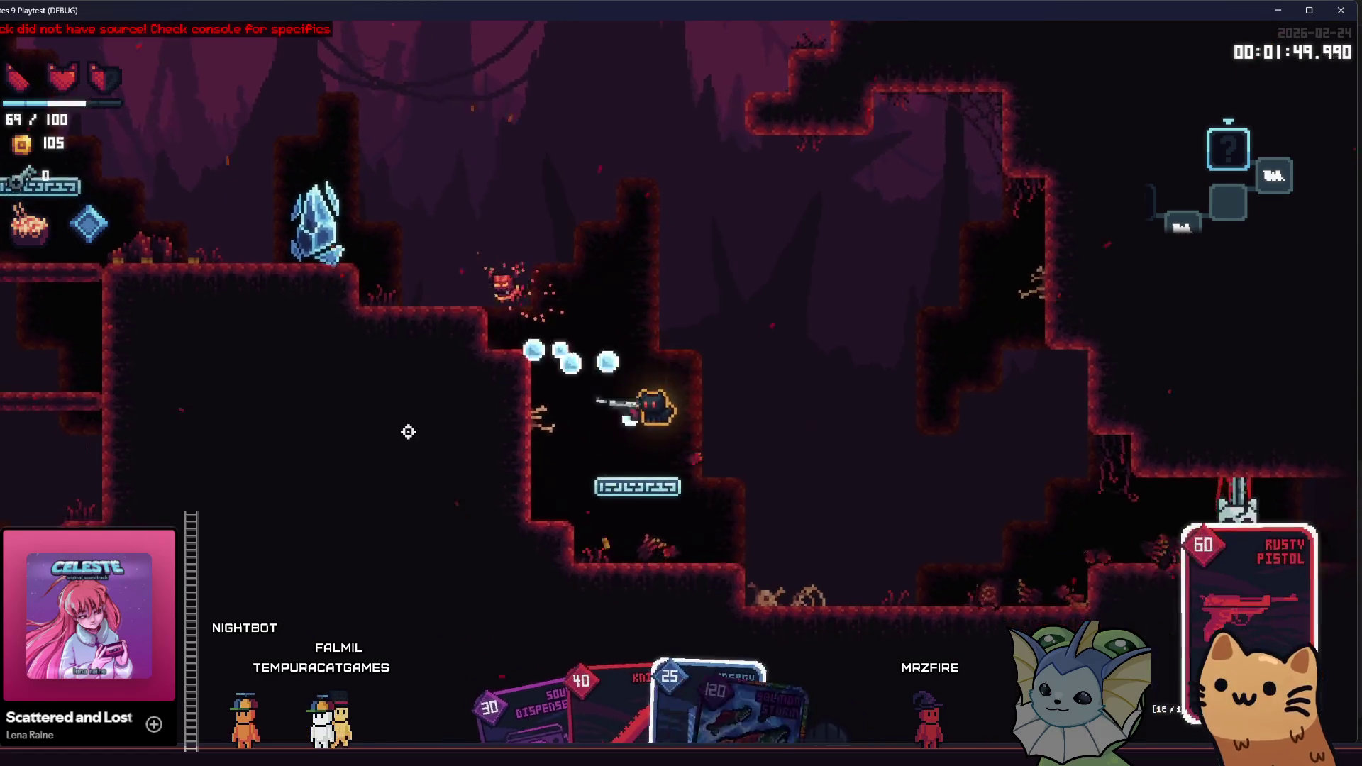
key(d)
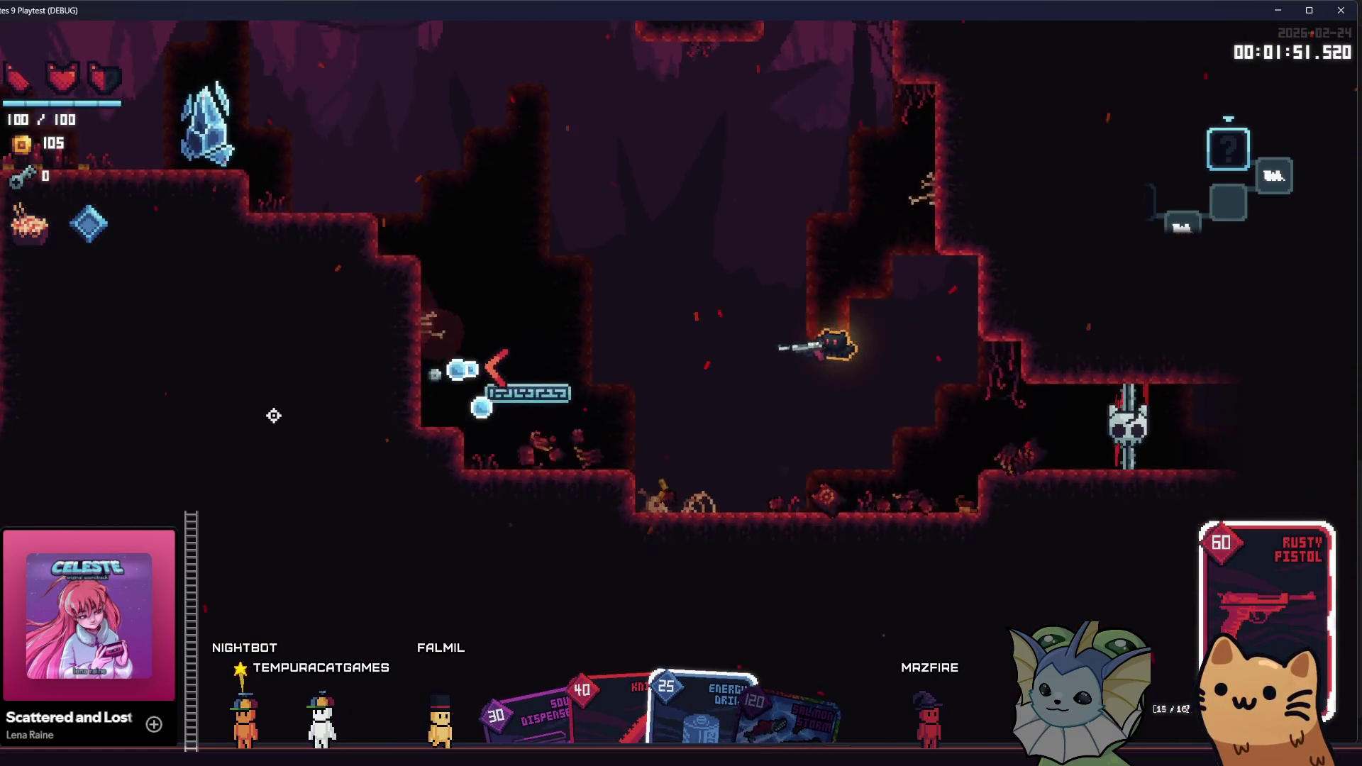
Step: Head left toward the crystal and knife the winged enemy until the room is cleared
key(a)
key(space)
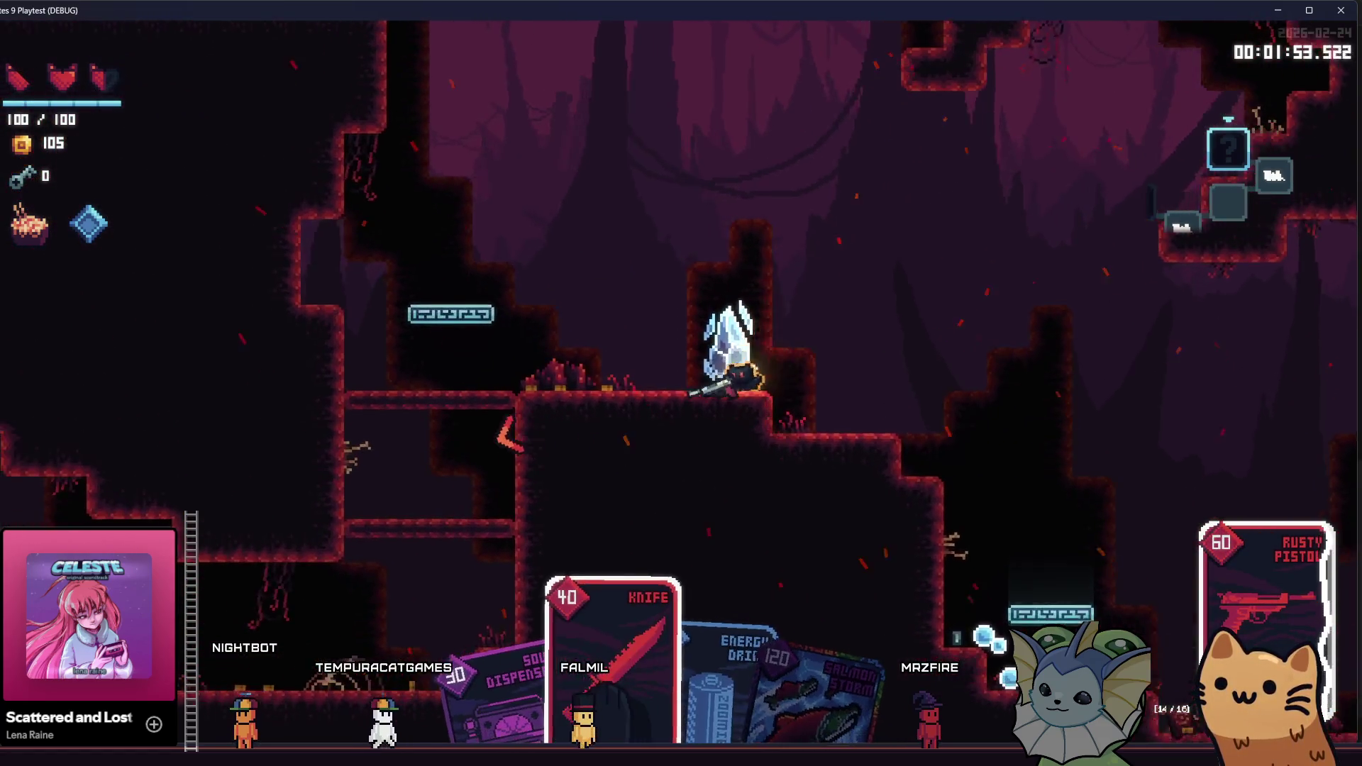
key(a)
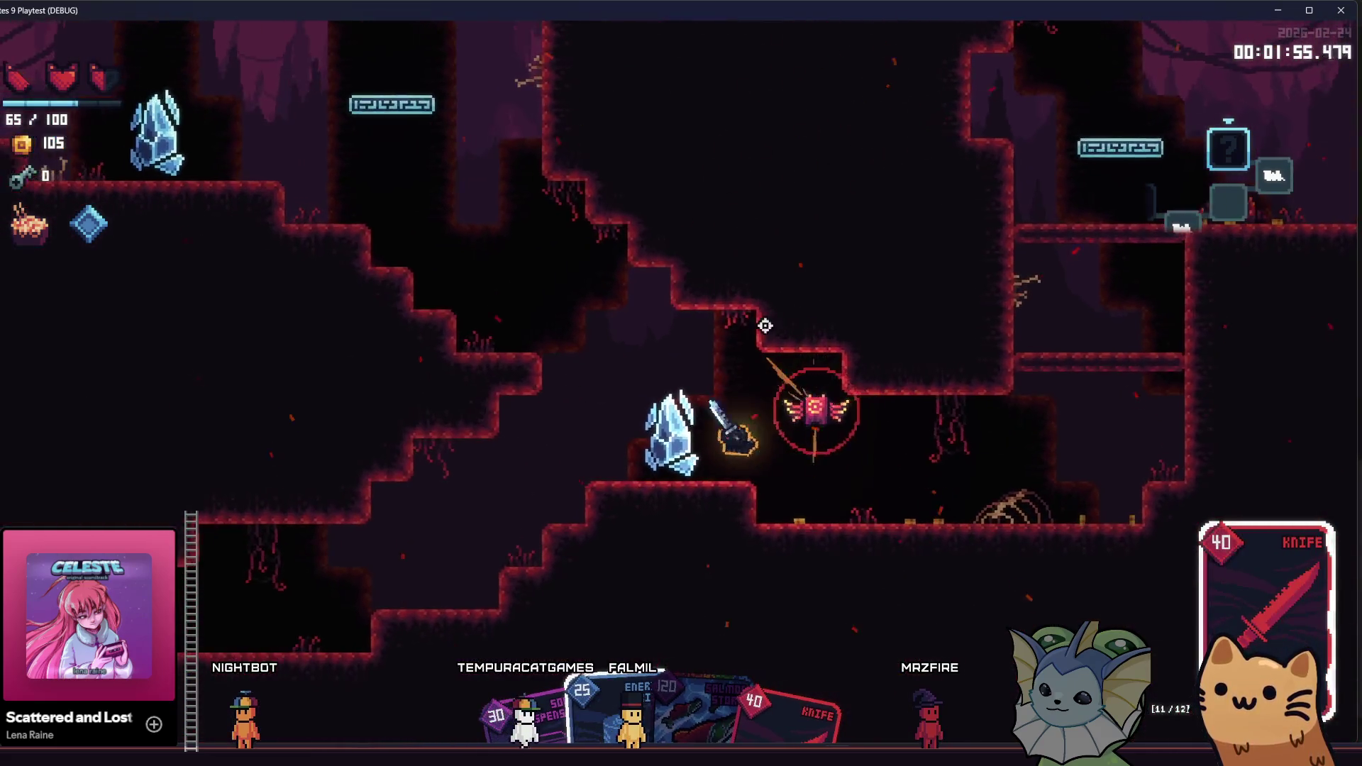
click(765, 326)
key(space)
click(882, 330)
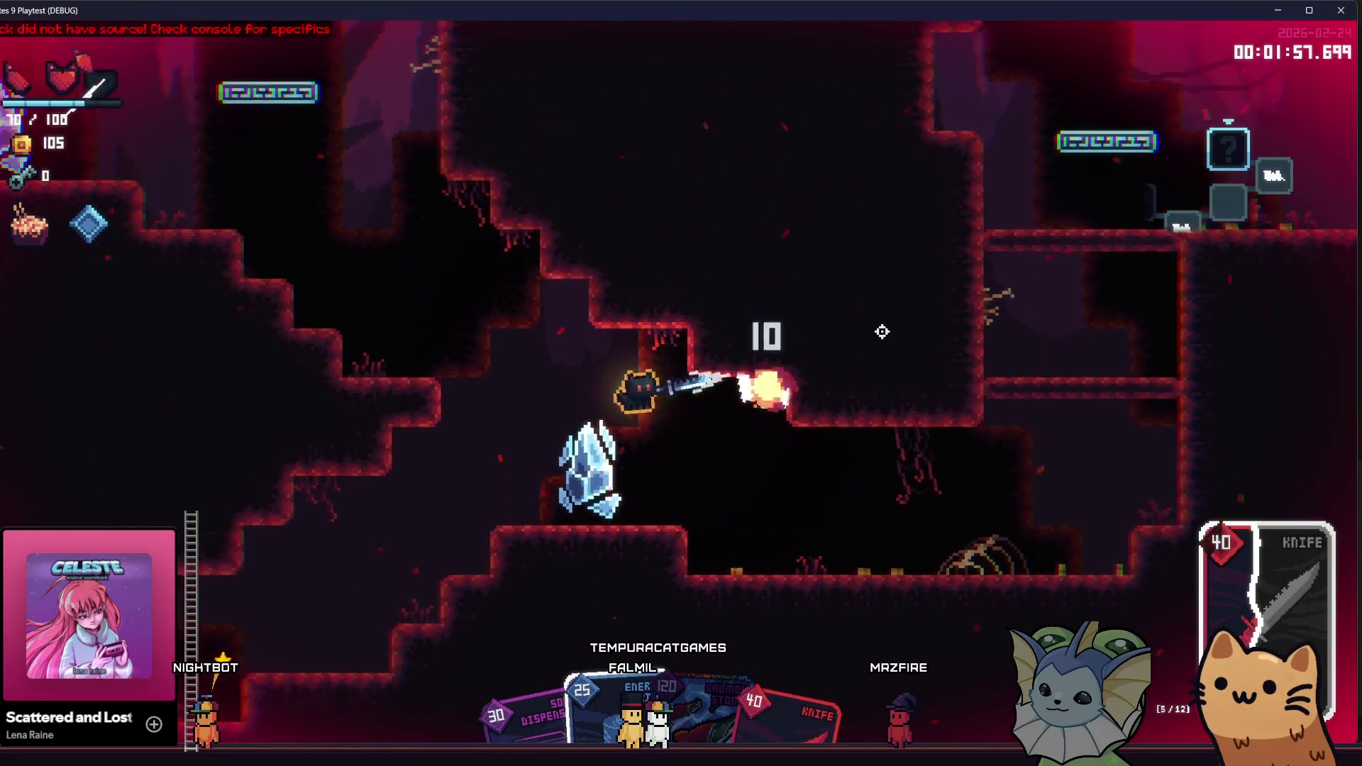
click(815, 305)
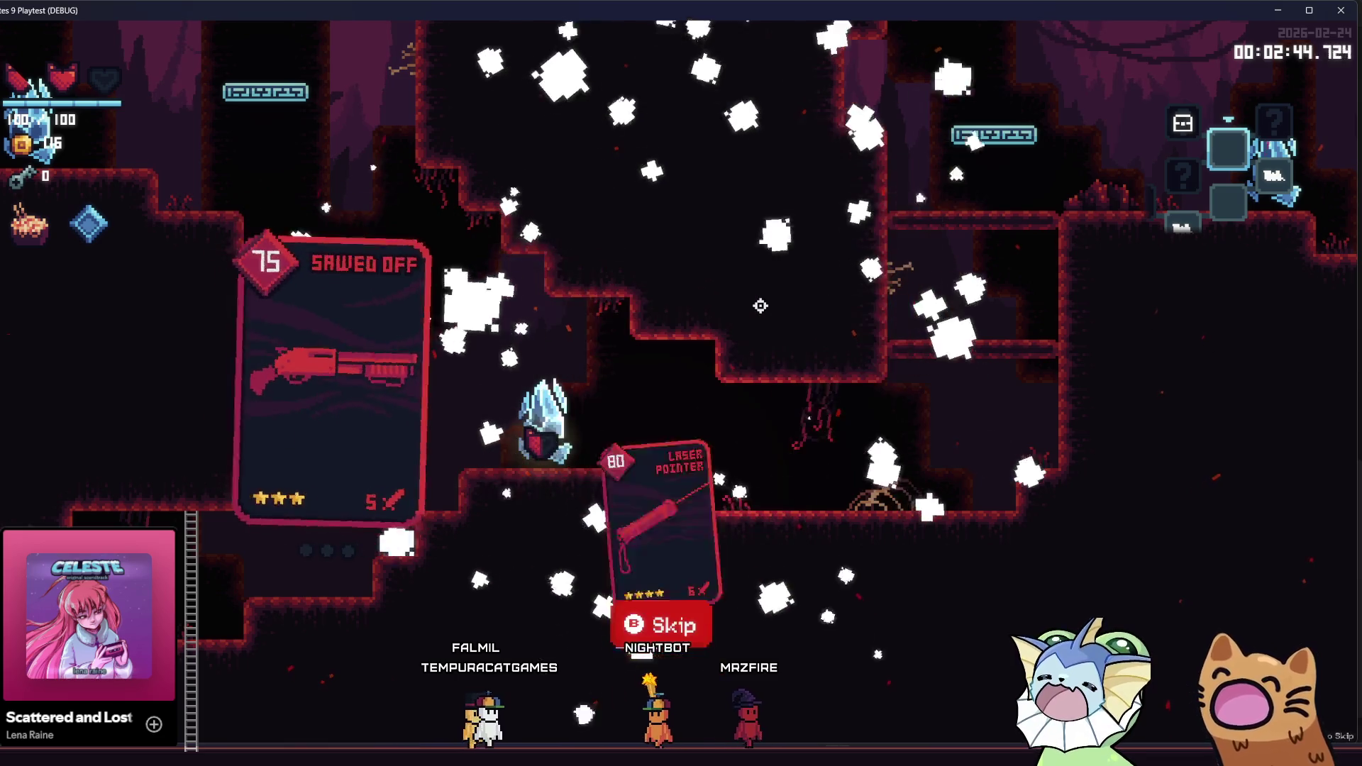
Step: Choose the Laser Pointer card over Sawed Off and Goblin Army
click(647, 395)
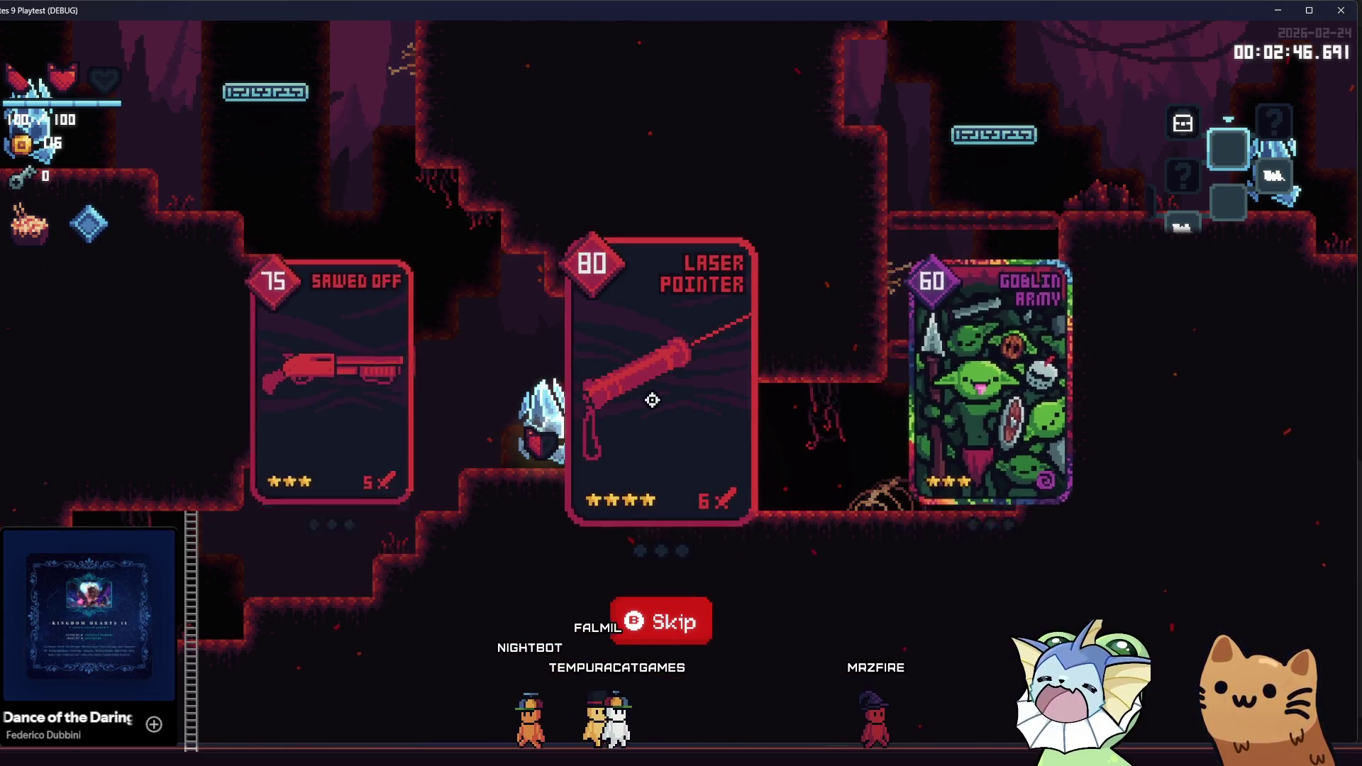
Step: Run through the cave ledges and sweep the laser across the enemies while moving left
key(d)
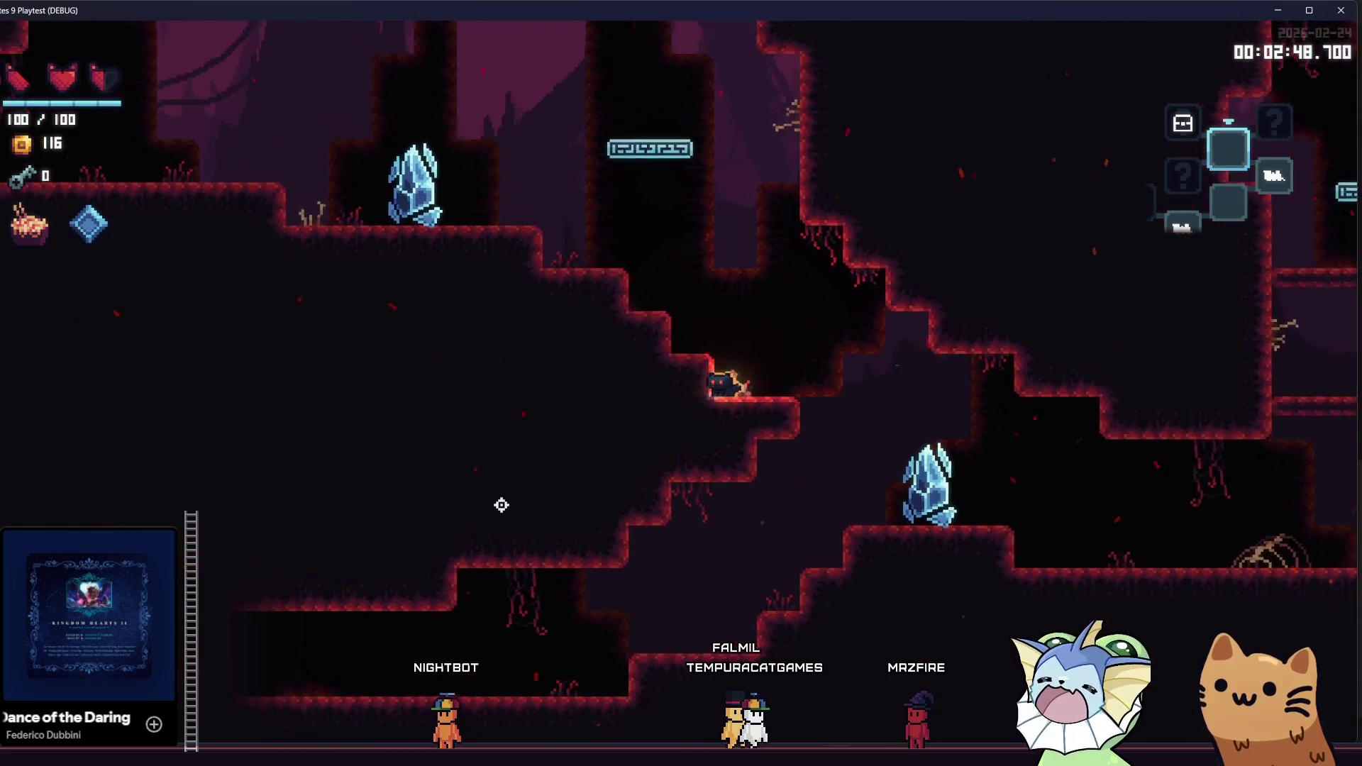
key(a)
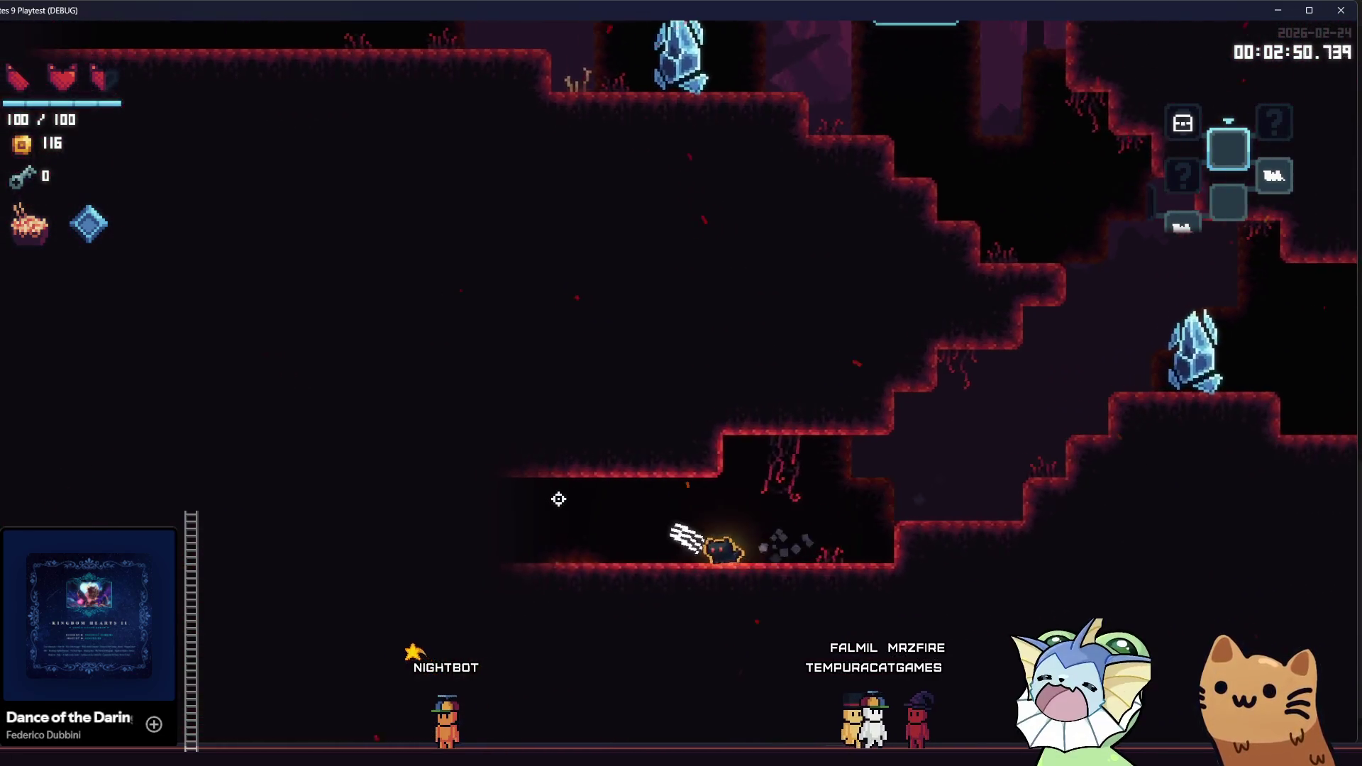
key(a)
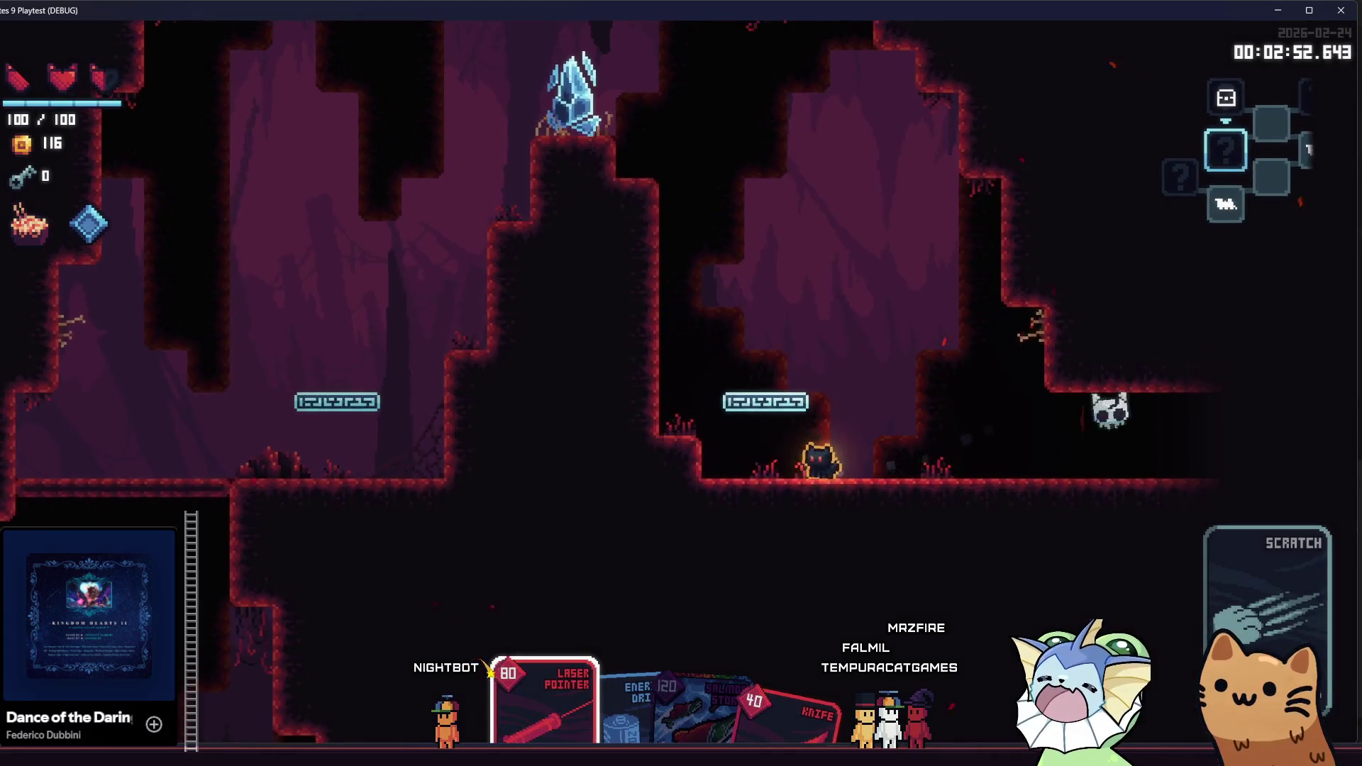
key(space)
key(d)
key(space)
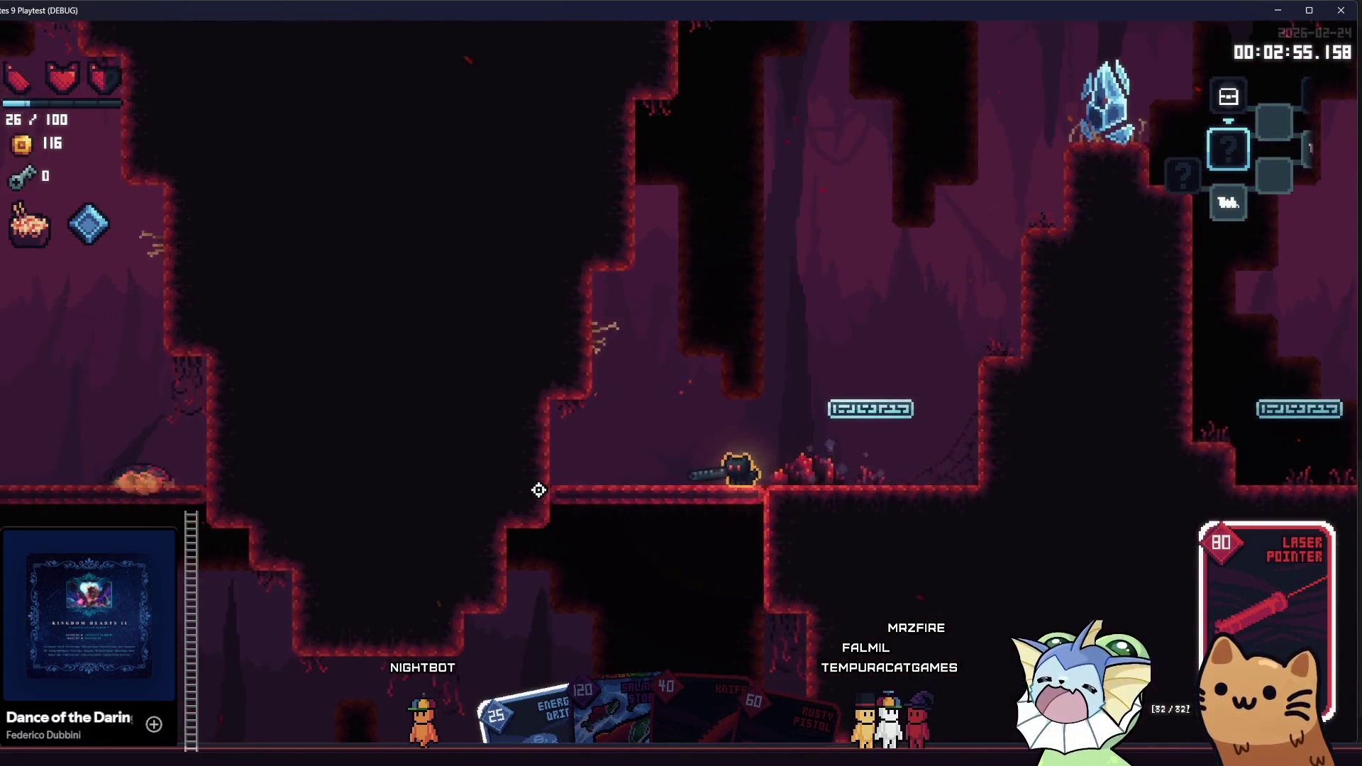
key(a)
mouse_move(572, 486)
mouse_down()
mouse_move(441, 395)
mouse_move(395, 426)
mouse_move(388, 538)
mouse_move(461, 539)
mouse_move(354, 554)
mouse_move(267, 523)
mouse_move(815, 496)
mouse_move(951, 397)
mouse_move(993, 425)
mouse_up()
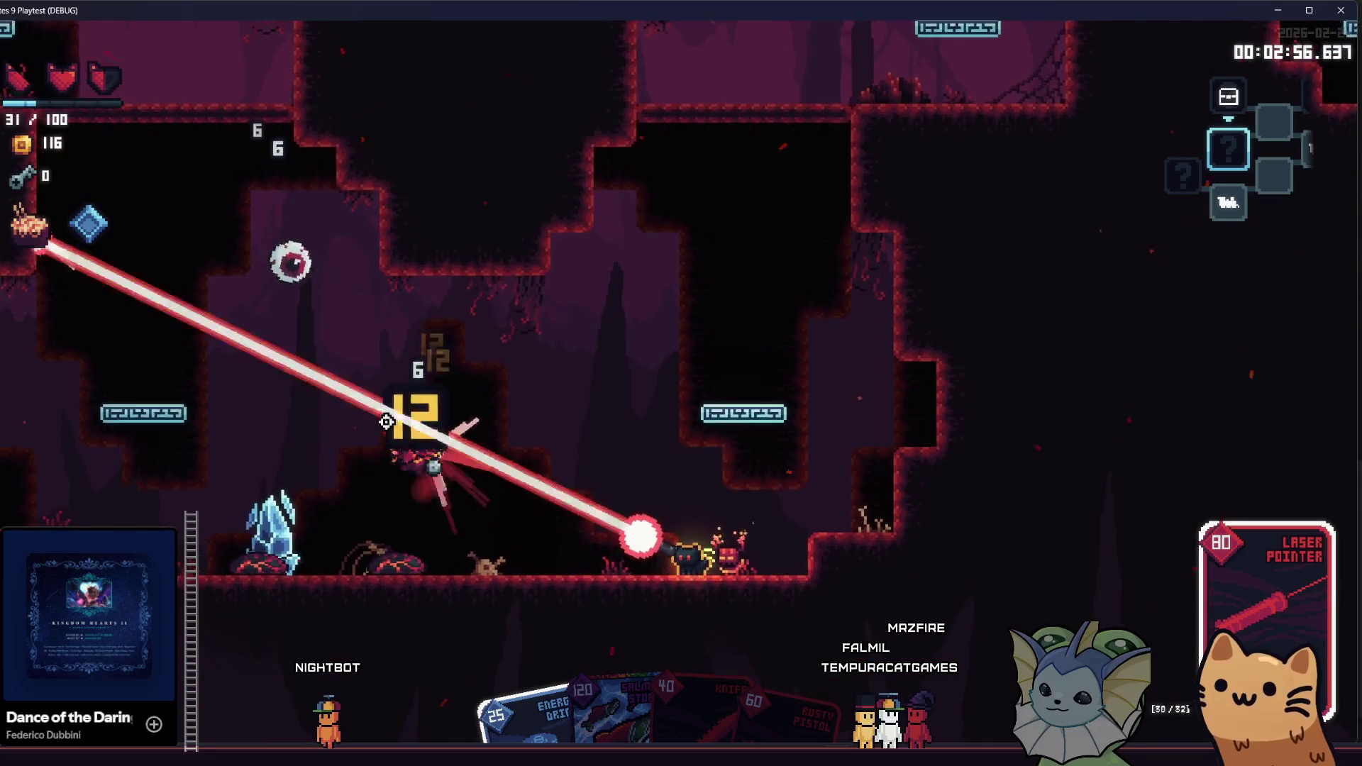
key(a)
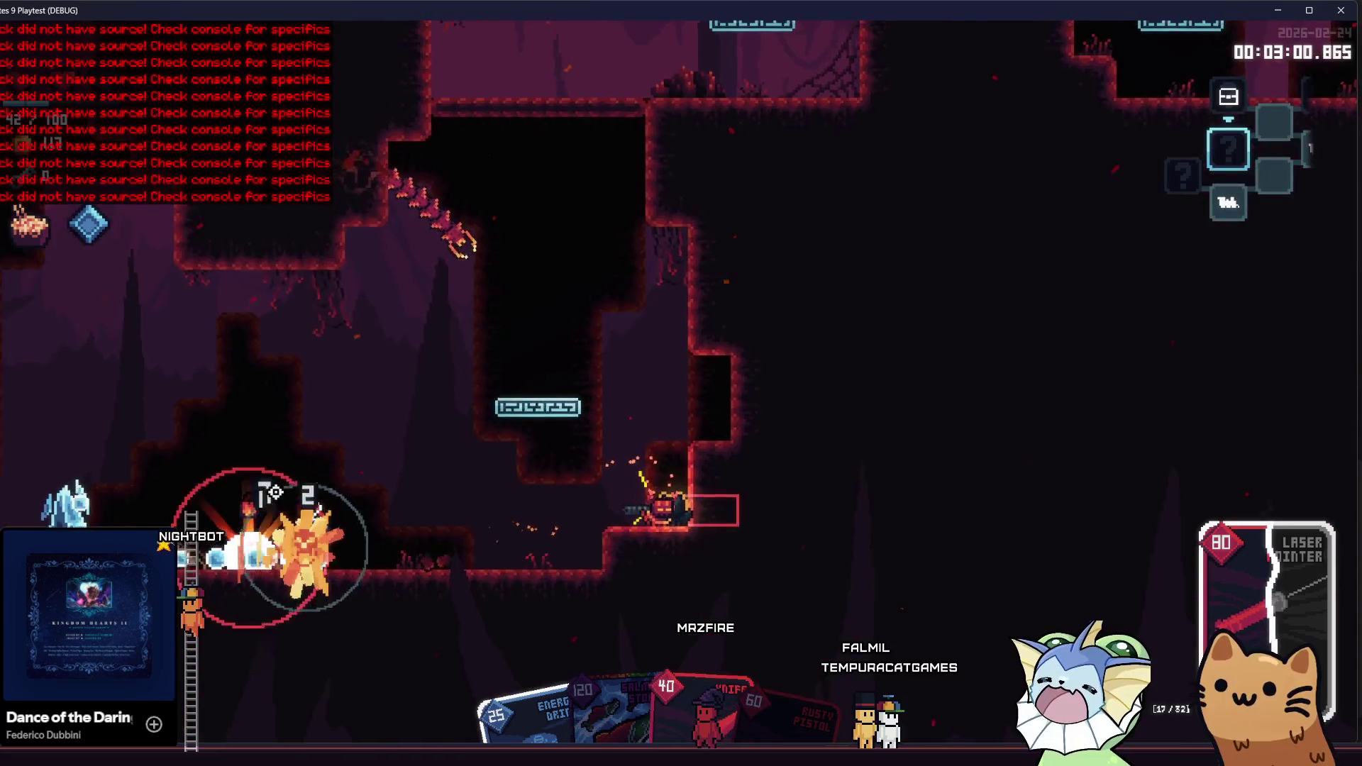
Step: Laser the remaining enemies and continue left along the cave floor
key(d)
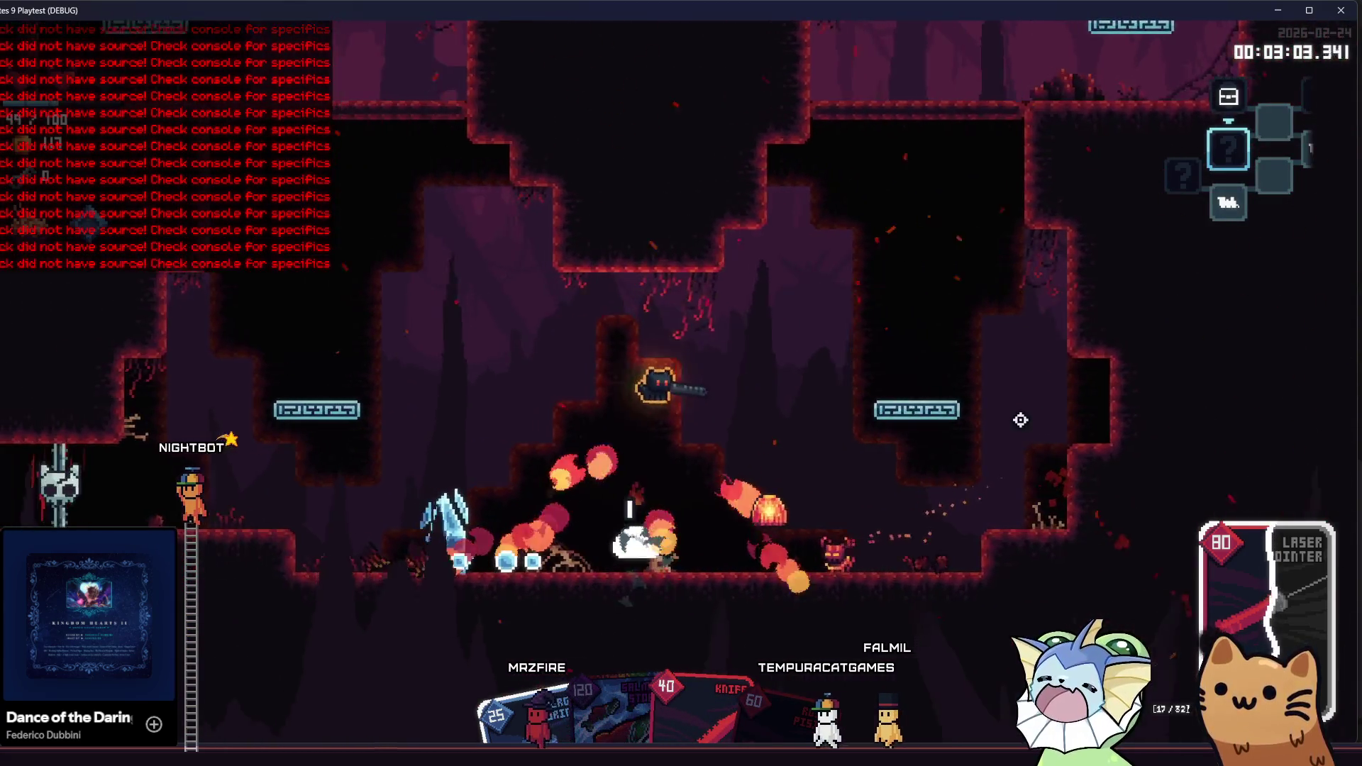
key(a)
mouse_move(1082, 468)
mouse_down()
mouse_move(989, 486)
mouse_move(1034, 556)
mouse_move(1006, 554)
mouse_up()
key(space)
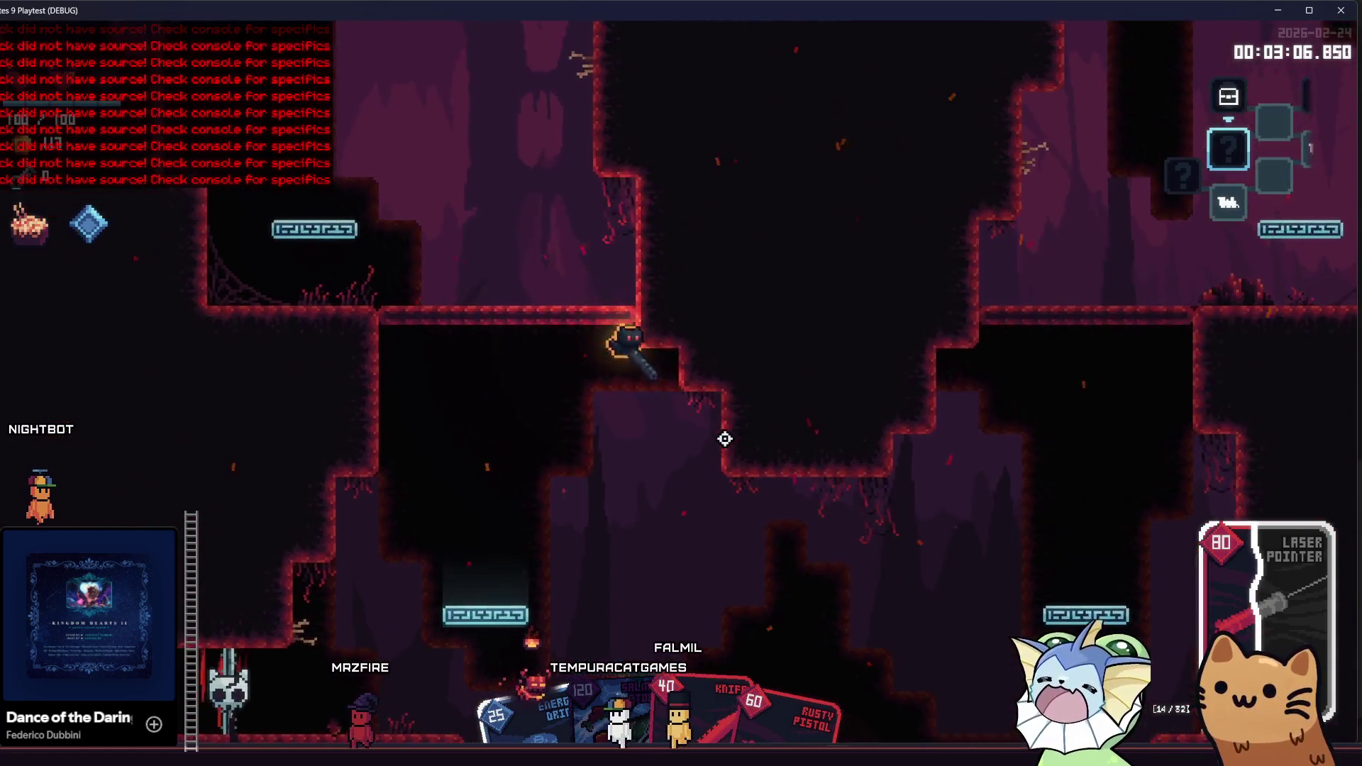
key(a)
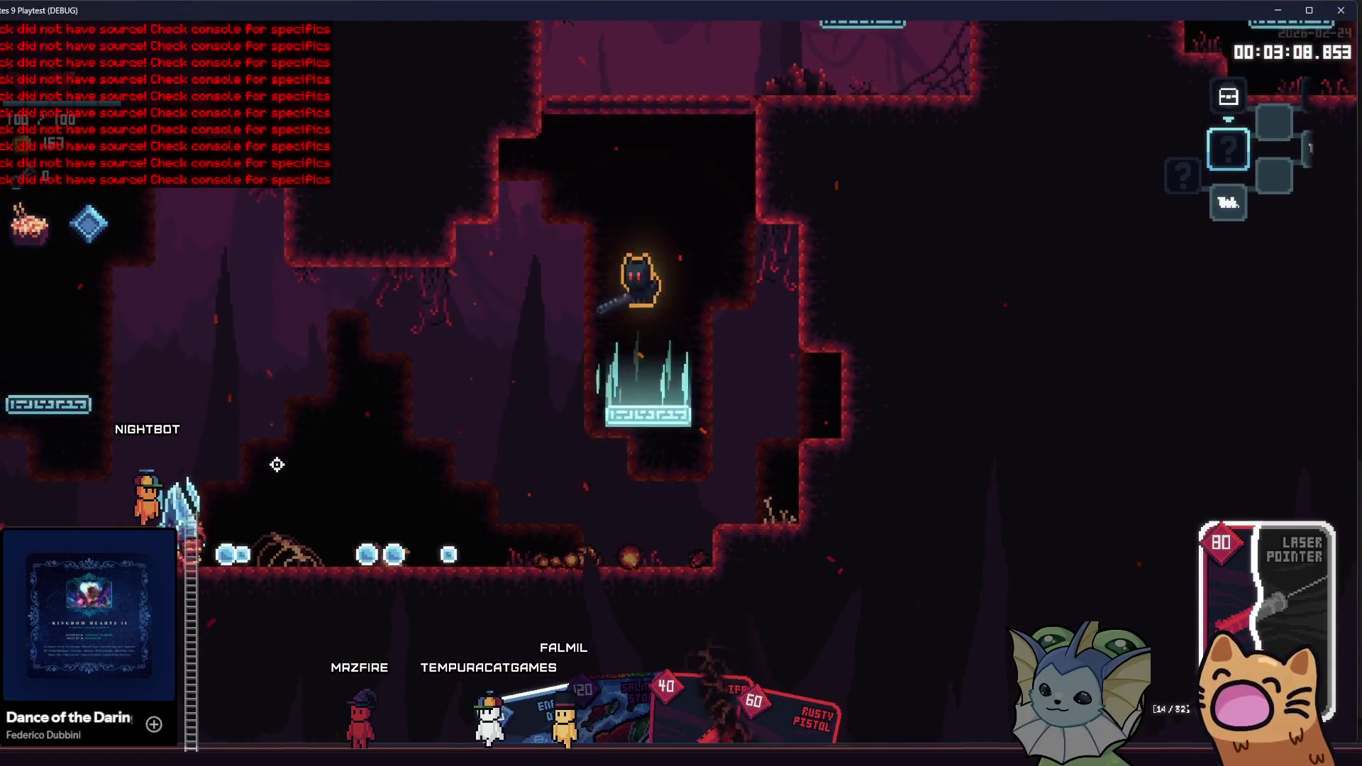
key(a)
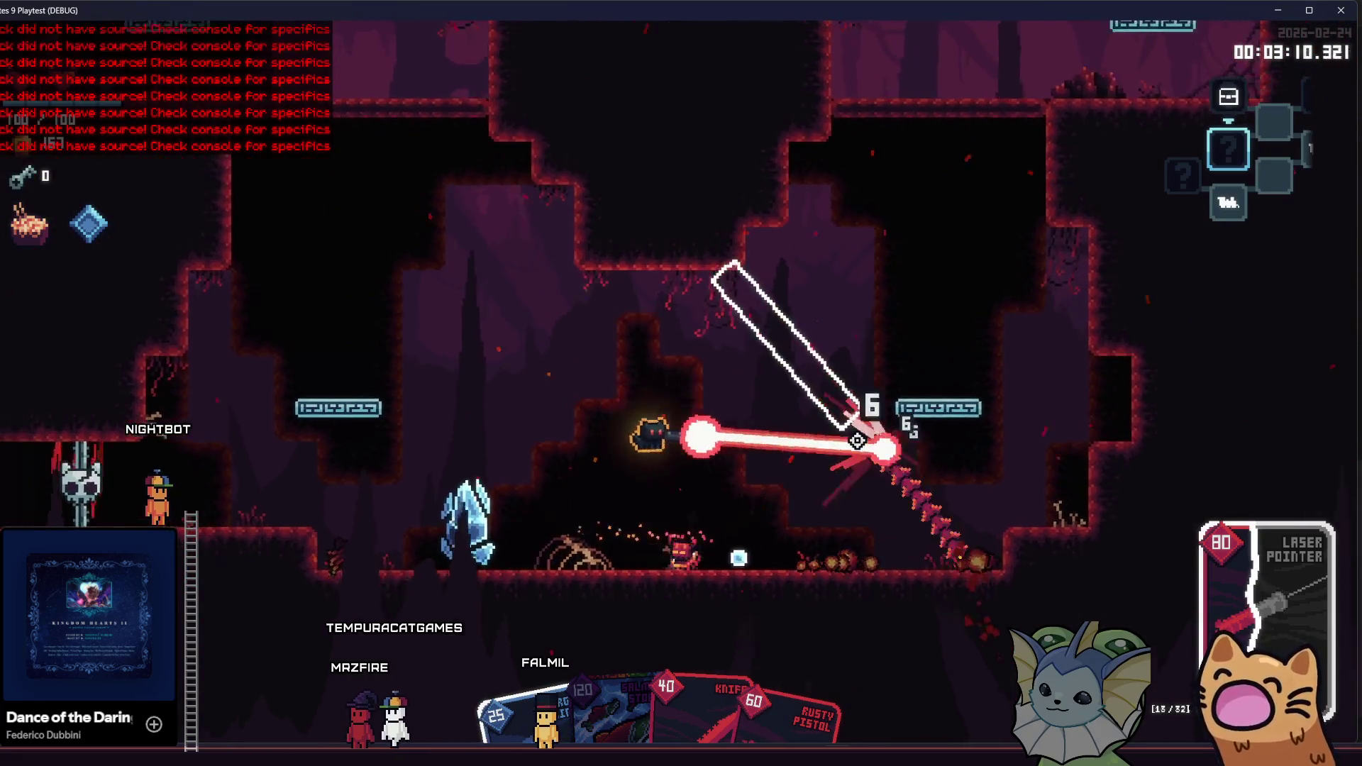
key(a)
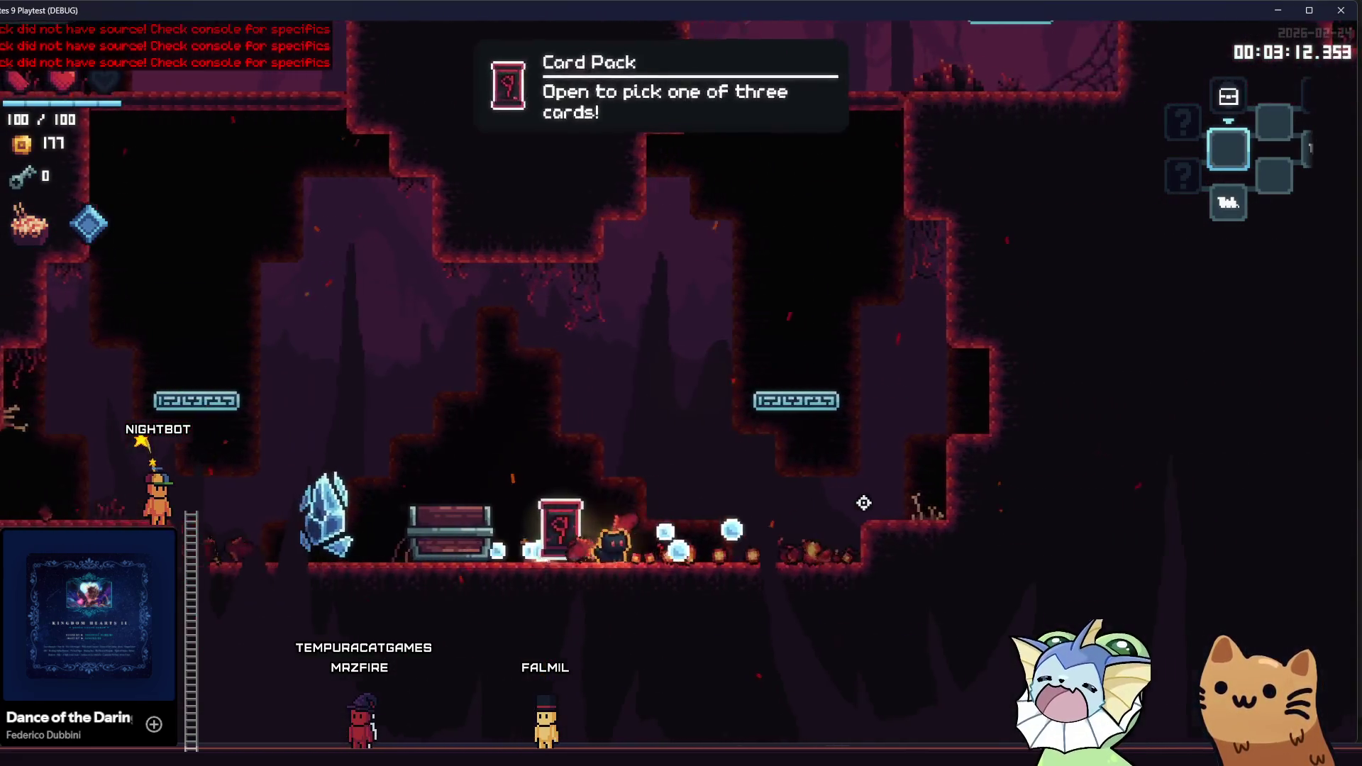
Step: Open the chest for a heart refill, then return right to the Card Pack
key(a)
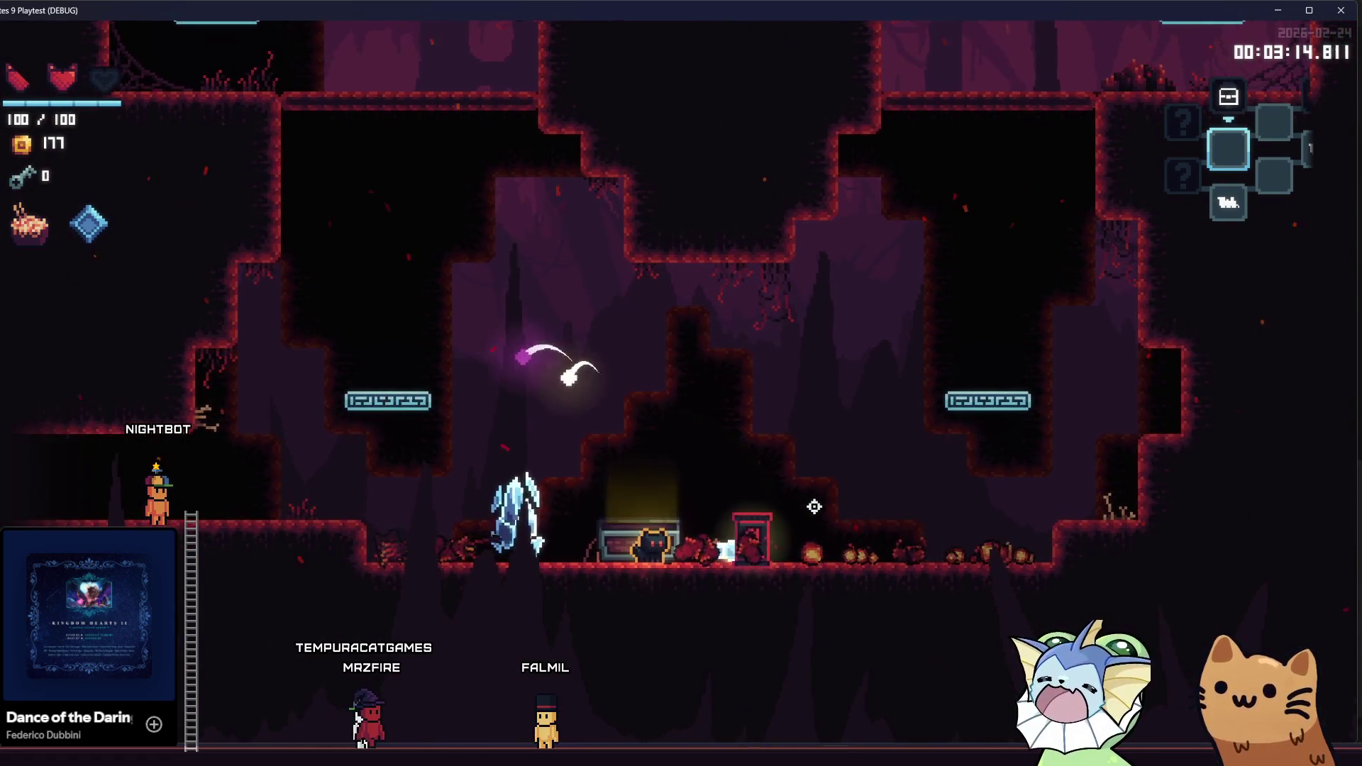
key(e)
key(a)
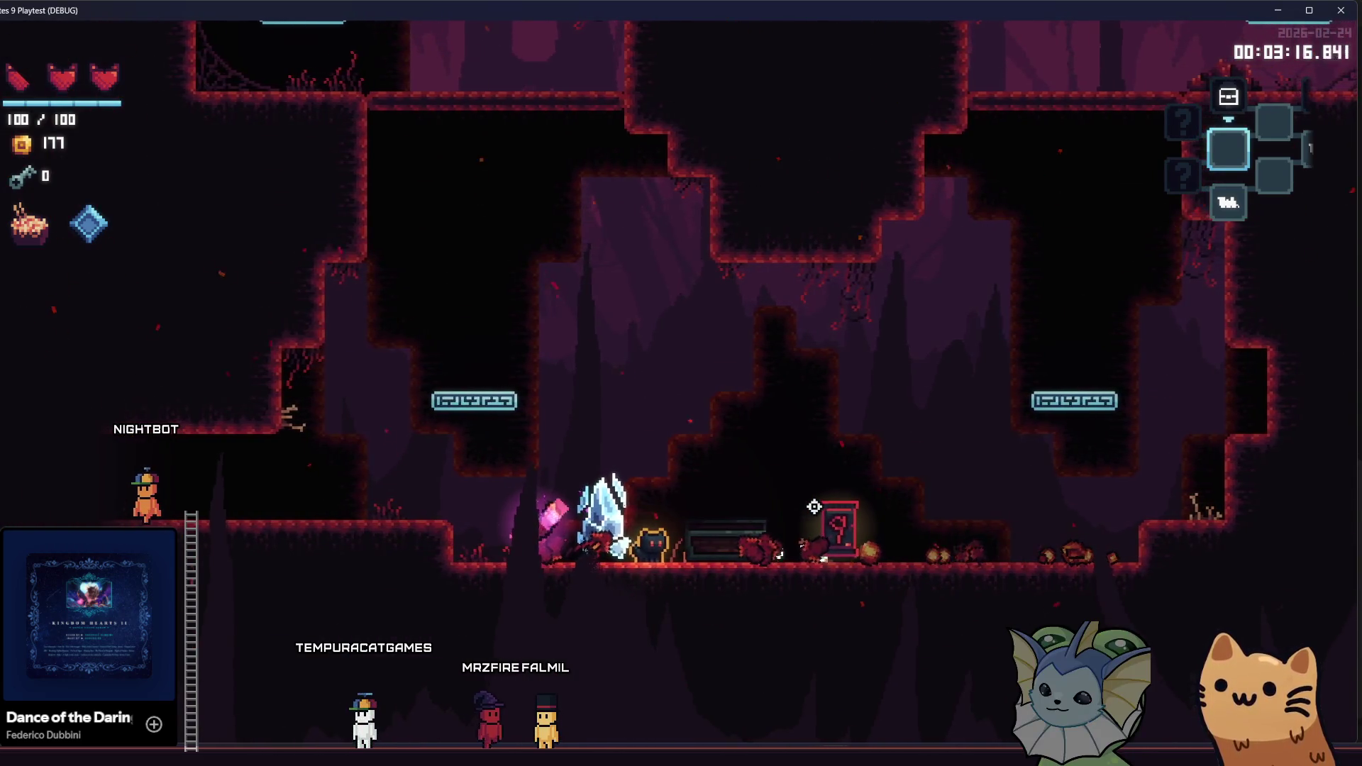
key(d)
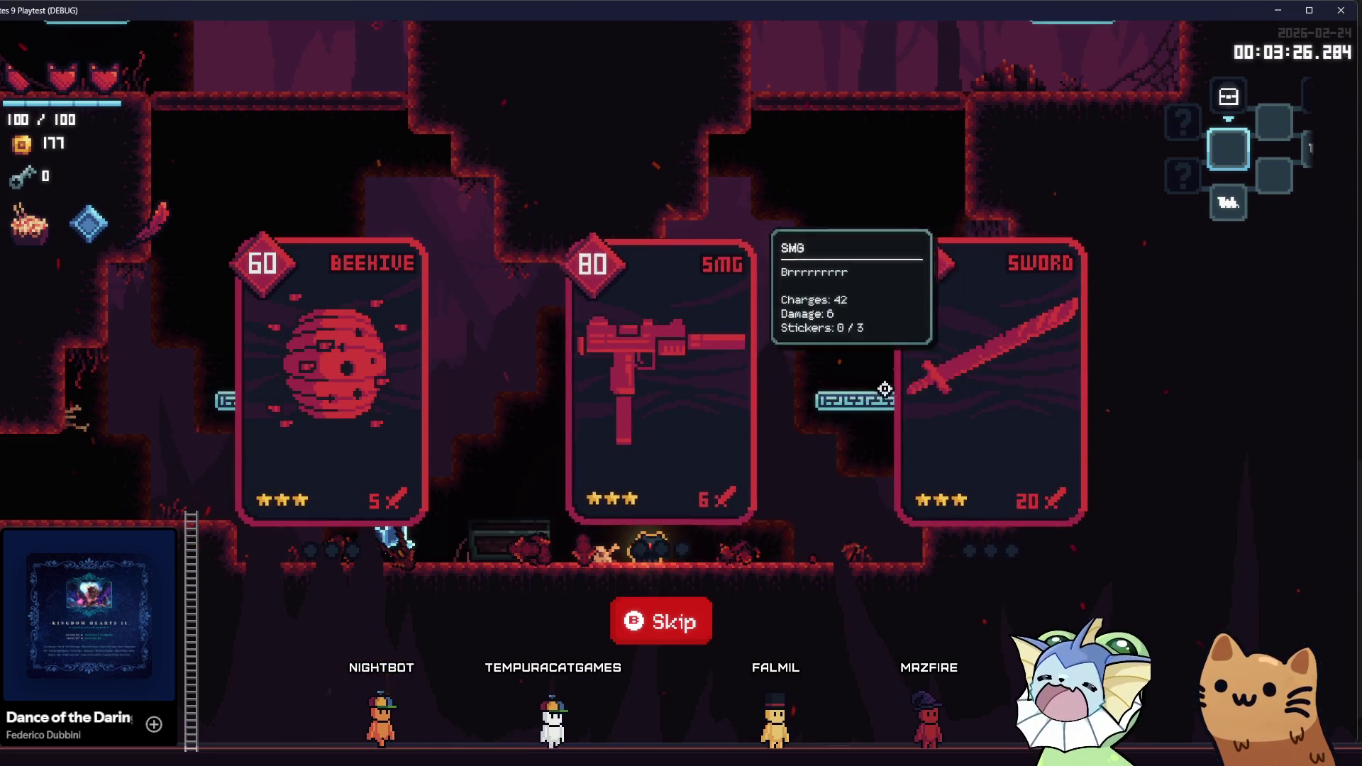
Step: Take the SMG card and drop left into the next cave room
click(701, 386)
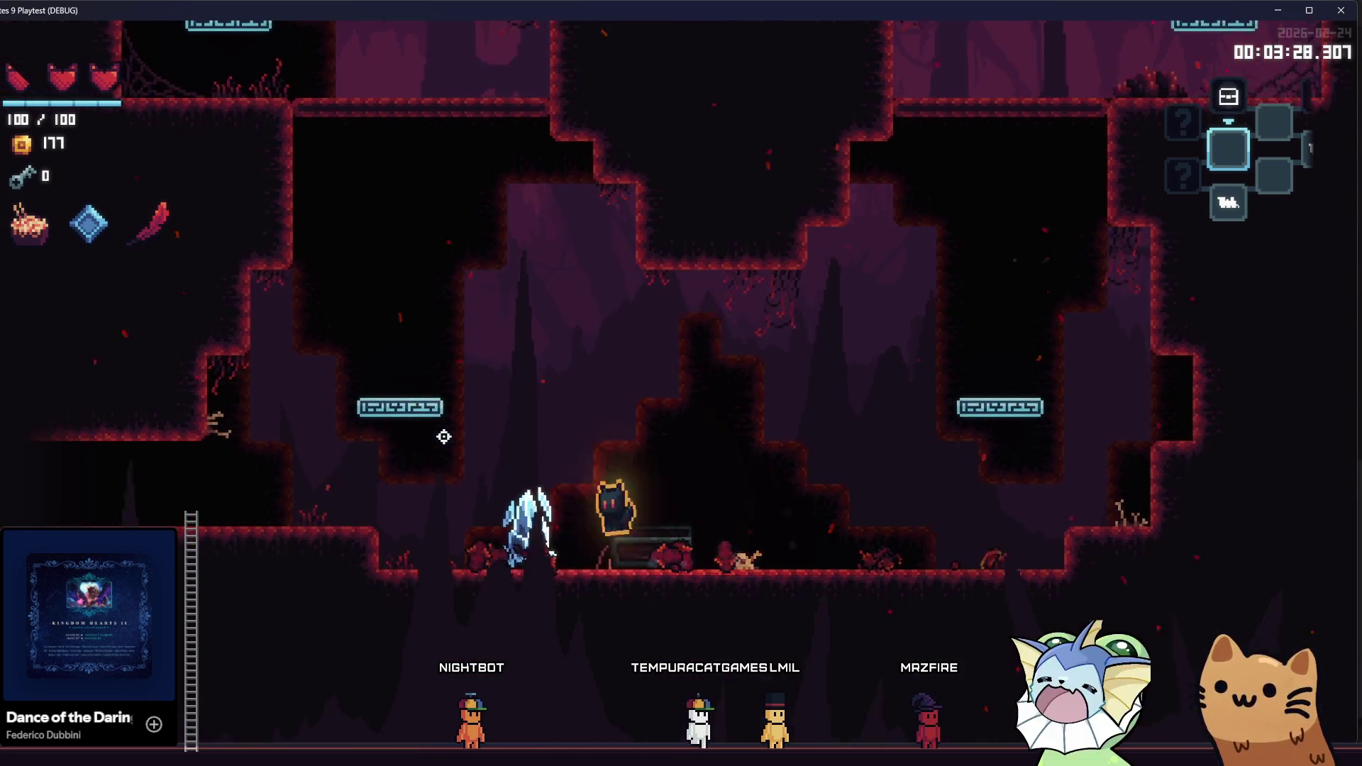
key(a)
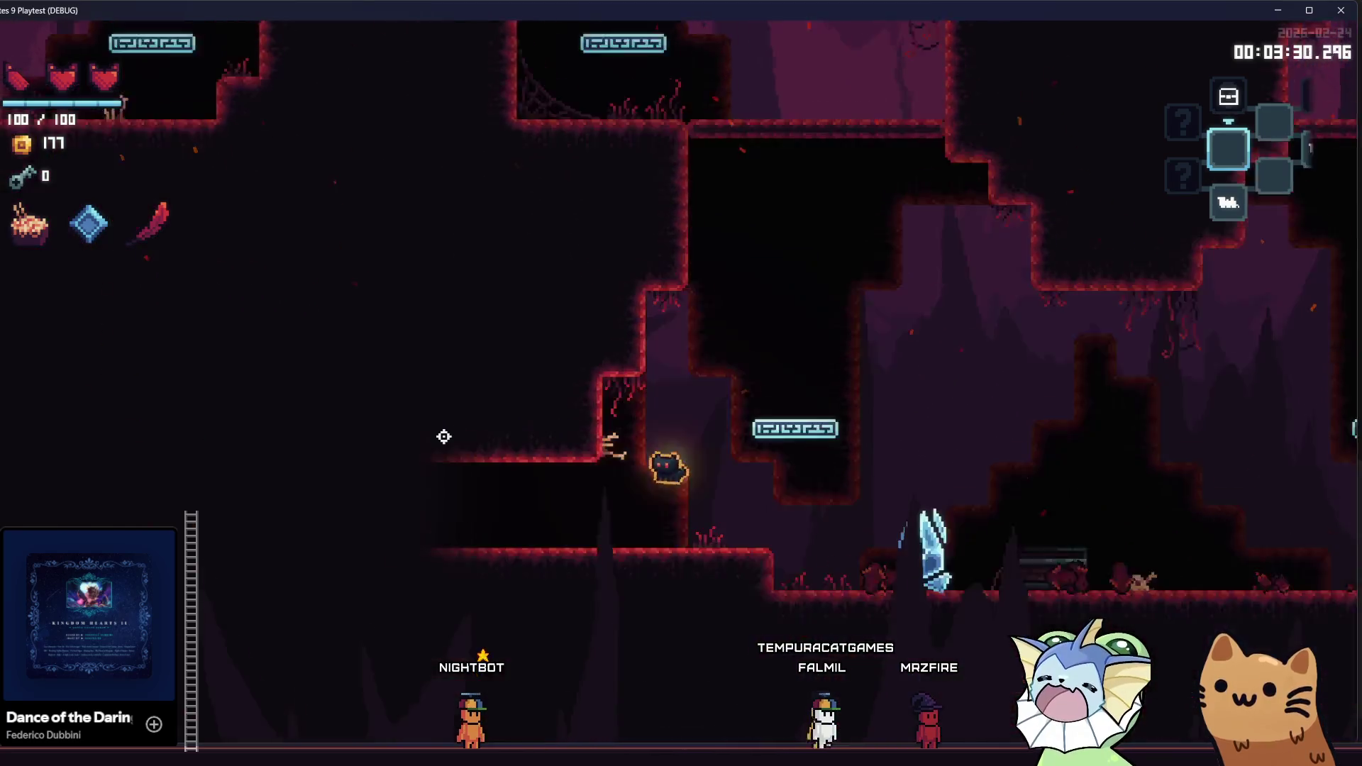
key(a)
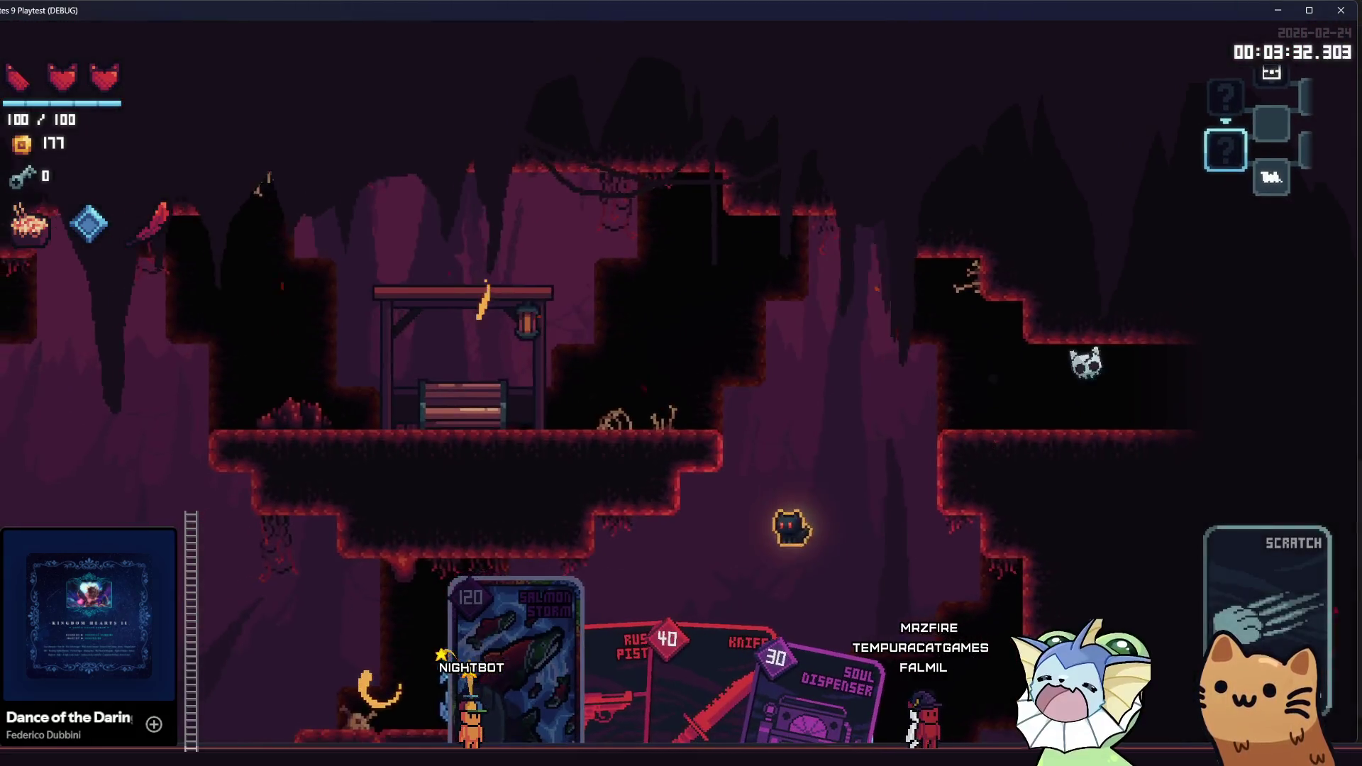
key(a)
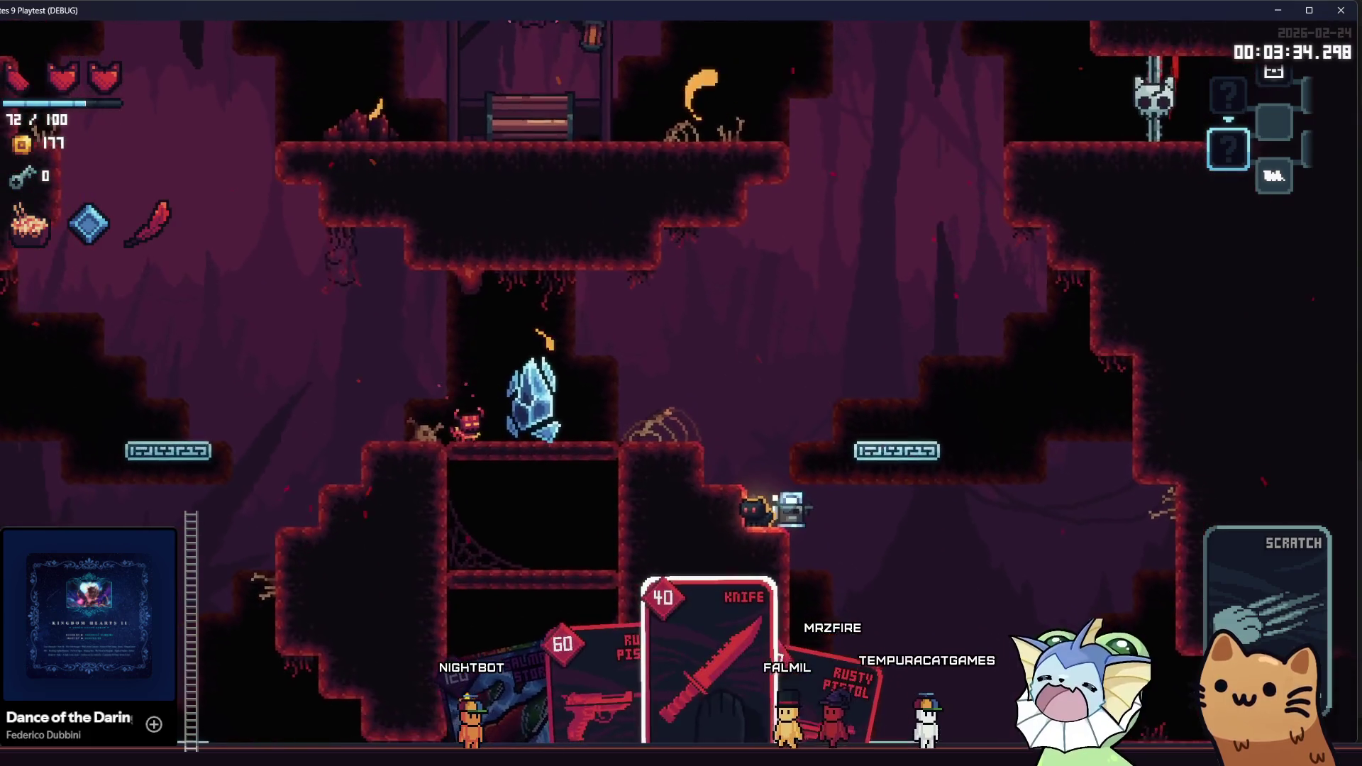
Step: Shoot the bats on the left and right sides of the room
click(235, 451)
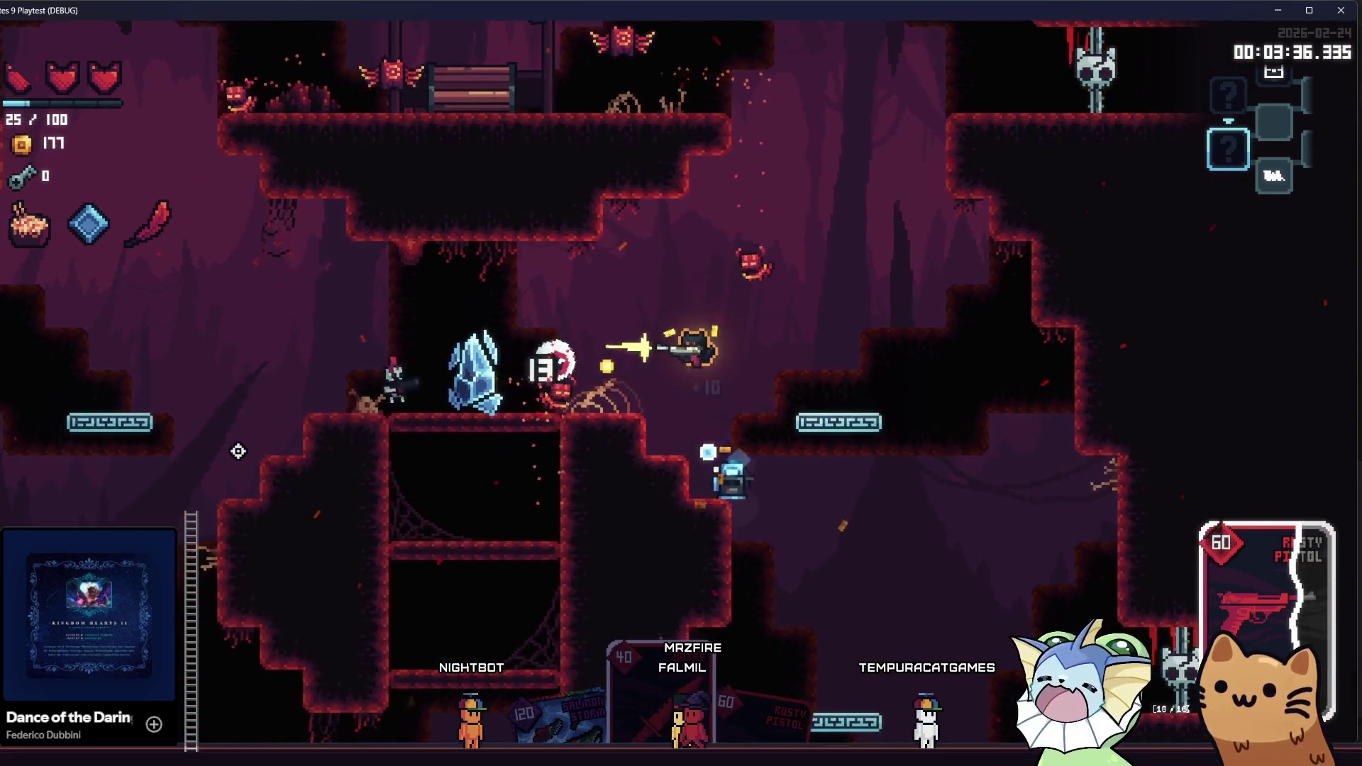
click(239, 451)
click(921, 418)
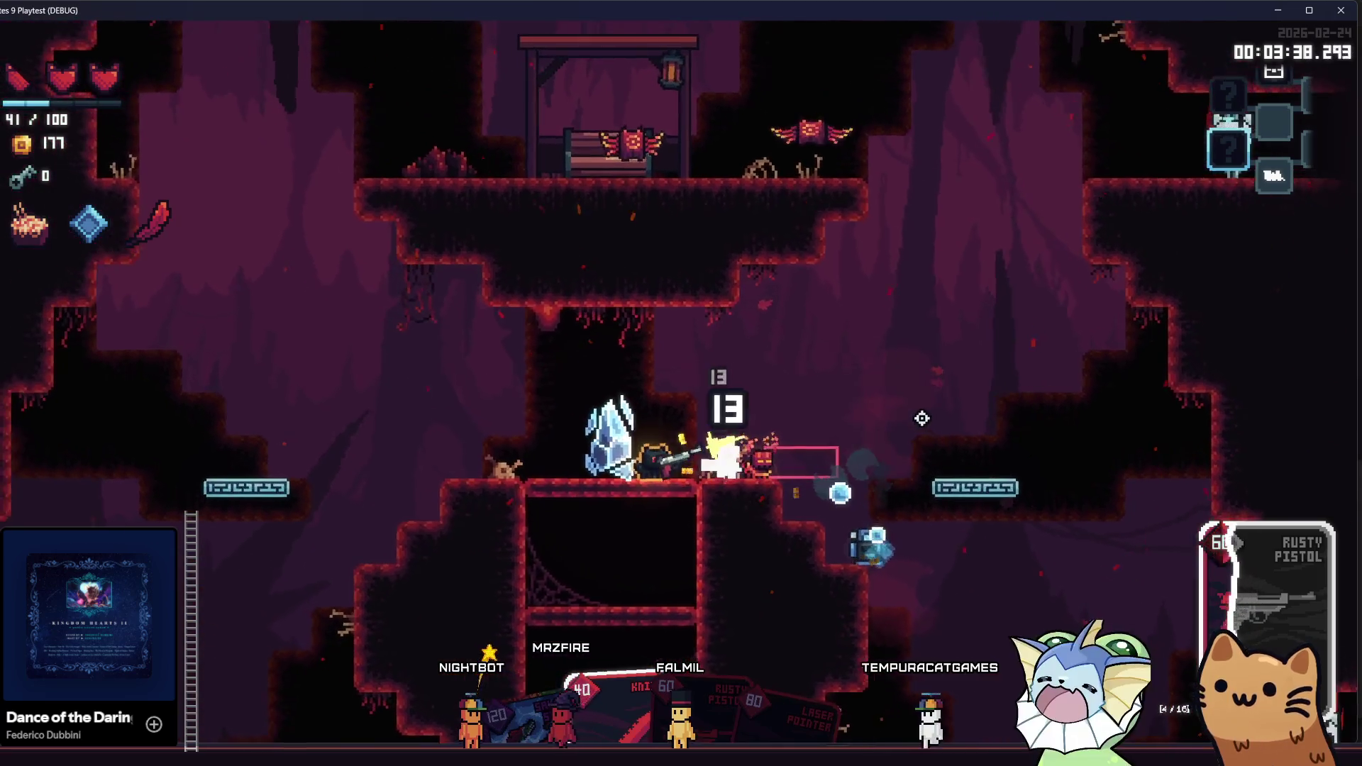
click(950, 451)
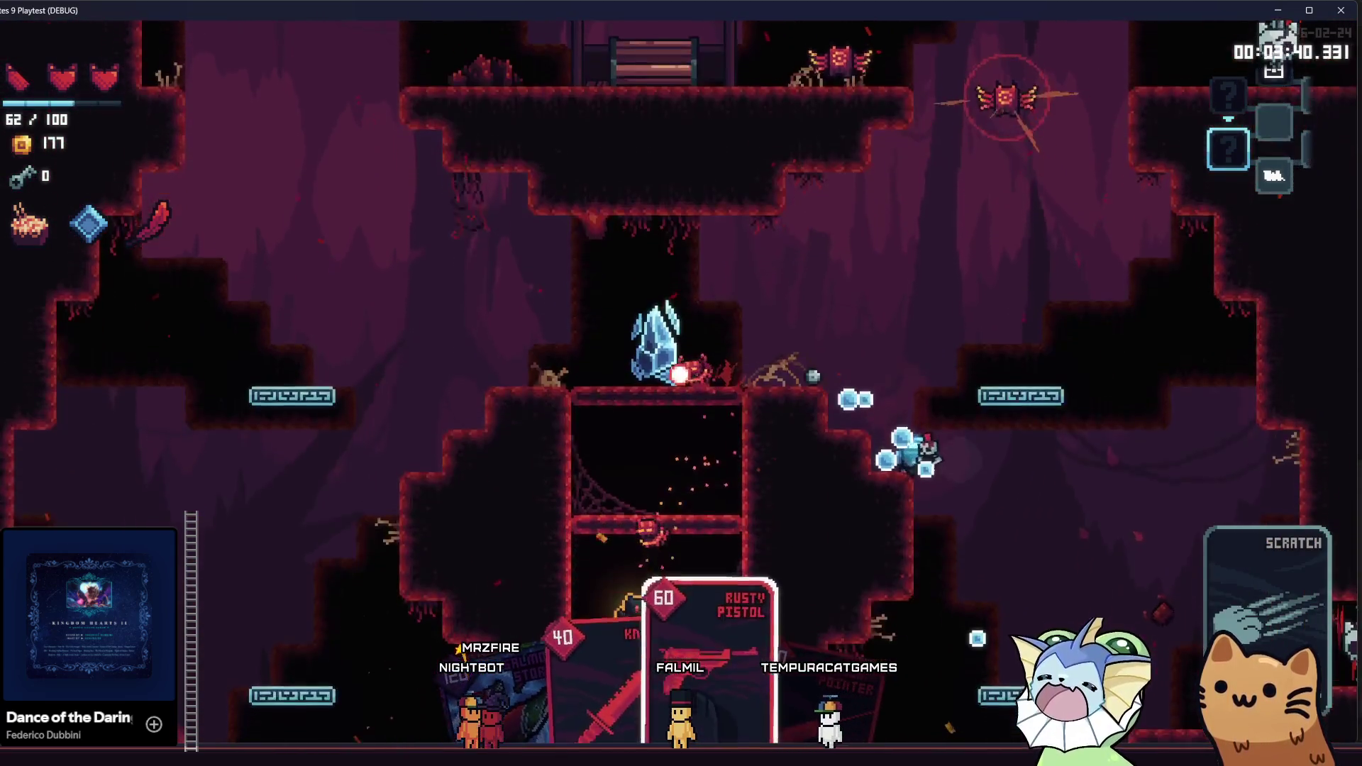
click(621, 306)
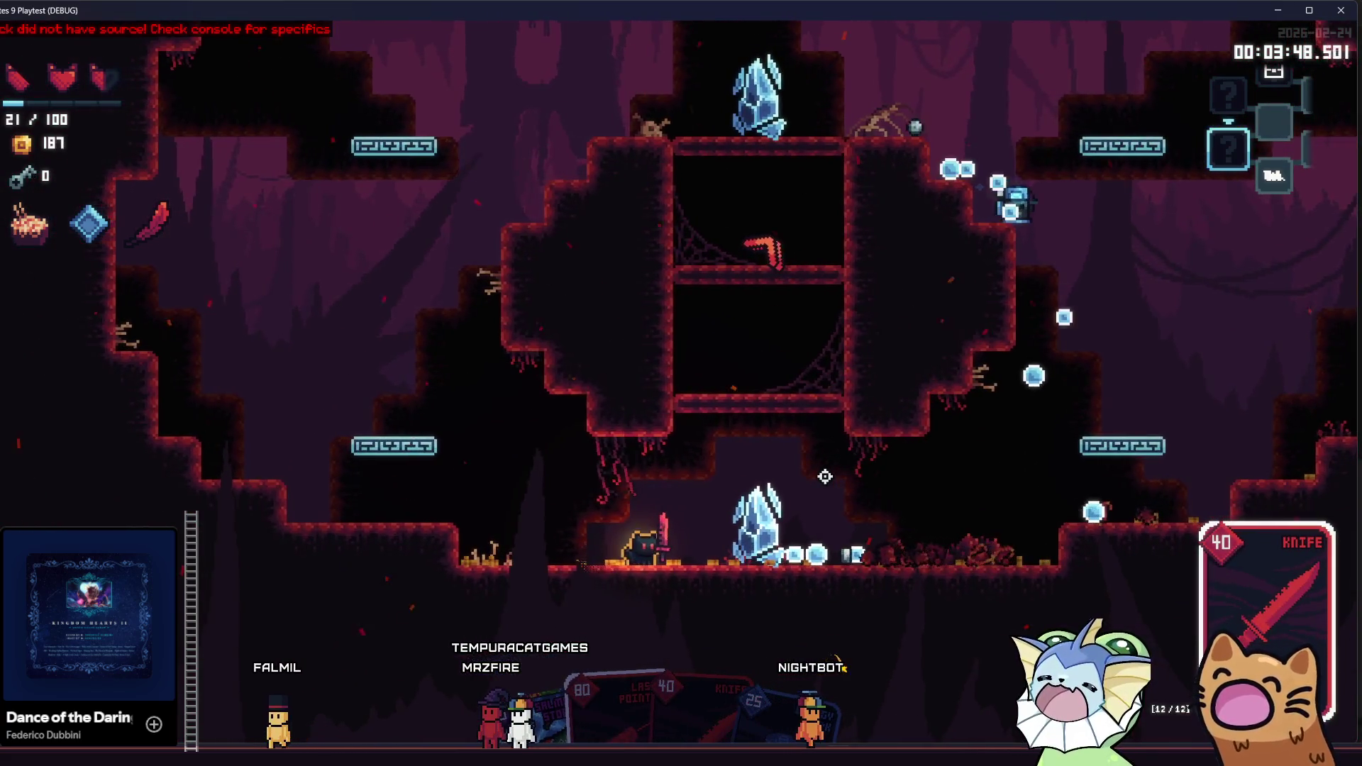
Step: Slash the last bats, pick up the key and open the Card Pack offering Infinite Ammo, Knife, AK47
key(space)
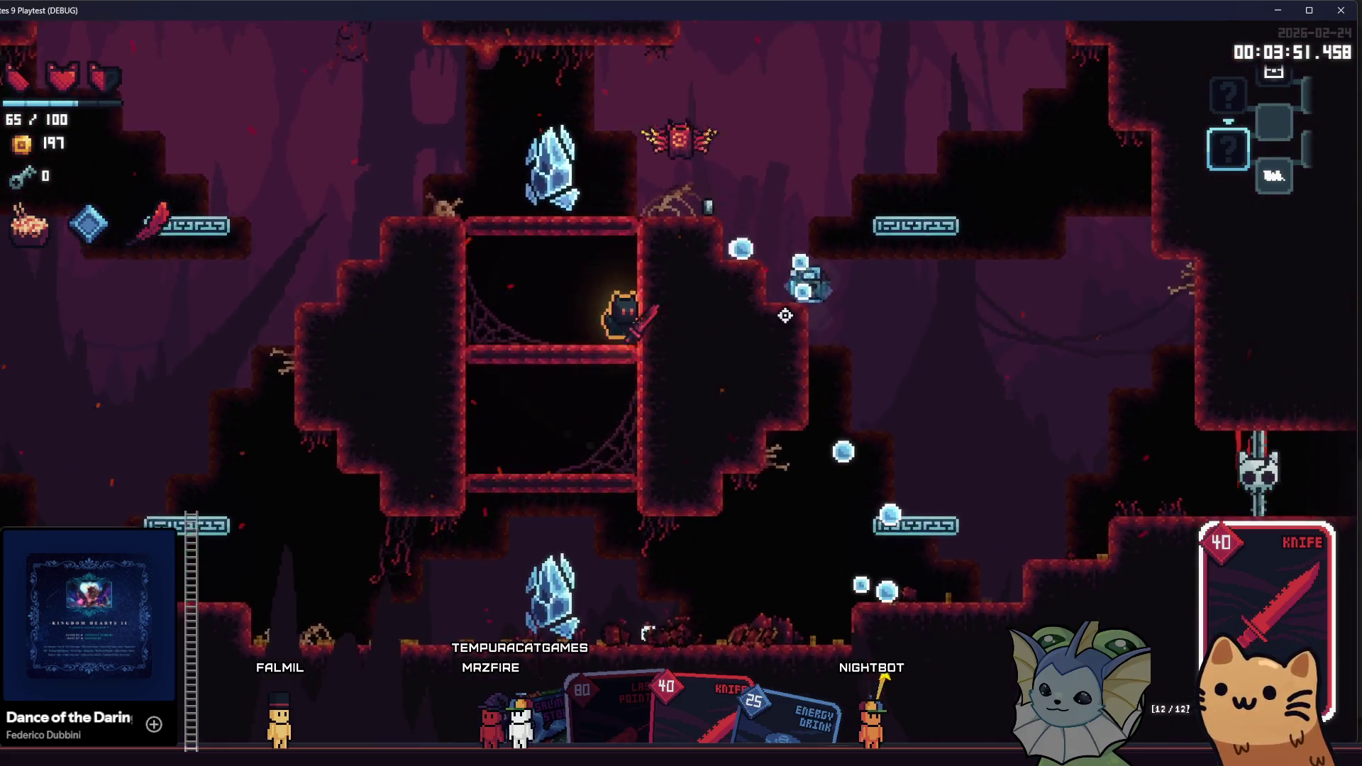
click(743, 204)
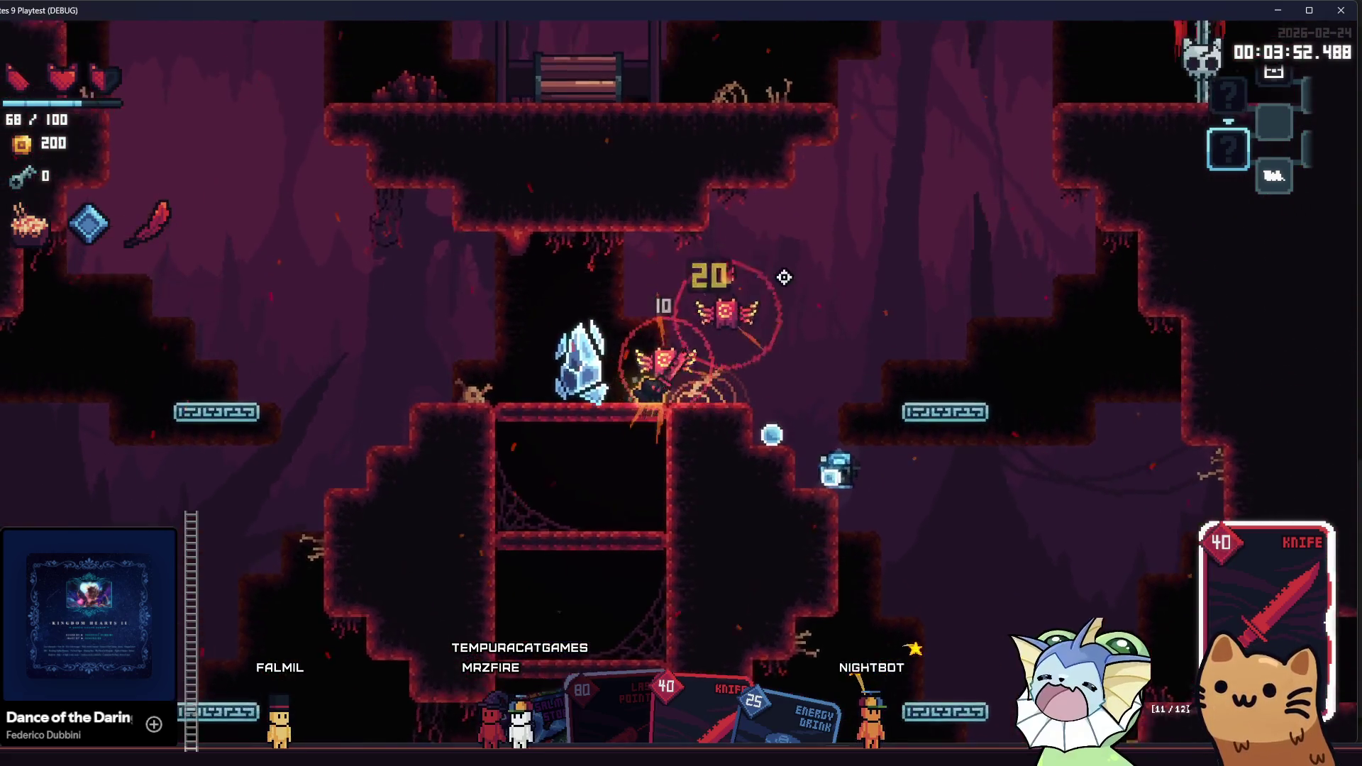
click(784, 274)
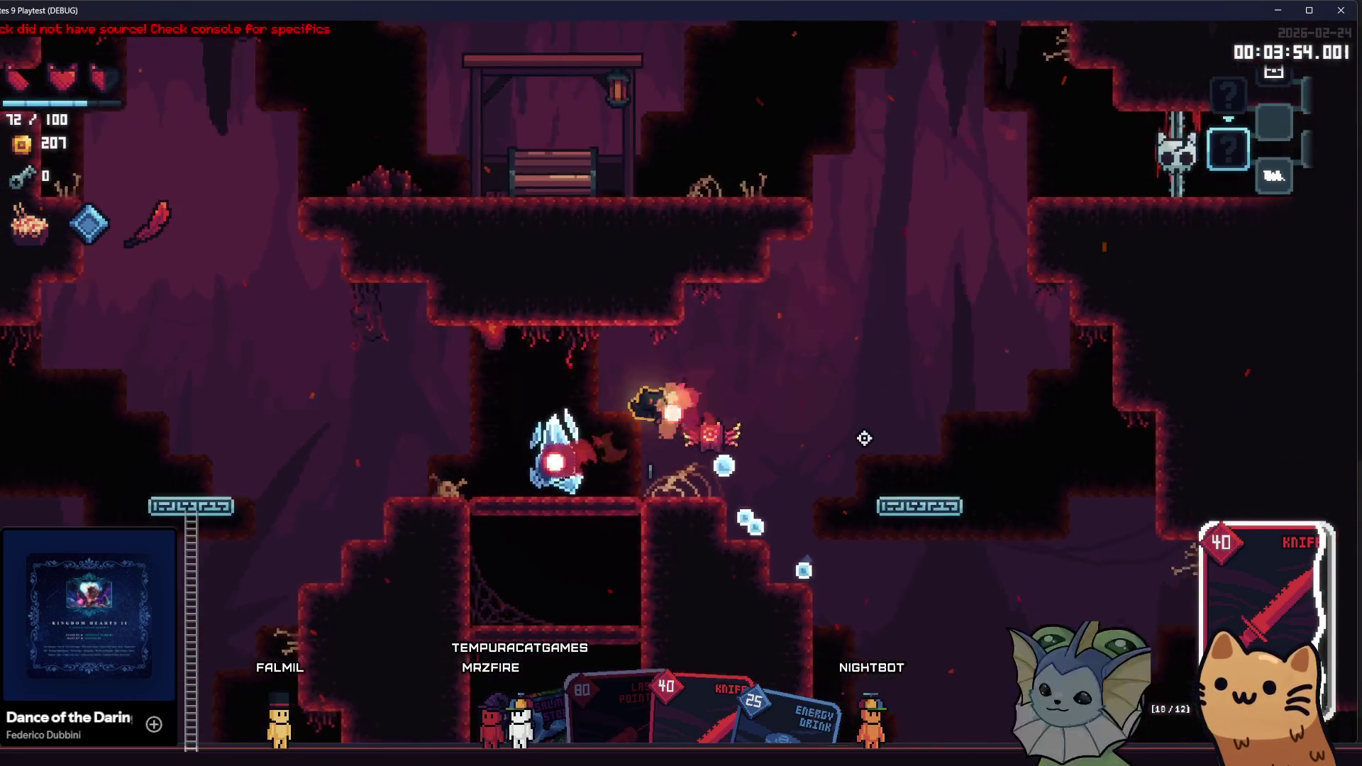
click(864, 438)
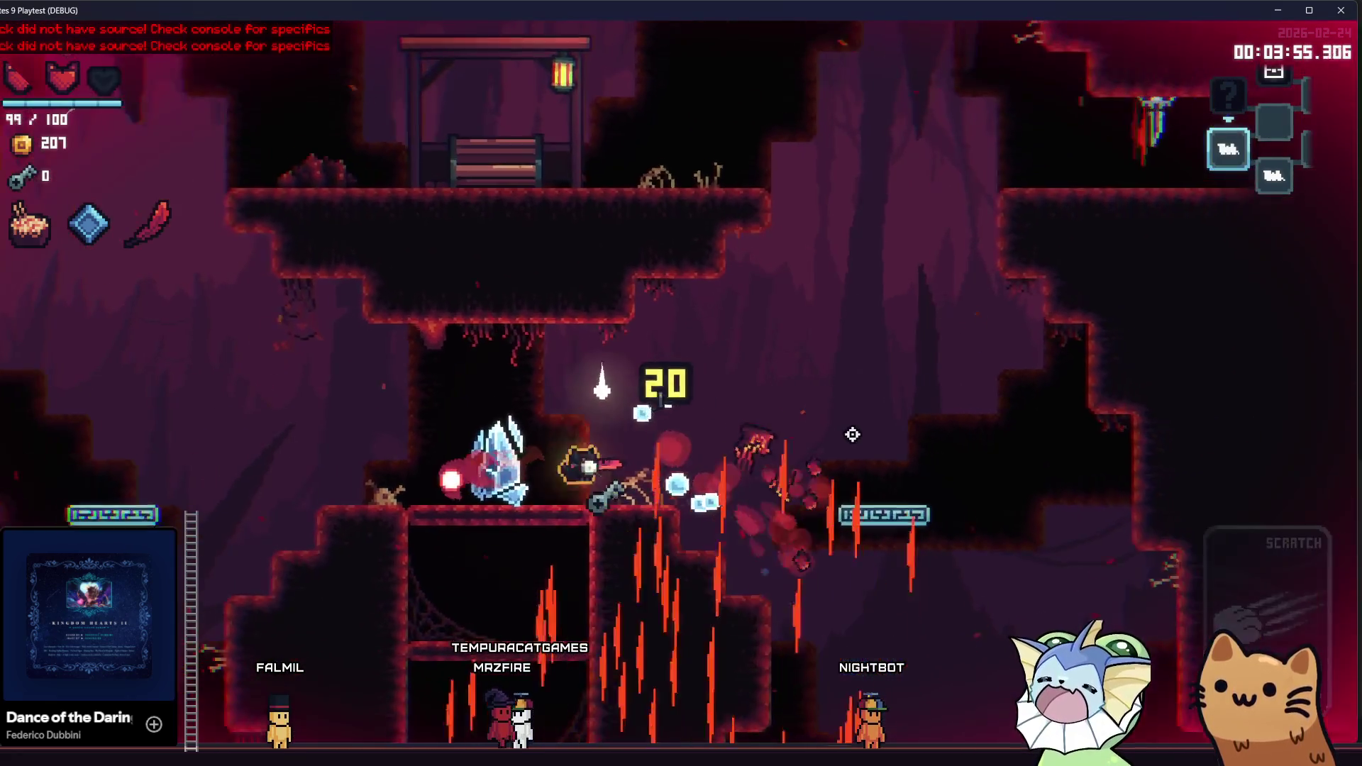
key(a)
key(e)
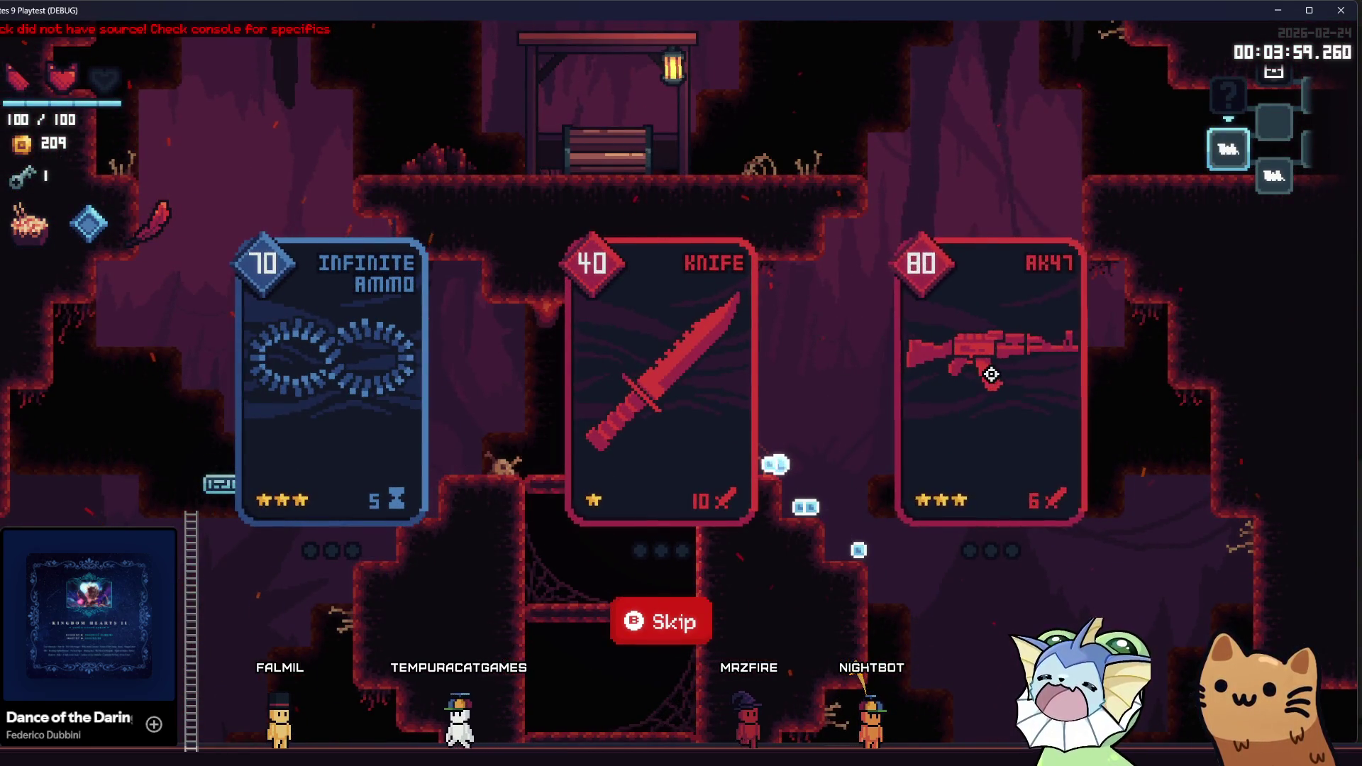
Step: Take the AK47 card, check the room map, and drop down-left into the lower cave
click(991, 374)
key(Tab)
key(Tab)
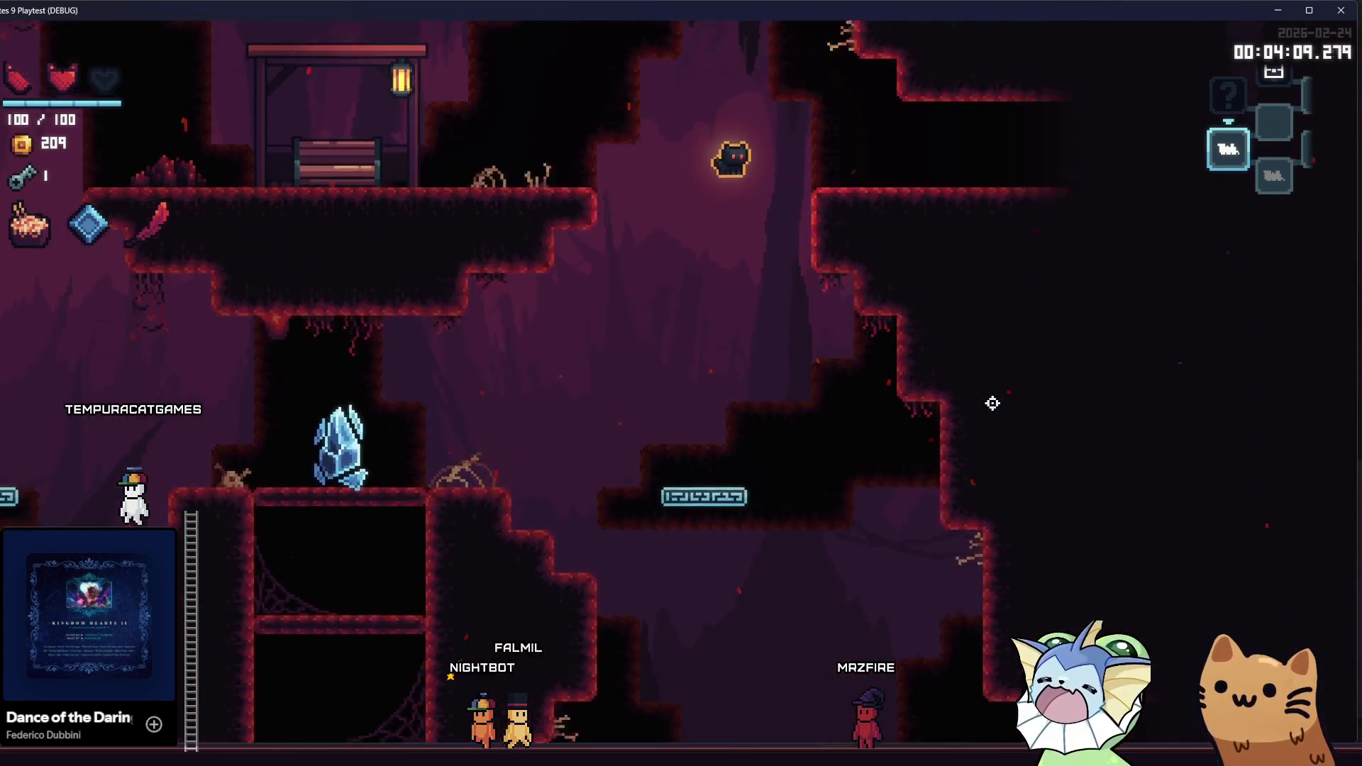
key(a)
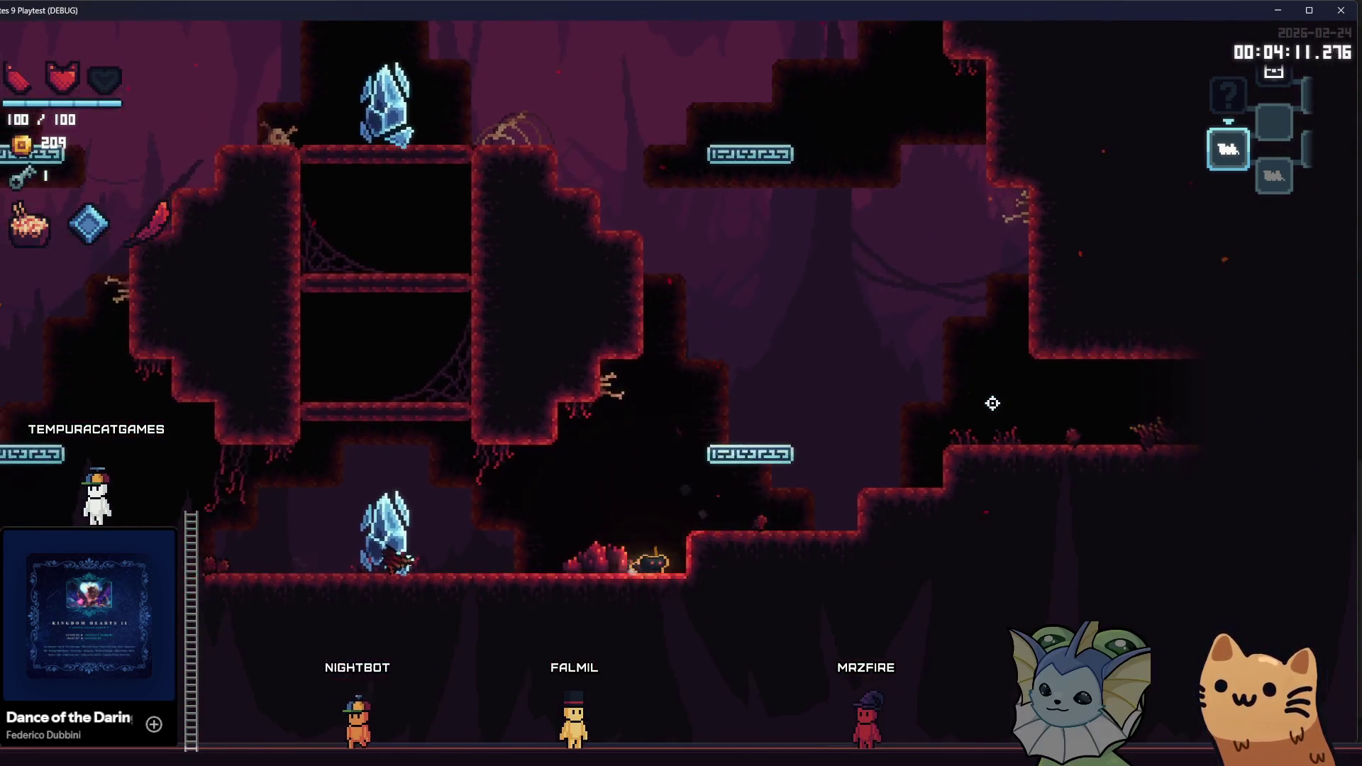
key(a)
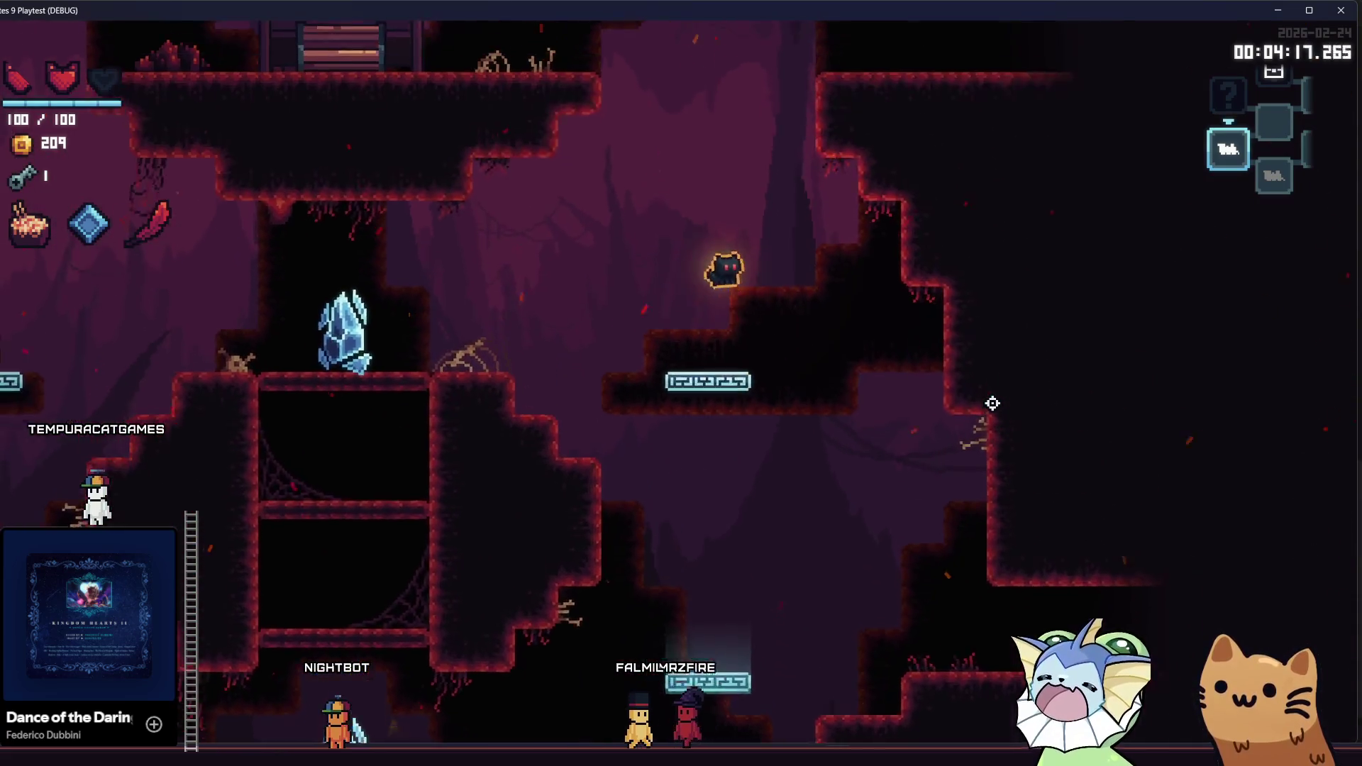
key(a)
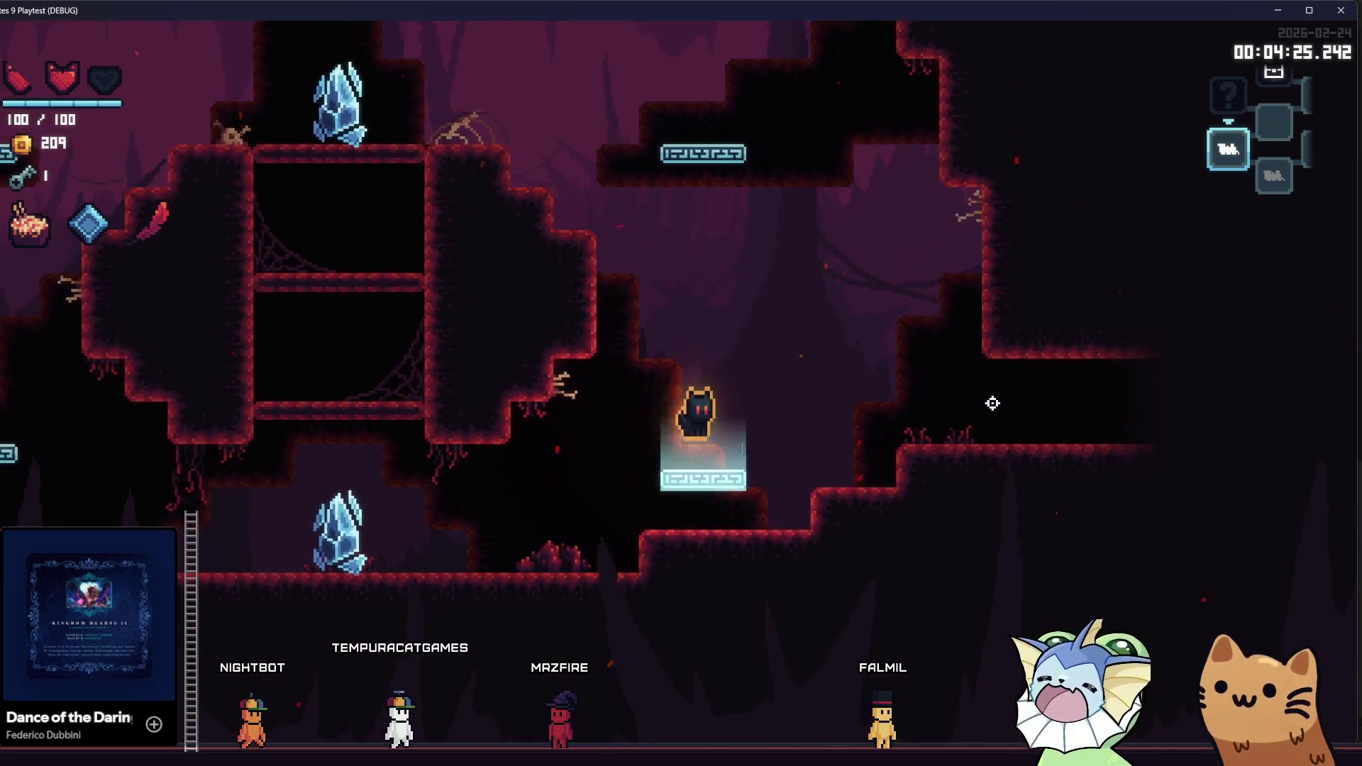
Step: Work left across the ledges past the wooden shelter
key(Left)
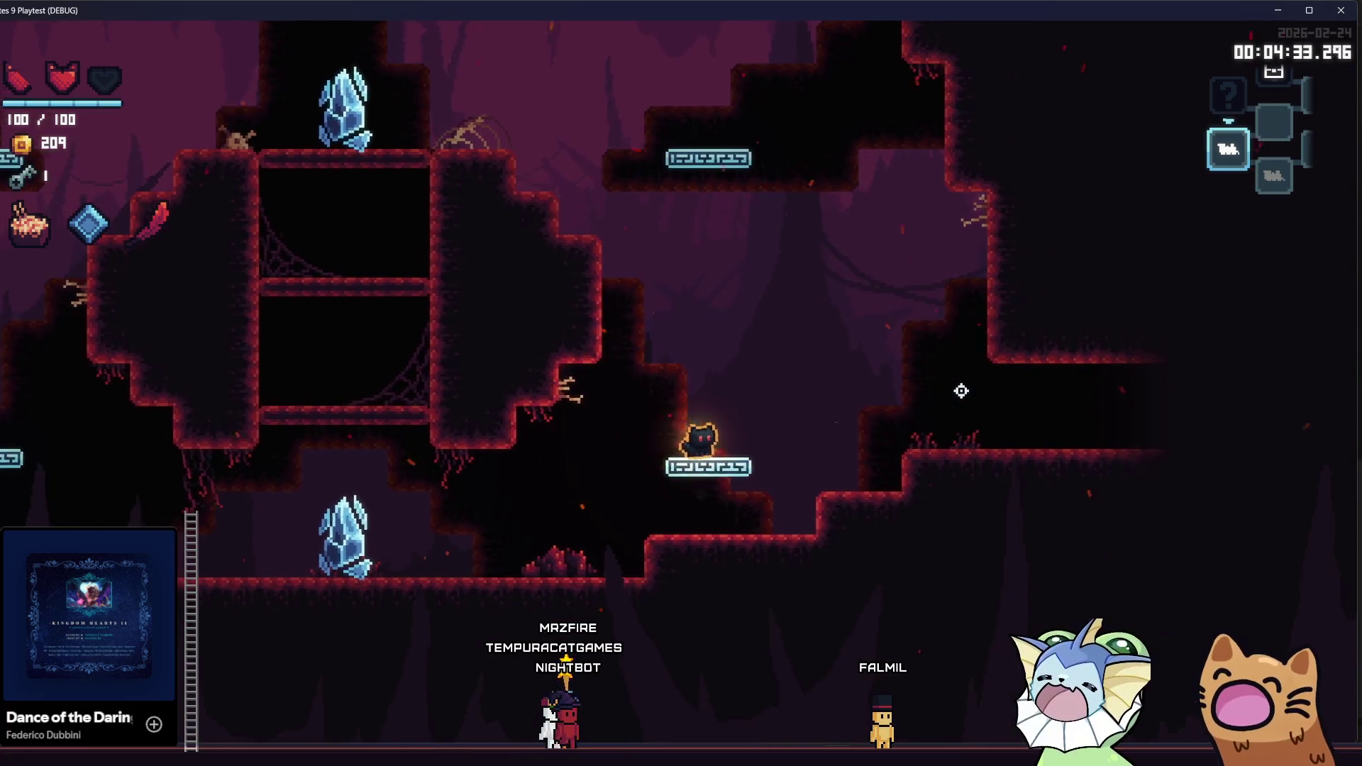
key(Left)
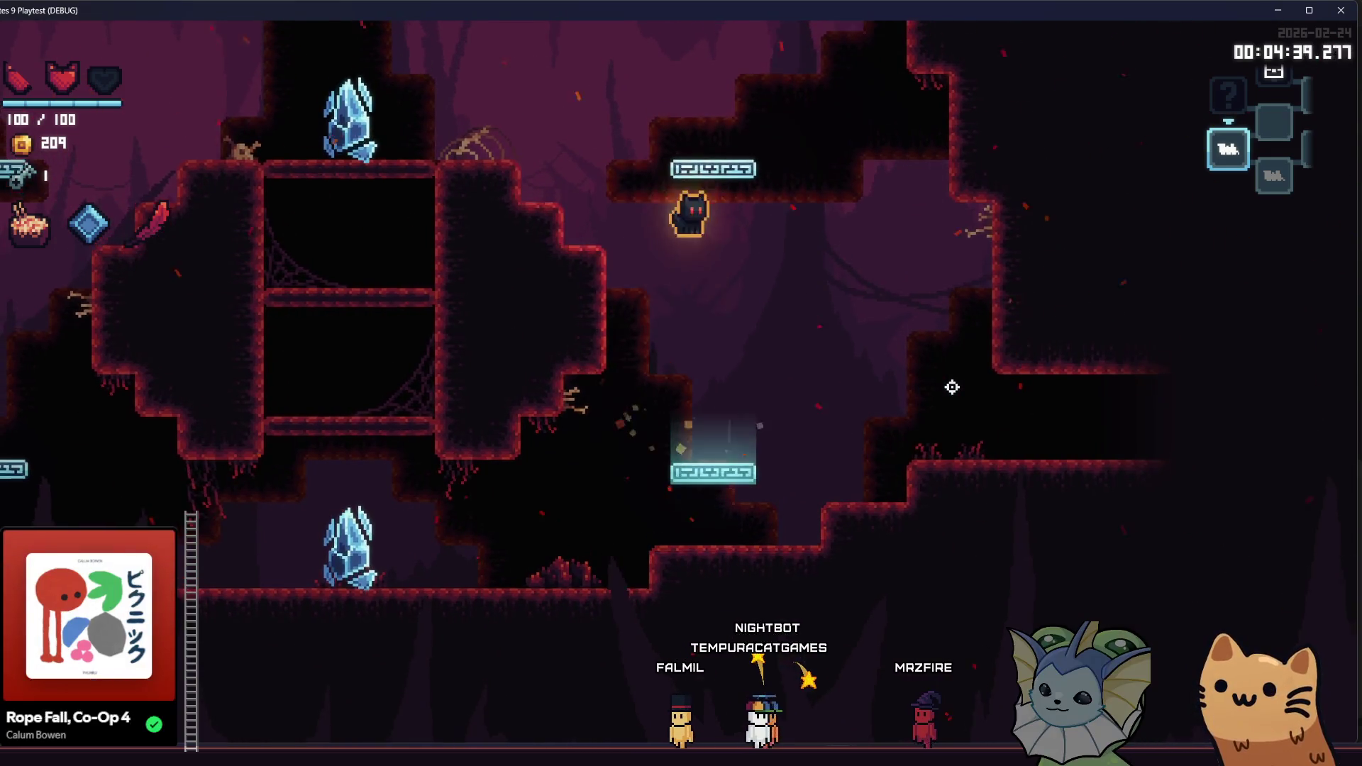
key(Left)
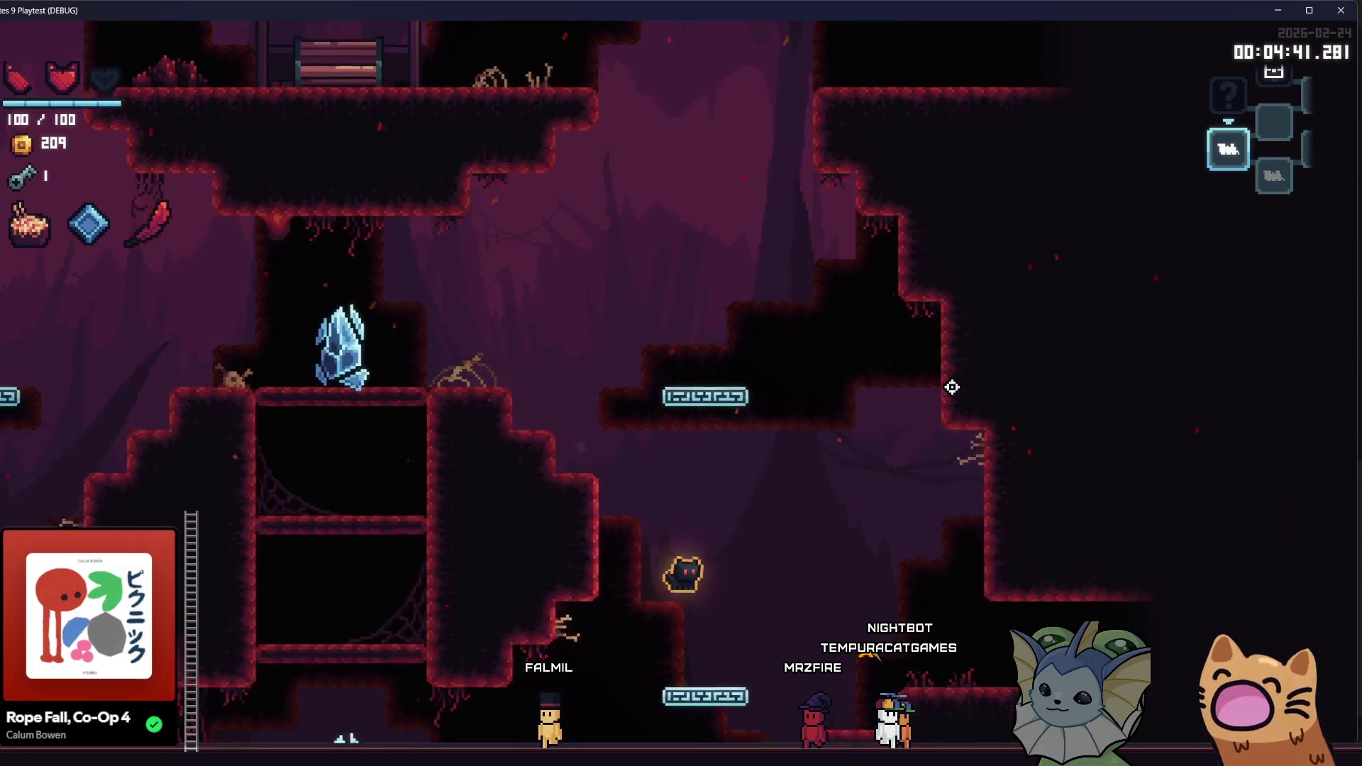
key(Left)
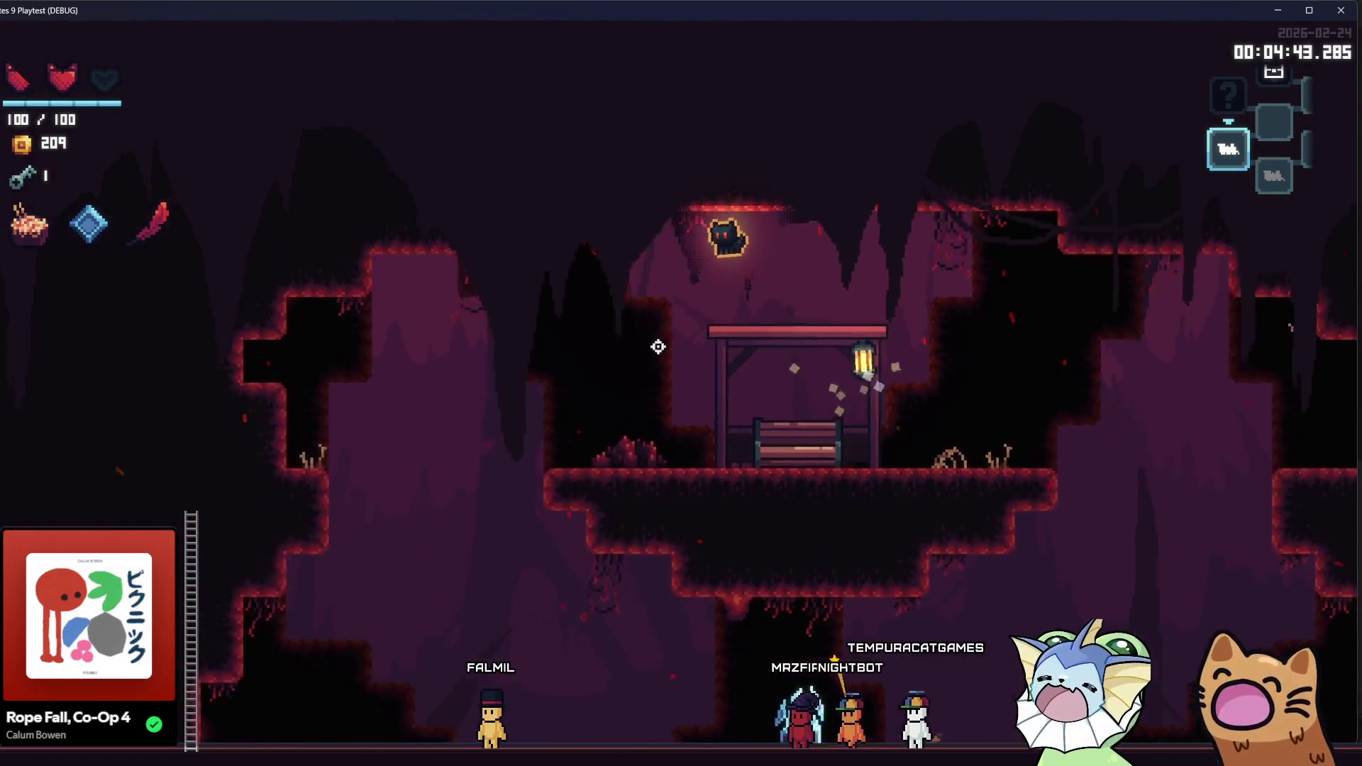
key(Left)
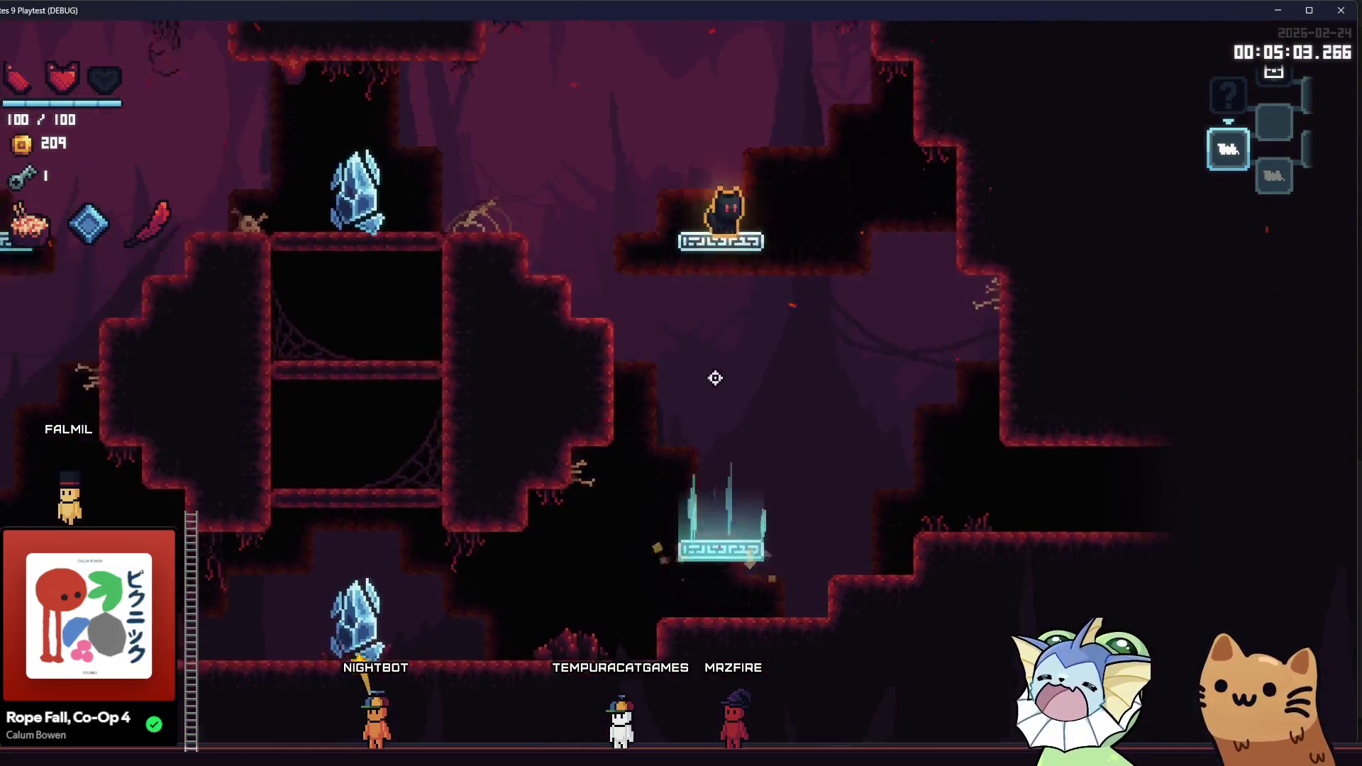
key(a)
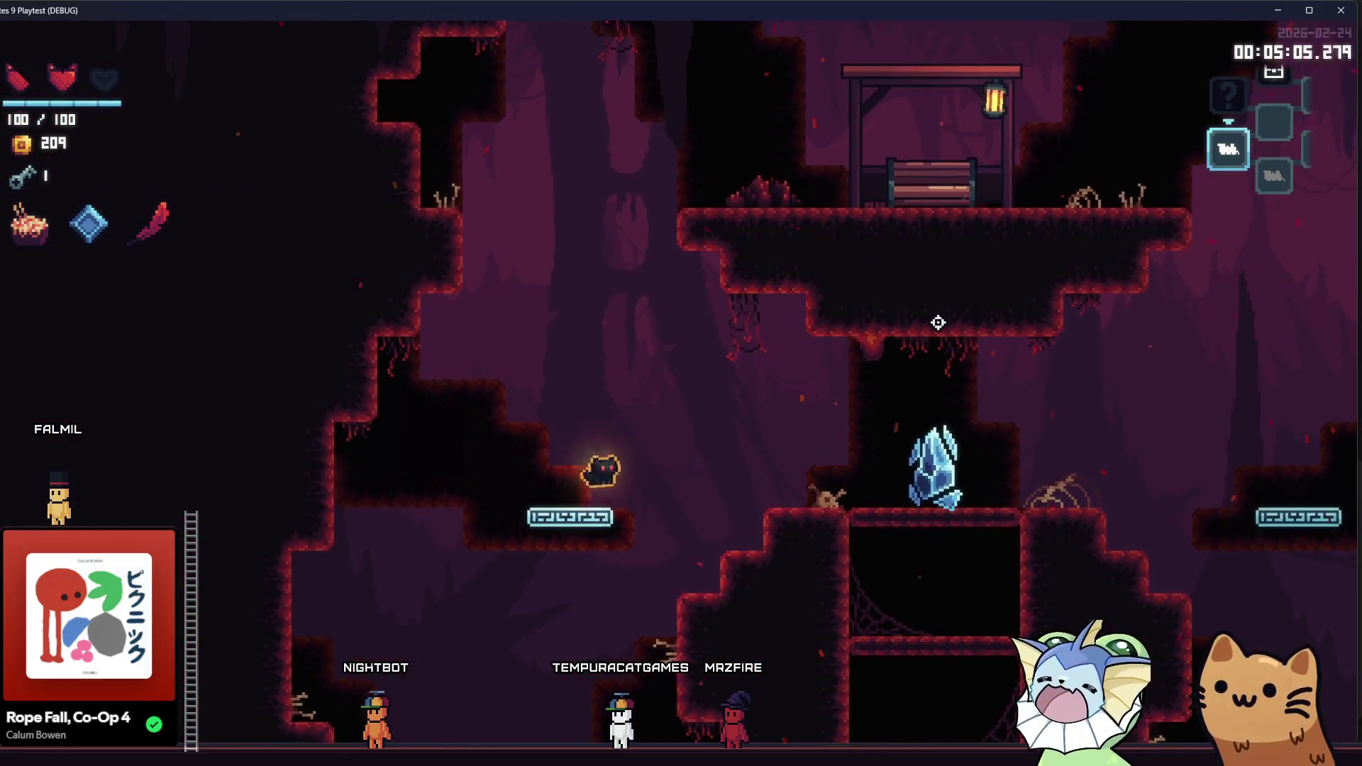
Step: Climb back to the station and head right through the next rooms toward the chest
key(space)
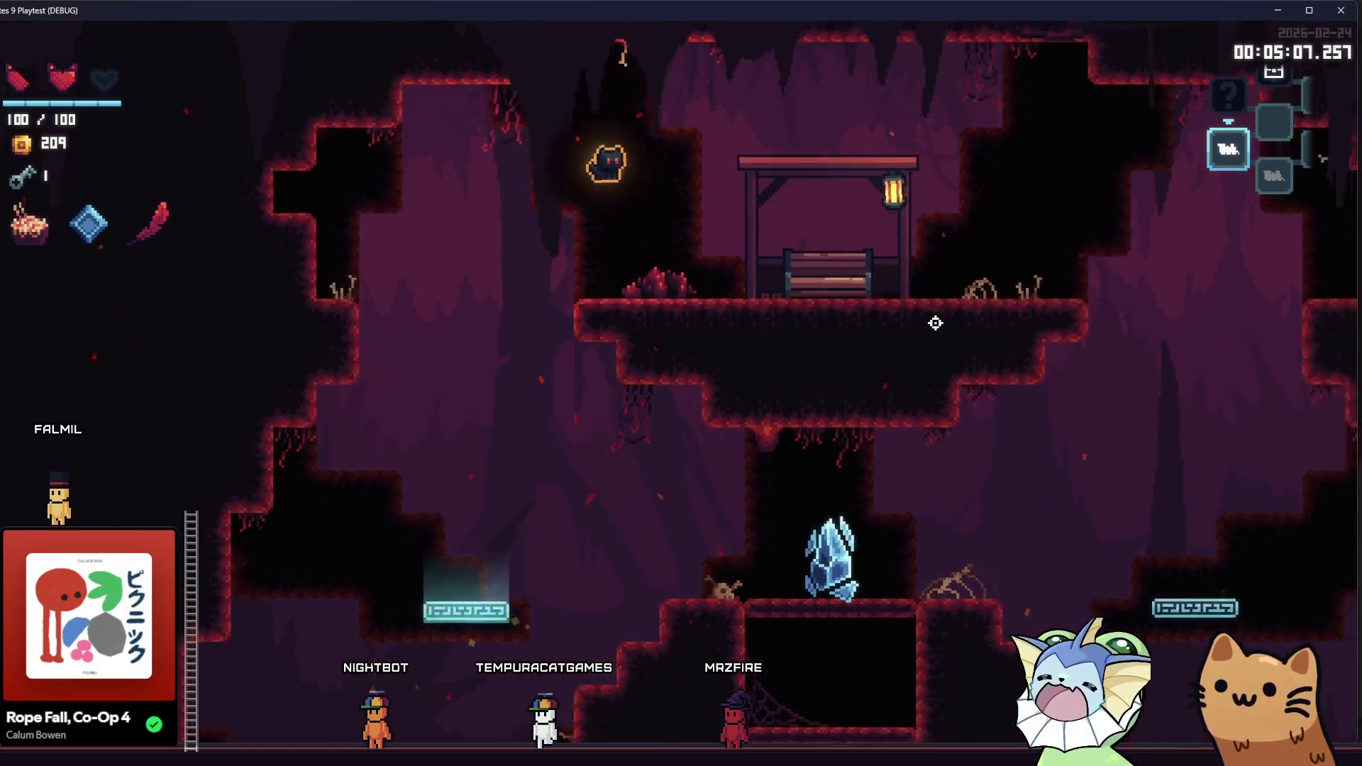
key(d)
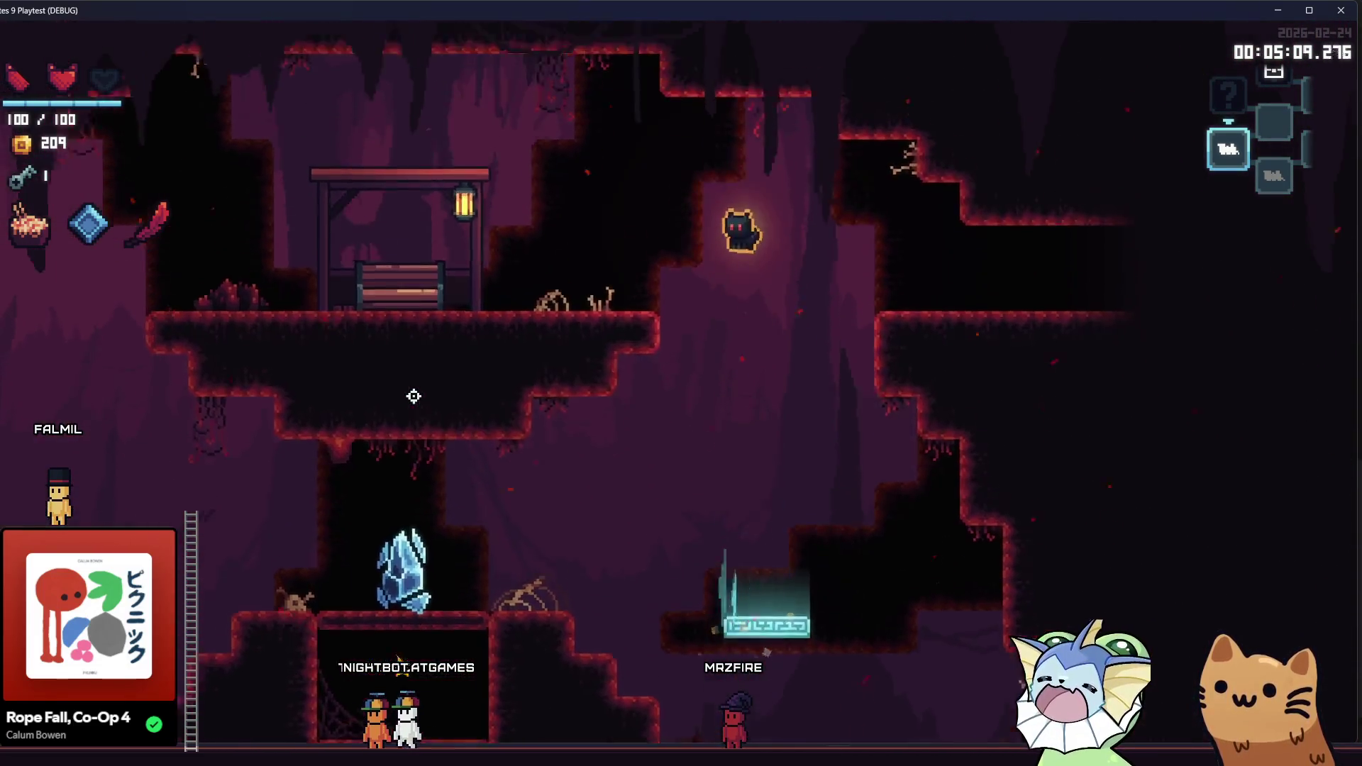
key(a)
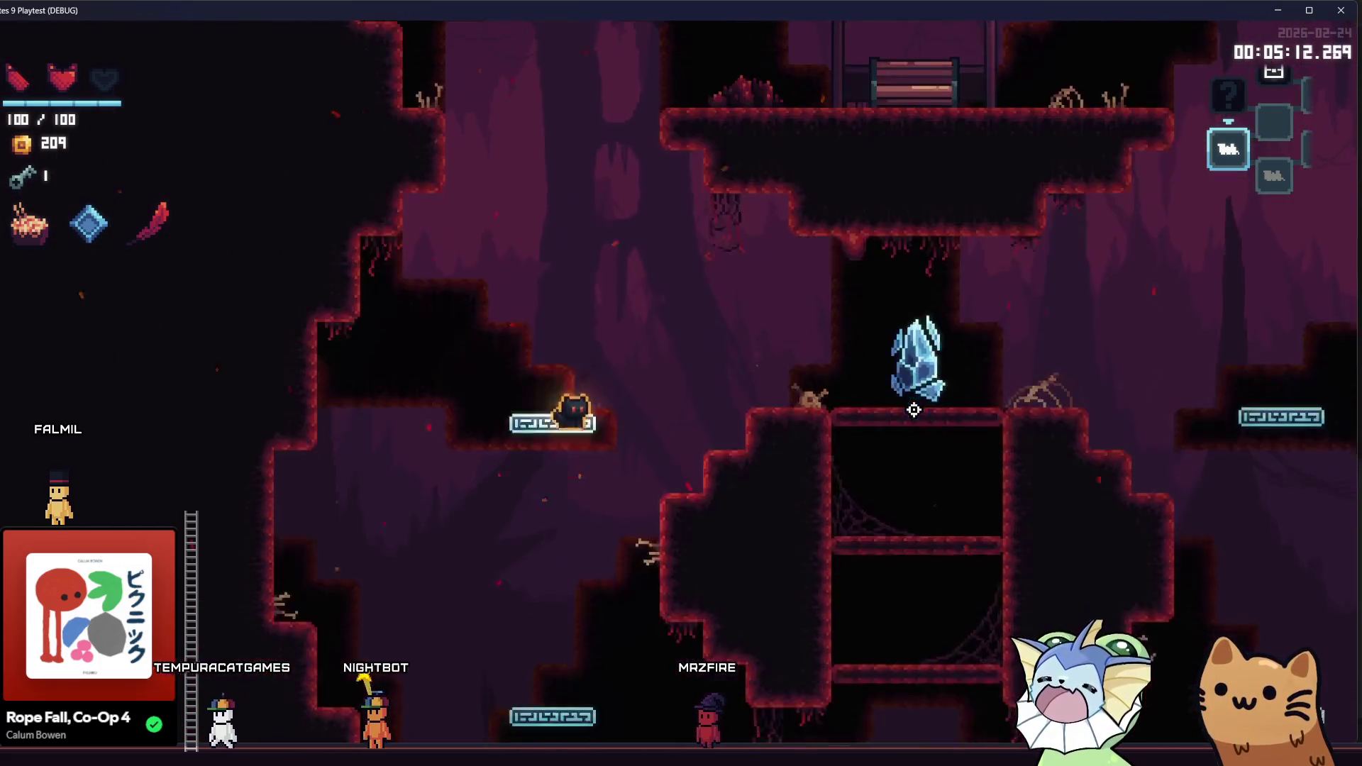
key(space)
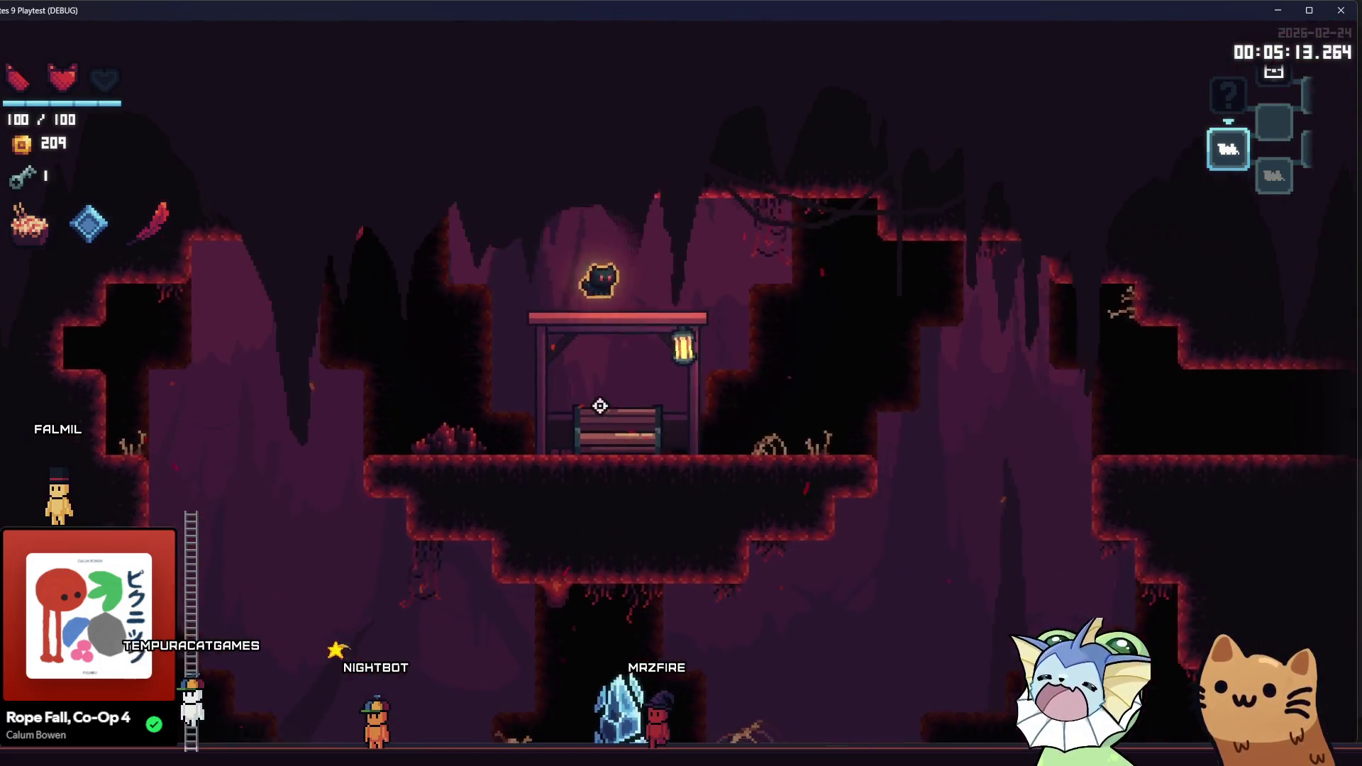
key(d)
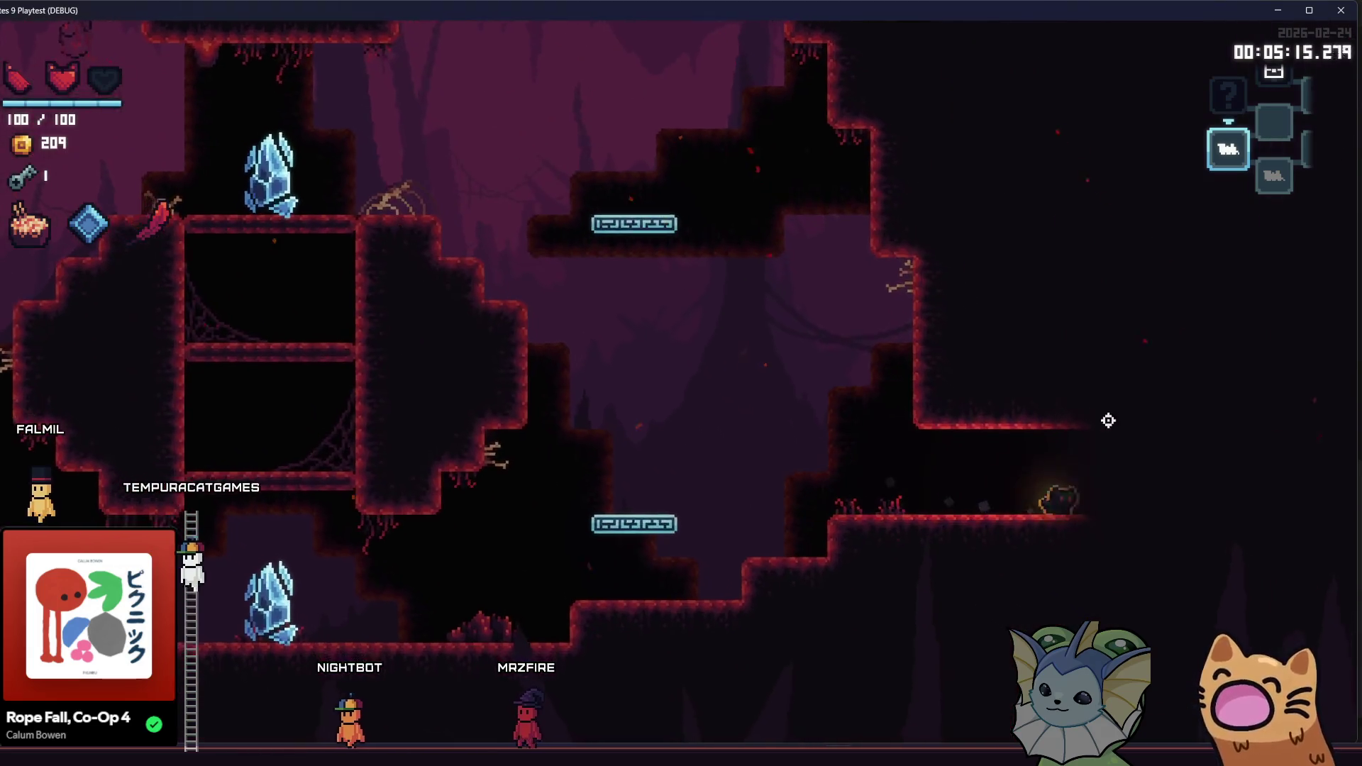
key(d)
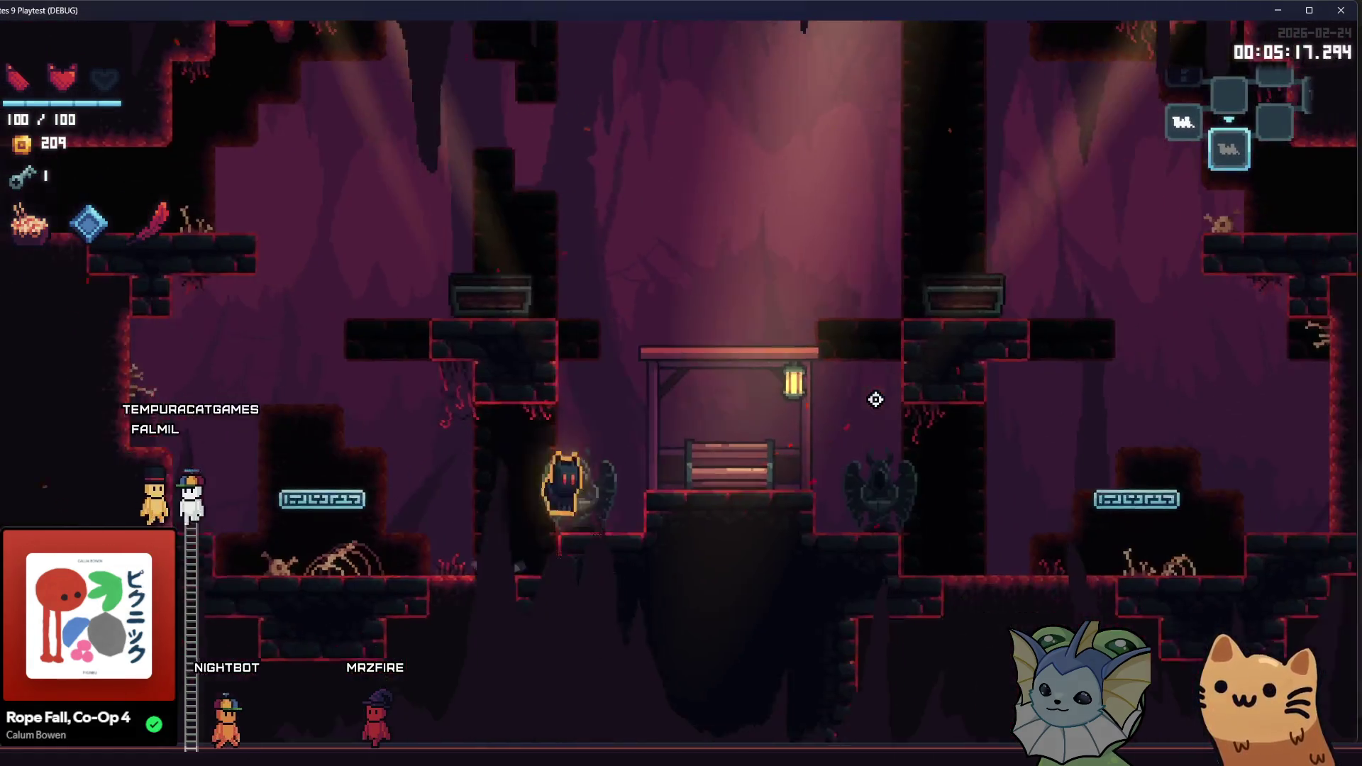
key(d)
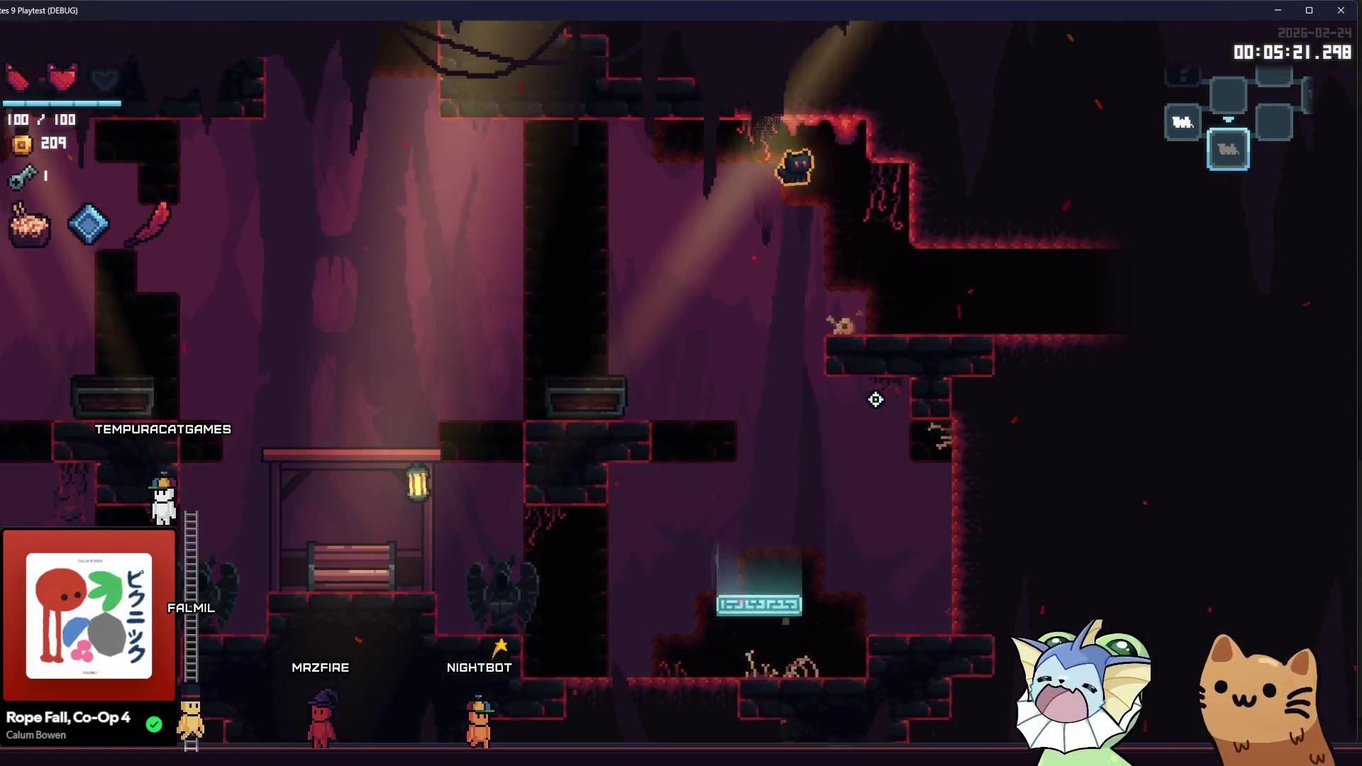
key(d)
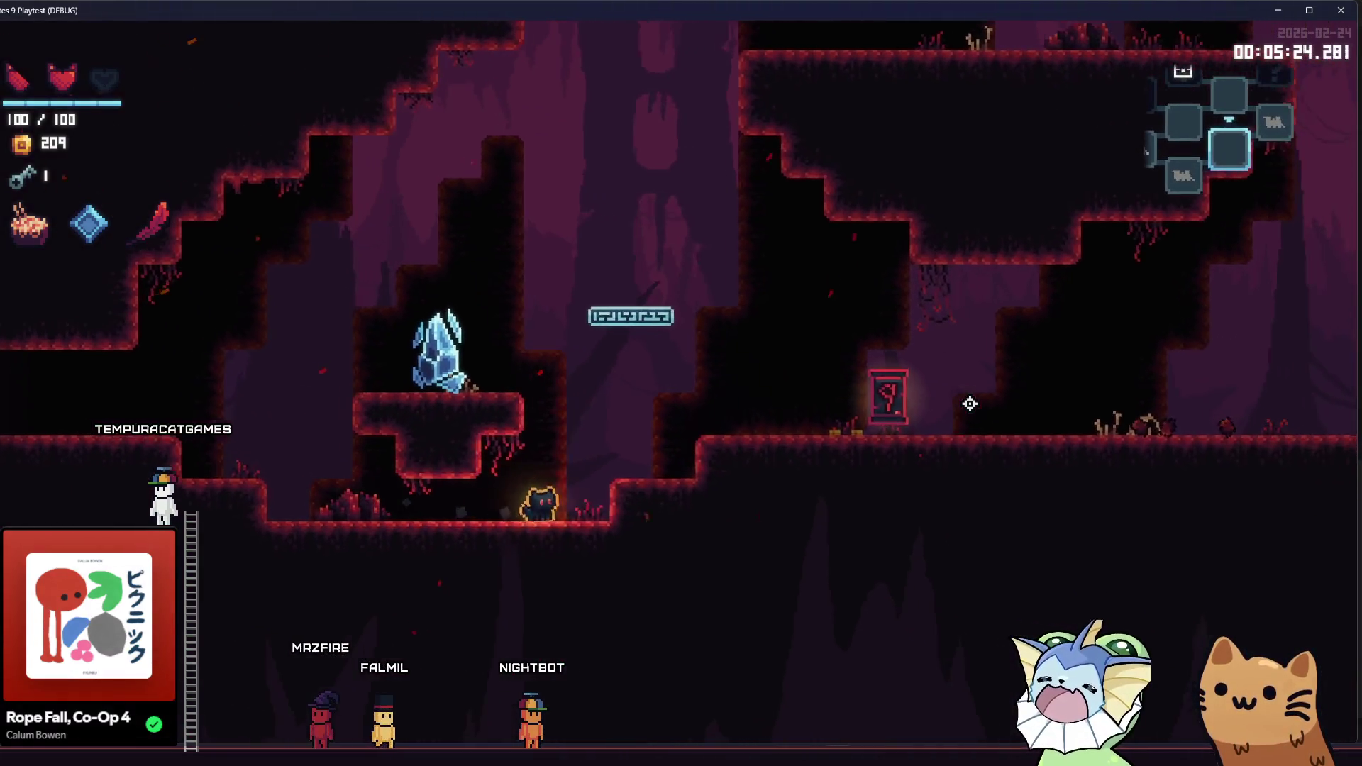
Step: Cross the room past the door via the ledges and leave to the right
key(space)
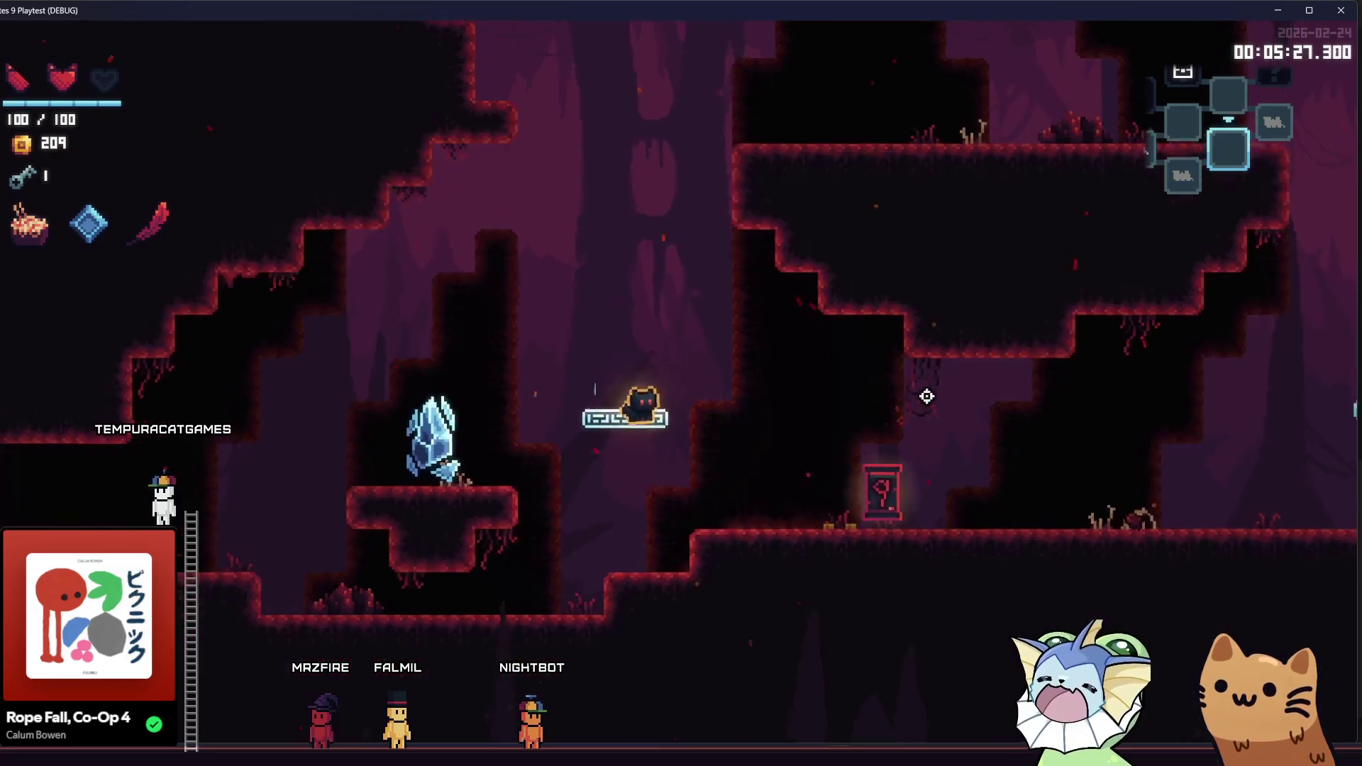
key(d)
key(d)
key(space)
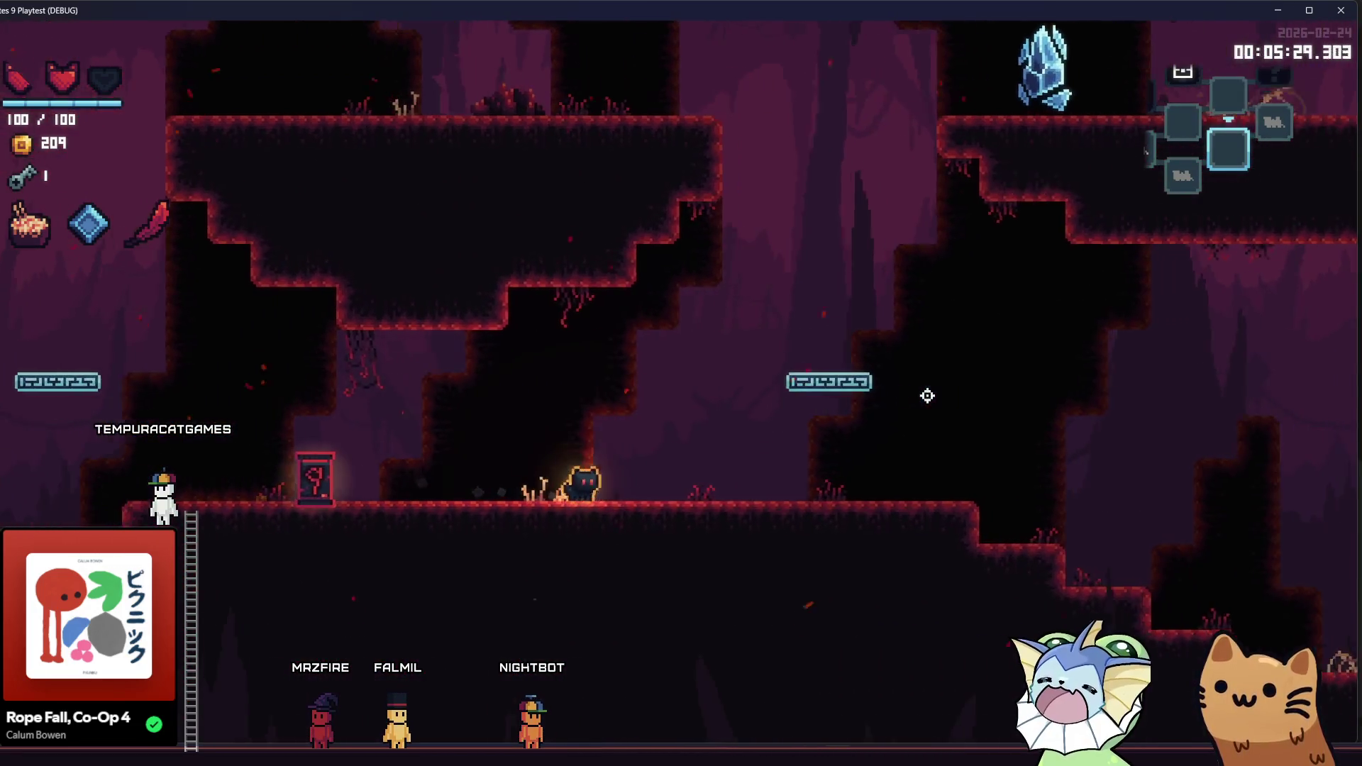
key(d)
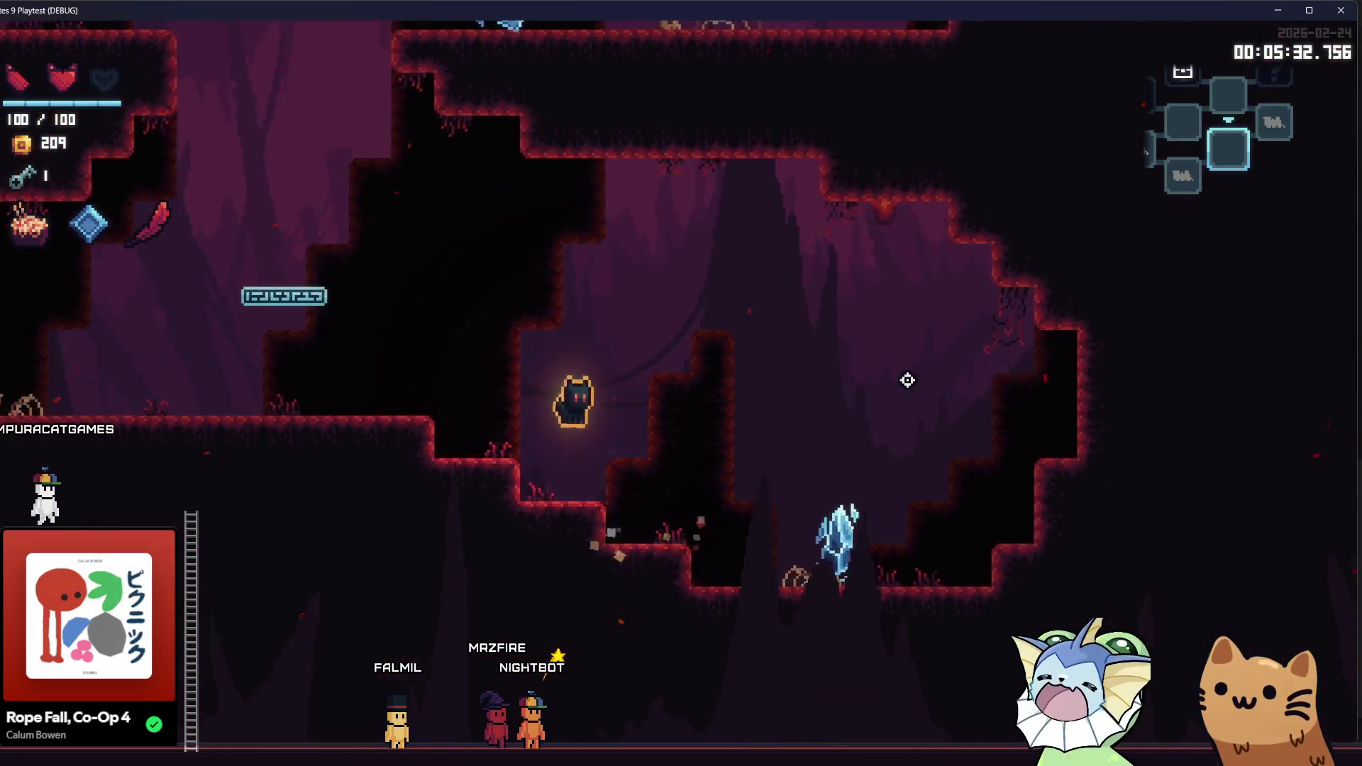
key(a)
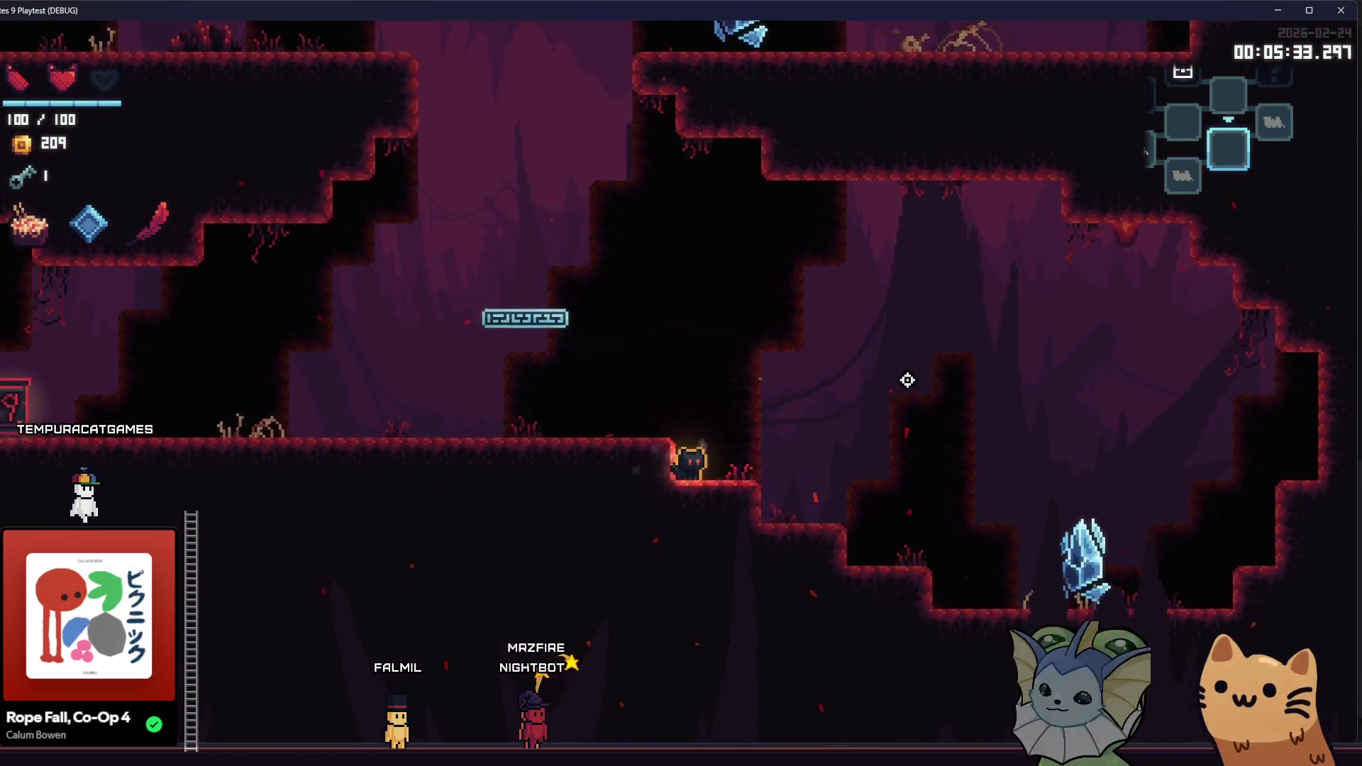
key(space)
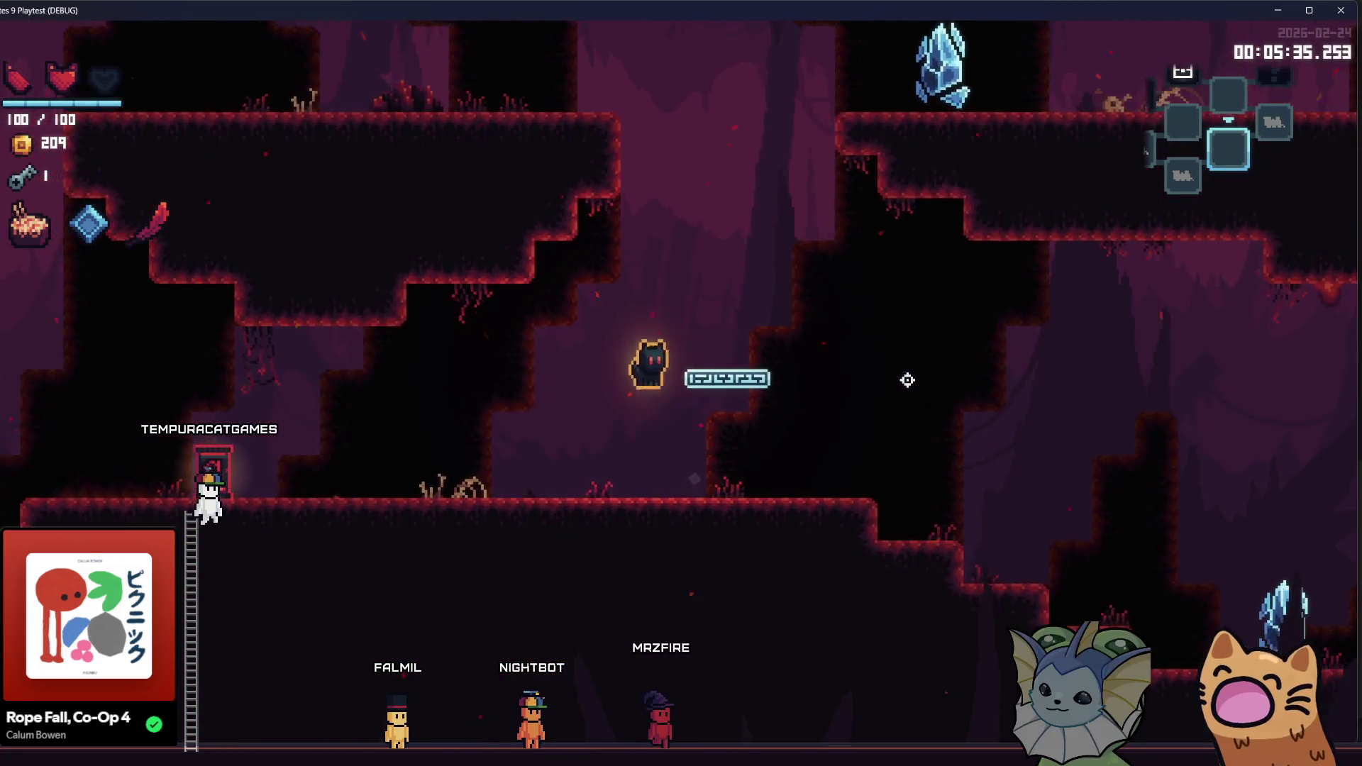
key(d)
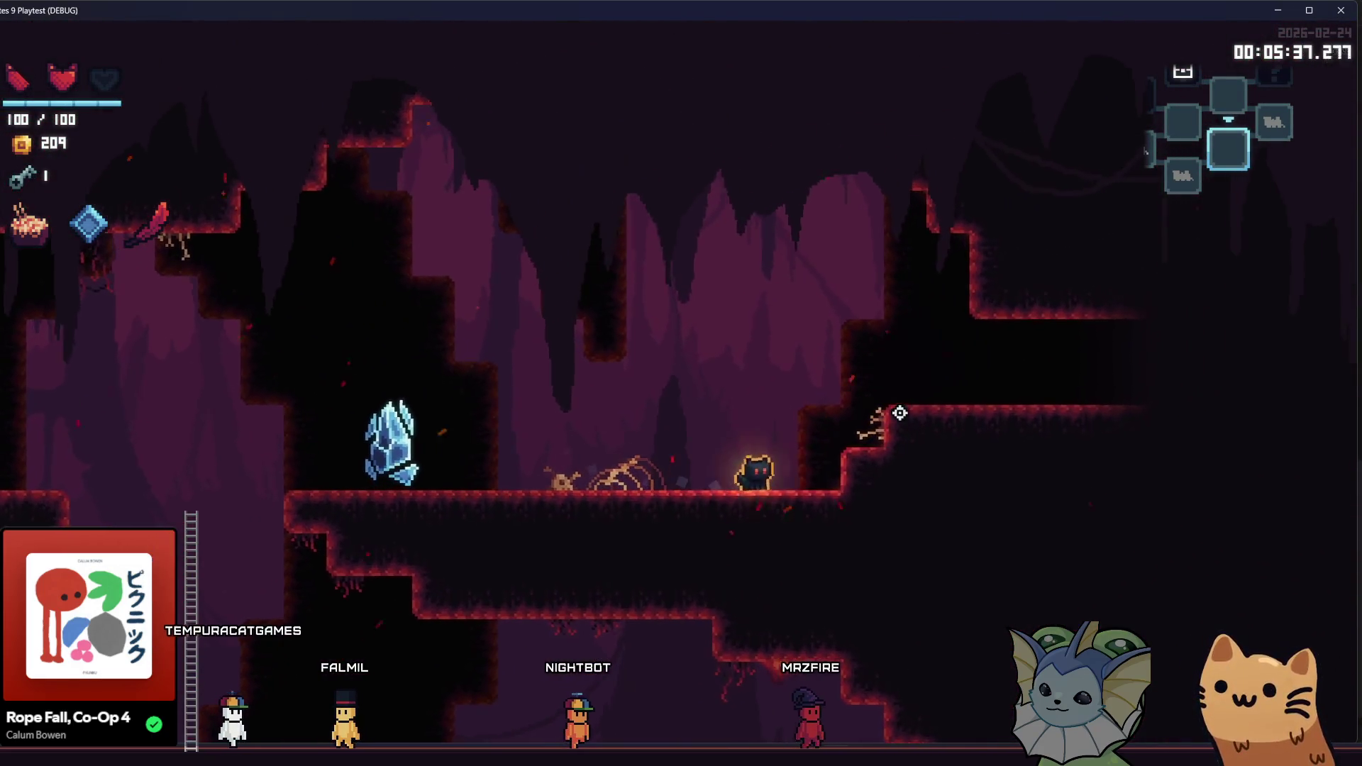
key(space)
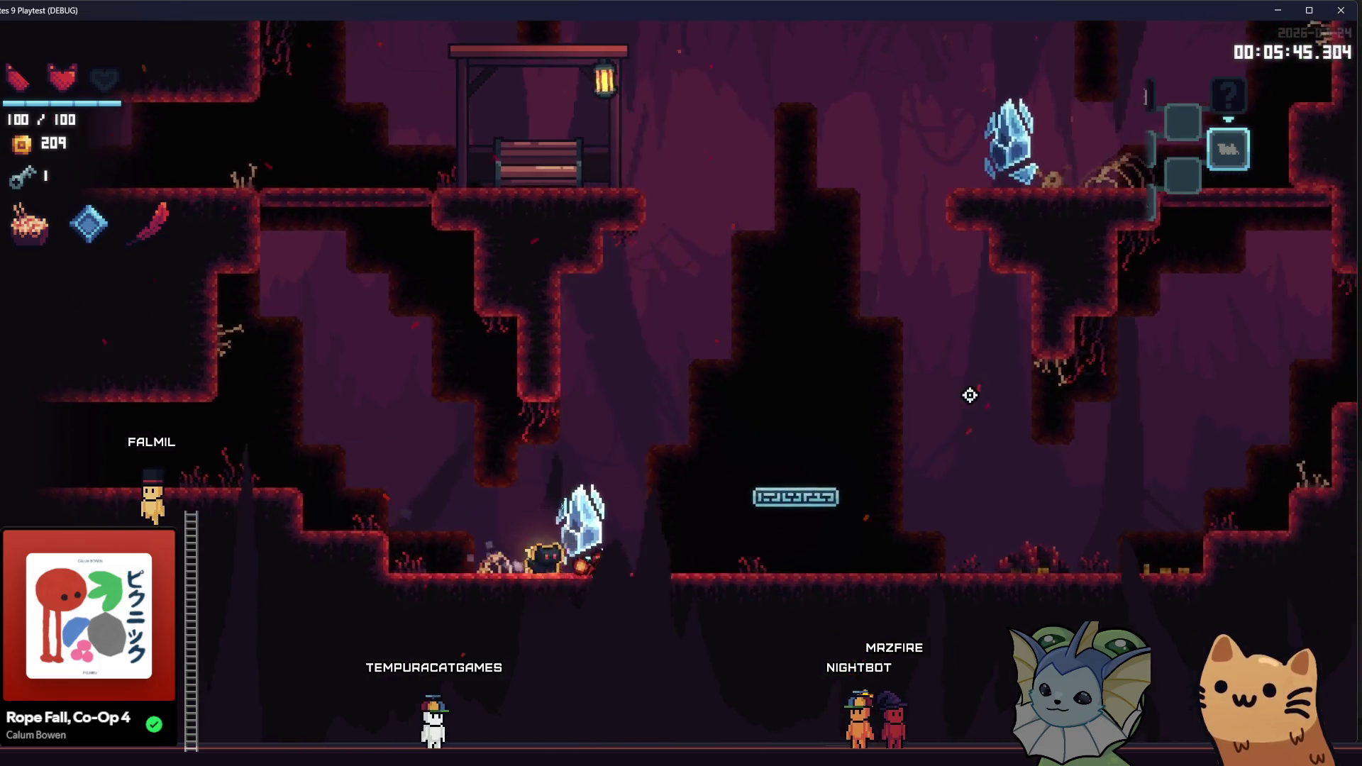
Step: Climb up-left through the following cave rooms into the unexplored '?' room
key(space)
key(a)
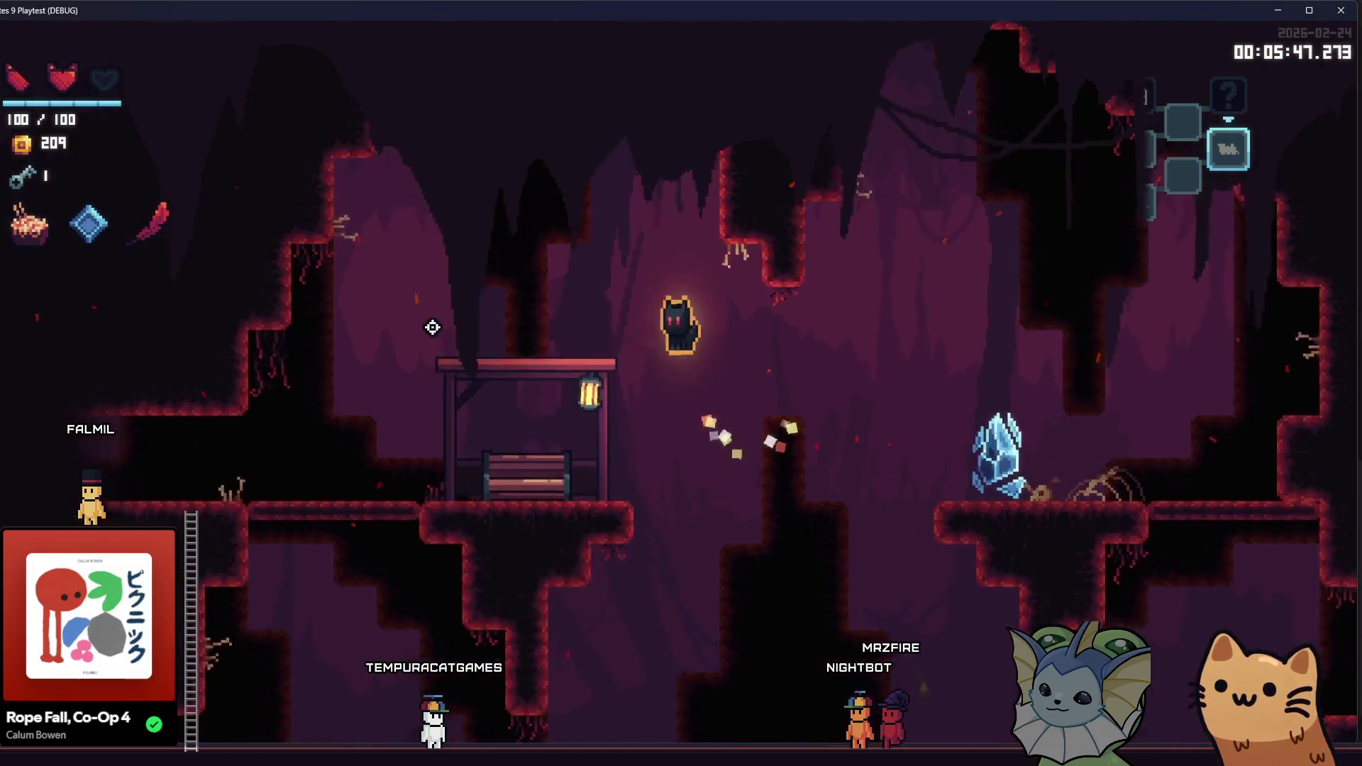
key(d)
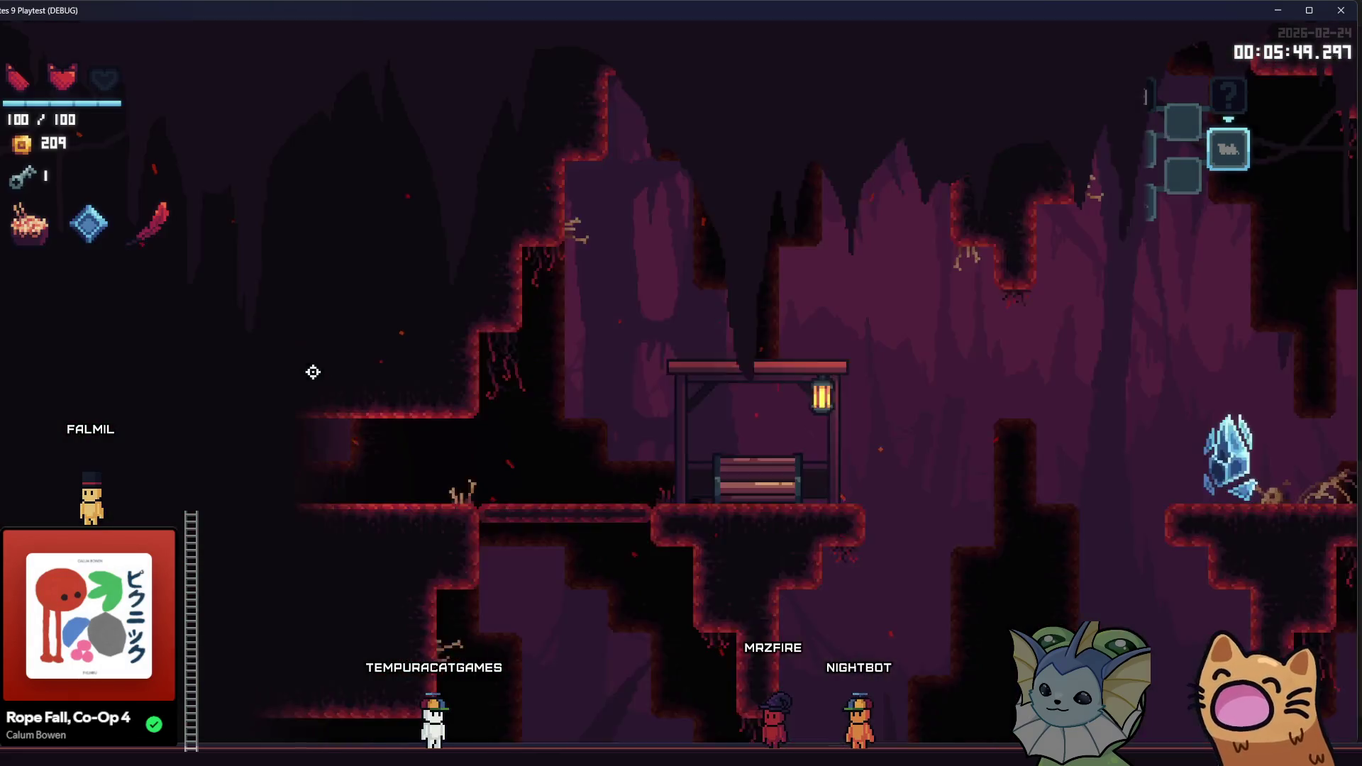
key(space)
key(a)
key(a)
key(space)
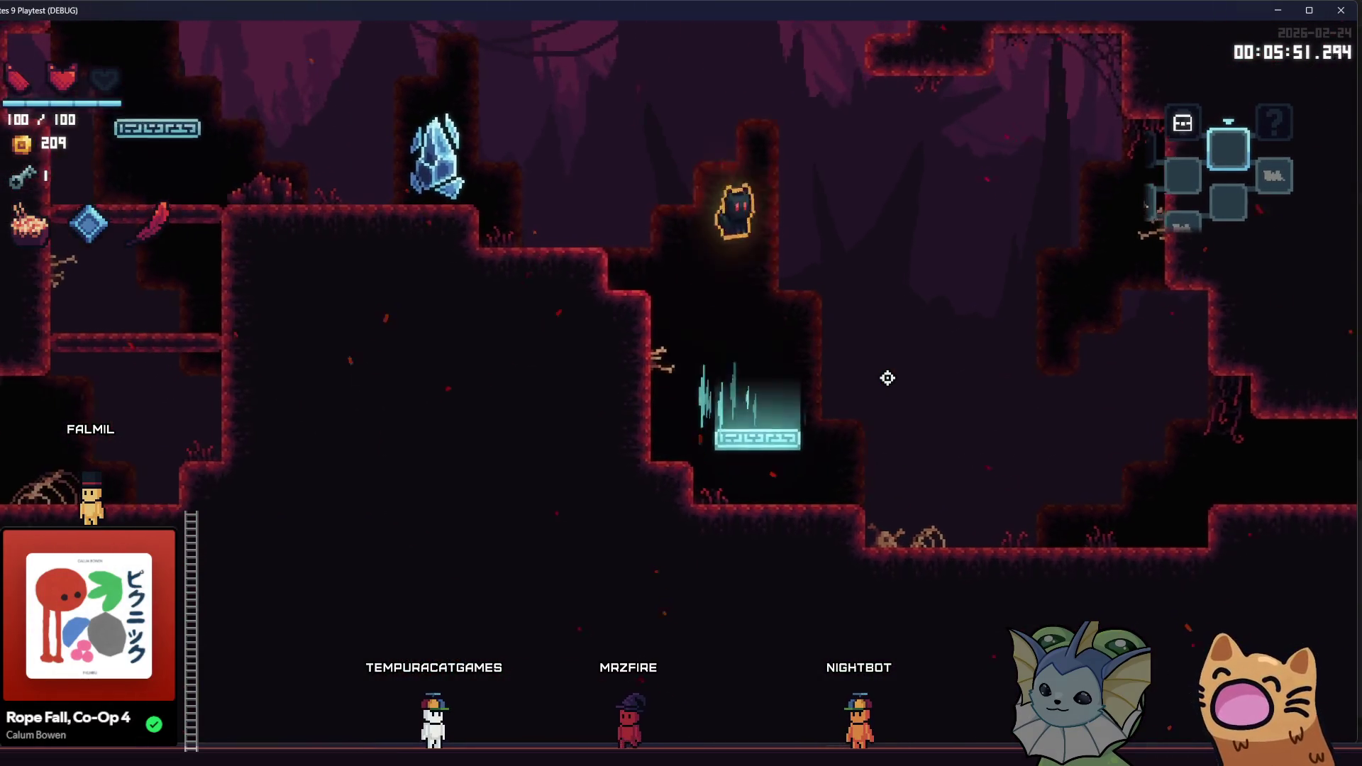
key(space)
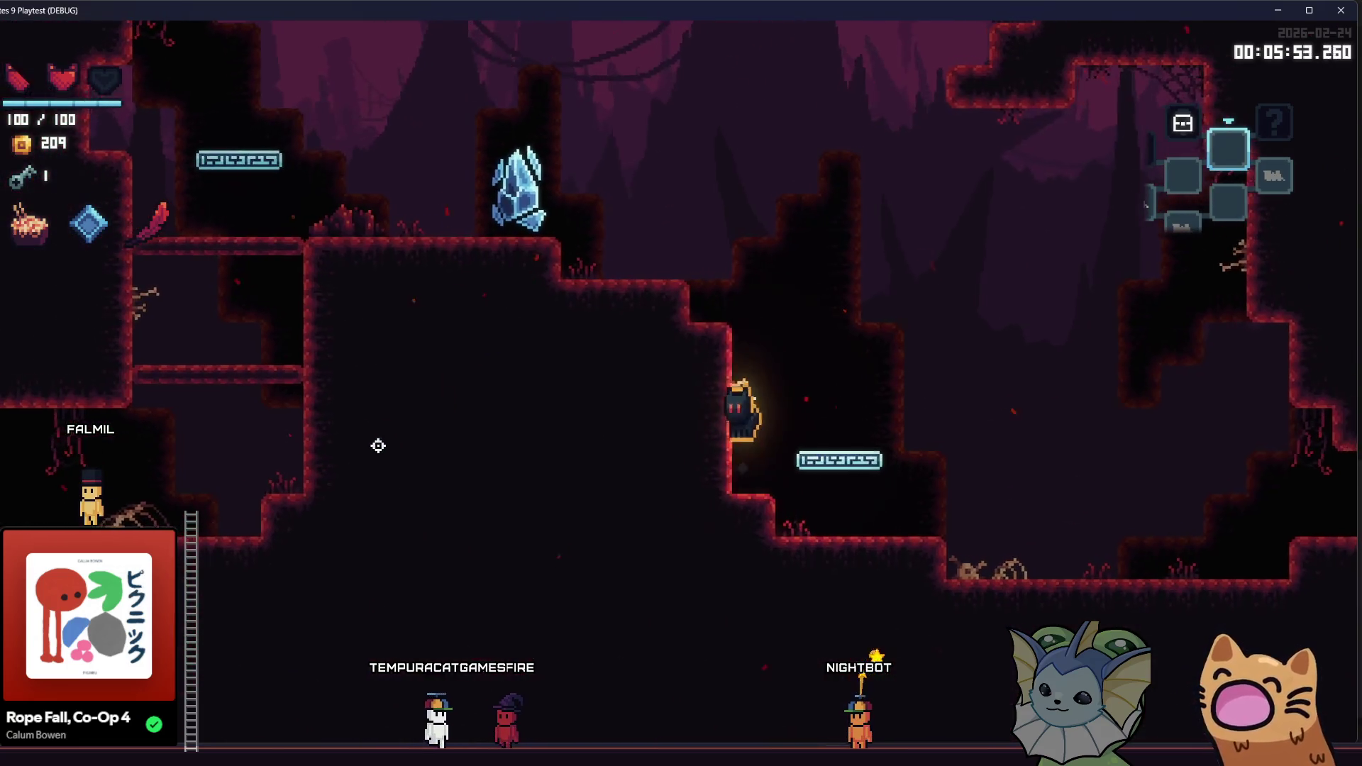
key(a)
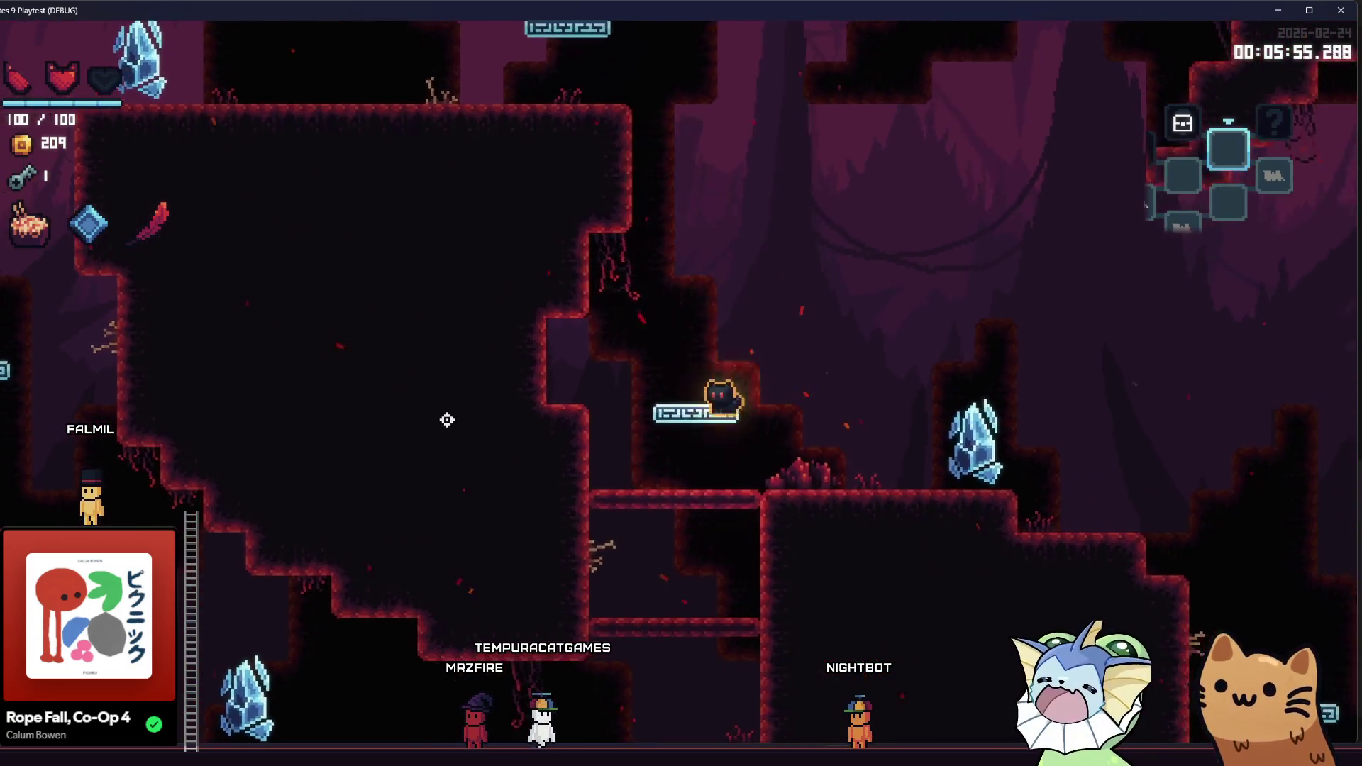
key(space)
key(space)
key(a)
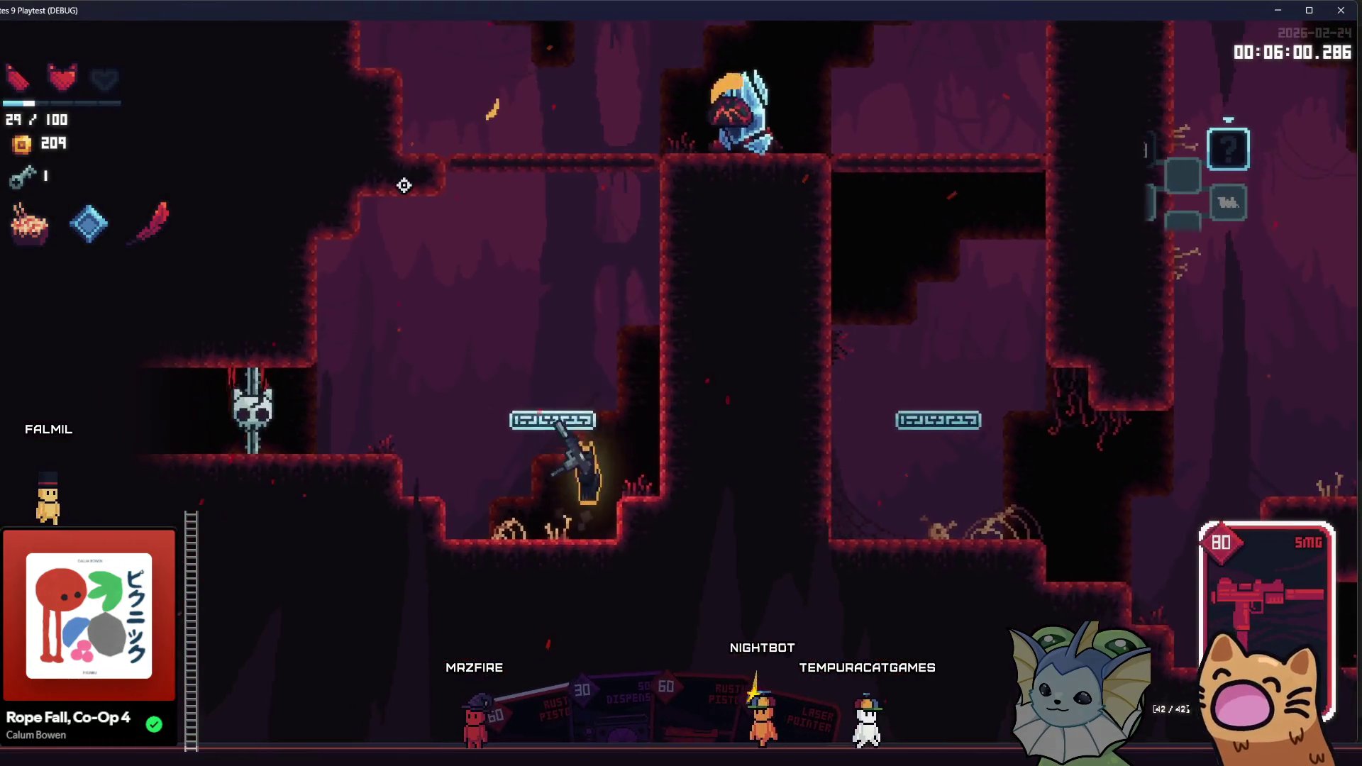
Step: Fire at the enemies above while rising and then dropping left
click(535, 89)
key(space)
mouse_move(535, 89)
mouse_down()
mouse_move(535, 557)
mouse_move(747, 553)
mouse_move(602, 541)
mouse_up()
key(a)
key(a)
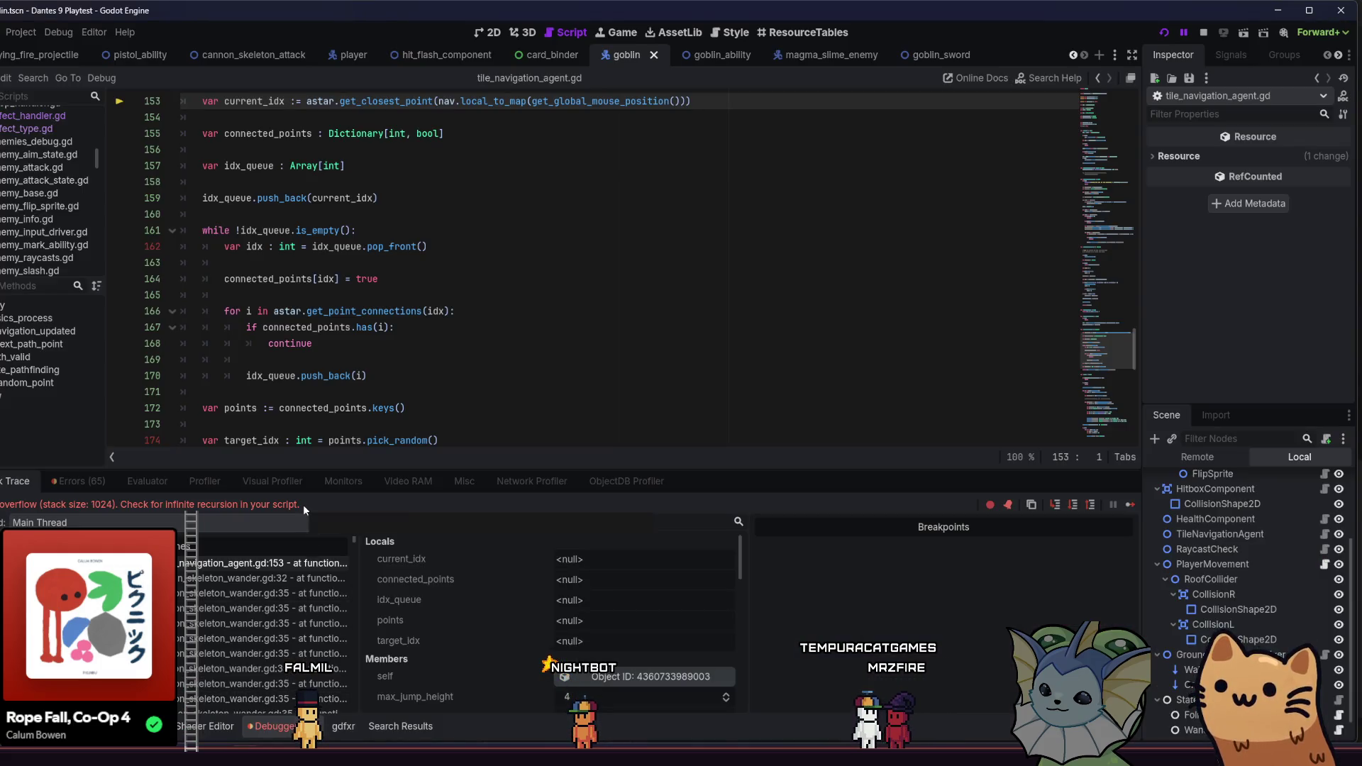
Step: Inspect get_random_point in tile_navigation_agent.gd, including the queue push at line 159
scroll(386, 367, up, 3)
click(383, 360)
scroll(384, 360, up, 3)
click(320, 297)
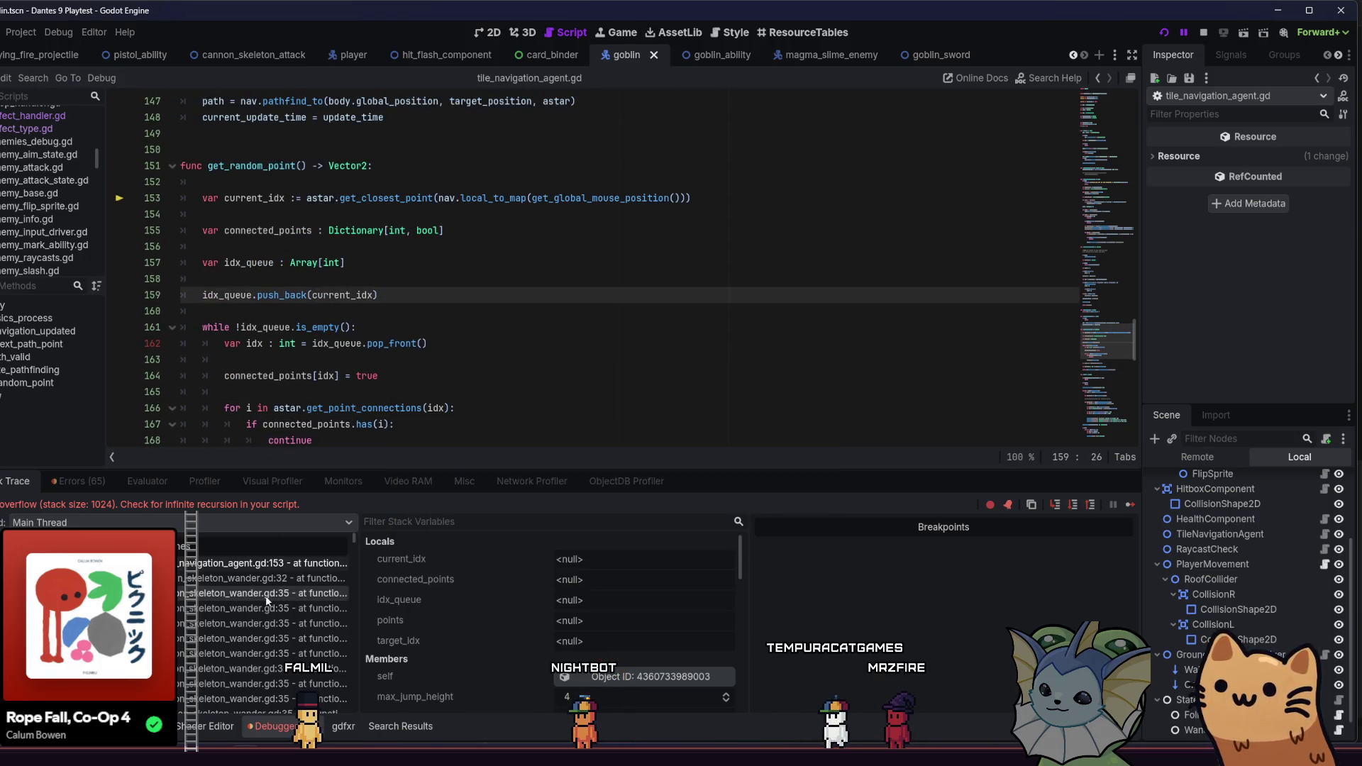
scroll(269, 589, down, 1)
drag(356, 538, 360, 713)
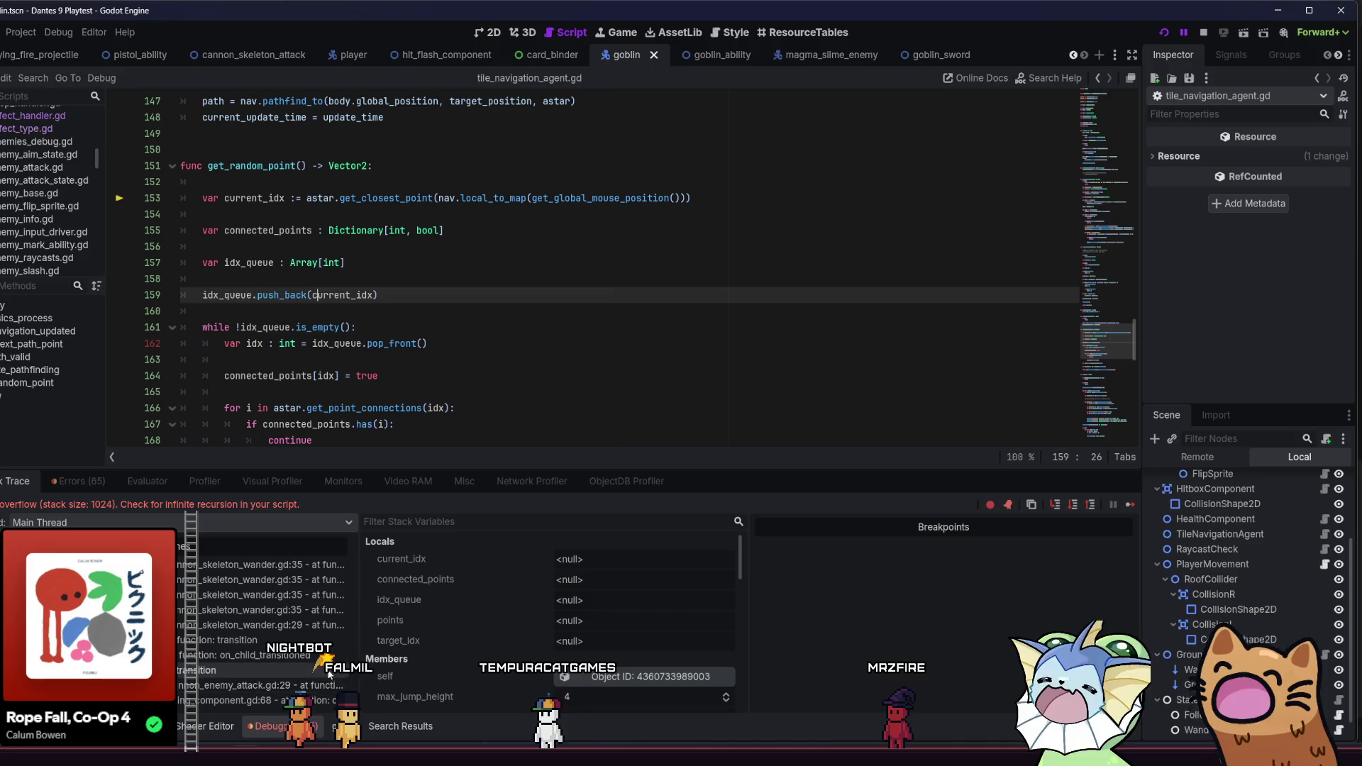
Step: Step to the state machine, state.gd and cannon_enemy_attack.gd frames and examine on_attack_finished
click(284, 655)
click(287, 670)
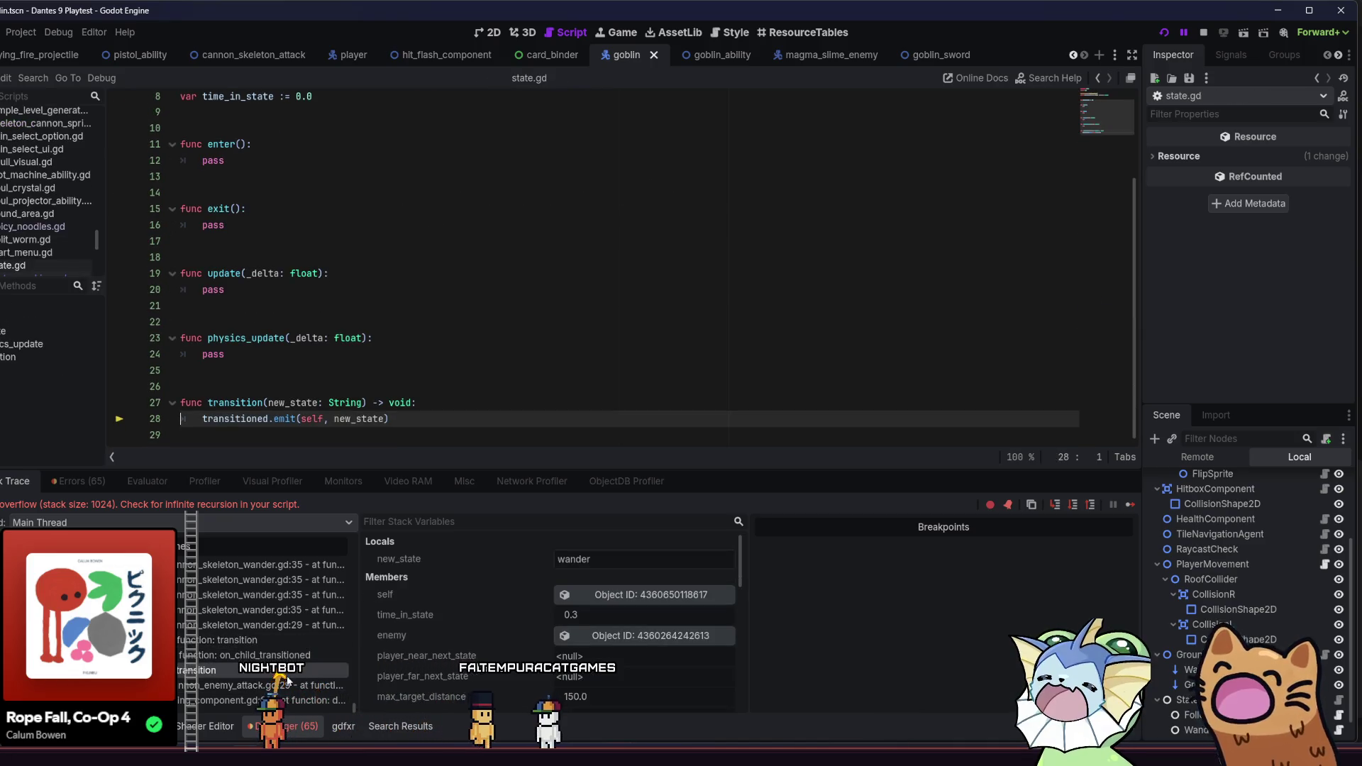
click(286, 684)
scroll(502, 366, down, 1)
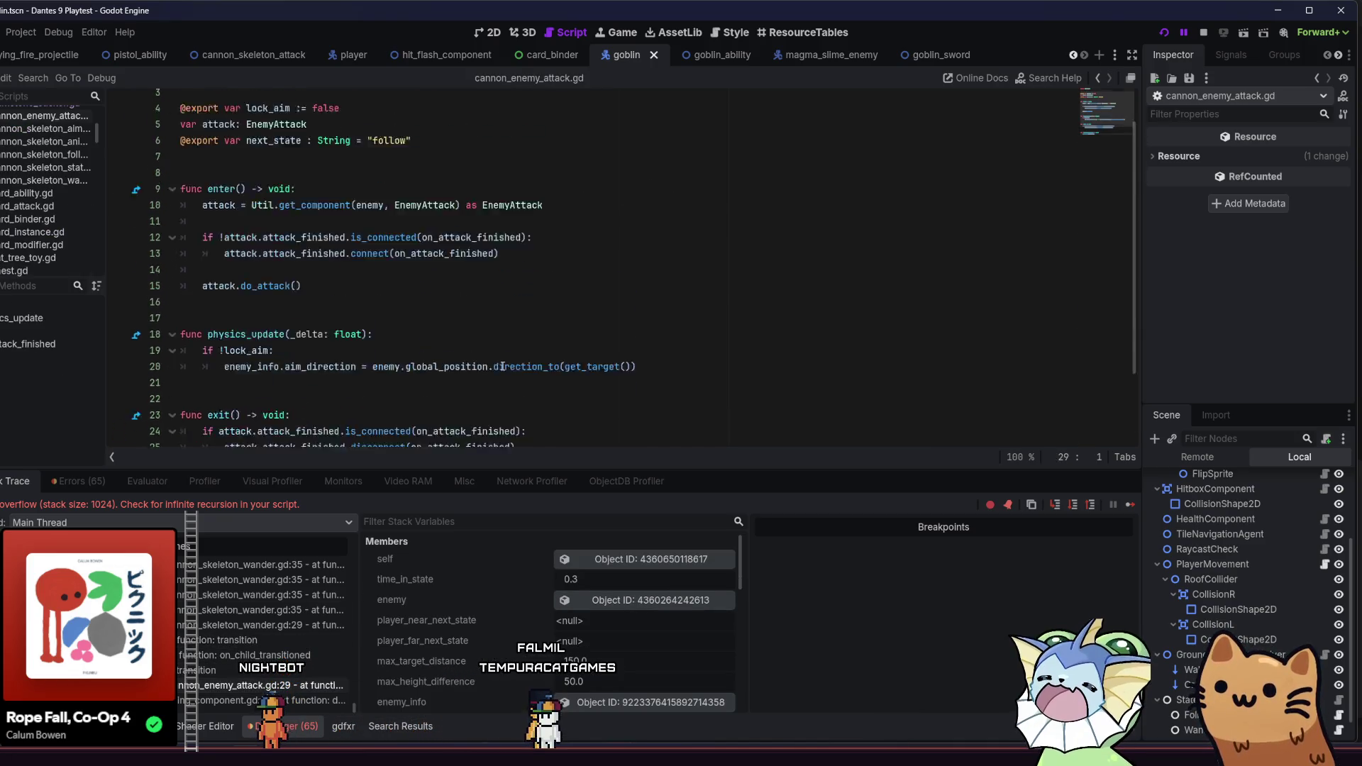
click(323, 426)
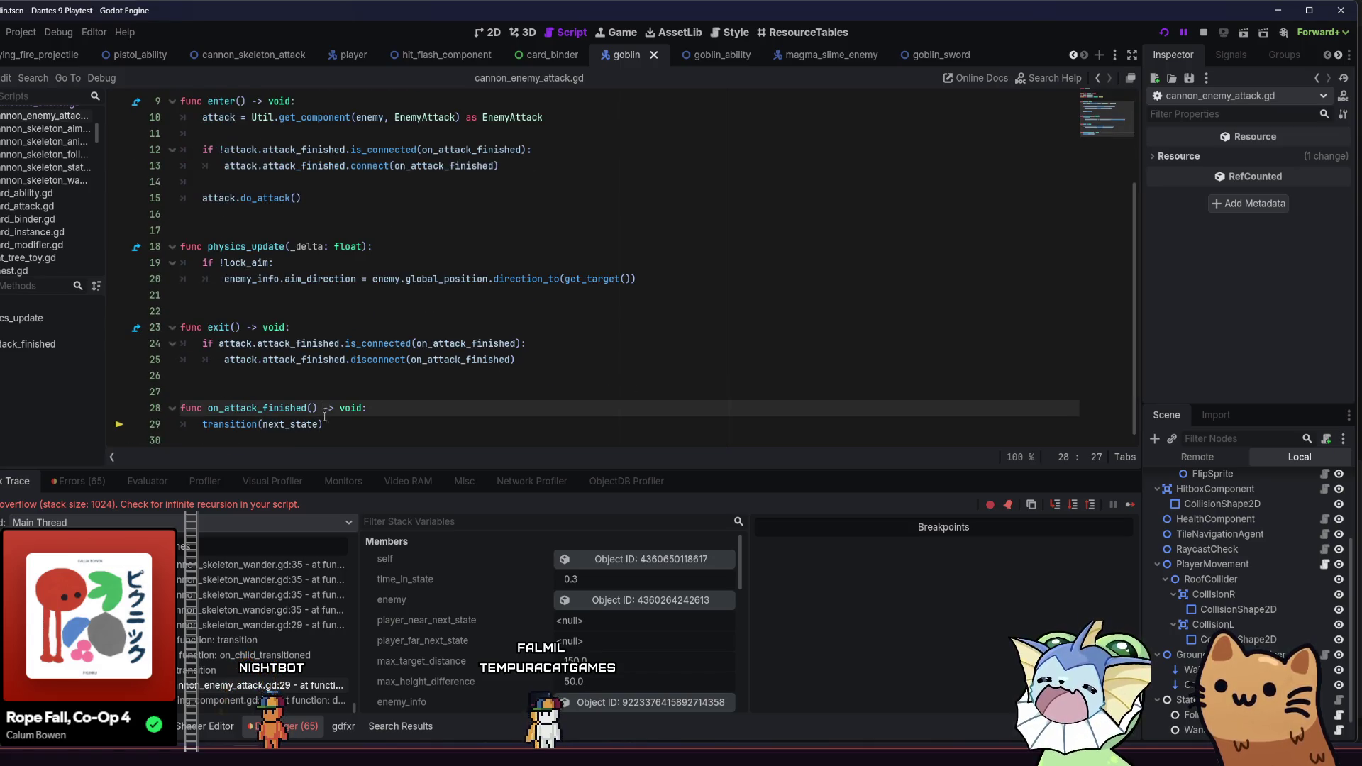
drag(328, 426, 179, 413)
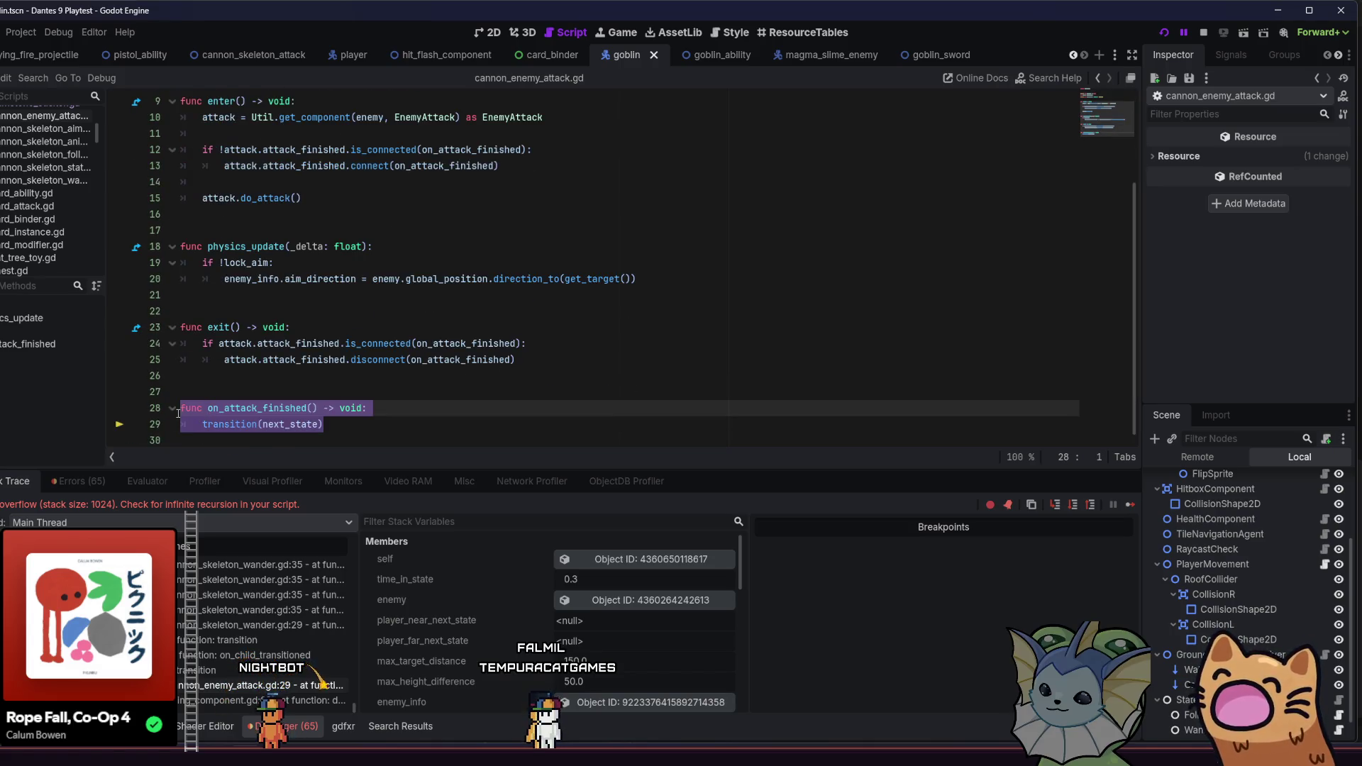
click(324, 408)
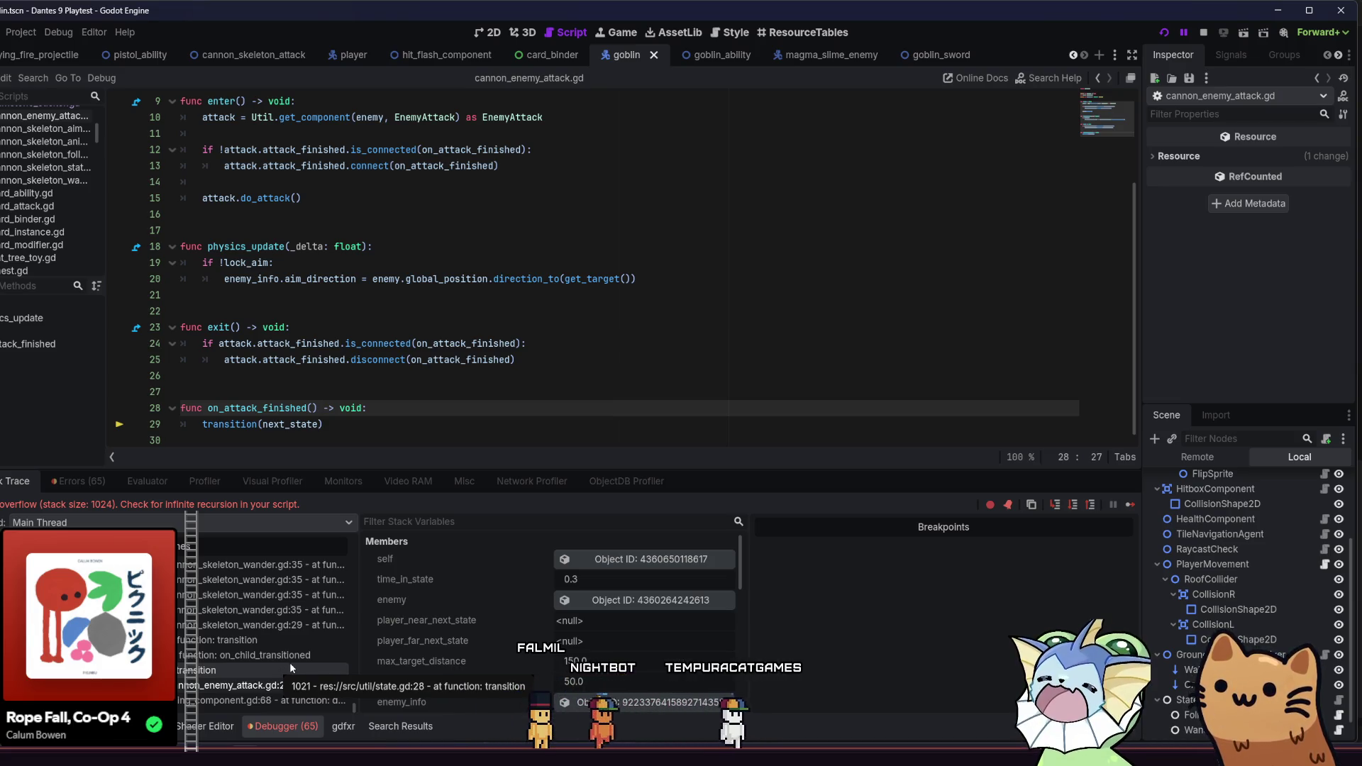
Step: View the projectile_shooting_component.gd frame at line 68
scroll(369, 373, up, 3)
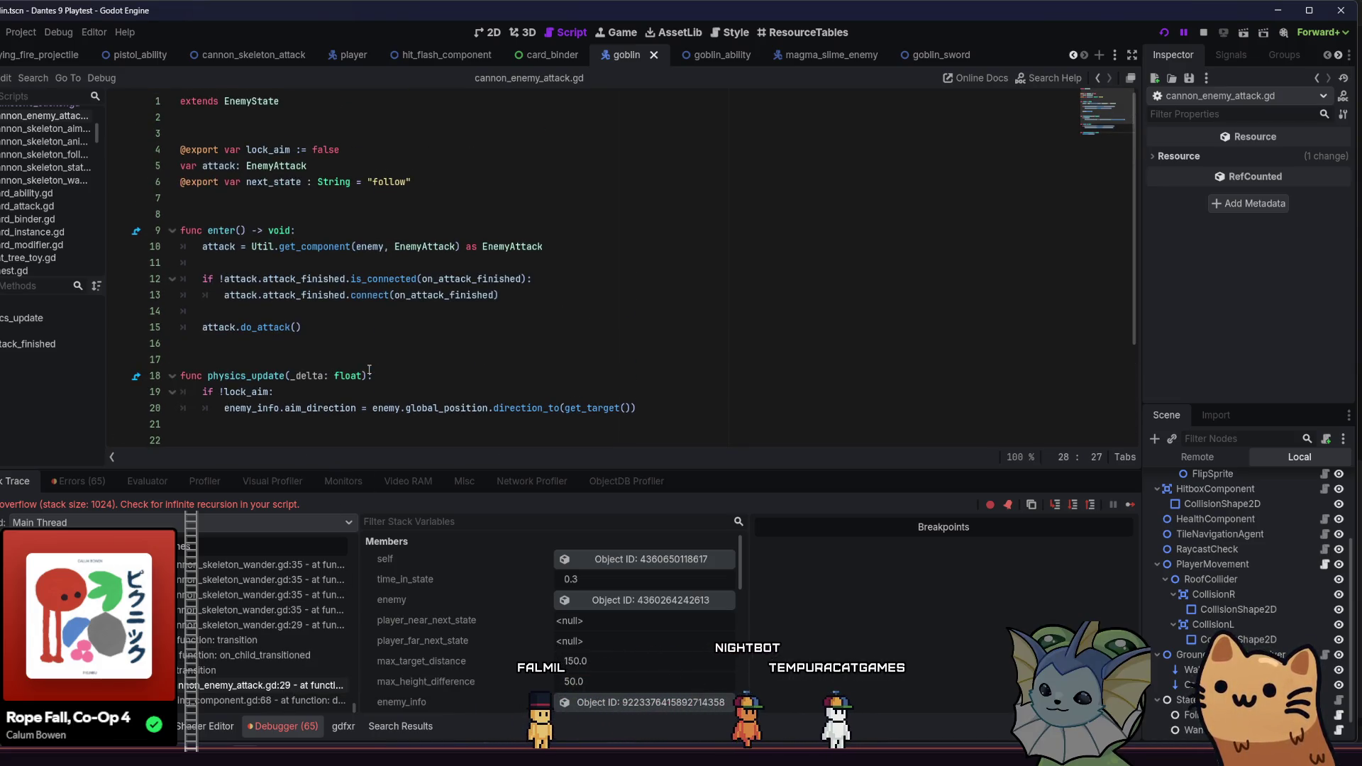
scroll(369, 372, down, 3)
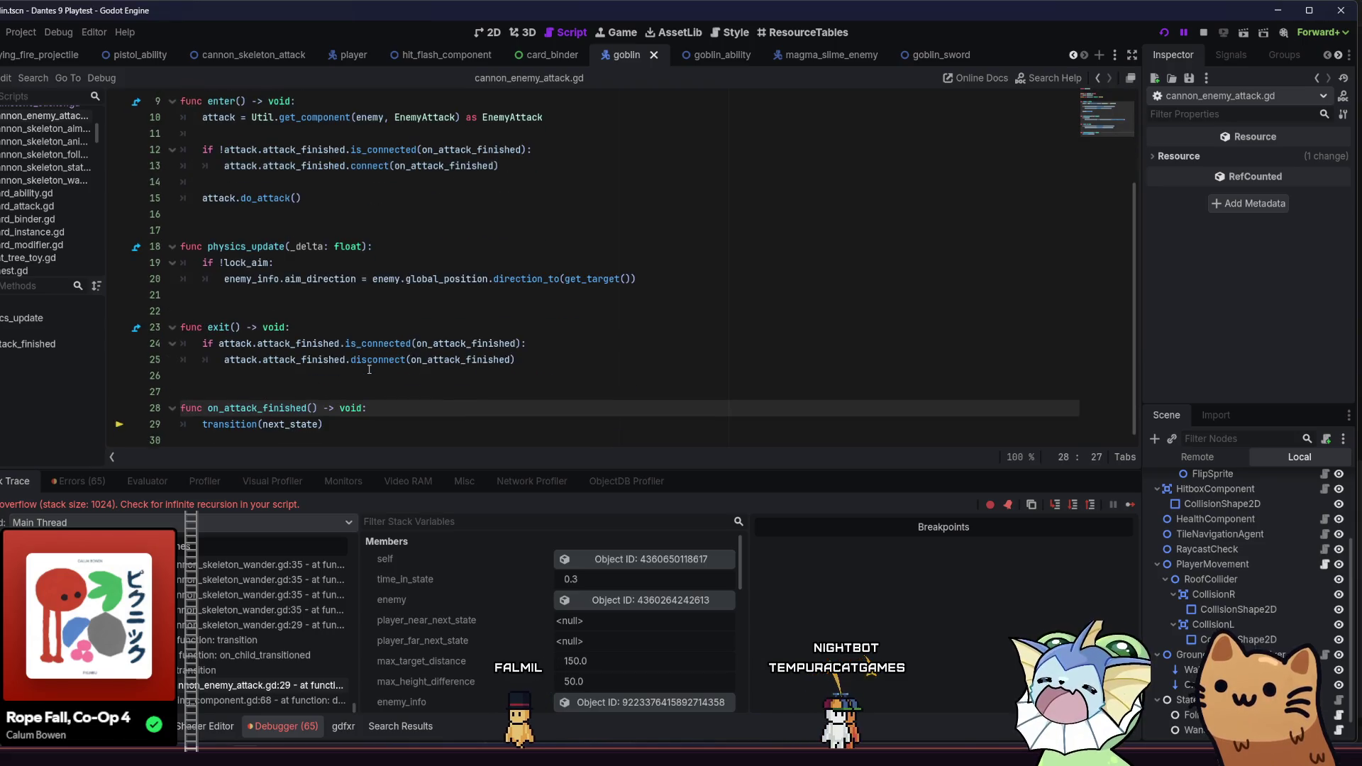
click(262, 700)
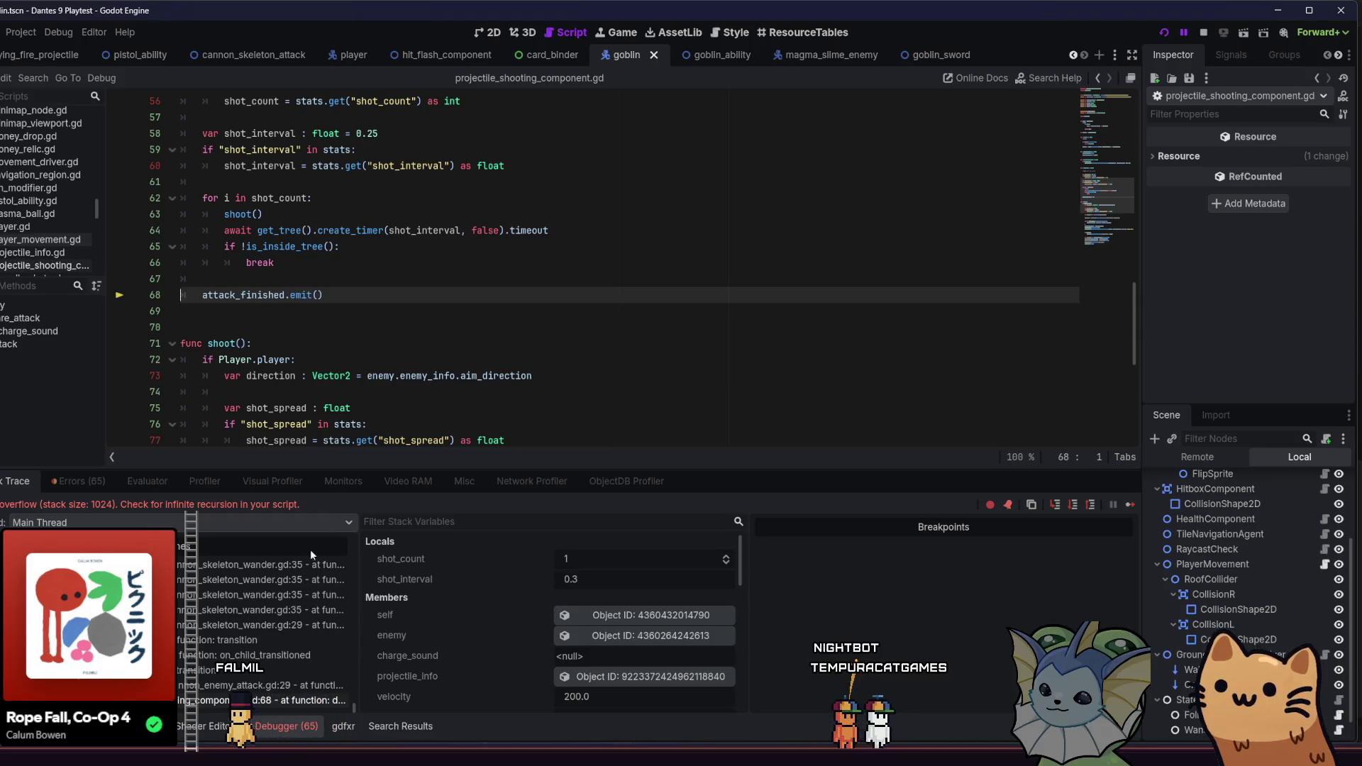
Step: Step through the stack frames to cannon_skeleton_wander.gd at line 29
click(277, 670)
click(284, 685)
click(294, 640)
click(305, 625)
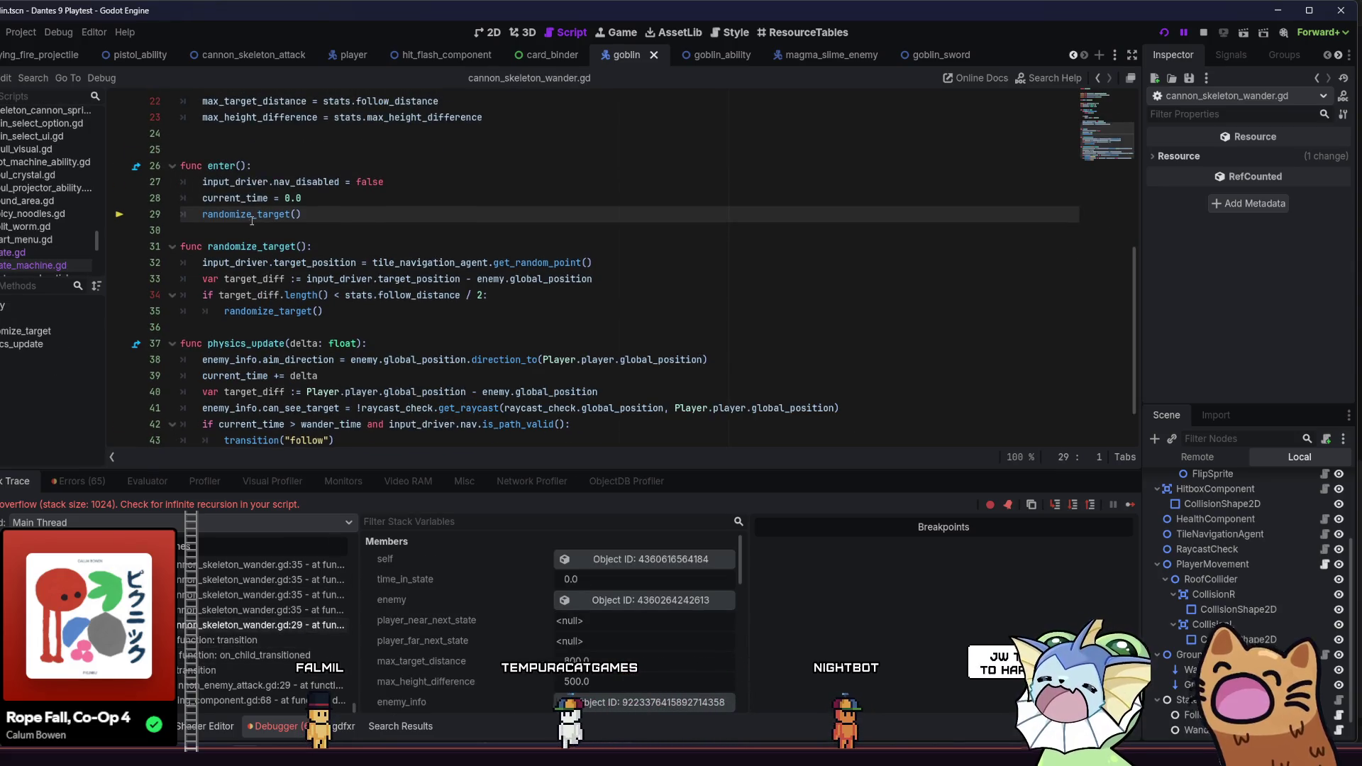
Step: Examine the randomize_target call on line 29, then go to the recursive call on line 35
double_click(252, 216)
click(312, 216)
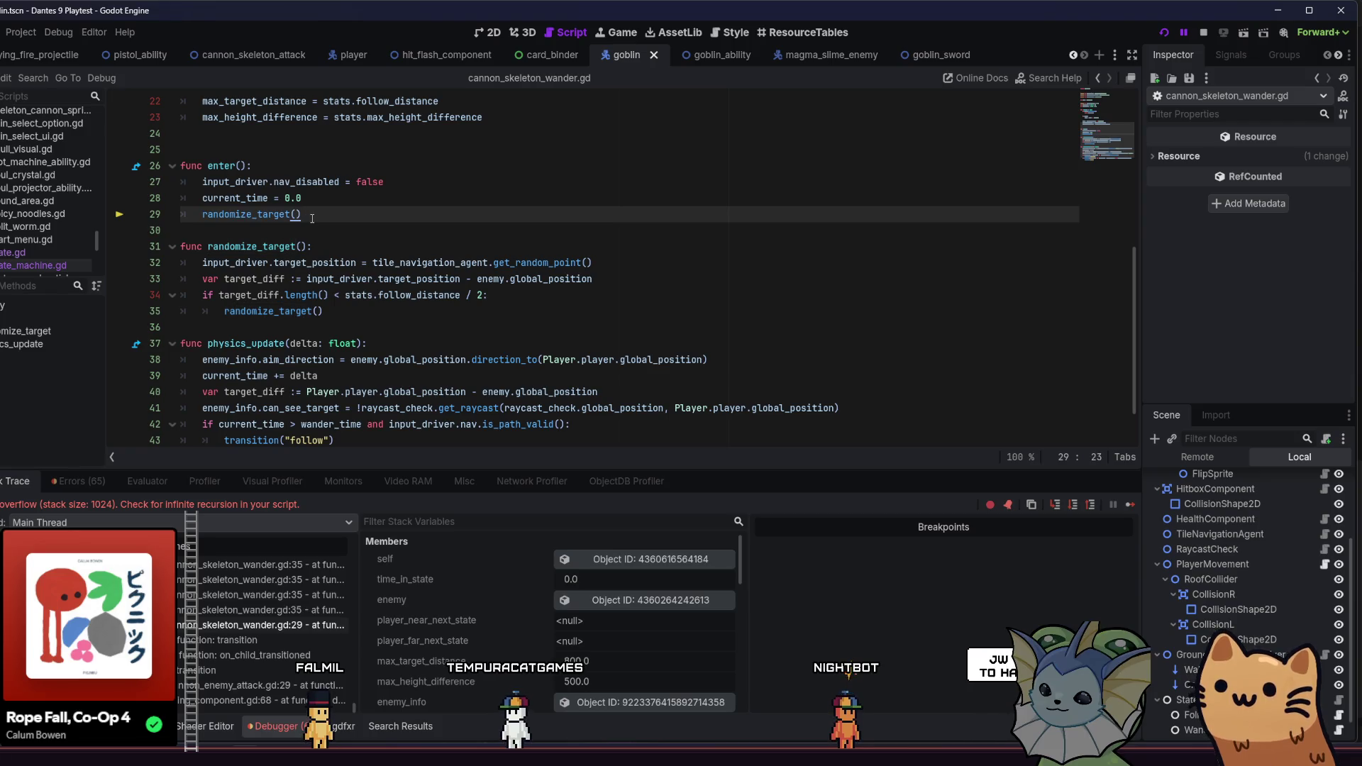
triple_click(312, 215)
click(315, 215)
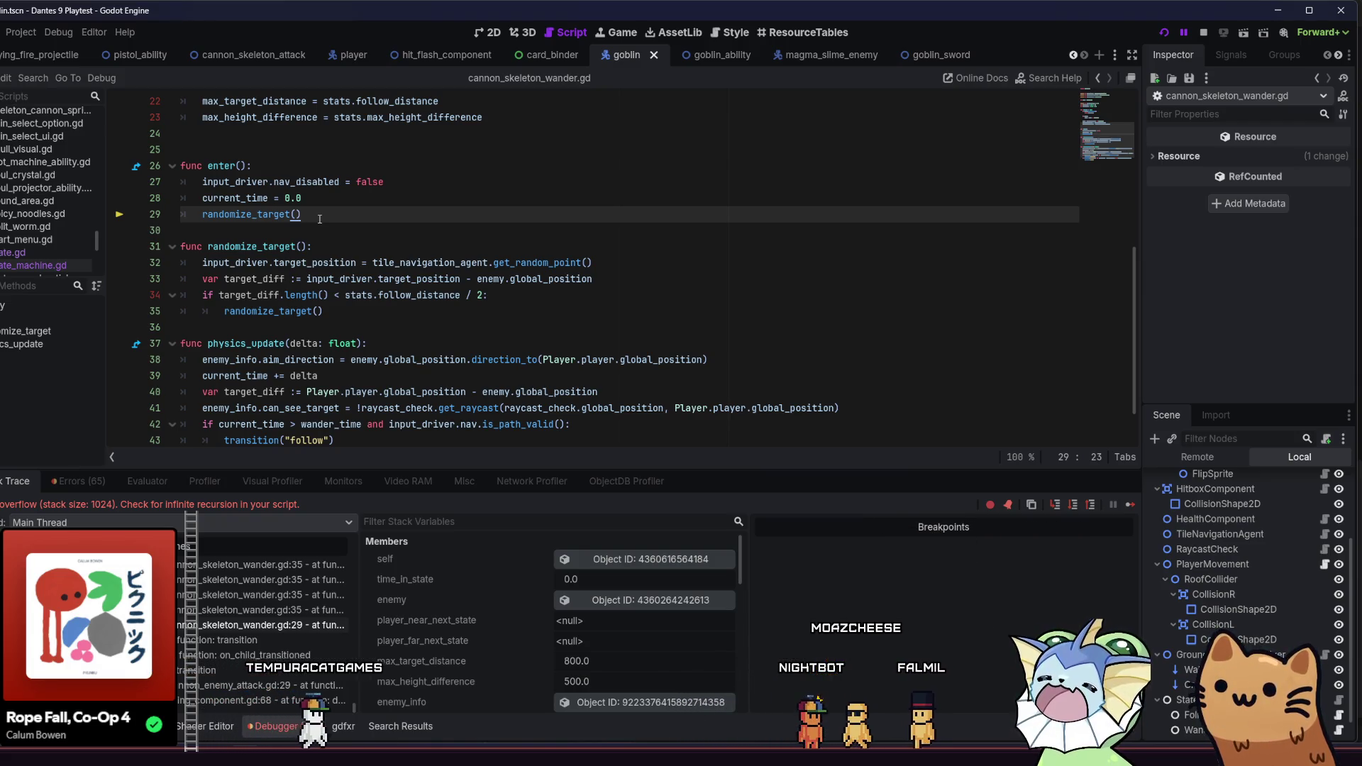
click(364, 314)
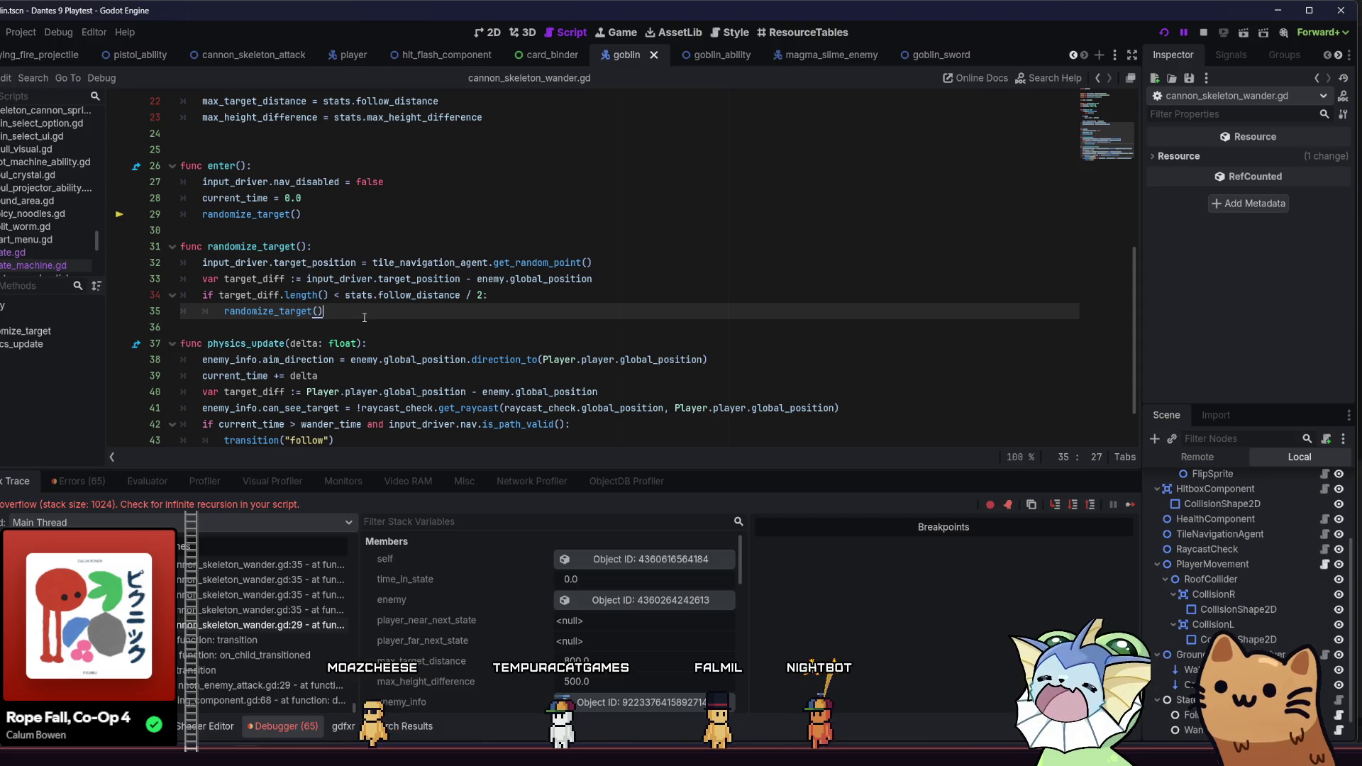
Step: Give randomize_target the parameter current_depth : int = 0
shift+click(220, 316)
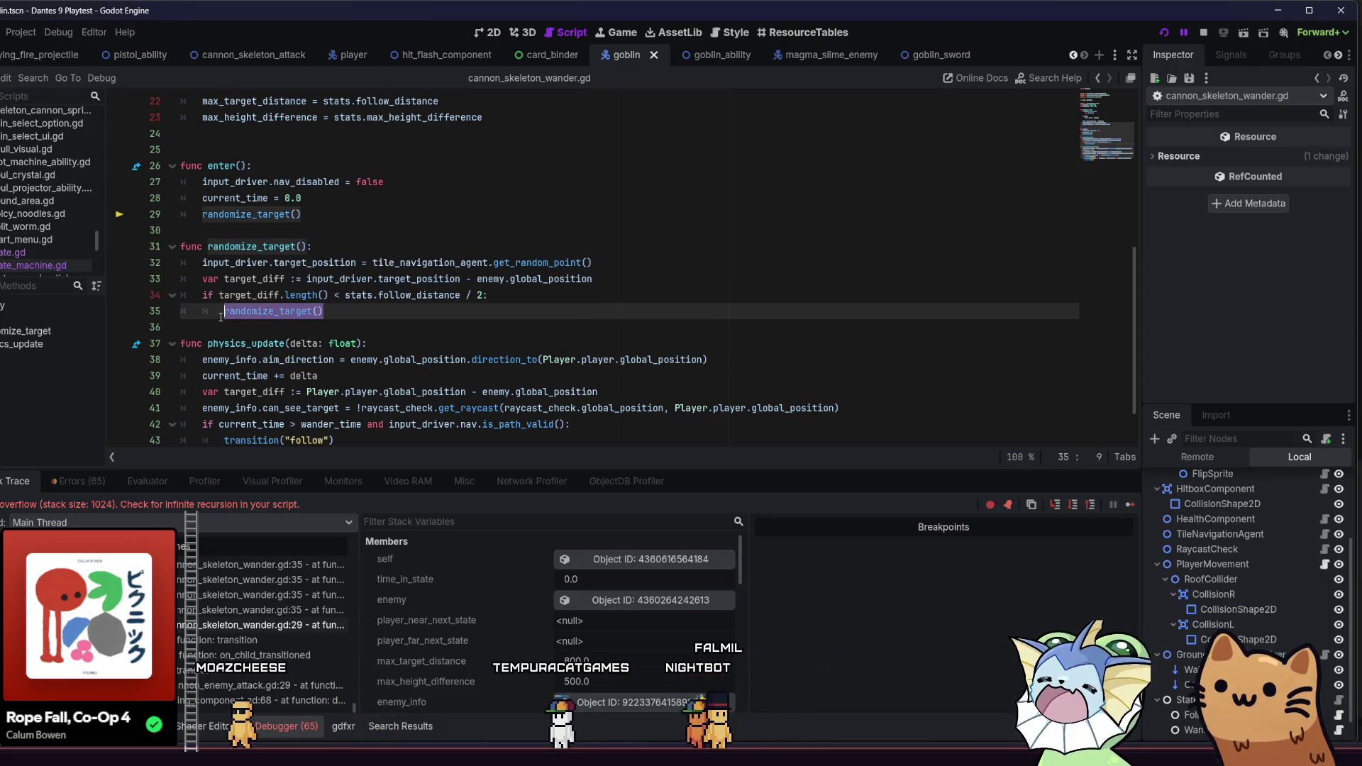
click(300, 246)
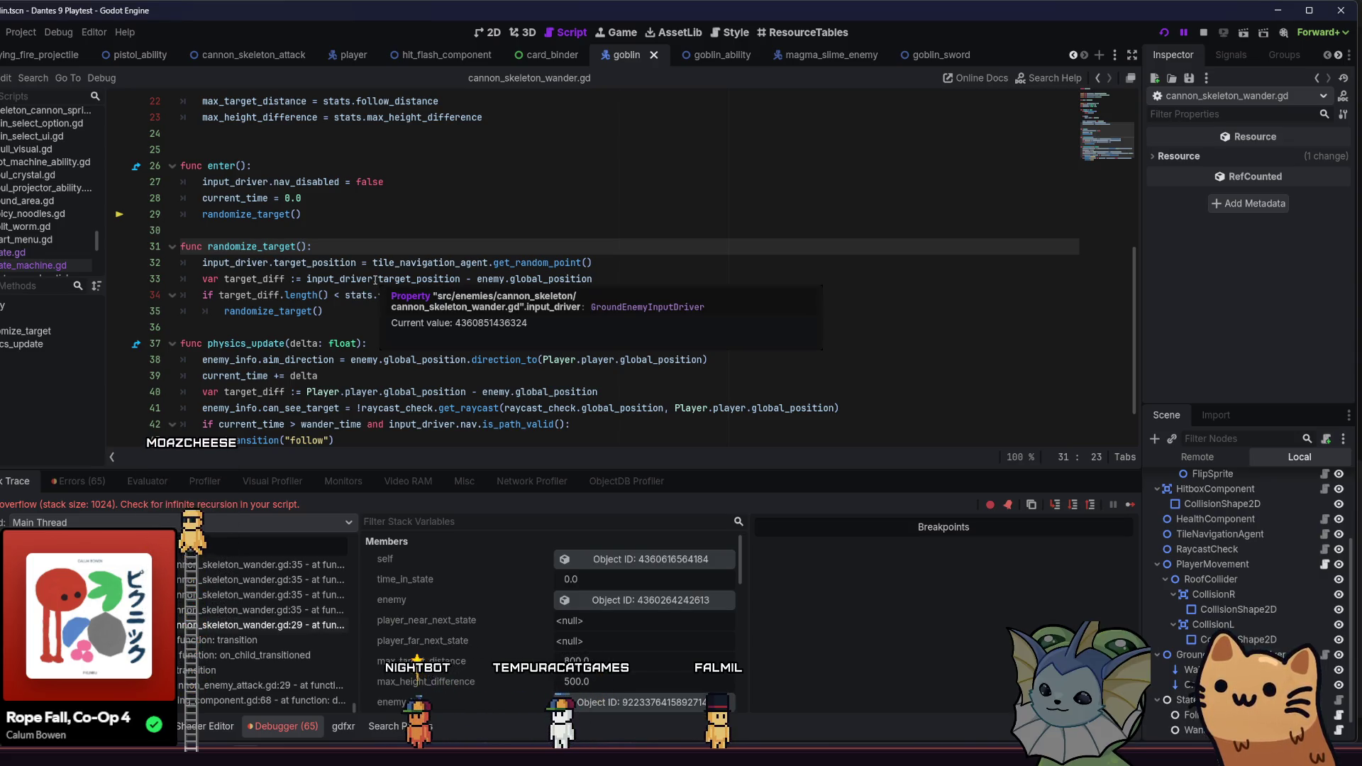
text(current")
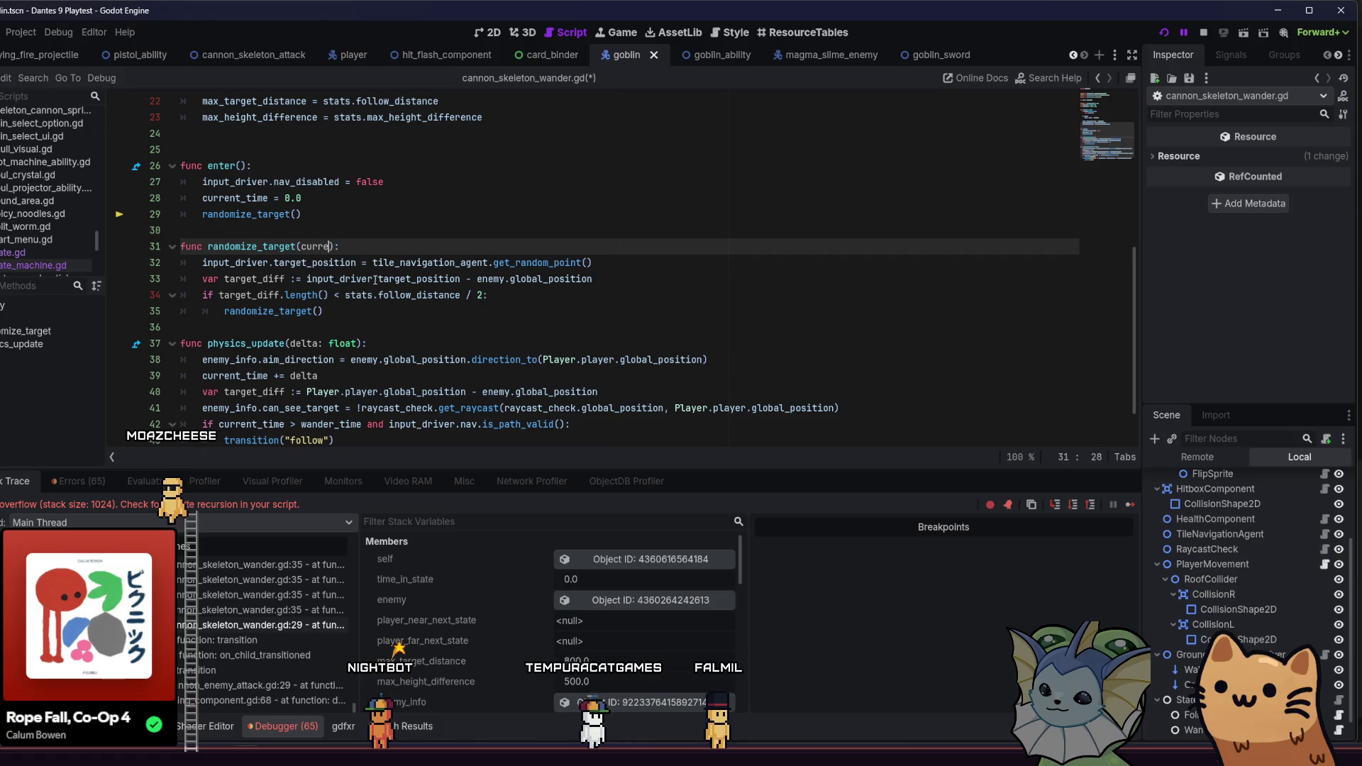
key(BackSpace)
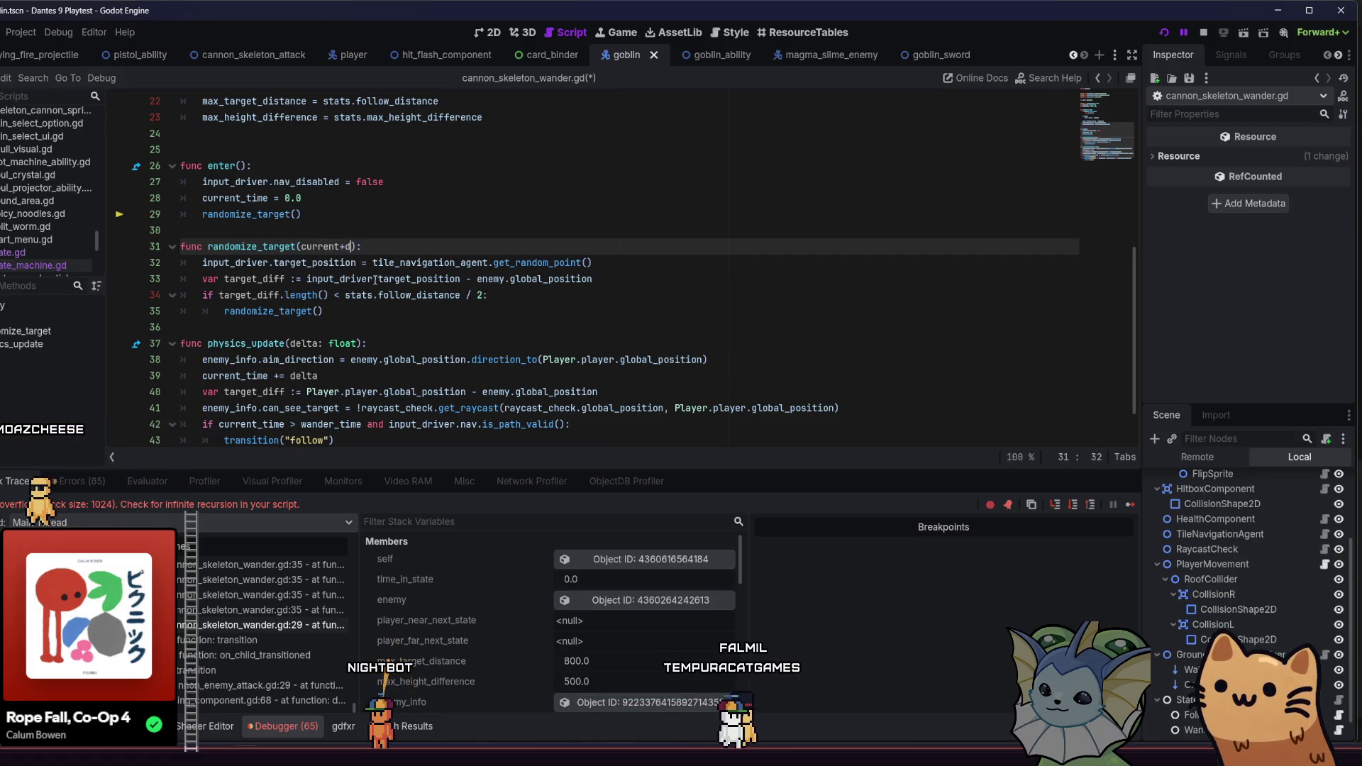
text(_depth : i)
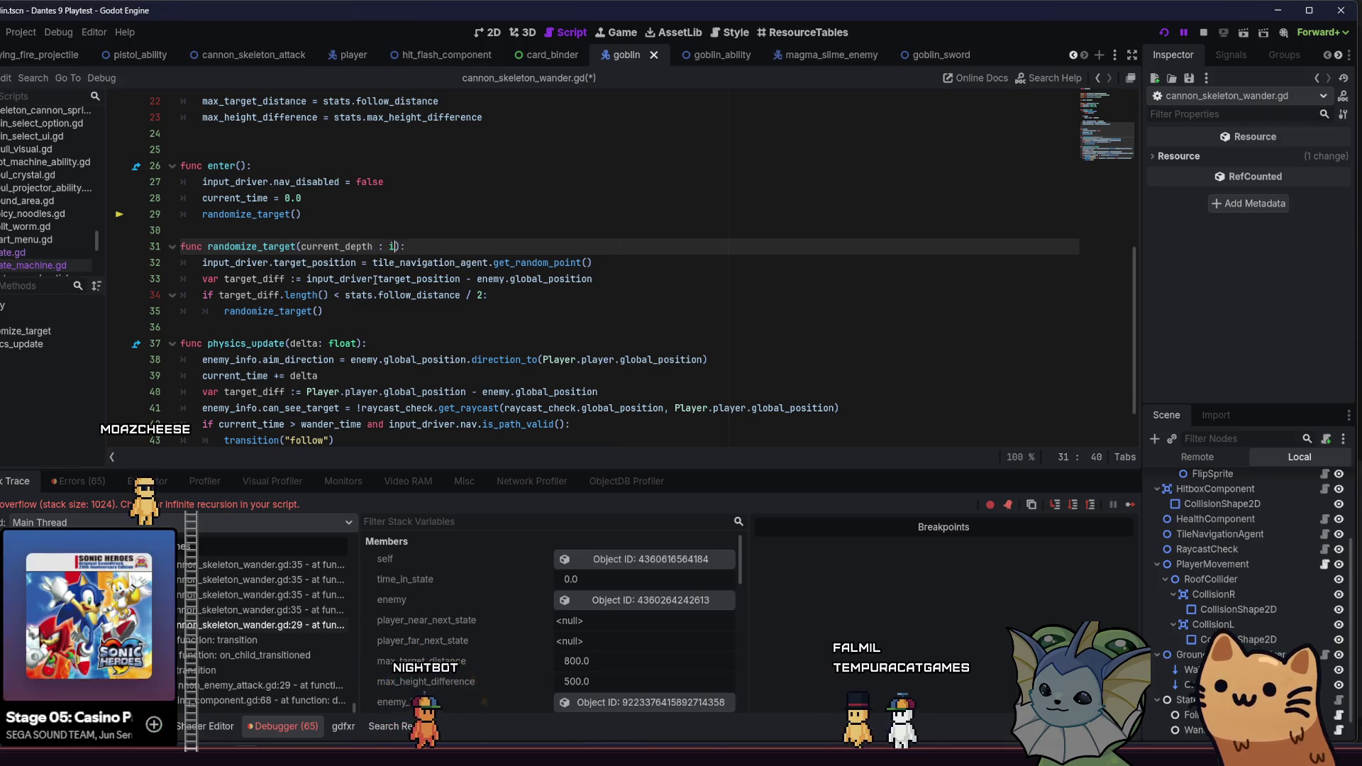
text(nt)
key(End)
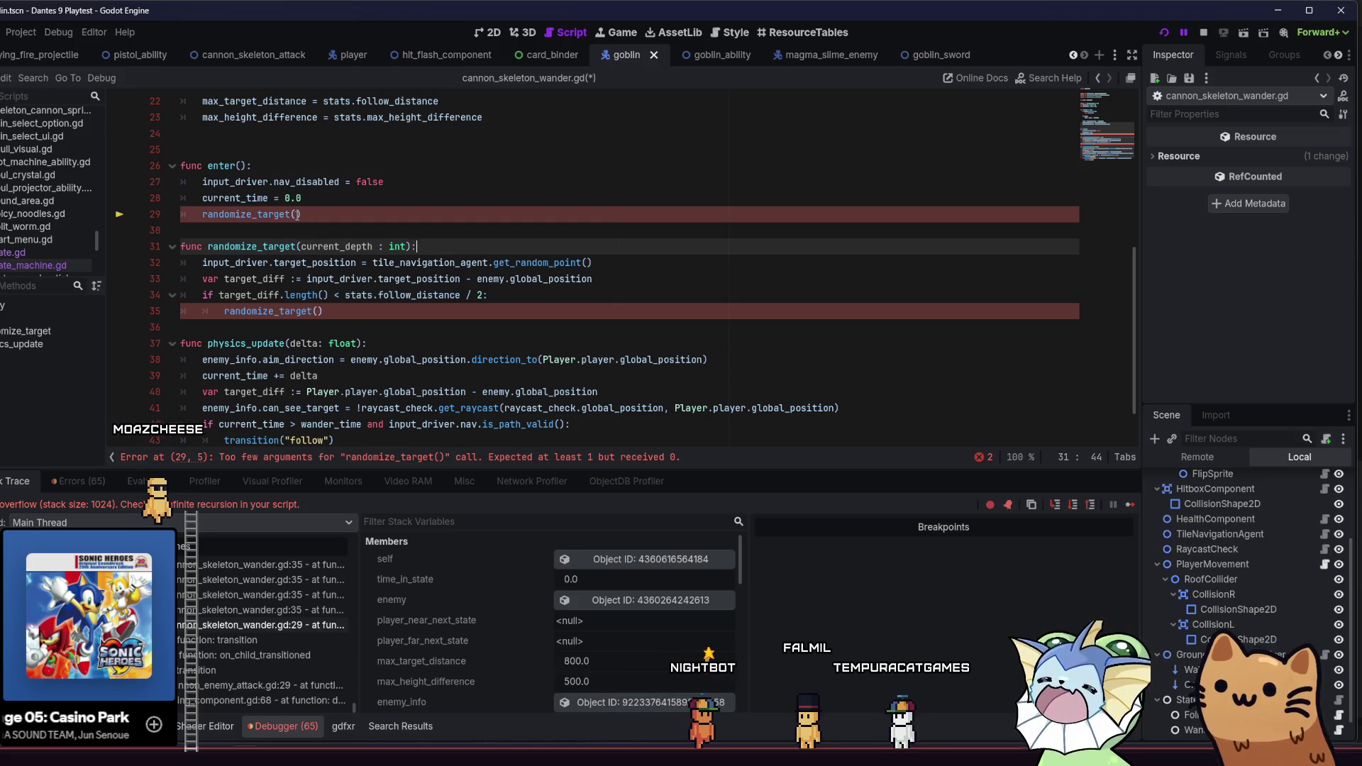
key(Left)
key(Left)
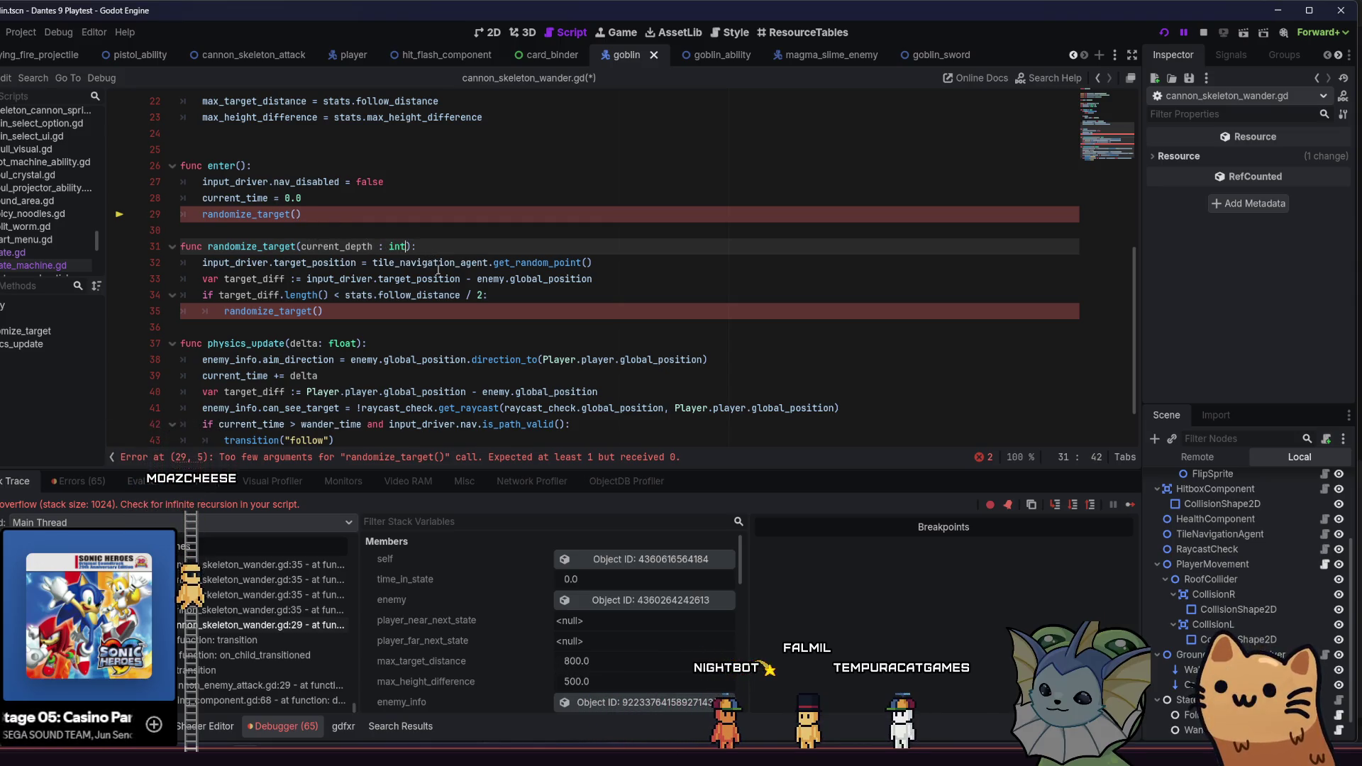
text(= 0)
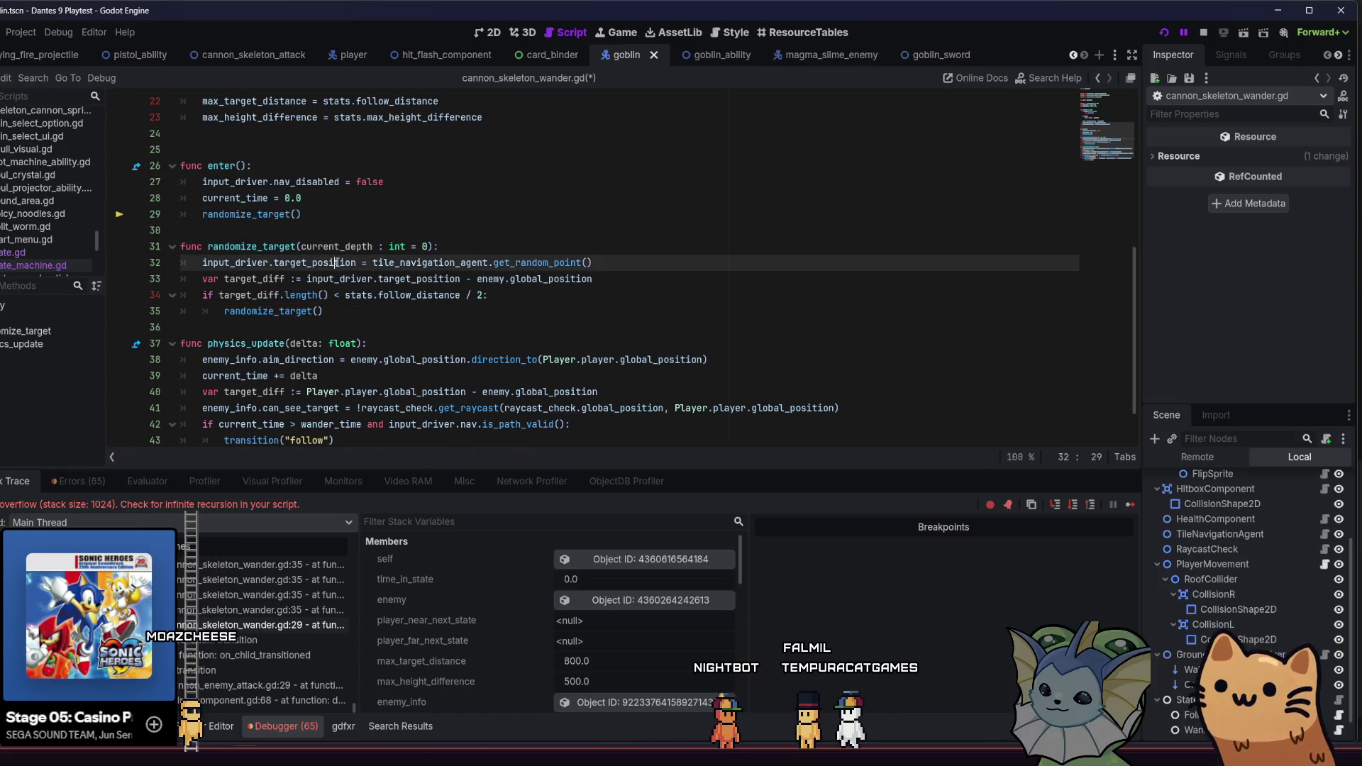
Step: Pass current_depth into the recursive randomize_target call on line 35 and save
click(352, 309)
click(320, 313)
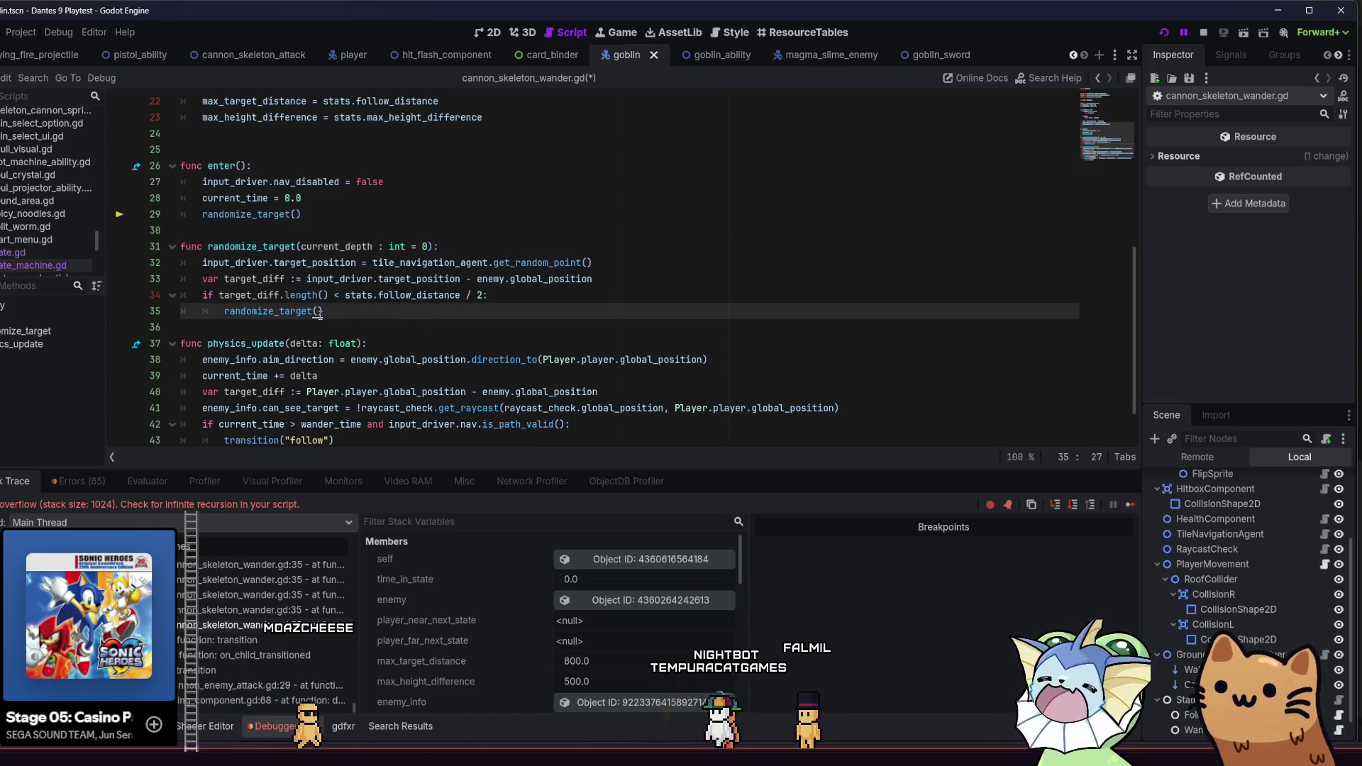
text(curr)
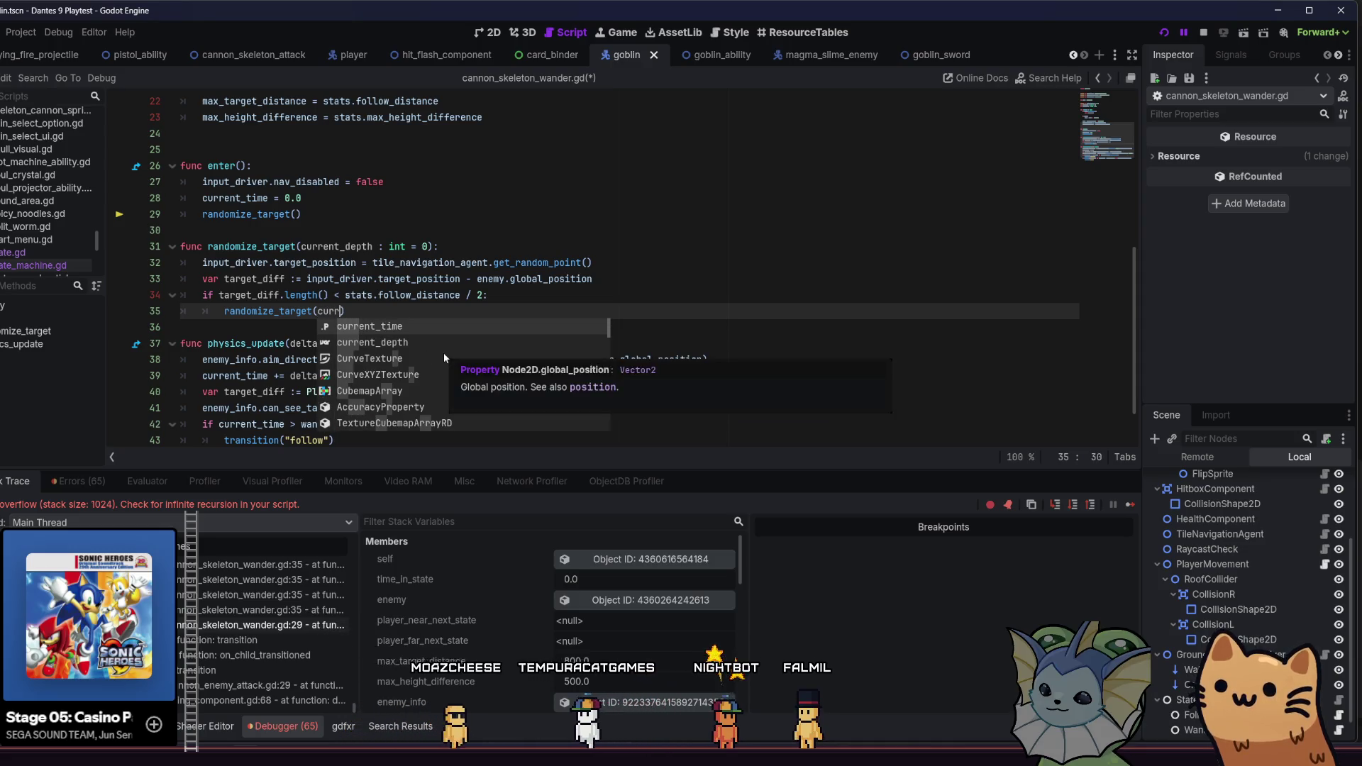
key(Return)
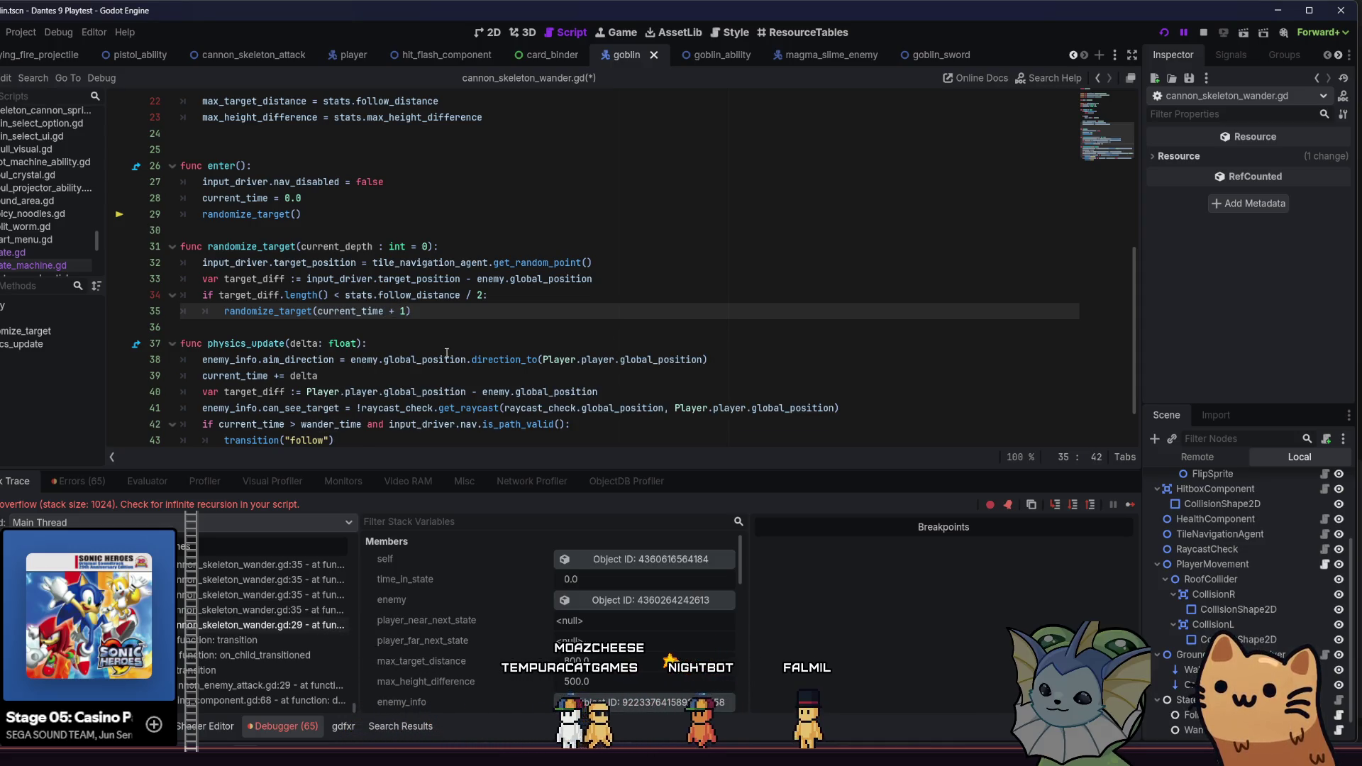
click(584, 307)
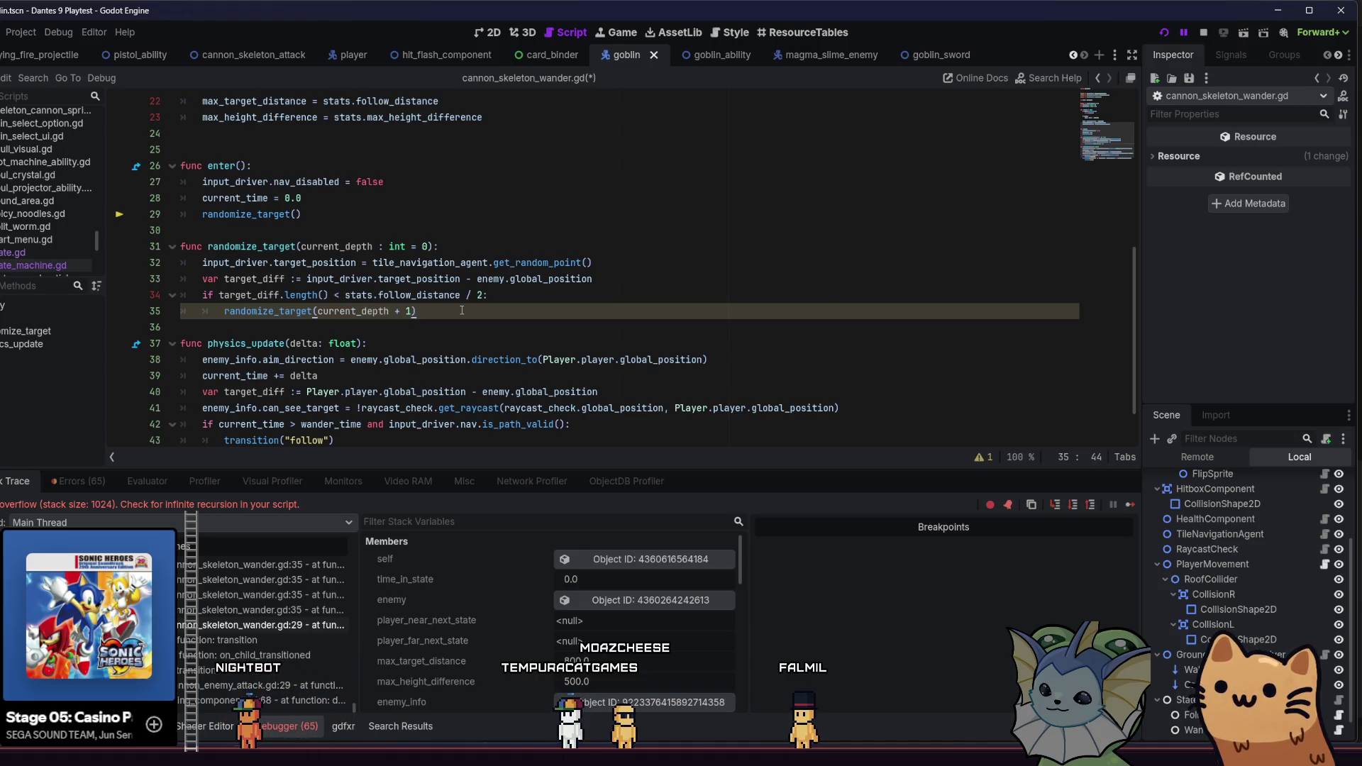
key(ctrl+s)
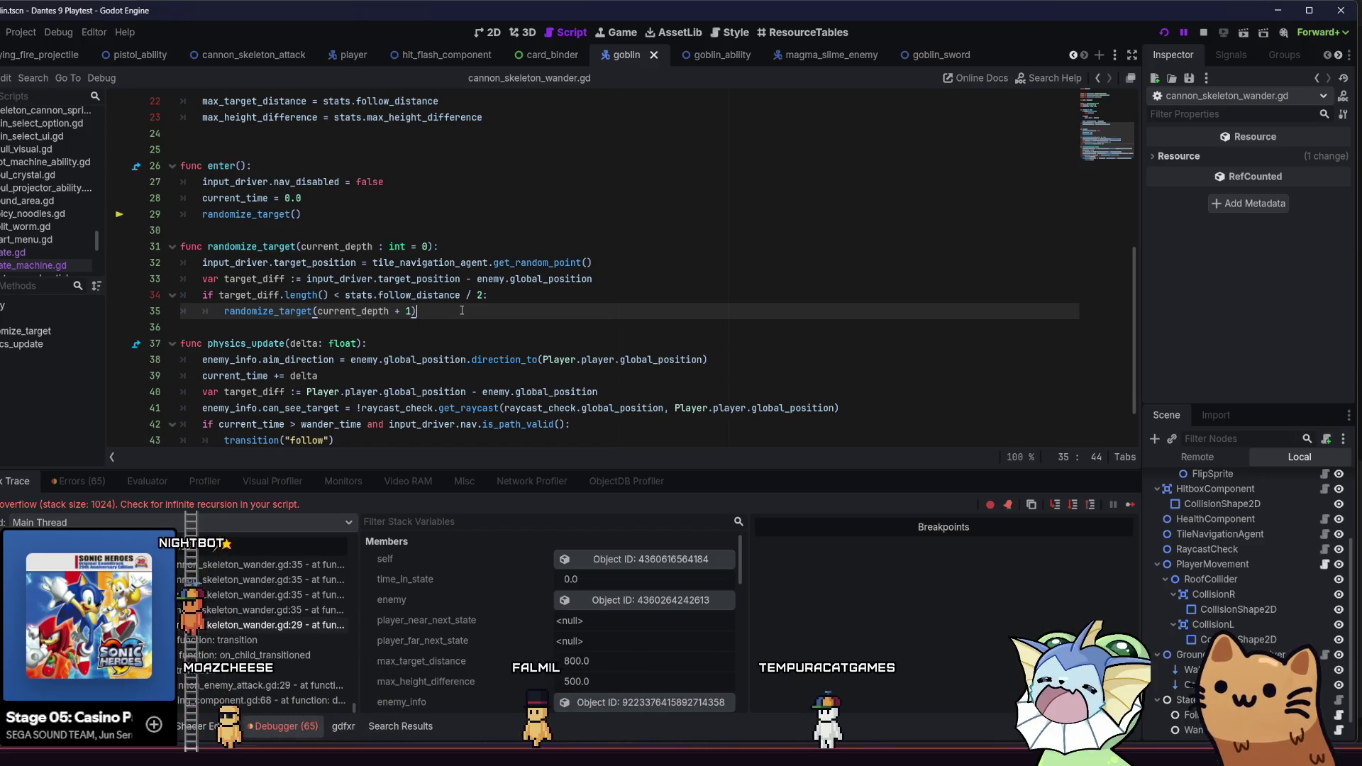
Step: Add 'and current_depth < 10' to the line 34 condition and save the script
click(482, 296)
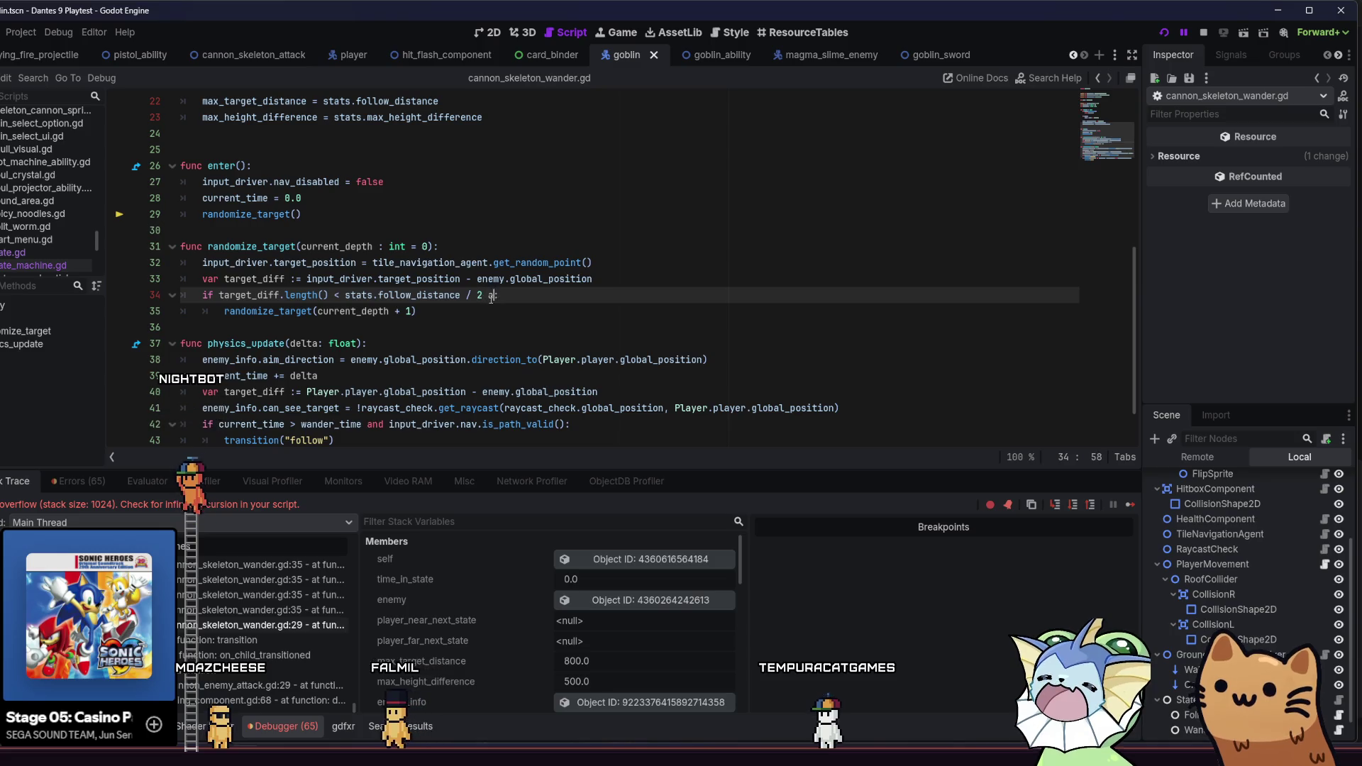
key(Return)
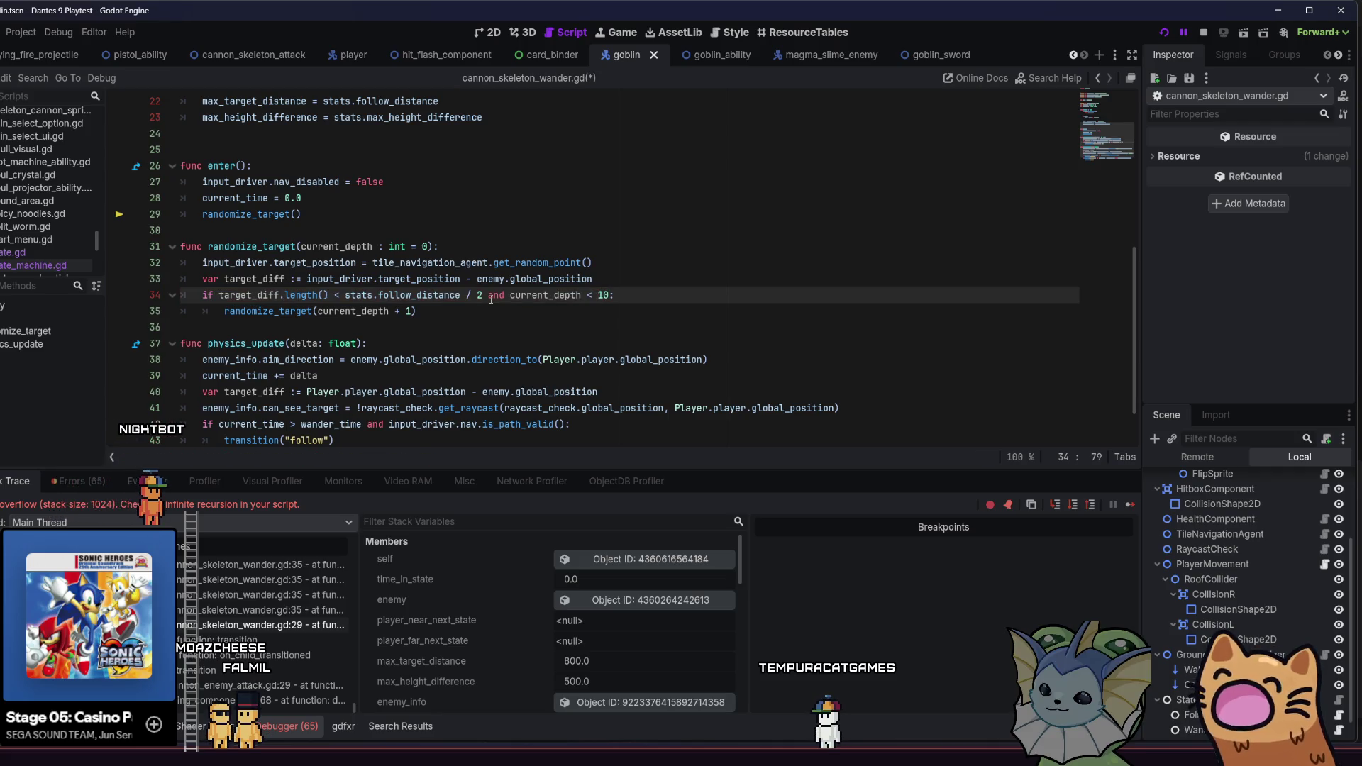
click(455, 309)
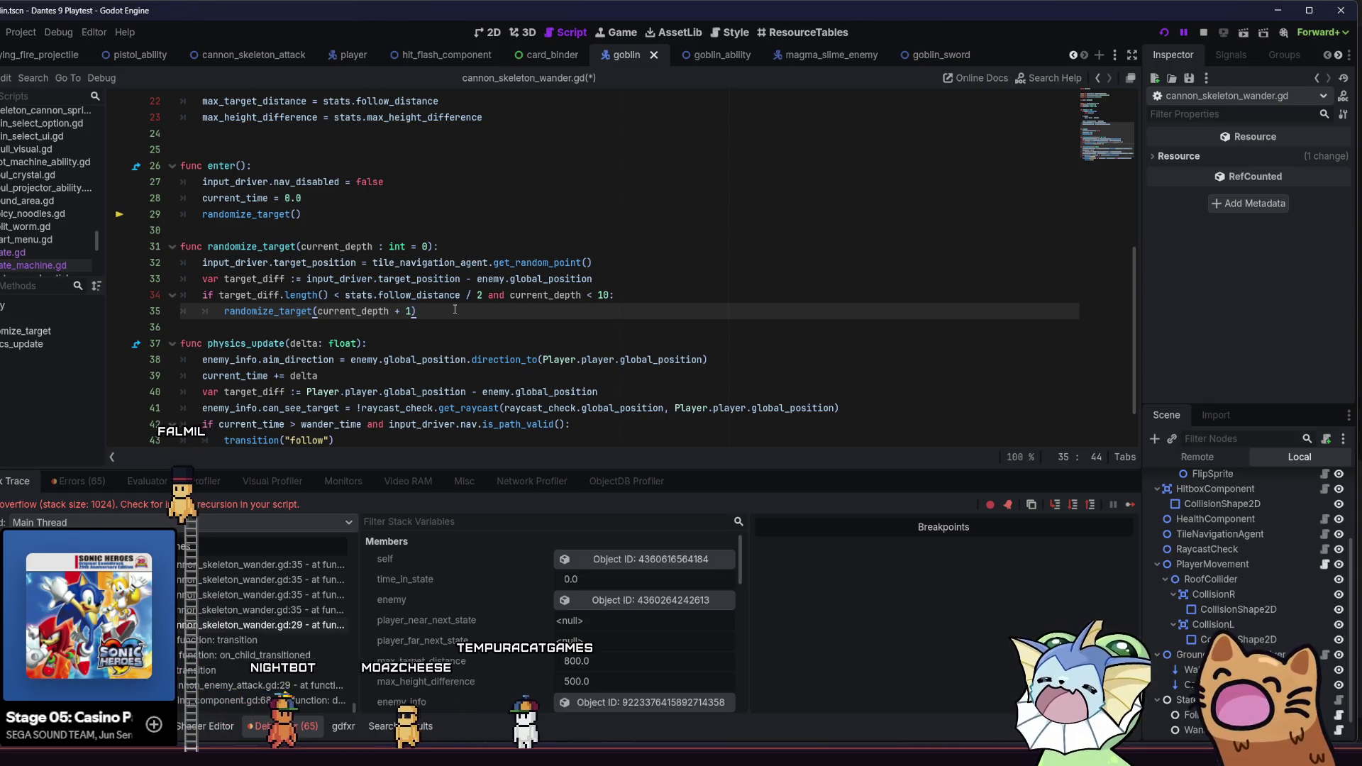
key(ctrl+s)
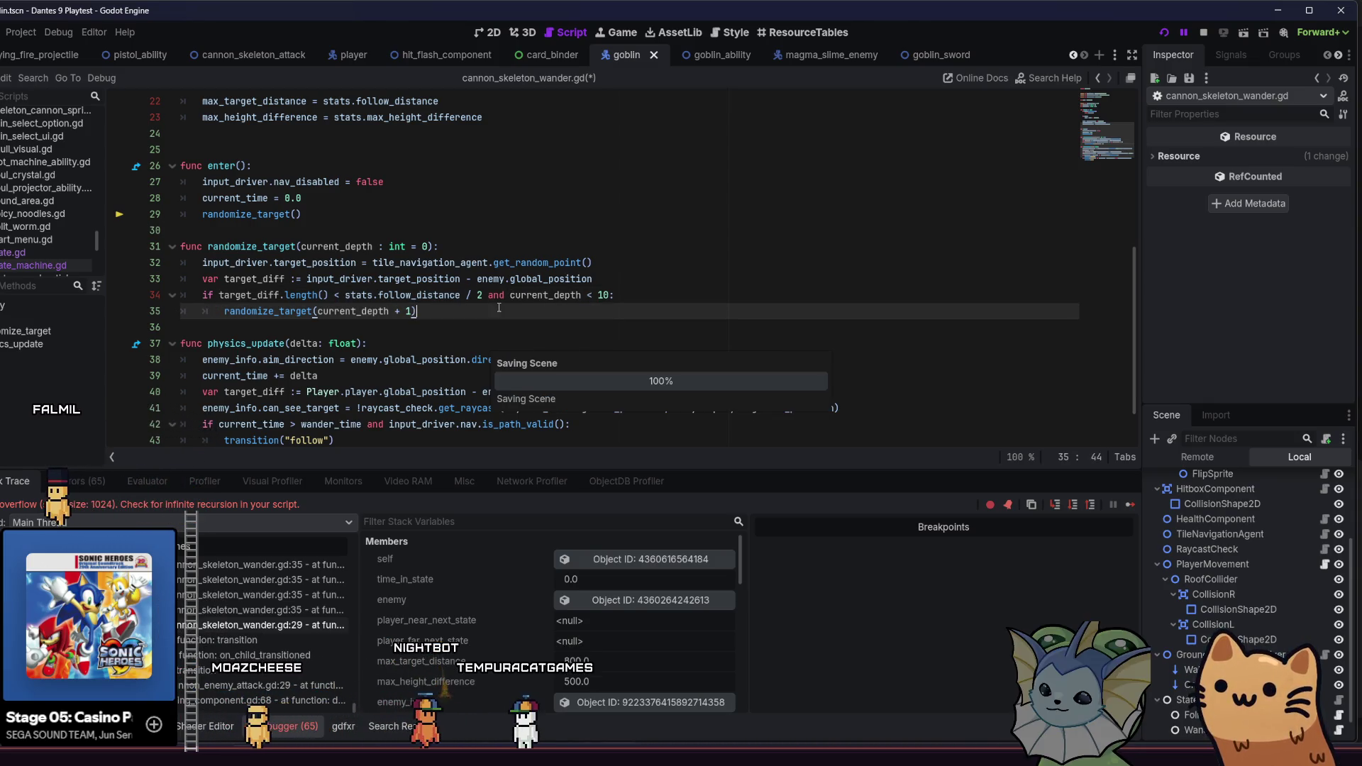
Step: Resume past the stack-overflow breaks, close the game window, and run the project again
click(1130, 505)
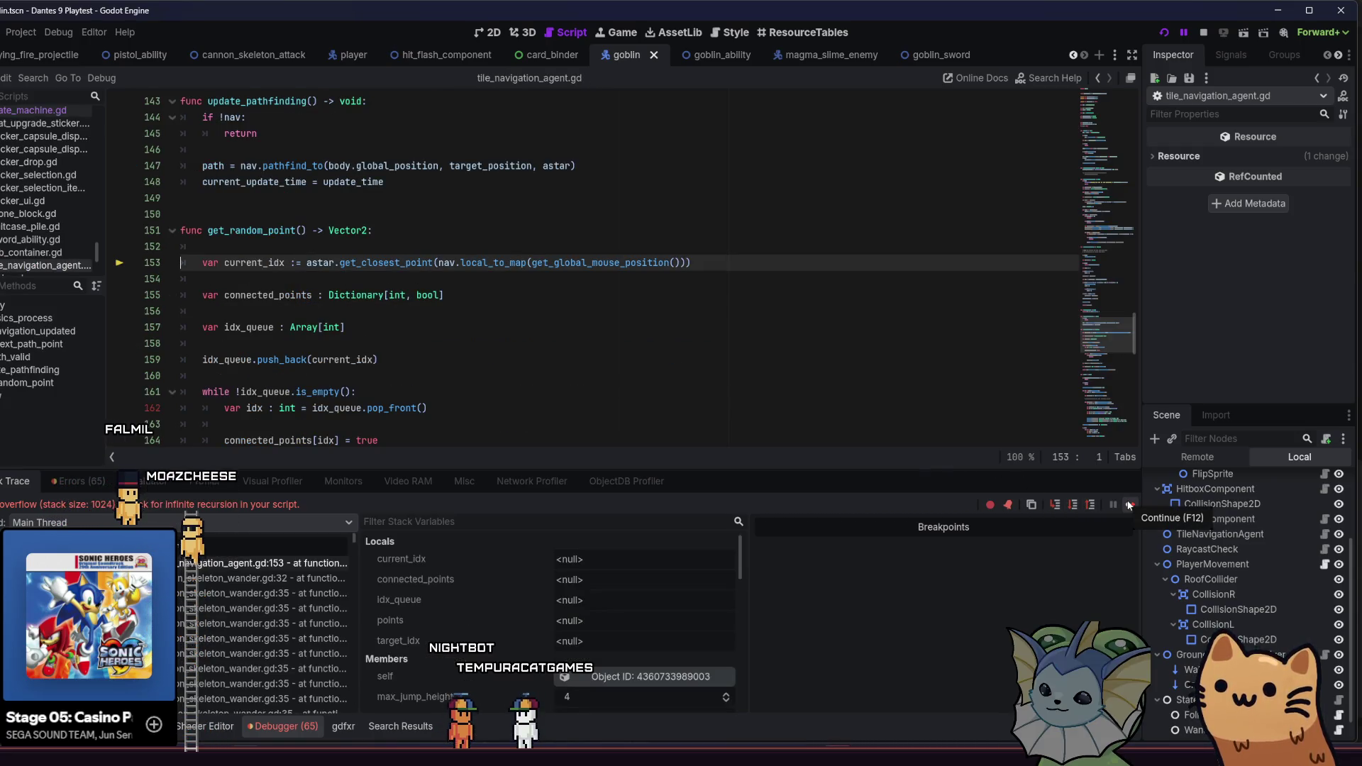
click(1129, 505)
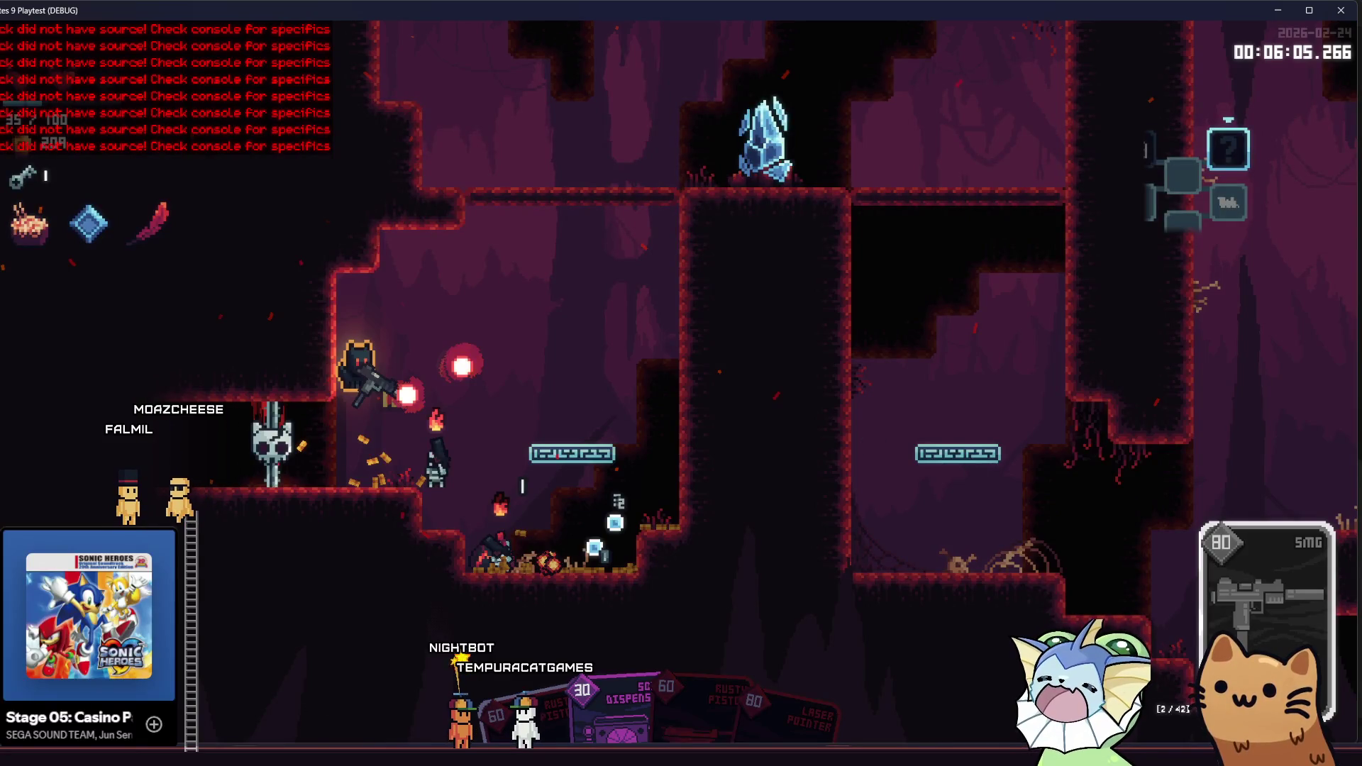
key(alt+Tab)
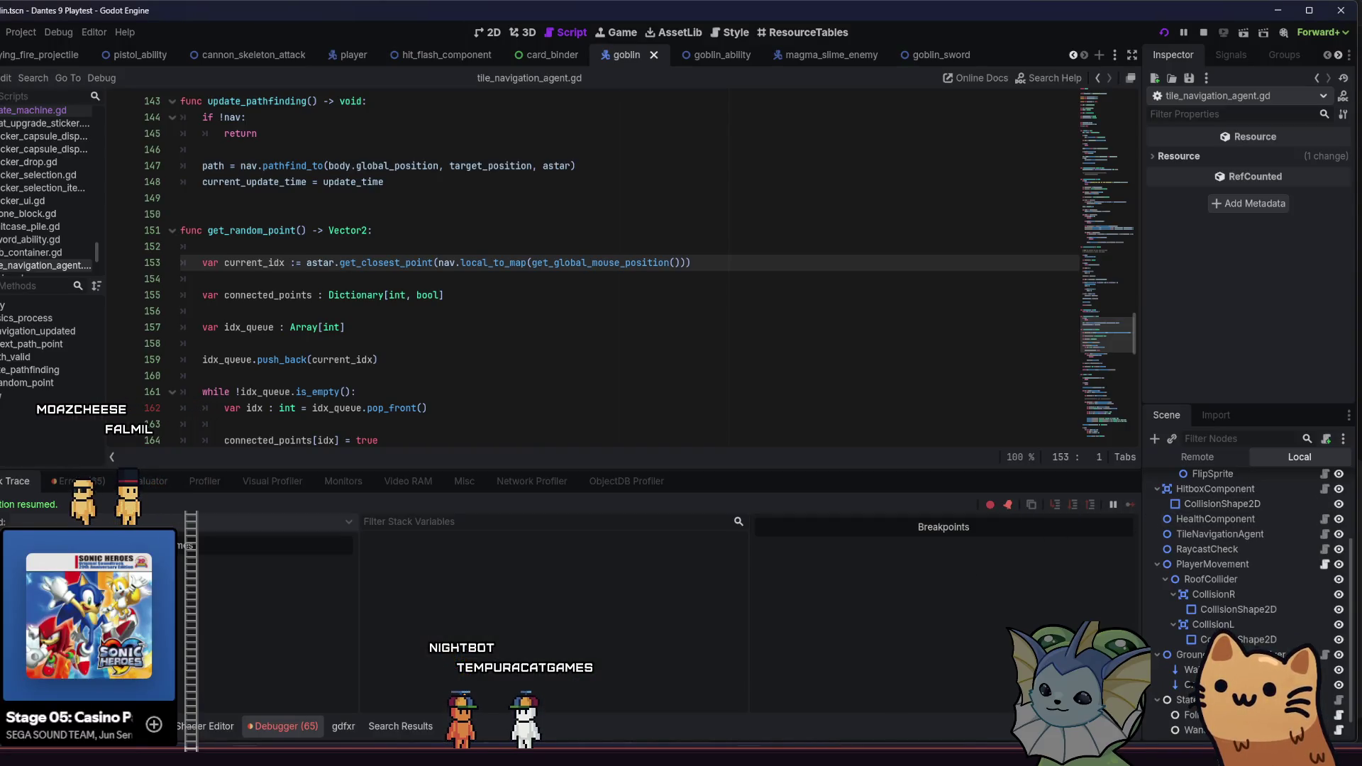
key(alt+Tab)
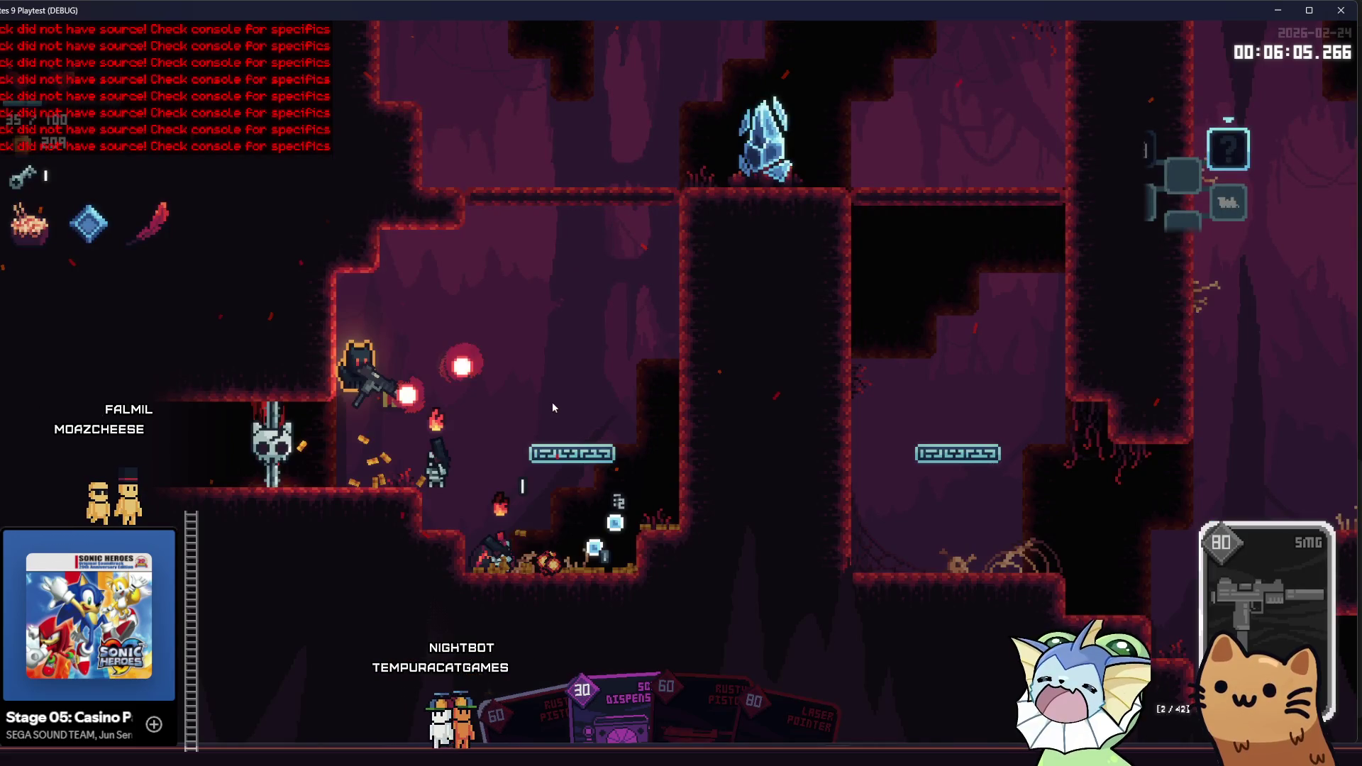
click(1352, 13)
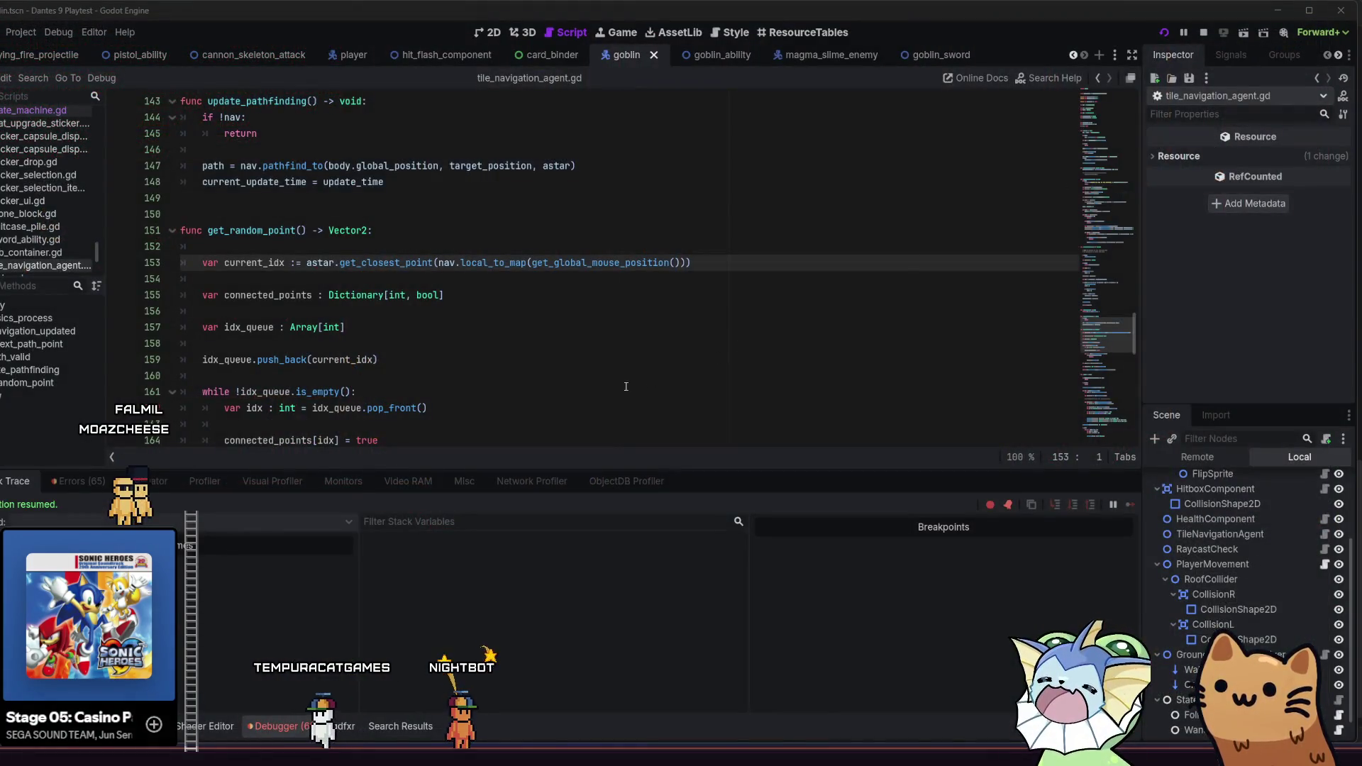
click(1157, 33)
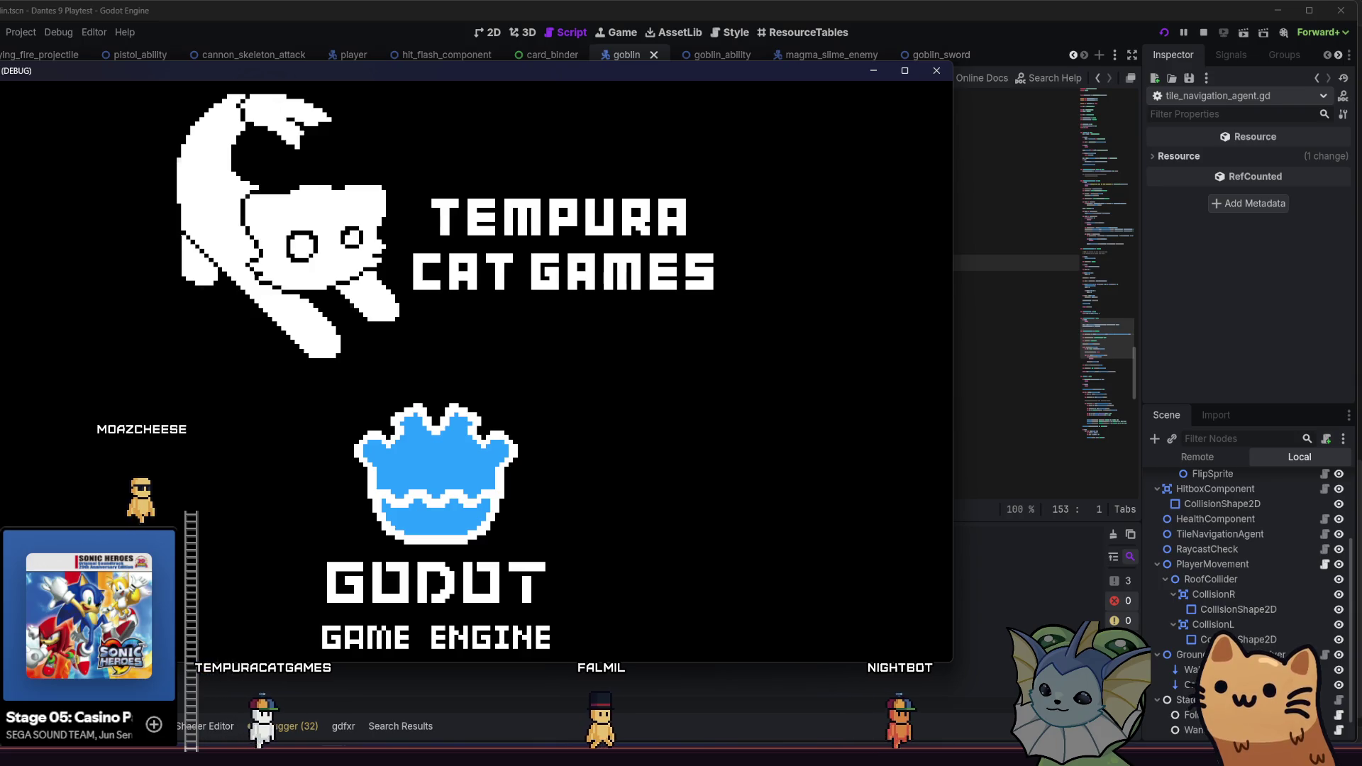
Step: Maximize the game window and choose Start on the main menu
key(super+Up)
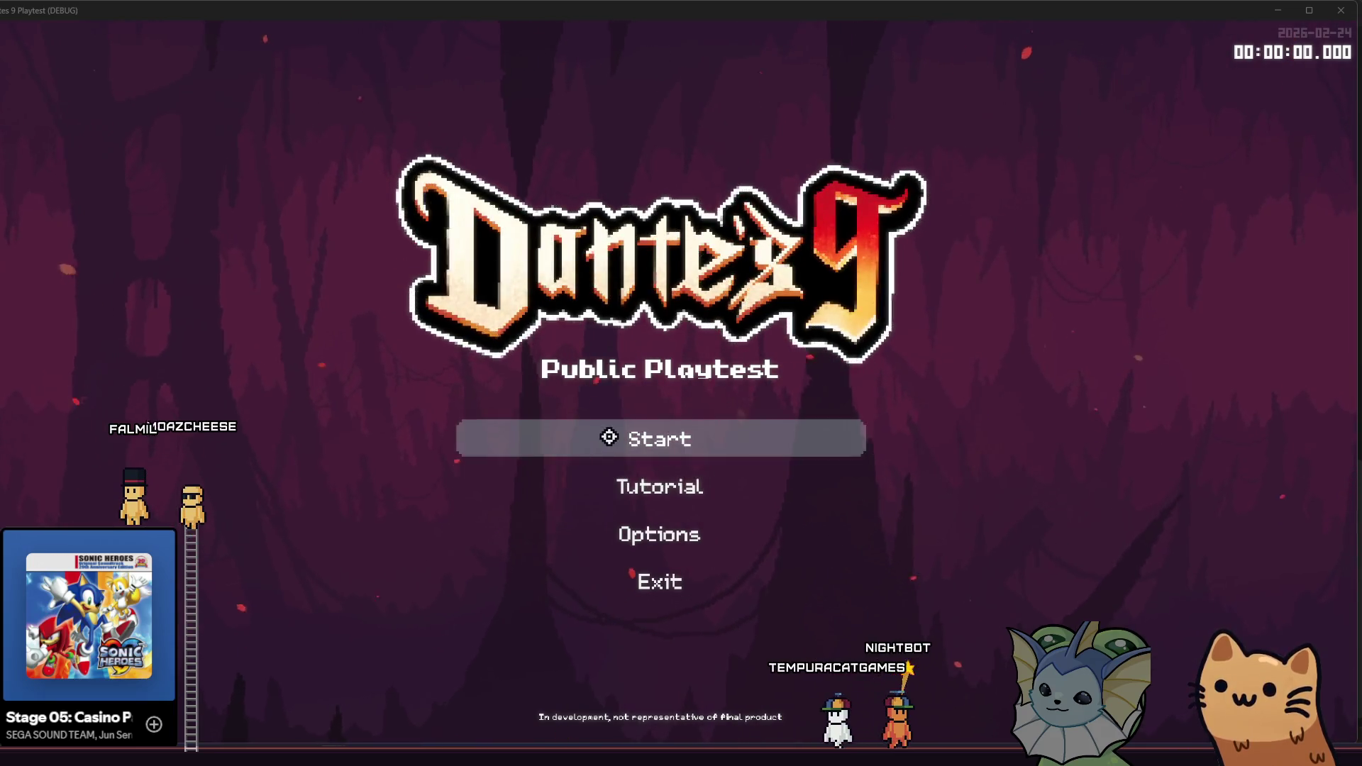
click(605, 447)
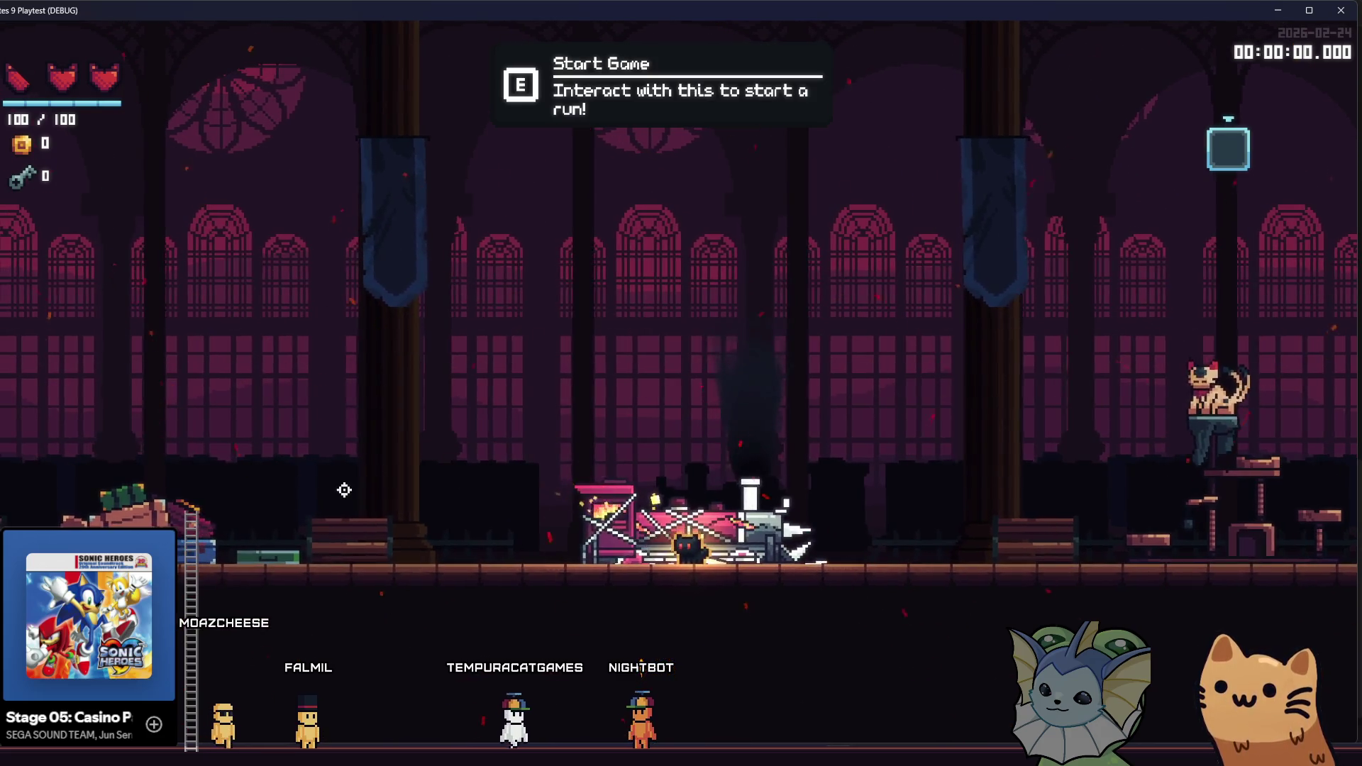
Step: Add the Goblin Army card from the debug menu's Cards section and return to the game
key(F1)
click(113, 189)
click(332, 131)
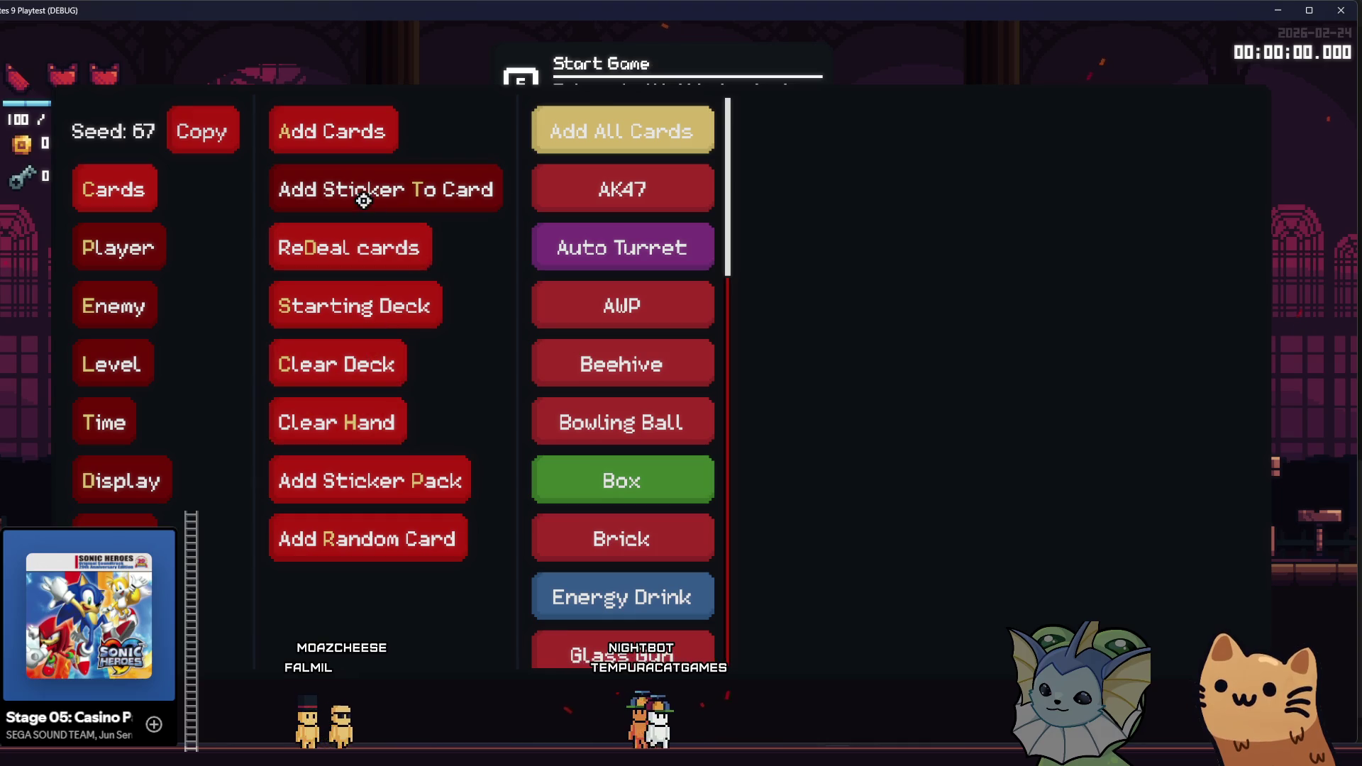
scroll(611, 322, down, 10)
scroll(610, 413, down, 3)
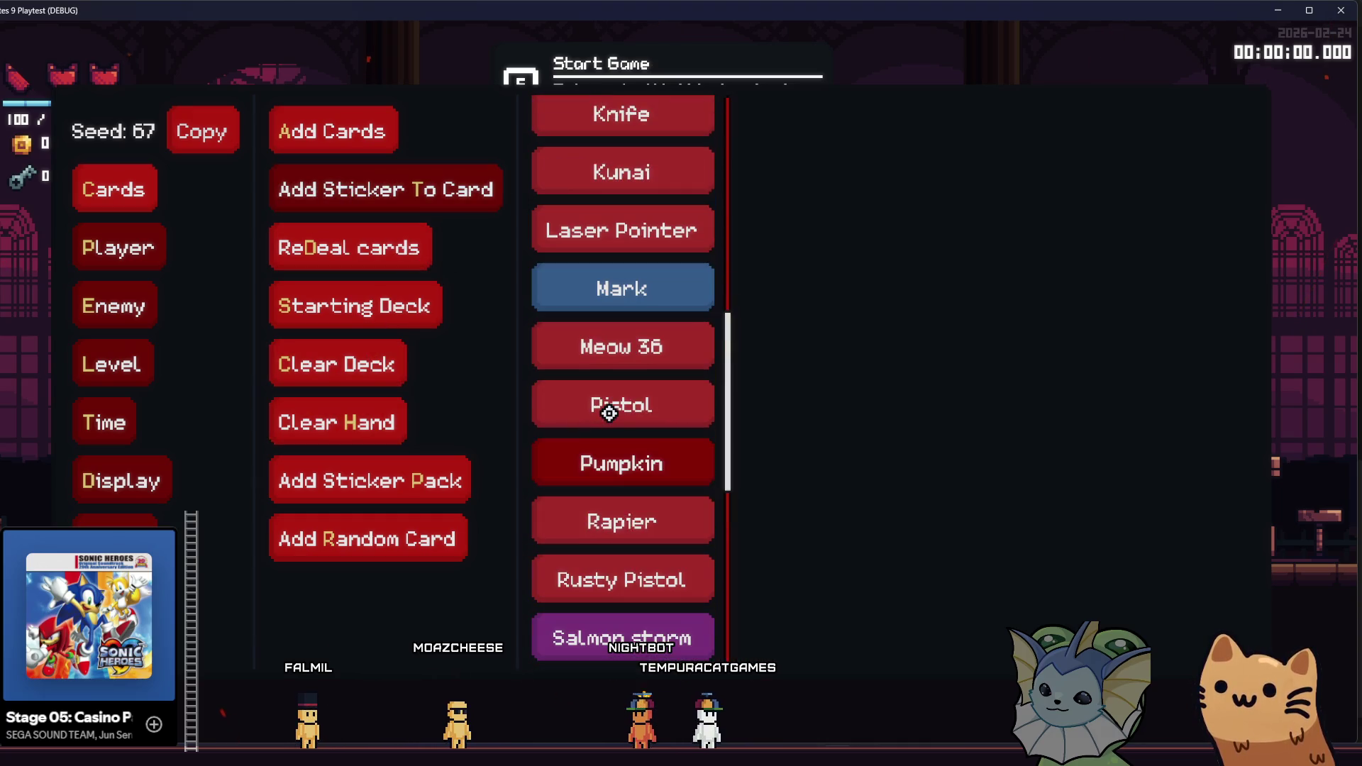
scroll(617, 435, up, 6)
click(636, 348)
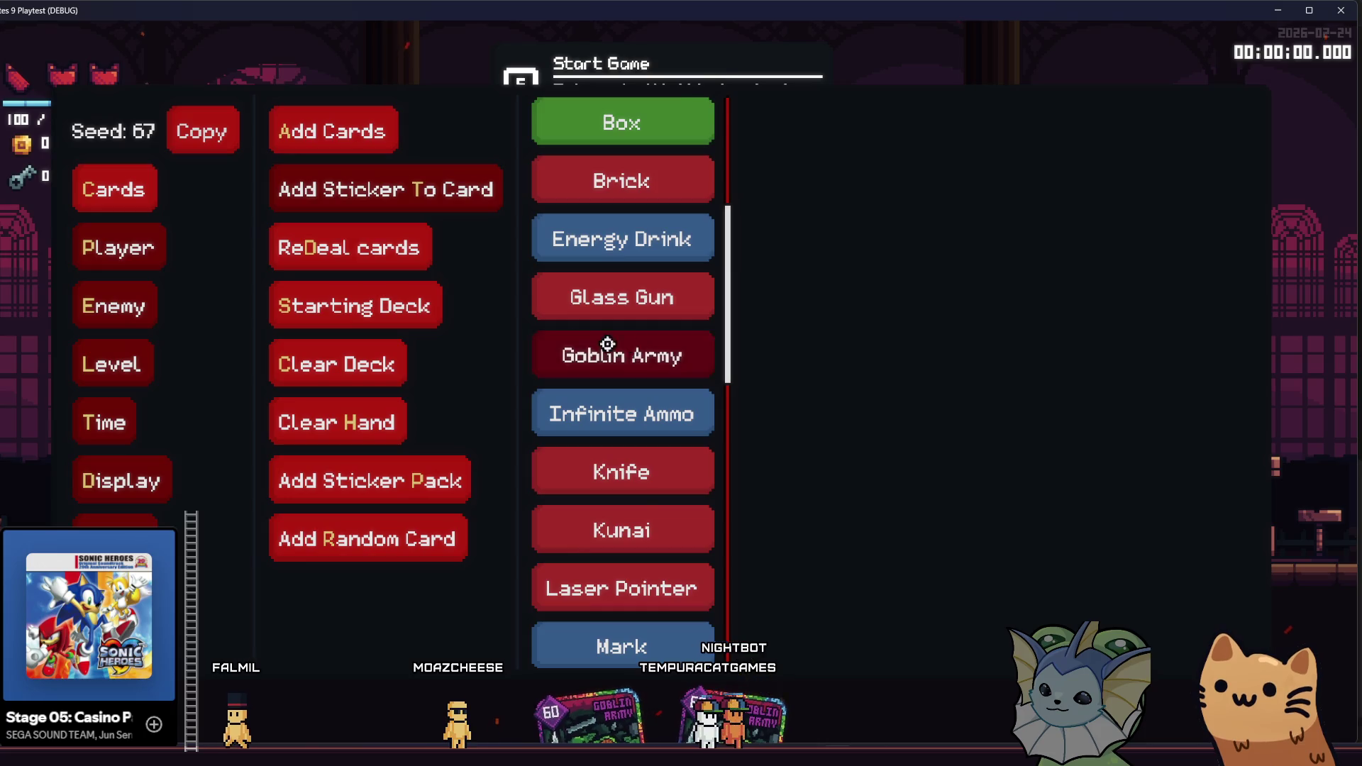
key(F1)
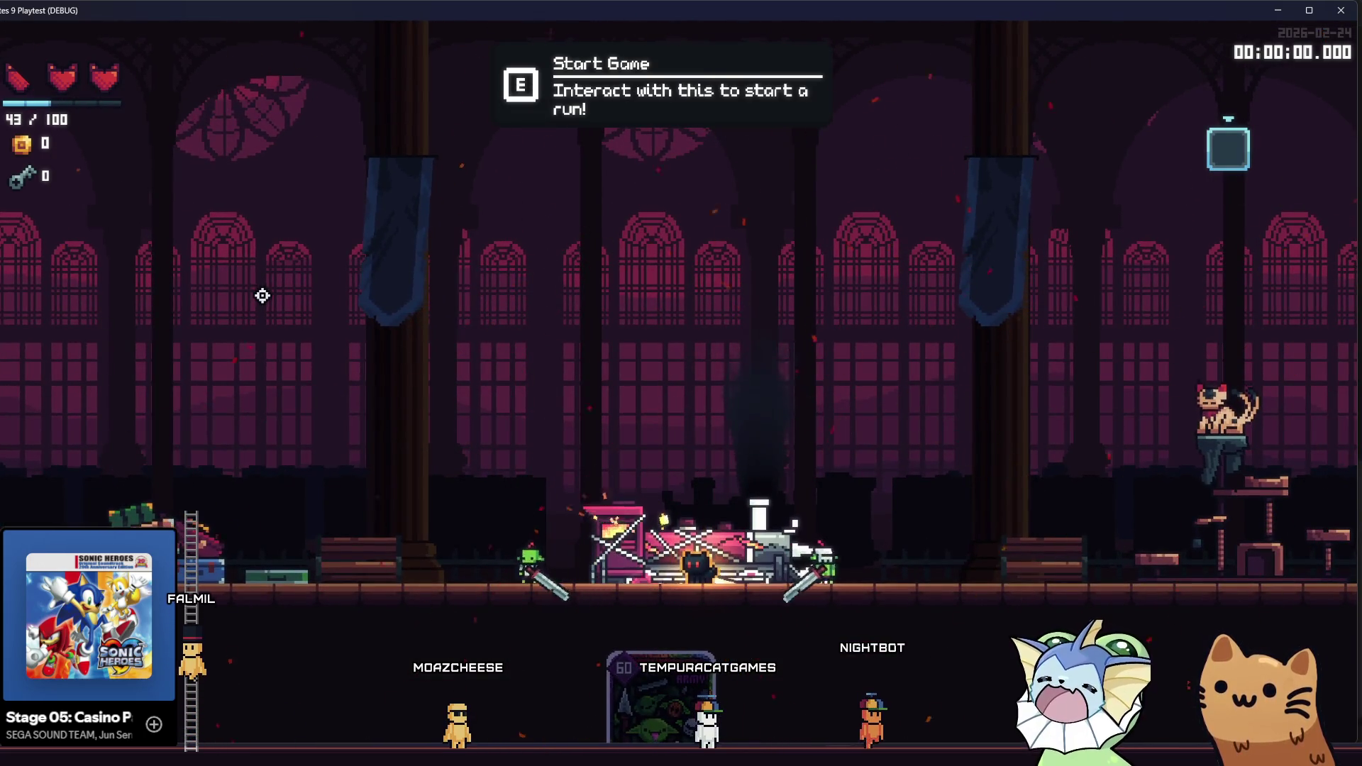
Step: Find cannon_skeleton_enemy.tscn with the search 'skel', bind it to Debug 1, and resume play
key(F1)
click(124, 303)
click(345, 142)
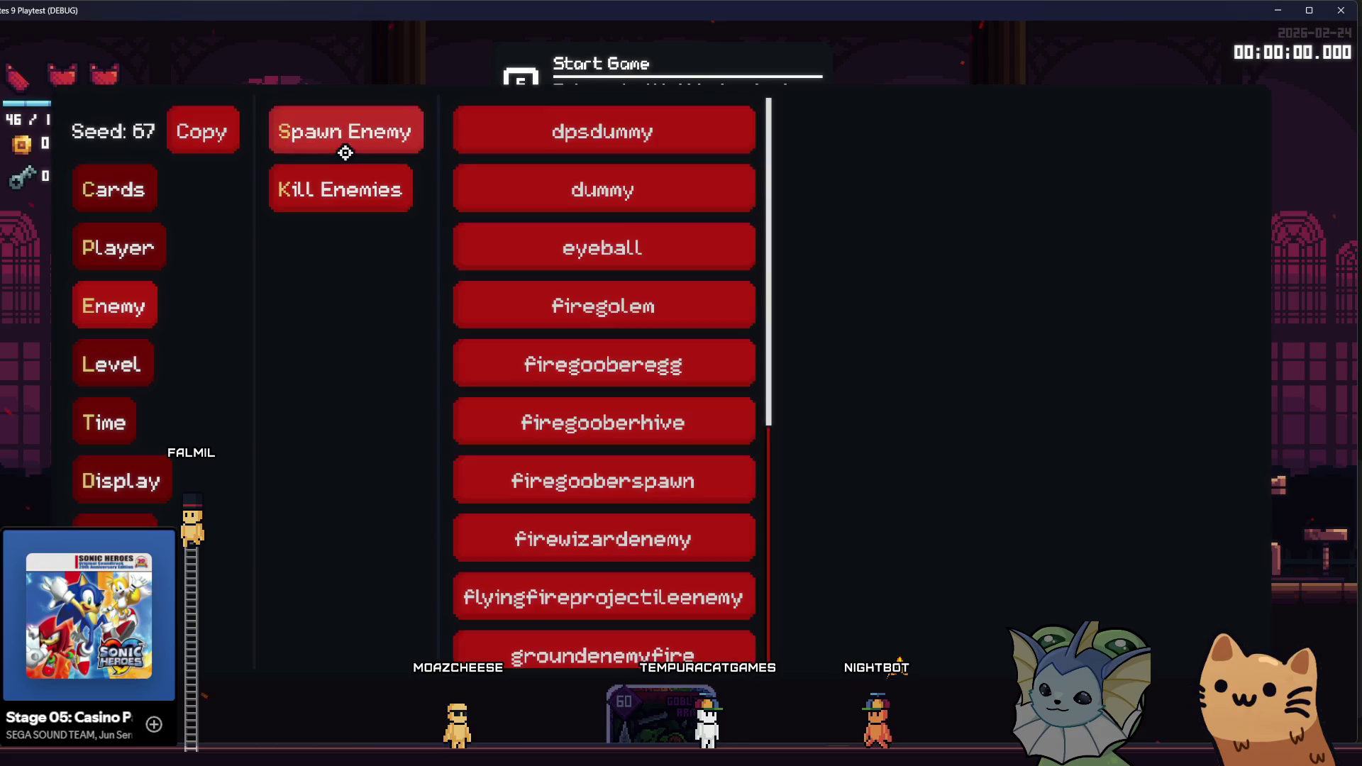
scroll(599, 284, down, 5)
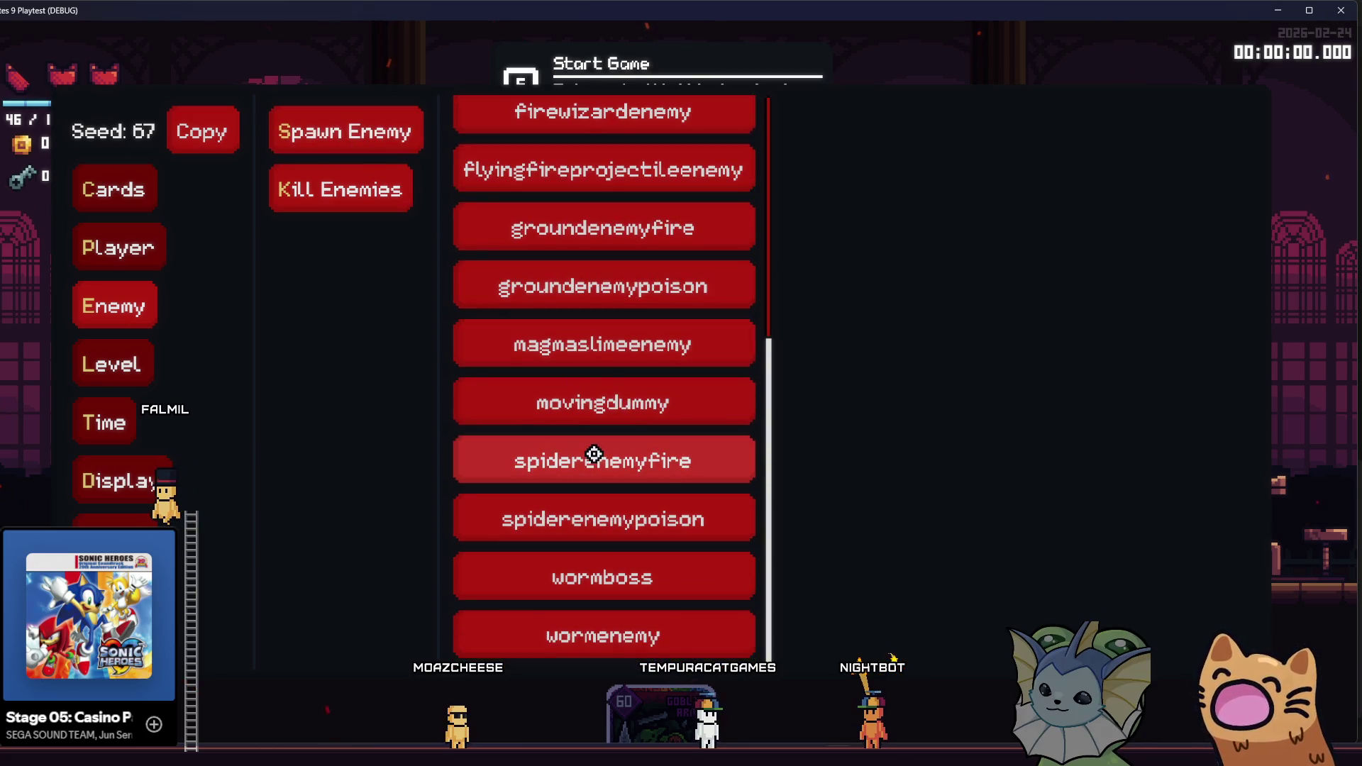
click(100, 517)
text(skel)
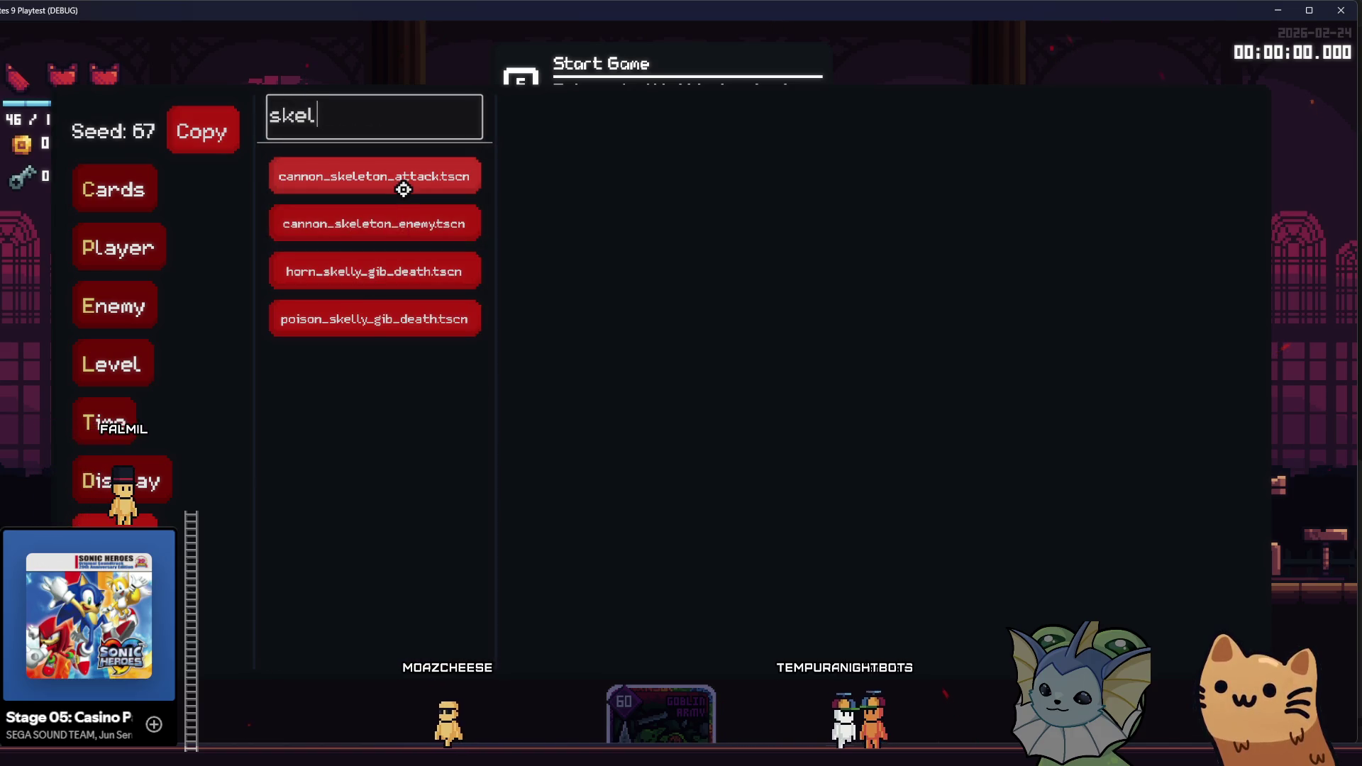
click(369, 223)
click(615, 176)
key(Escape)
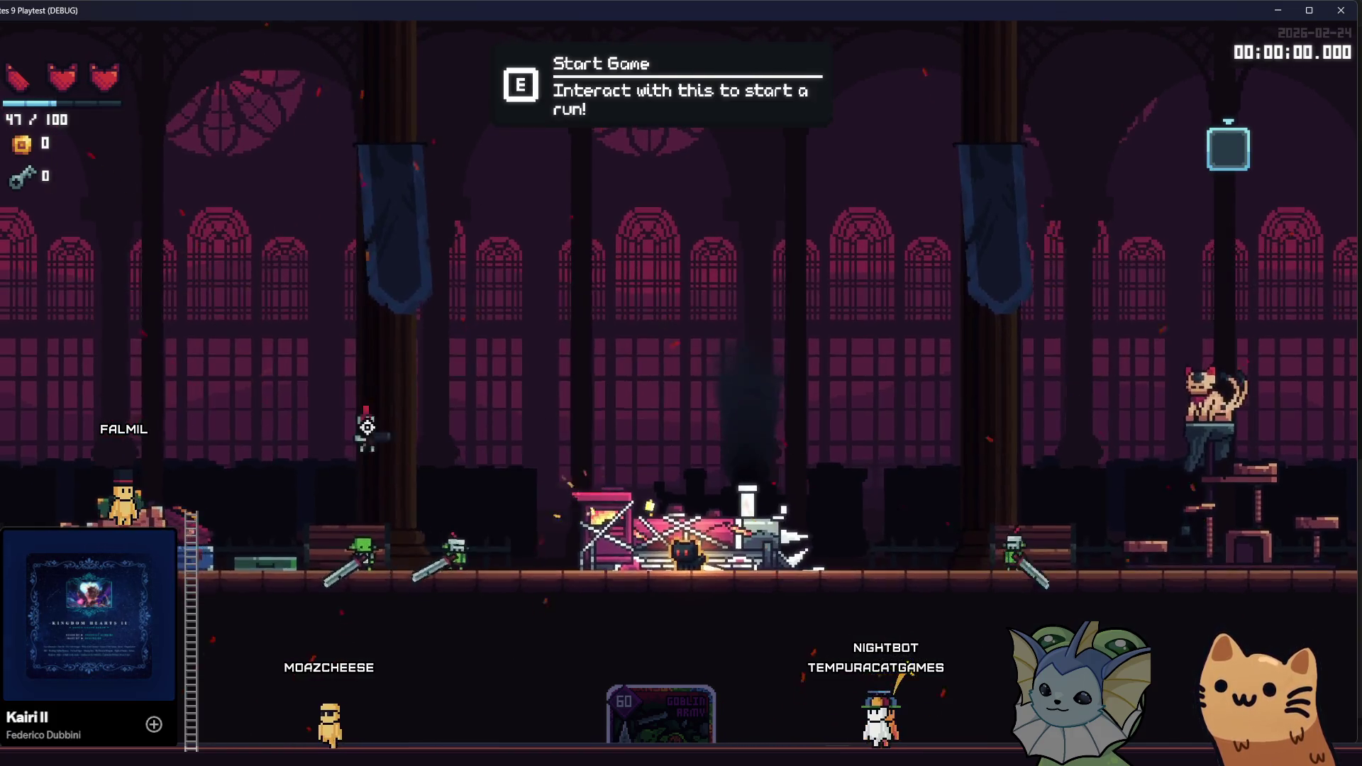
Step: Spawn three waves of cannon skeletons with the Debug 1 key while the cat runs right
key(1)
key(1)
key(1)
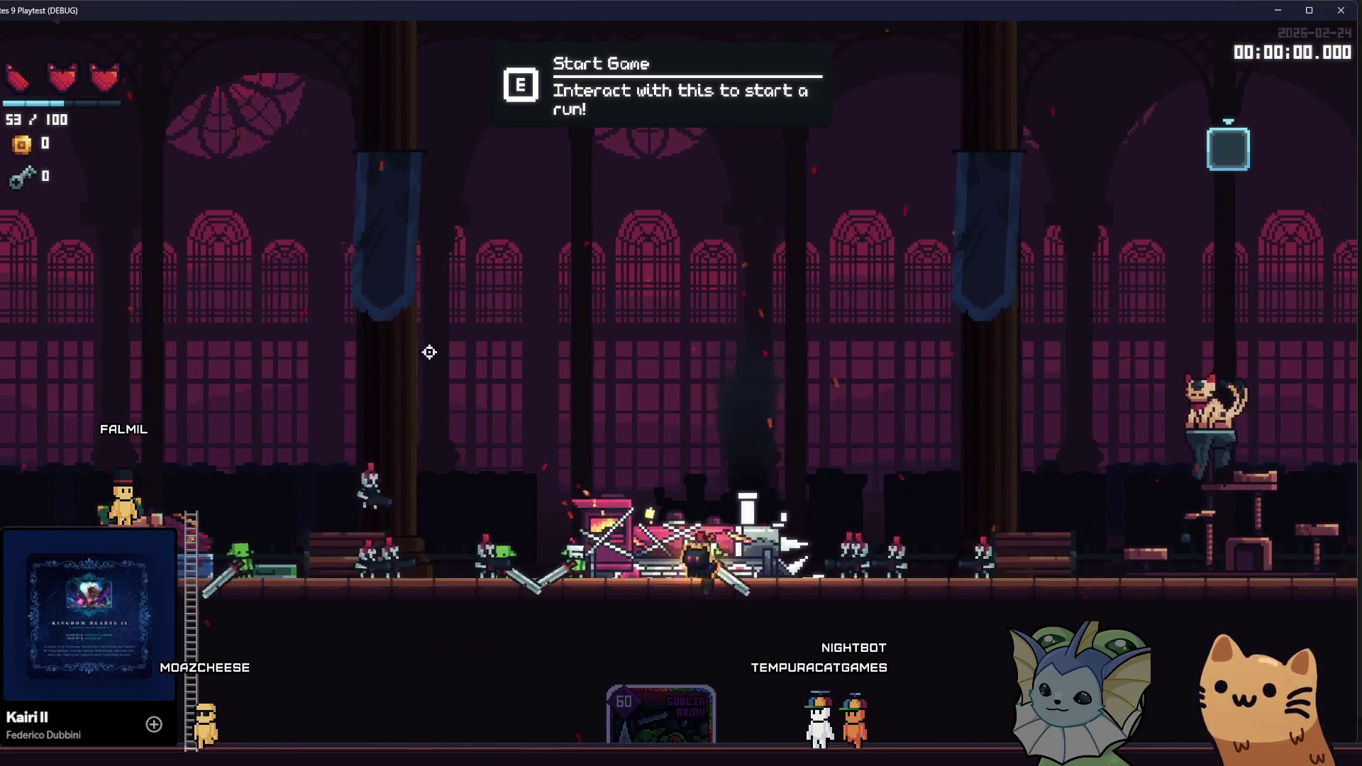
key(d)
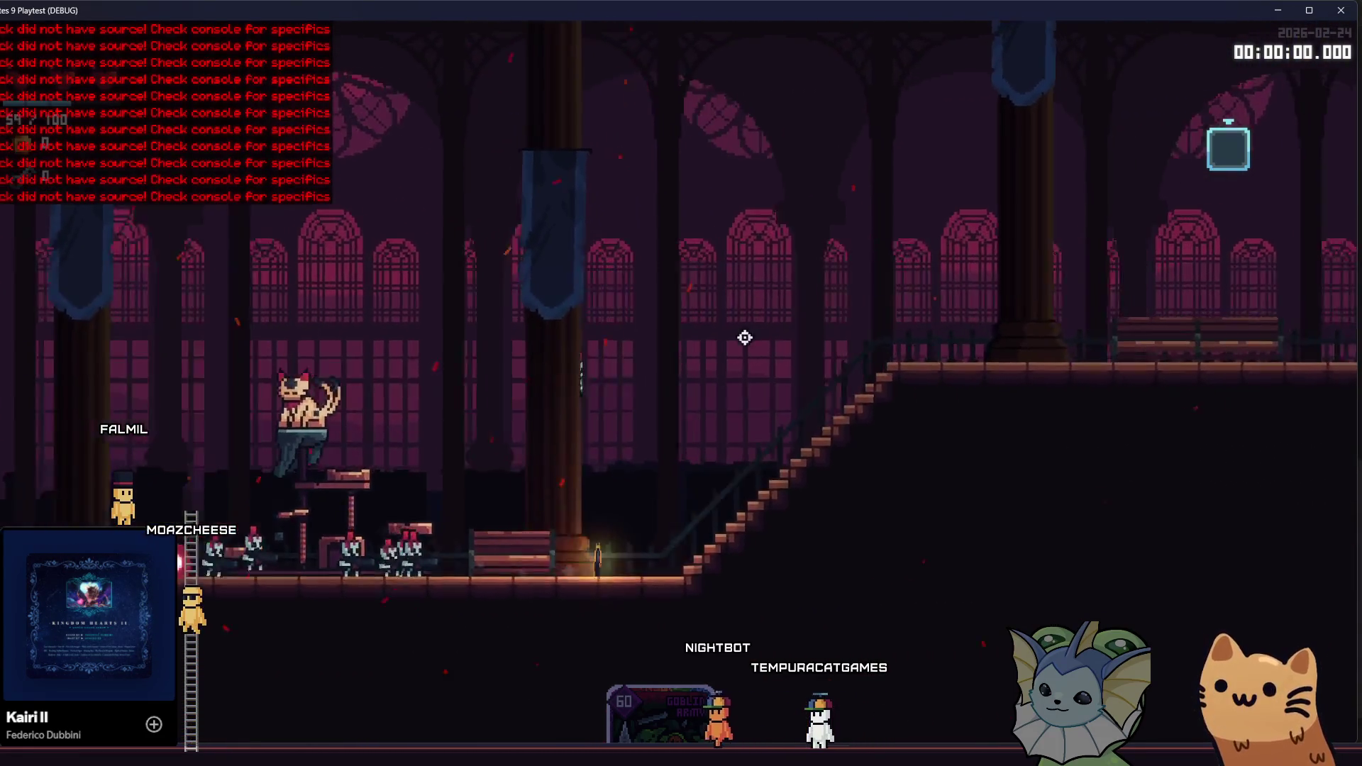
key(1)
key(1)
key(1)
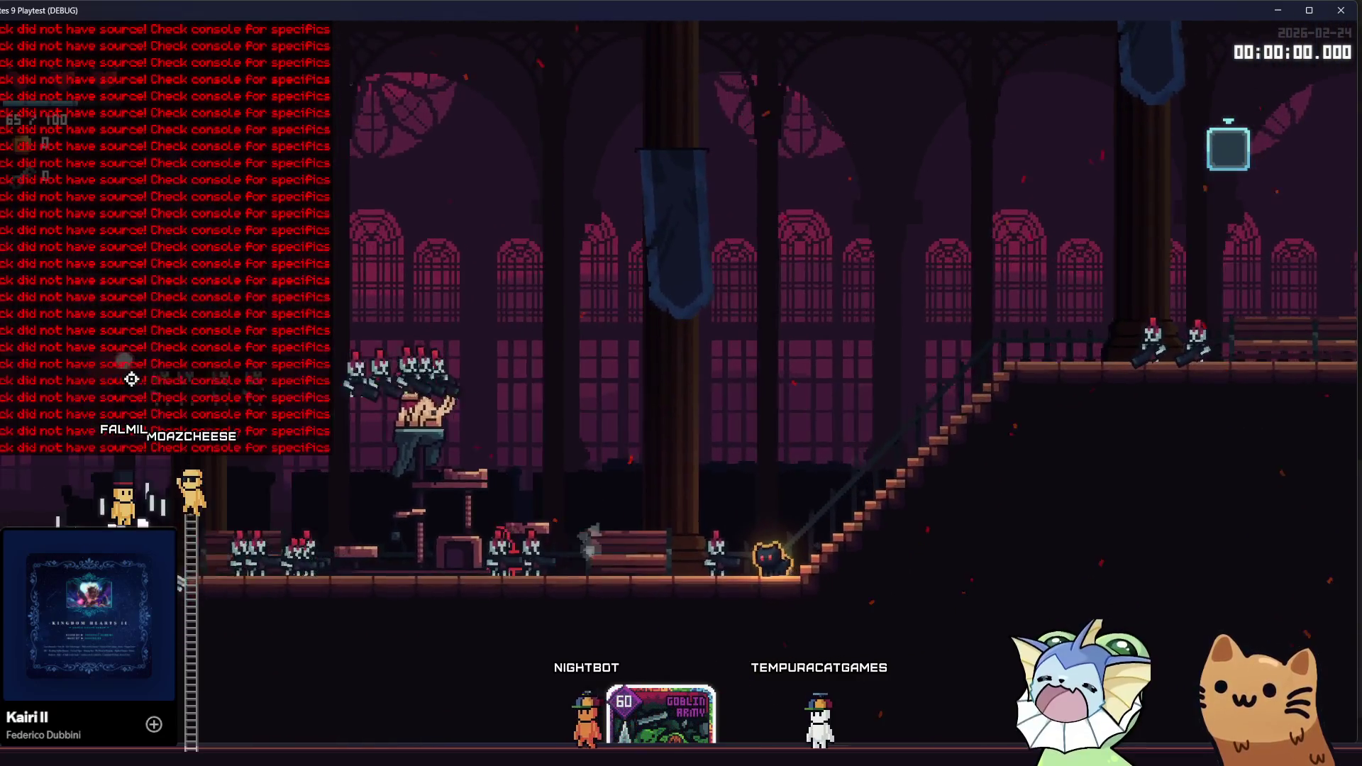
key(1)
key(1)
key(1)
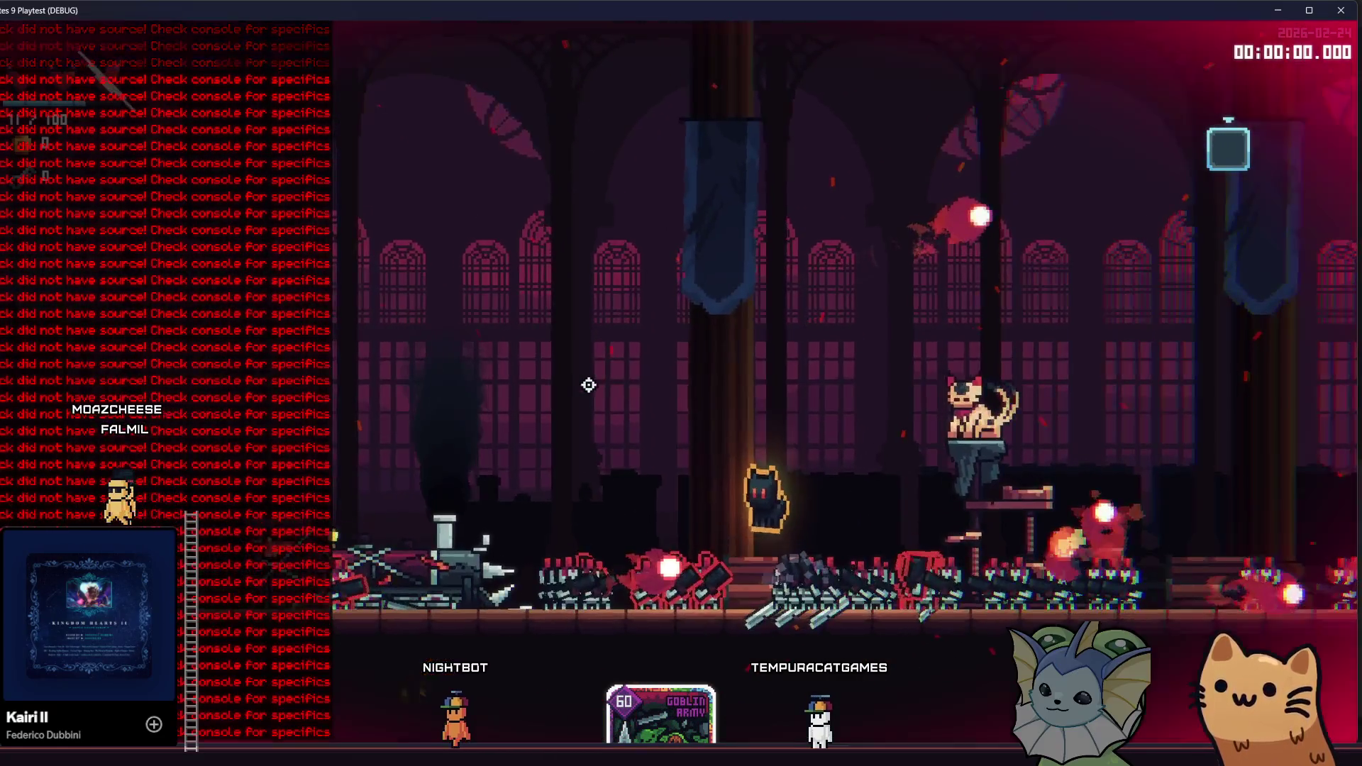
Step: Move the cat left up the staircase to the bench and back down, then close the playtest
key(a)
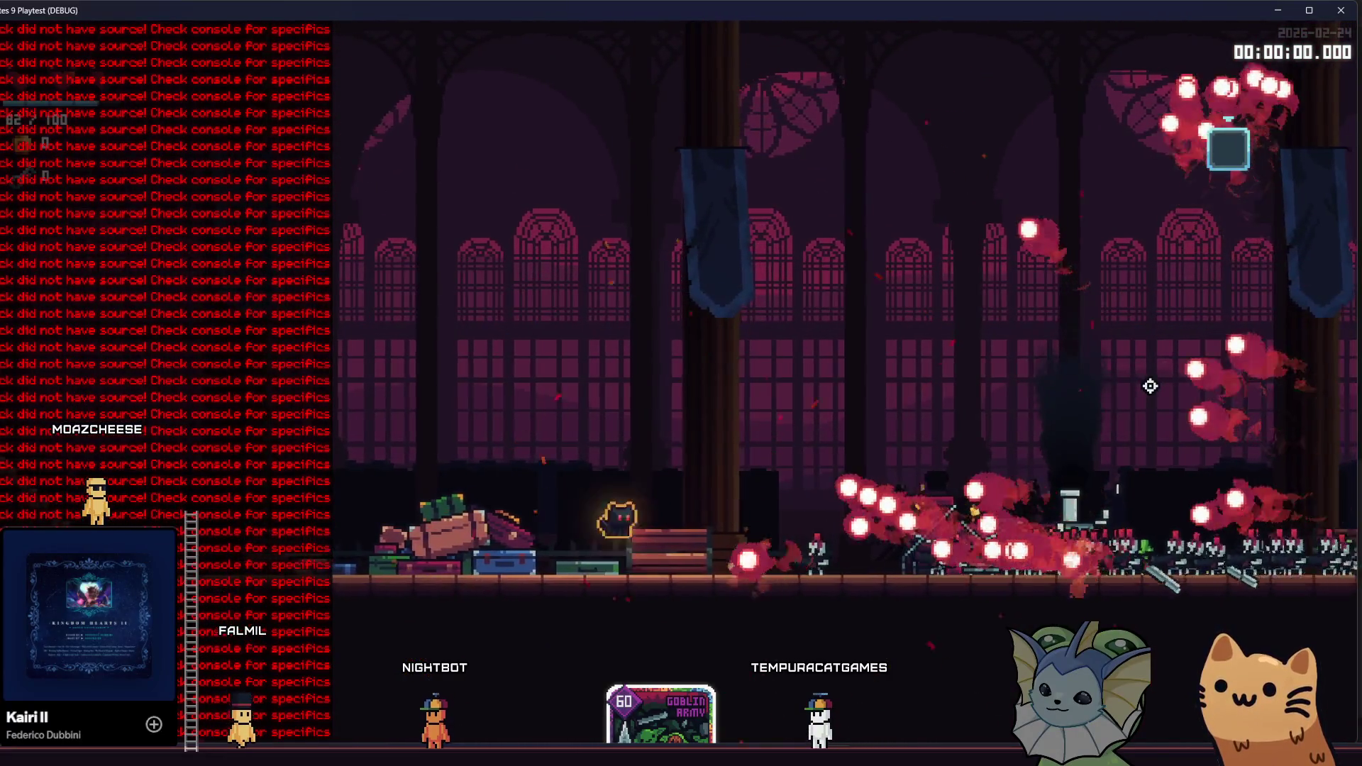
key(a)
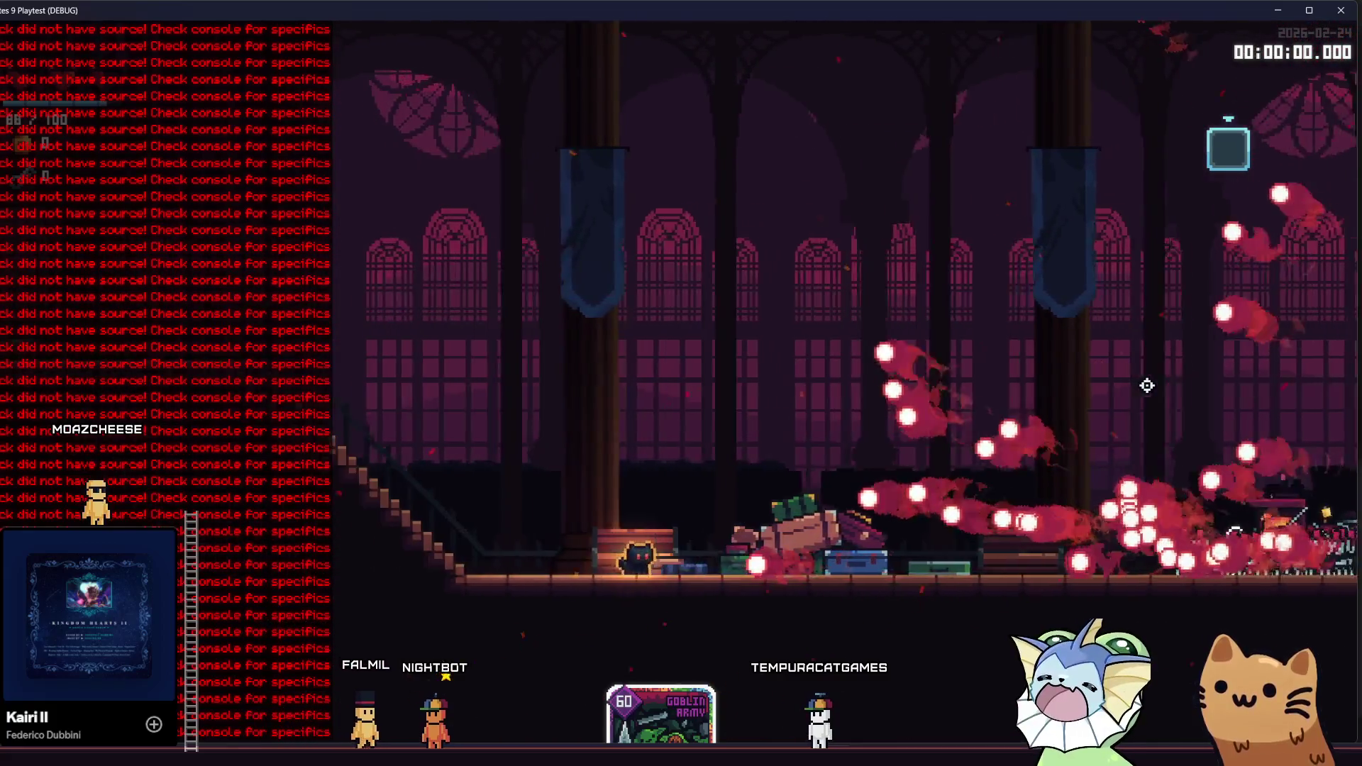
key(space)
key(a)
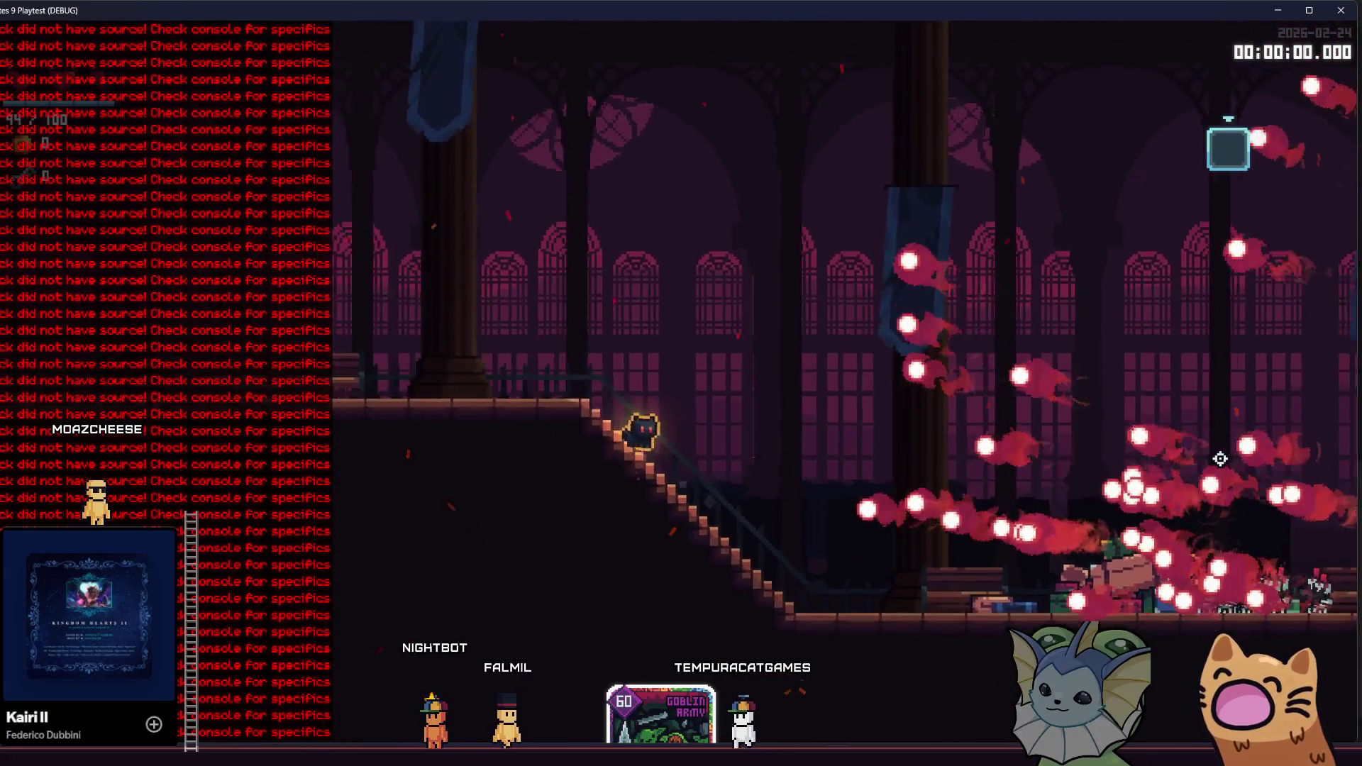
key(a)
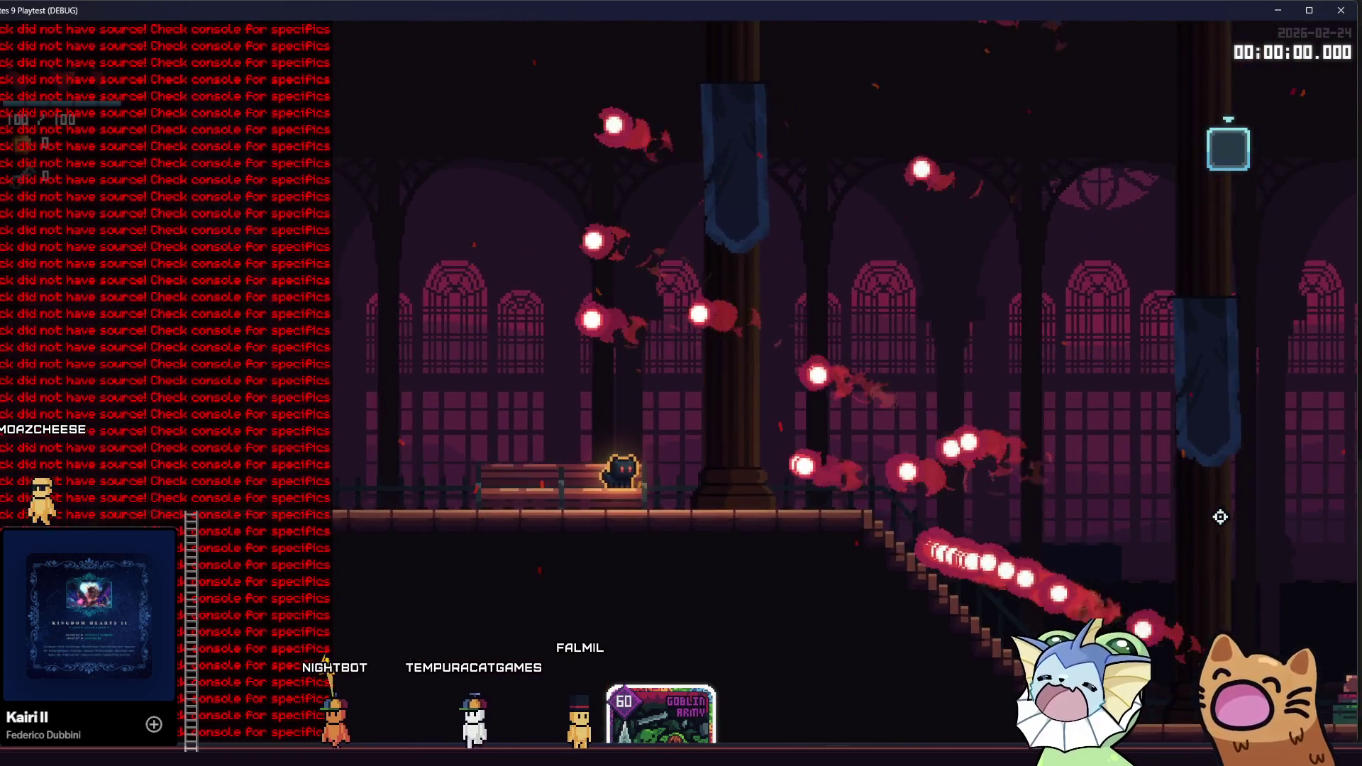
key(d)
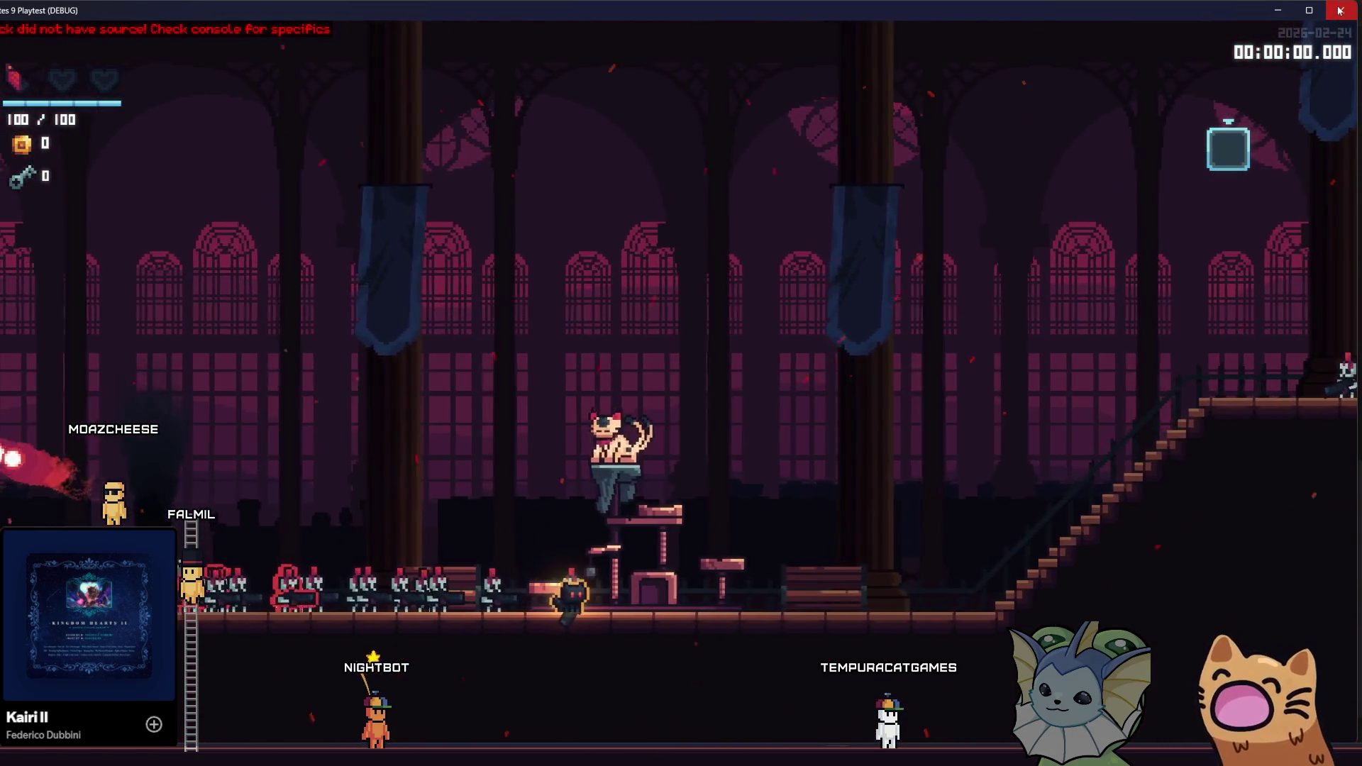
key(alt+F4)
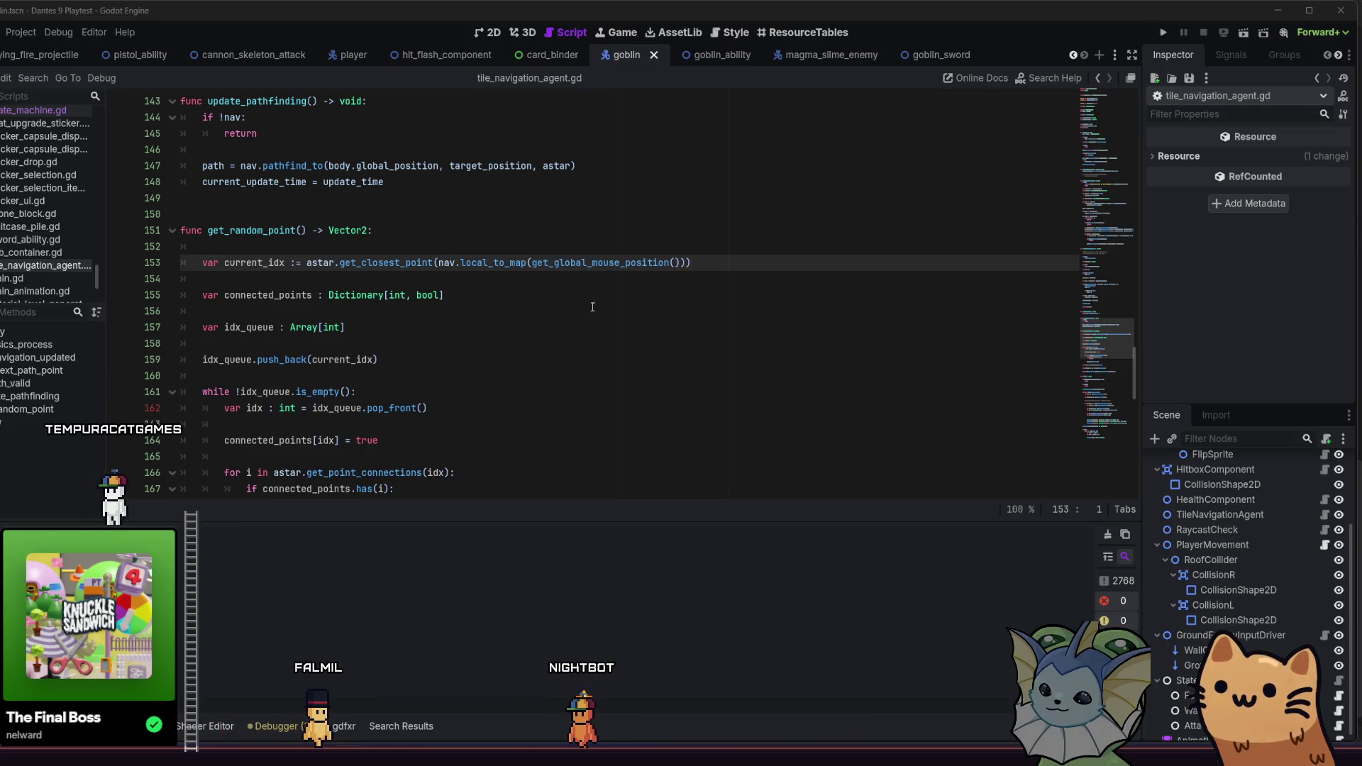
click(634, 313)
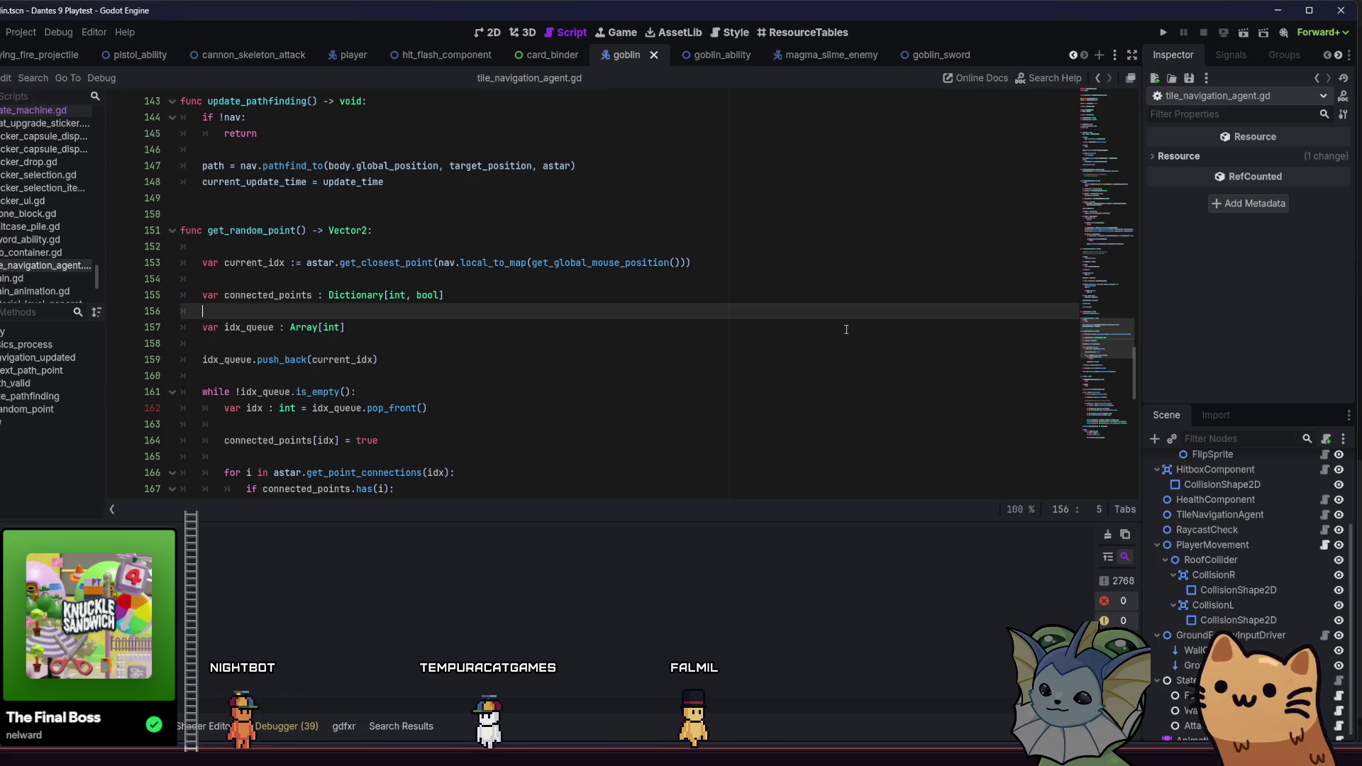
scroll(761, 333, down, 3)
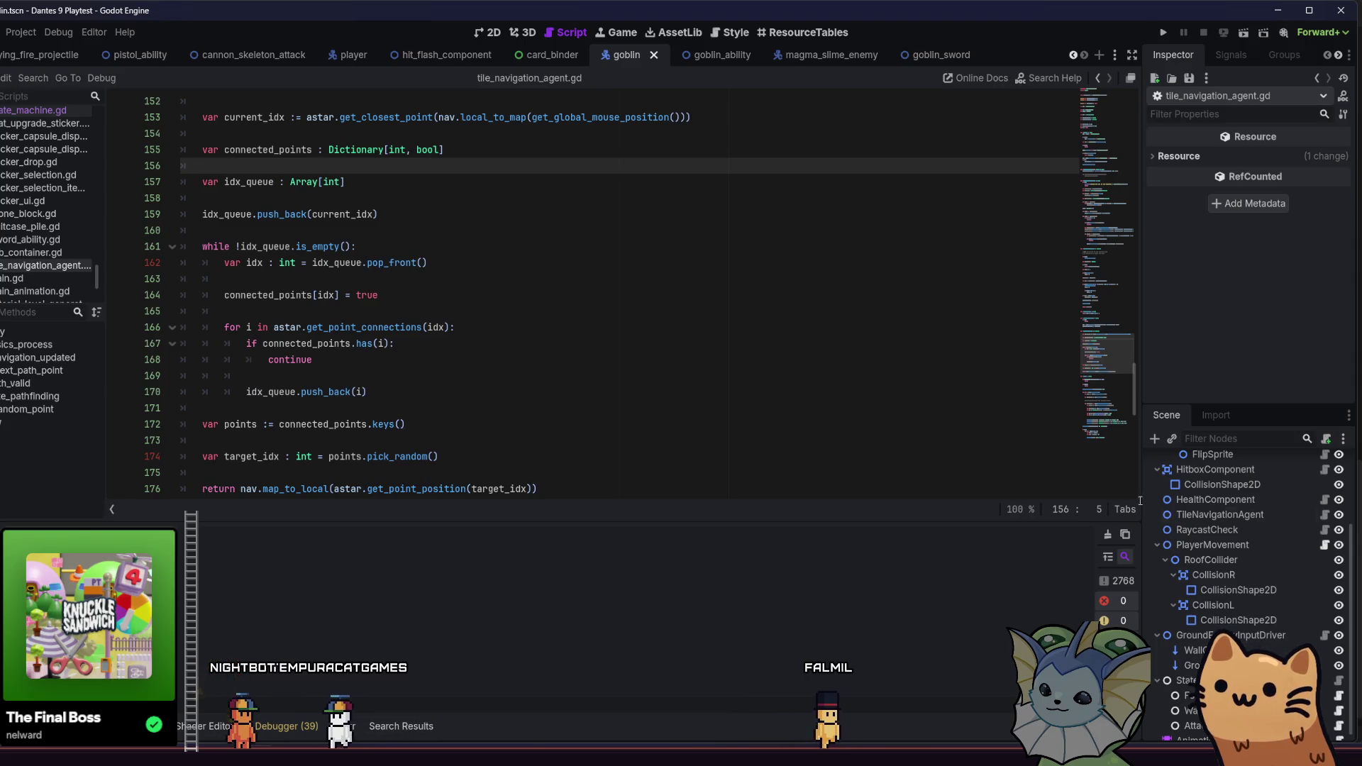
scroll(1249, 623, up, 5)
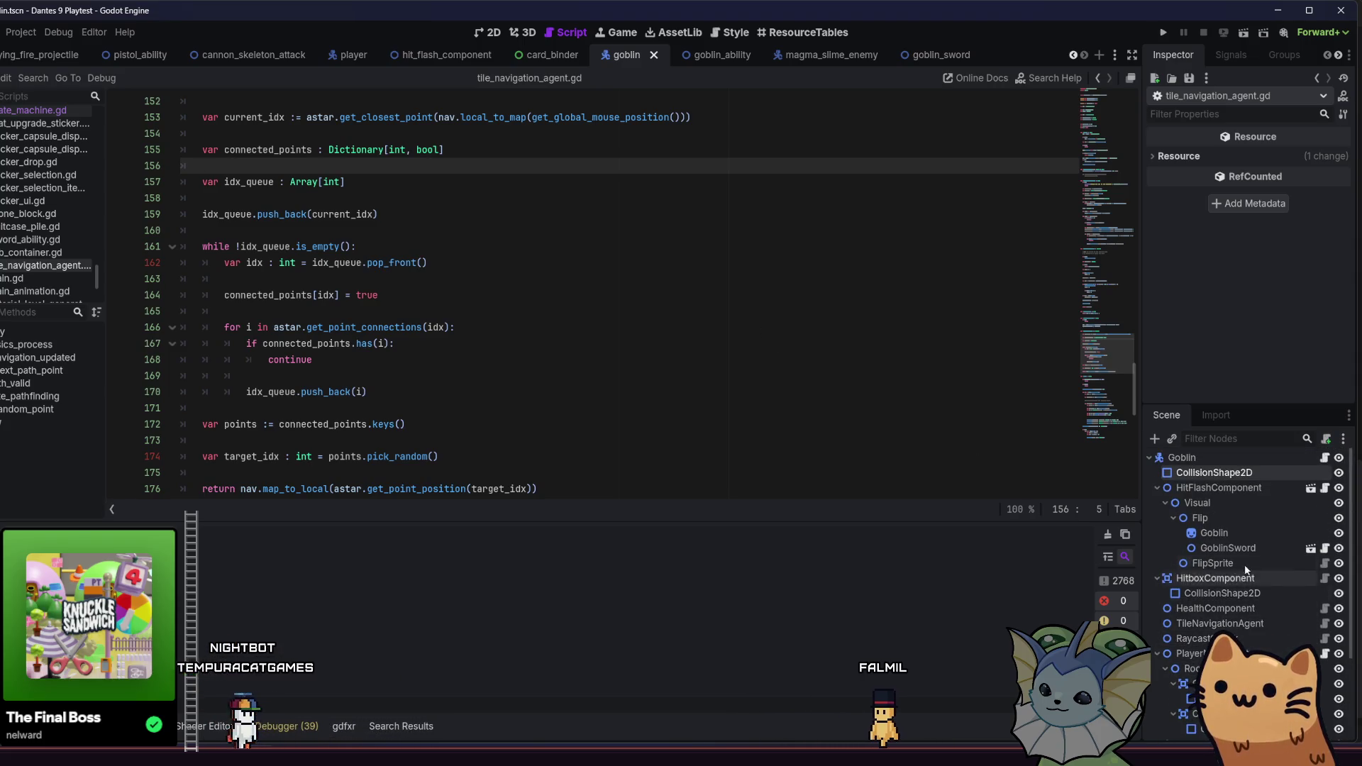
Step: Select the Goblin node and view goblin.gd from its first line
click(1270, 534)
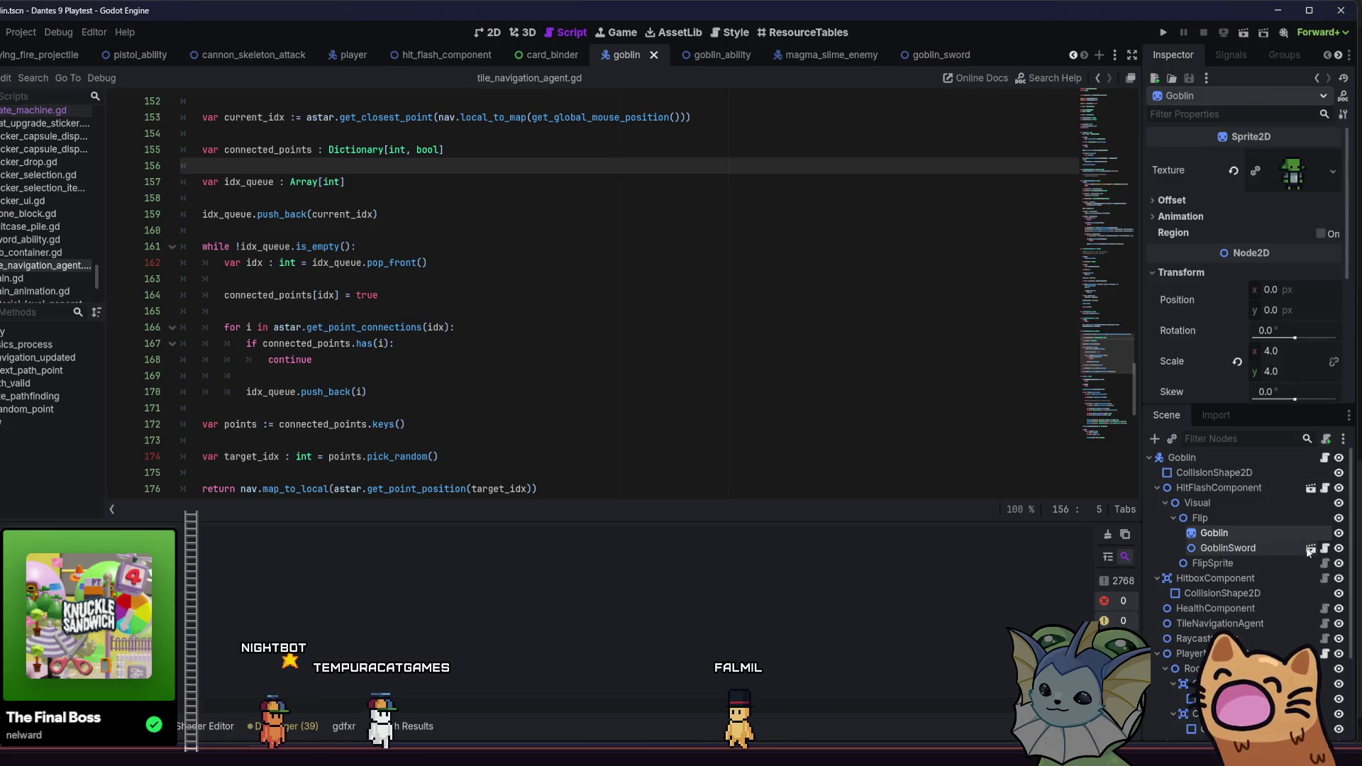
scroll(755, 357, up, 2)
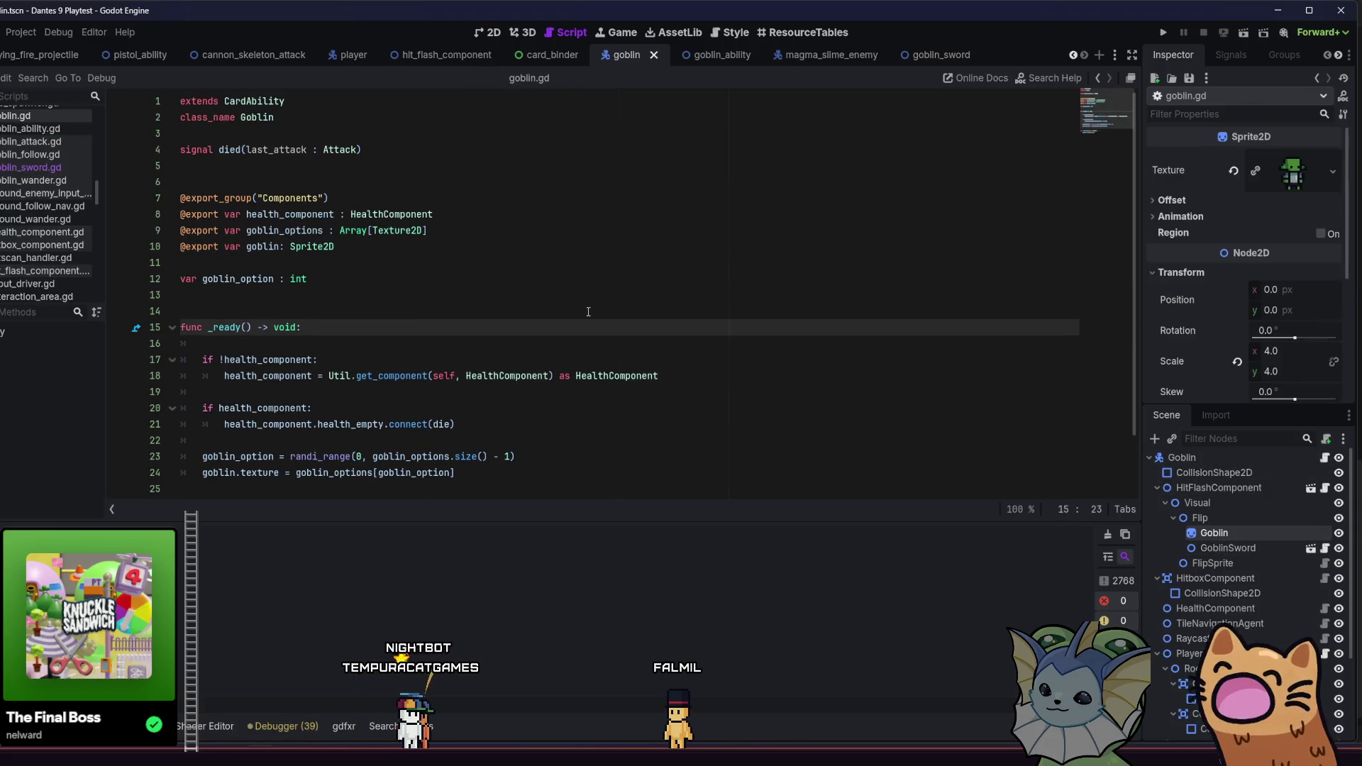
click(334, 103)
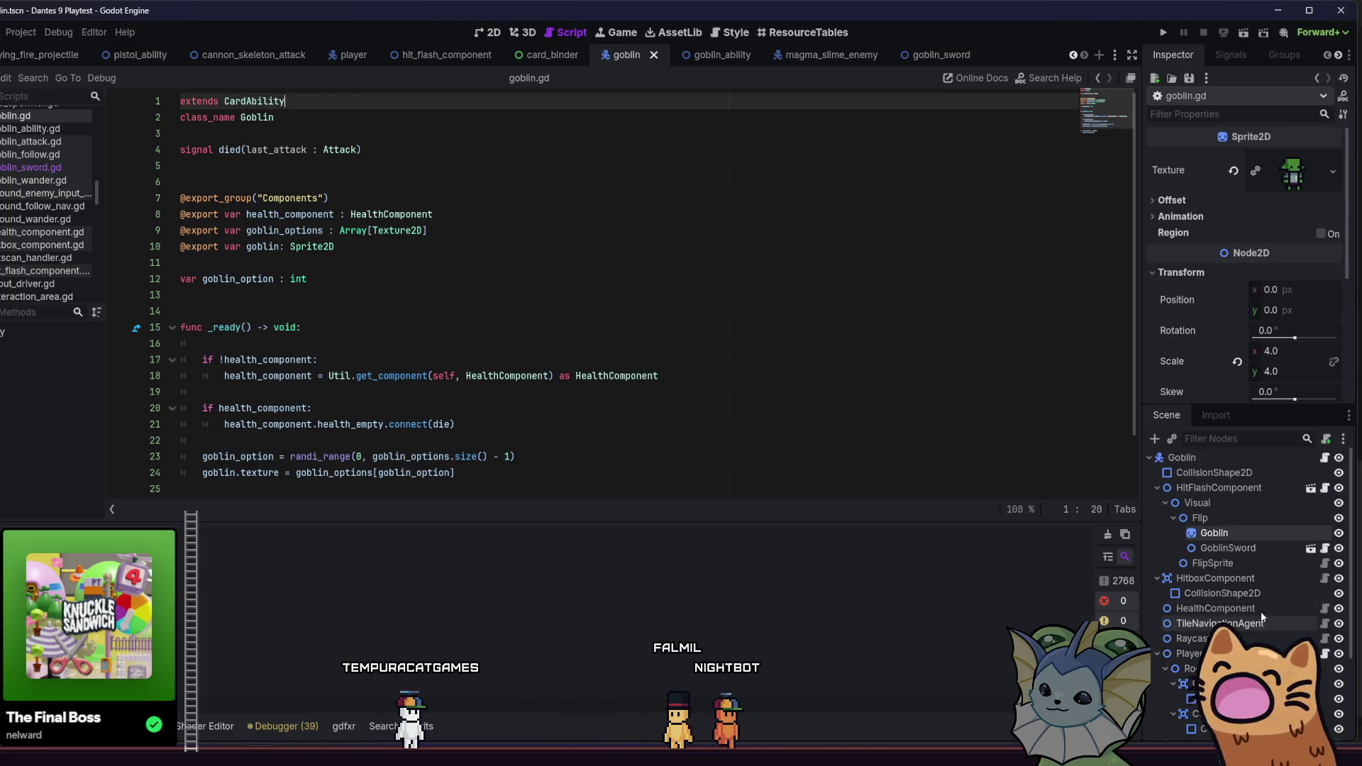
Step: Inspect the GoblinSword node's properties and open its scene in a goblin_sword tab
click(1292, 549)
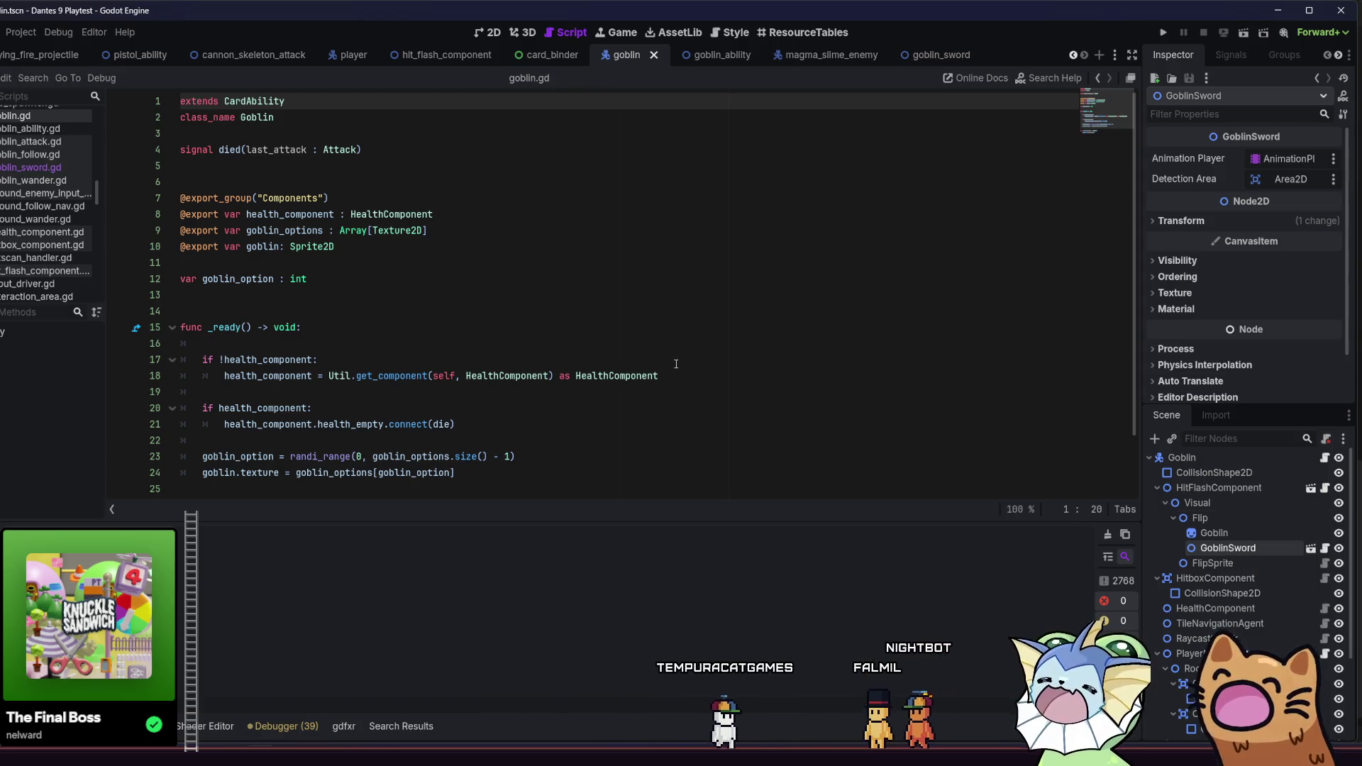
scroll(676, 364, down, 2)
scroll(696, 326, up, 2)
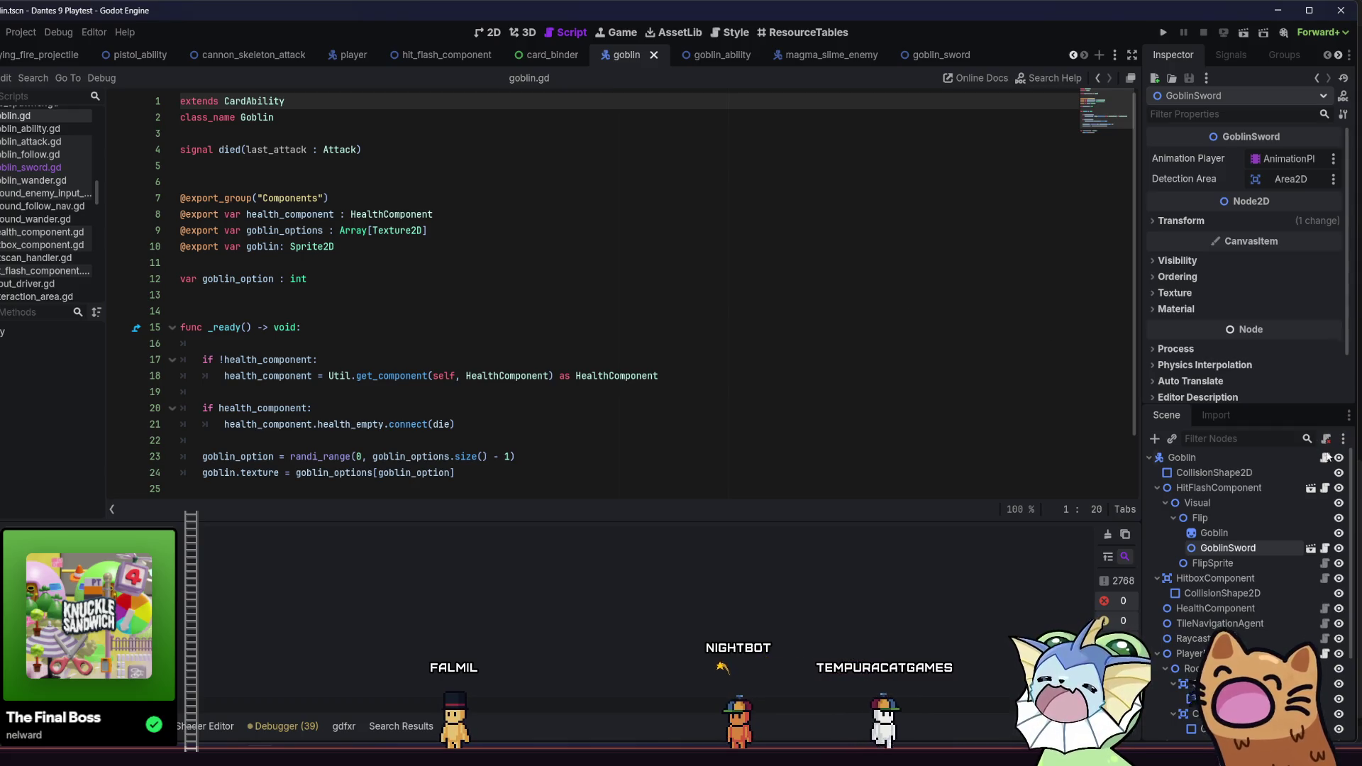
click(1310, 548)
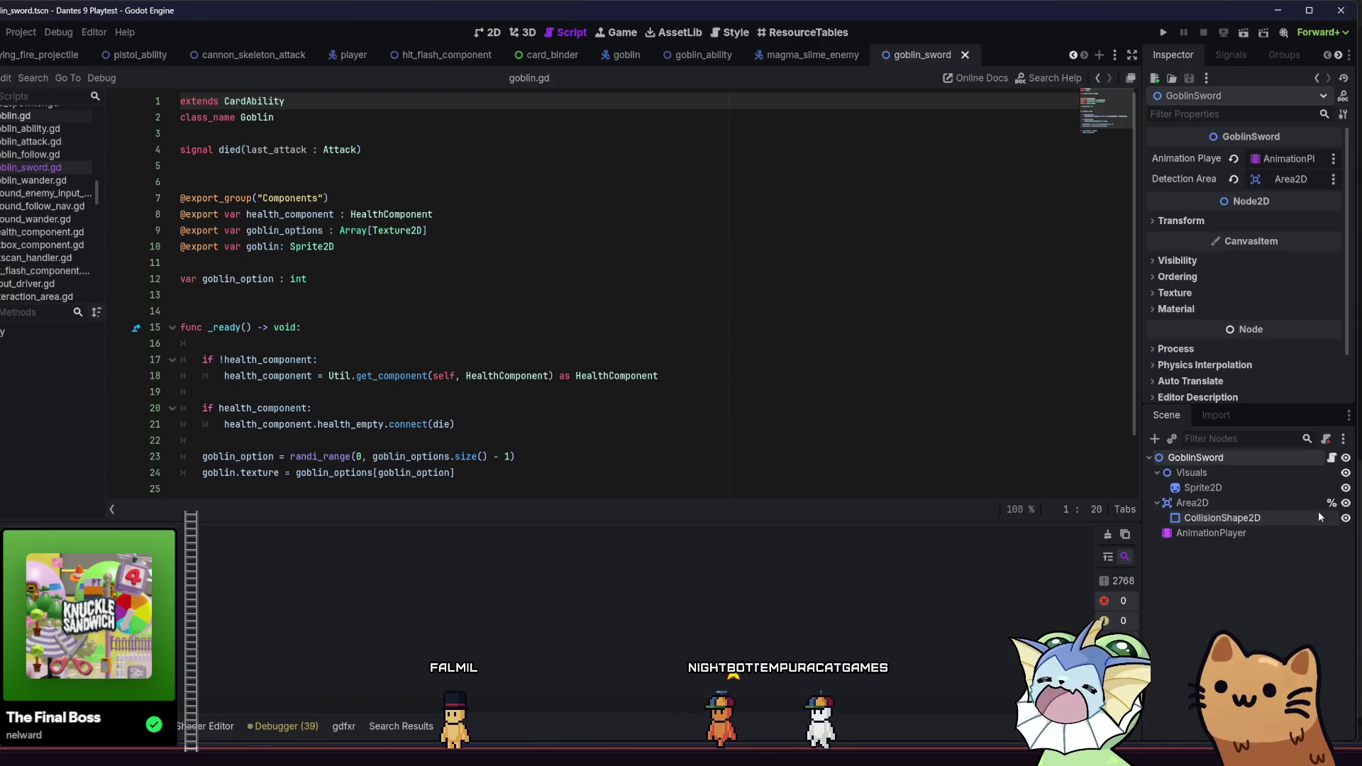
Step: Open goblin_sword.gd from the GoblinSword root and read it from the top, attack_damage 1 onward
click(1331, 458)
scroll(802, 289, up, 5)
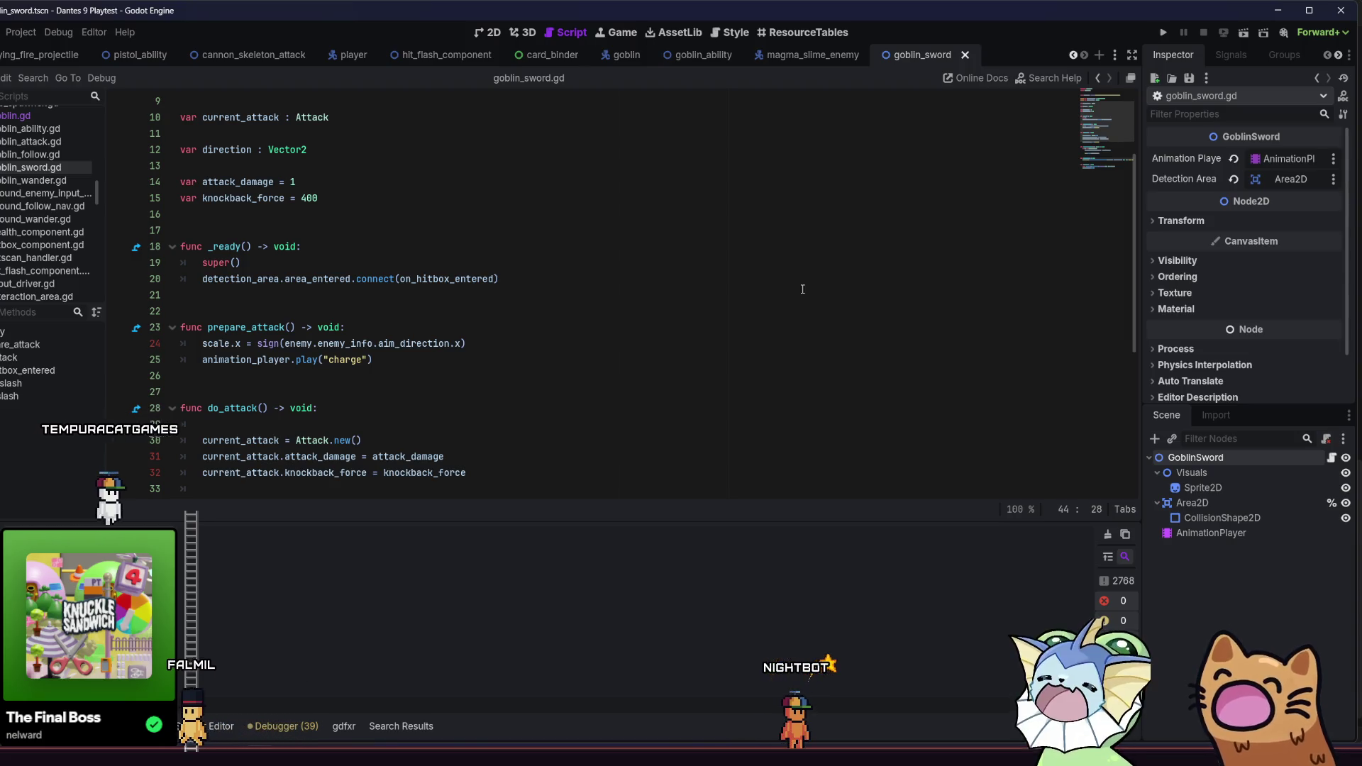
scroll(803, 288, up, 3)
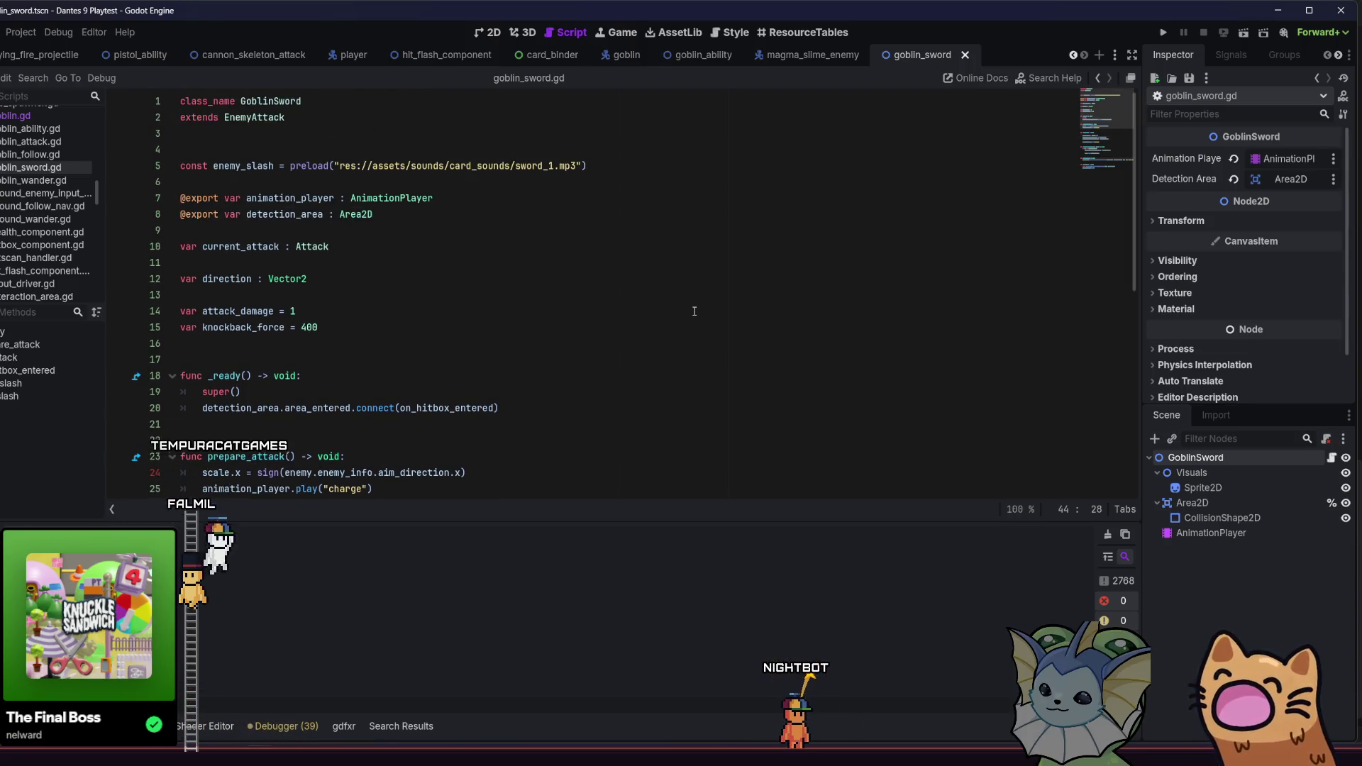
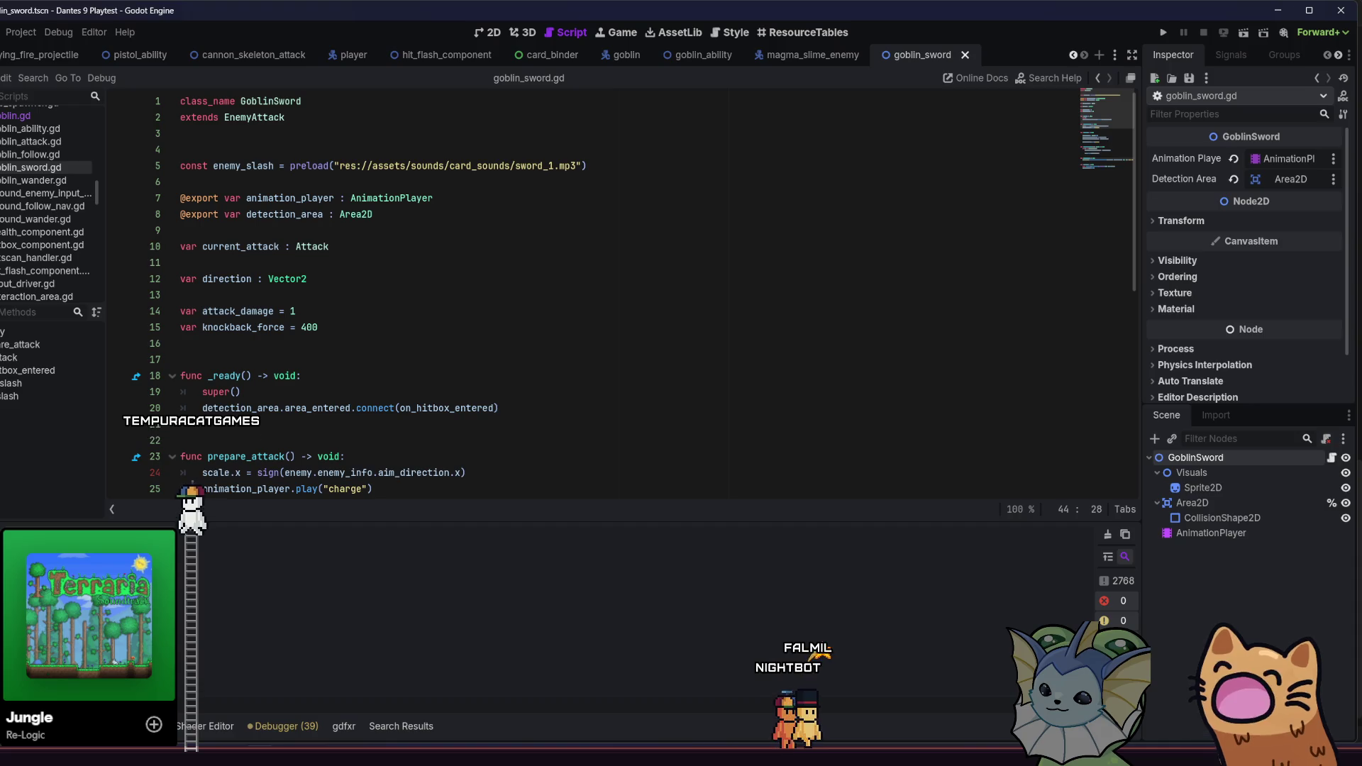
Step: Switch to the goblin scene and open the Follow state's script, goblin_follow.gd
click(541, 266)
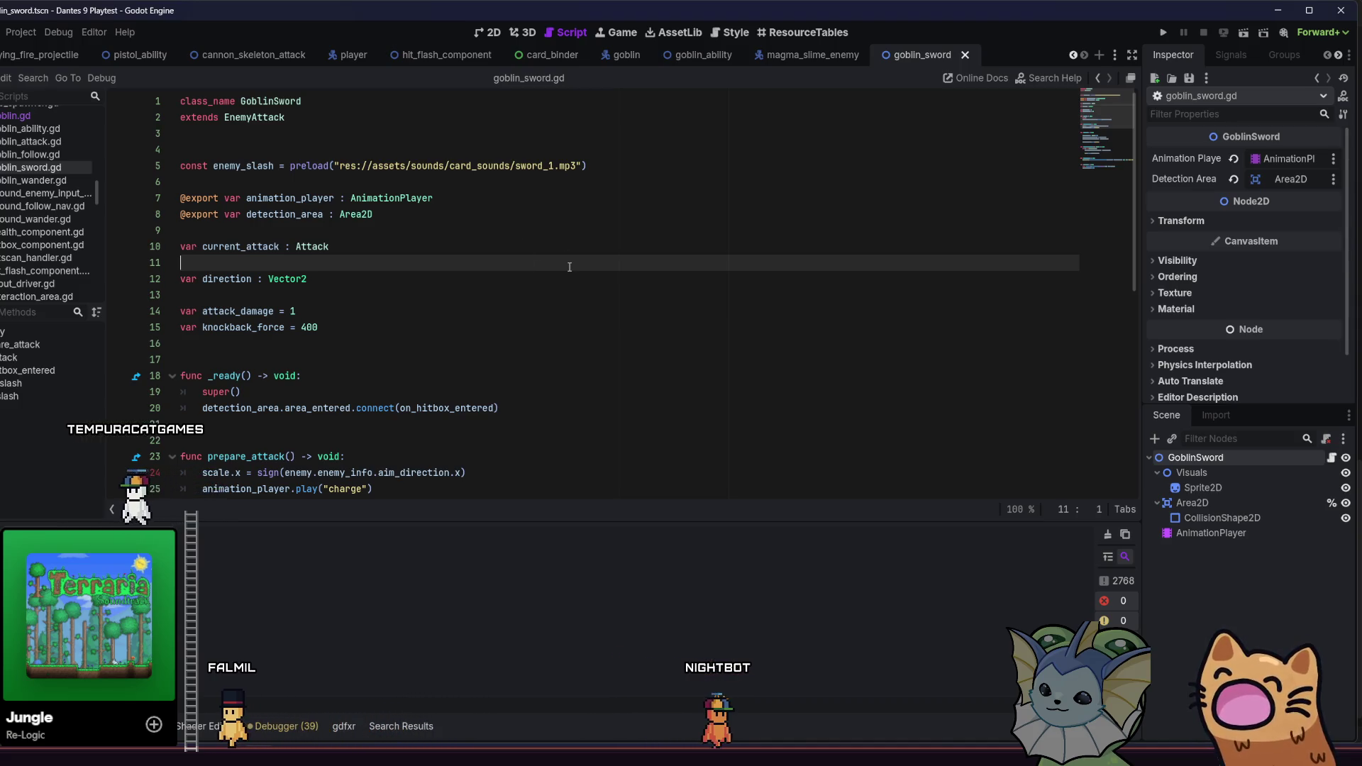
scroll(571, 277, down, 7)
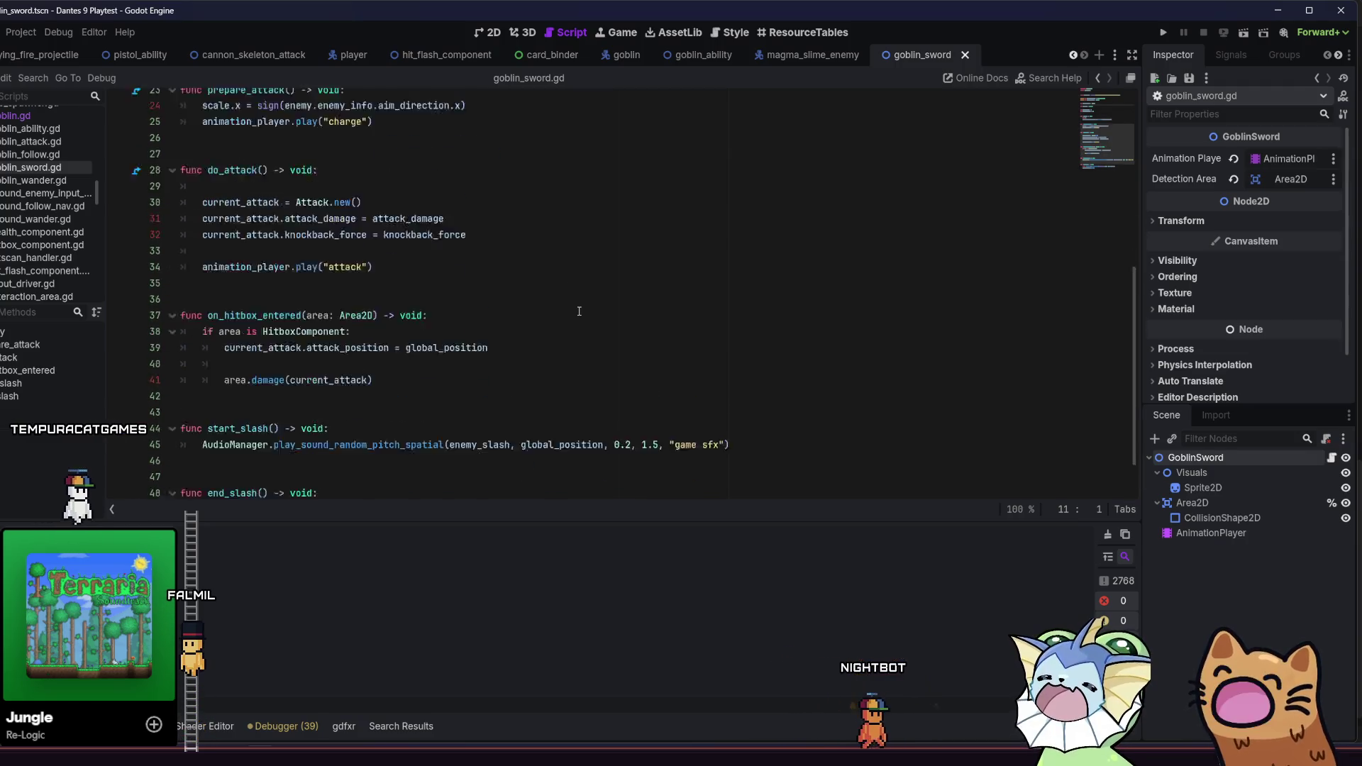
scroll(579, 311, up, 7)
scroll(577, 323, down, 8)
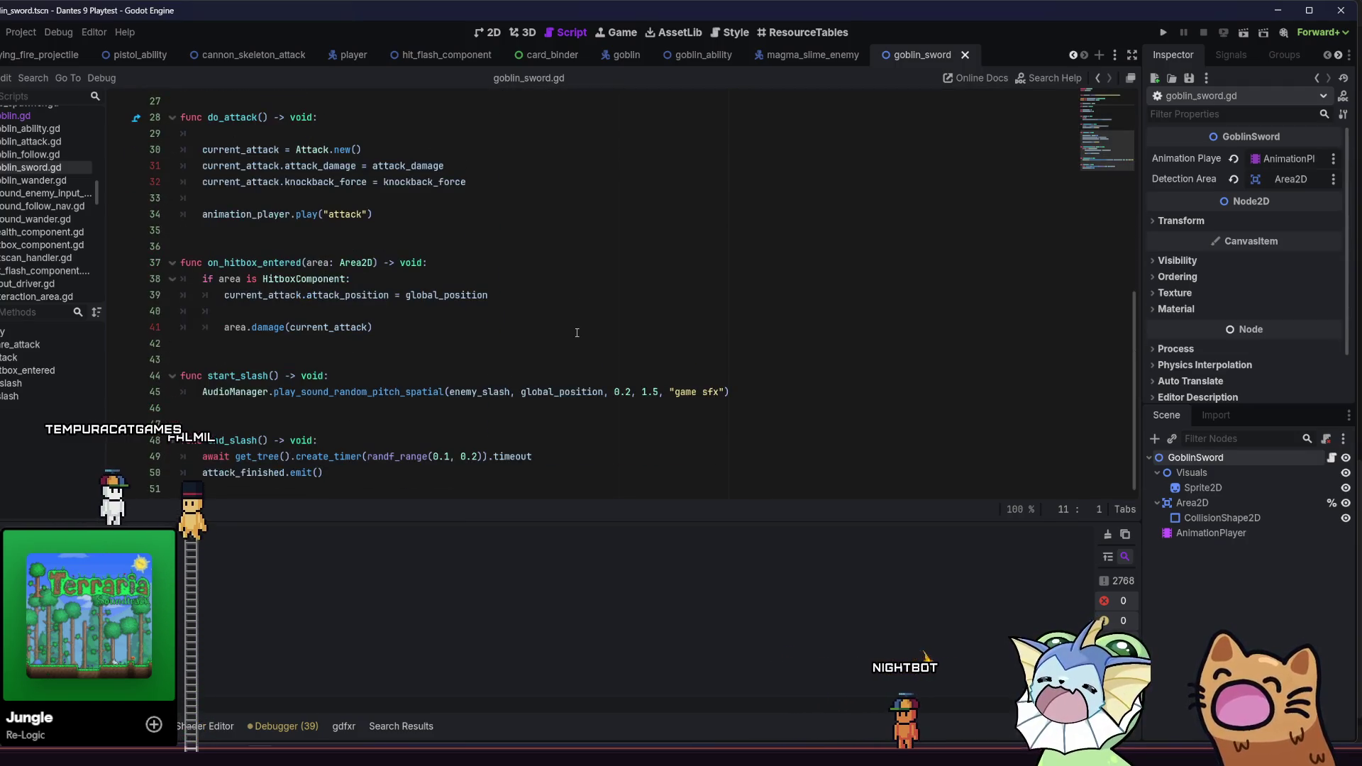
scroll(582, 337, up, 9)
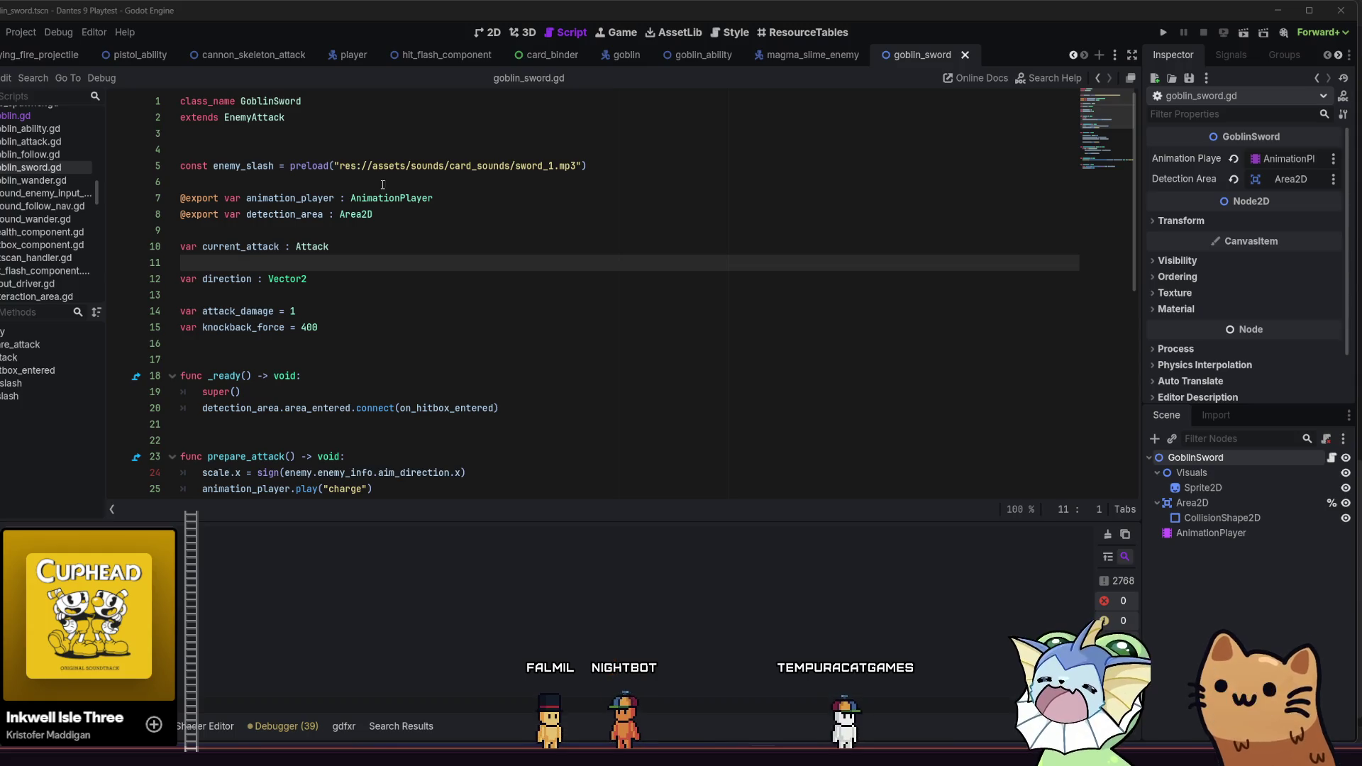
click(497, 279)
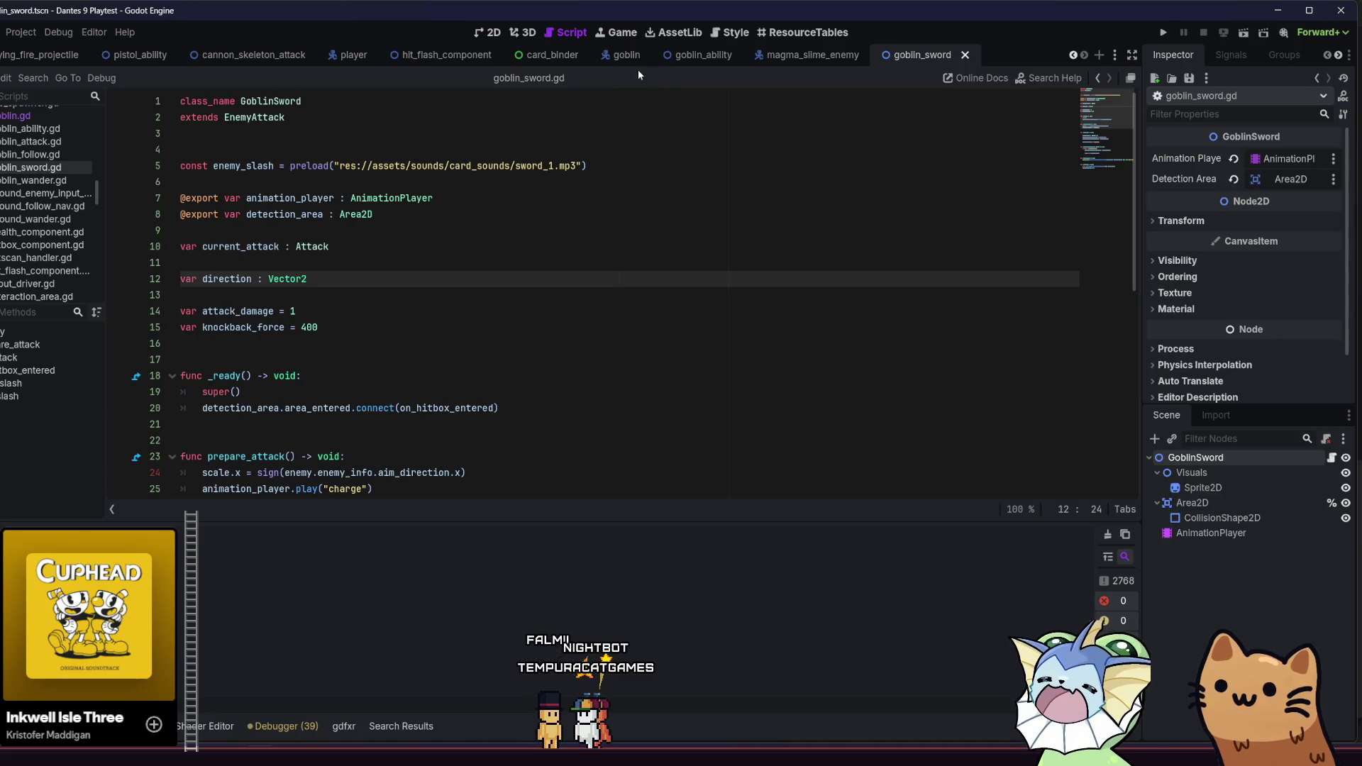
click(624, 57)
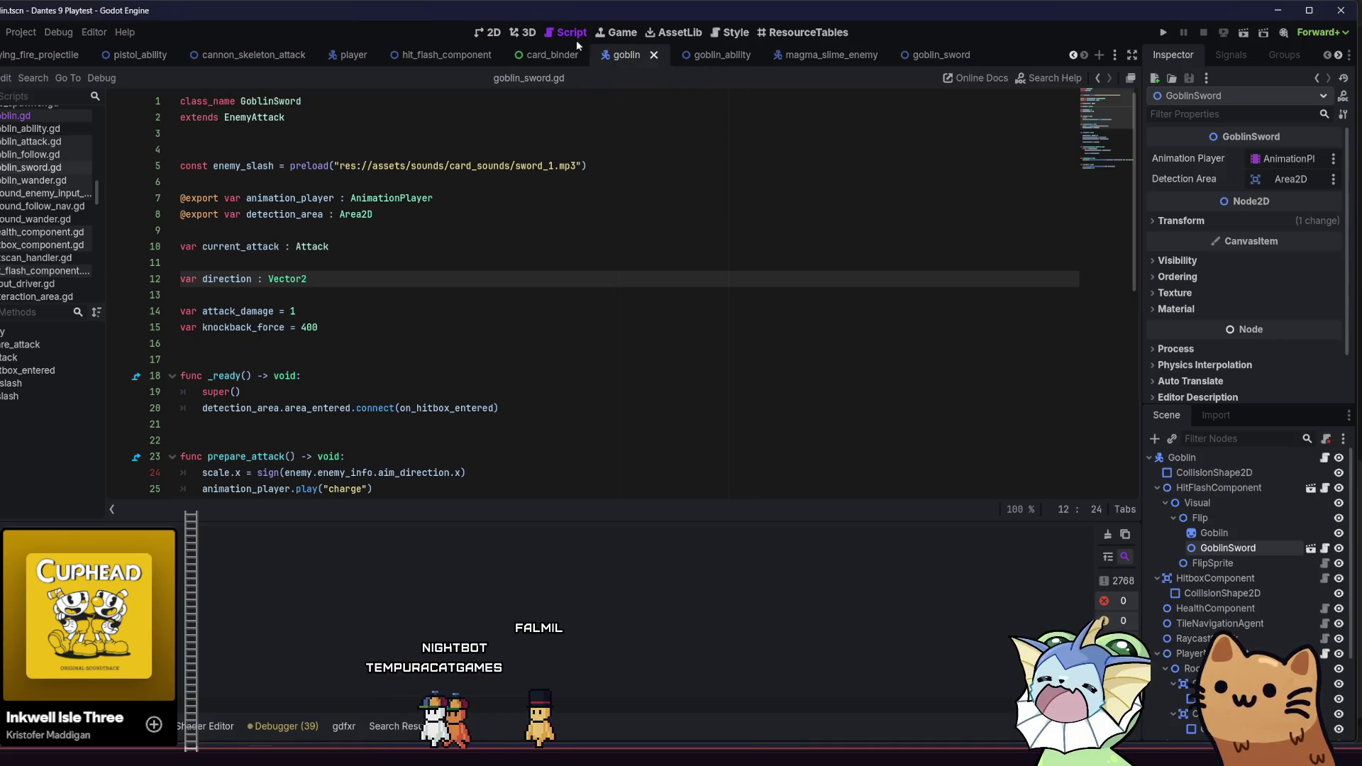
scroll(1305, 595, down, 5)
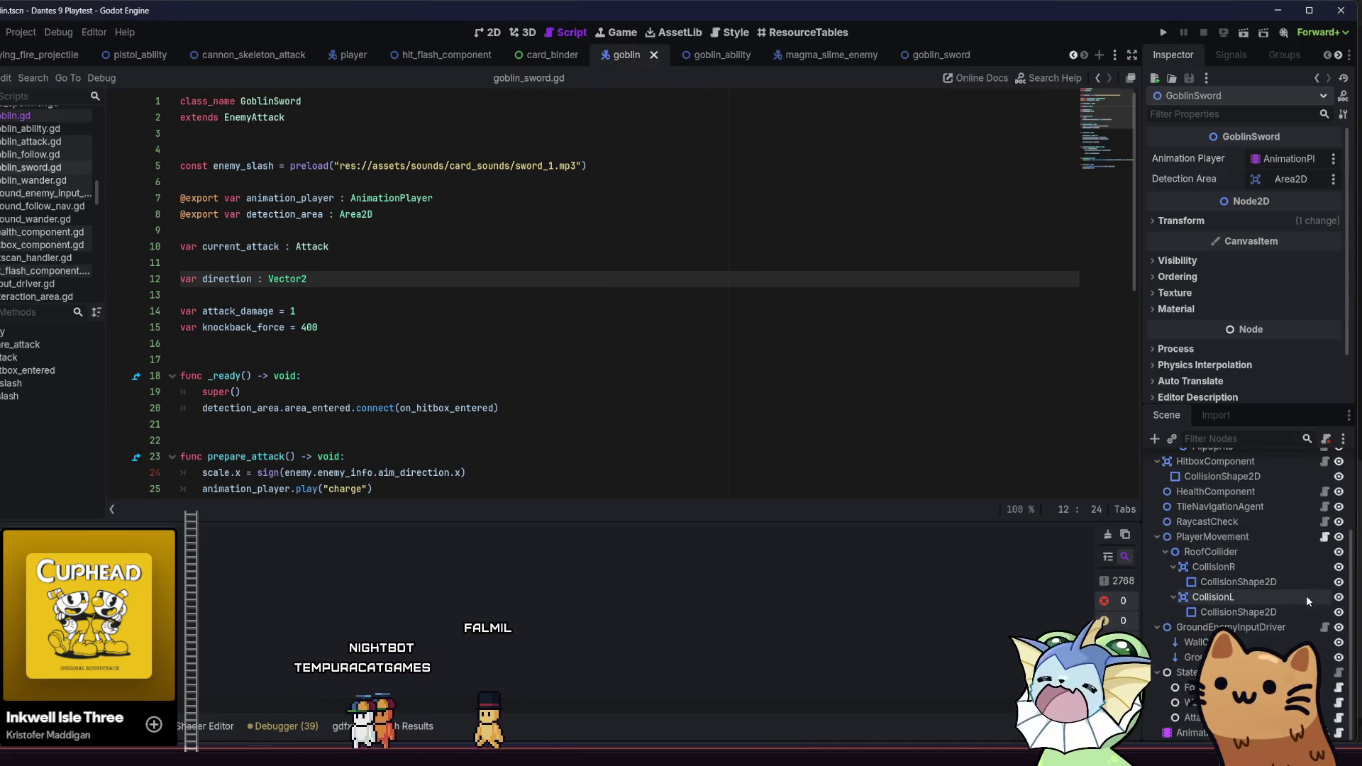
click(1339, 688)
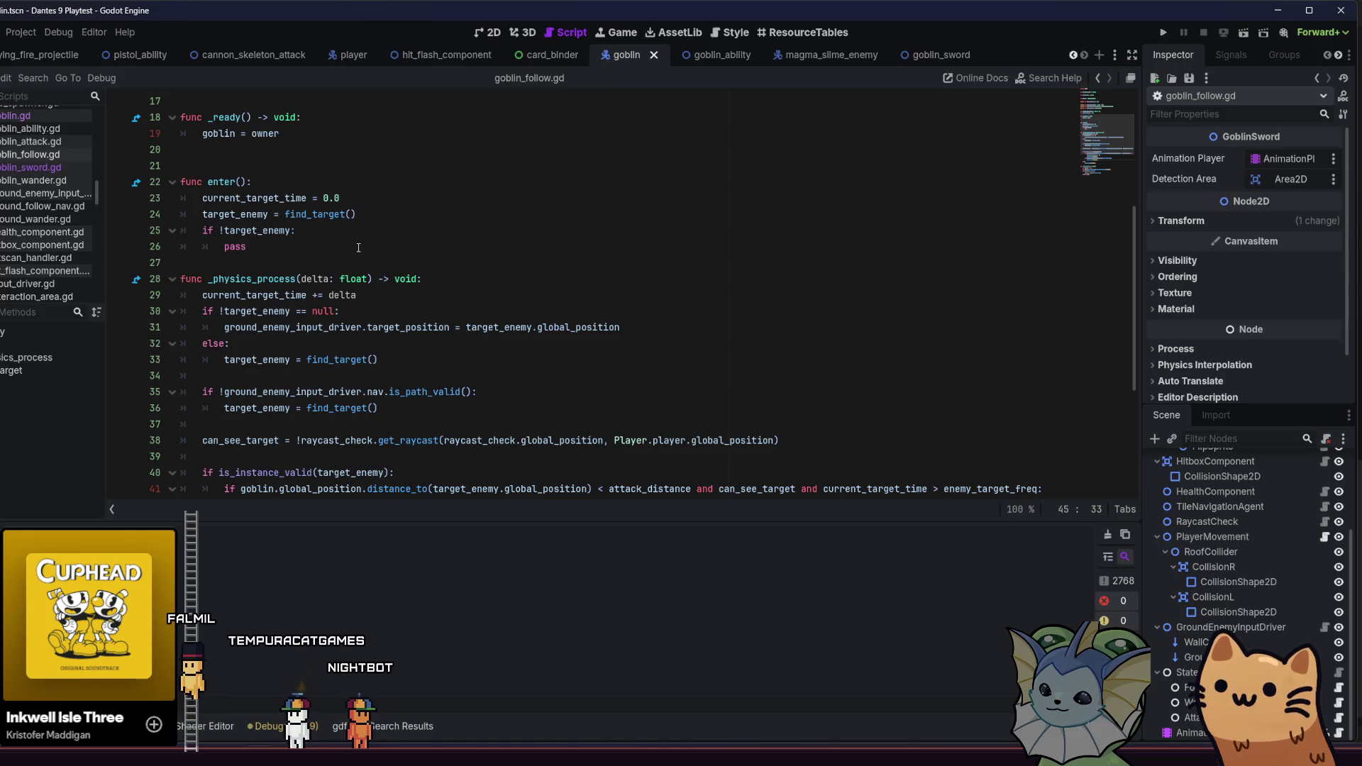
Step: In enter(), replace pass with target_enemy = find_target() under the no-target check, and save
click(359, 201)
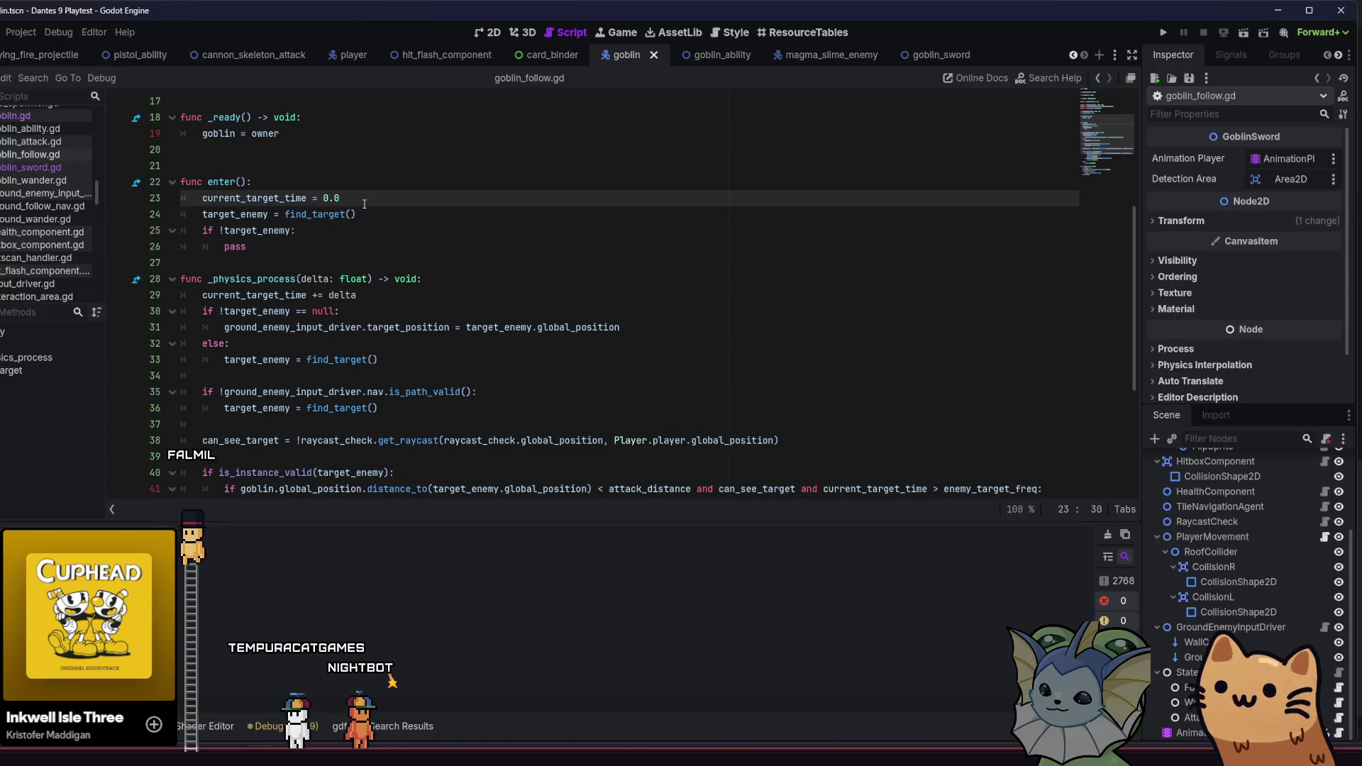
drag(357, 214, 203, 214)
key(ctrl+c)
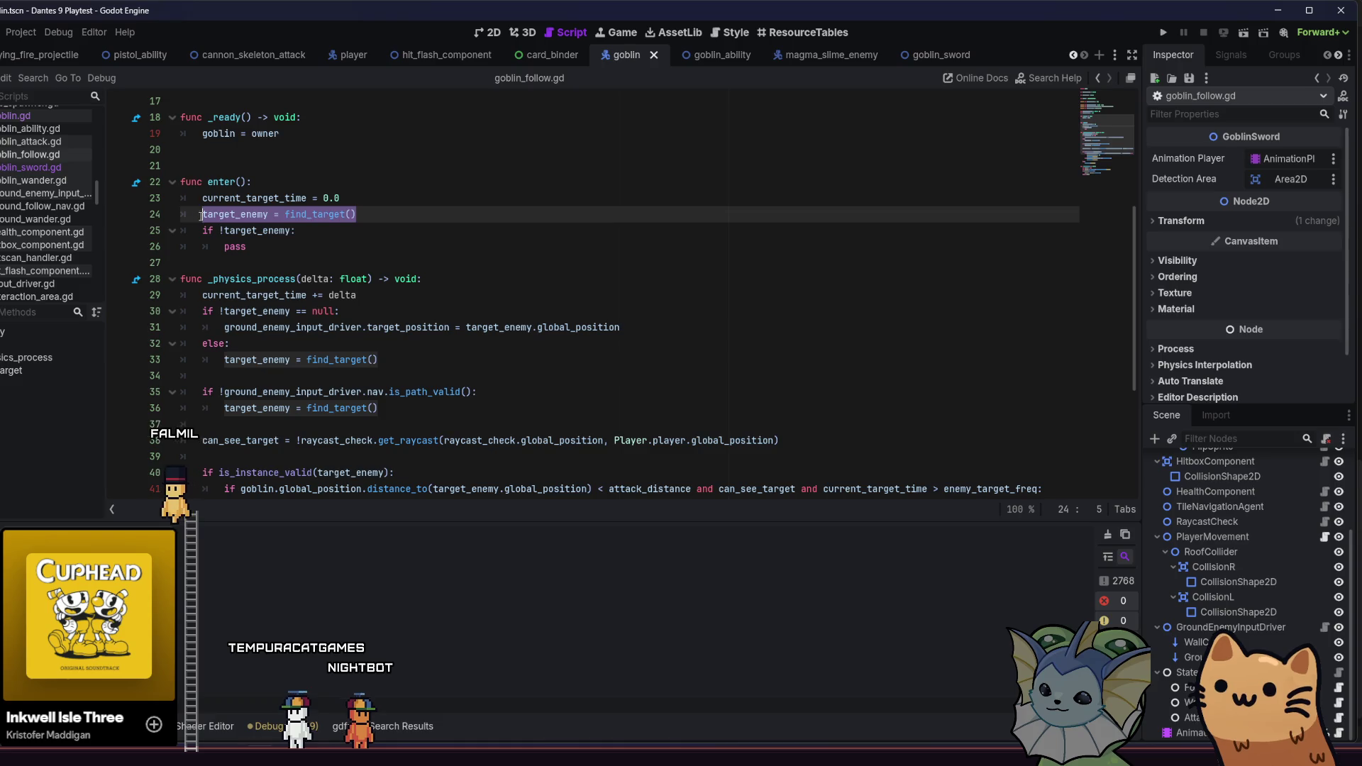
key(BackSpace)
key(BackSpace)
key(BackSpace)
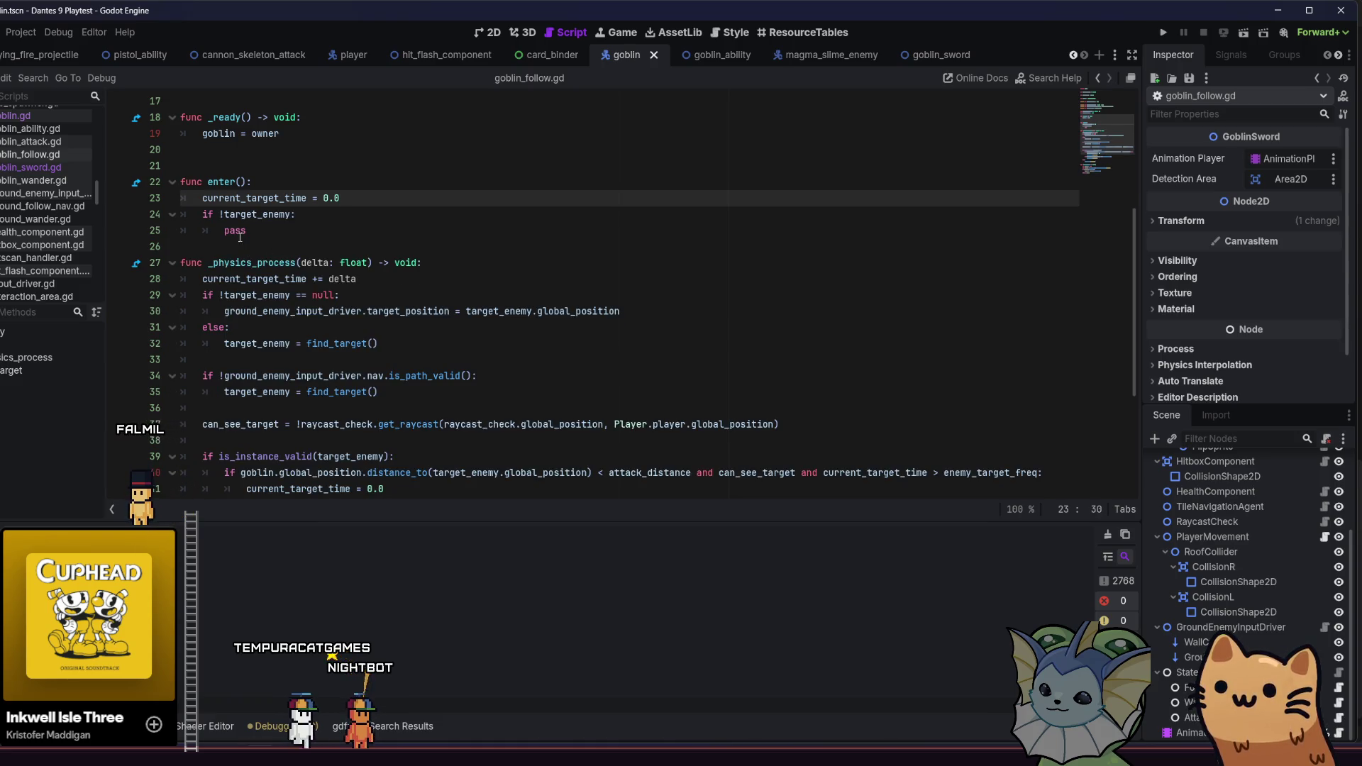
click(227, 230)
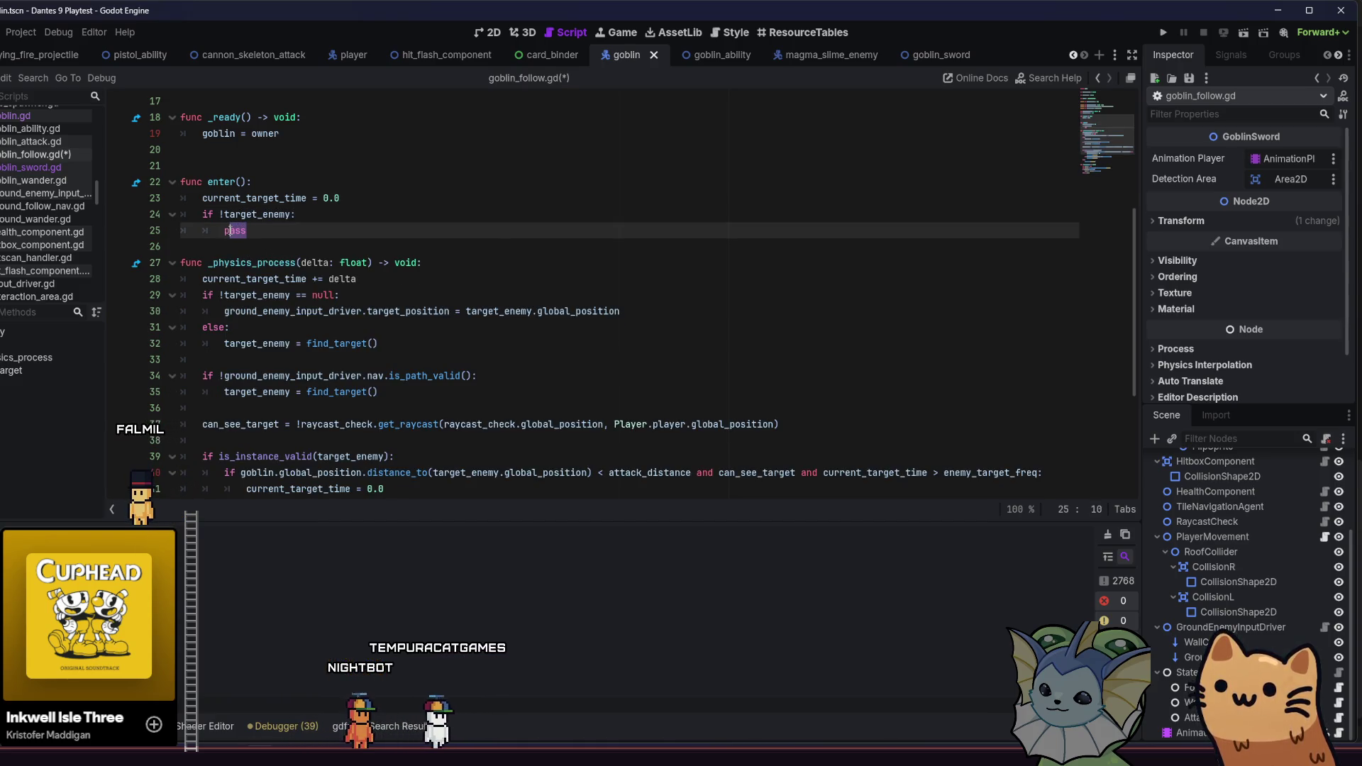
key(ctrl+v)
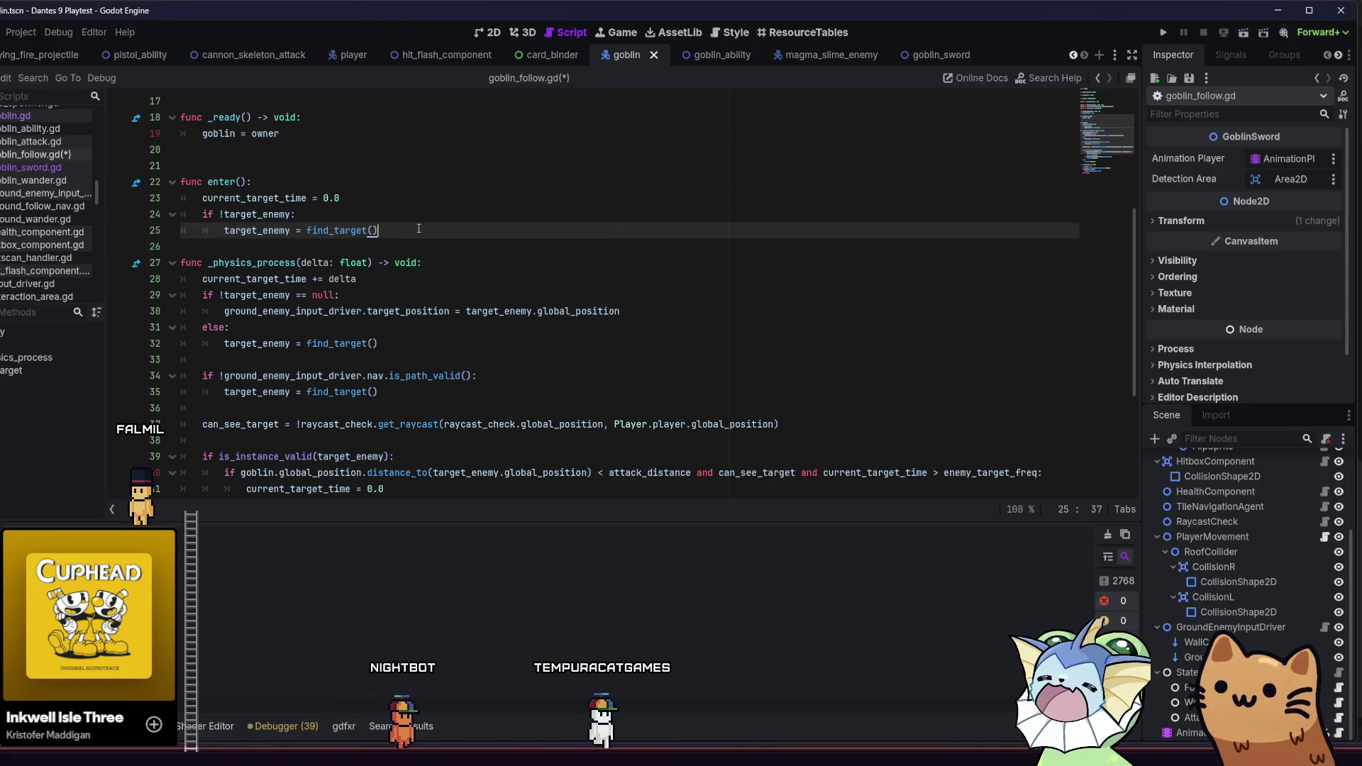
key(ctrl+s)
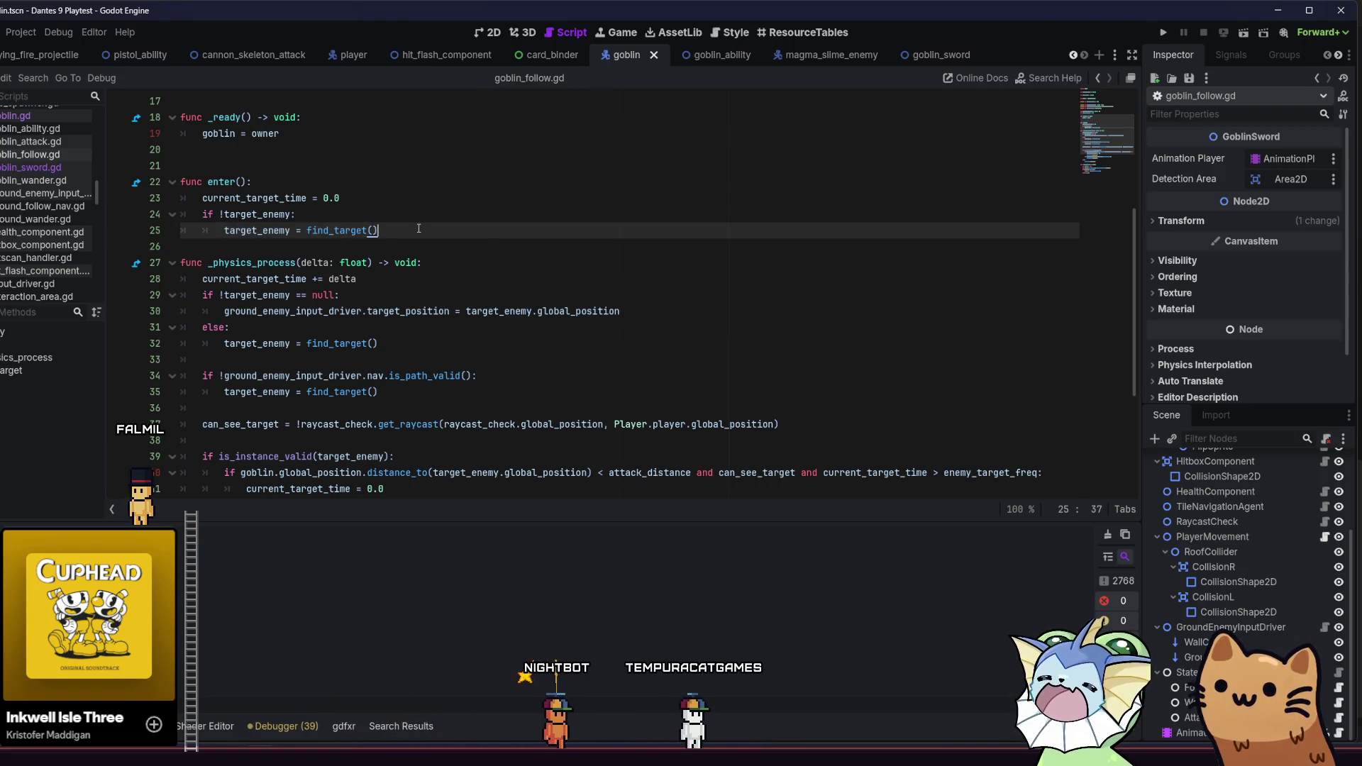
scroll(419, 231, down, 5)
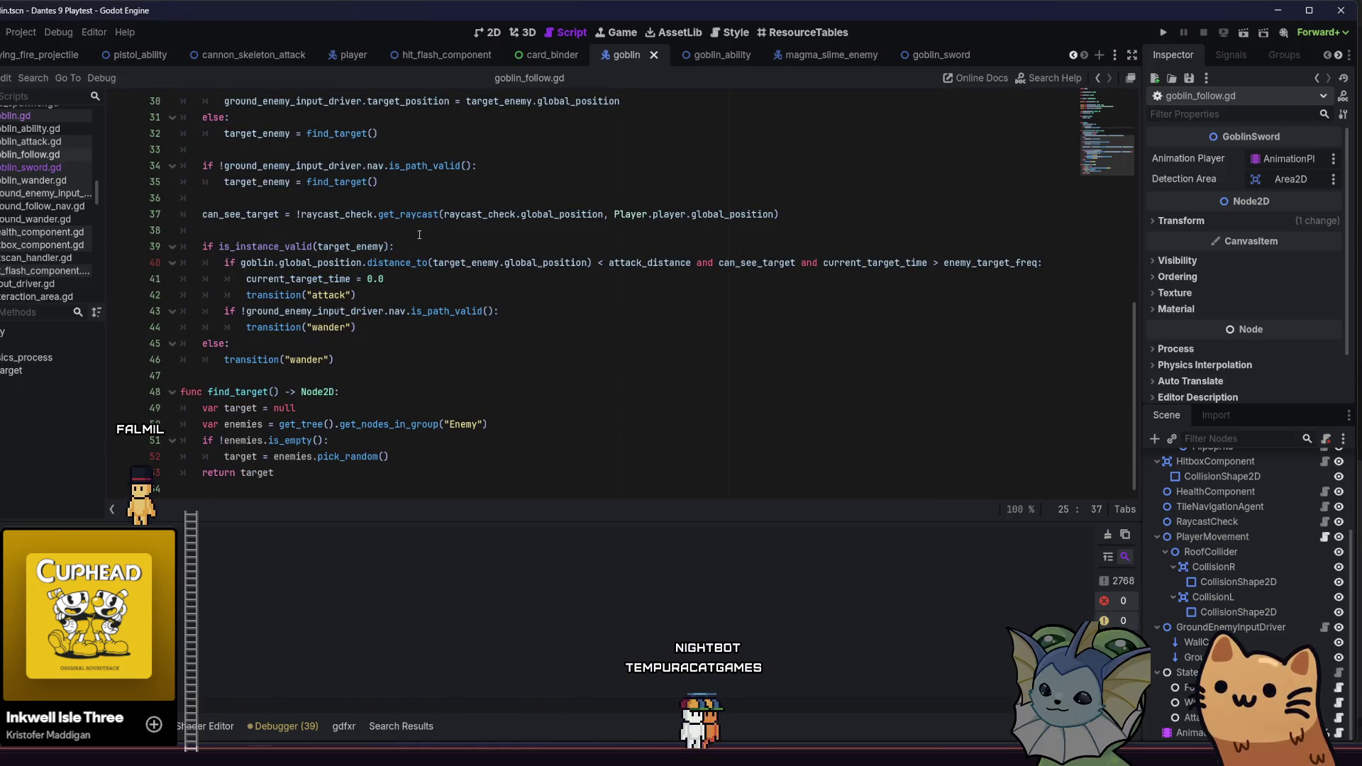
Step: Change enemy_target_freq's default from 1.0 to 10.0 and save the script
scroll(419, 234, up, 3)
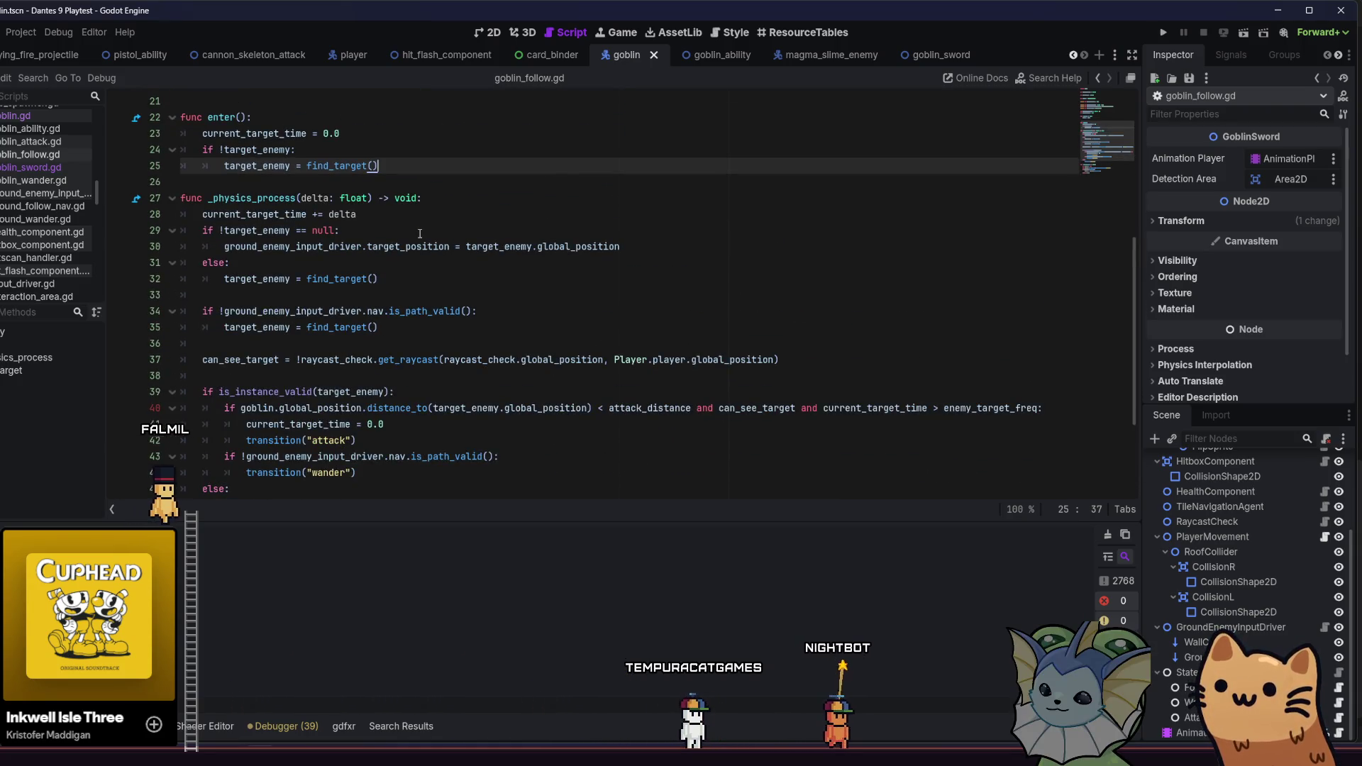
scroll(420, 233, down, 3)
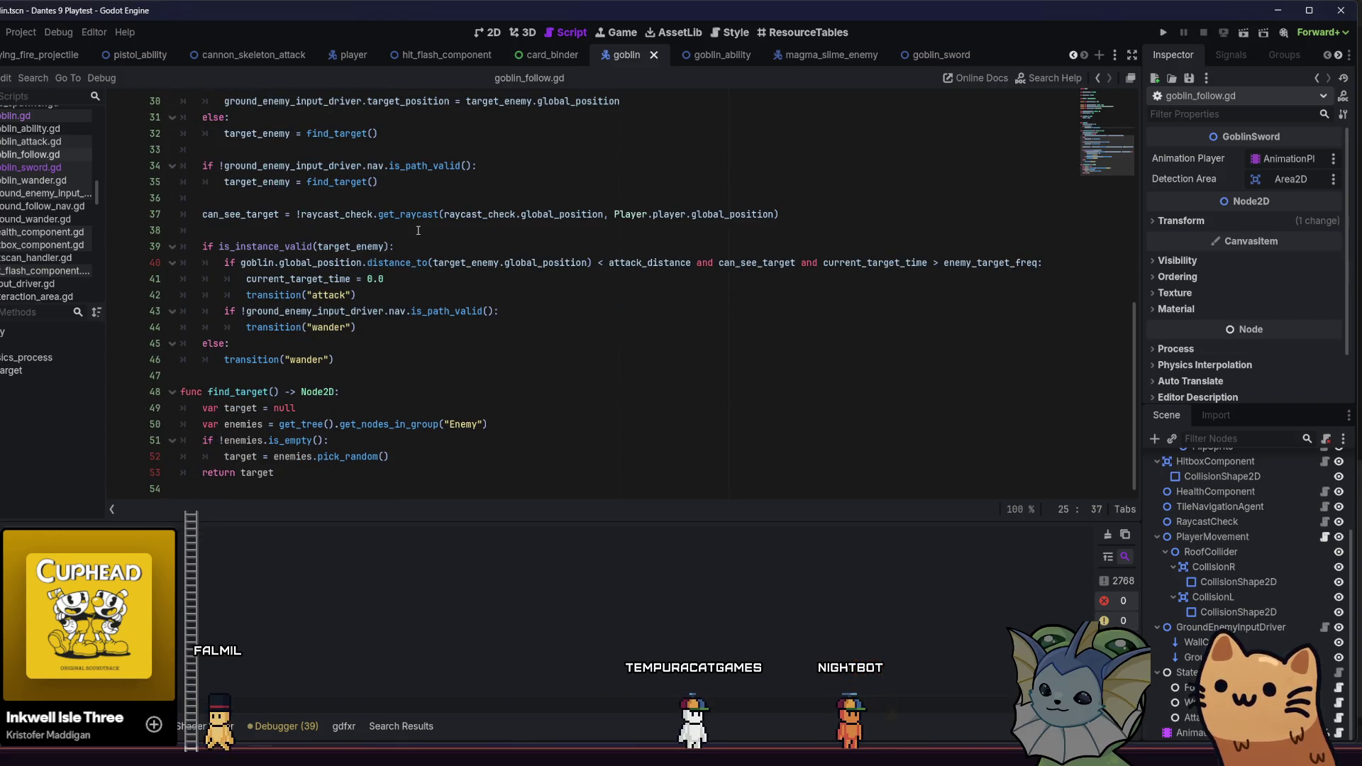
scroll(419, 230, up, 9)
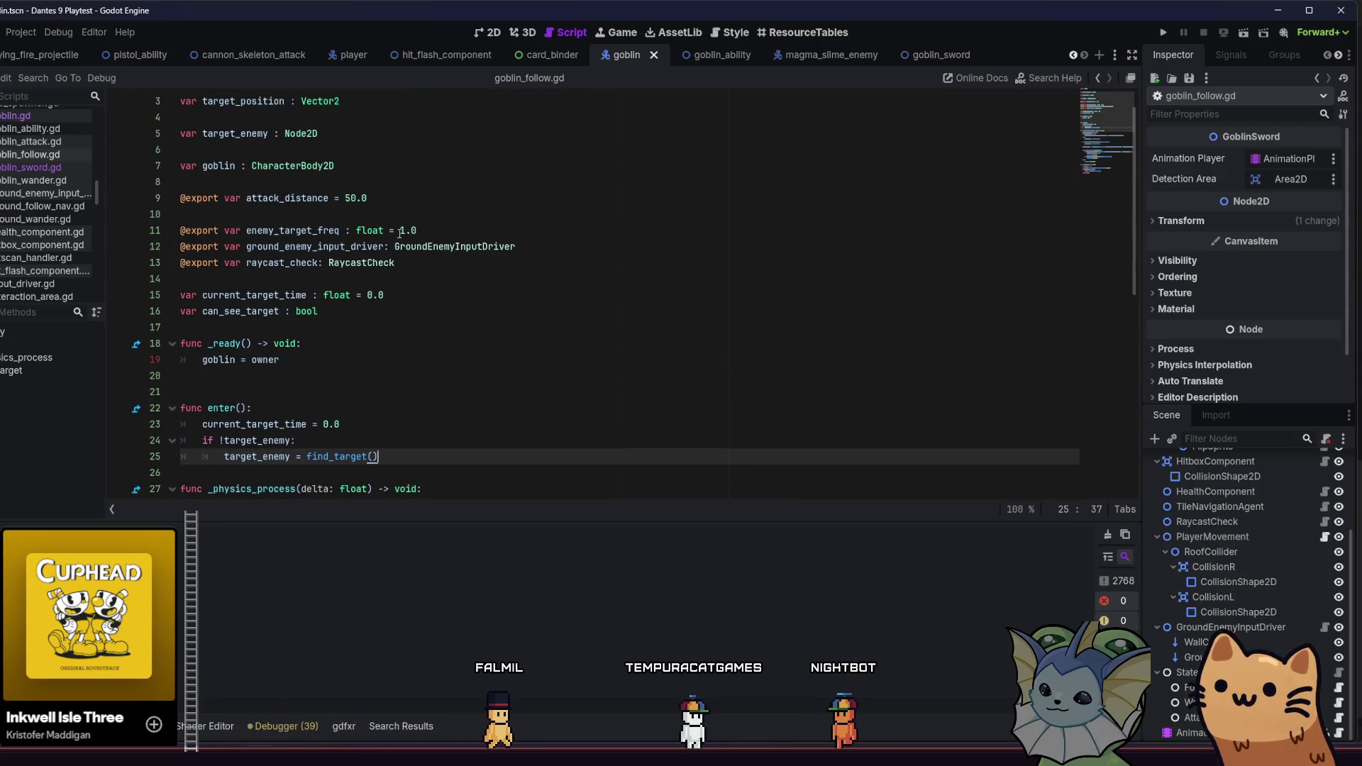
click(400, 231)
key(Delete)
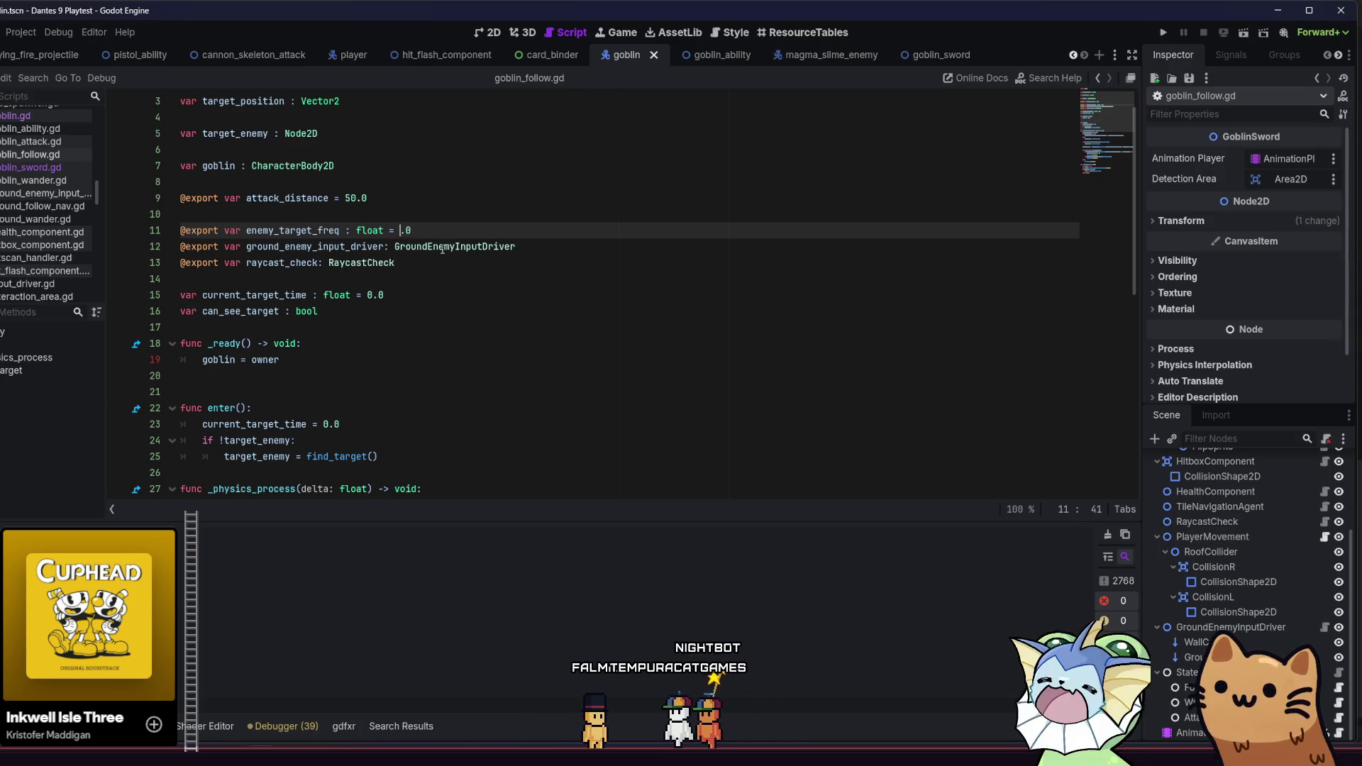
text(10)
click(442, 248)
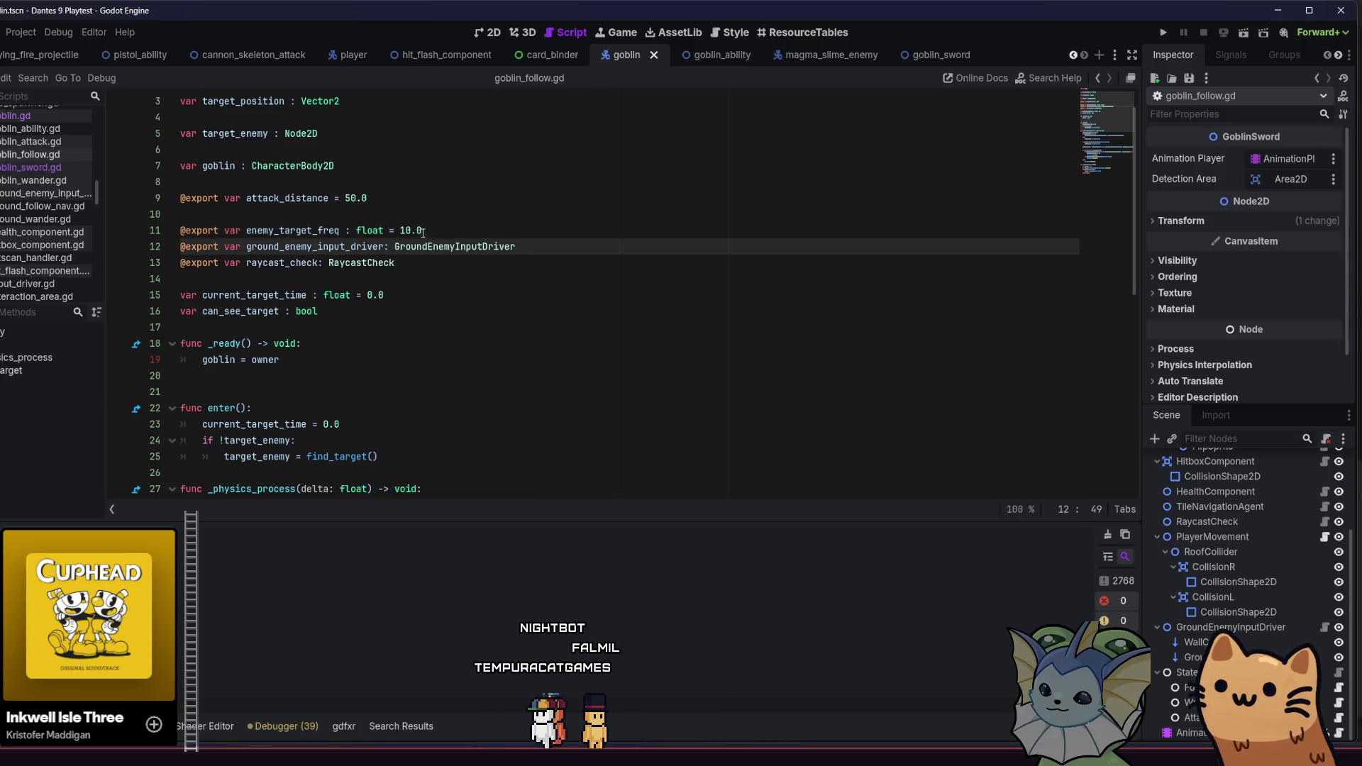
key(ctrl+s)
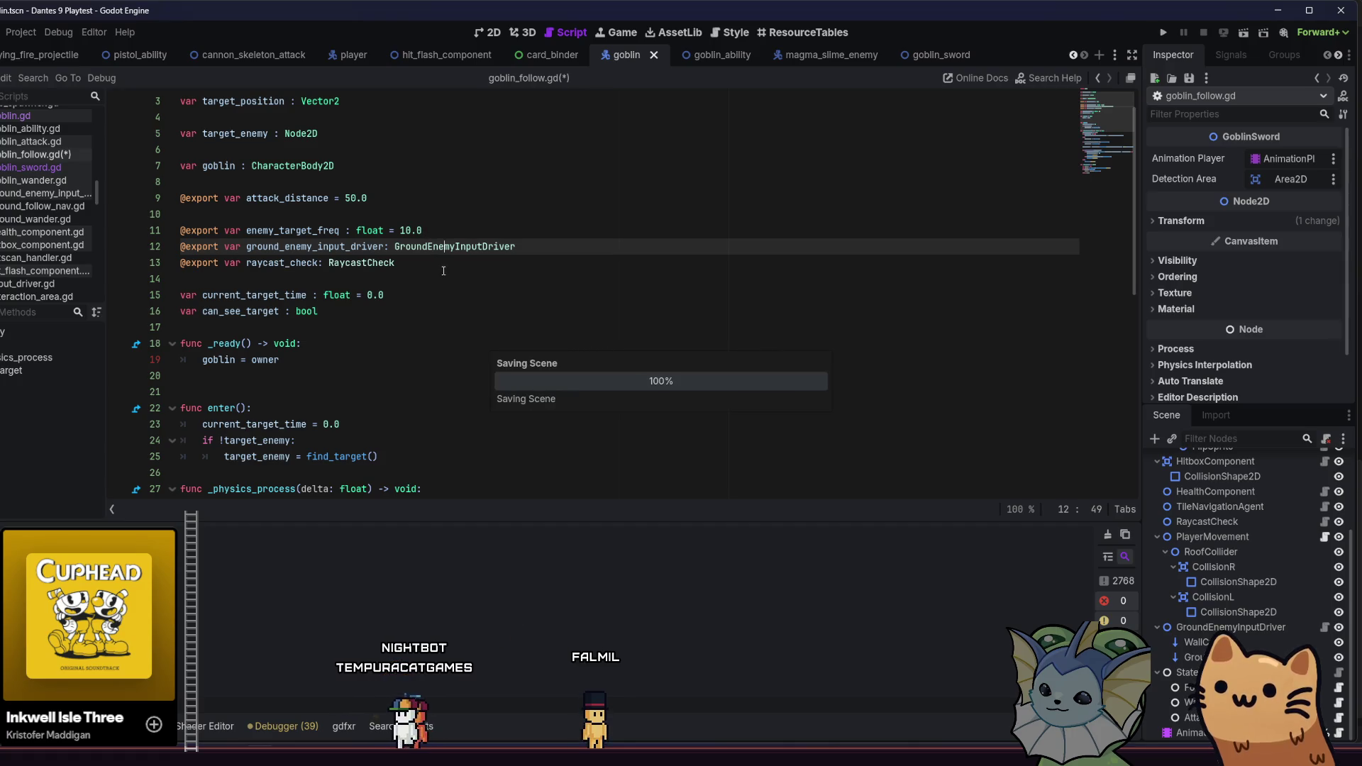
Step: Place the caret at the end of the enemy_target_freq line (line 11)
click(411, 230)
scroll(413, 237, down, 6)
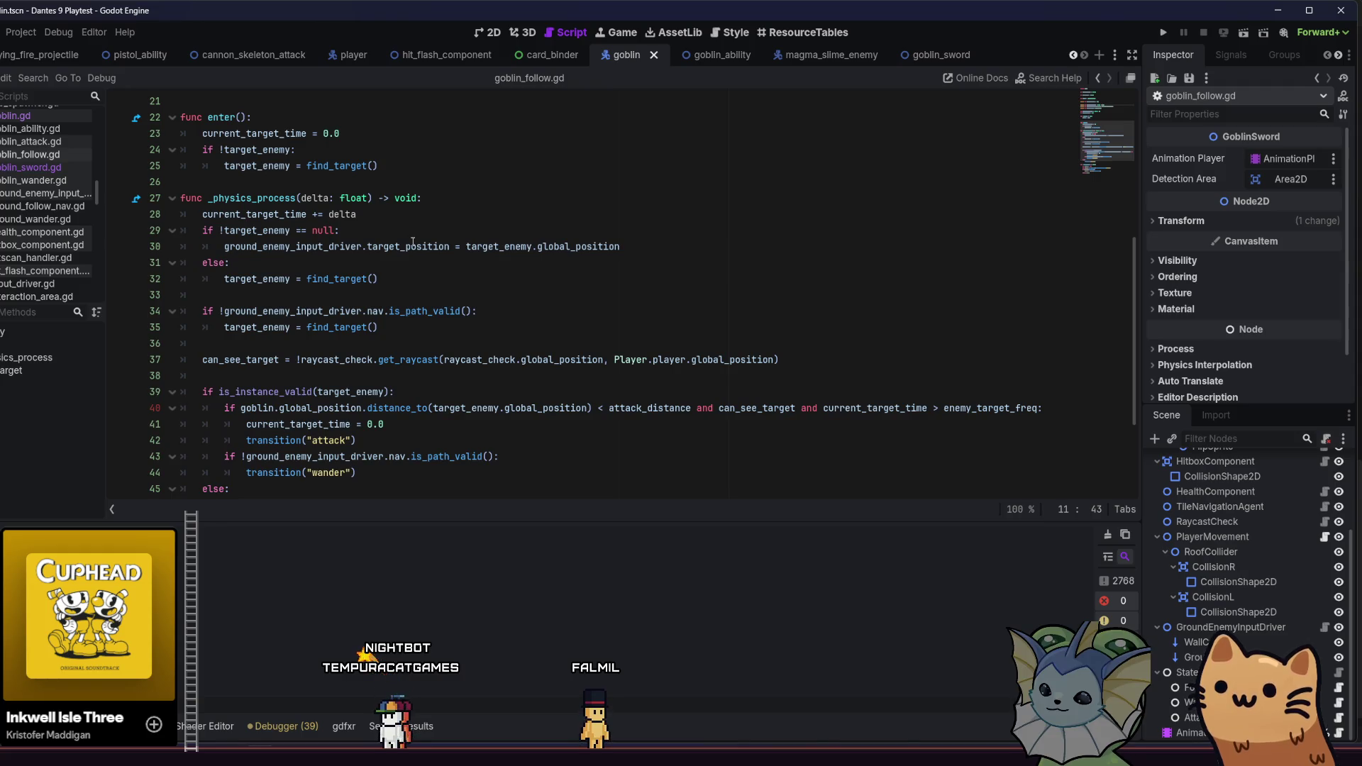
scroll(413, 244, down, 1)
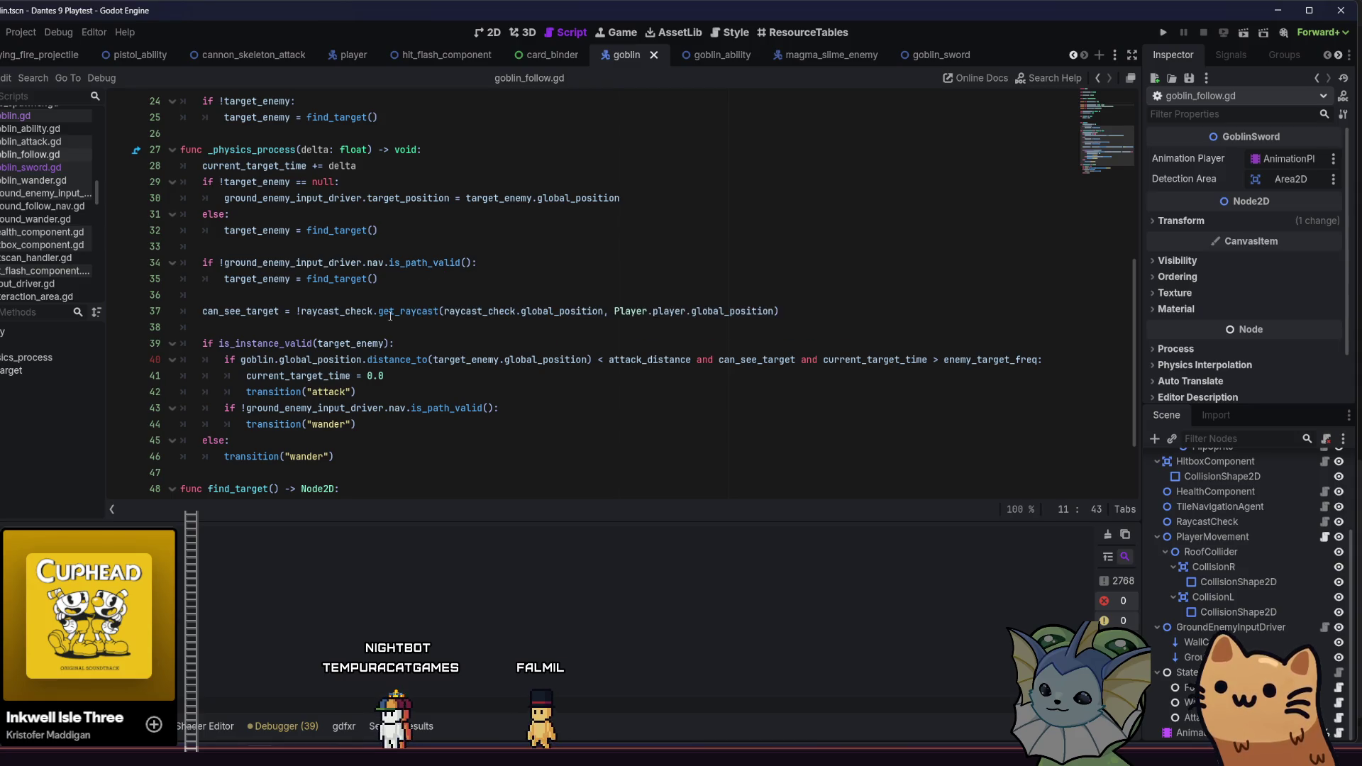
scroll(388, 319, up, 7)
click(495, 248)
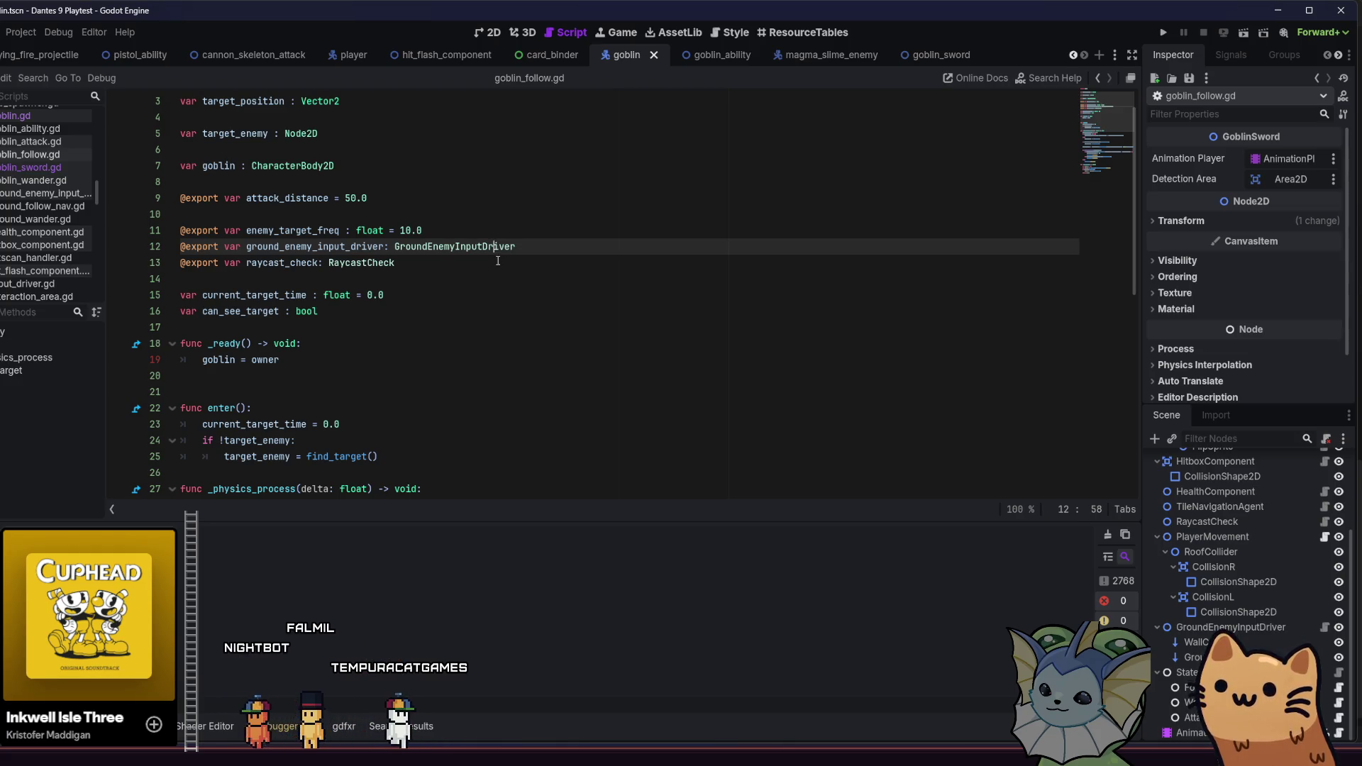
key(Up)
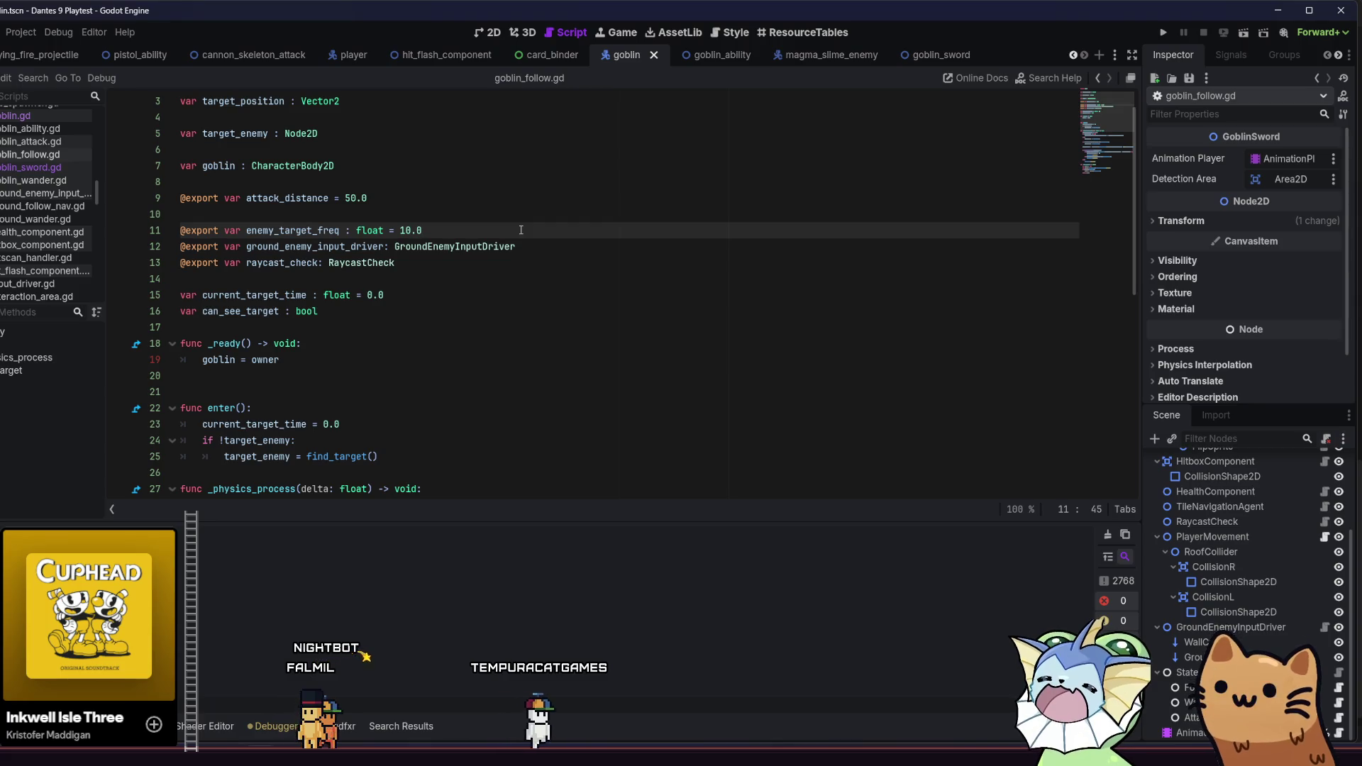
Step: Add an exported enemy_attack_time float with a default of 2.0 below enemy_target_freq
key(Return)
text(@export var )
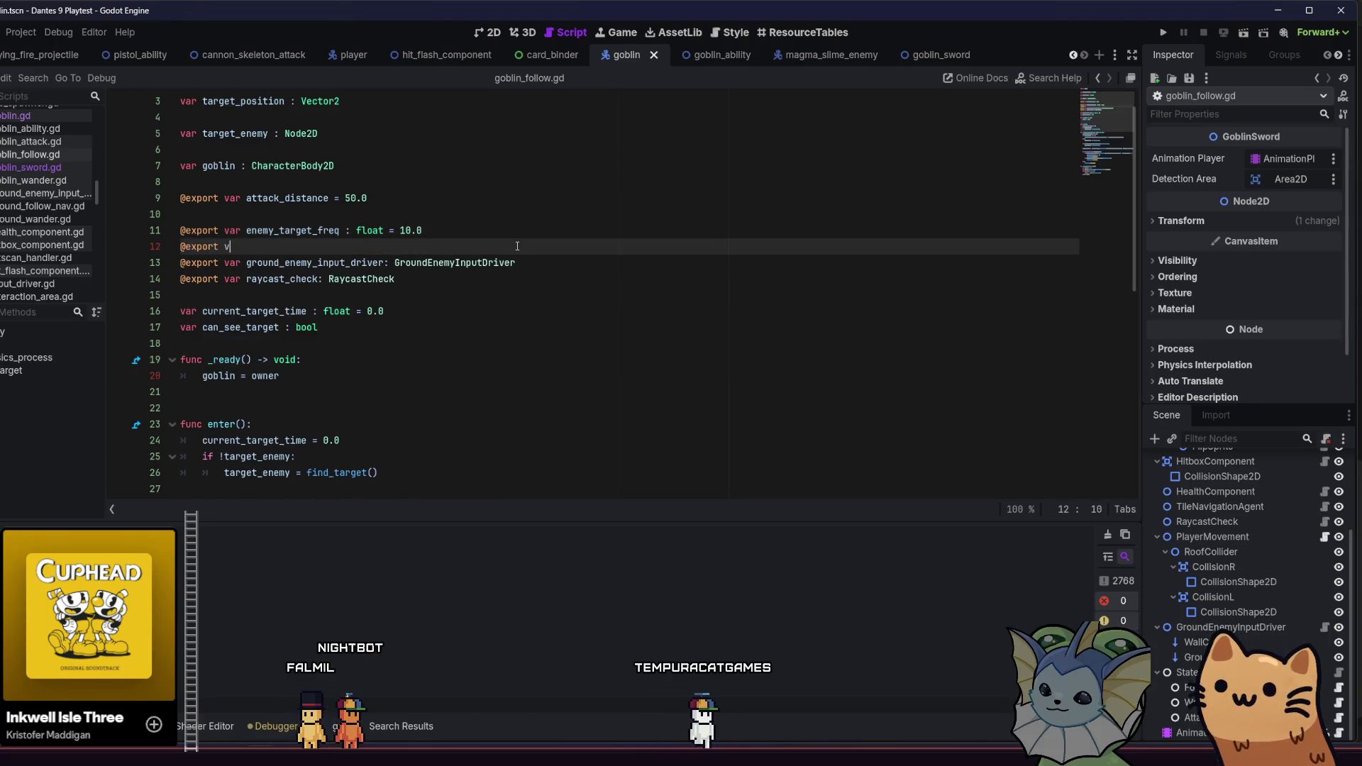
text(enemy_attackt)
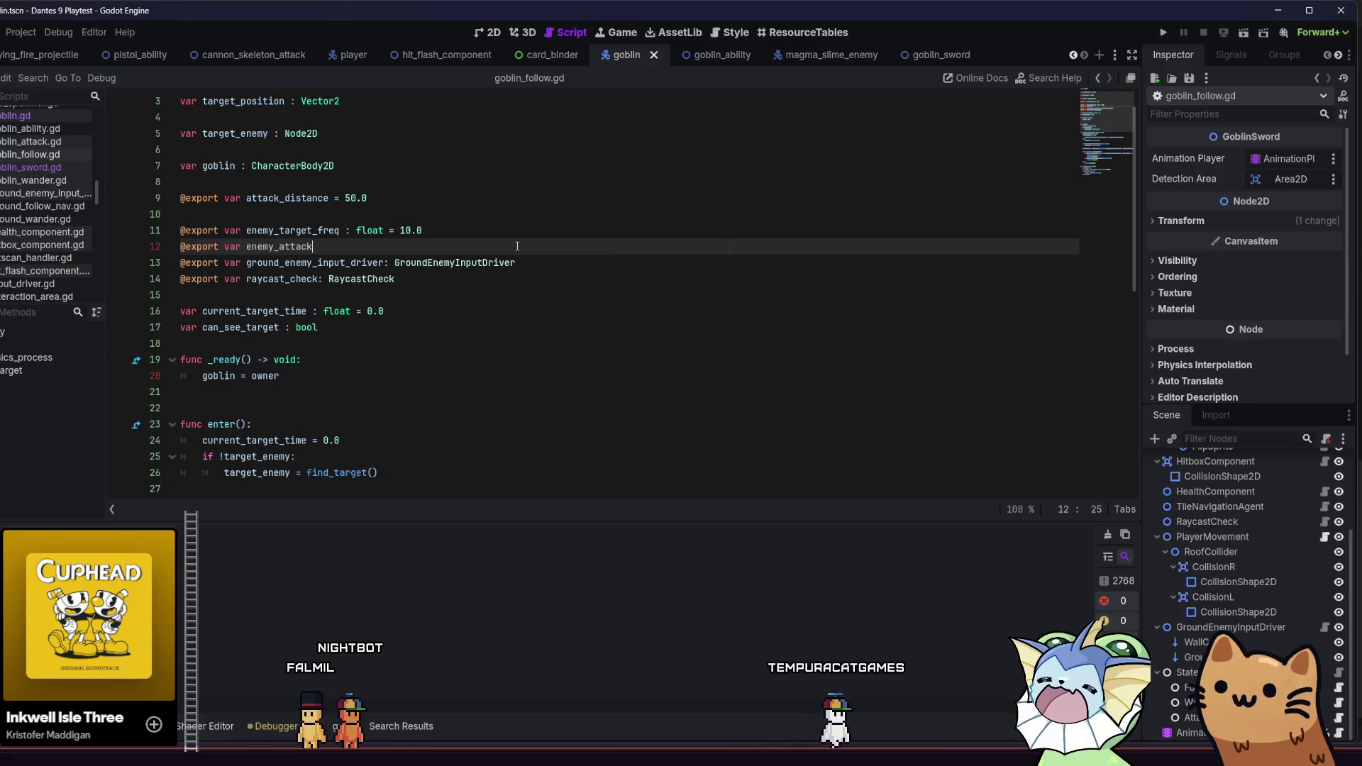
text(ime)
key(BackSpace)
text(_)
text(time : )
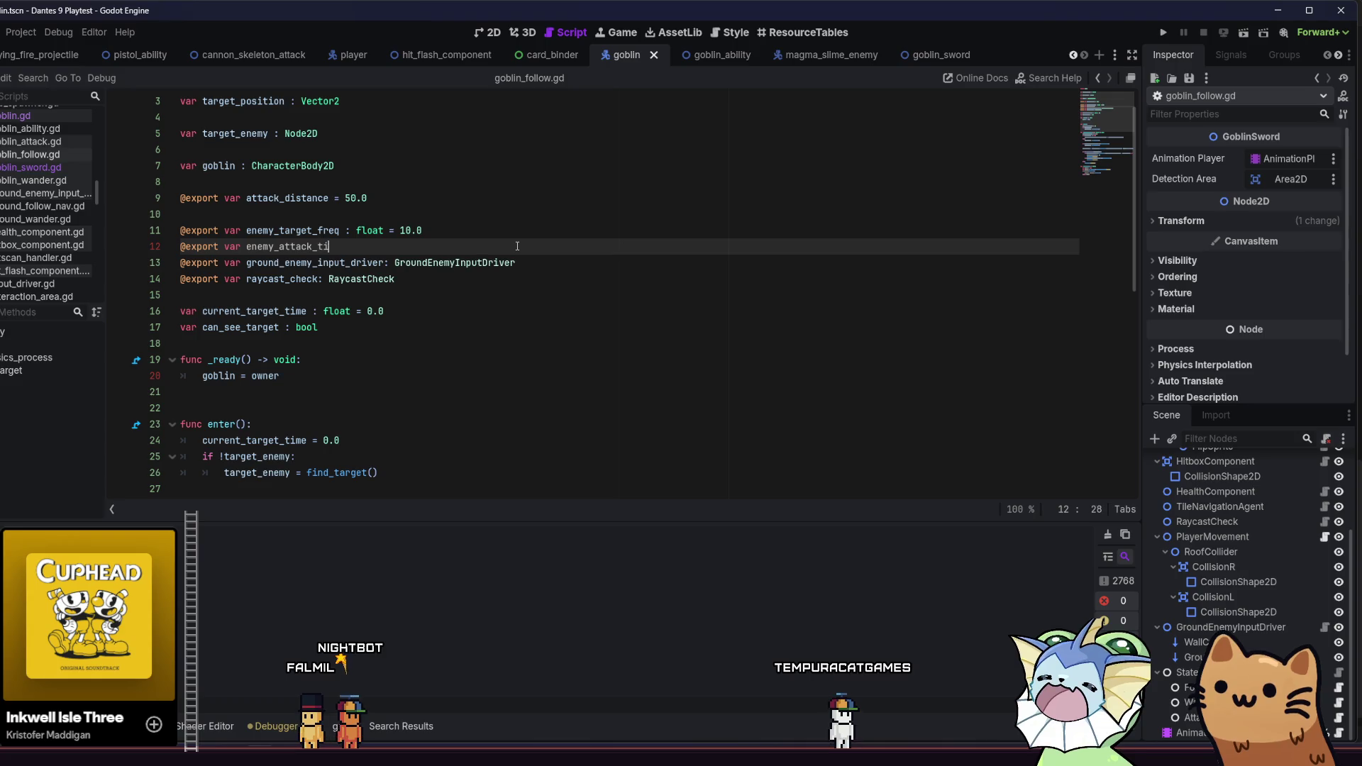
text(float = ,)
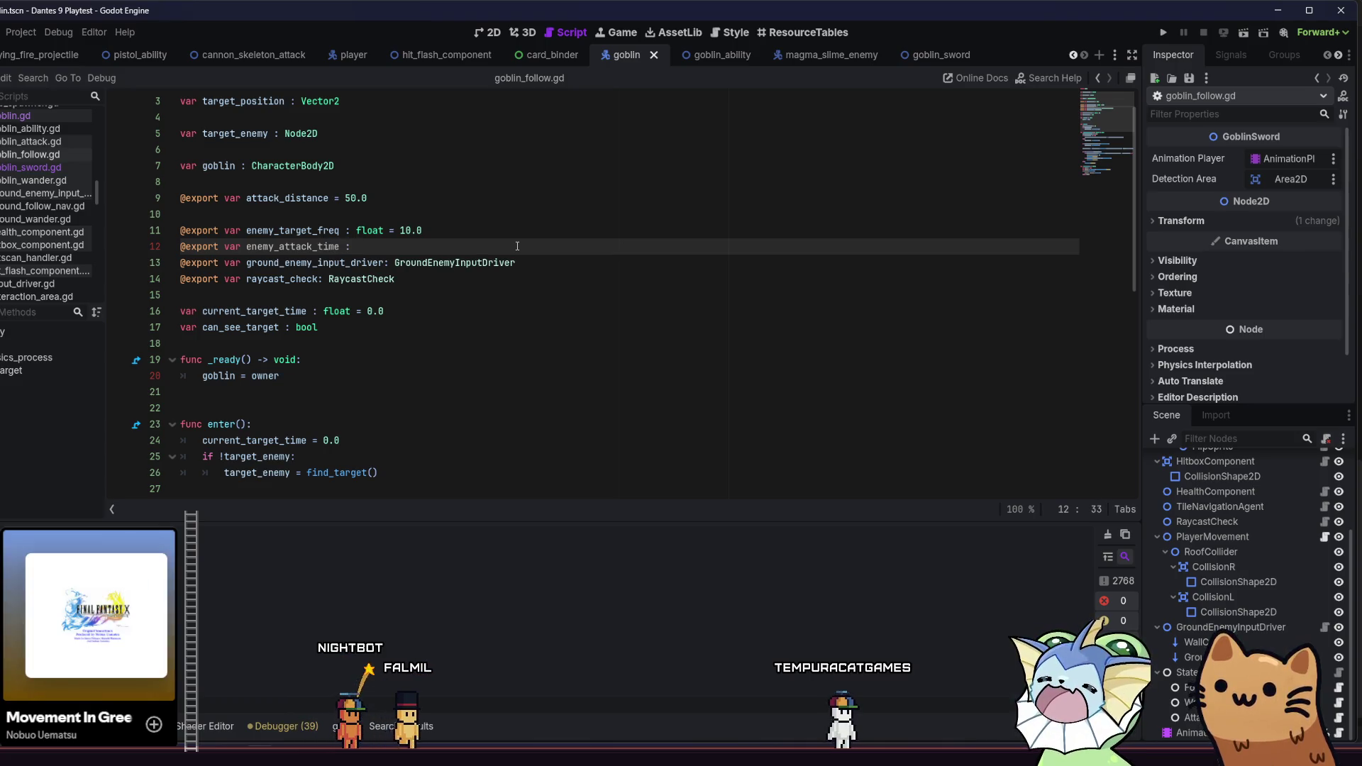
key(BackSpace)
text(2.0)
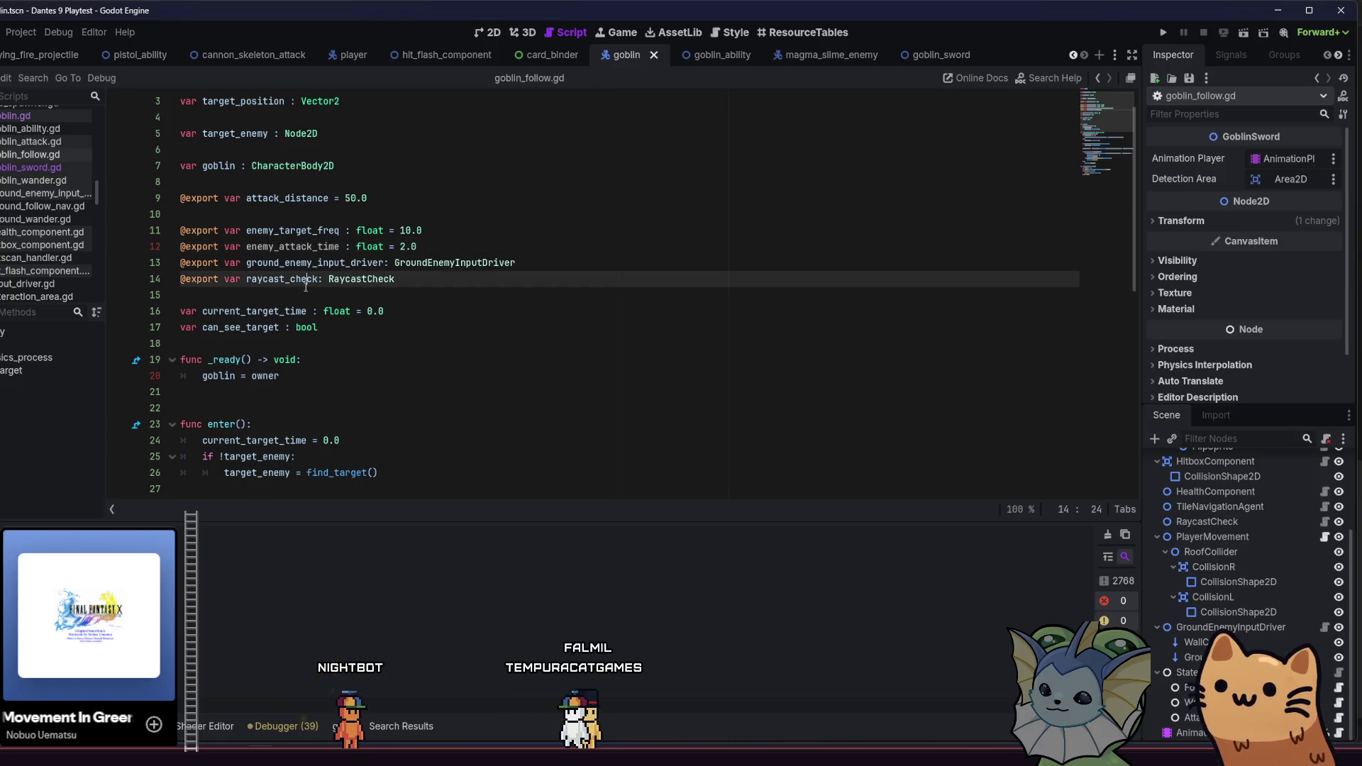
Step: Declare var current_attack_time : float = 0.0 after the exported variables
click(433, 298)
key(Return)
text(var current_attack_time : float =)
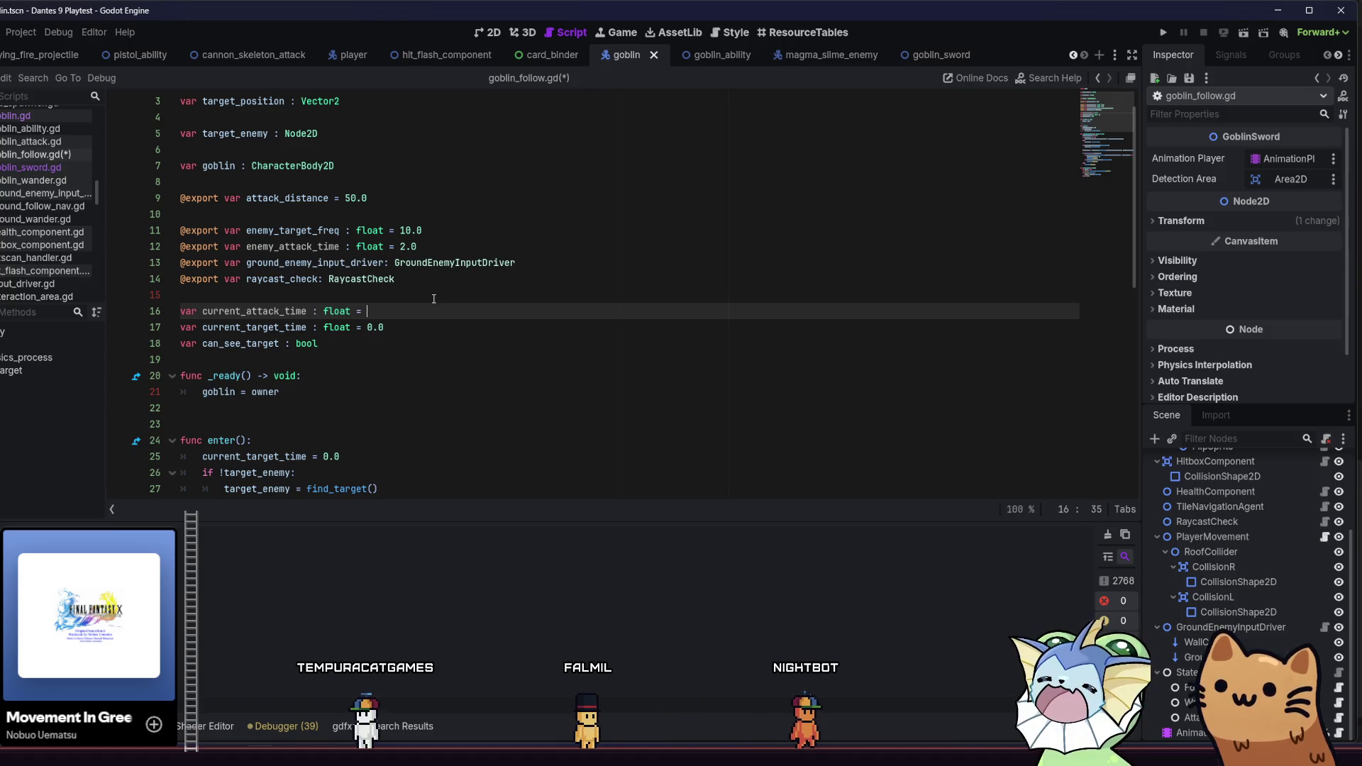
text(0.0)
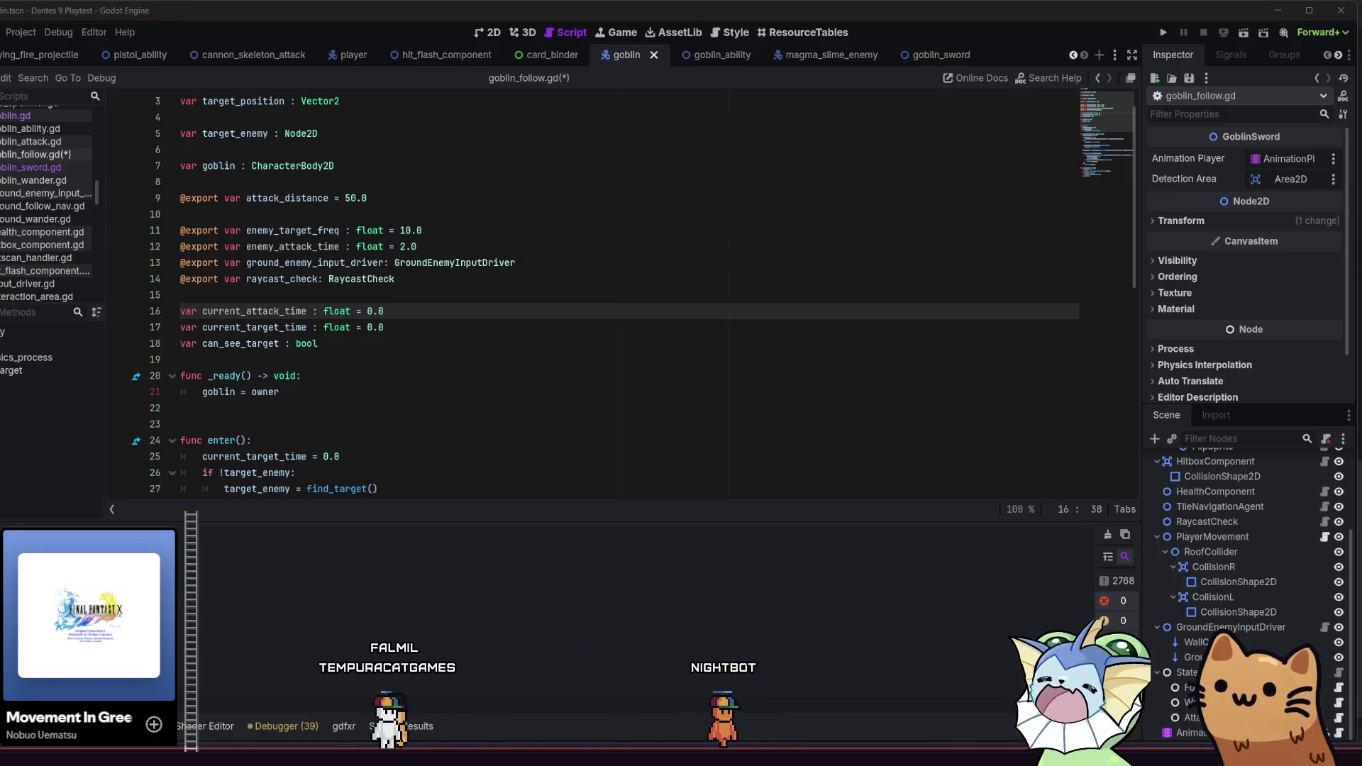
Step: Save goblin_follow.gd
scroll(416, 322, down, 5)
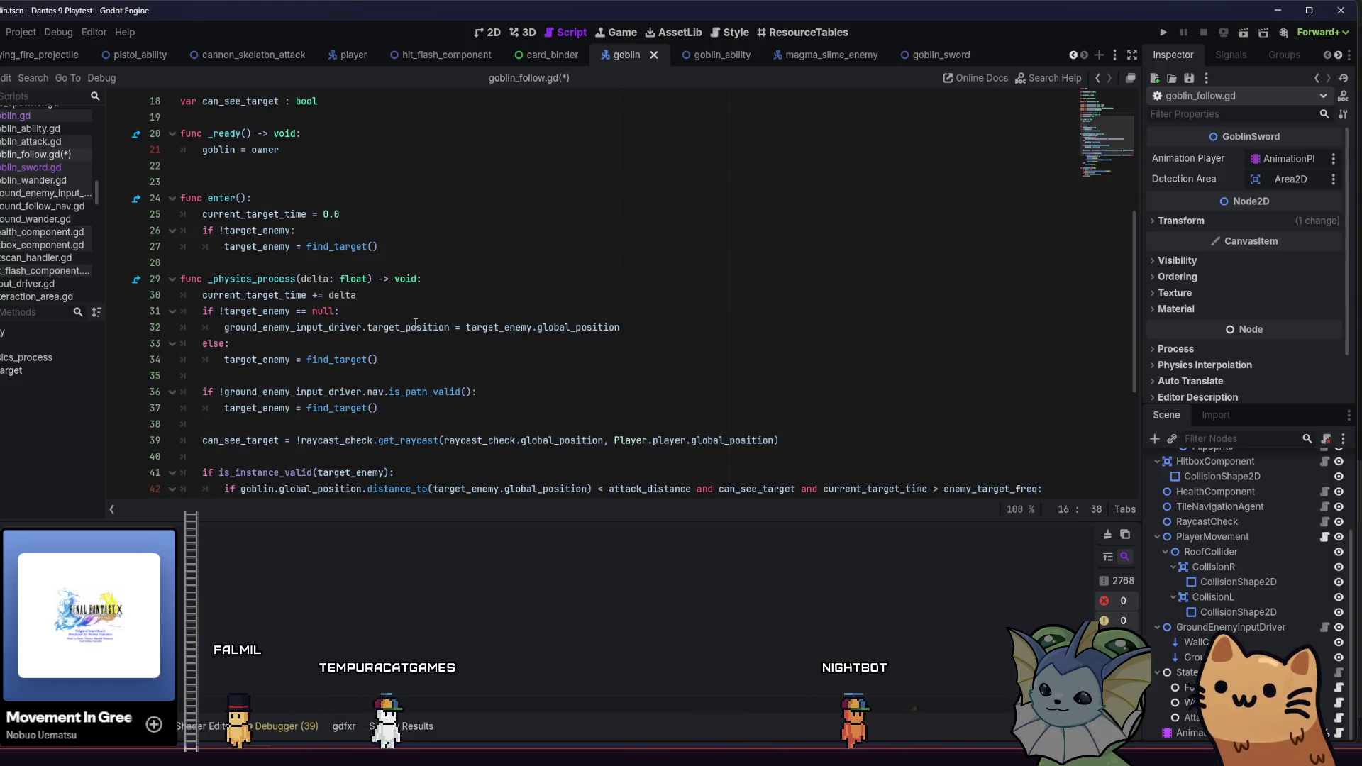
click(416, 327)
key(ctrl+s)
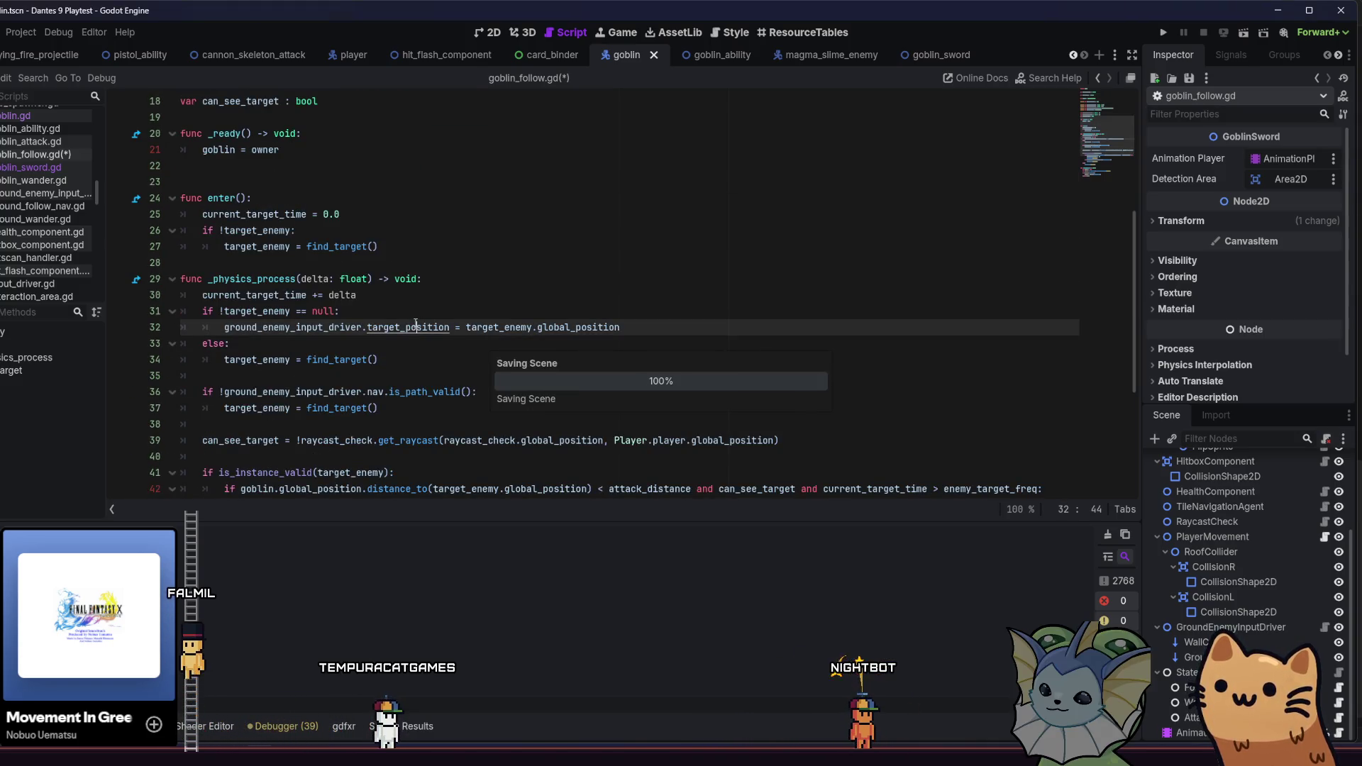
Step: Add current_attack_time += delta as the first line of _physics_process
click(439, 279)
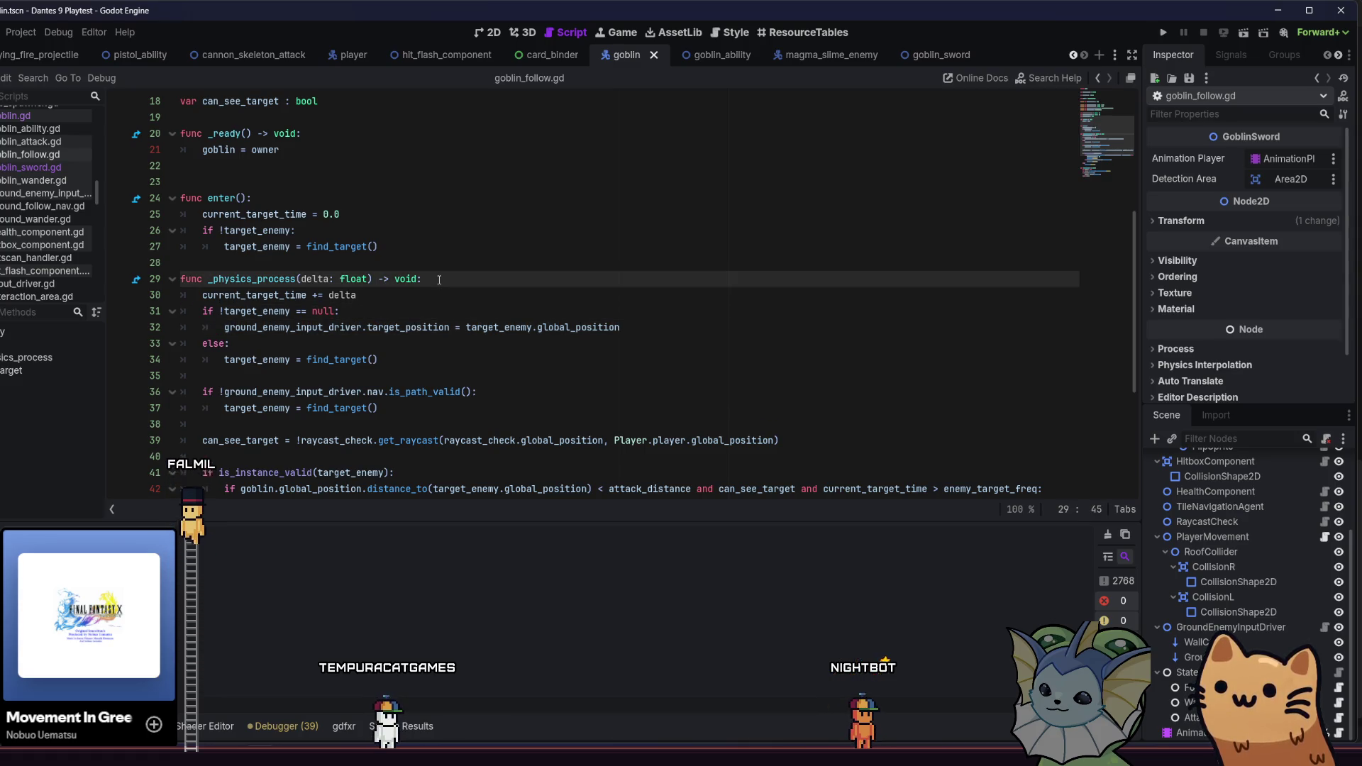
key(Return)
text(current_attack_time)
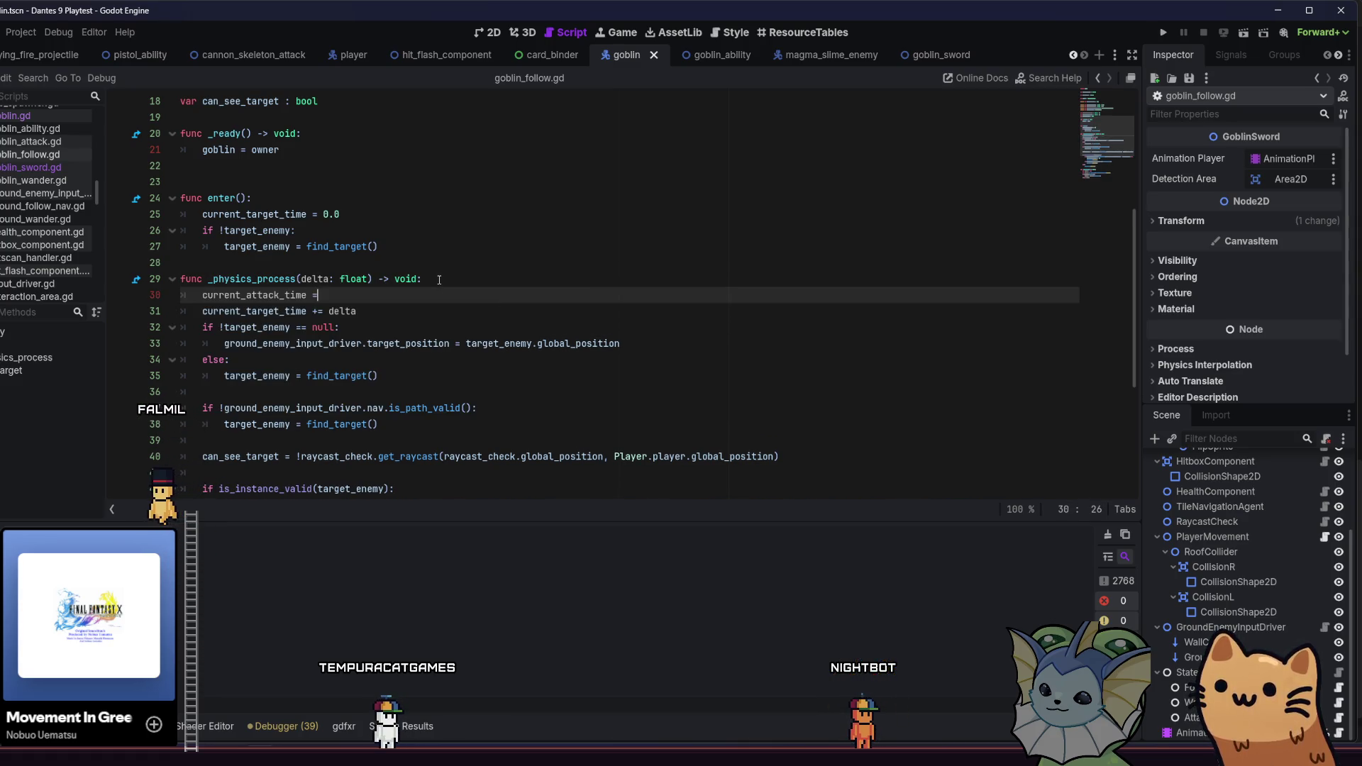
text( += delta)
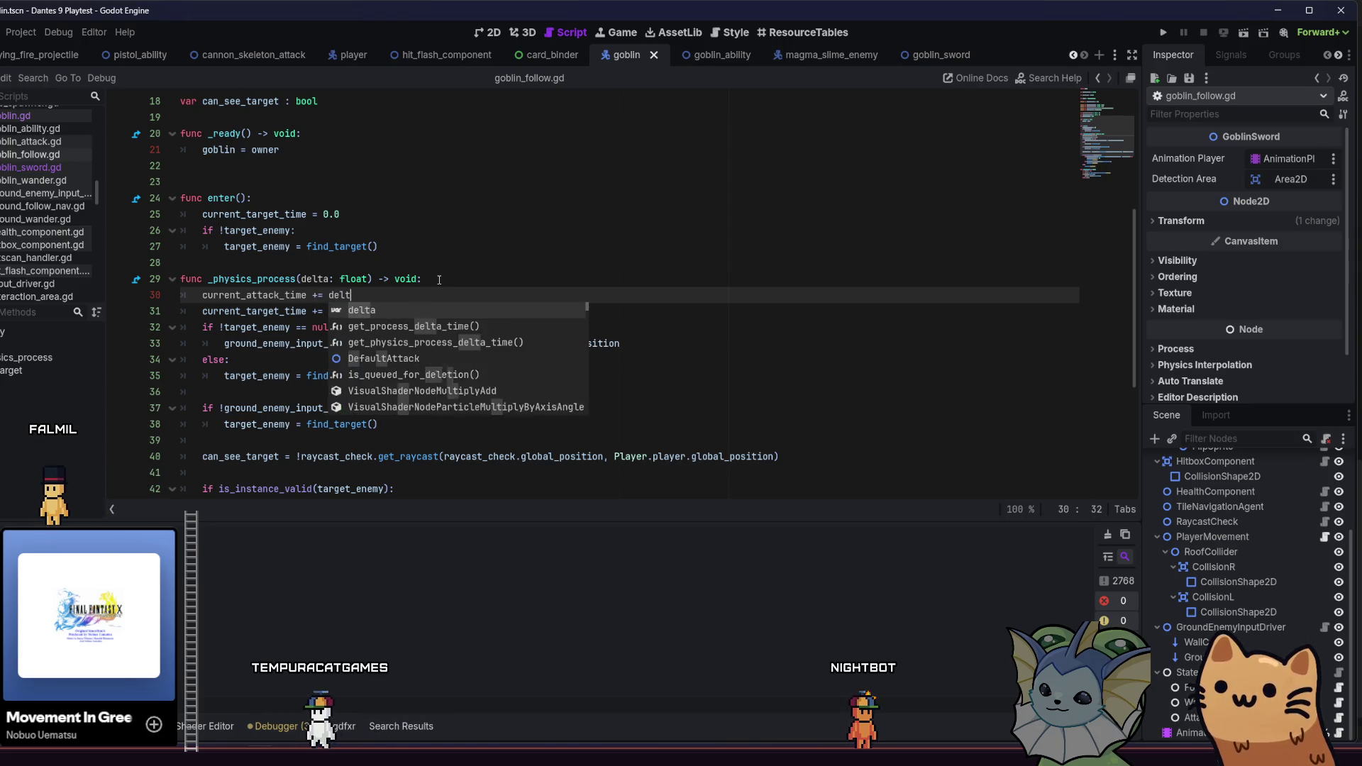
click(439, 279)
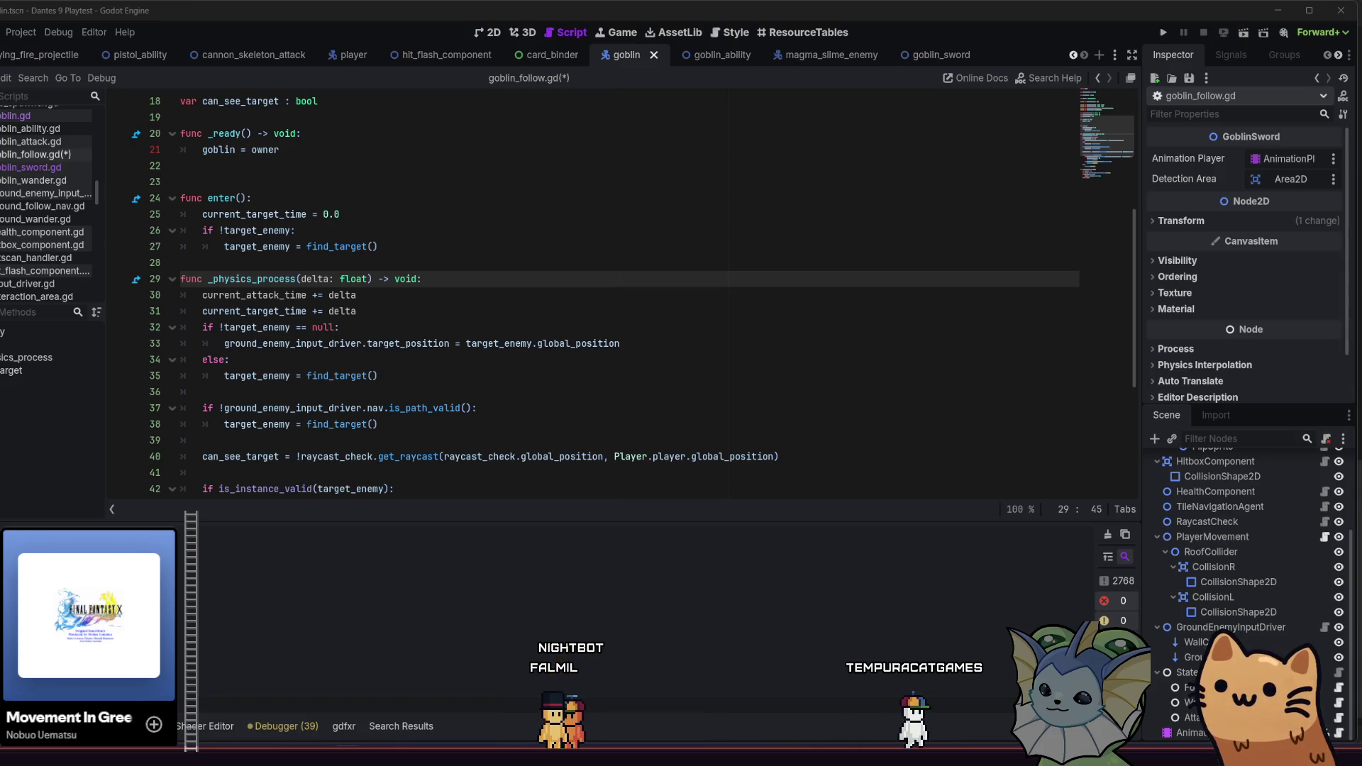
click(431, 324)
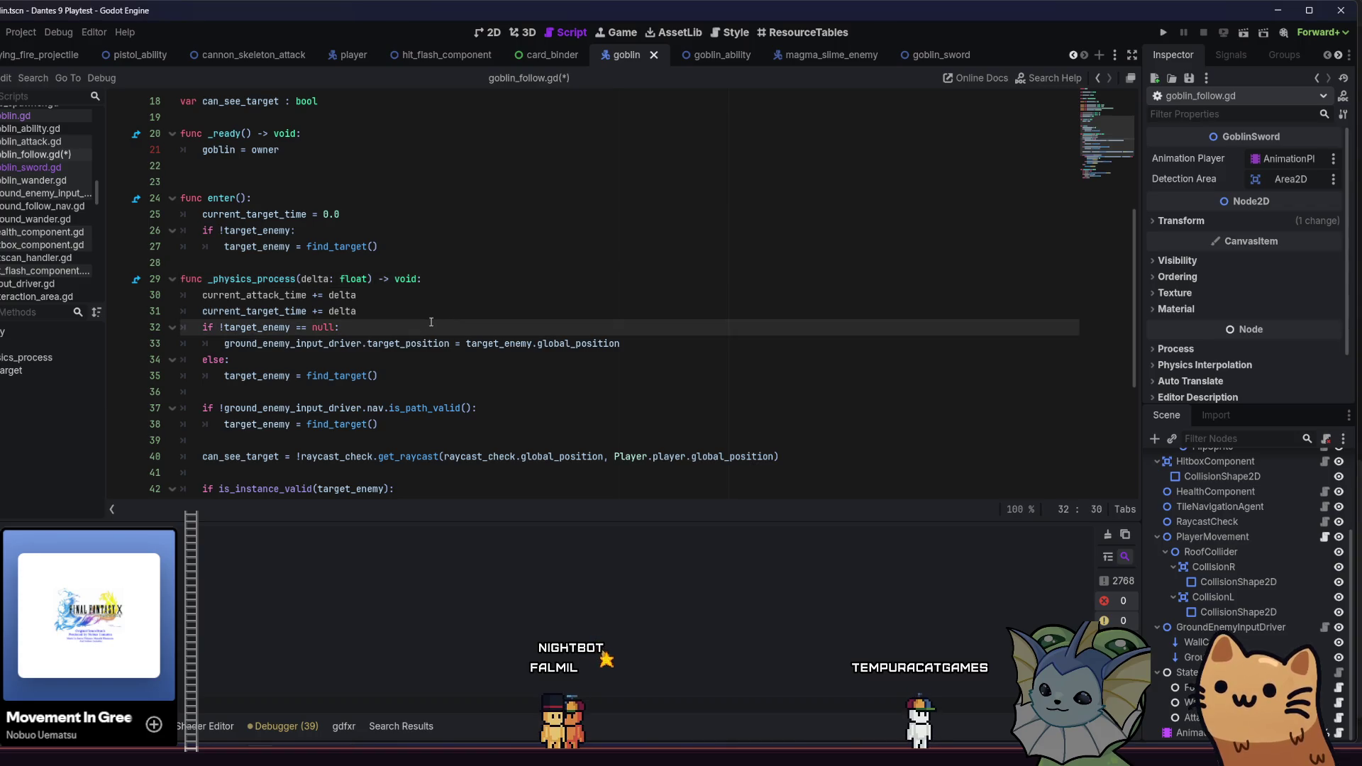
scroll(445, 318, down, 2)
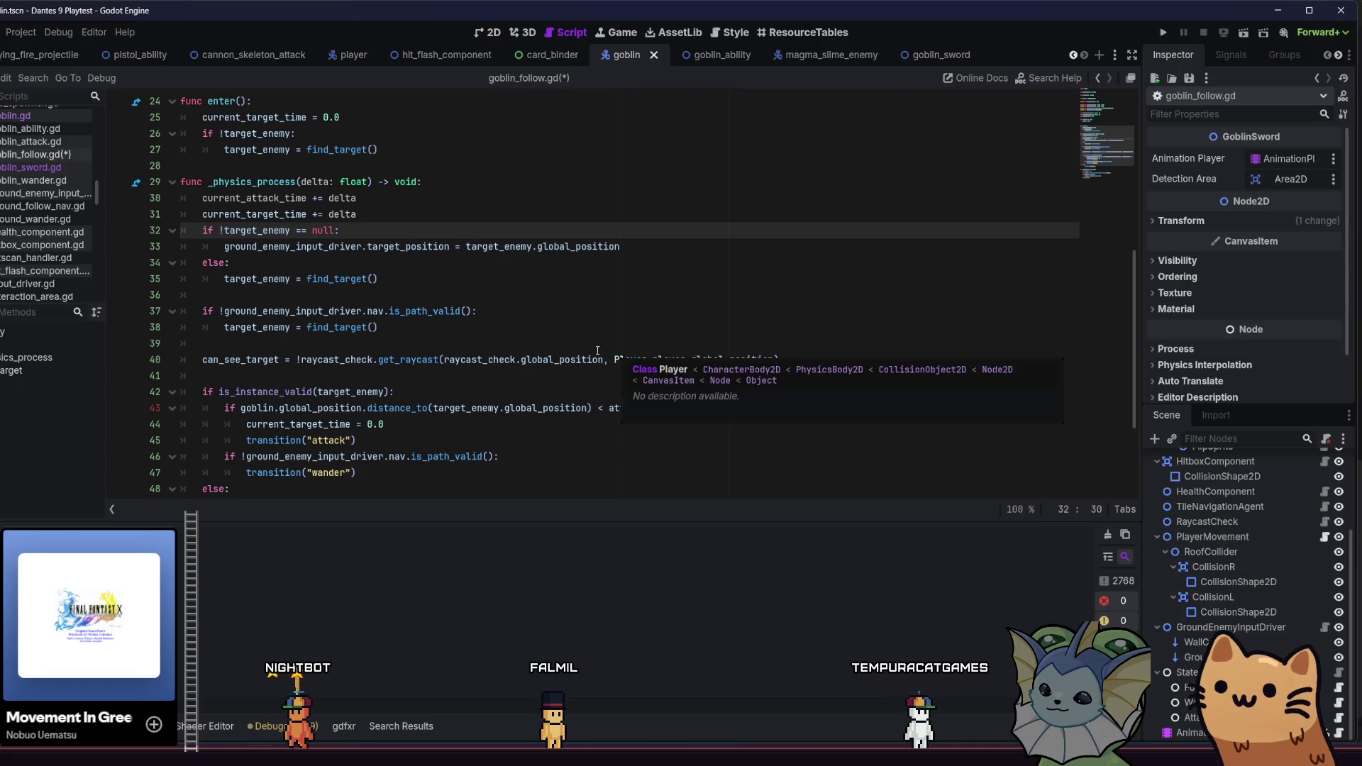
Step: Replace enemy_target_freq with enemy_attack_time in the attack condition
click(543, 378)
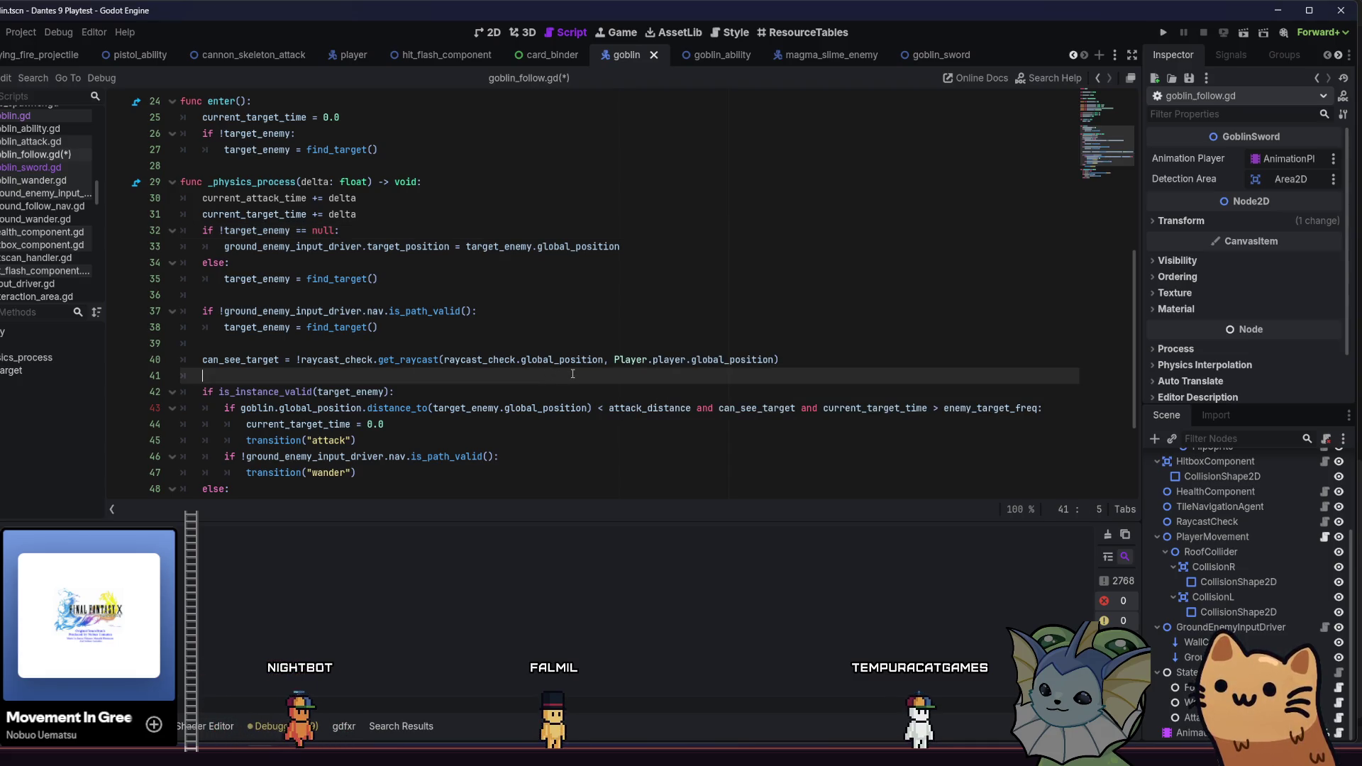
click(962, 408)
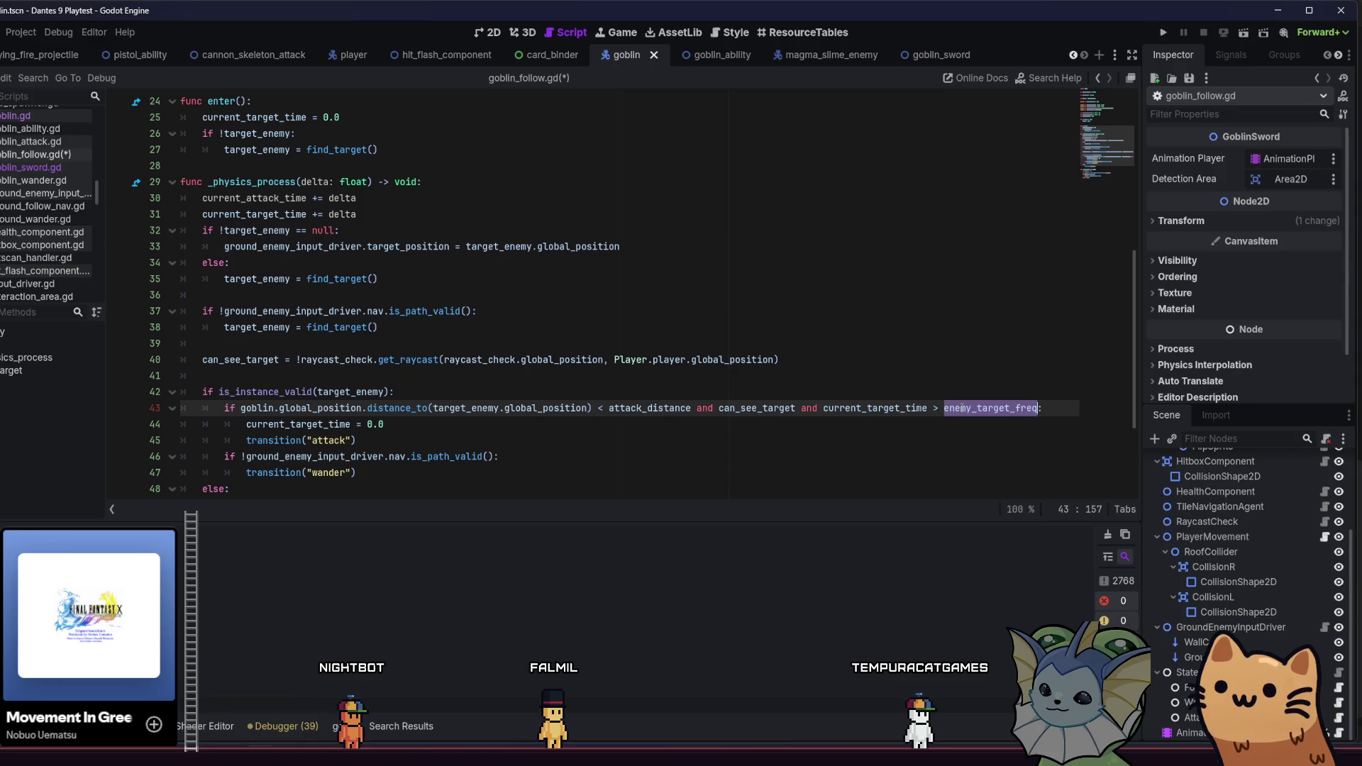
text(en)
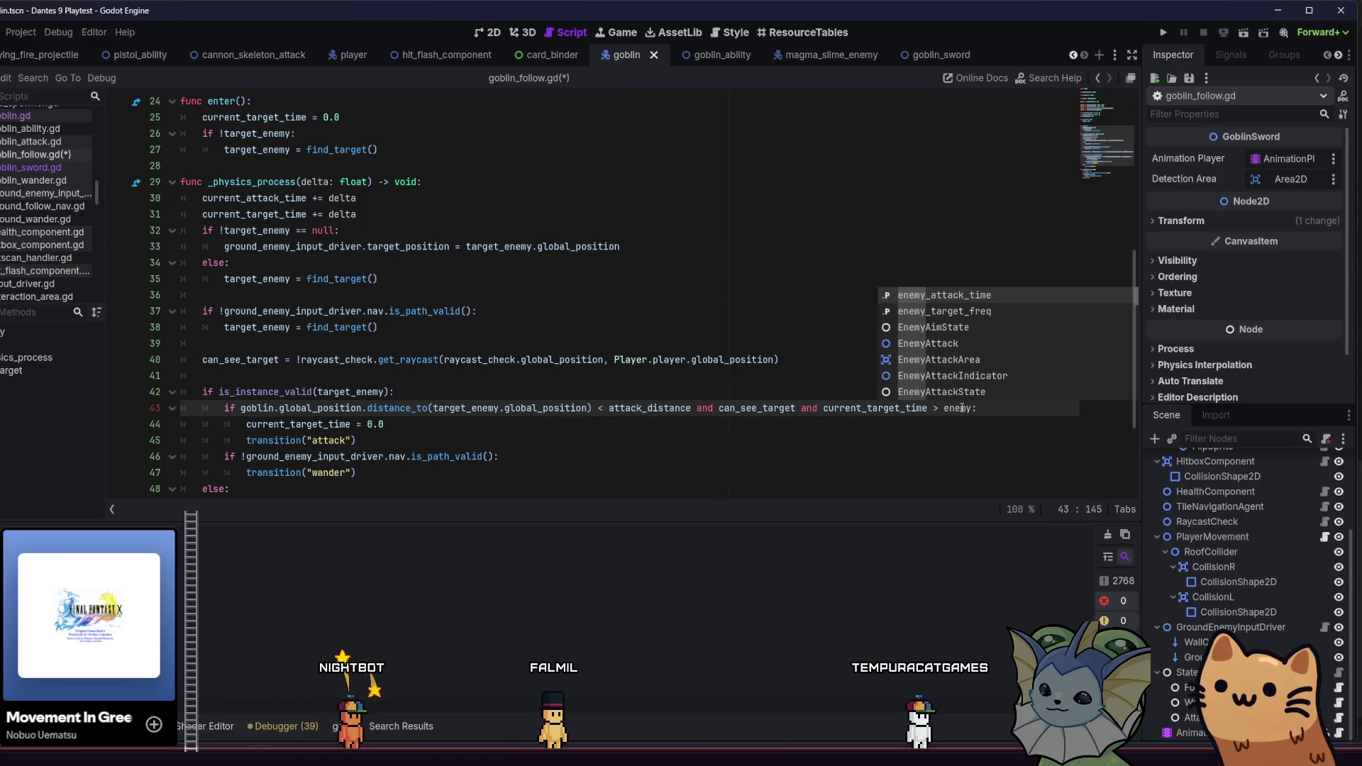
key(Down)
key(Down)
key(Down)
key(BackSpace)
key(BackSpace)
key(BackSpace)
key(BackSpace)
text(ack)
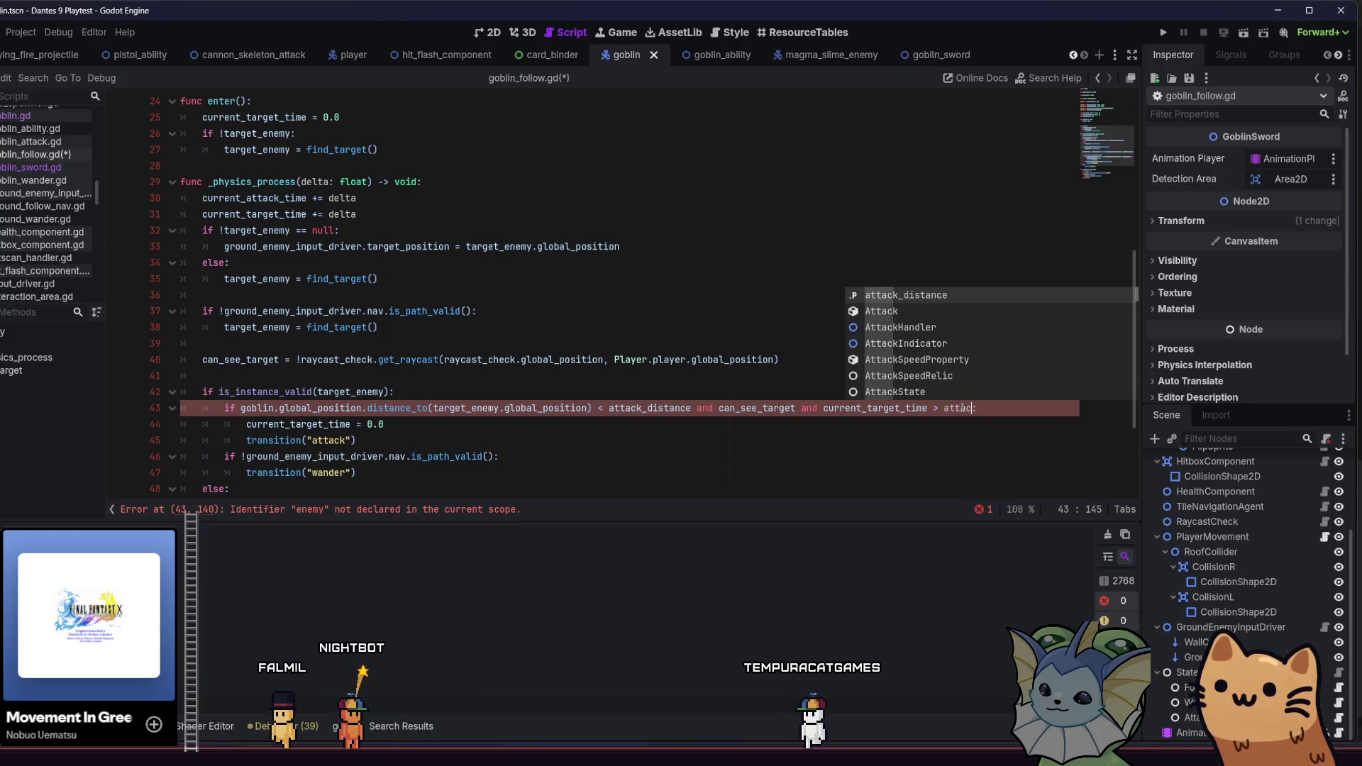
text(_t)
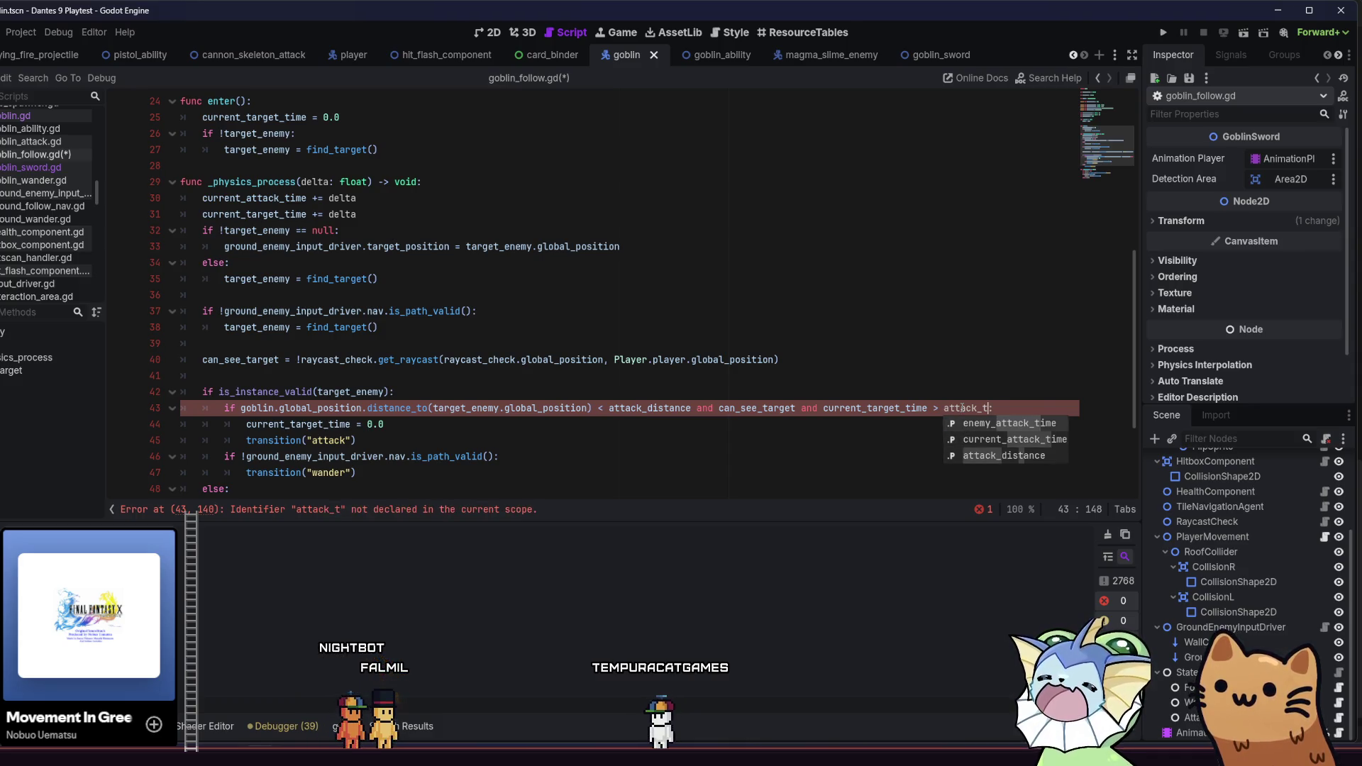
key(Return)
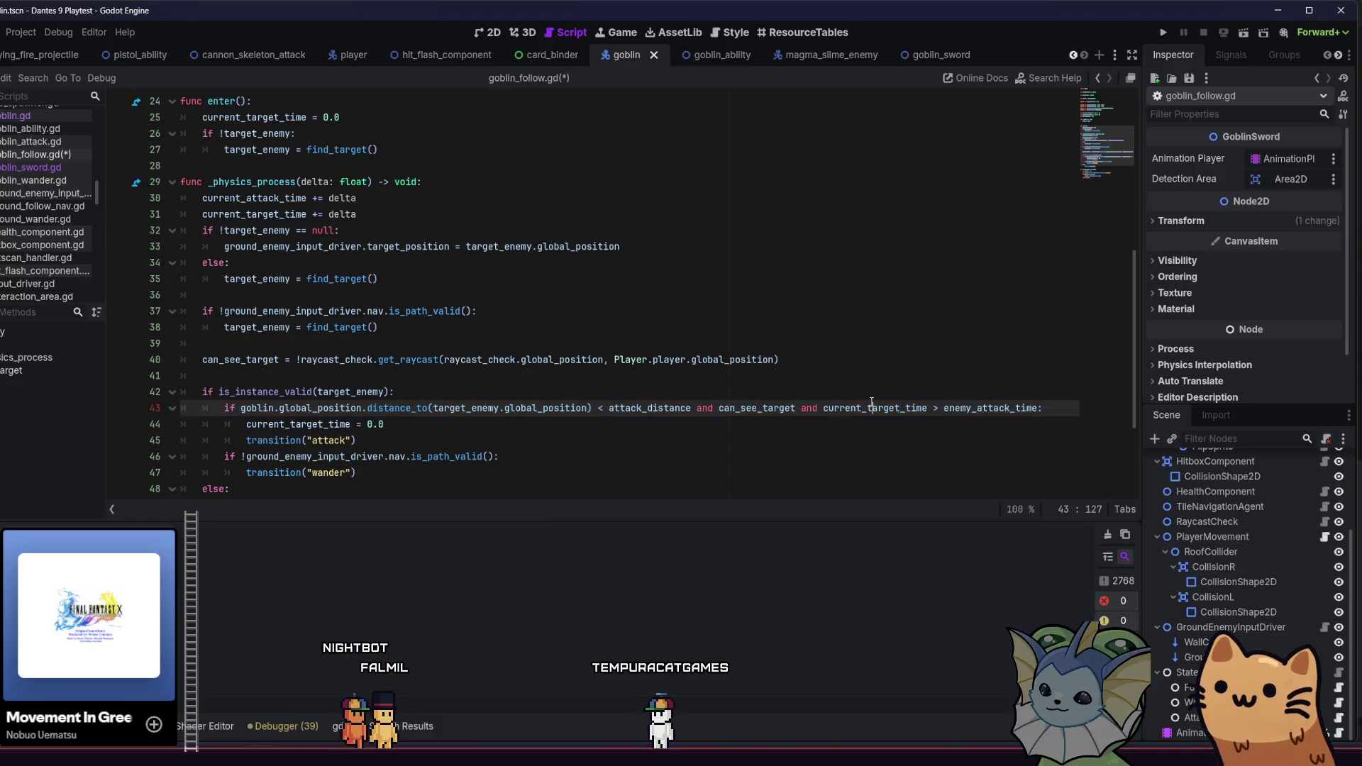
Step: Use current_attack_time in the condition and the timer reset line, then save
double_click(872, 402)
mouse_move(871, 402)
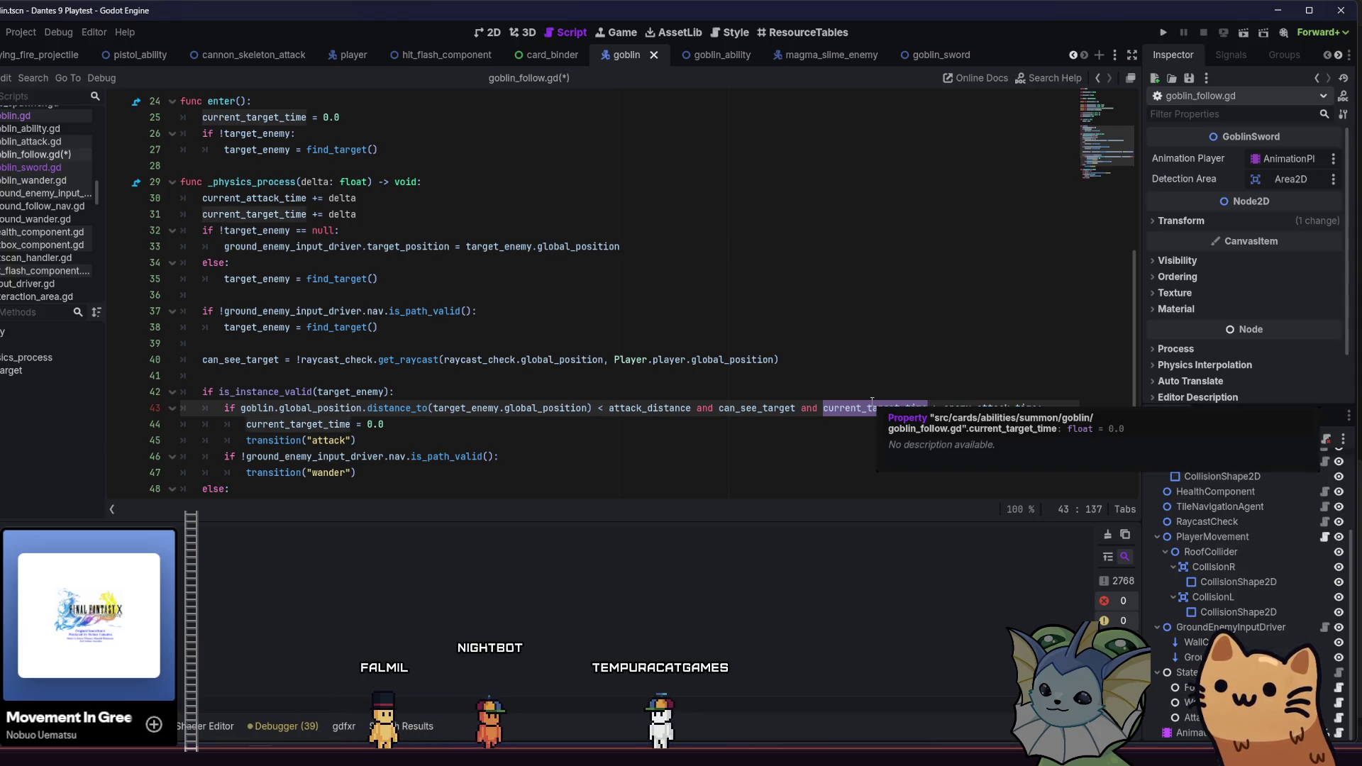
text(cur)
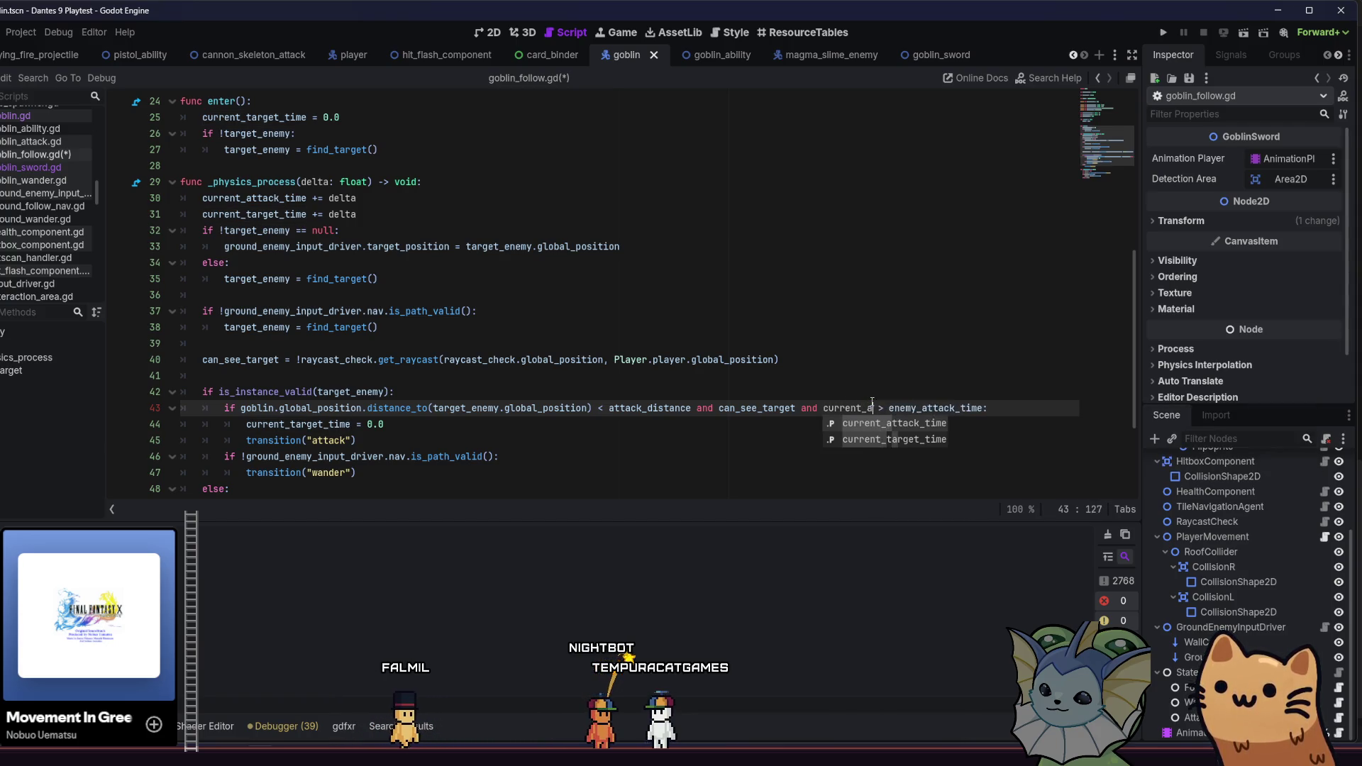
click(676, 431)
key(ctrl+s)
text(ck_time)
key(Return)
key(ctrl+s)
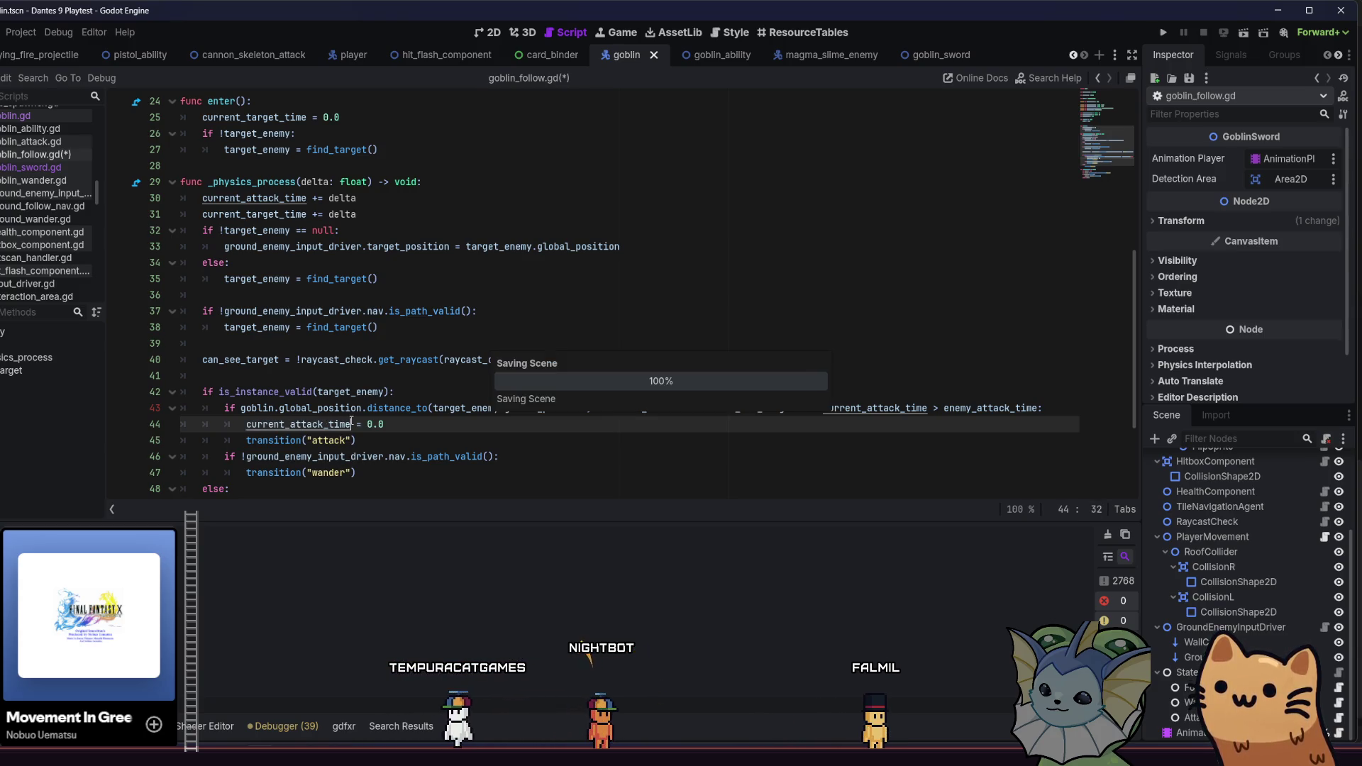
scroll(358, 412, down, 3)
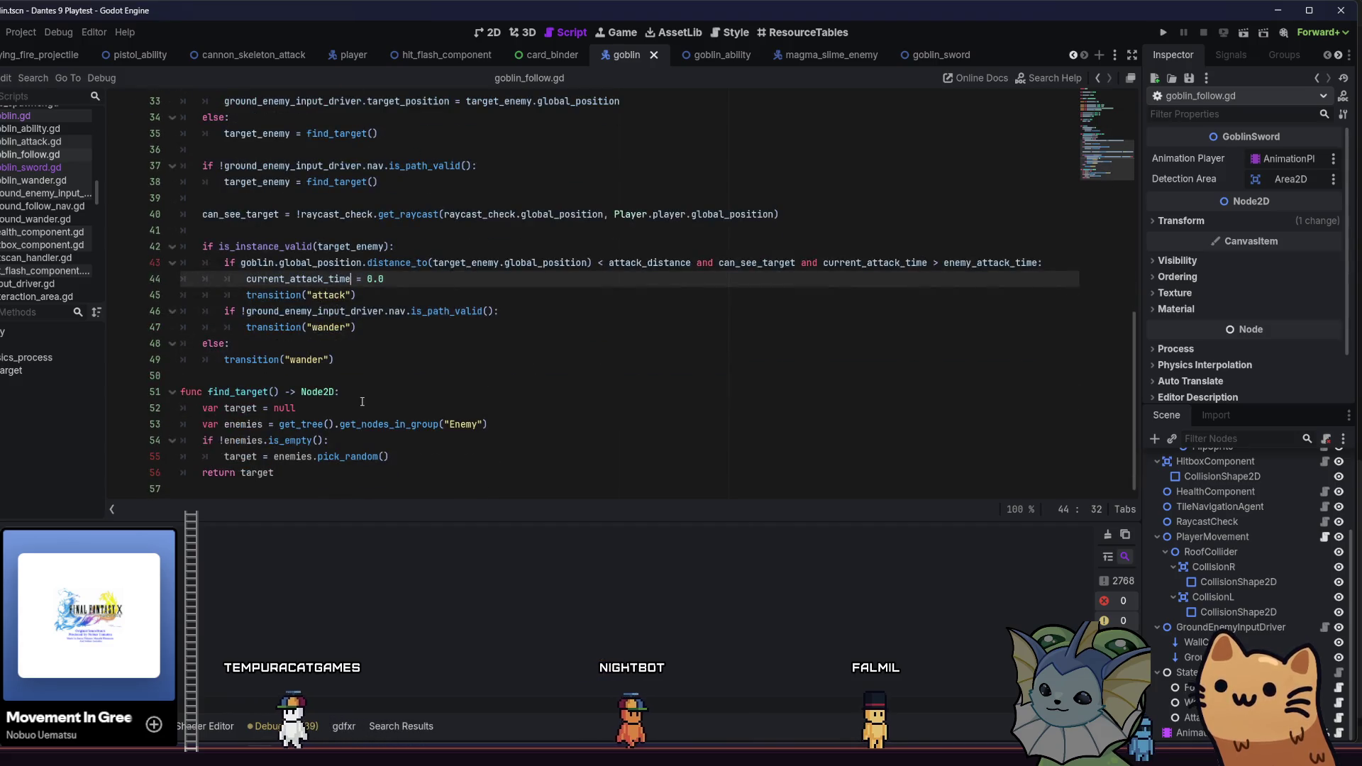
scroll(361, 400, up, 1)
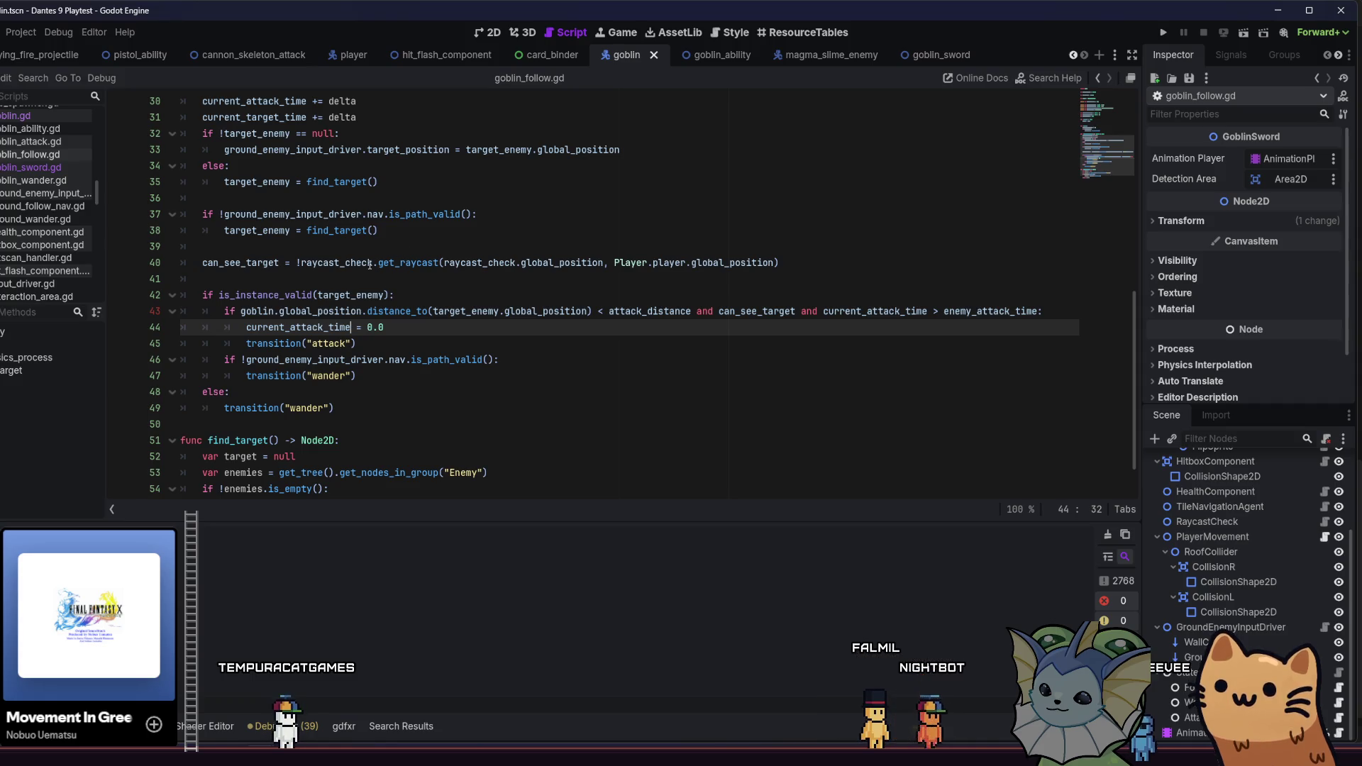
scroll(370, 265, up, 1)
double_click(327, 262)
click(407, 263)
click(483, 251)
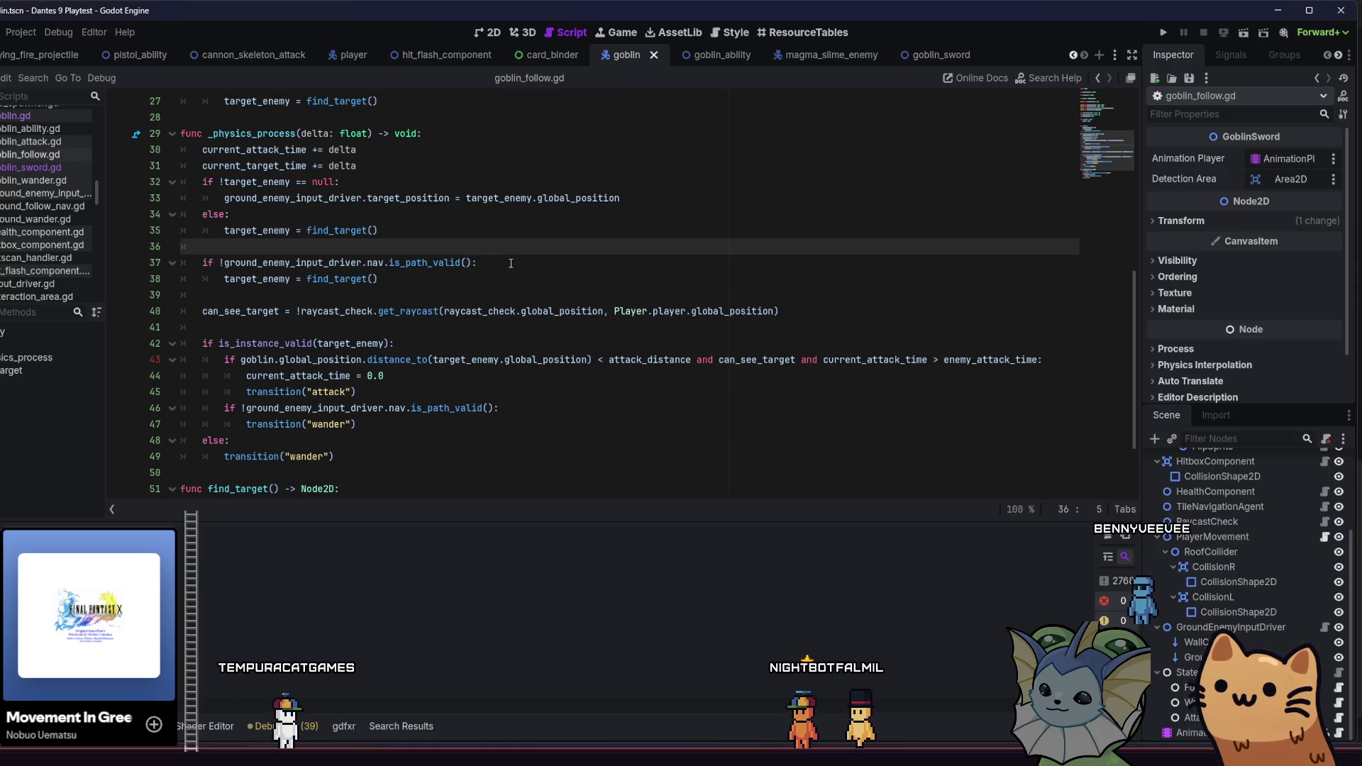
scroll(510, 263, up, 1)
double_click(268, 201)
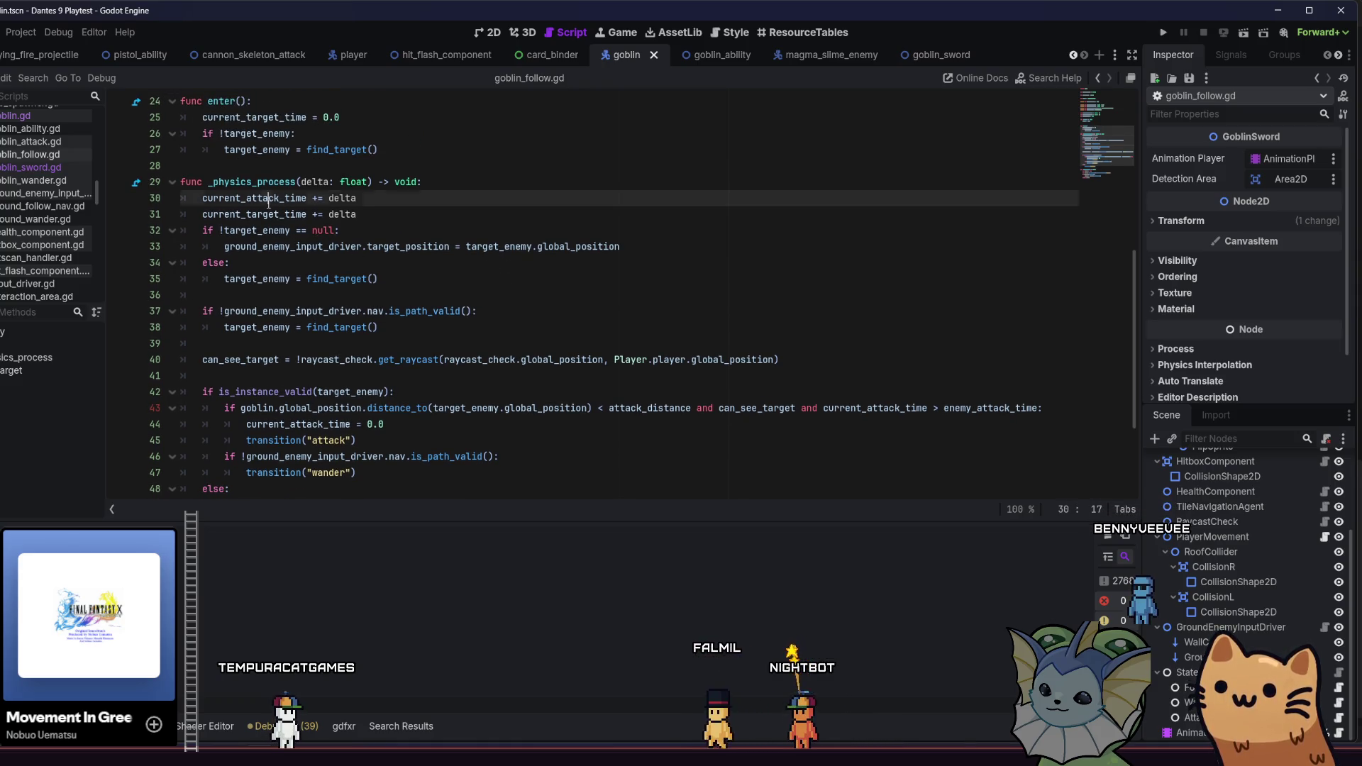
click(364, 246)
click(506, 327)
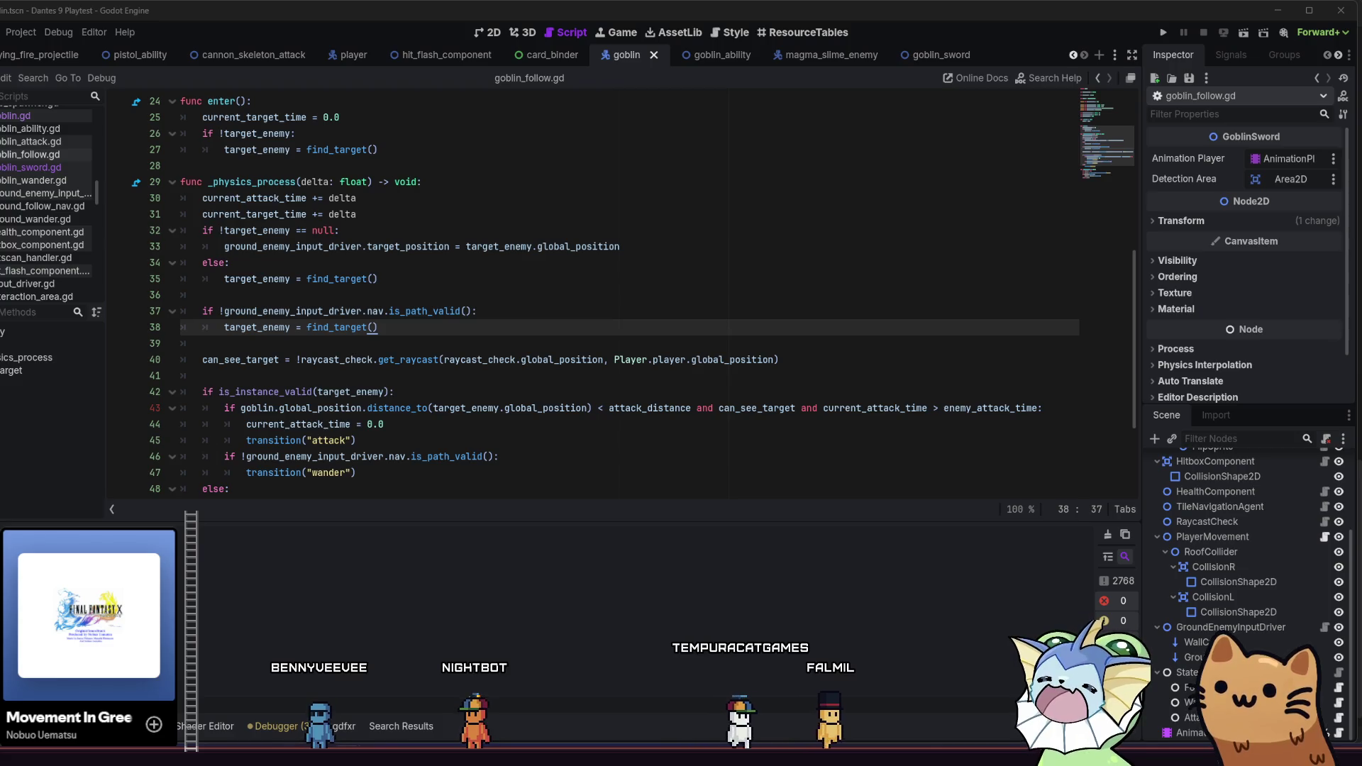
click(1163, 32)
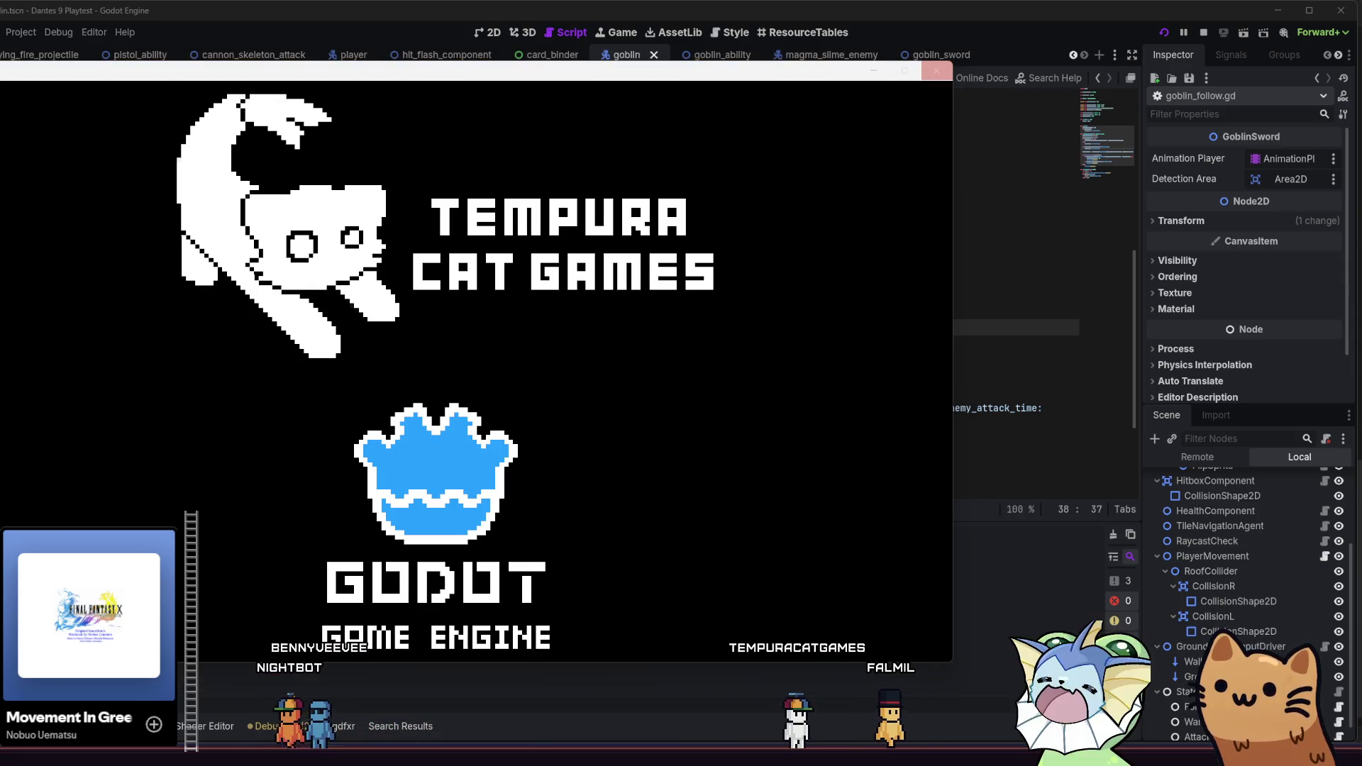
Step: Restore the game window to a smaller size and start from the title menu
click(905, 70)
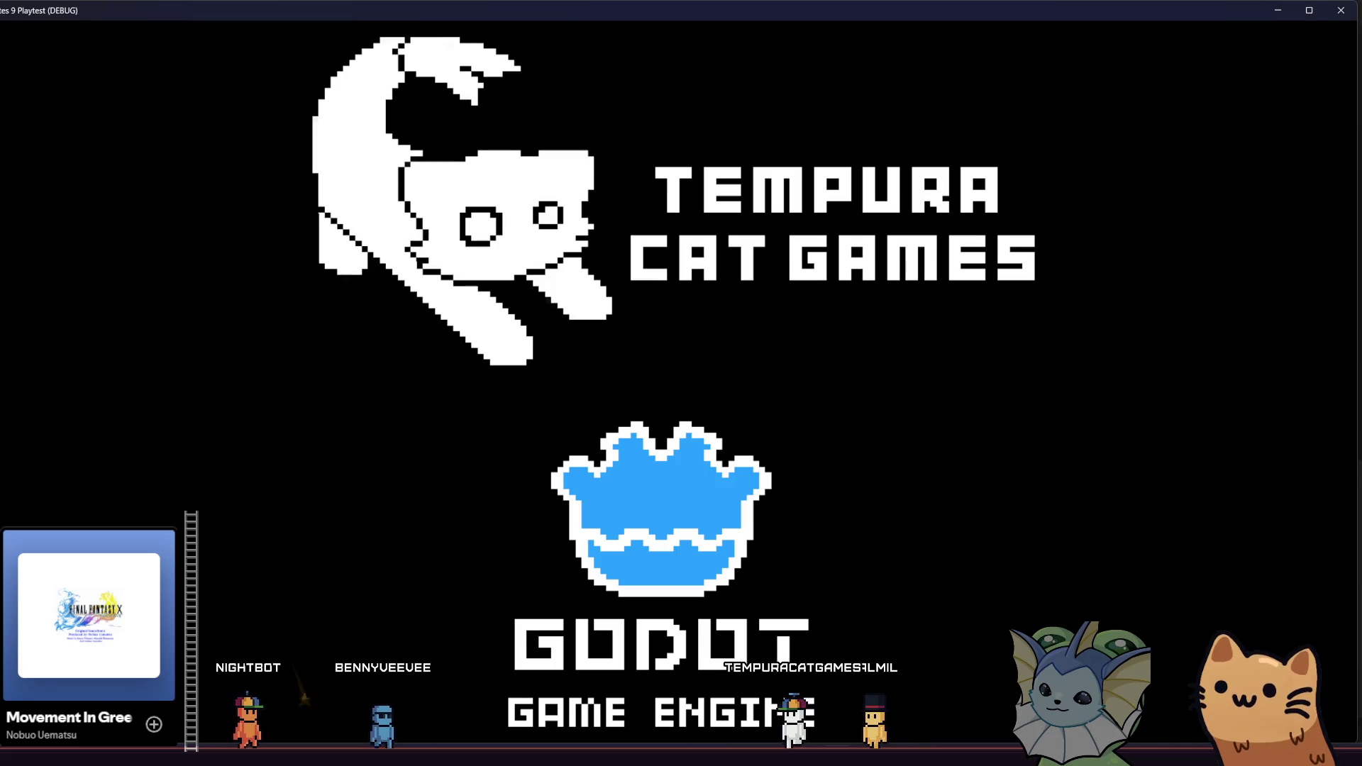
key(super+Down)
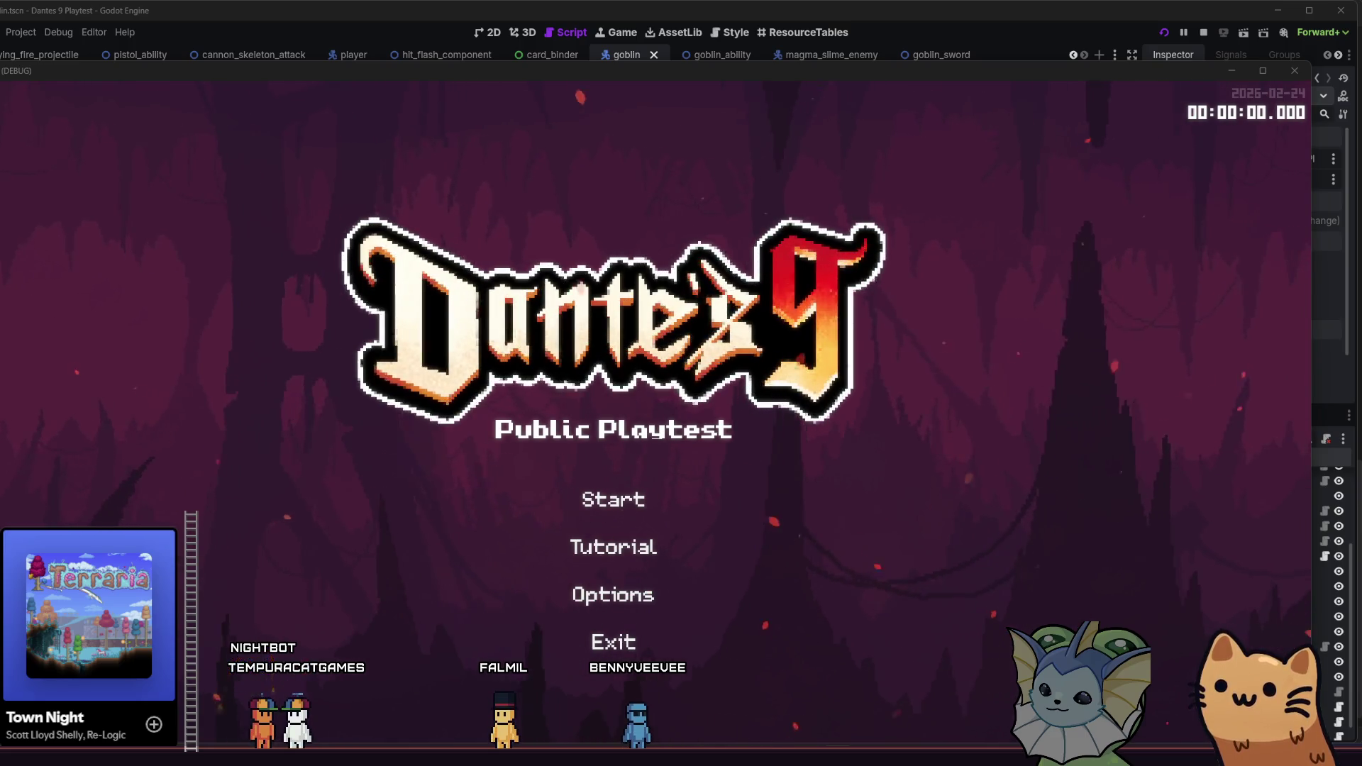
click(484, 483)
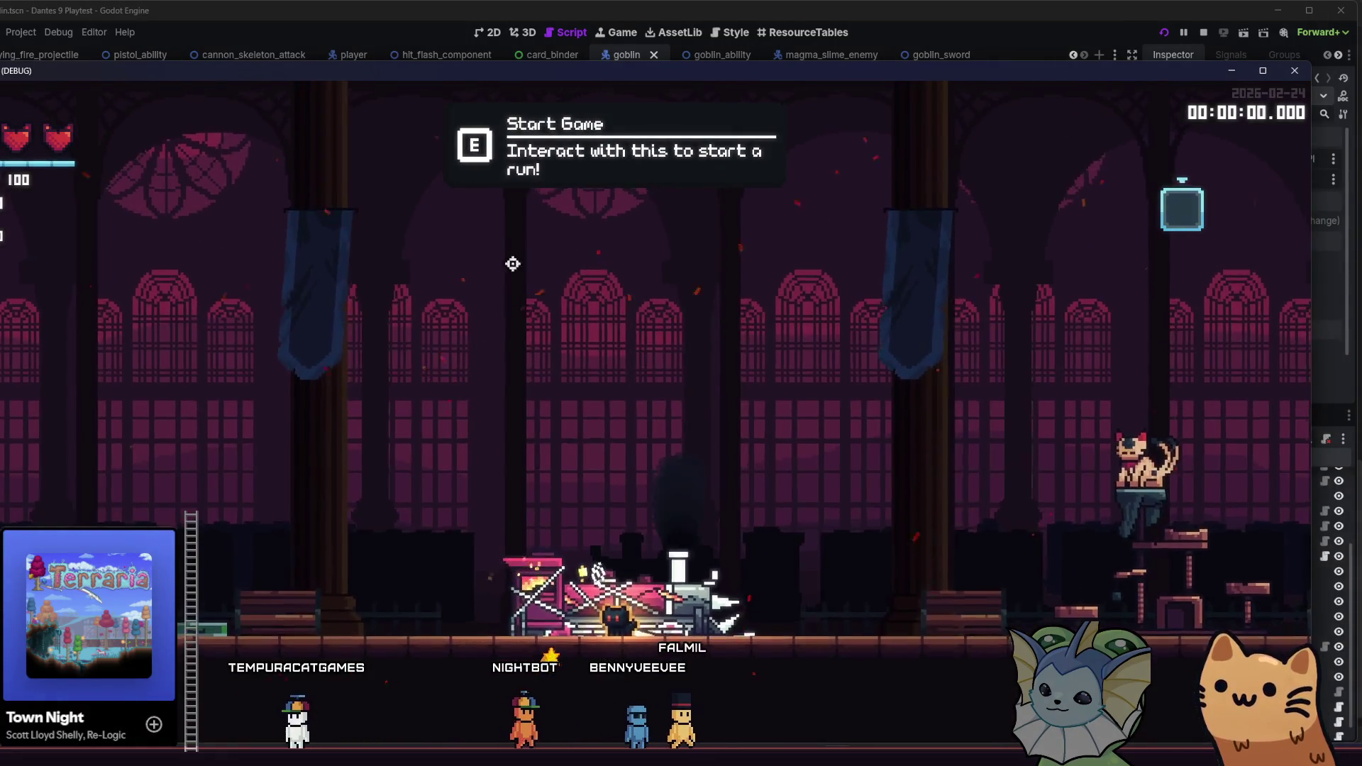
Step: Browse the Cards and Player debug options, then start a new run and reopen the debug menu
key(F1)
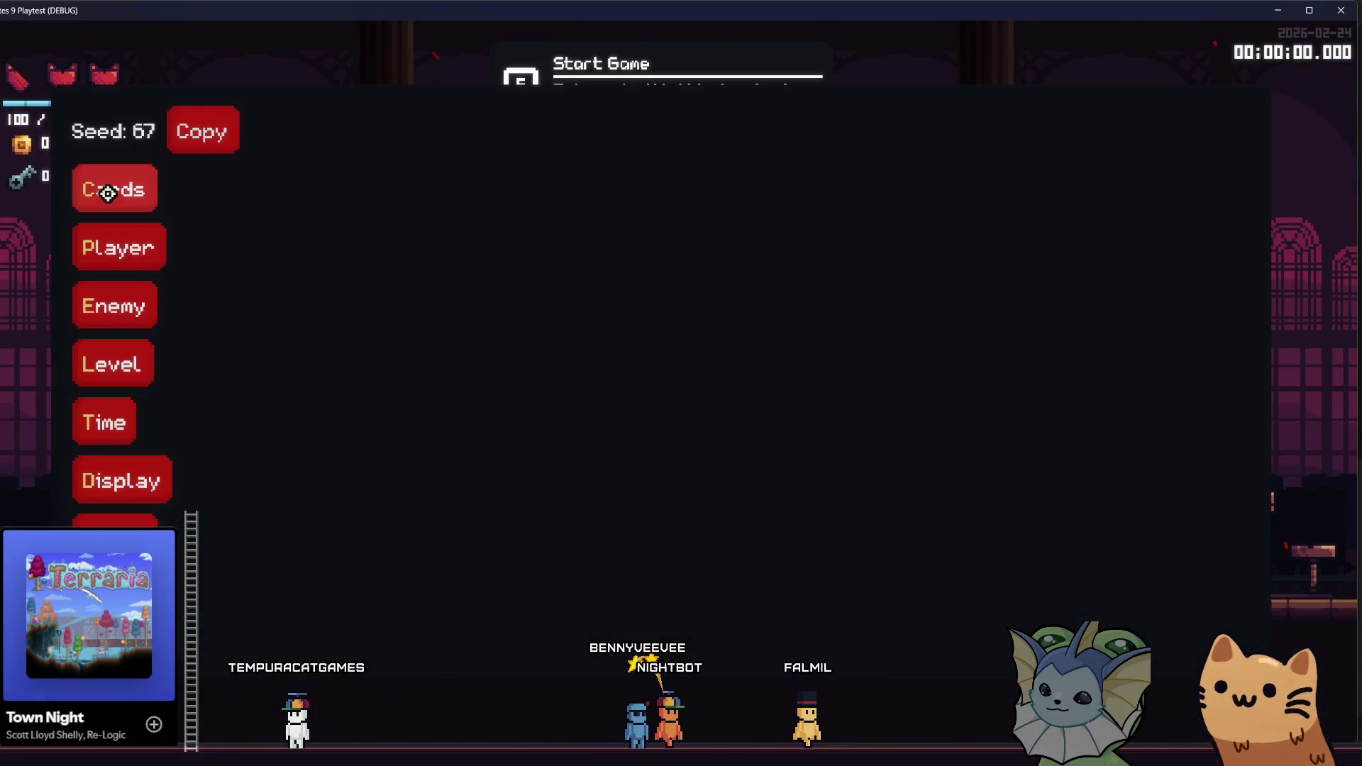
click(110, 189)
click(126, 250)
key(F1)
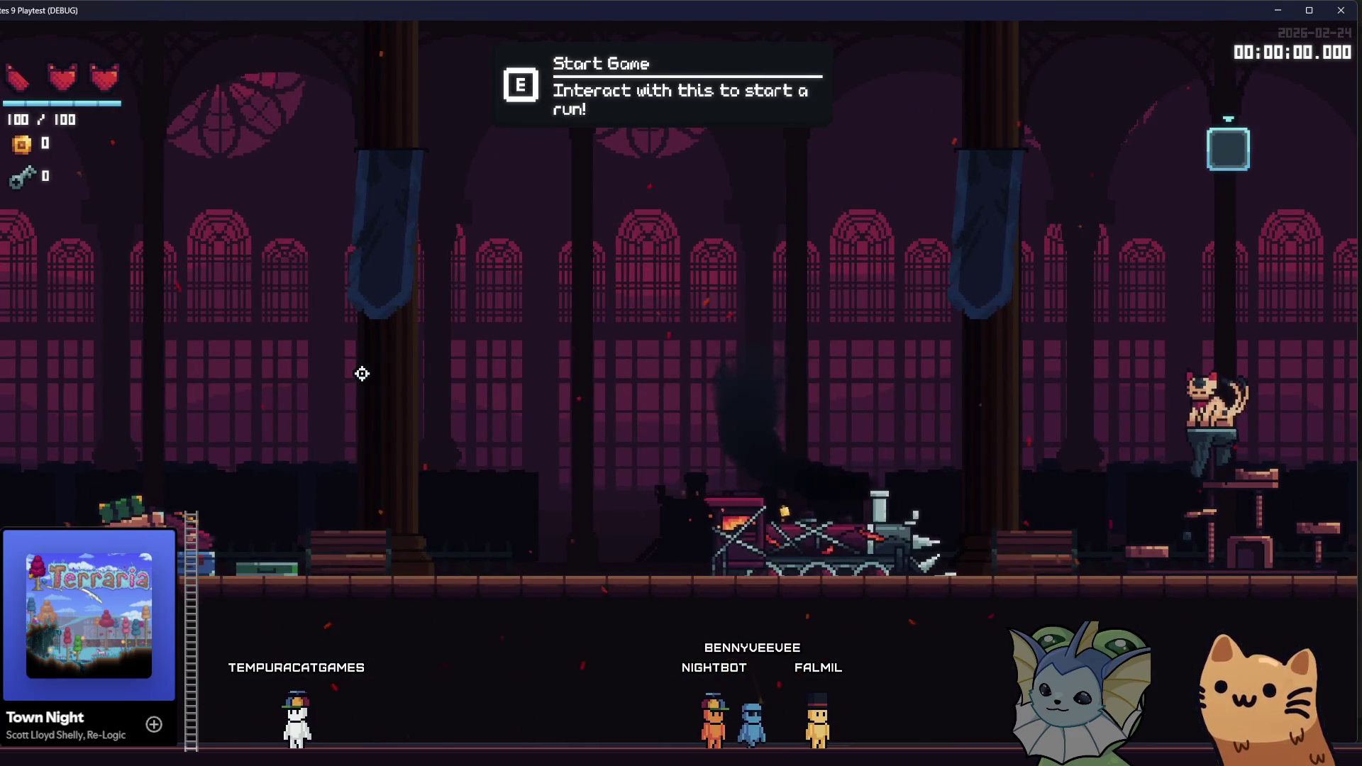
key(e)
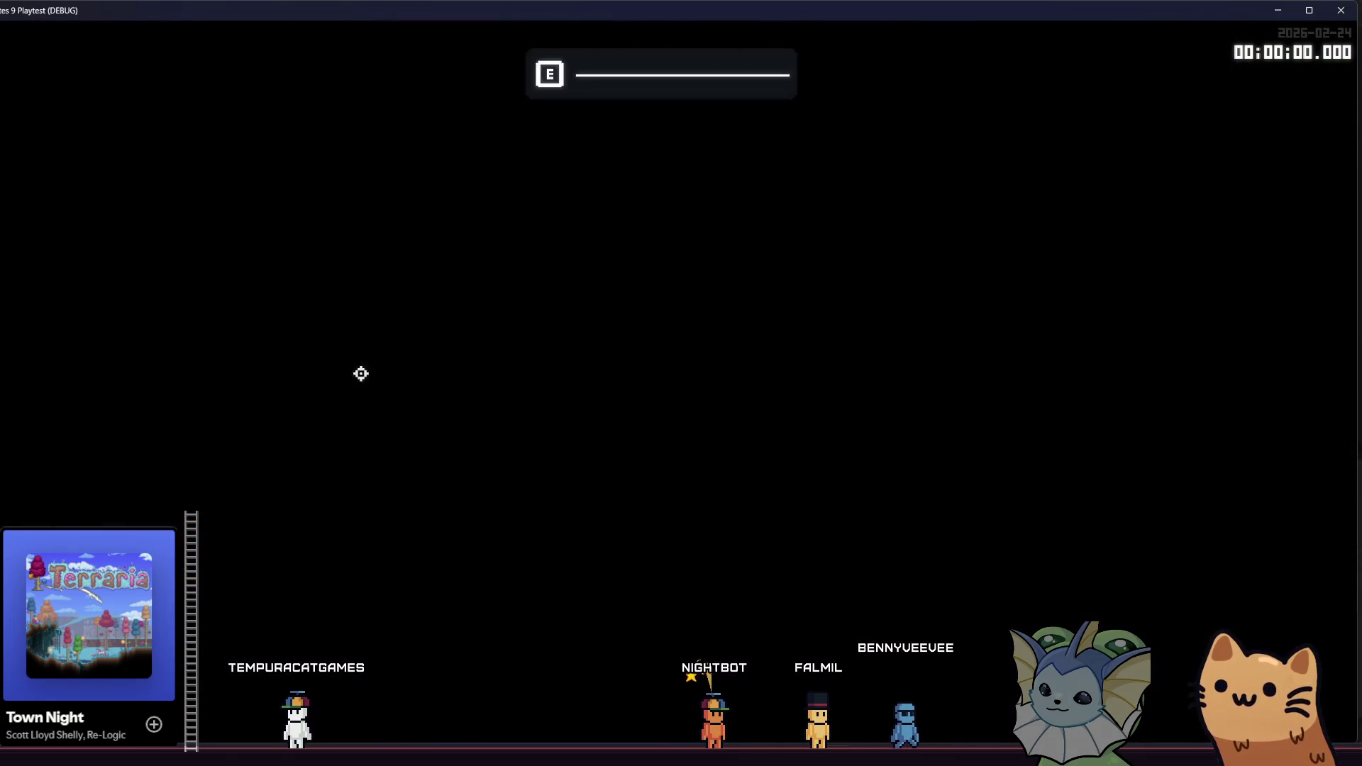
key(F1)
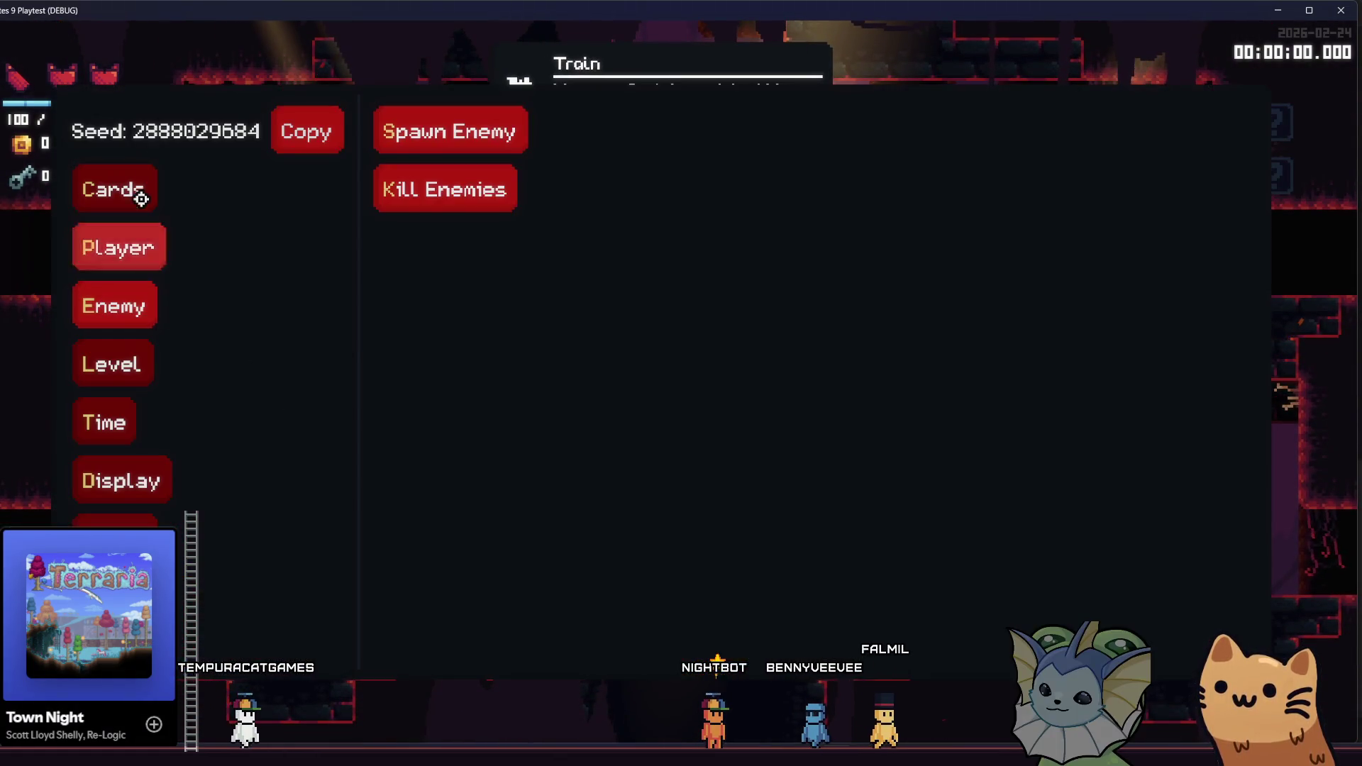
Step: Add Goblin Army cards to the hand from the Cards debug list, then close the debug menu
click(117, 190)
click(397, 131)
click(726, 408)
scroll(727, 407, down, 2)
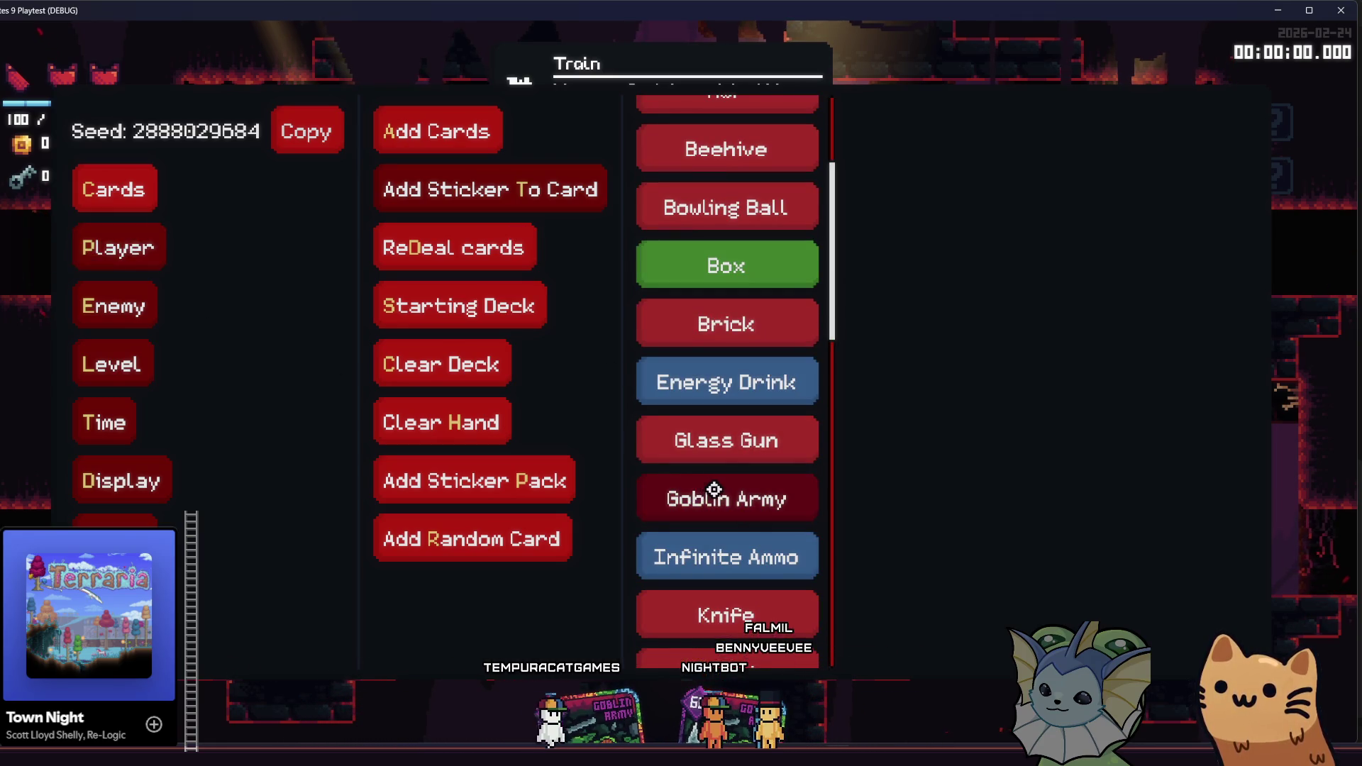
click(683, 490)
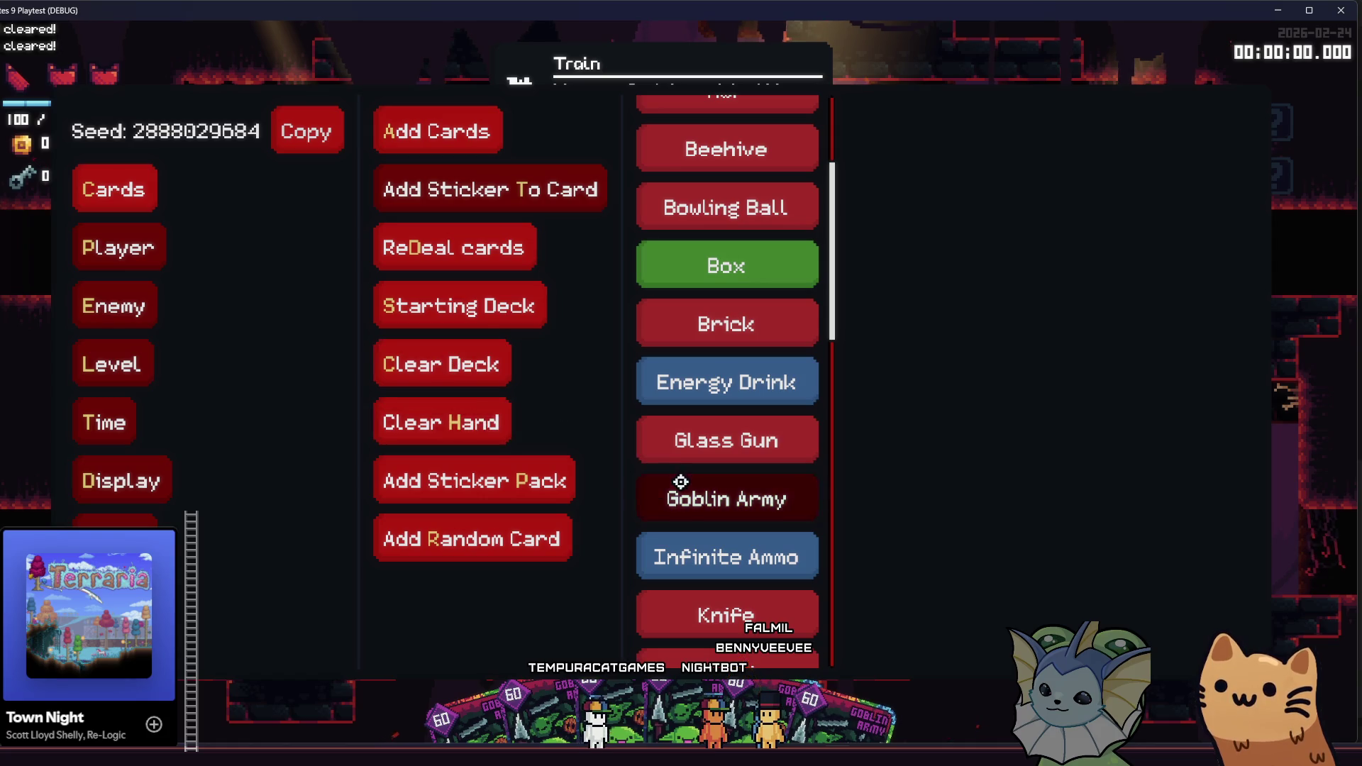
click(90, 228)
key(F1)
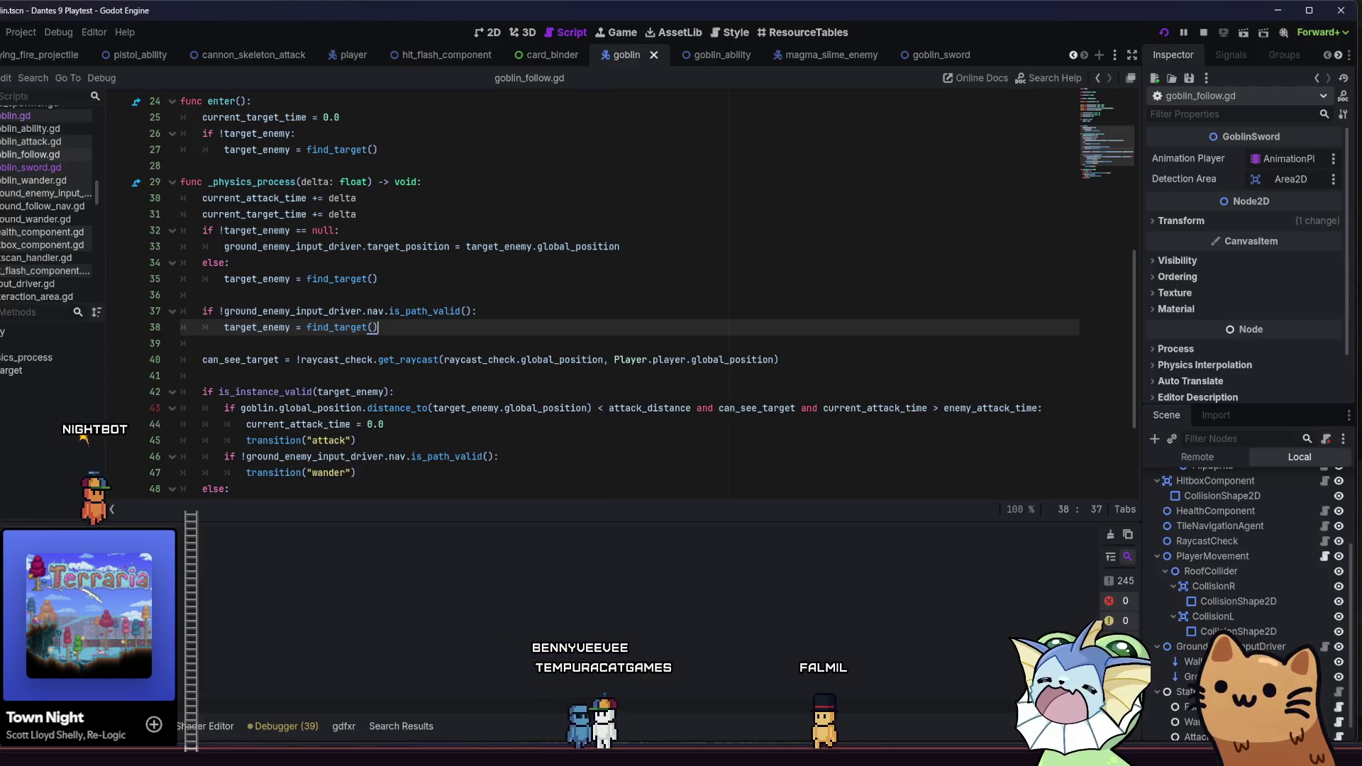
Step: Alt-tab from goblin_follow.gd in the Godot editor back to the running Dante's 9 playtest
key(alt+Tab)
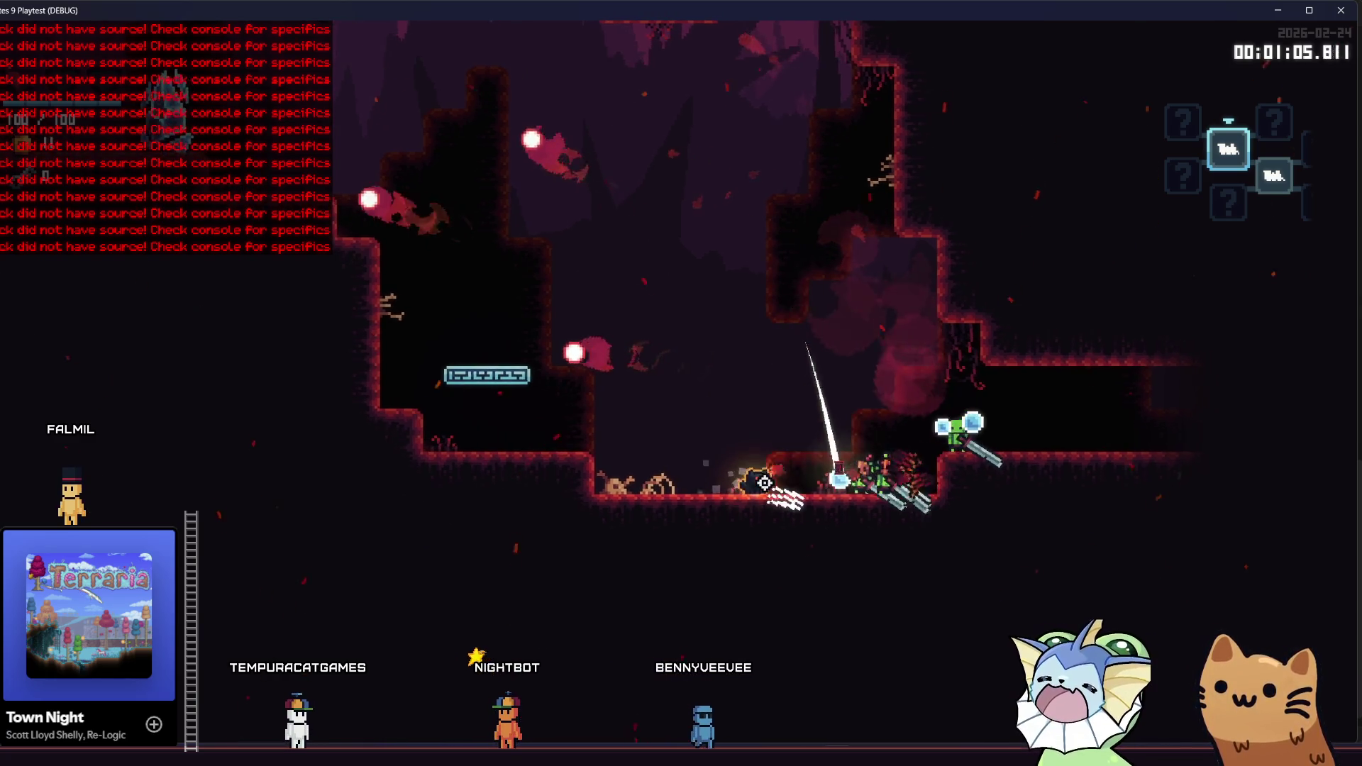
Step: Attack the goblins on the cave floor, step onto the card pack and back, then open the card binder
click(686, 474)
click(685, 474)
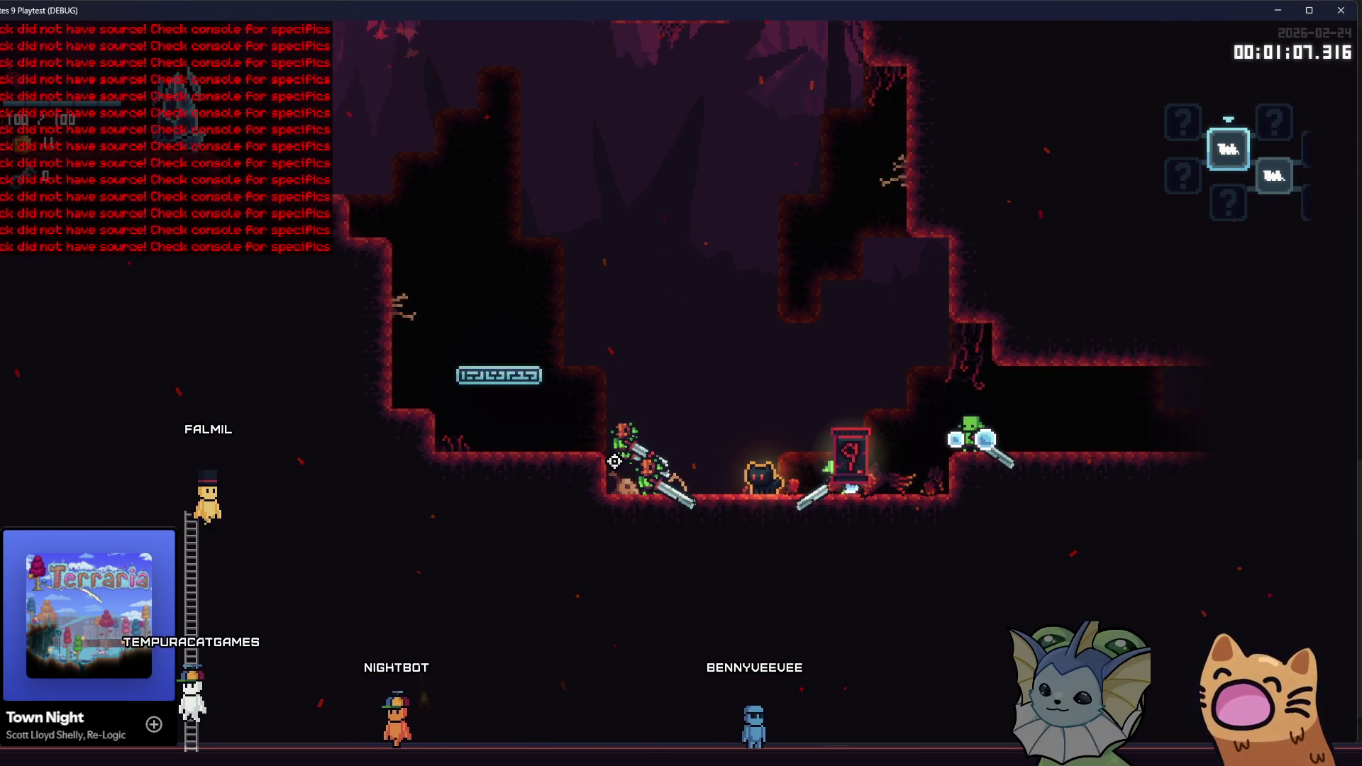
key(d)
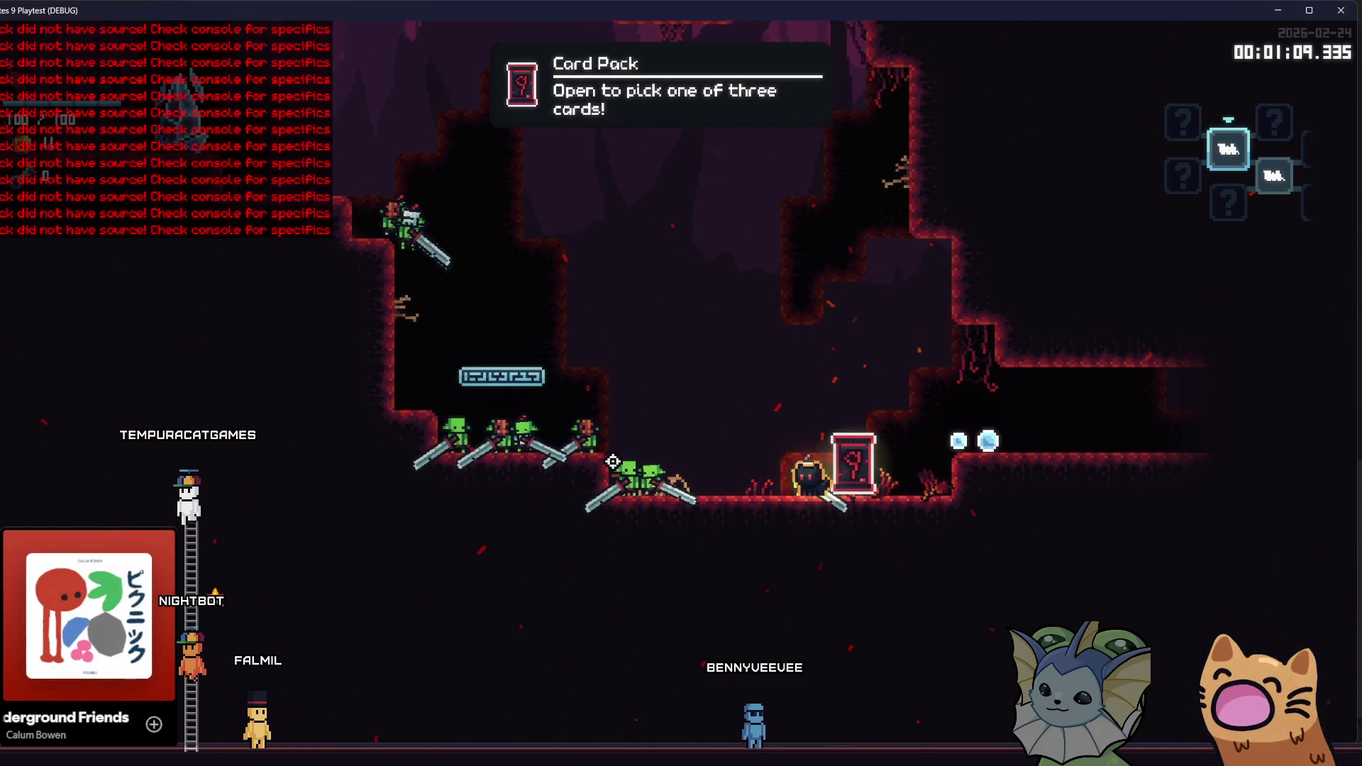
key(a)
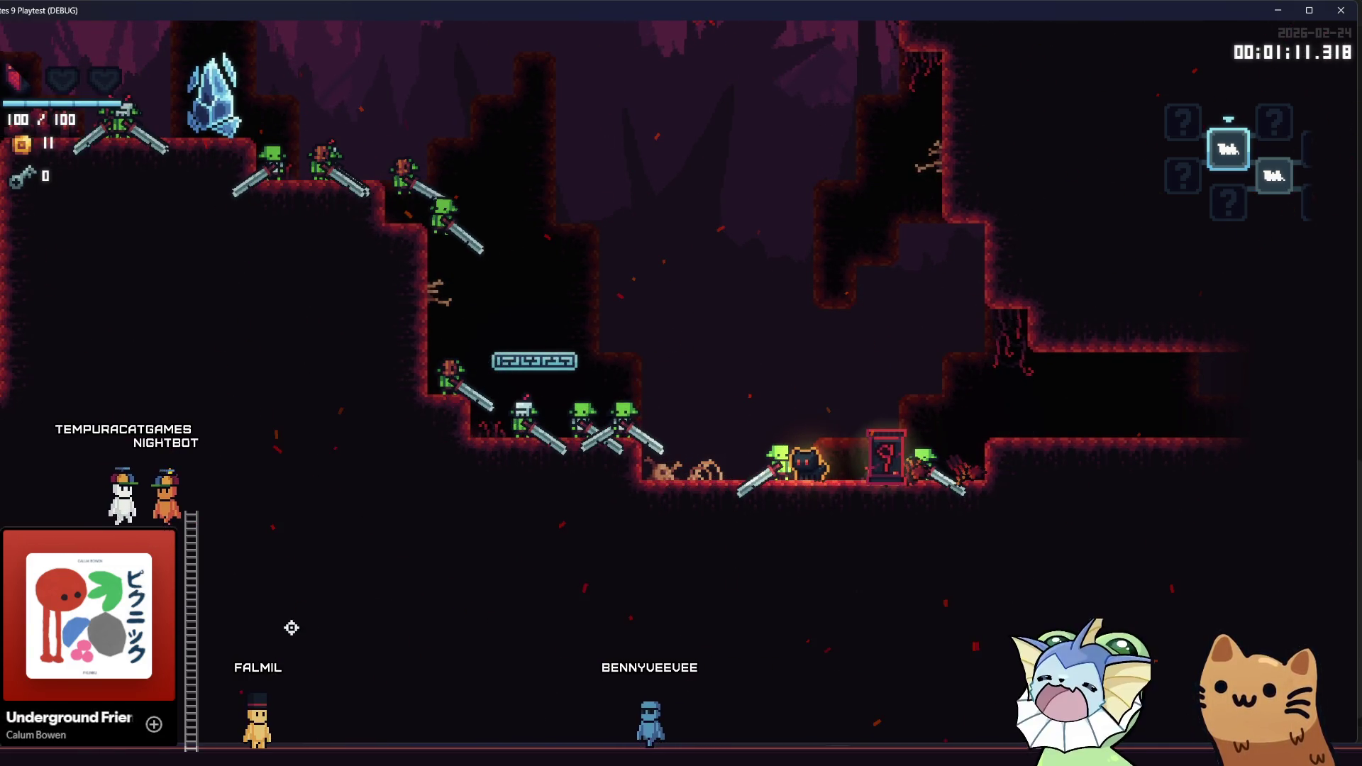
key(Tab)
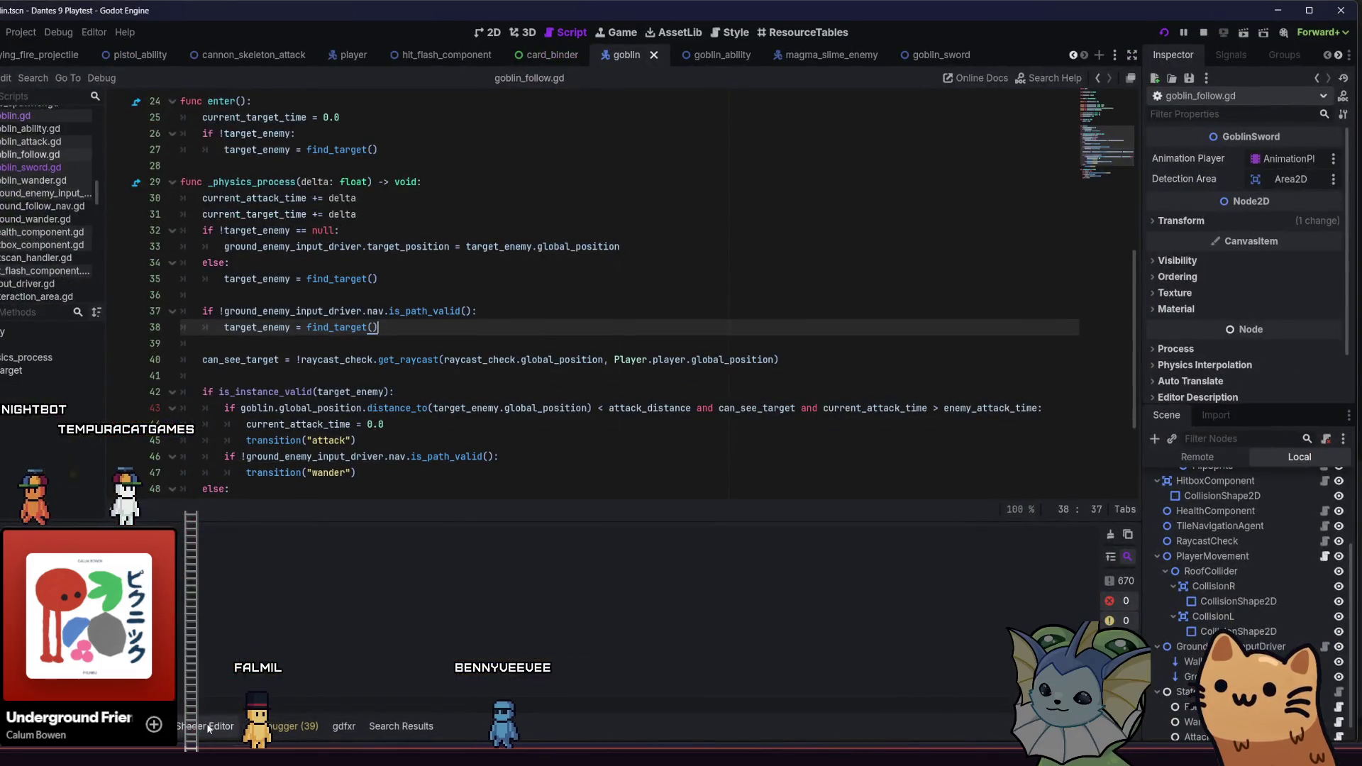
Step: Start recording frame times in the Debugger's Profiler, then return to the game window
click(288, 726)
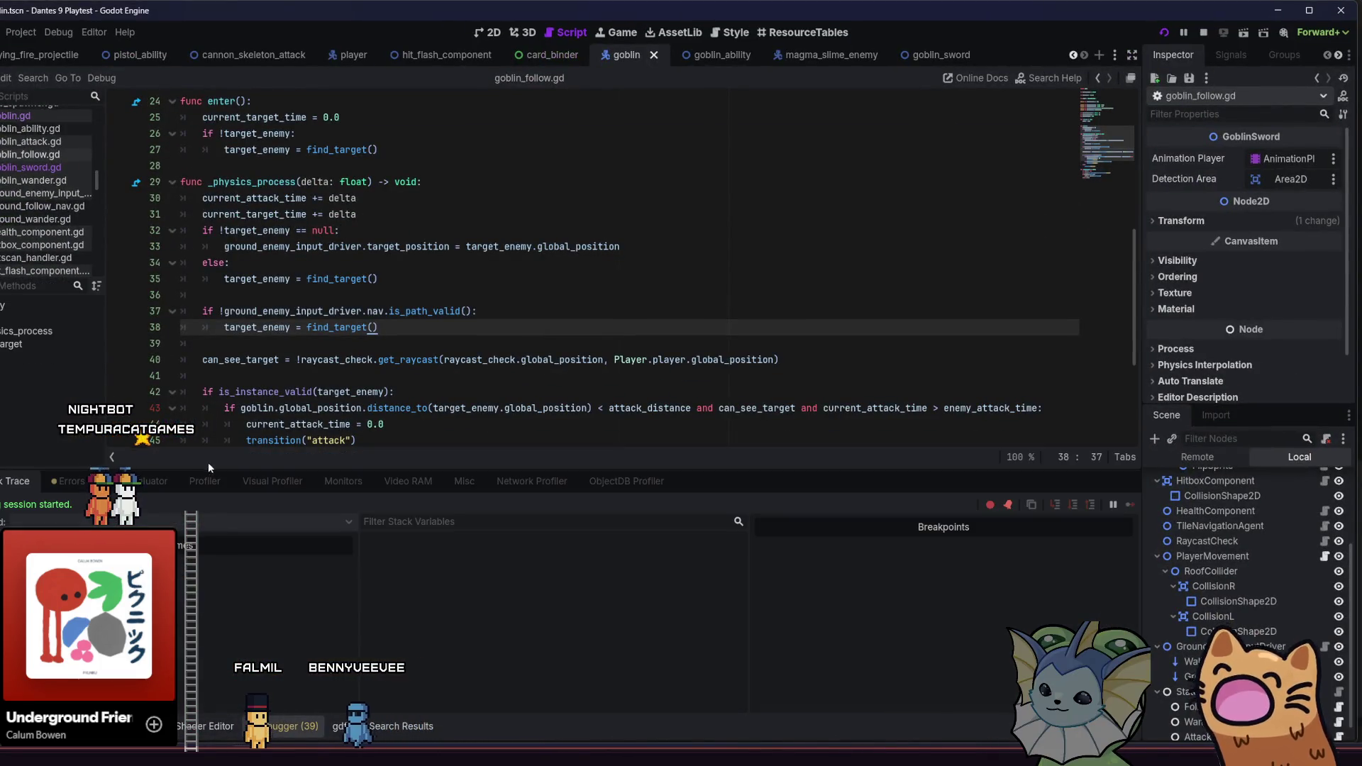
click(213, 482)
click(4, 506)
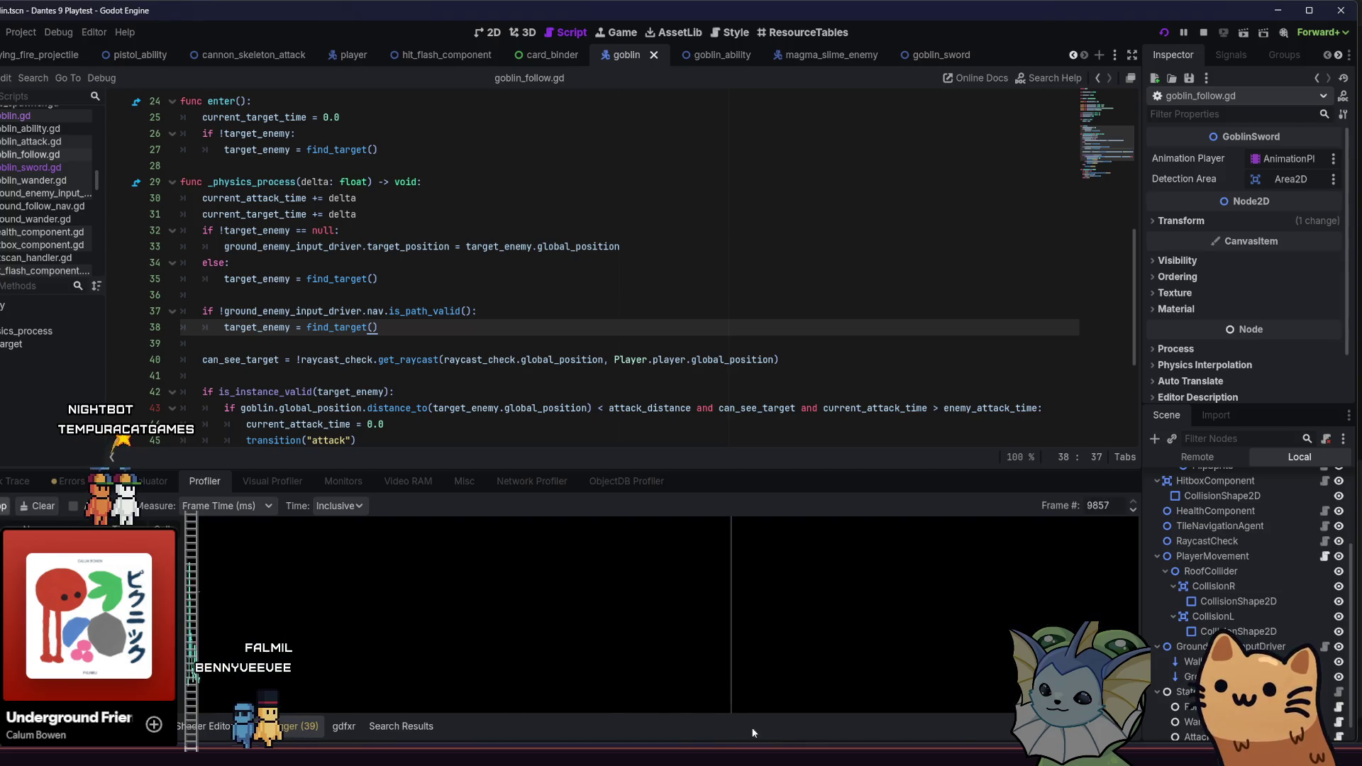
key(alt+Tab)
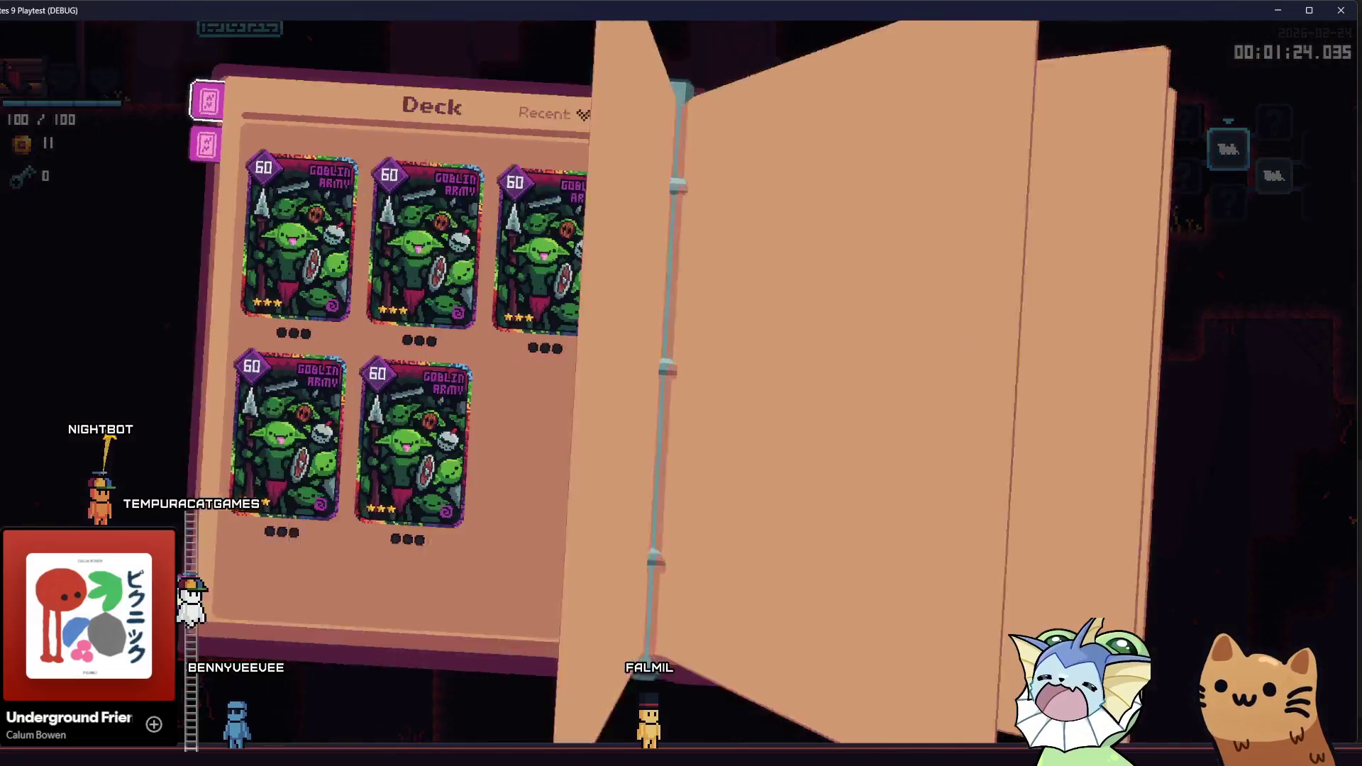
Step: Close the Dante's 9 Playtest window after checking the five 60-cost Goblin Army cards
key(alt+F4)
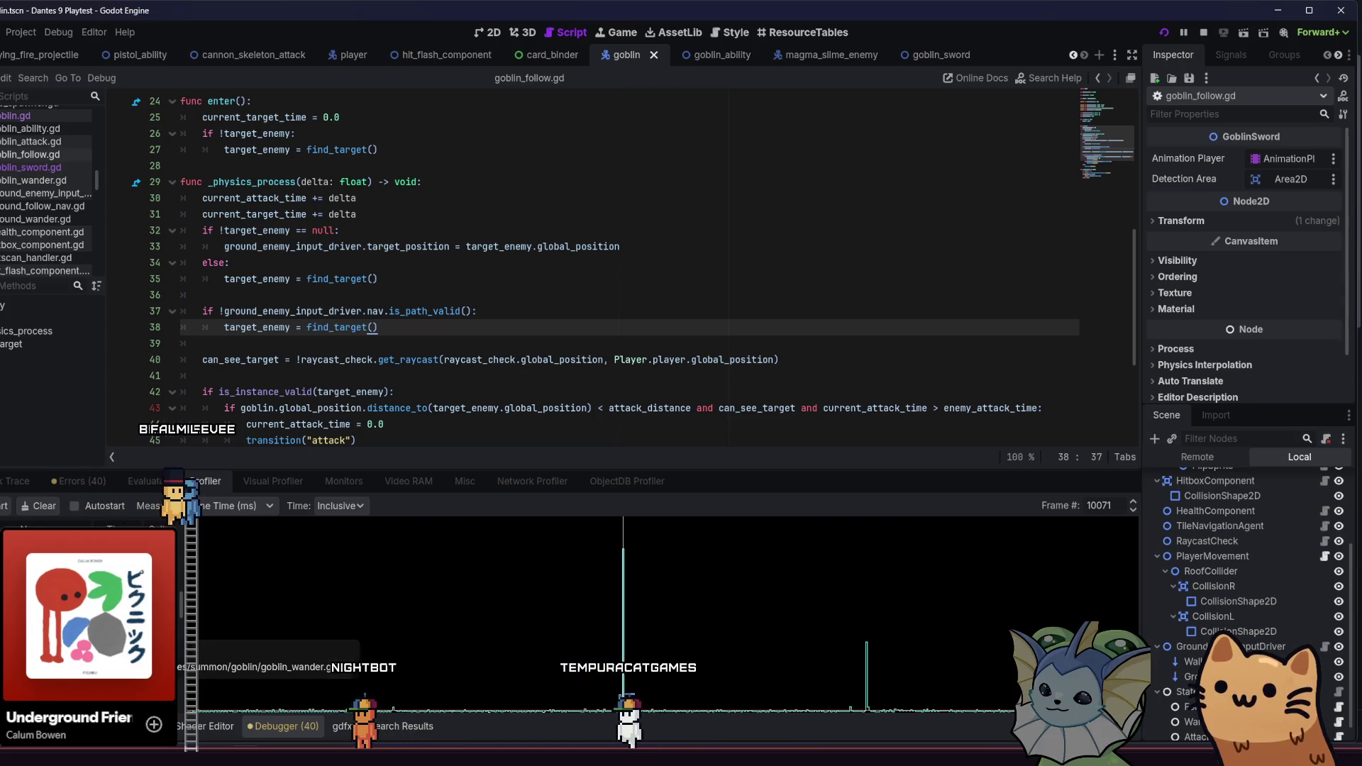
Step: Look over the can_see_target code on lines 36–40 of goblin_follow.gd, then switch to goblin_wander.gd
click(466, 360)
click(390, 291)
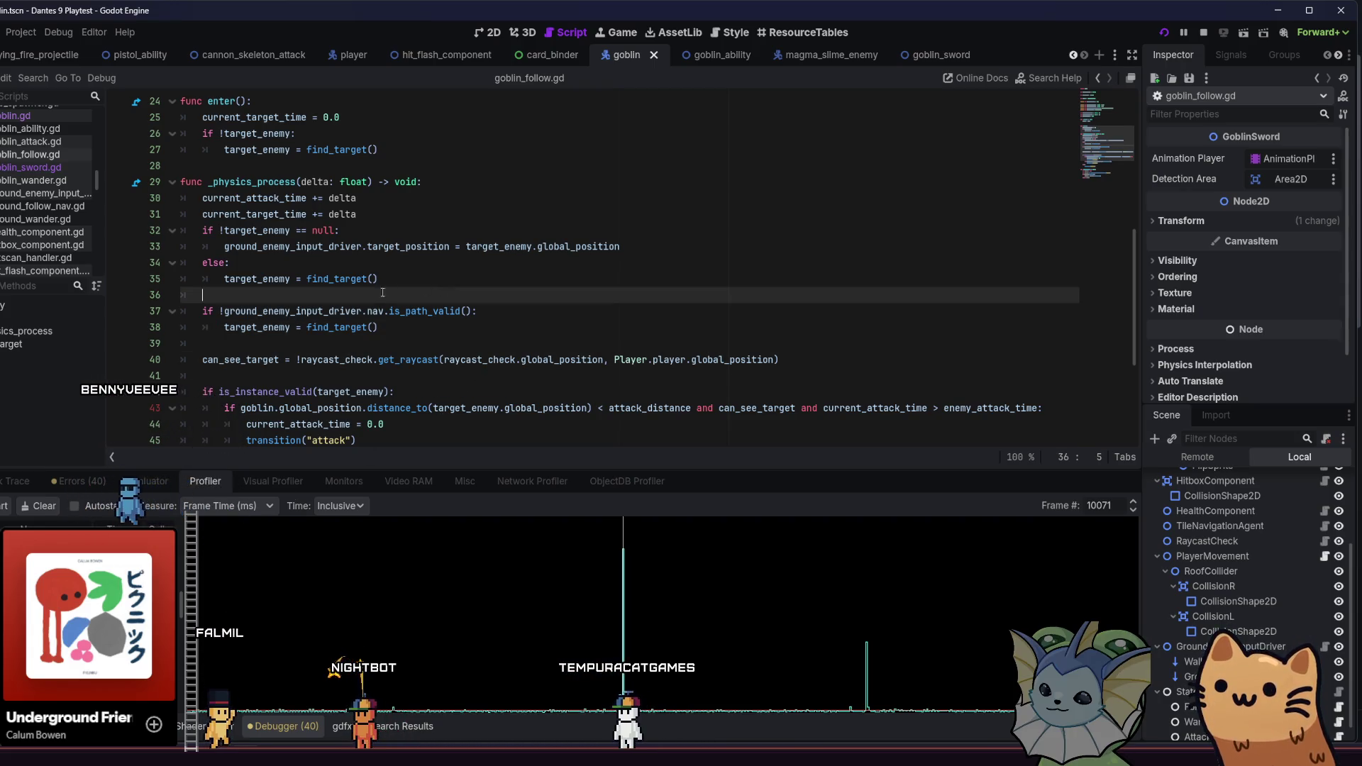
scroll(398, 317, down, 4)
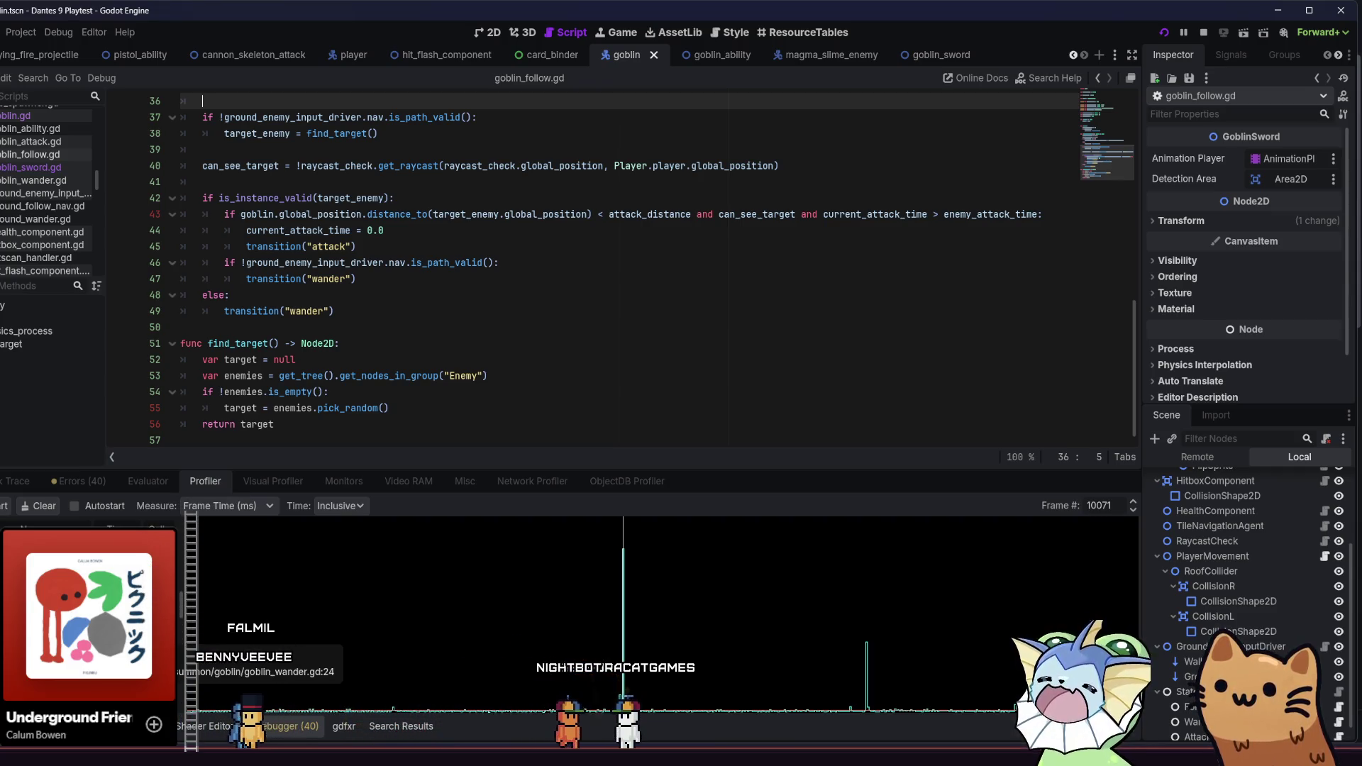
scroll(1245, 640, down, 1)
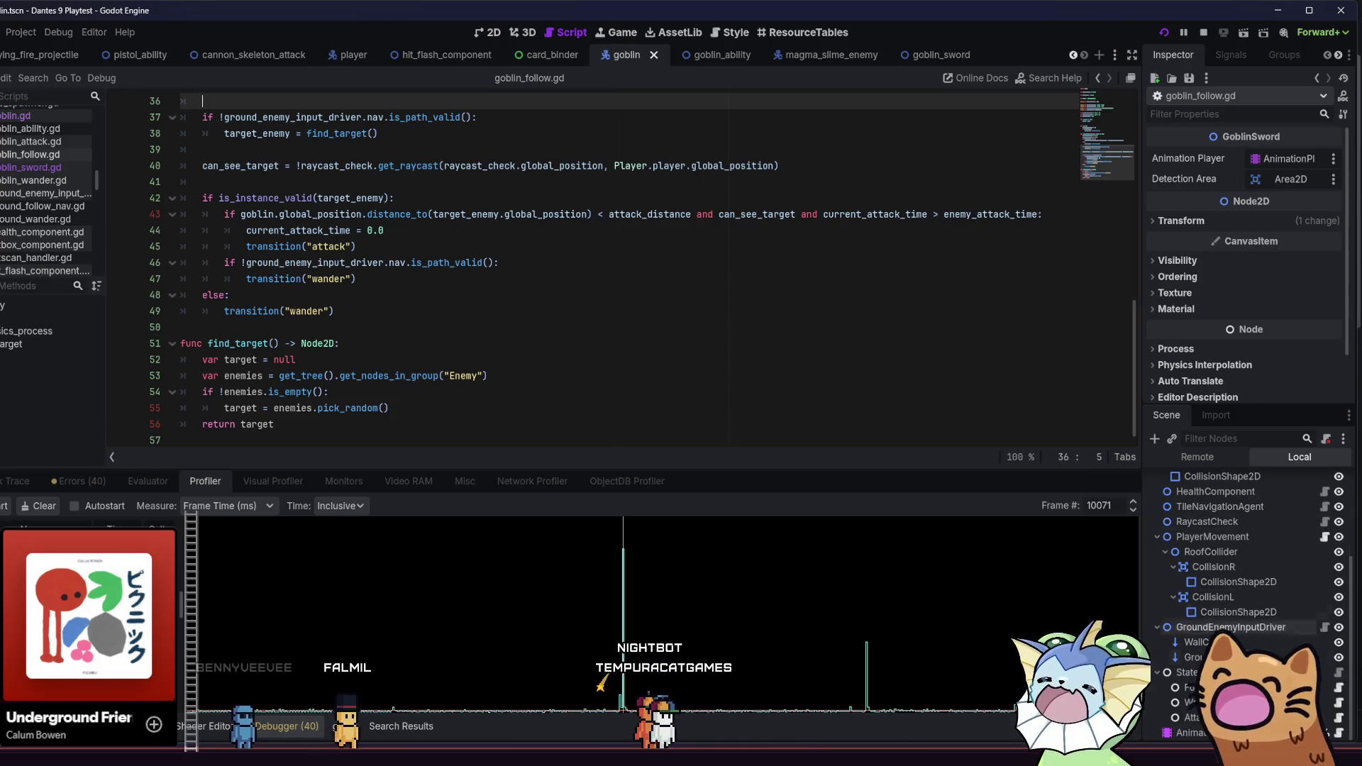
click(1337, 703)
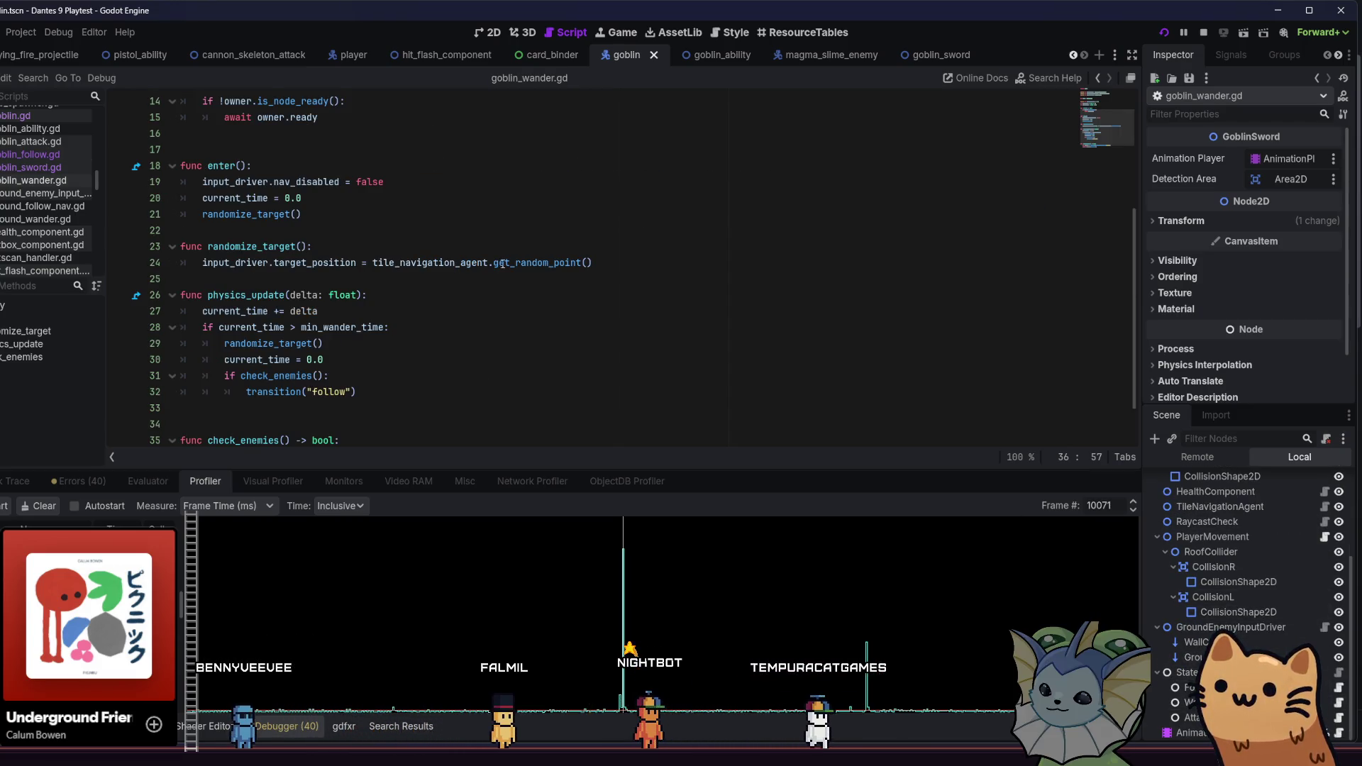
click(475, 298)
click(305, 262)
double_click(253, 248)
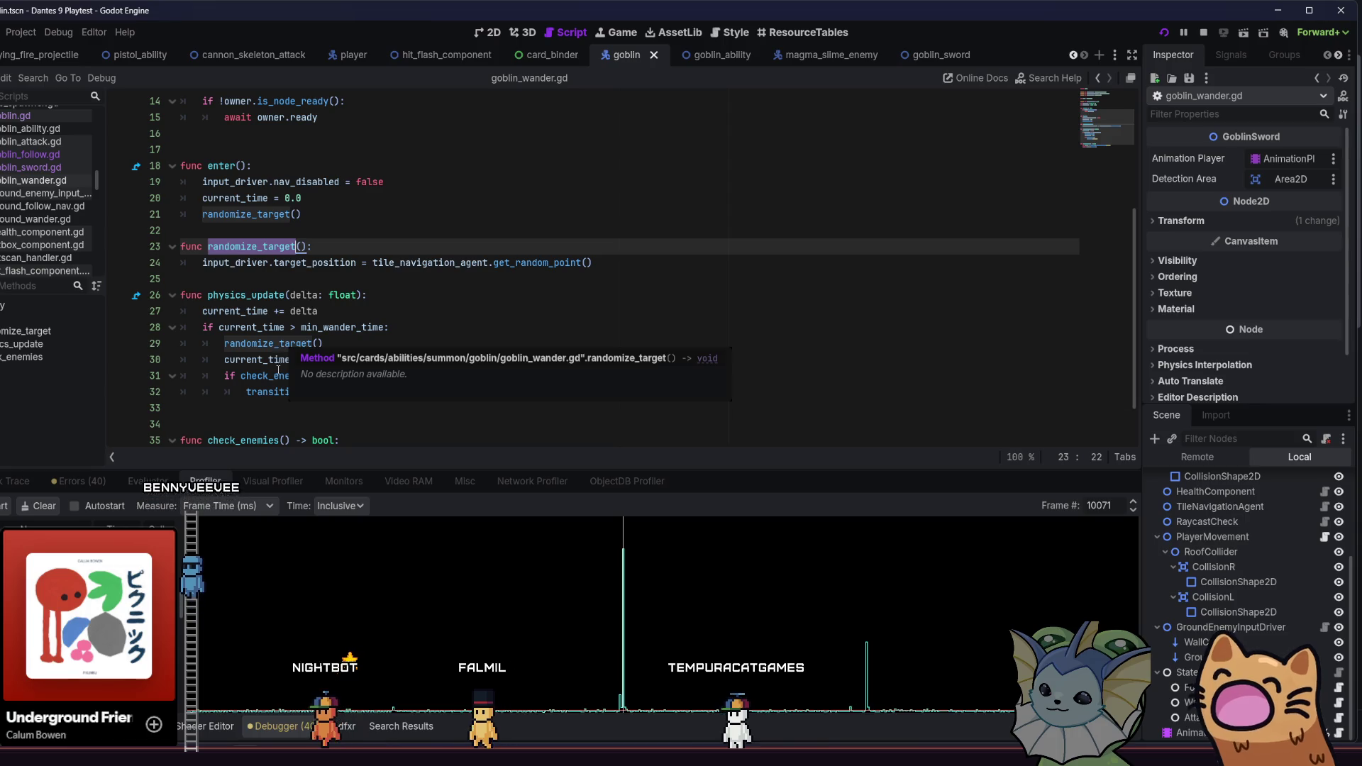
scroll(266, 362, down, 1)
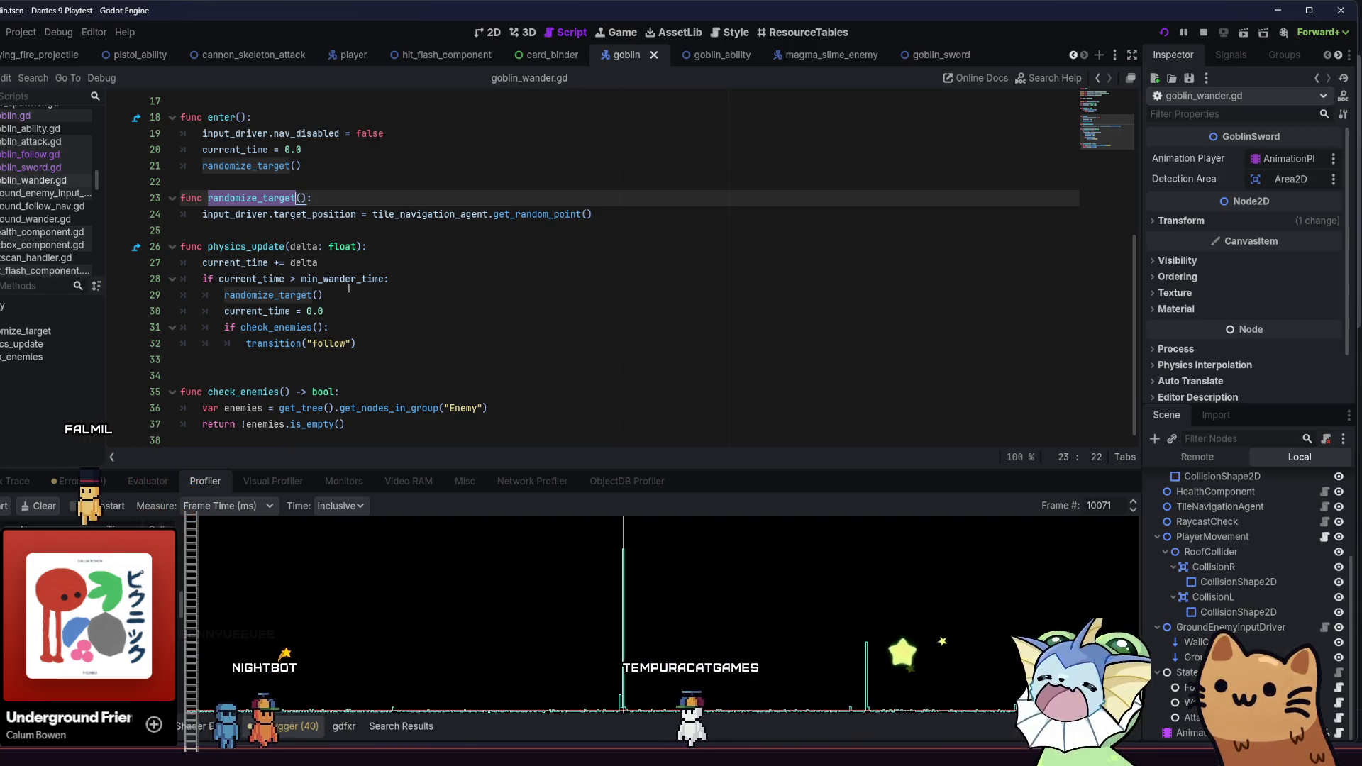
scroll(349, 288, up, 4)
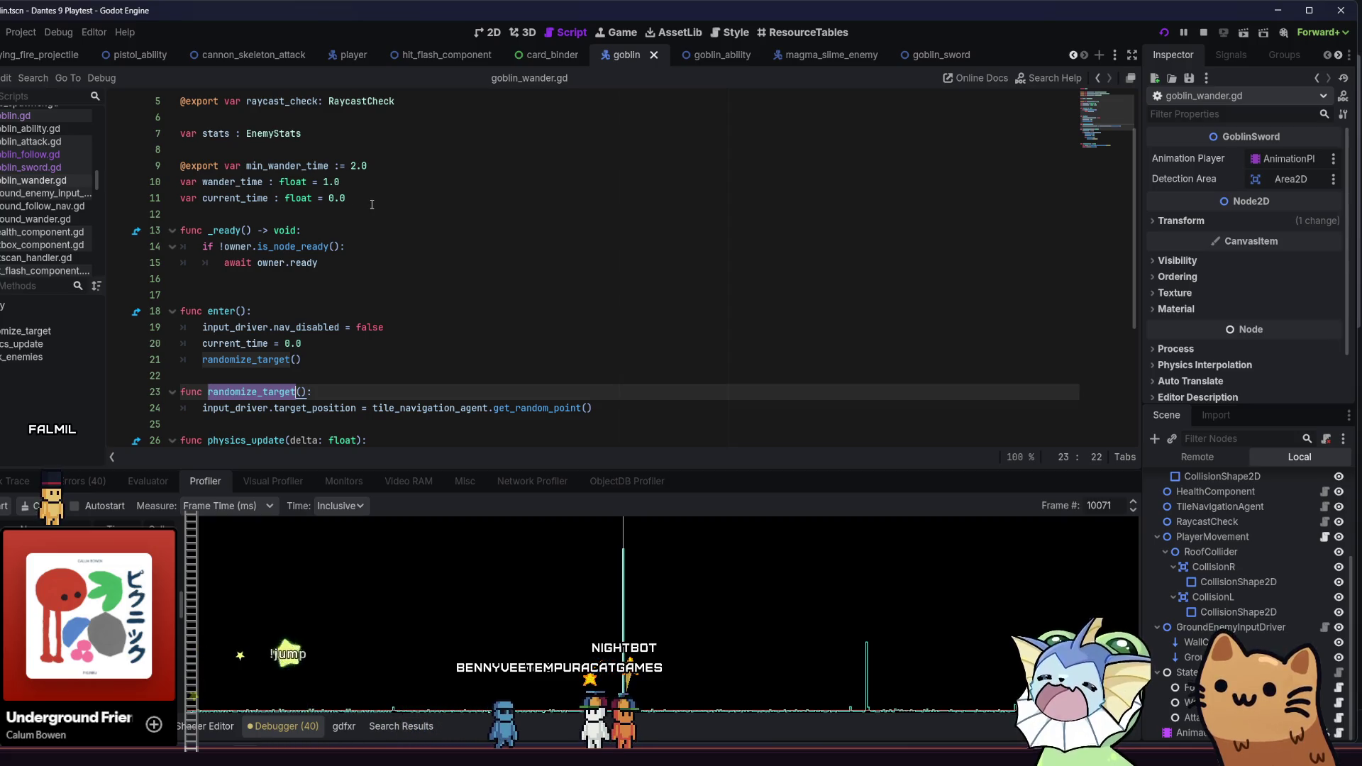
scroll(339, 215, down, 3)
scroll(339, 215, up, 4)
click(245, 243)
scroll(244, 262, down, 5)
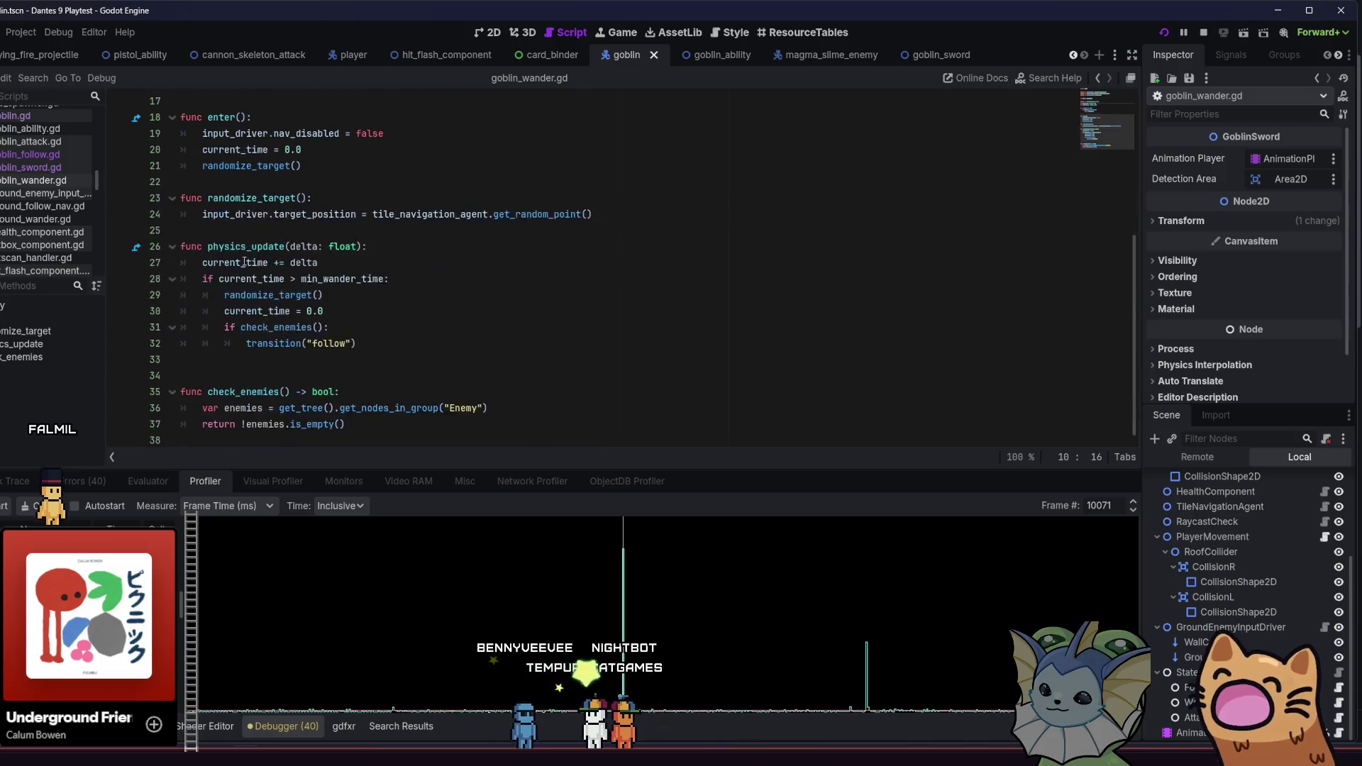
click(390, 236)
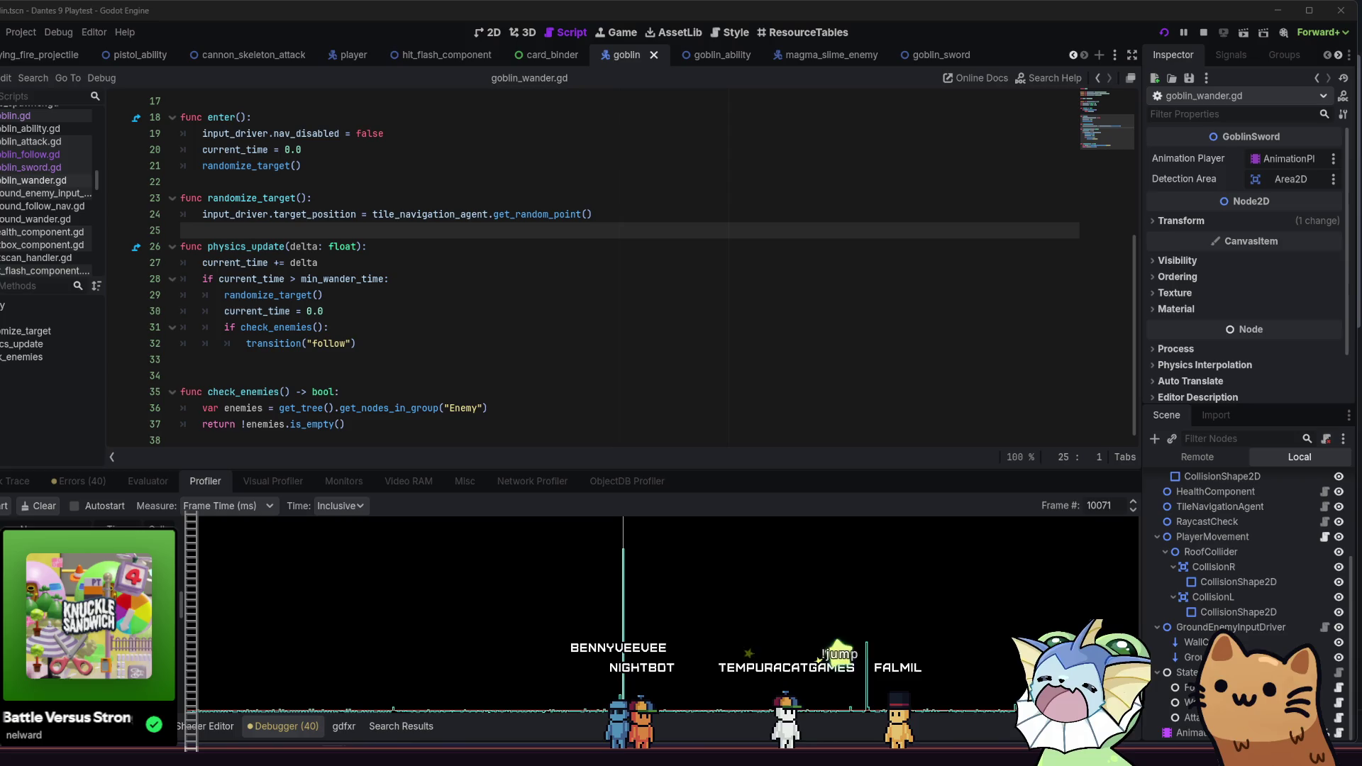
Step: In the running playtest, close the Goblin Army deck screen and jump onto the upper platform
key(alt+Tab)
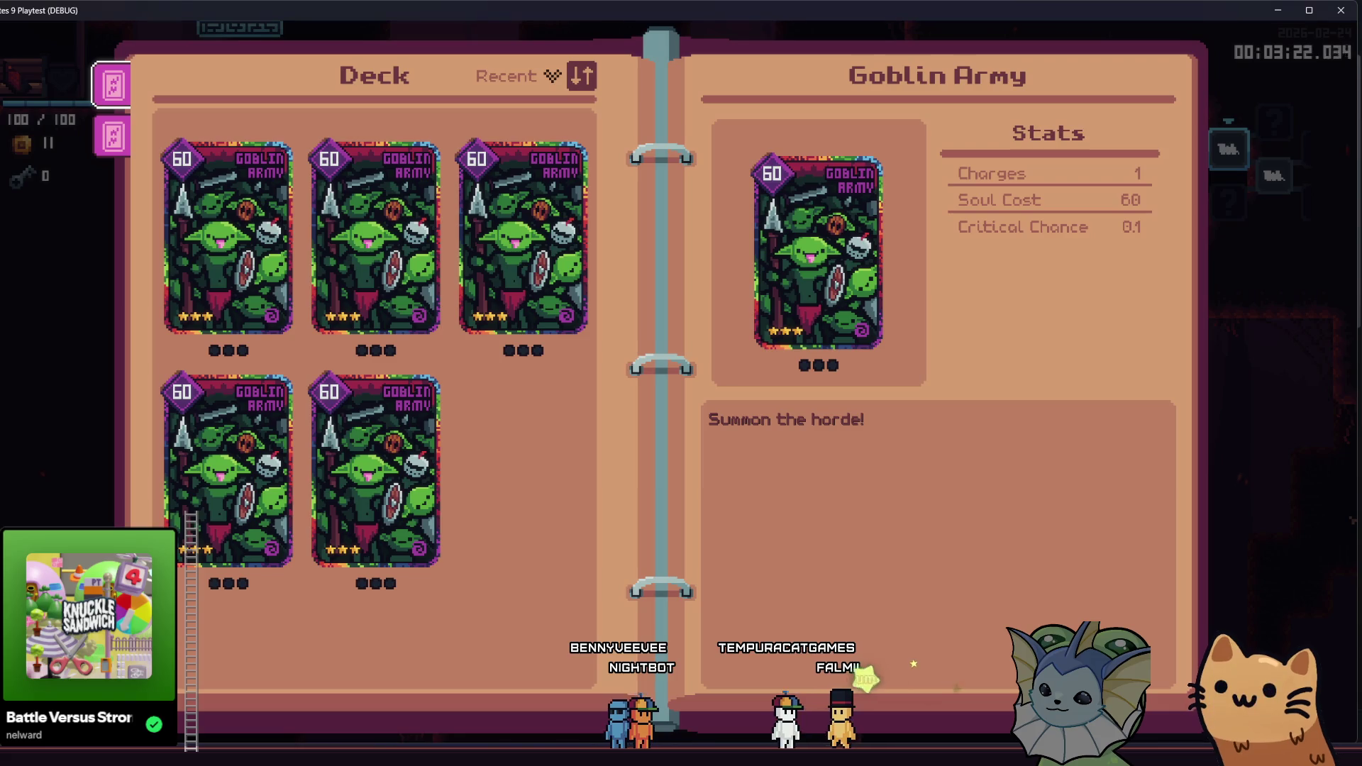
key(Tab)
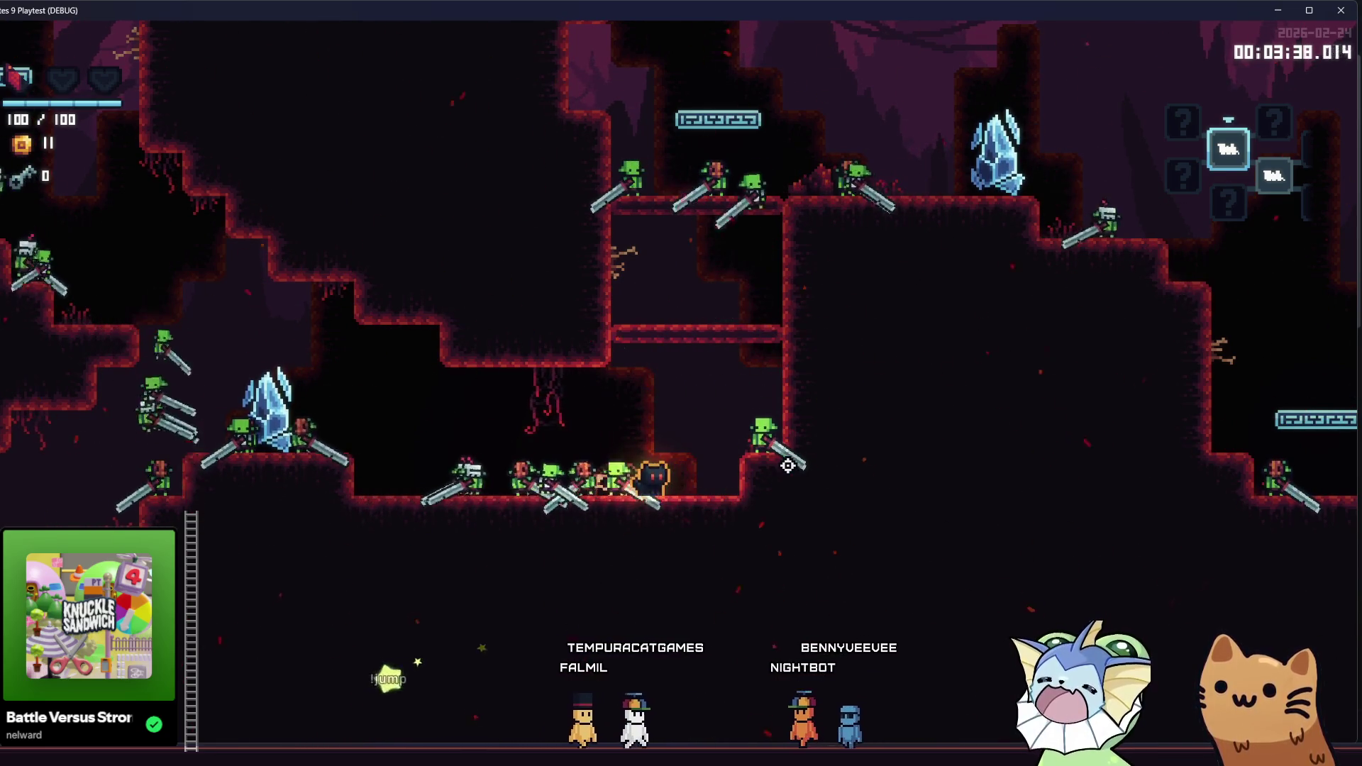
key(space)
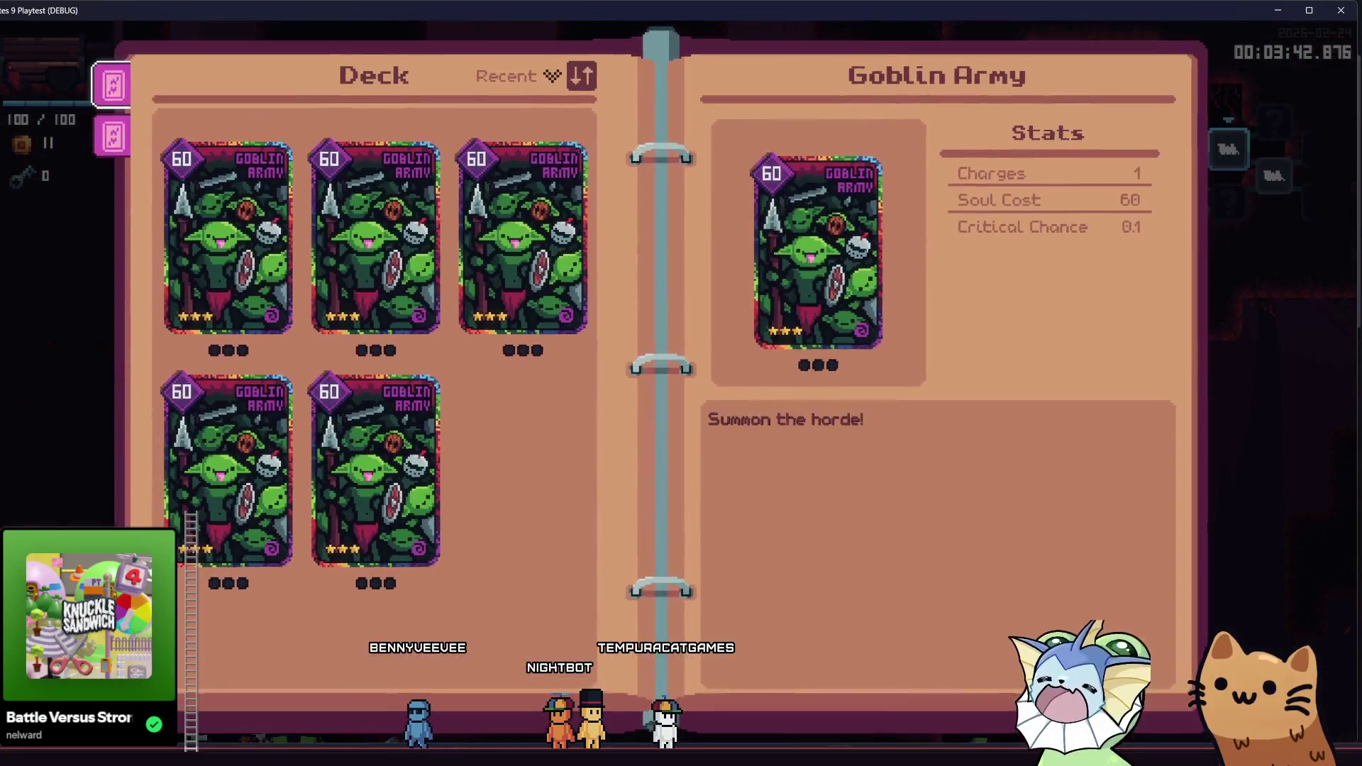
key(alt+Tab)
Step: Add Console.print(self.get_path()) below the target assignment on line 25 and save goblin_wander.gd
click(371, 373)
click(674, 215)
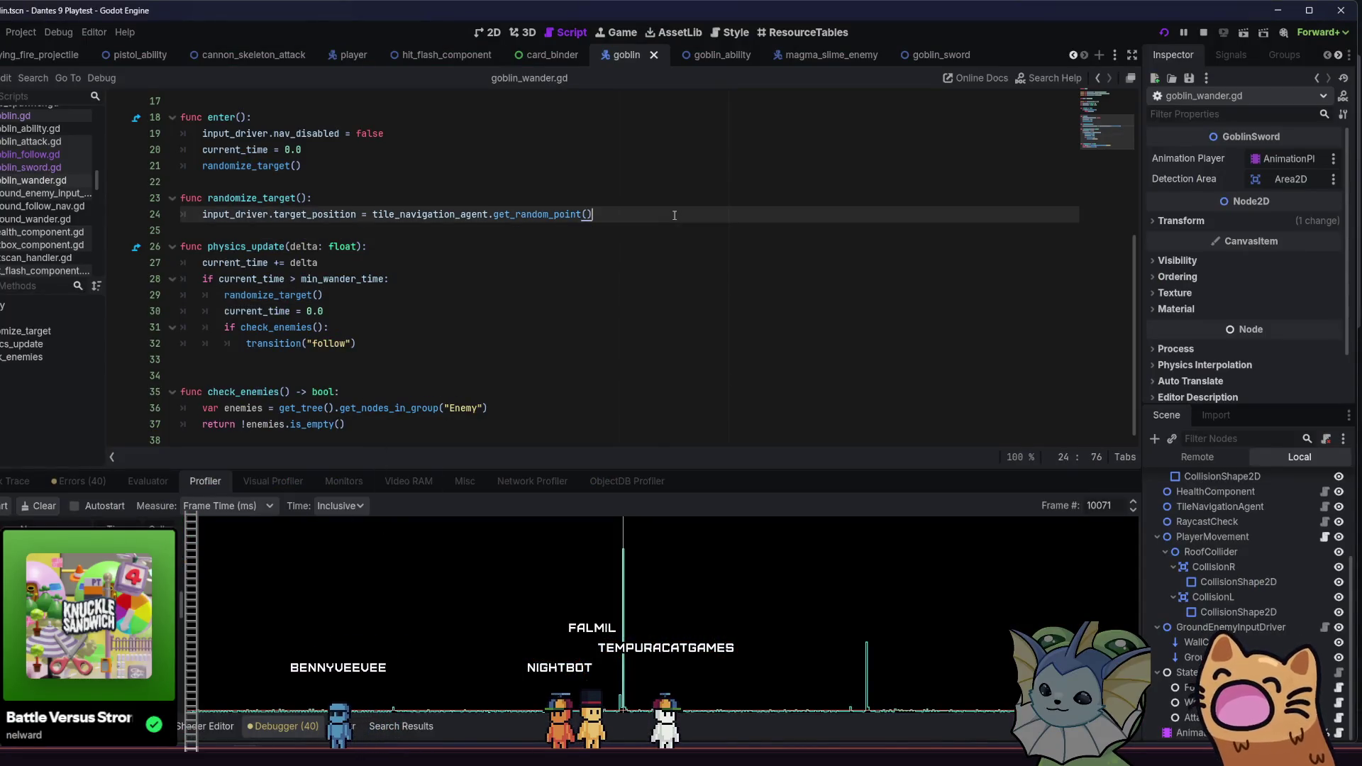
key(Return)
text(Console.prin)
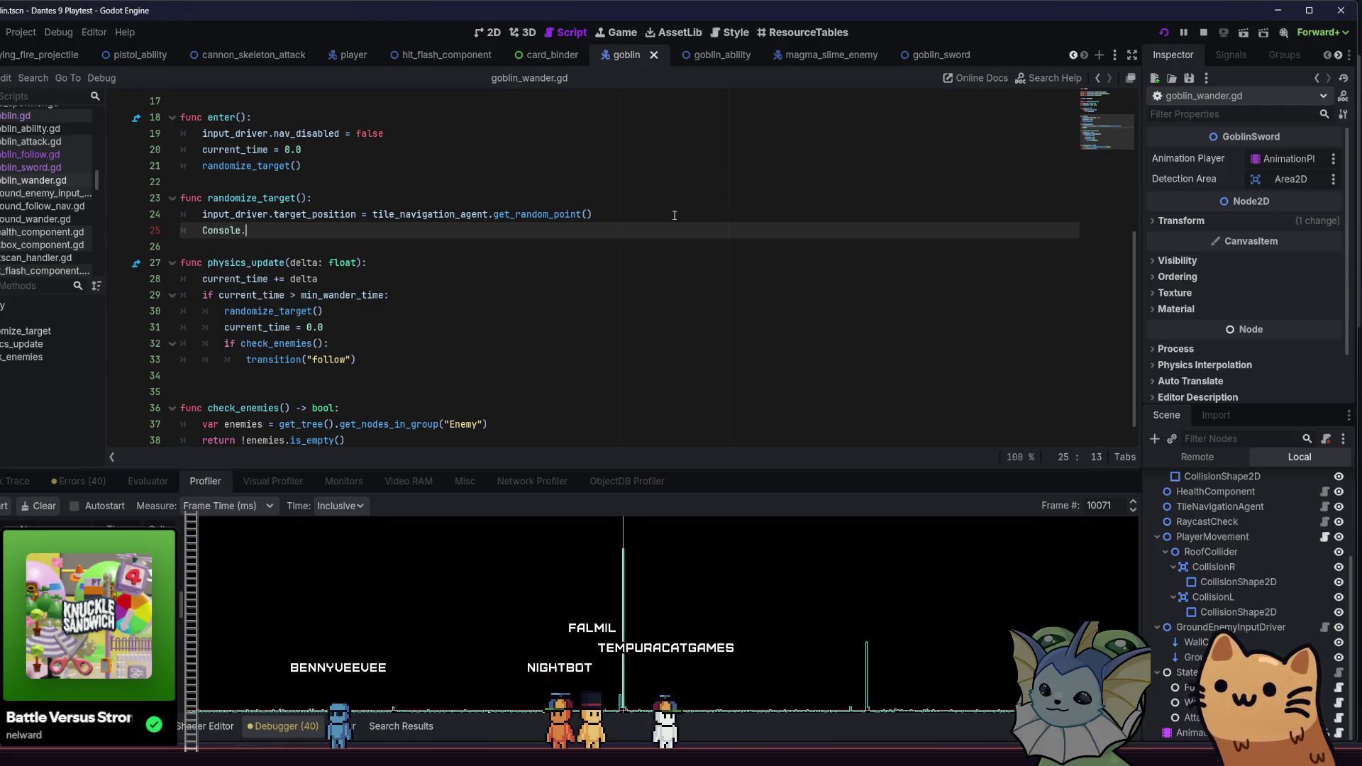
text(t(self,)
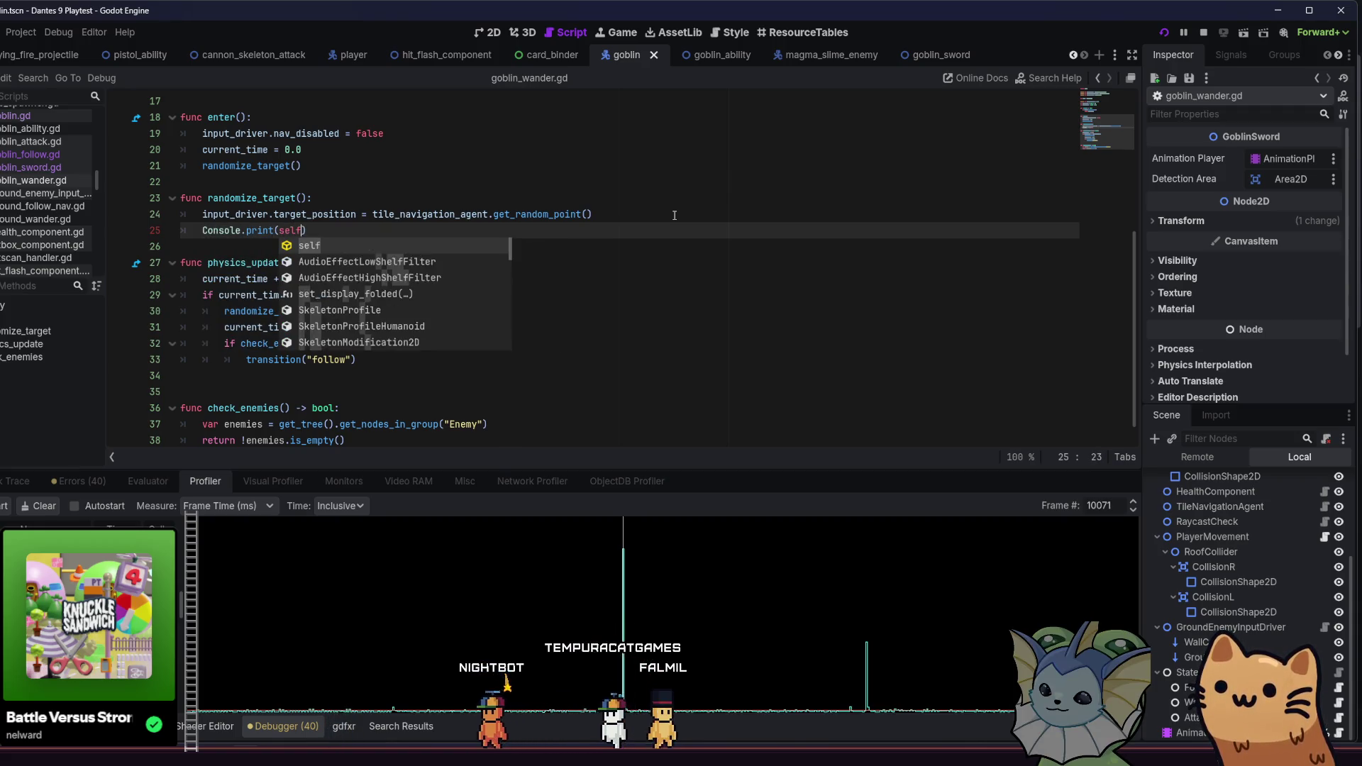
key(BackSpace)
text(.get)
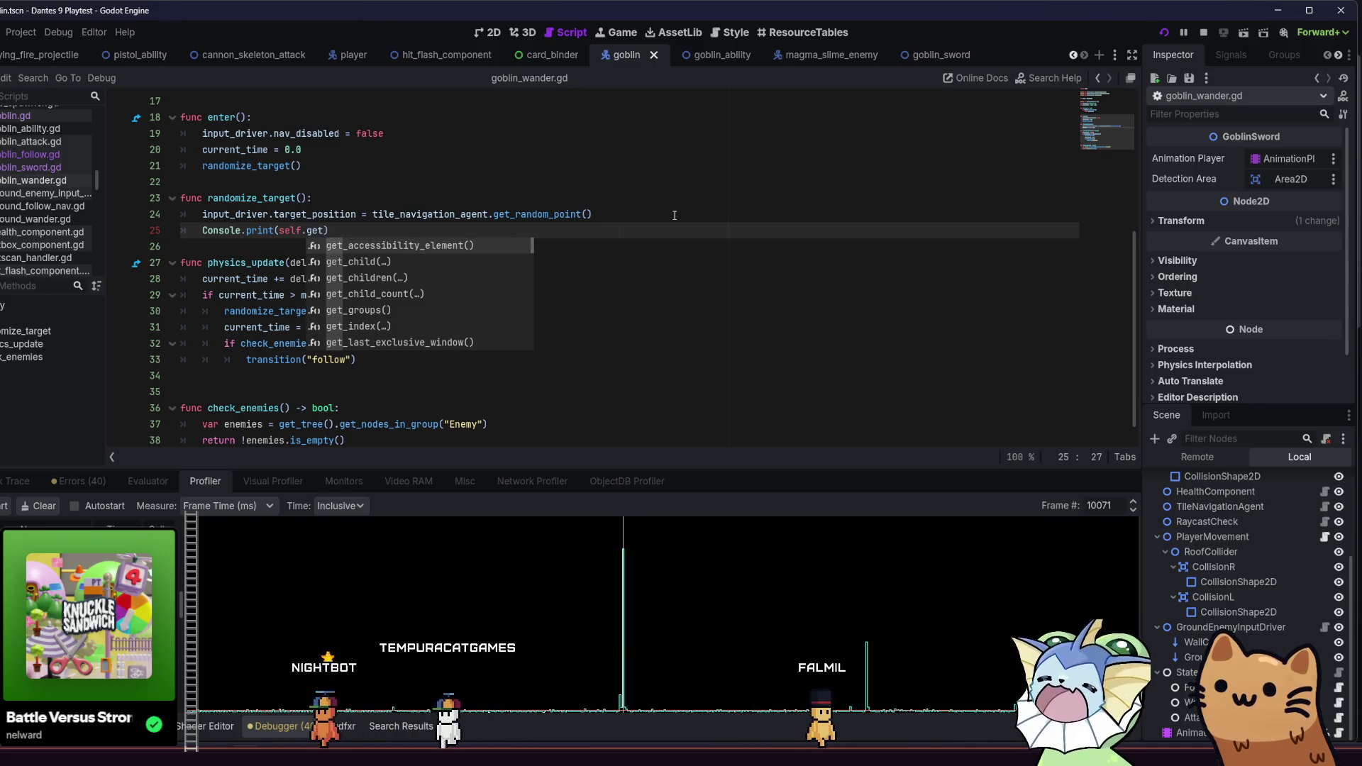
text(_path)
key(Return)
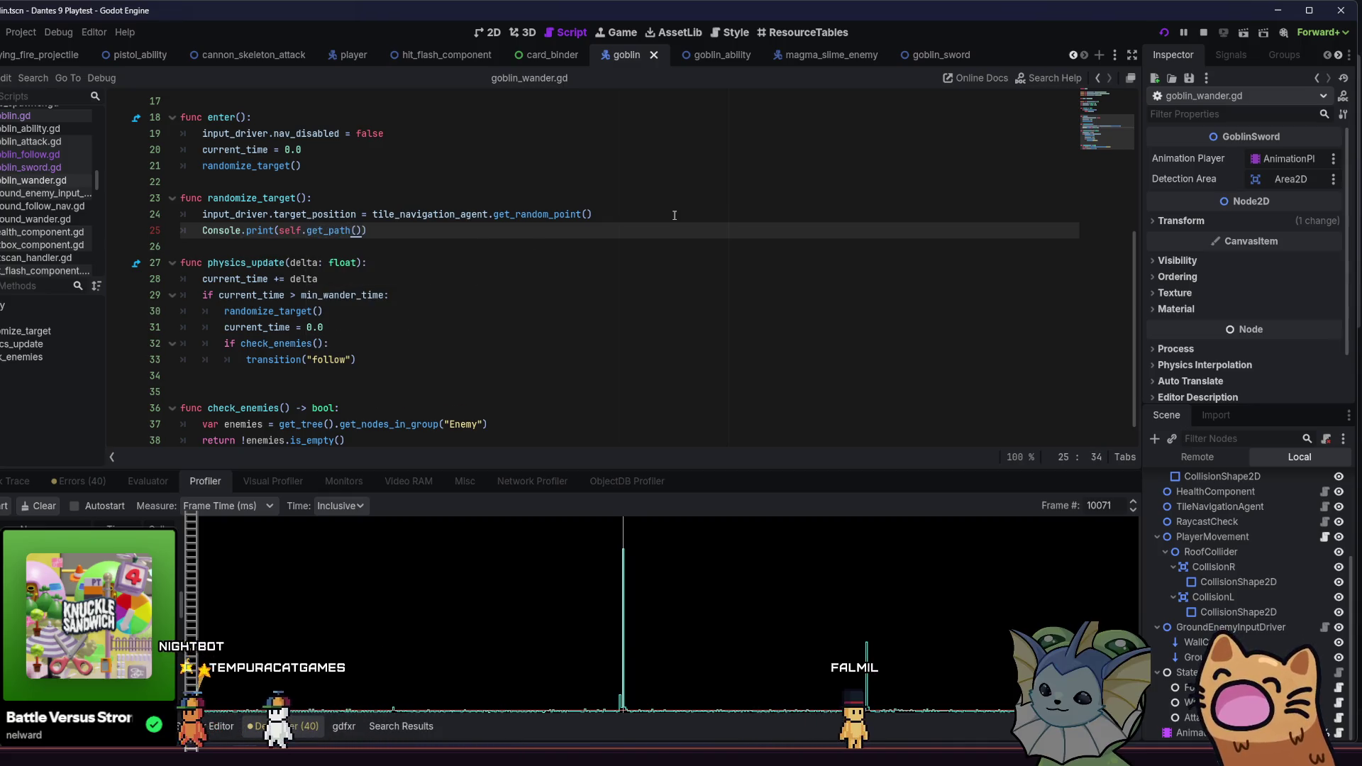
click(576, 277)
click(363, 230)
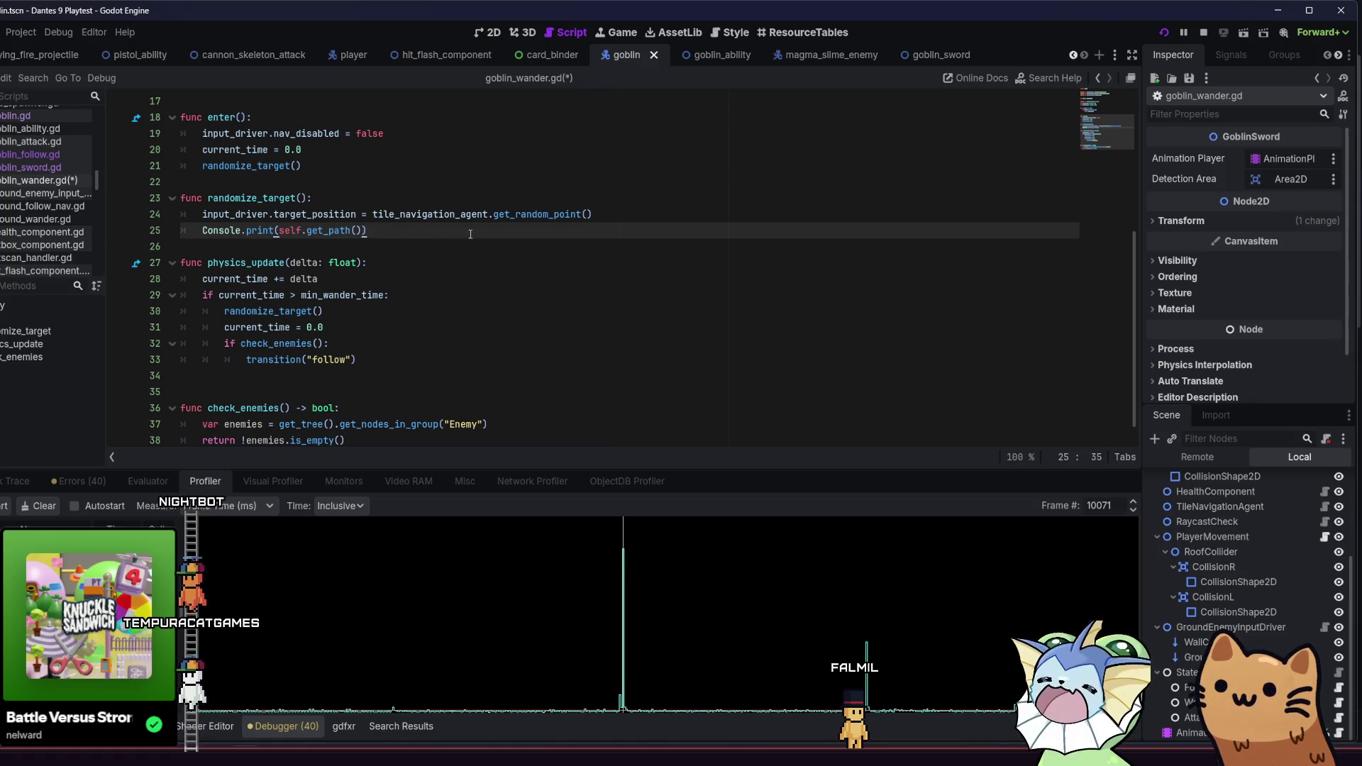
key(ctrl+s)
Step: Undo the accidental drag-move of the enter() block with Ctrl+Z
drag(235, 310, 348, 312)
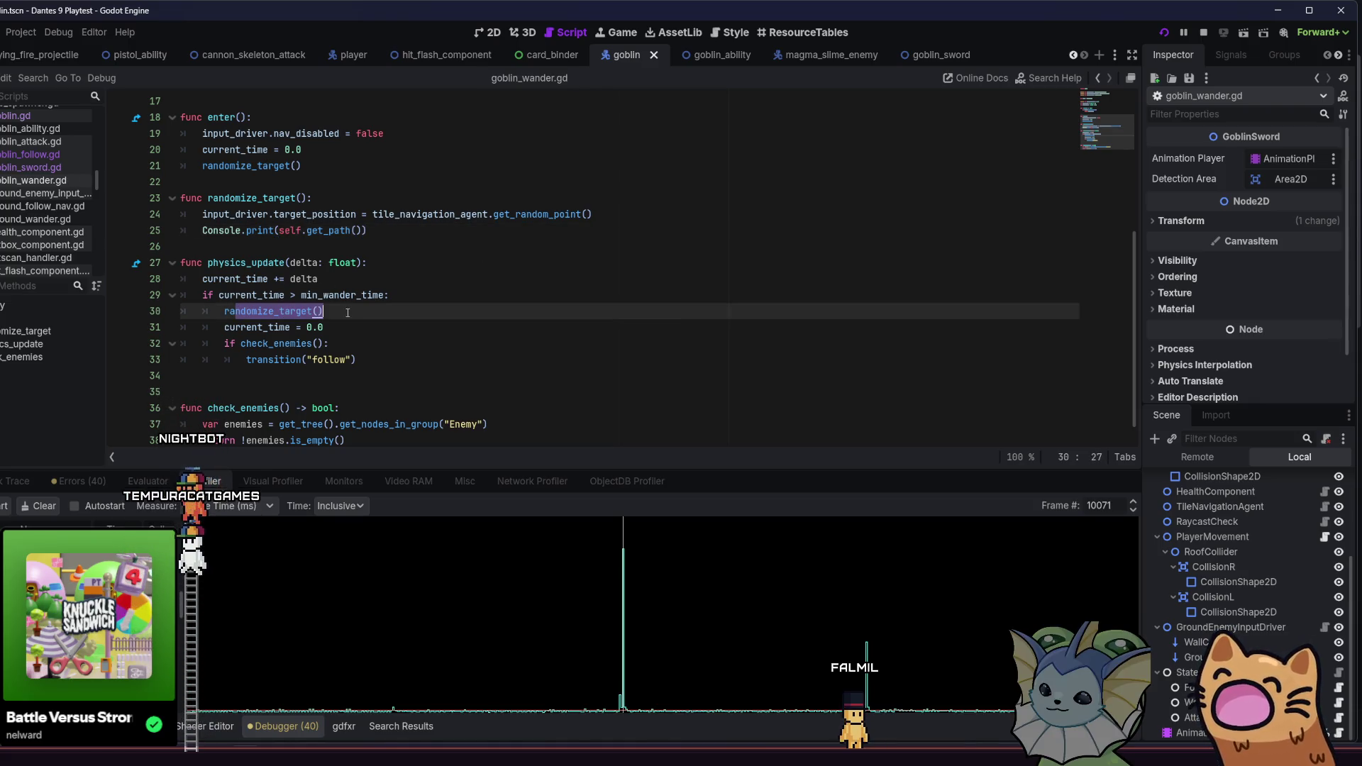
mouse_move(221, 306)
mouse_down()
mouse_move(327, 327)
mouse_move(349, 309)
mouse_up()
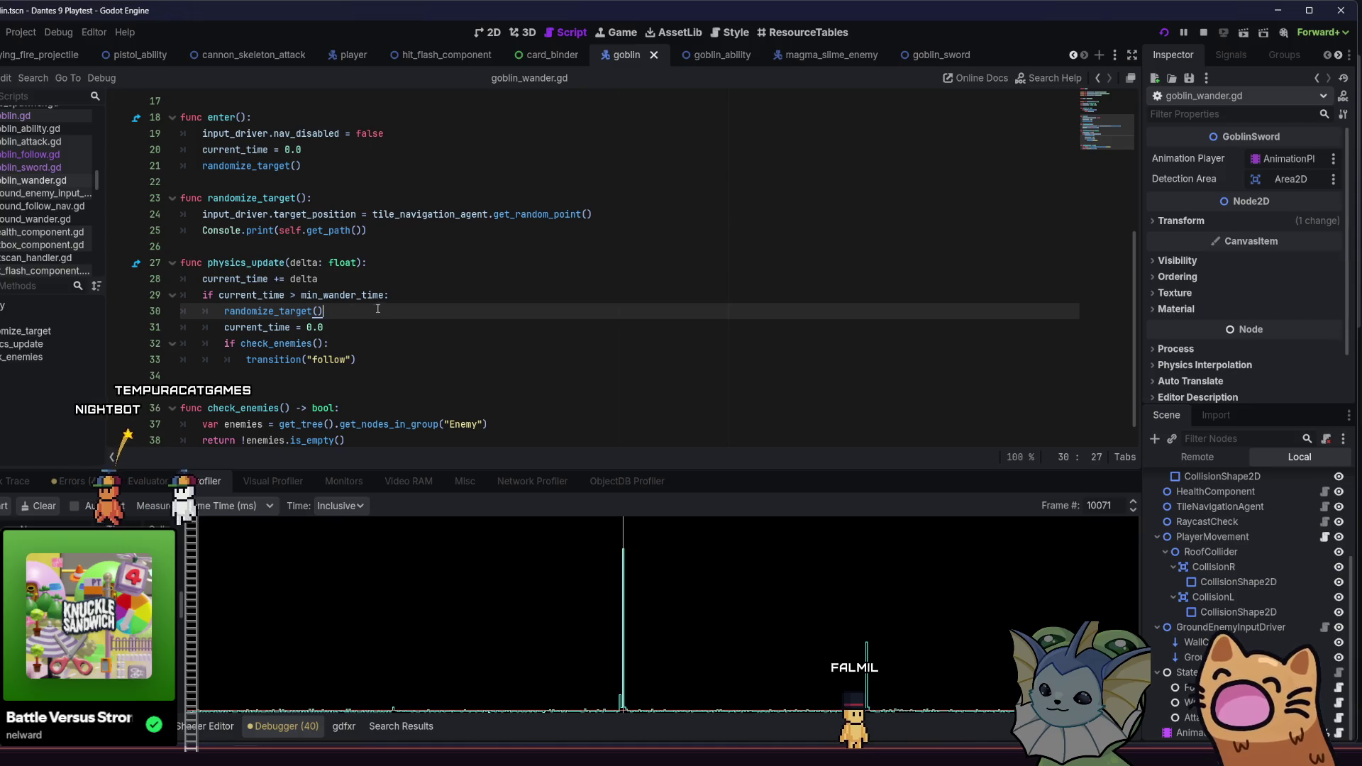
scroll(378, 310, up, 1)
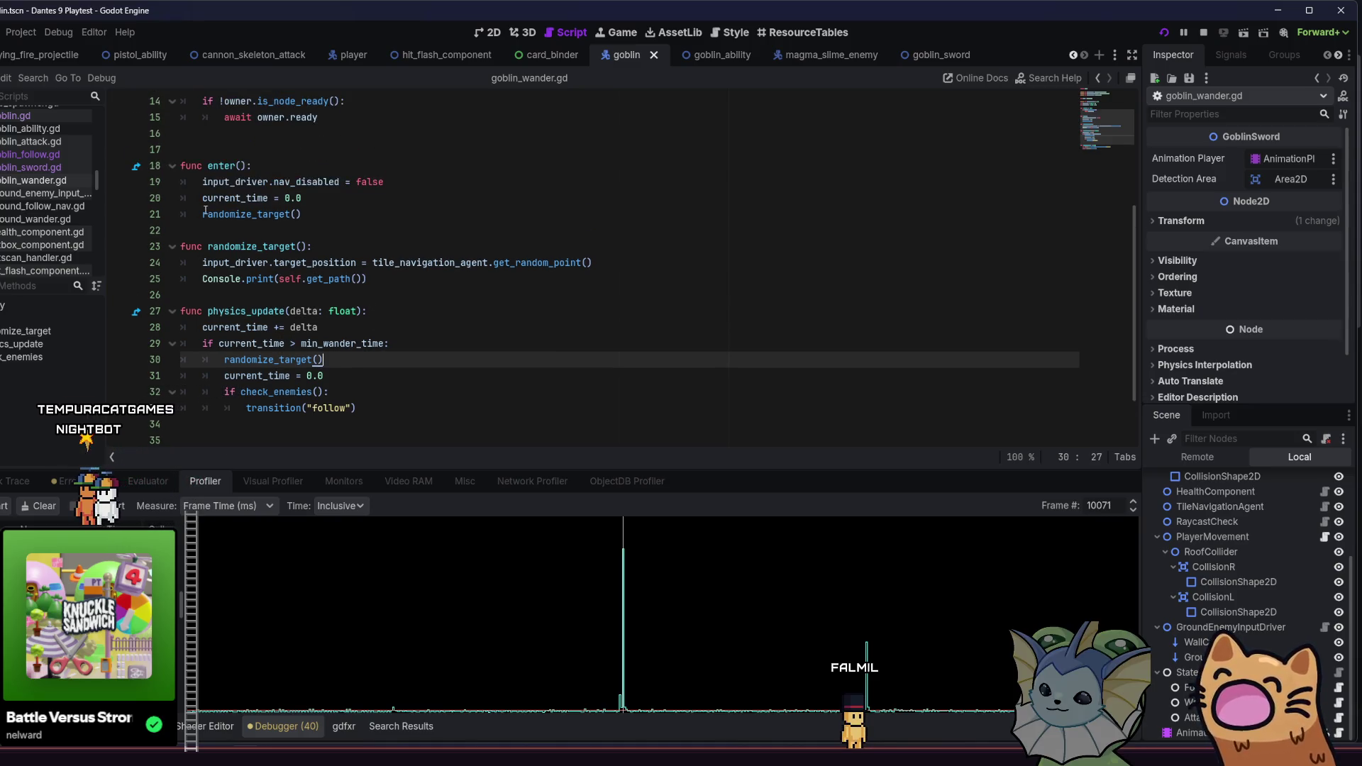
mouse_move(205, 218)
mouse_down()
mouse_move(302, 218)
mouse_move(186, 165)
mouse_move(181, 230)
mouse_up()
scroll(370, 287, down, 1)
click(370, 292)
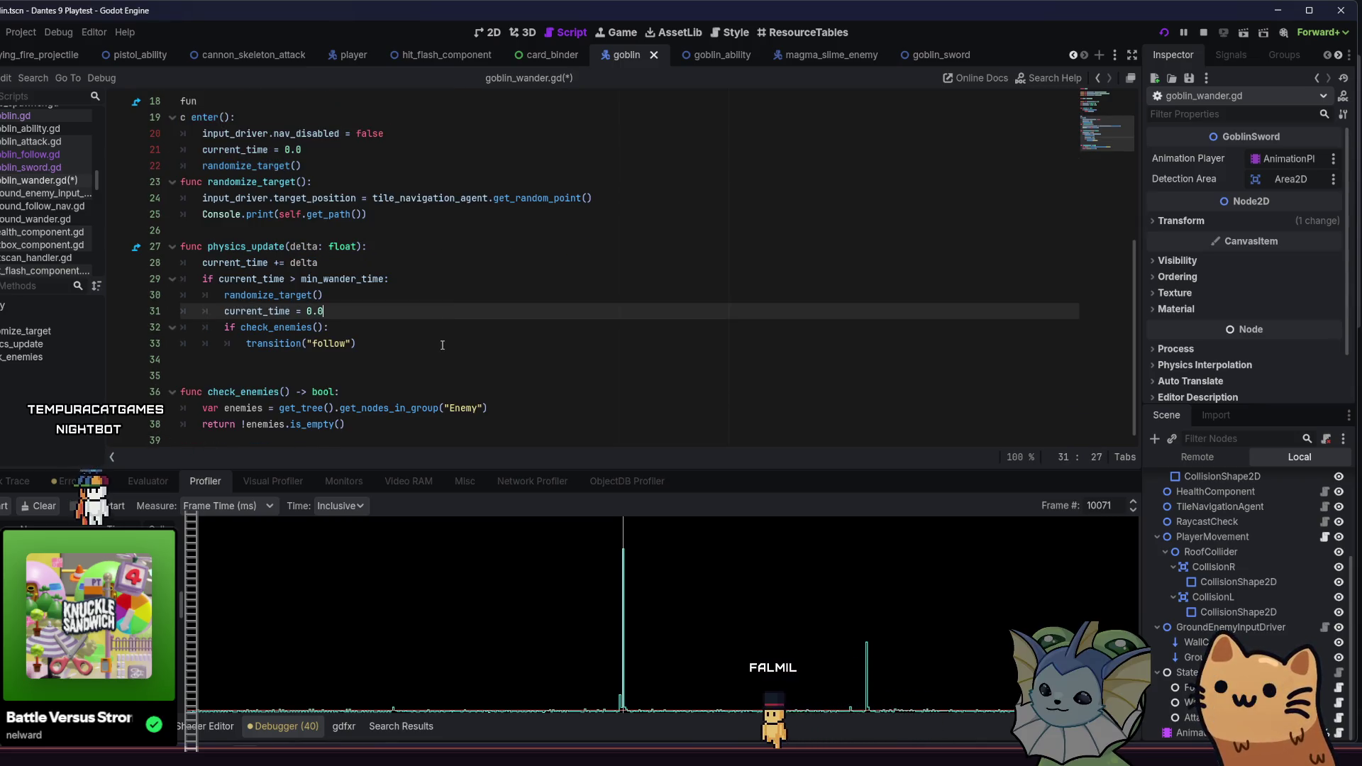
click(435, 347)
key(ctrl+z)
key(ctrl+z)
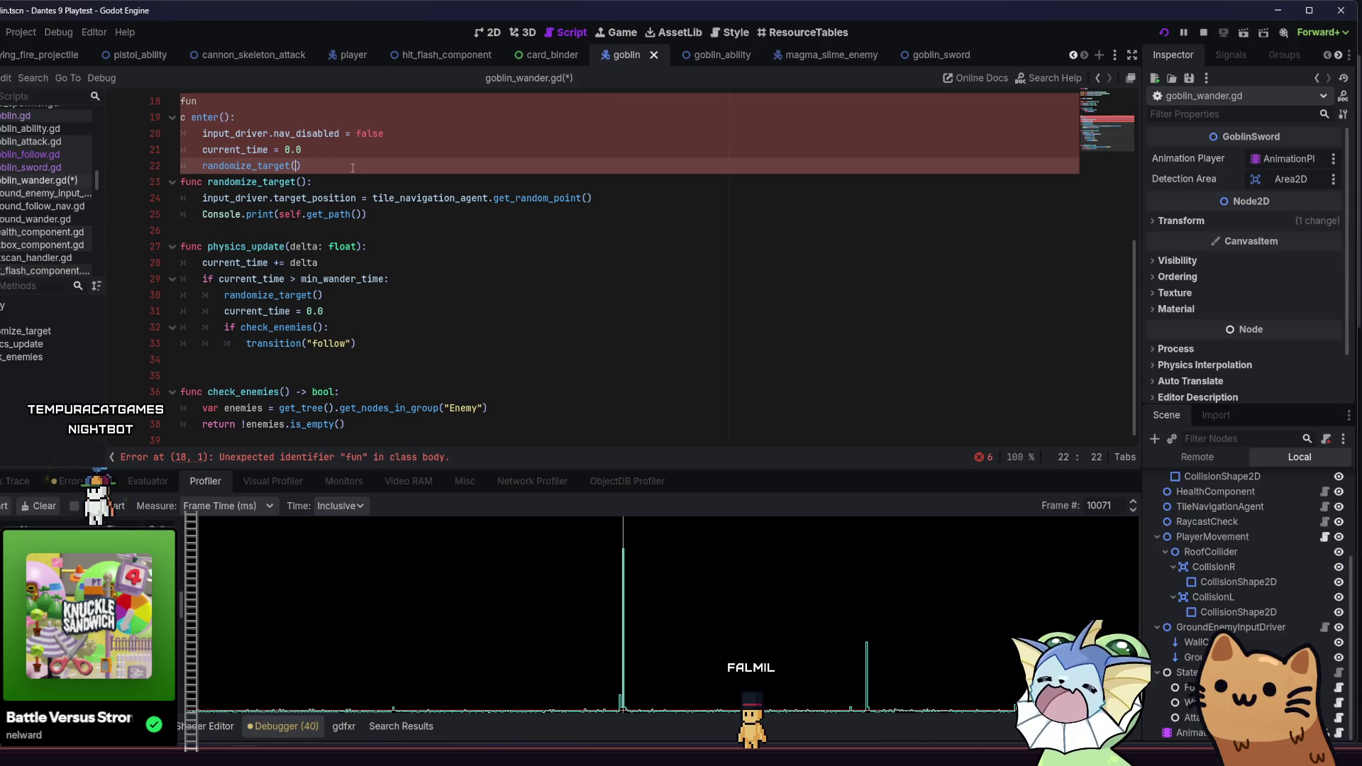
click(396, 230)
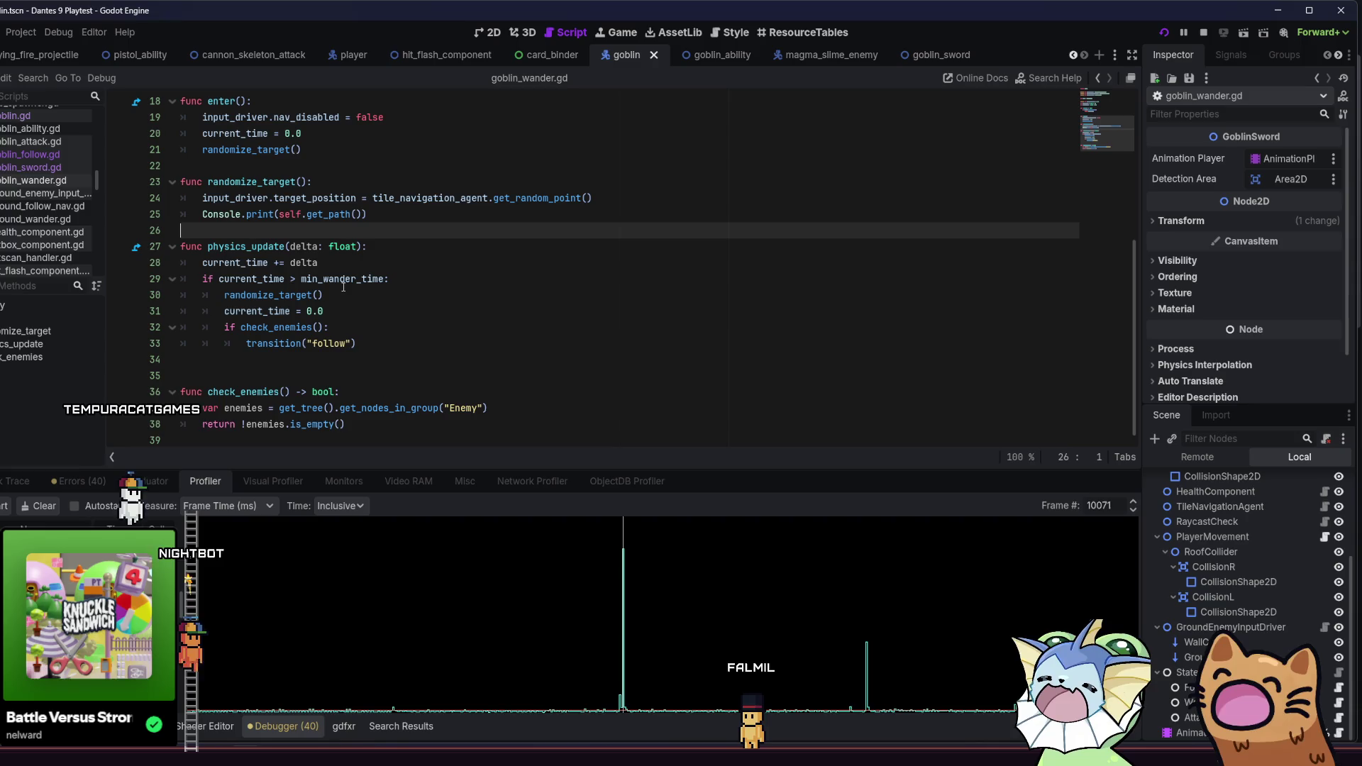
Step: Move the player up-left through the cave while Room10's goblins log their Wander paths
mouse_move(343, 286)
key(alt+Tab)
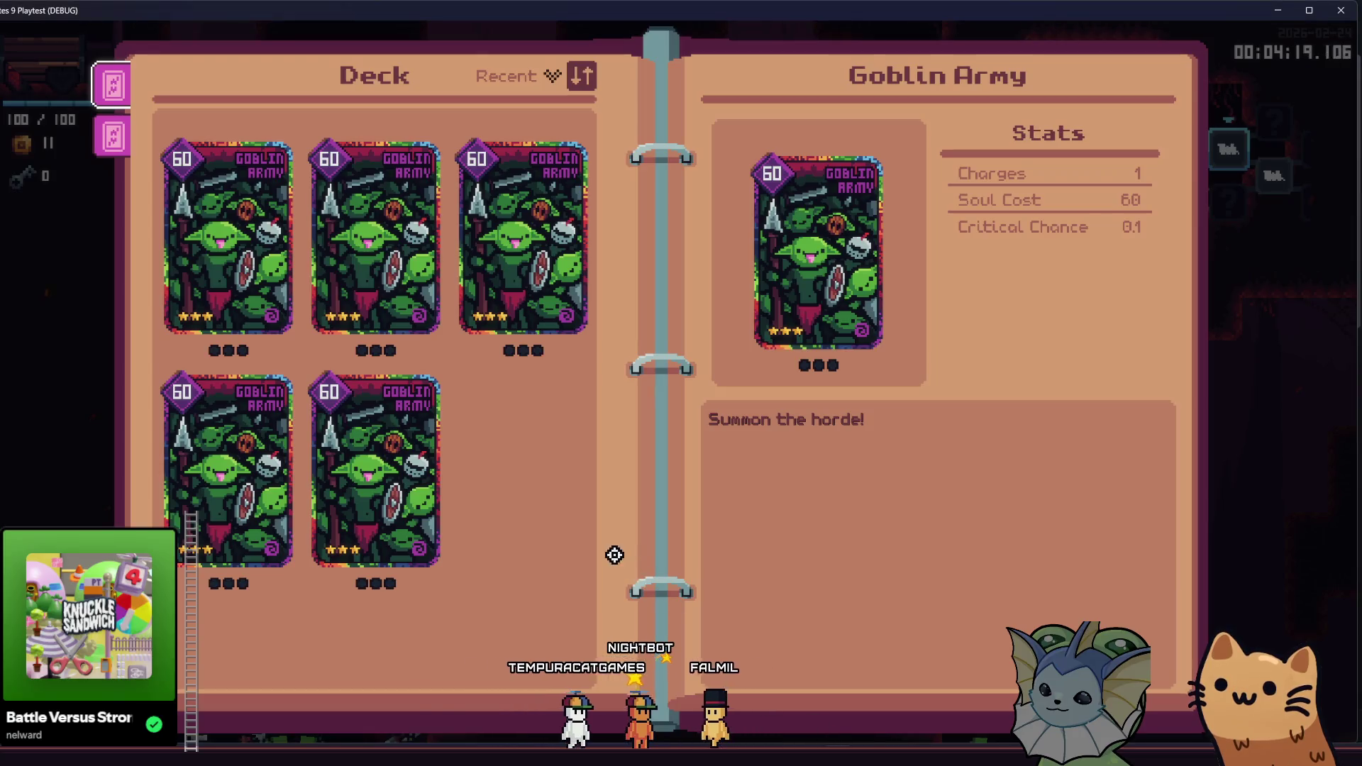
key(Tab)
key(Tab)
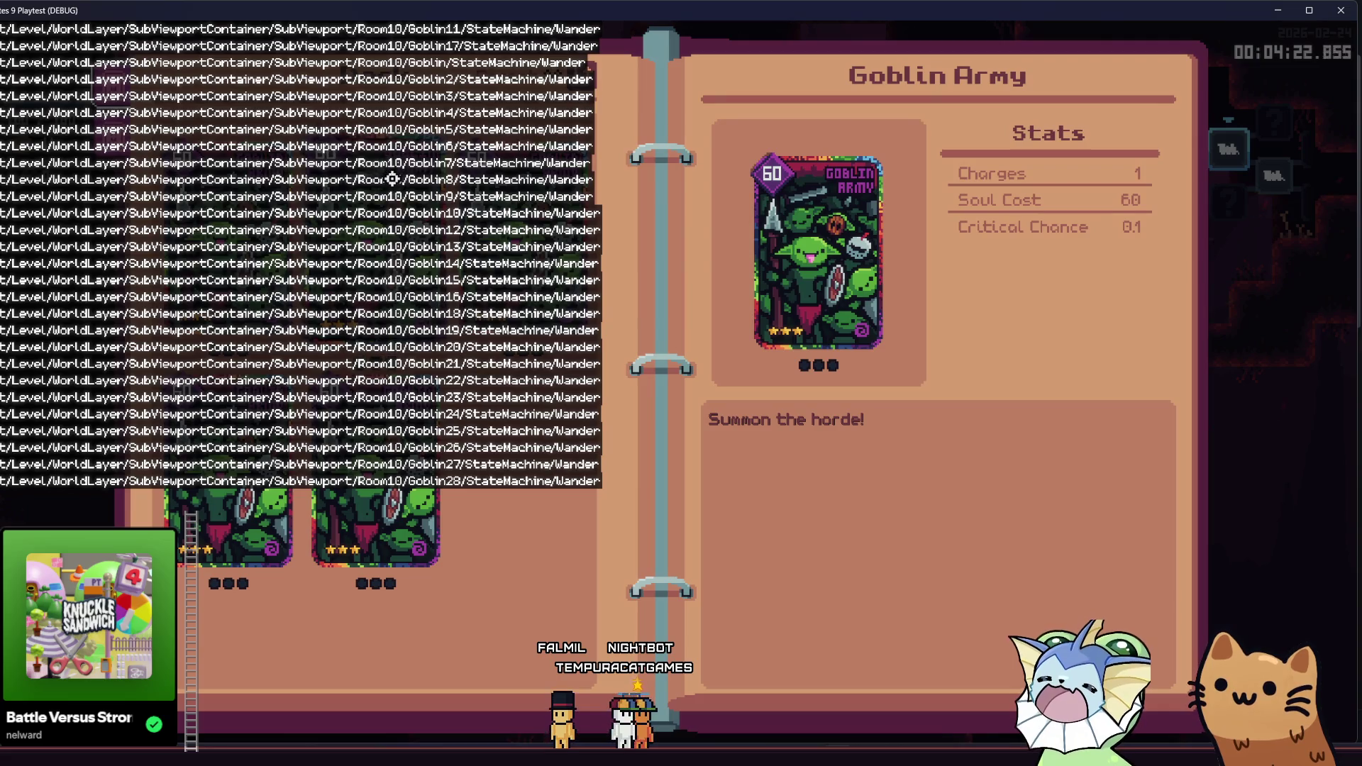
key(Tab)
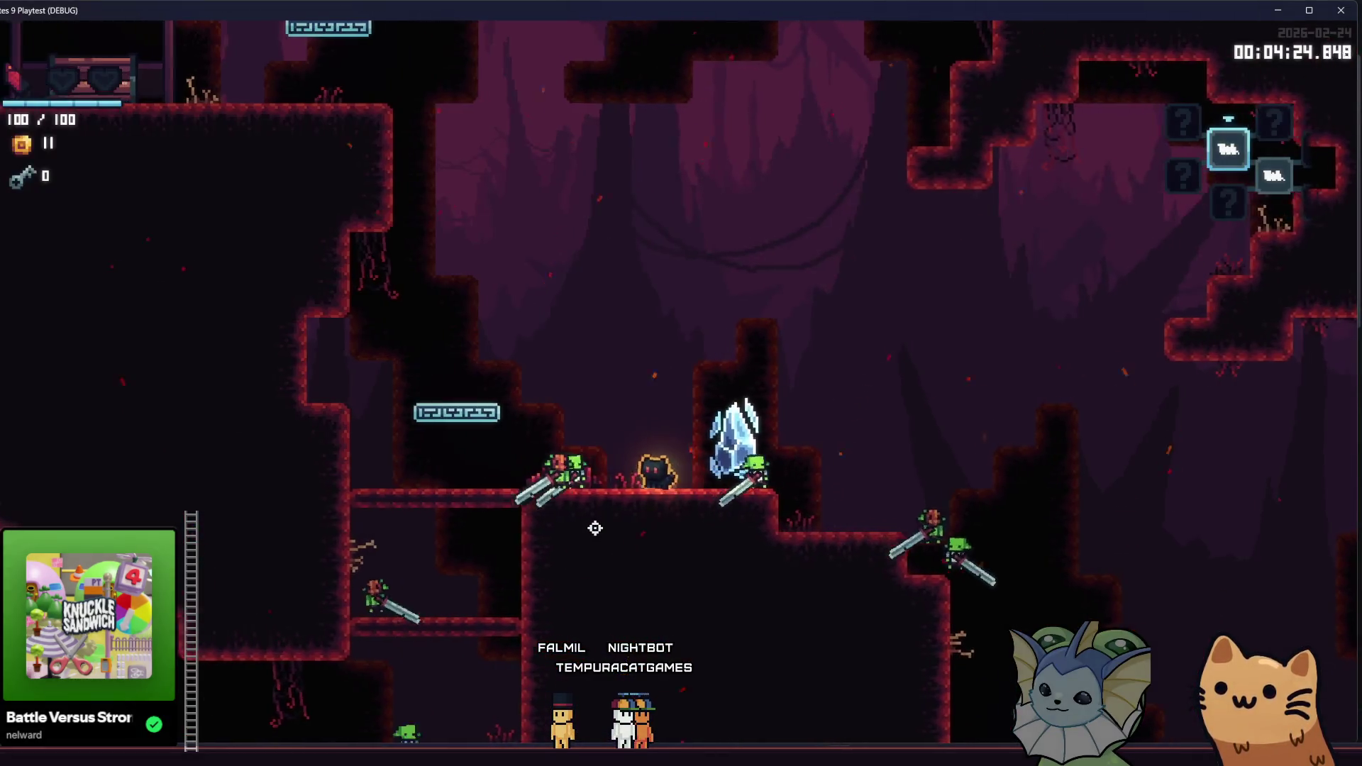
key(Left)
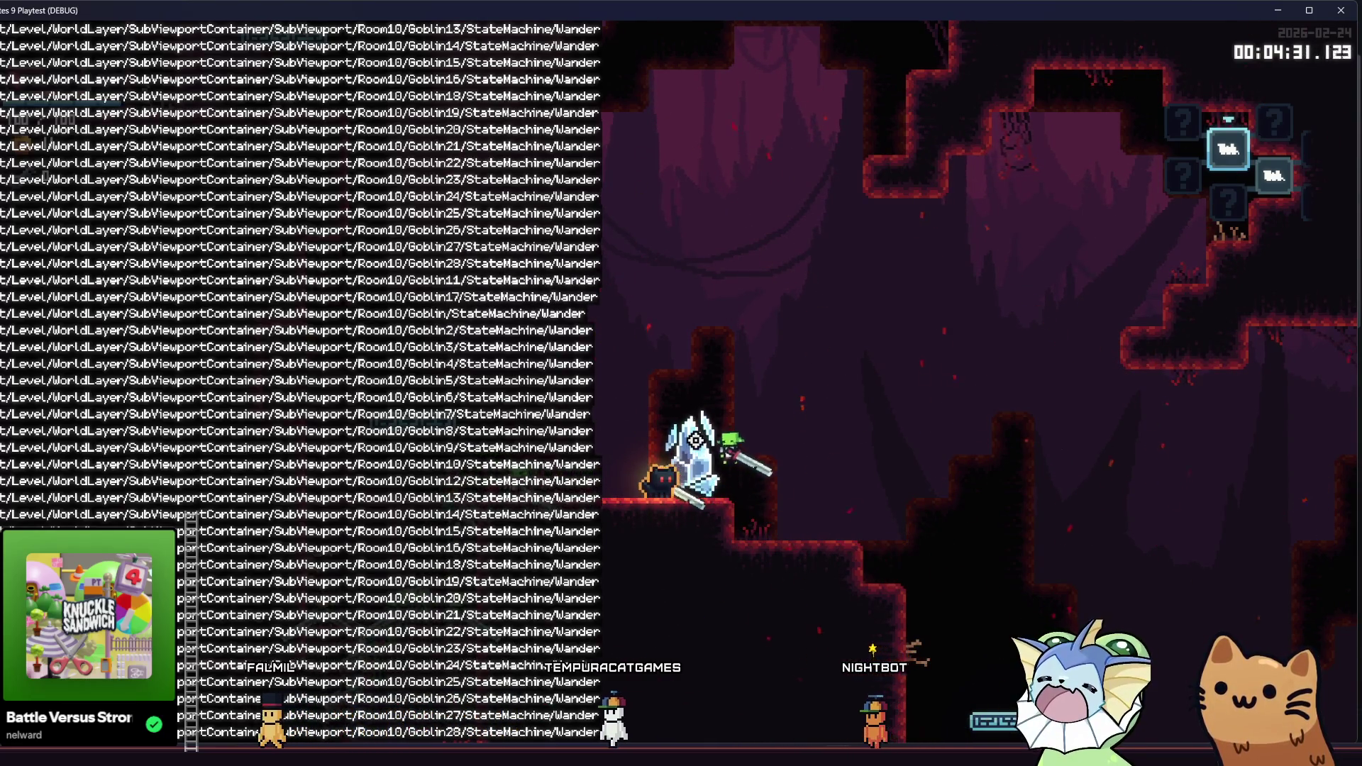
key(space)
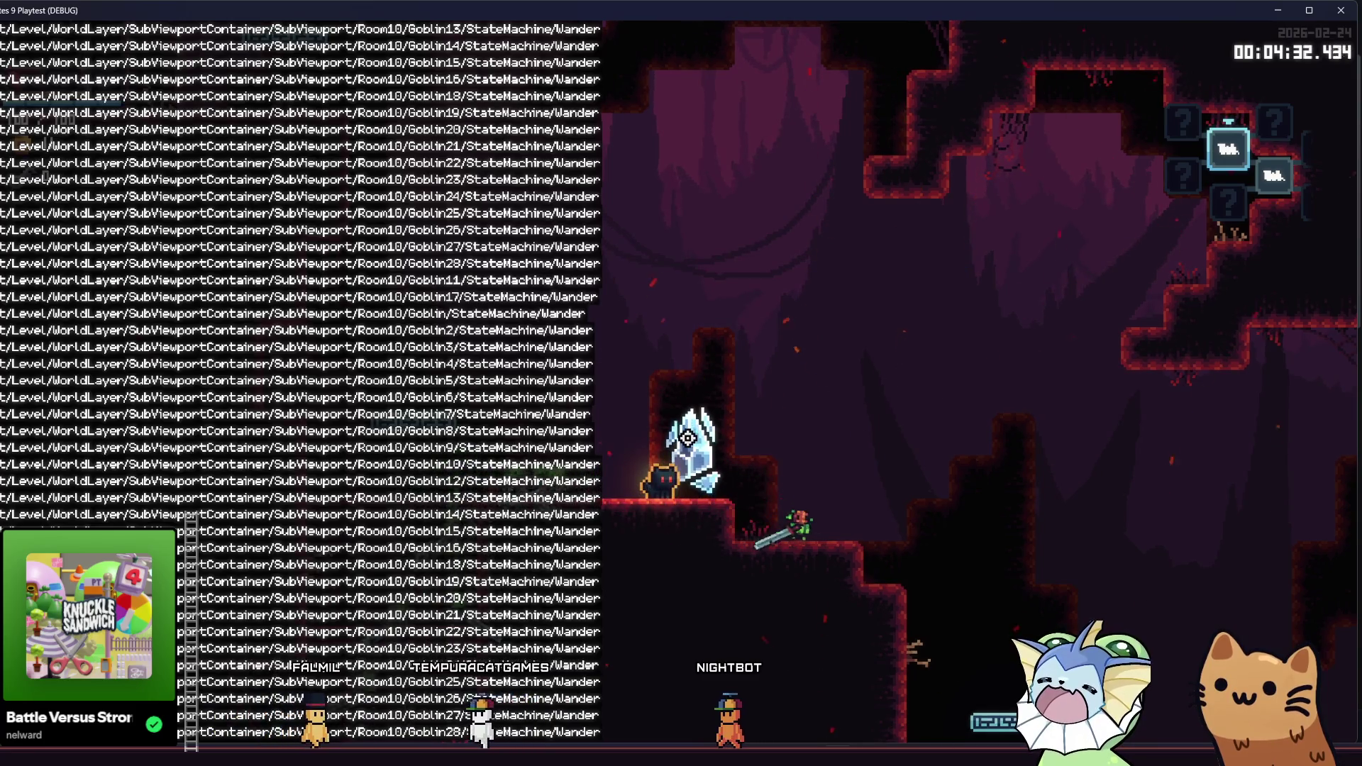
key(Tab)
key(alt+Tab)
click(324, 350)
Step: Jump from the get_random_point call on line 24 to its definition in tile_navigation_agent.gd
click(270, 231)
click(243, 204)
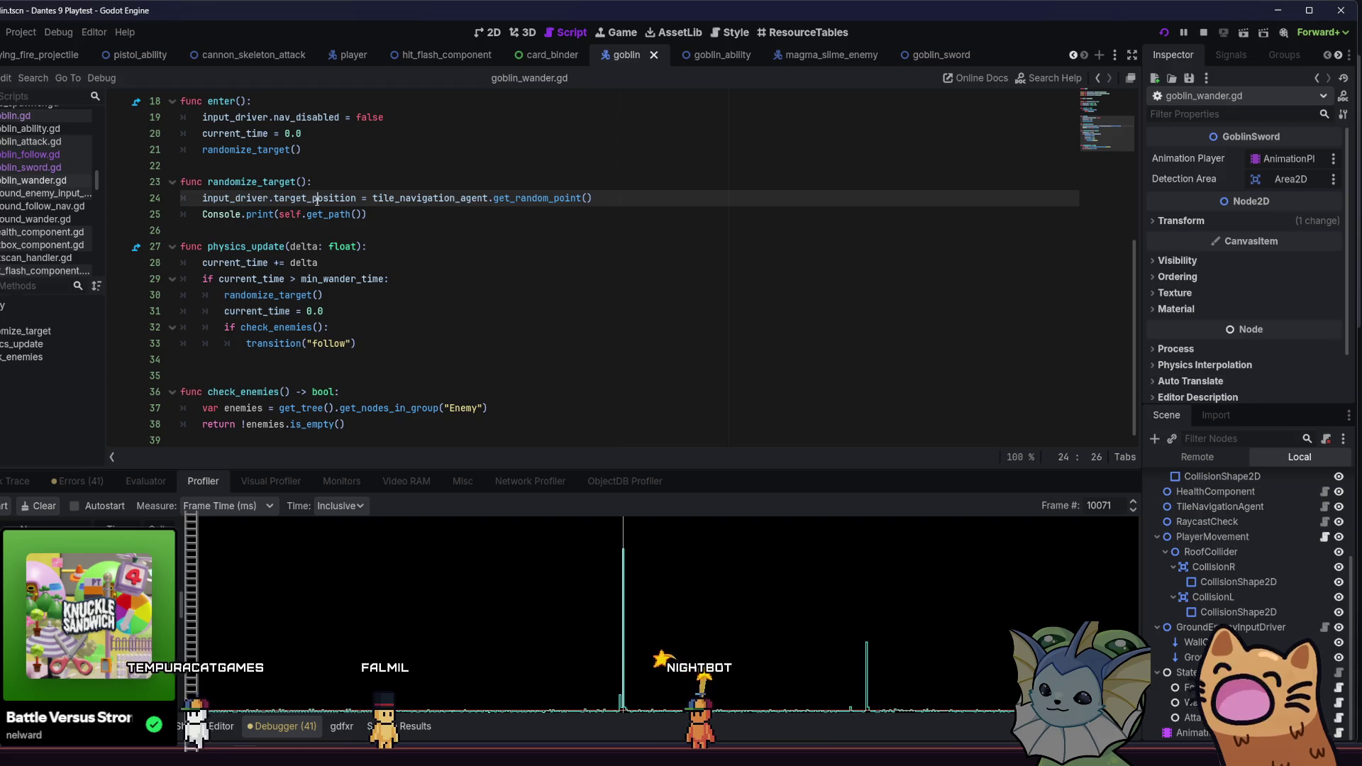
double_click(430, 198)
click(515, 198)
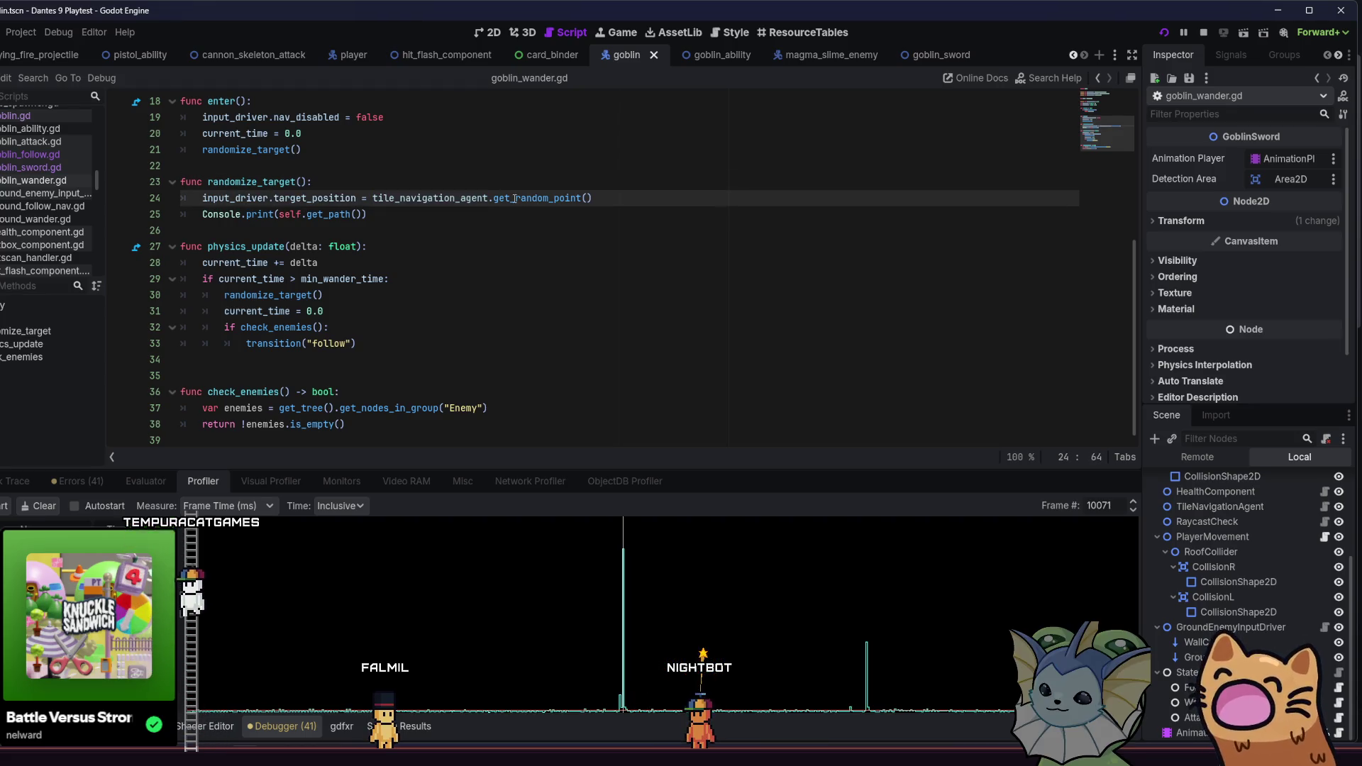
double_click(529, 198)
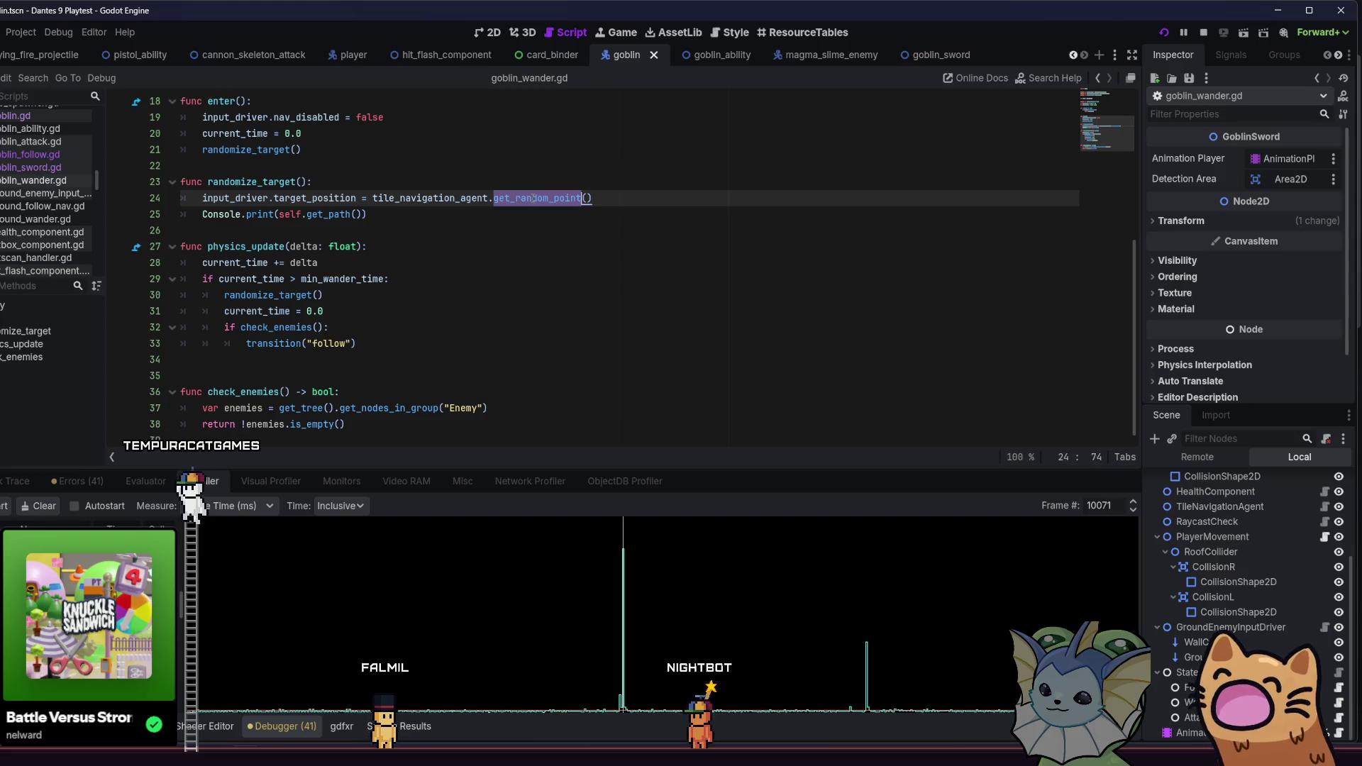
mouse_move(577, 193)
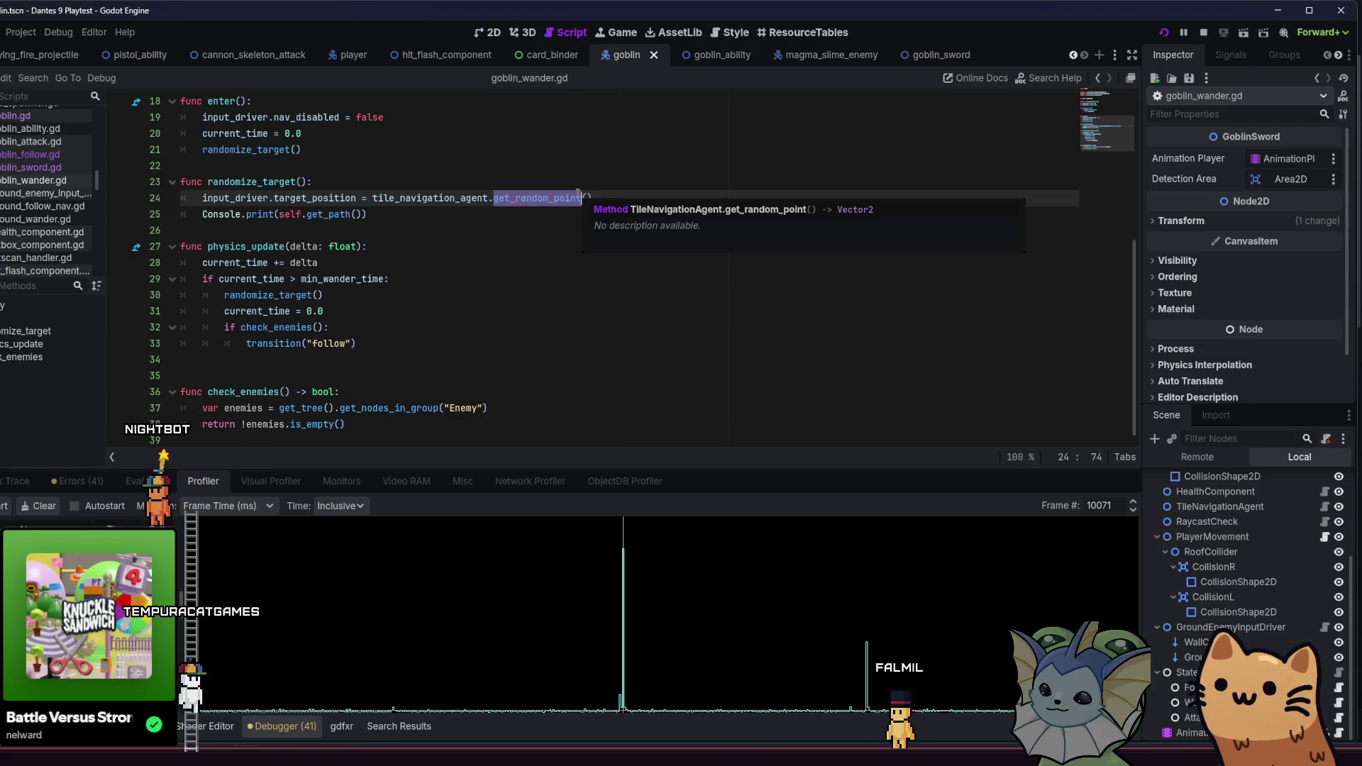
ctrl+click(546, 199)
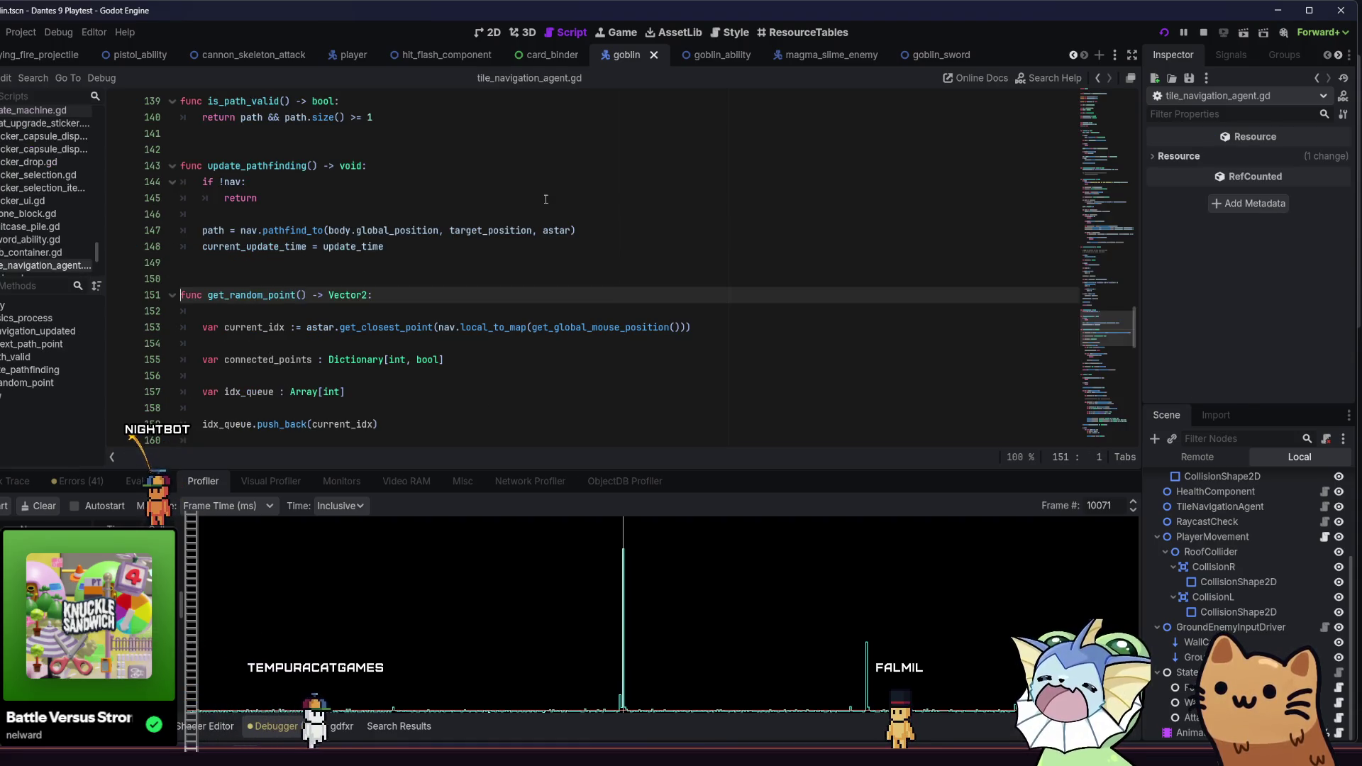
scroll(470, 252, down, 1)
scroll(470, 254, down, 3)
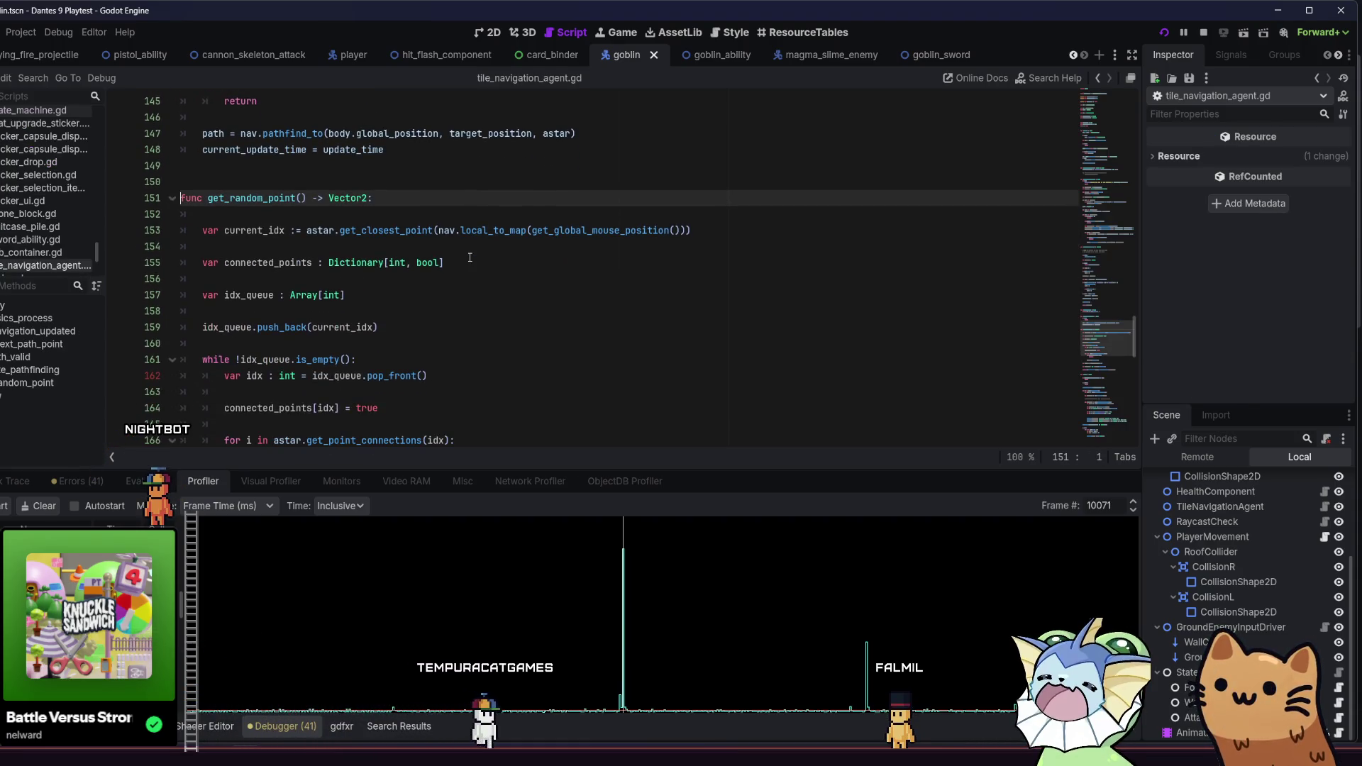
scroll(469, 256, down, 1)
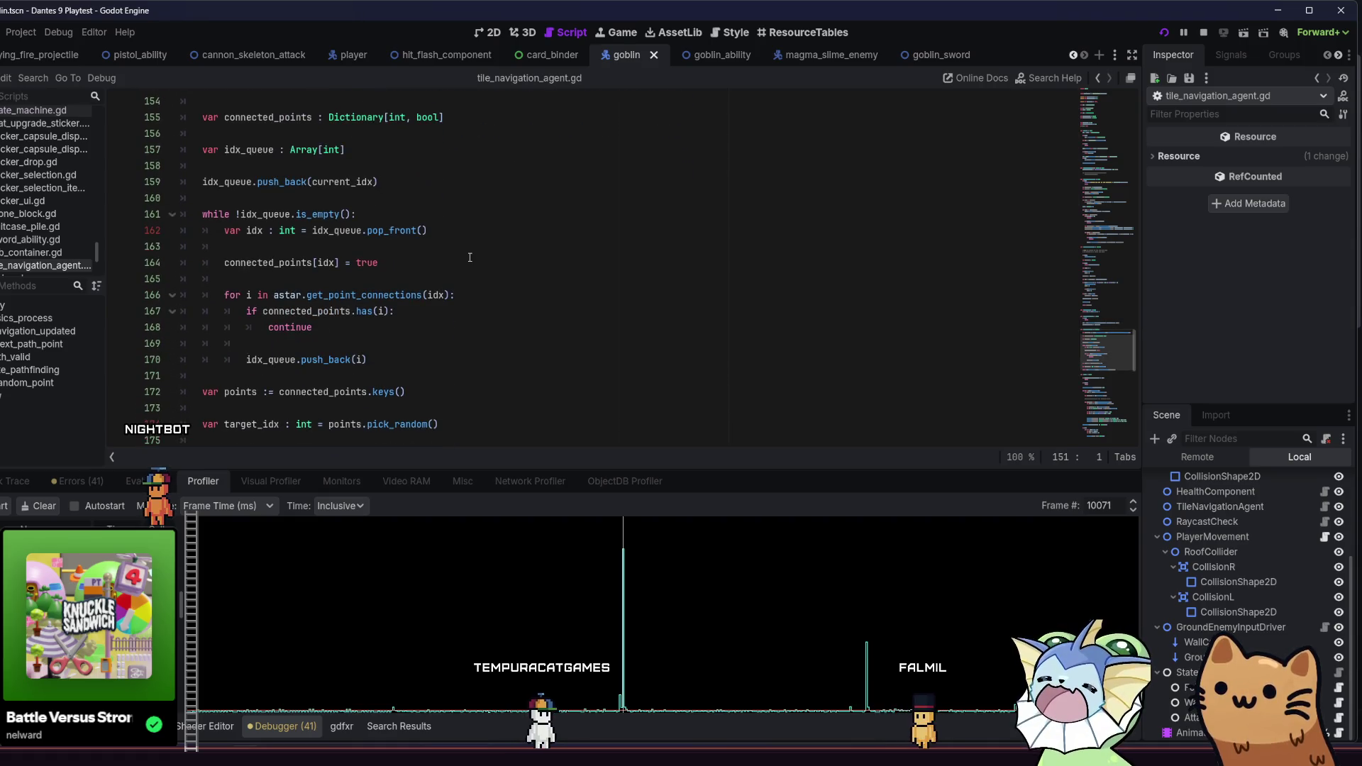
scroll(469, 257, up, 2)
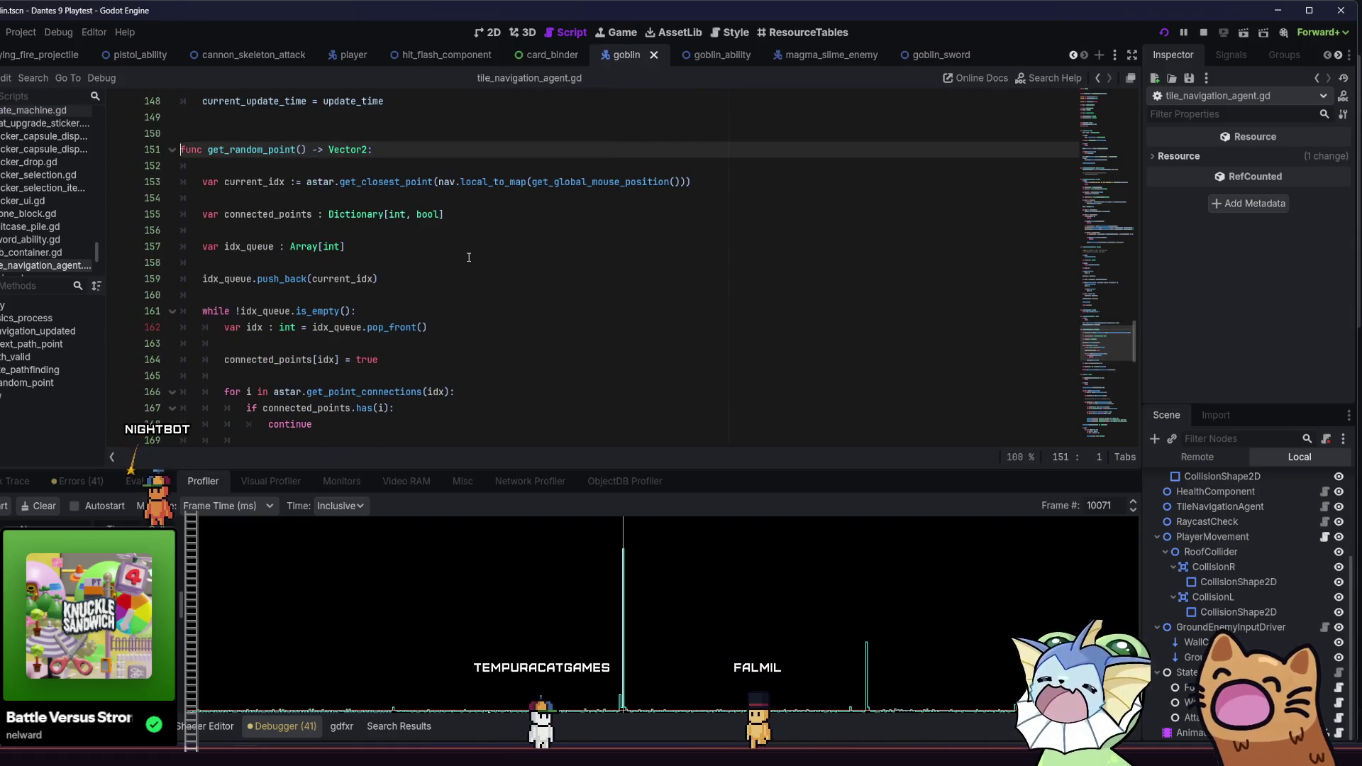
scroll(468, 253, down, 6)
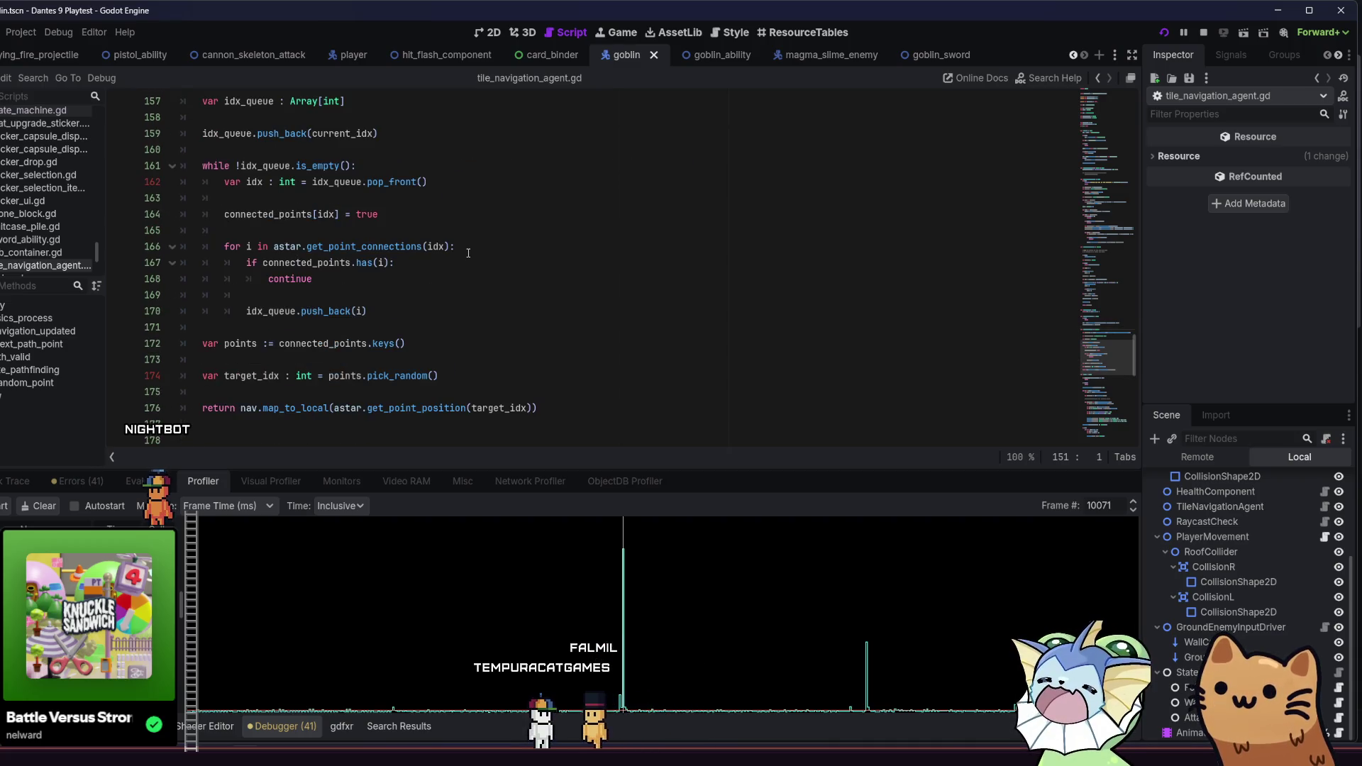
scroll(524, 268, up, 5)
scroll(528, 266, up, 2)
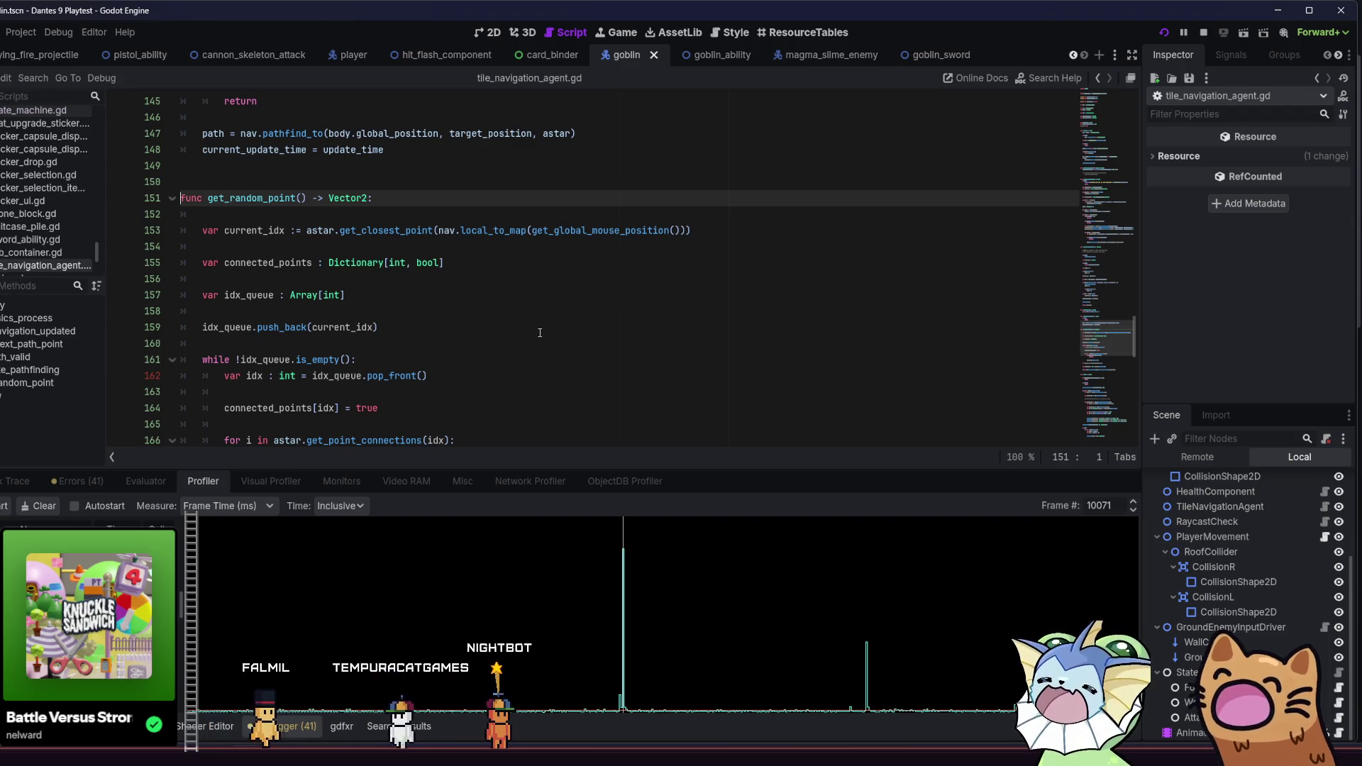
key(alt+Tab)
key(Escape)
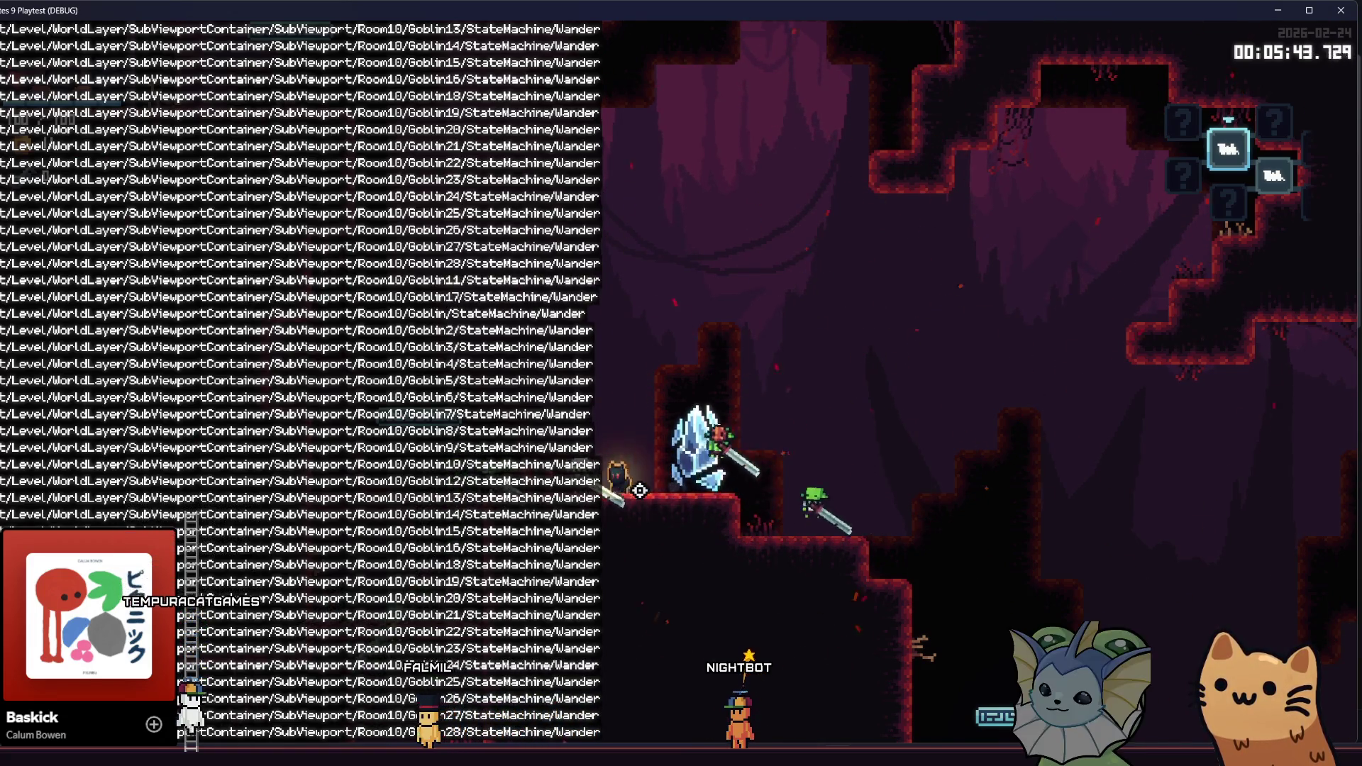
Step: Run right past the goblins, drop into the lower passage, and jump onto their ledge
key(d)
key(a)
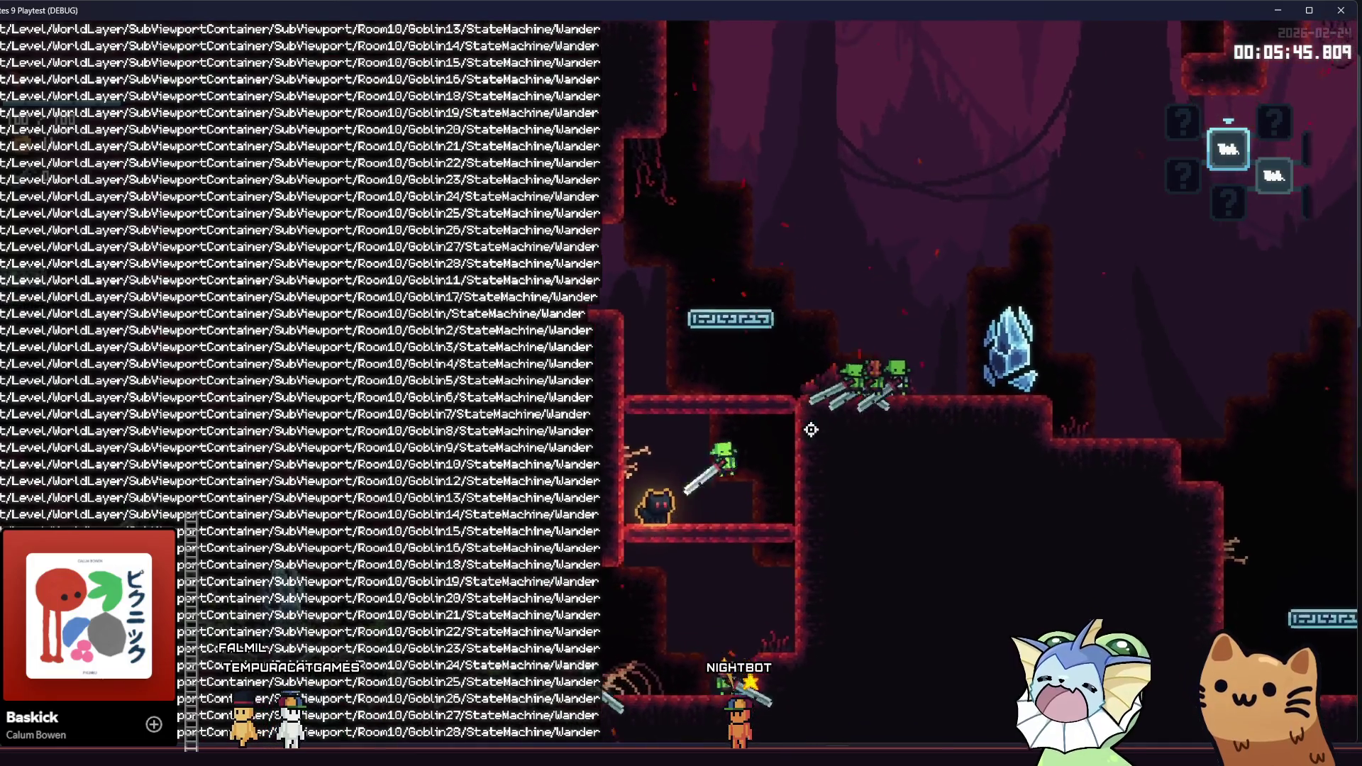
key(space)
key(d)
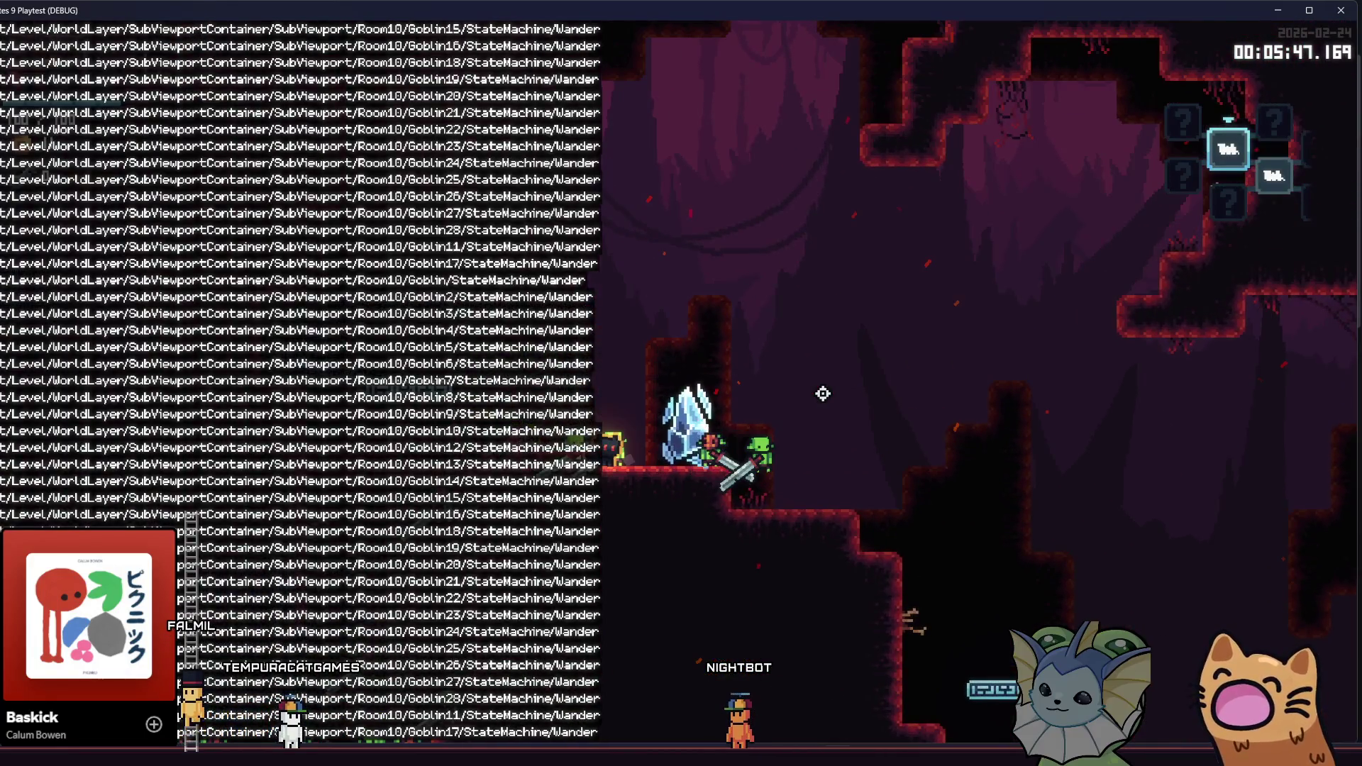
key(a)
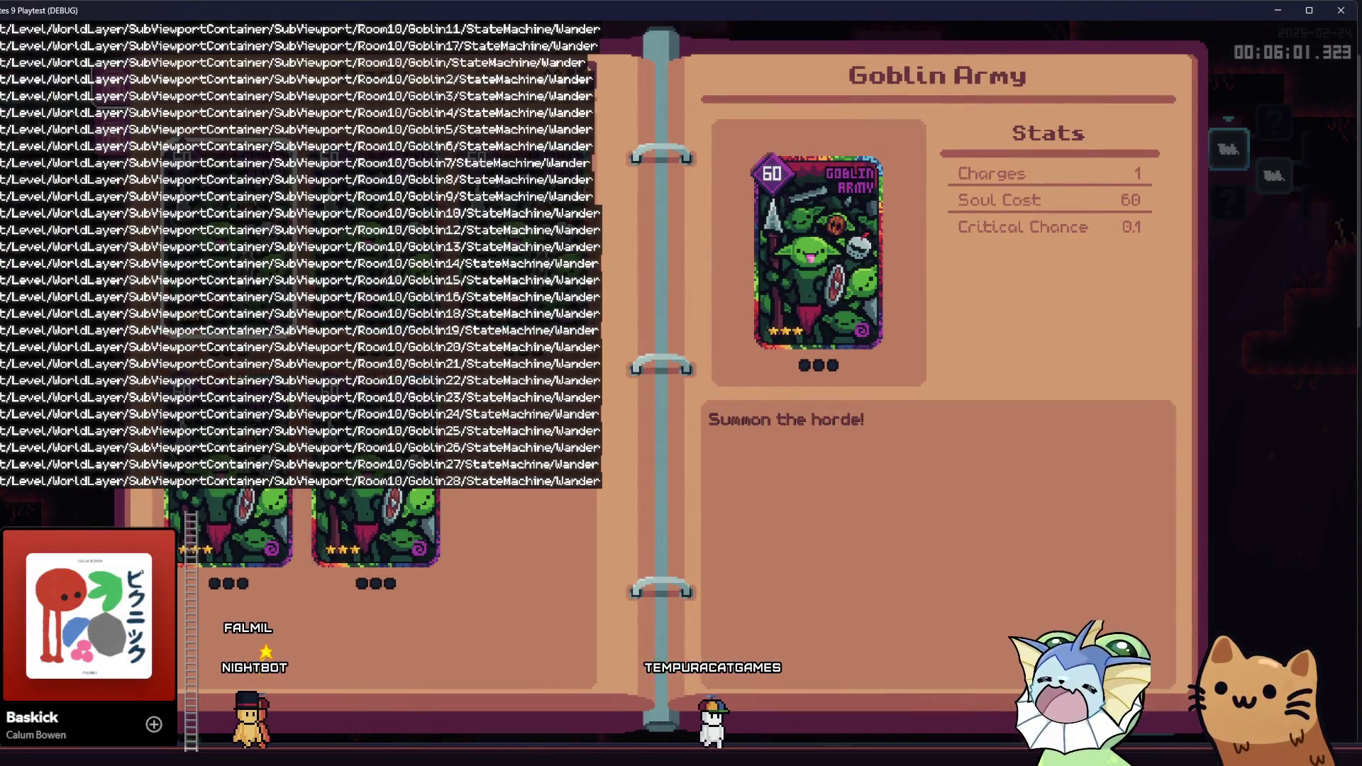
key(alt+Tab)
Step: Replace get_global_mouse_position on line 153 with body.global_position and save the script
click(346, 346)
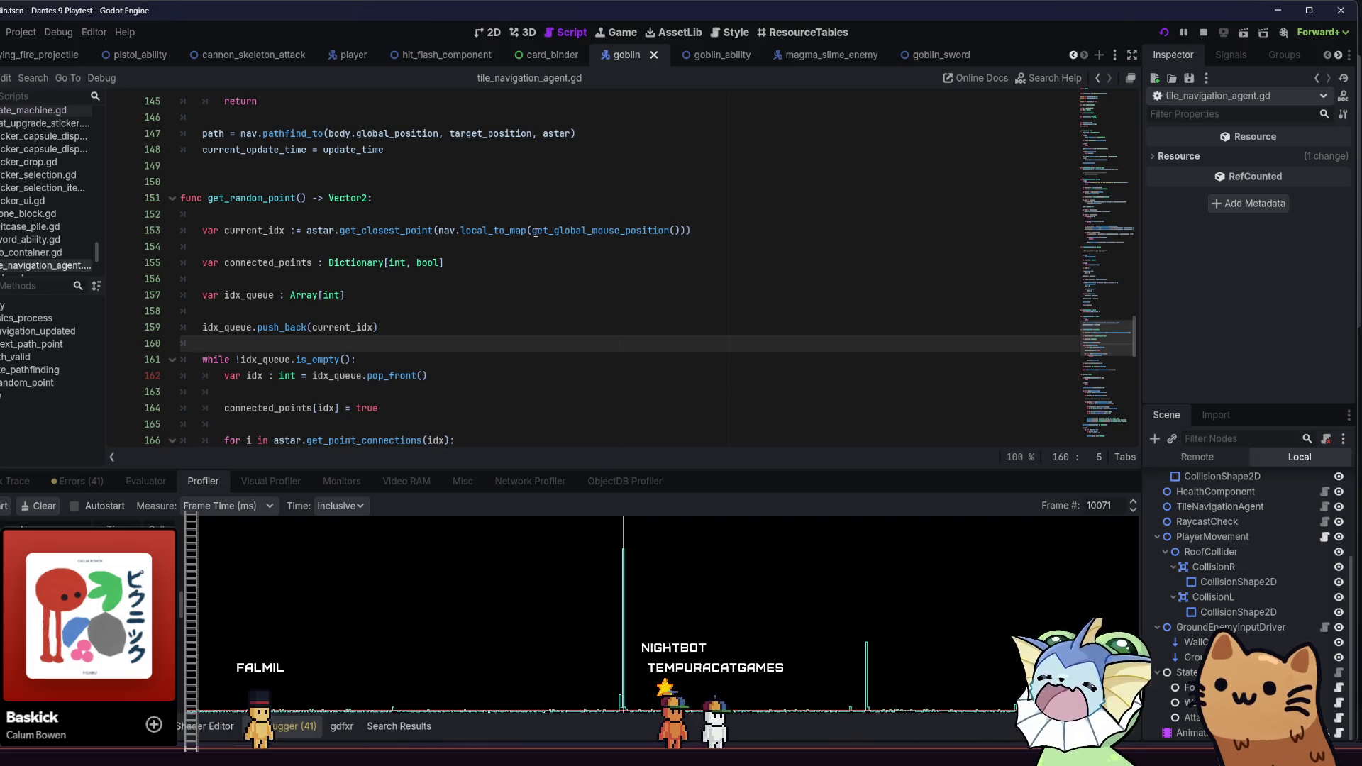
drag(533, 231, 675, 239)
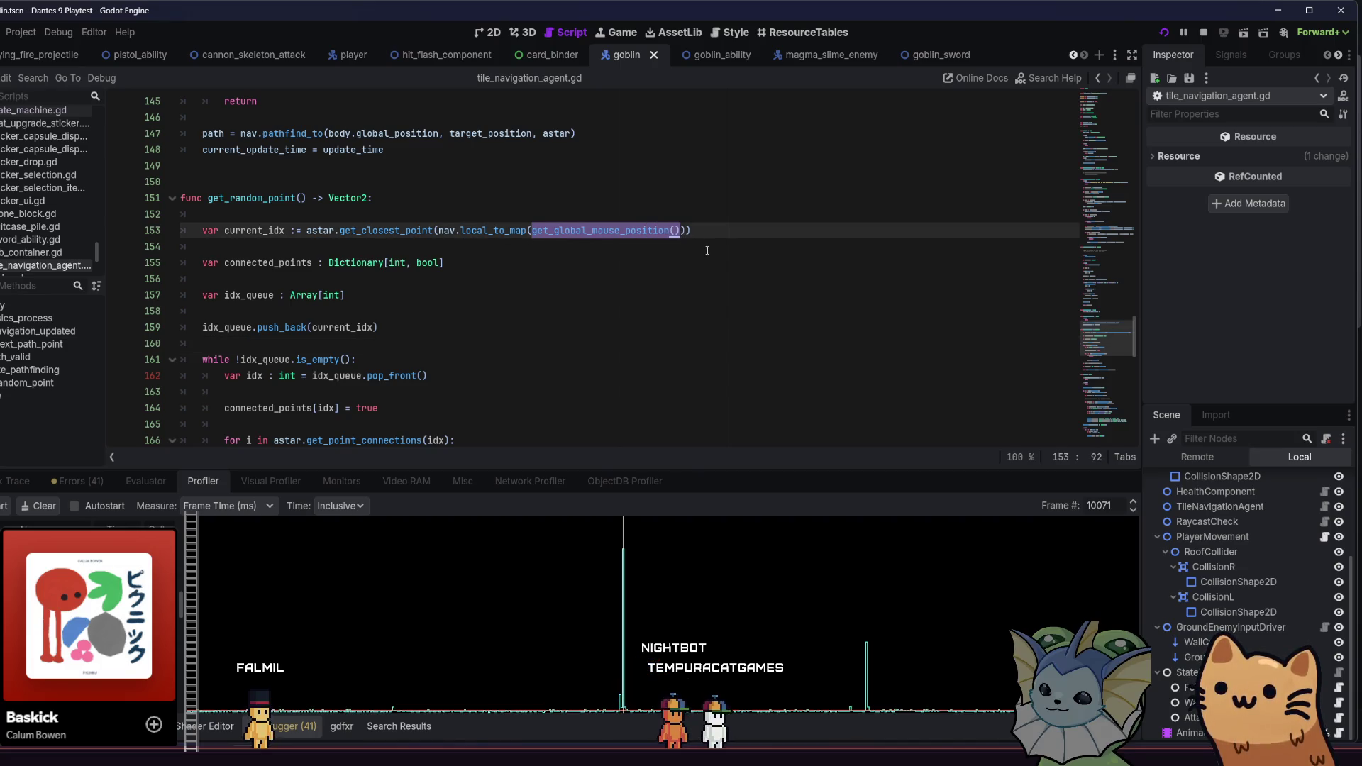
text(()))
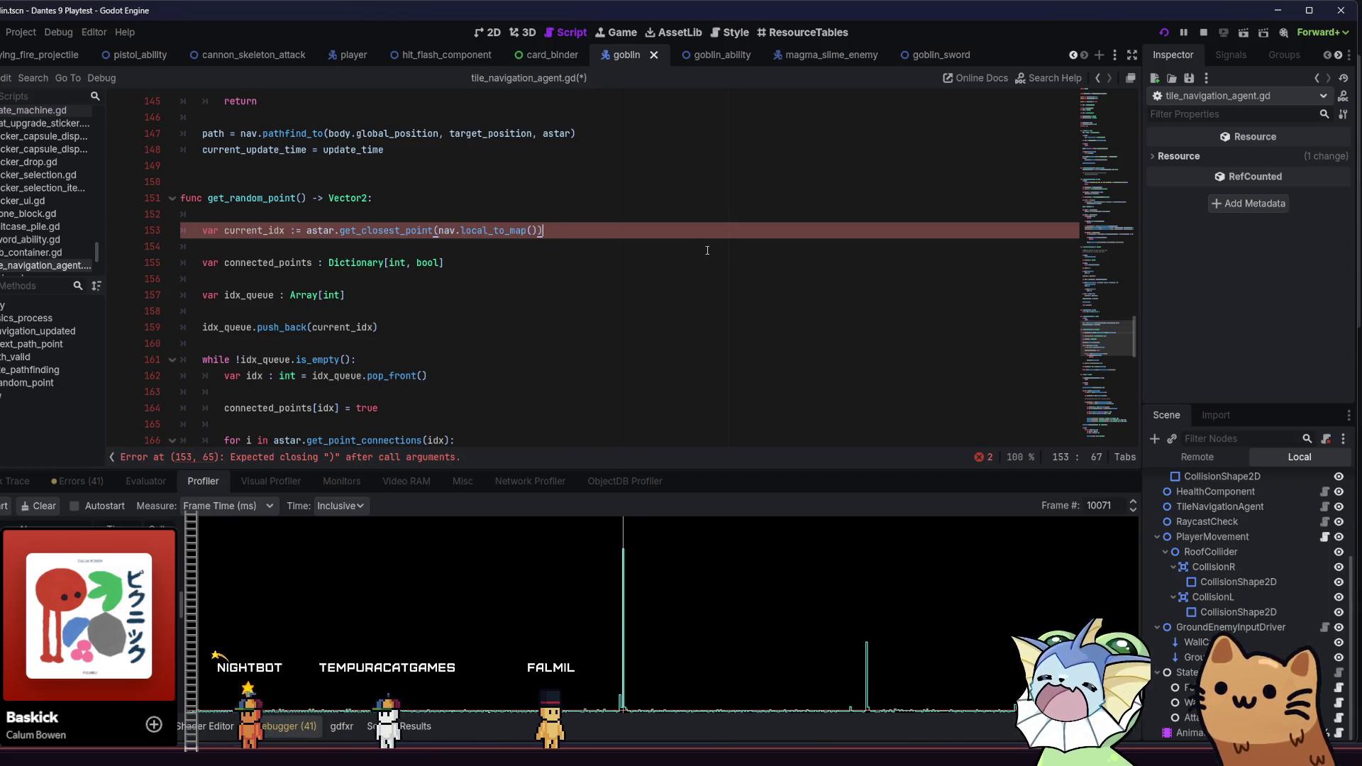
text(ody.global_position)
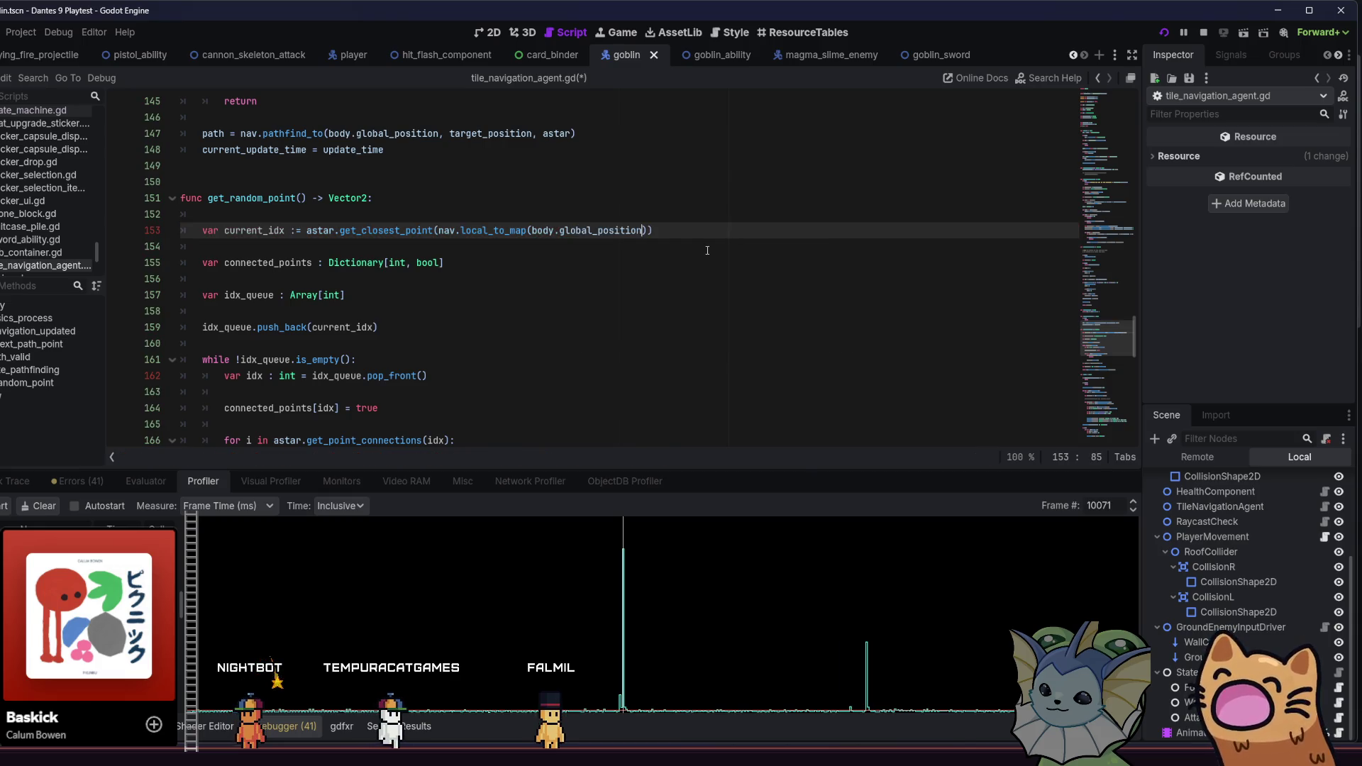
key(ctrl+s)
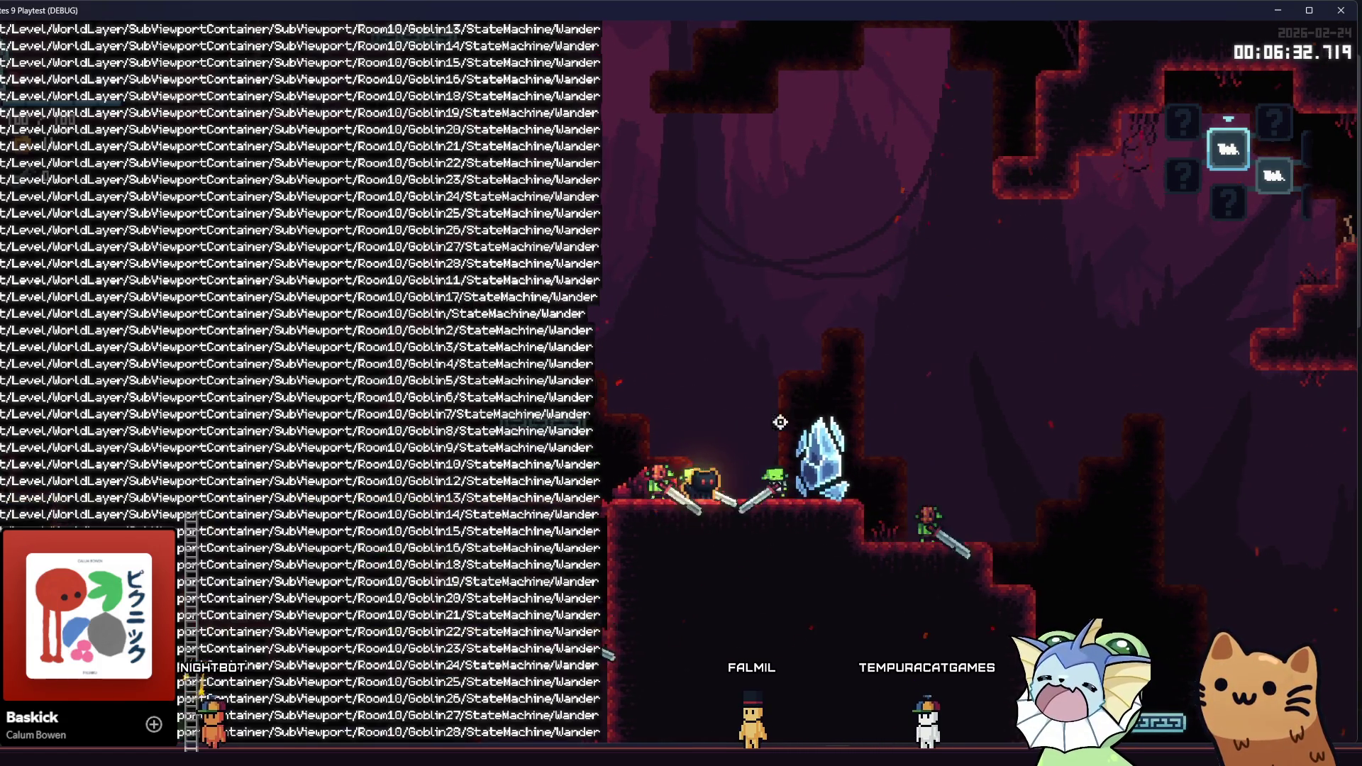
Step: Move the cat up the wall and jump back left, away from the goblins
key(d)
key(space)
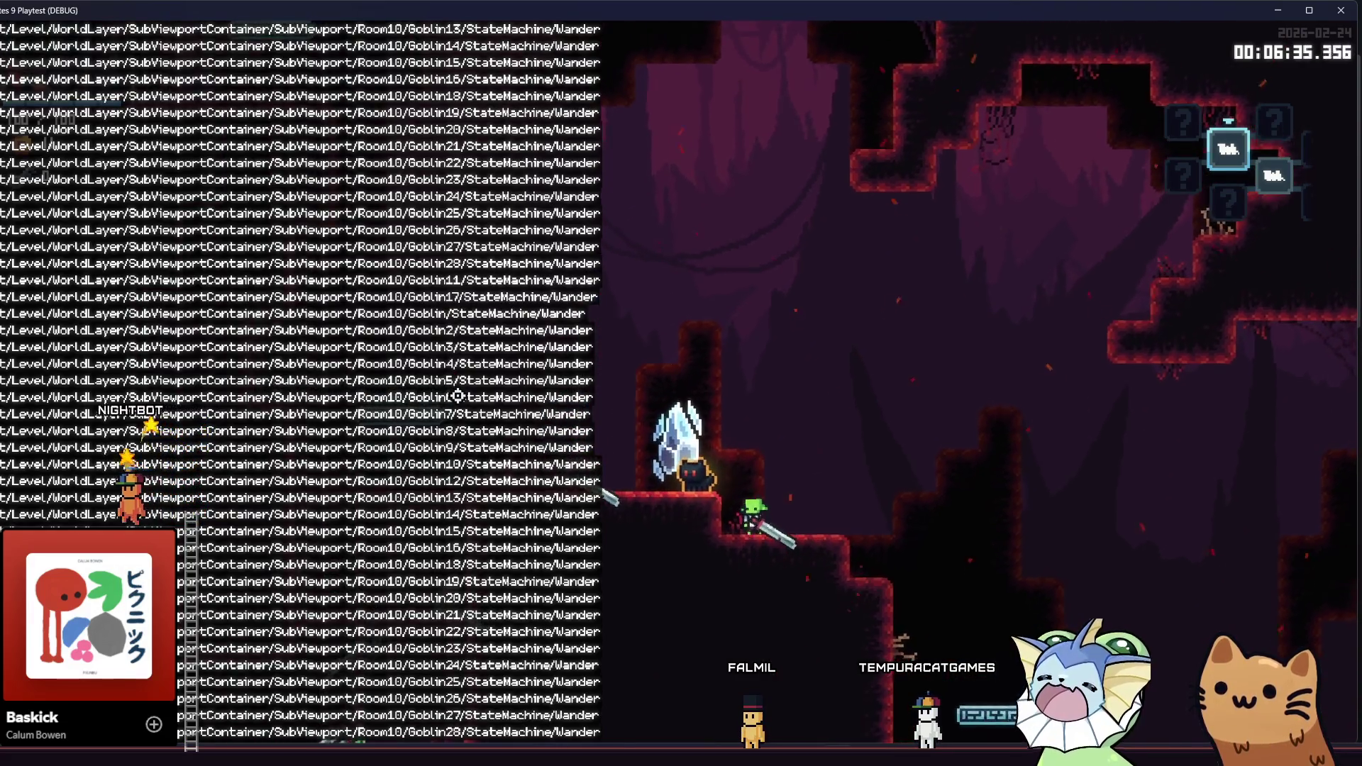
key(alt+Tab)
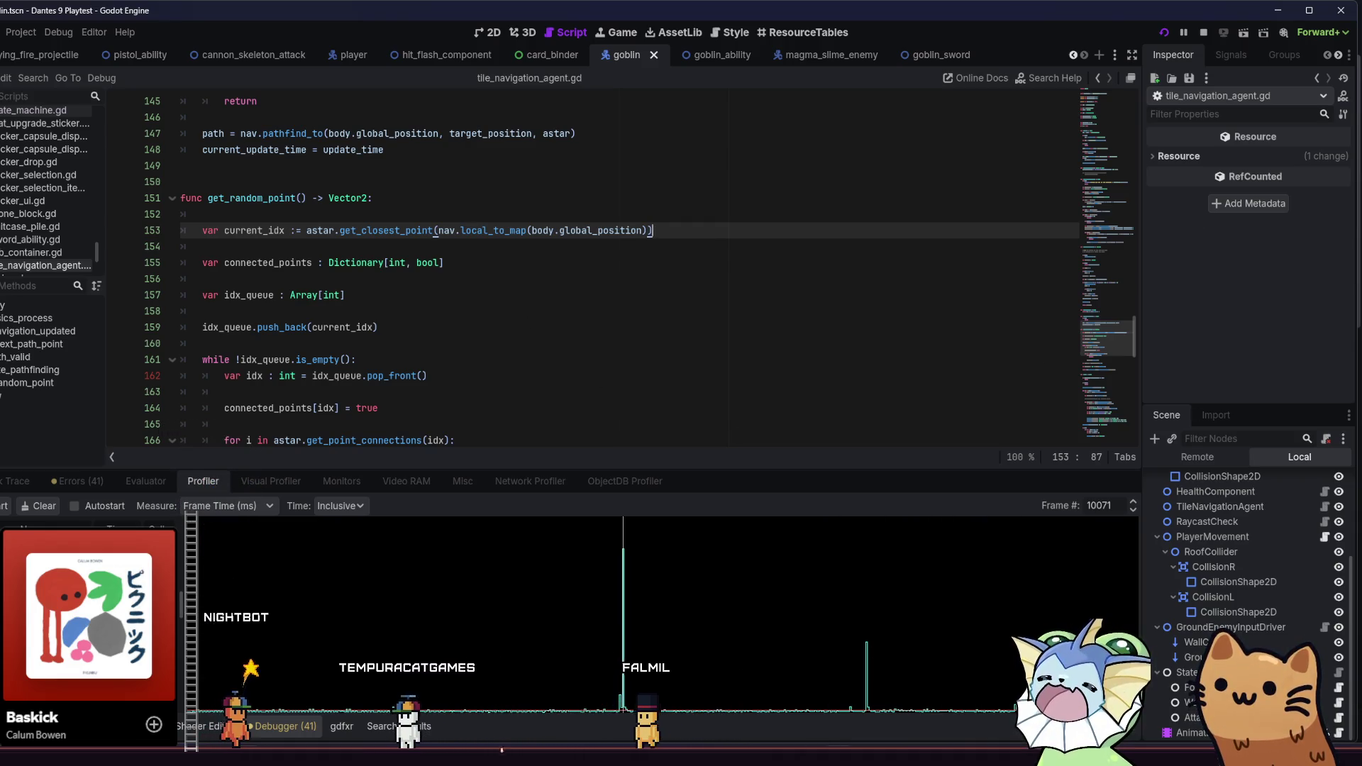
Step: Climb the cat higher through the cave, then return to line 158 of the navigation script
key(alt+Tab)
key(space)
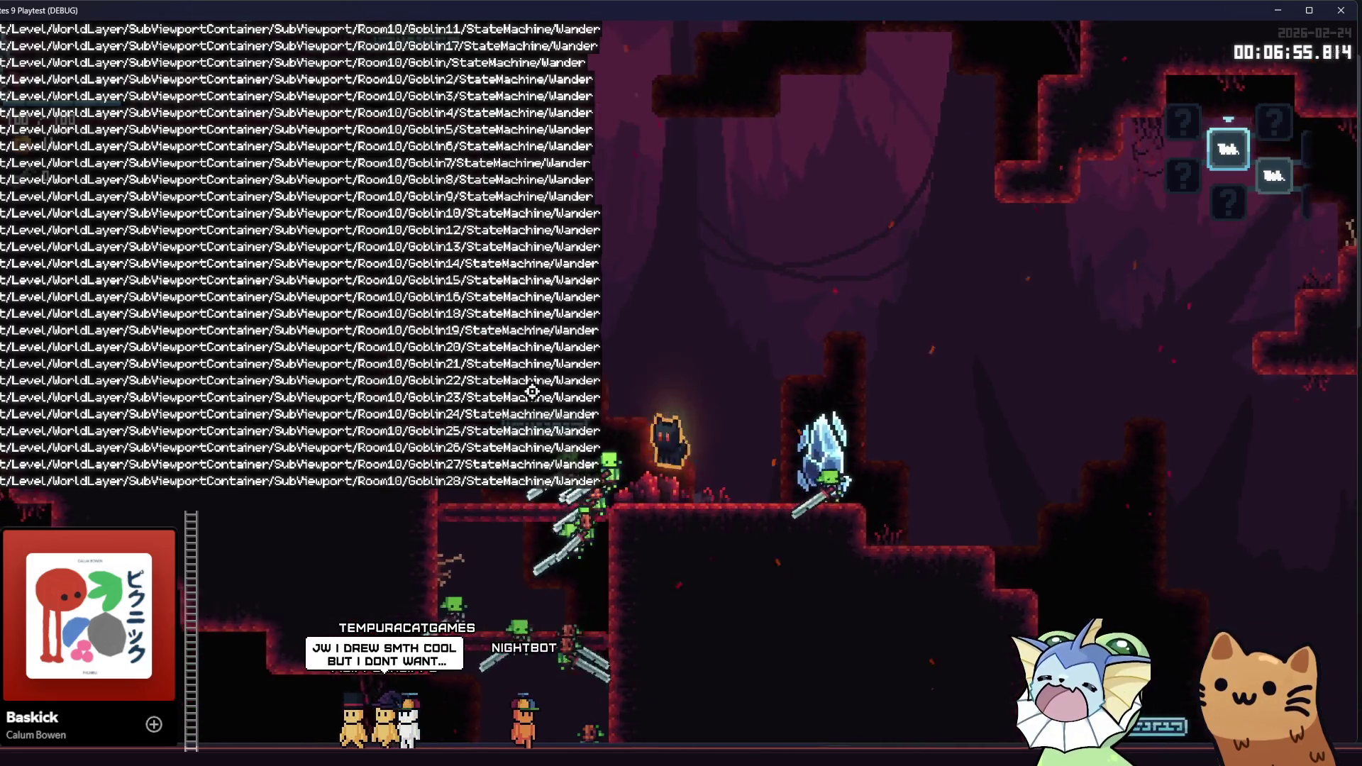
key(space)
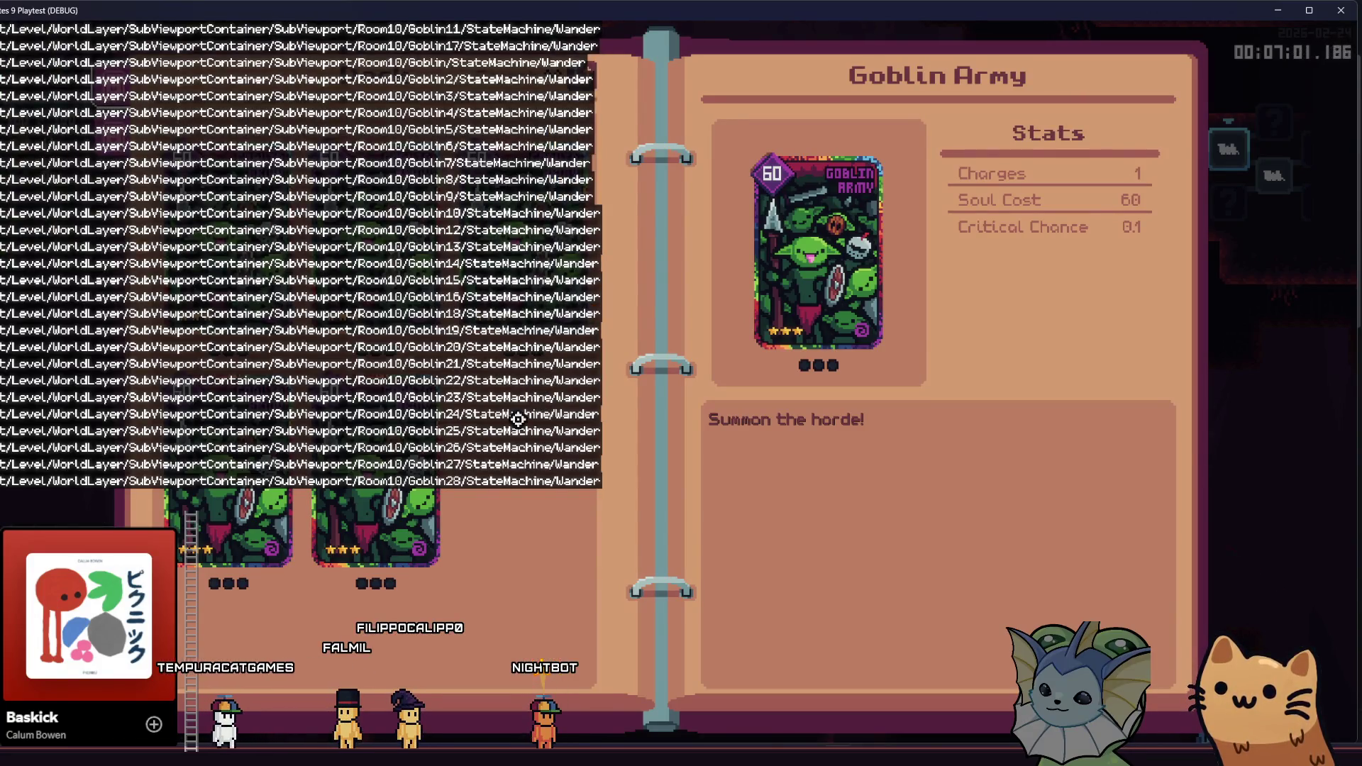
key(alt+Tab)
click(322, 317)
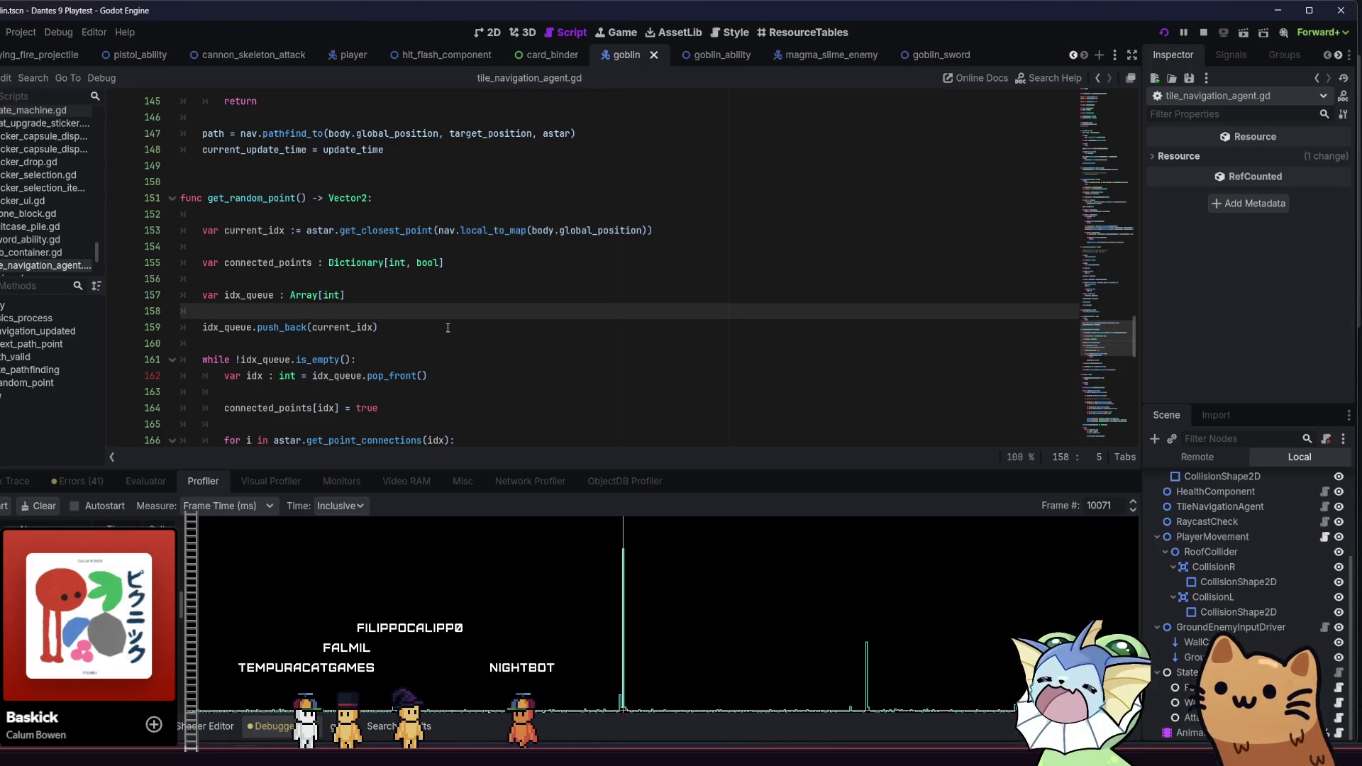
Step: Open a new blank line 172 after the queue loop in get_random_point()
scroll(448, 327, down, 3)
click(232, 230)
click(252, 343)
scroll(257, 369, down, 1)
click(271, 343)
key(Up)
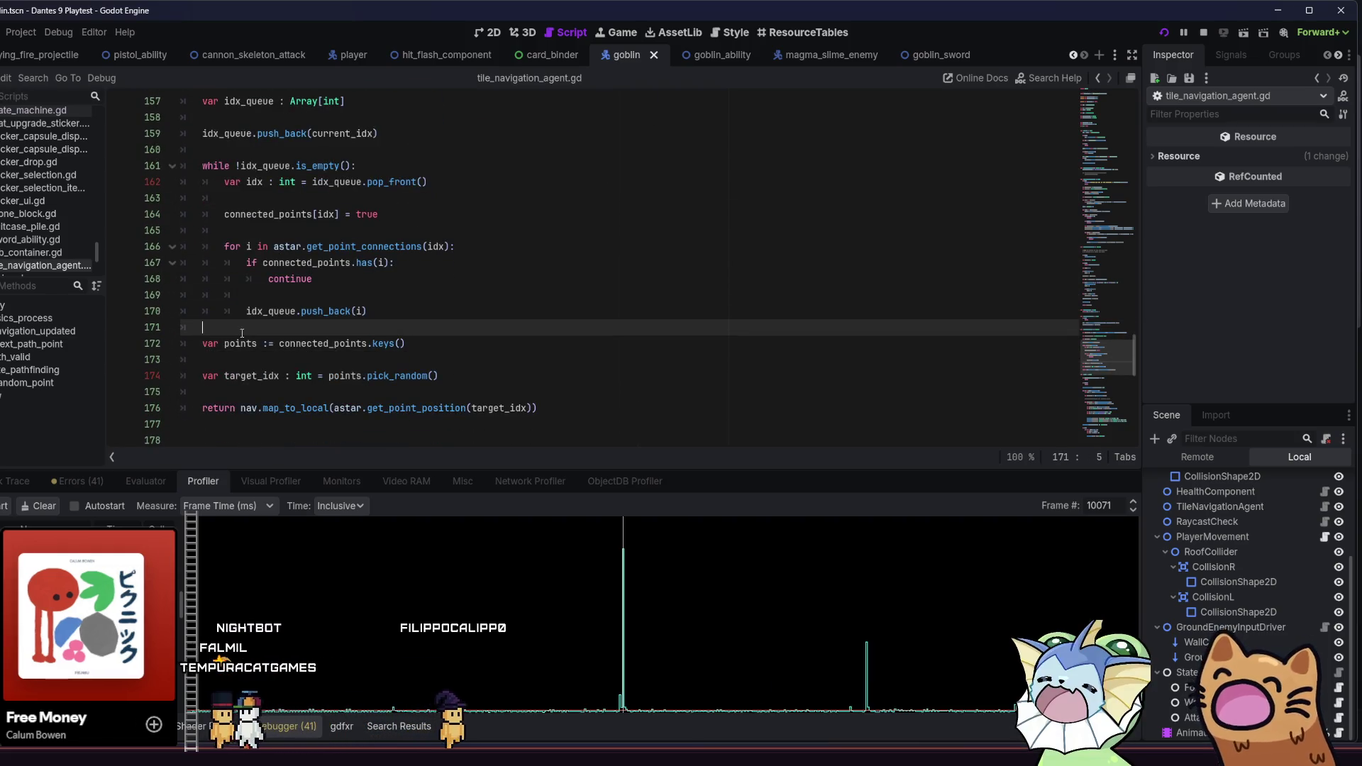
key(Return)
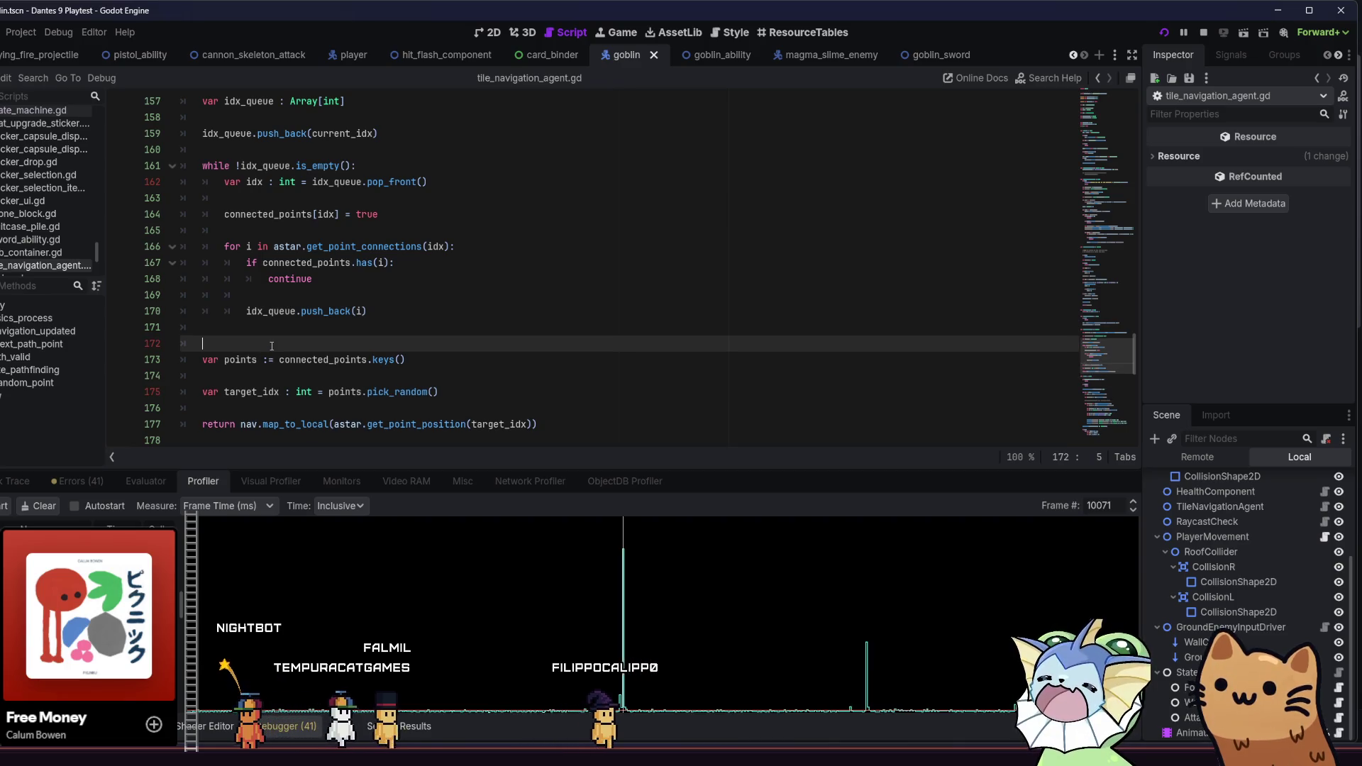
Step: Write Console.print(connected_points.size()) there, save, and run the game with F5
text(Console)
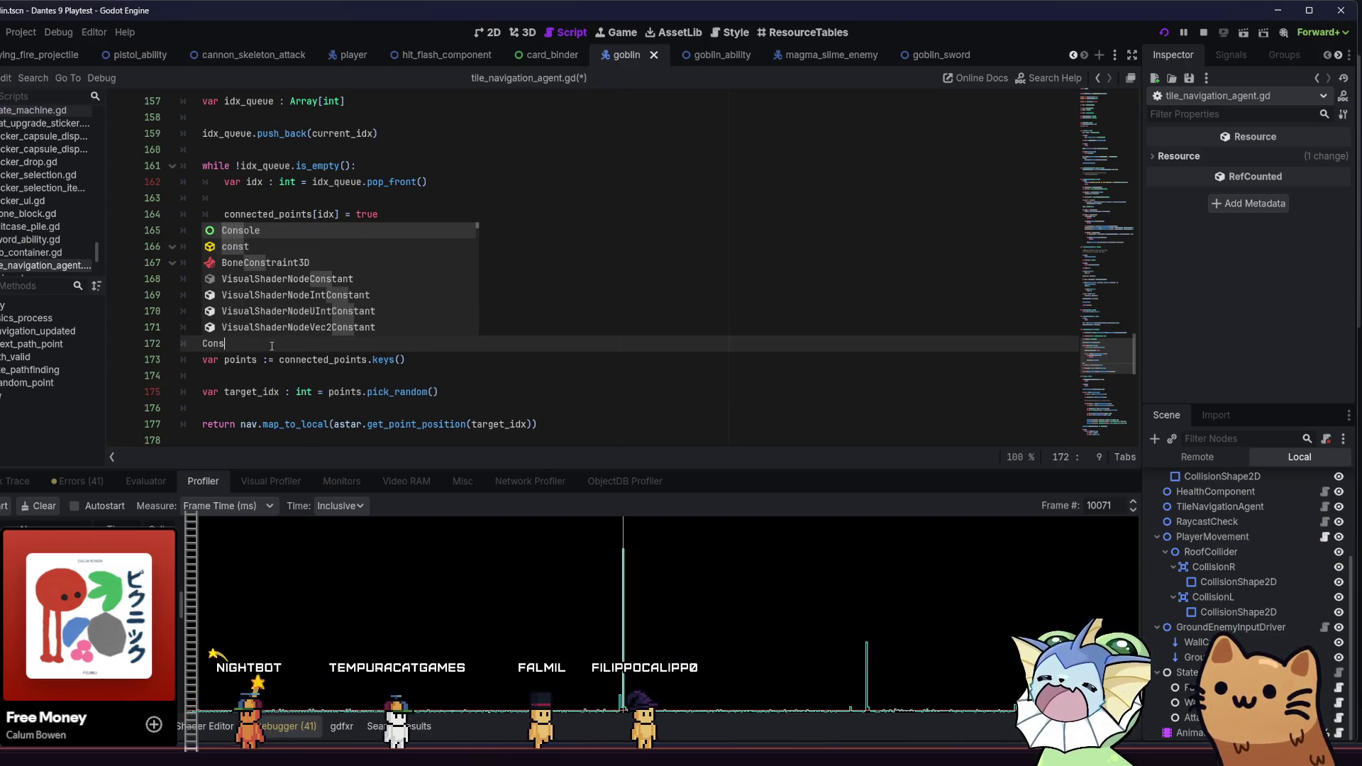
text(.prin)
key(Return)
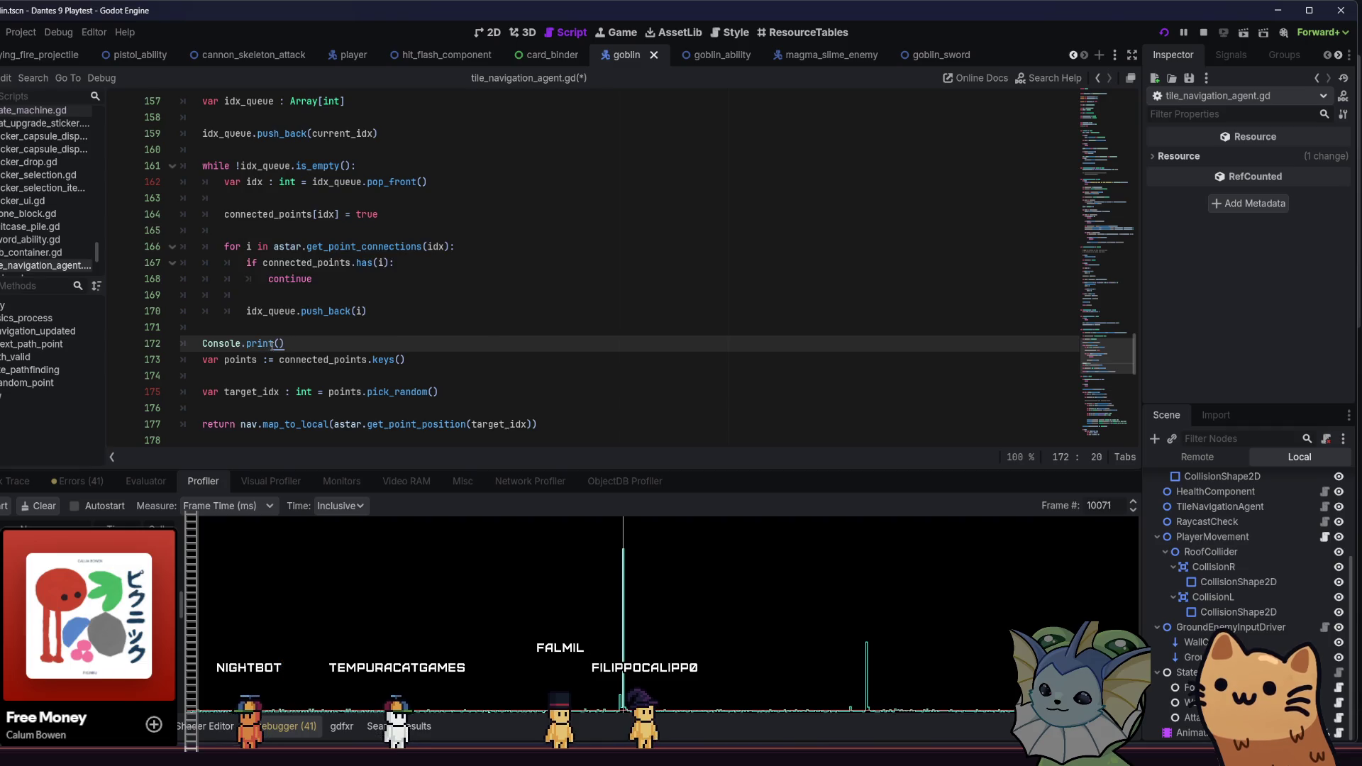
key(Return)
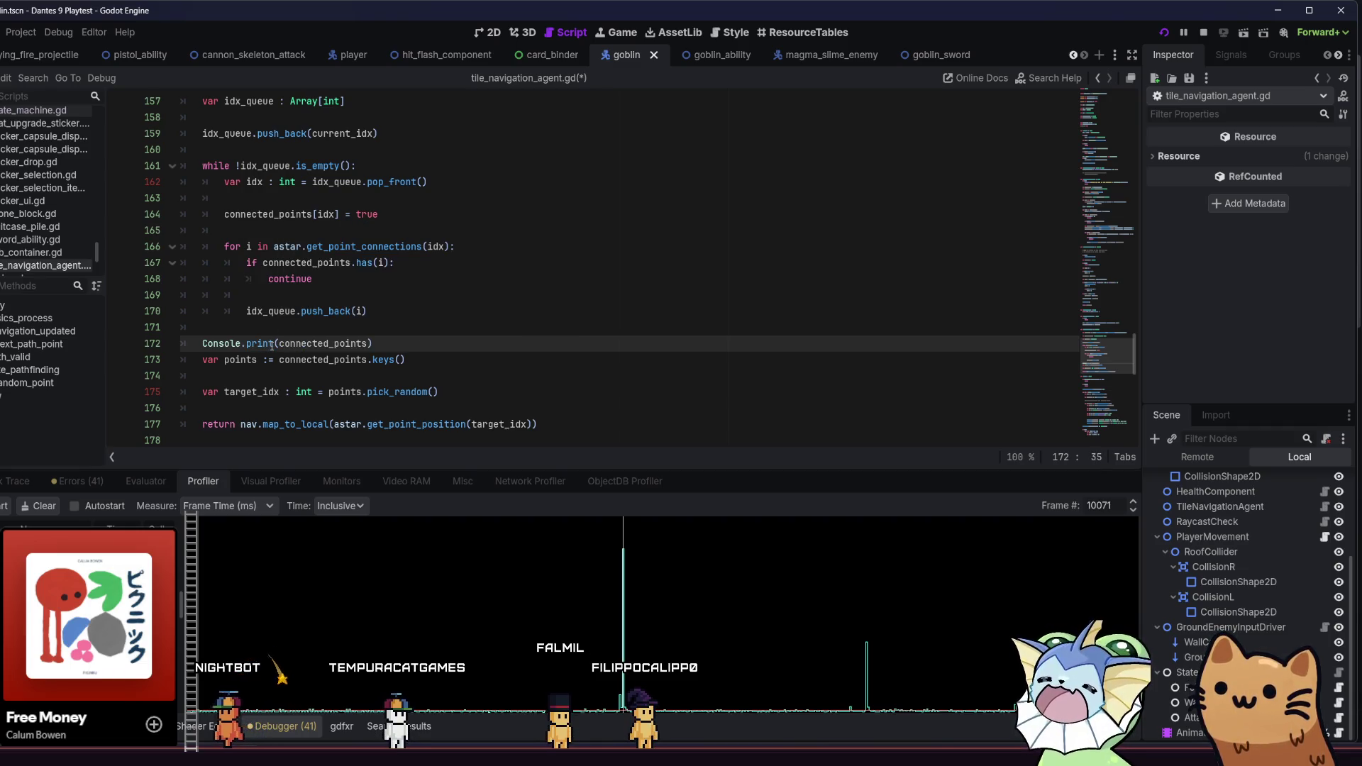
text(.size()
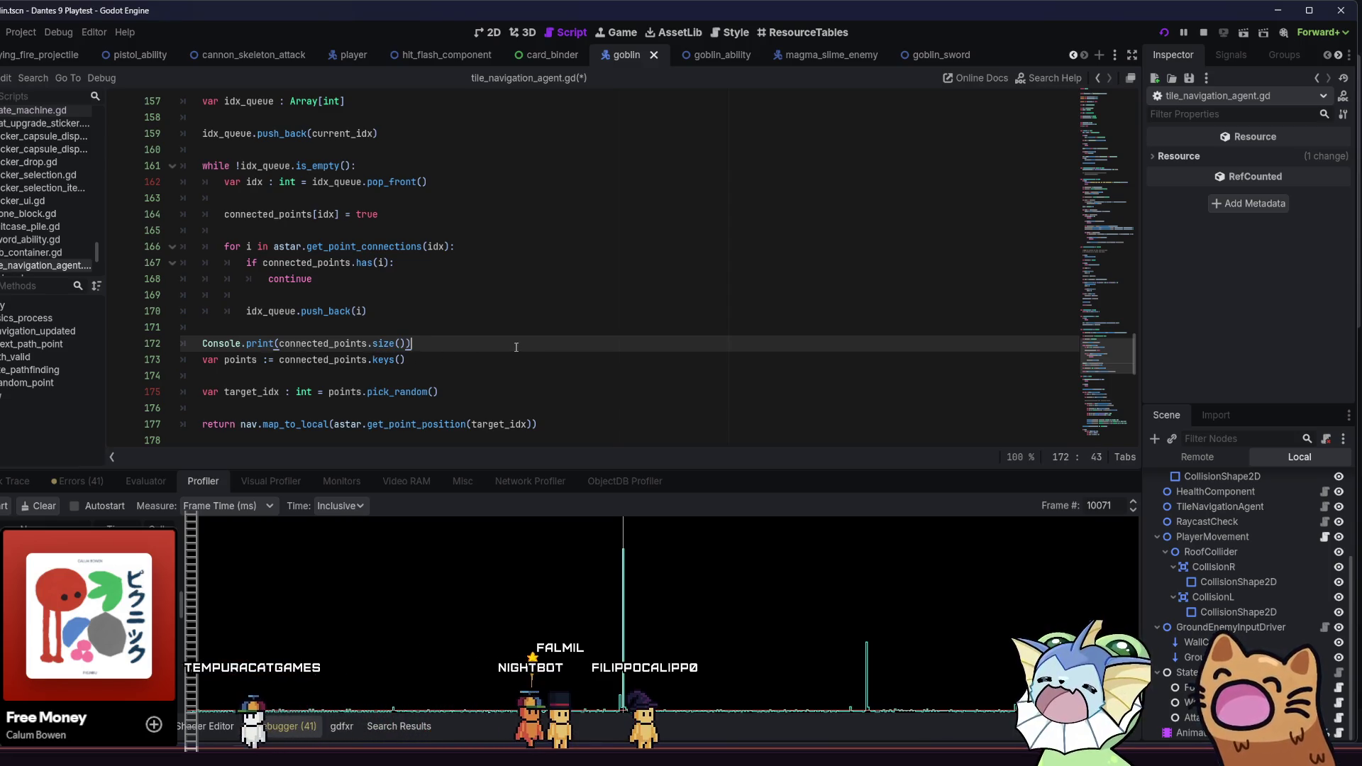
key(ctrl+s)
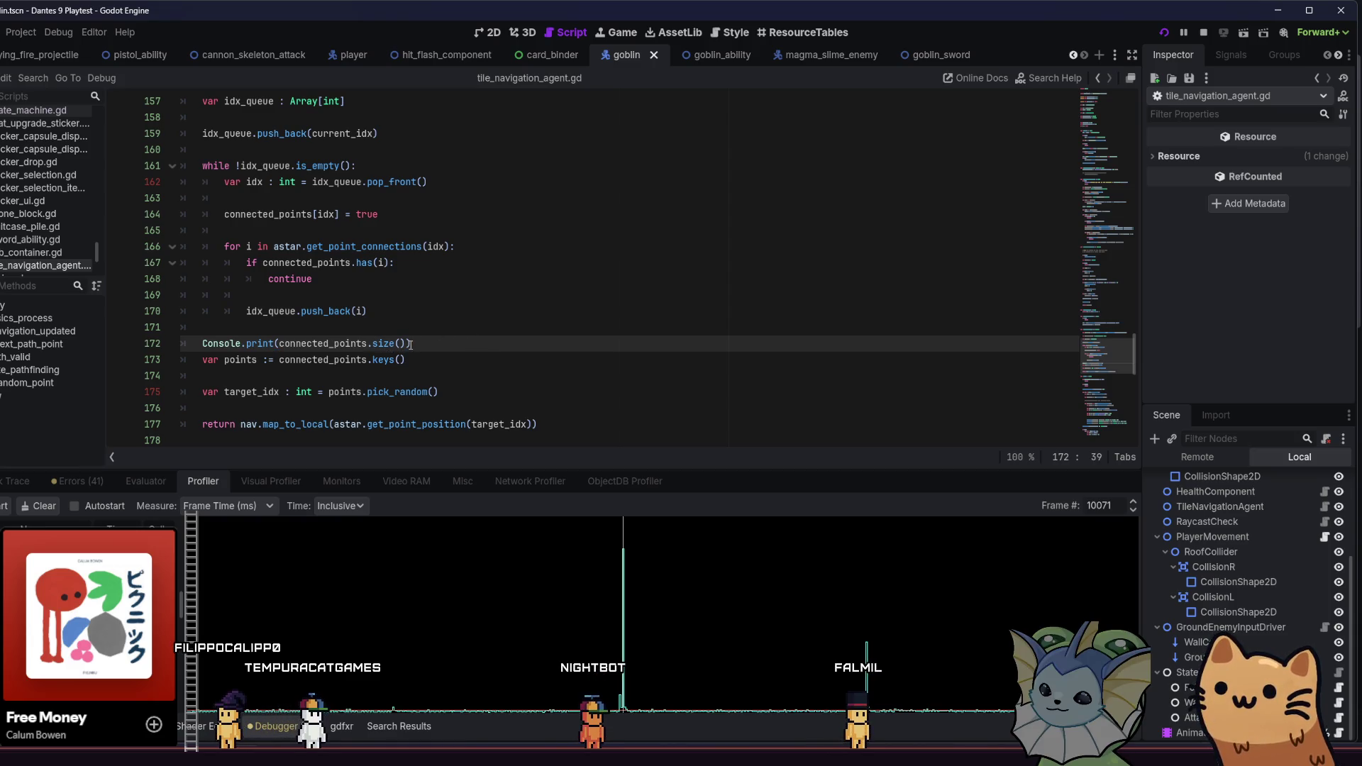
key(F5)
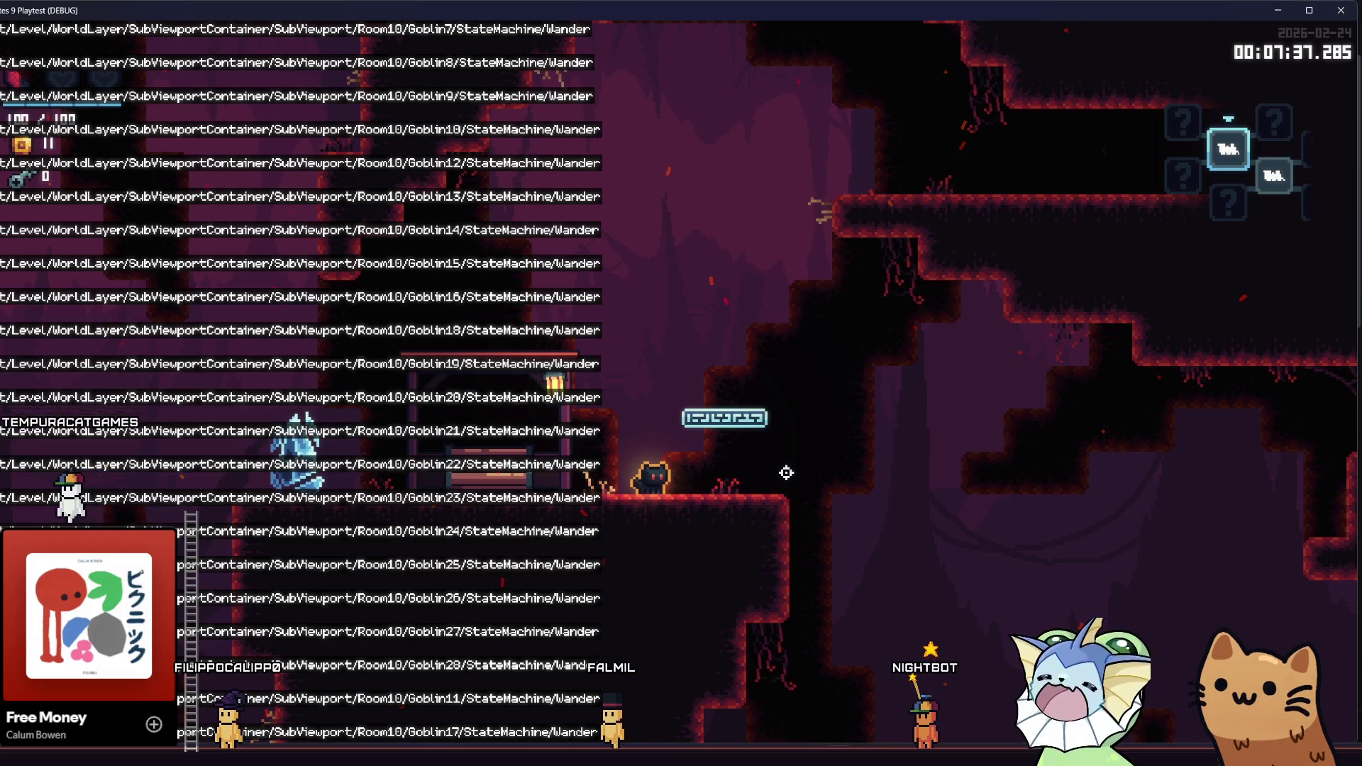
Step: Walk near the shelter, then enable the Enemy Navigation overlay in the debug menu's Display toggles
key(a)
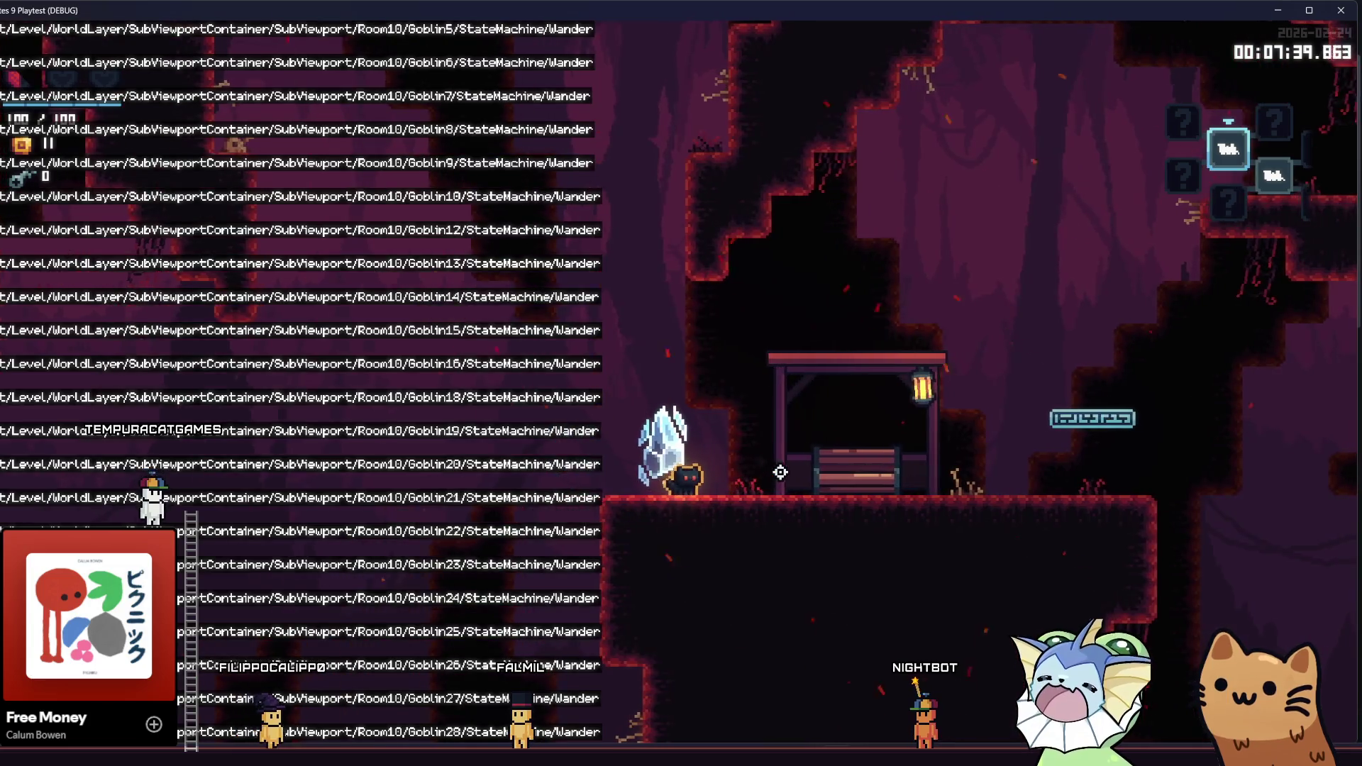
key(d)
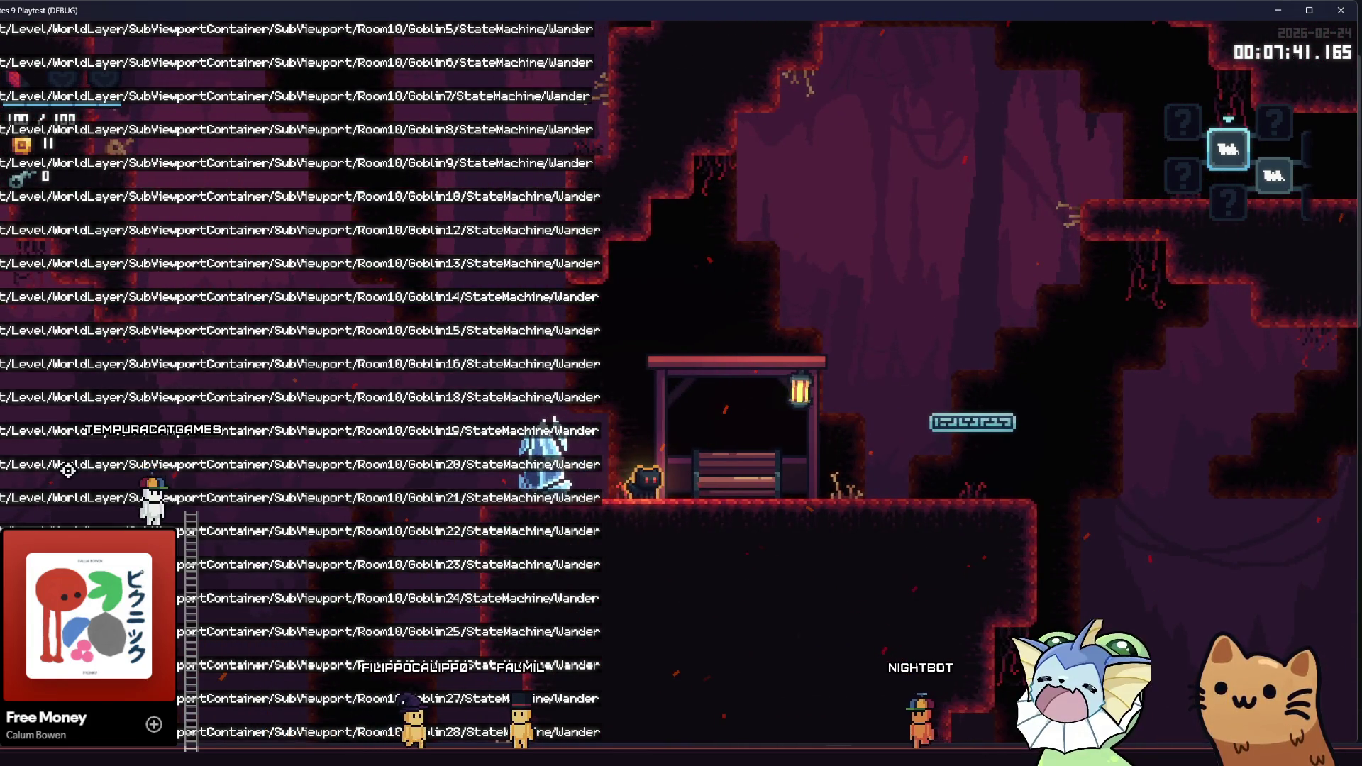
key(Escape)
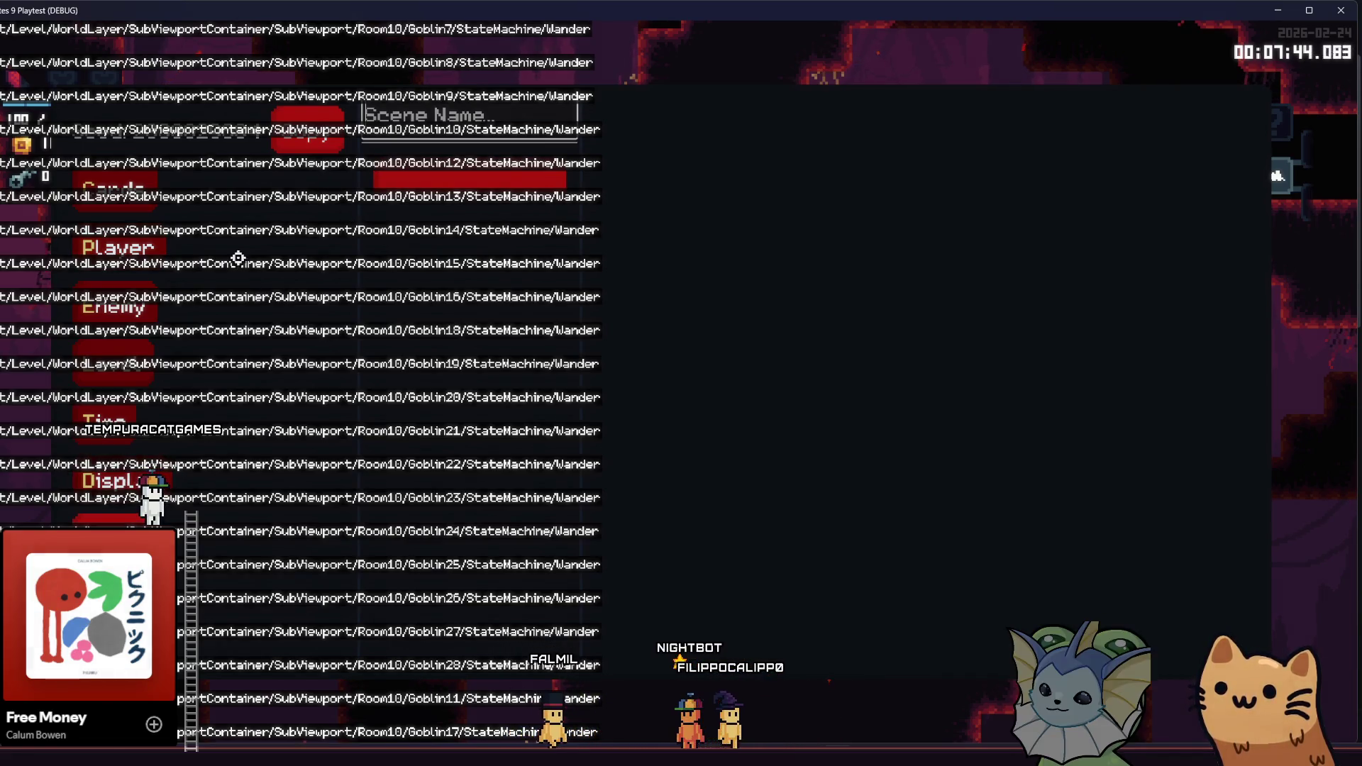
click(120, 483)
click(427, 181)
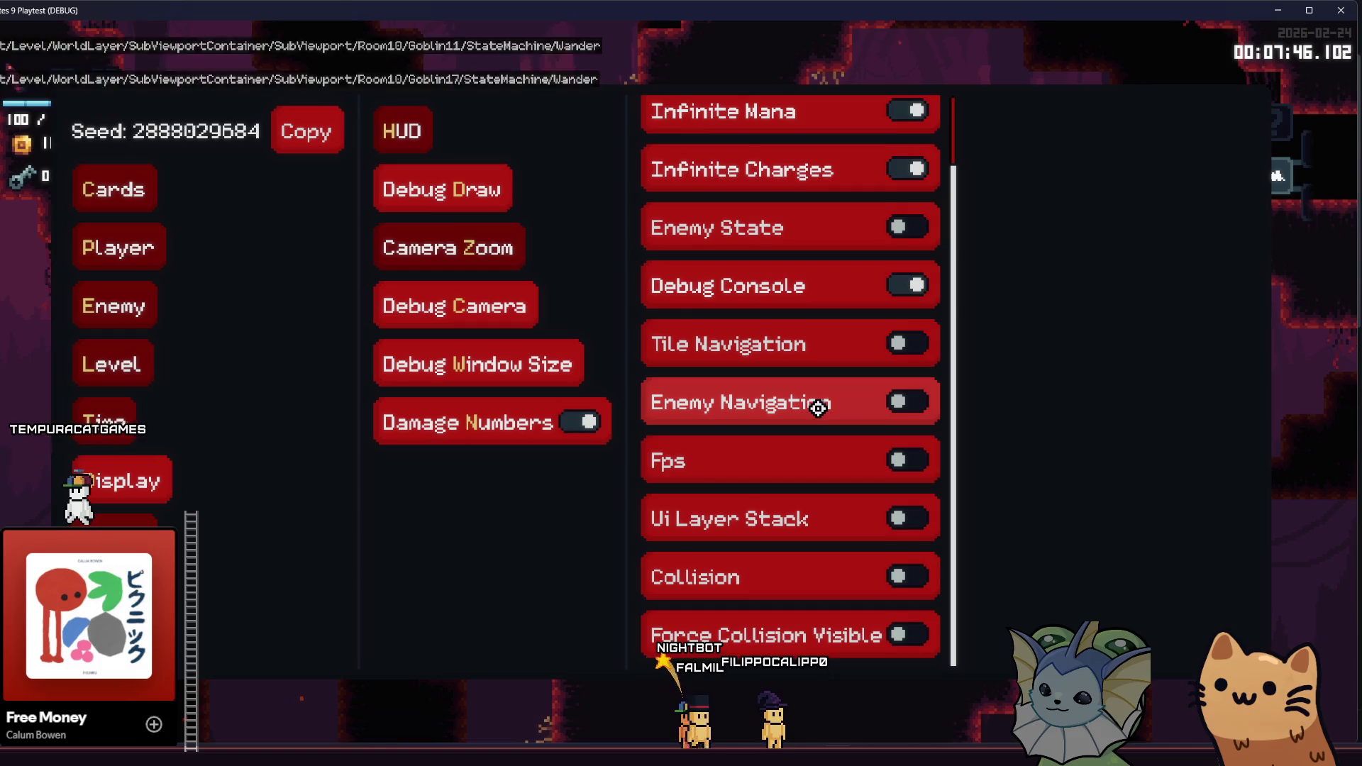
key(Escape)
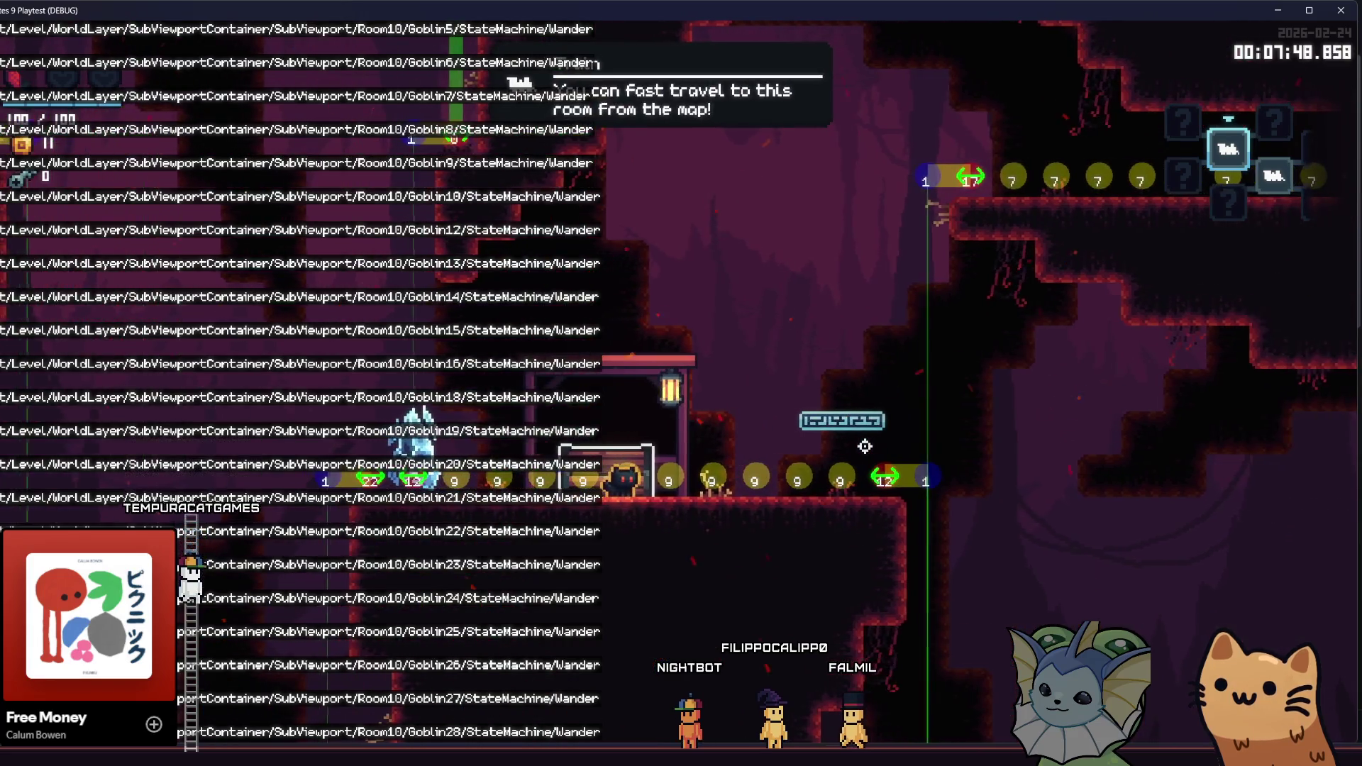
key(Escape)
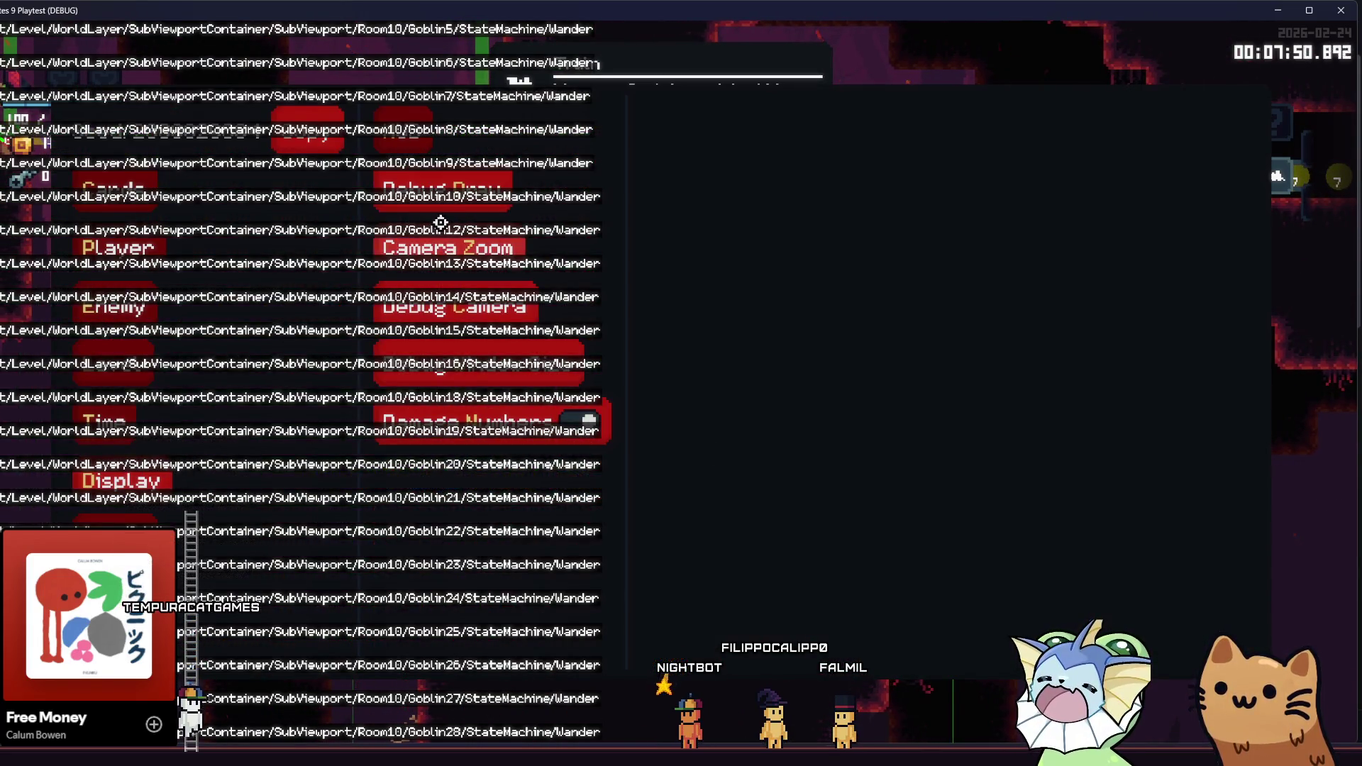
click(429, 186)
click(876, 415)
key(Escape)
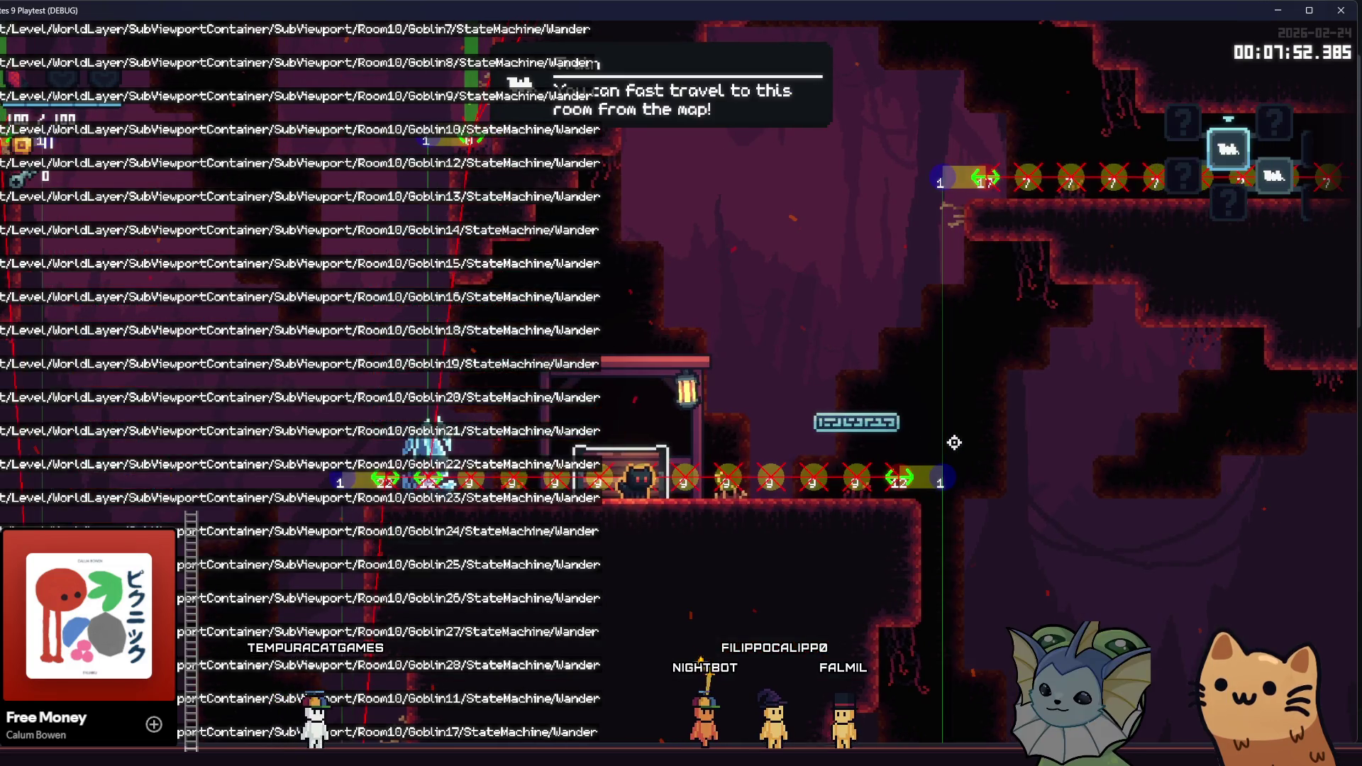
Step: Walk right through the room to watch the goblins' paths, then close the game
key(Right)
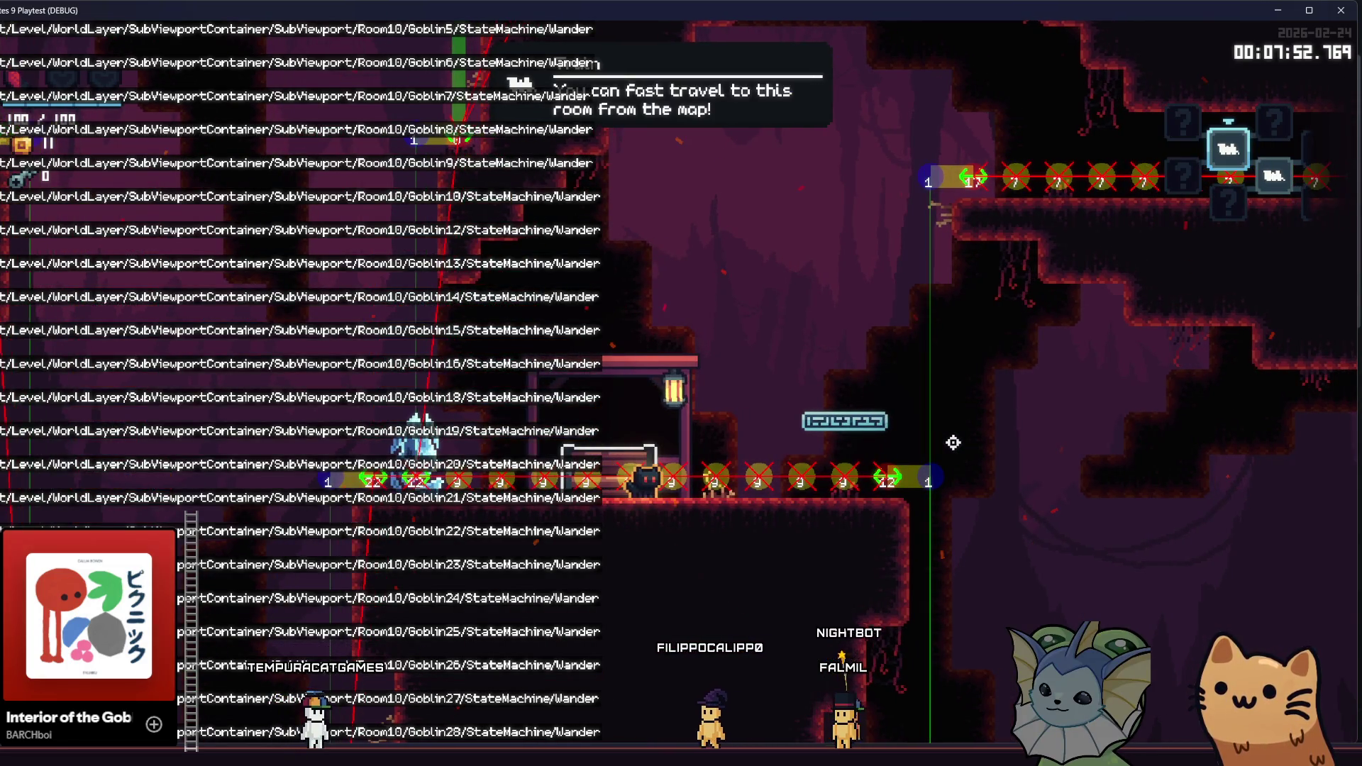
key(Right)
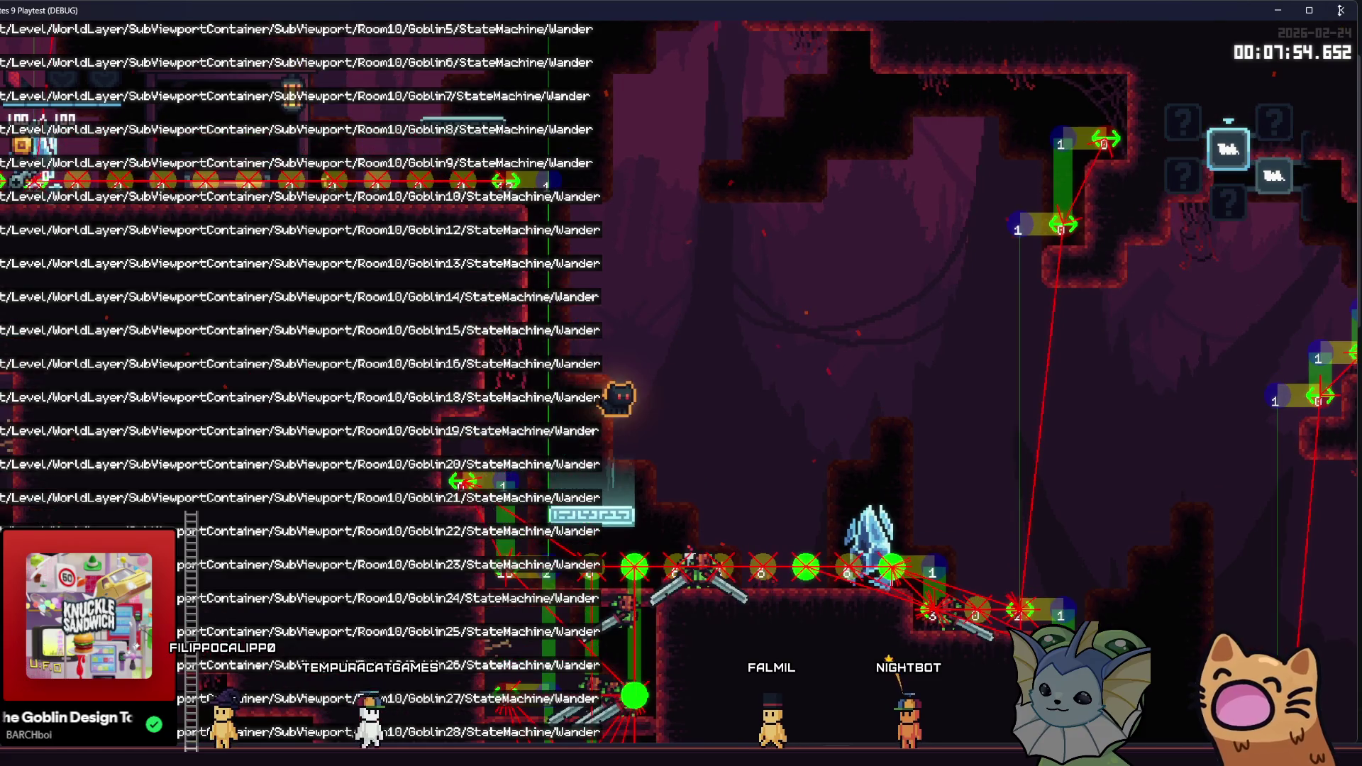
click(1341, 13)
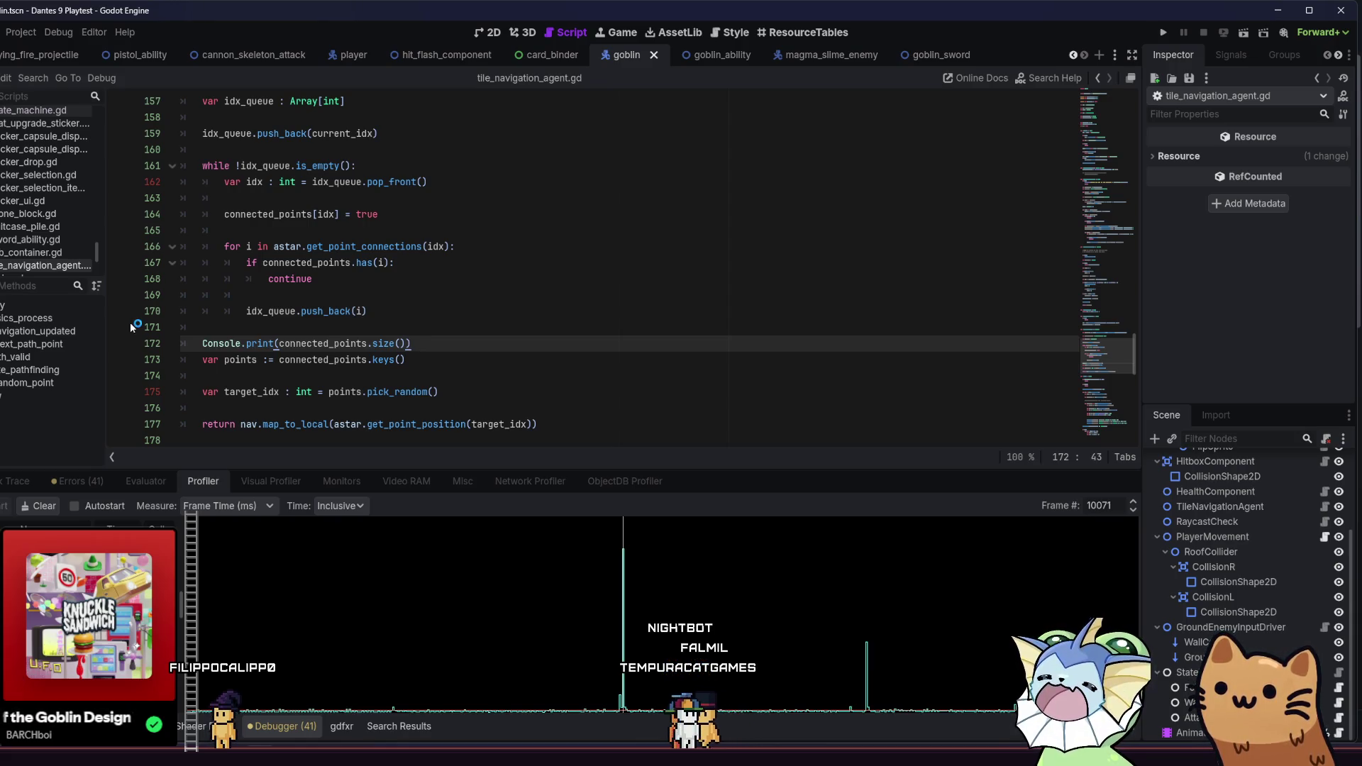
key(Down)
key(Down)
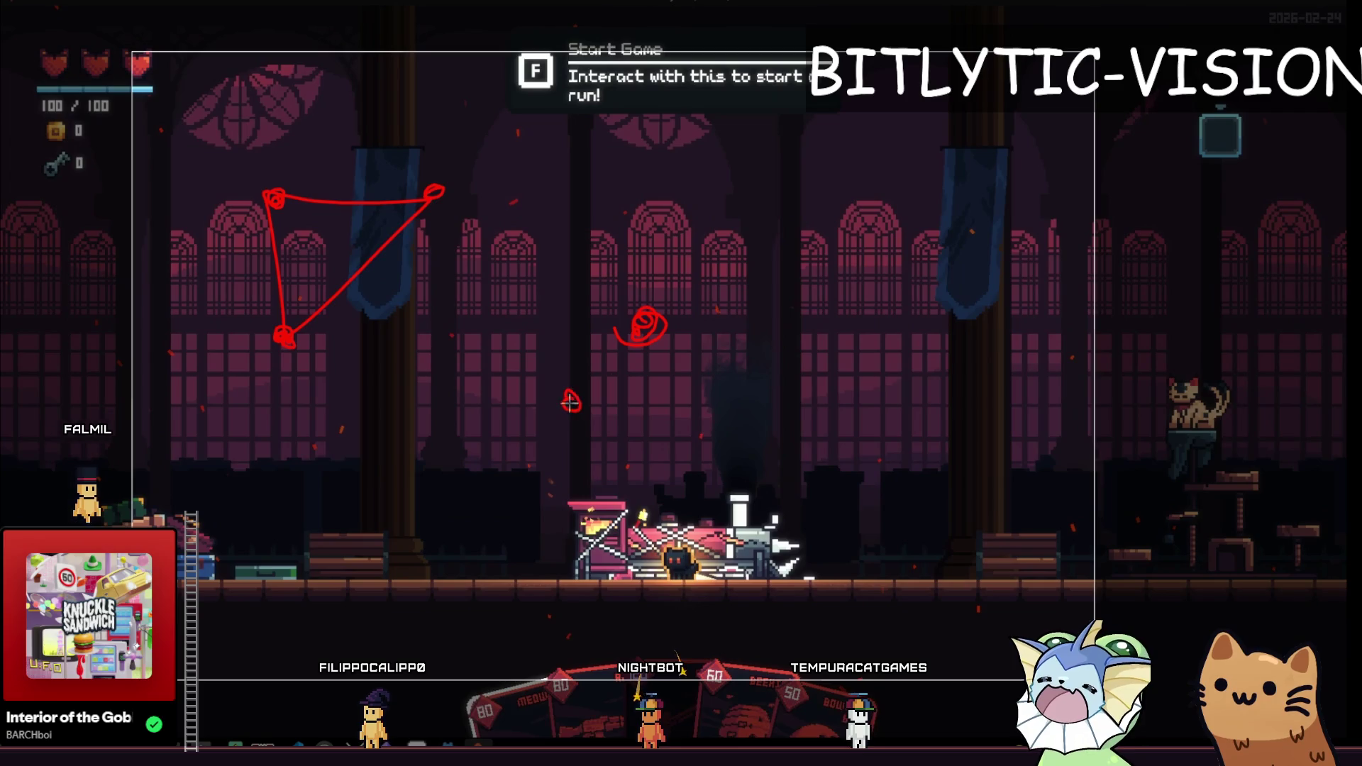
Step: Sketch several red strokes on the game capture
drag(664, 406, 663, 409)
drag(787, 324, 628, 409)
drag(630, 245, 651, 219)
drag(476, 237, 450, 271)
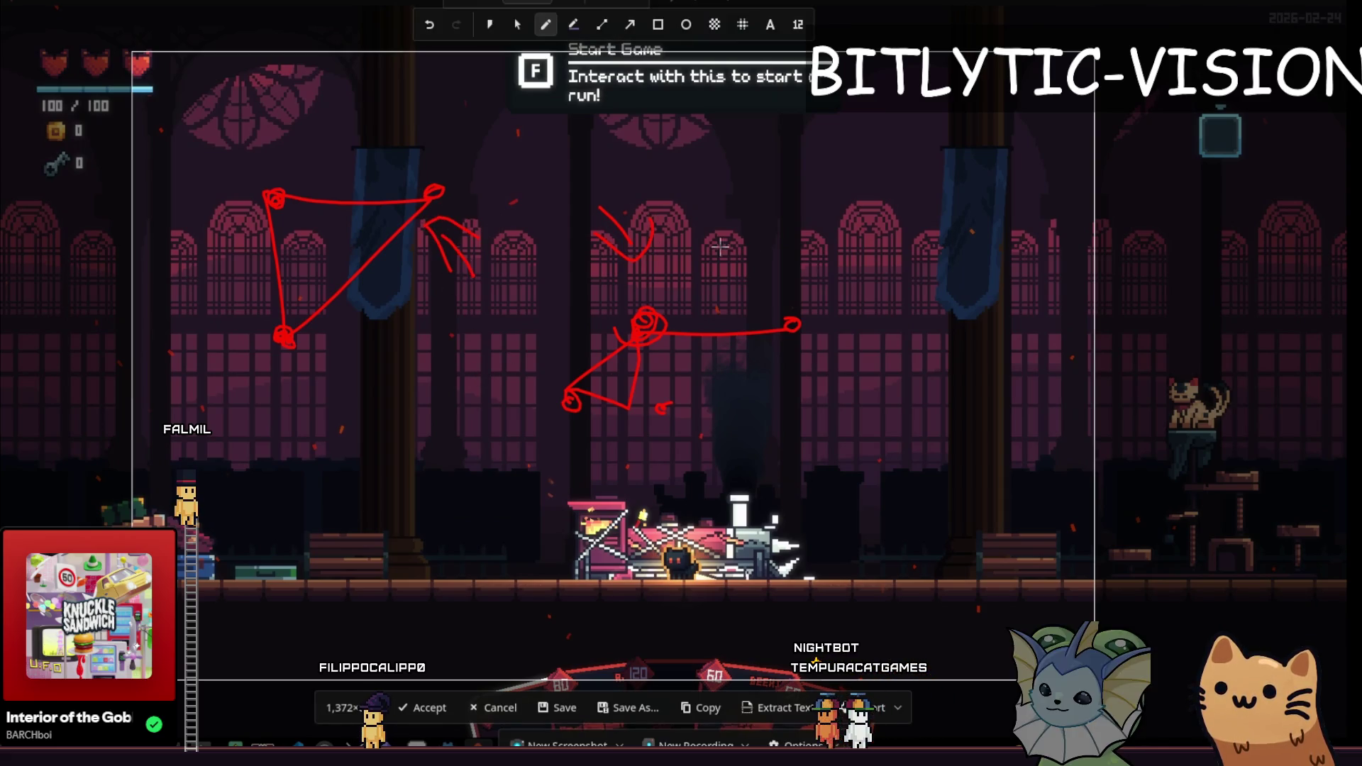
mouse_move(666, 401)
mouse_down()
mouse_move(800, 323)
mouse_move(813, 336)
mouse_move(796, 332)
mouse_up()
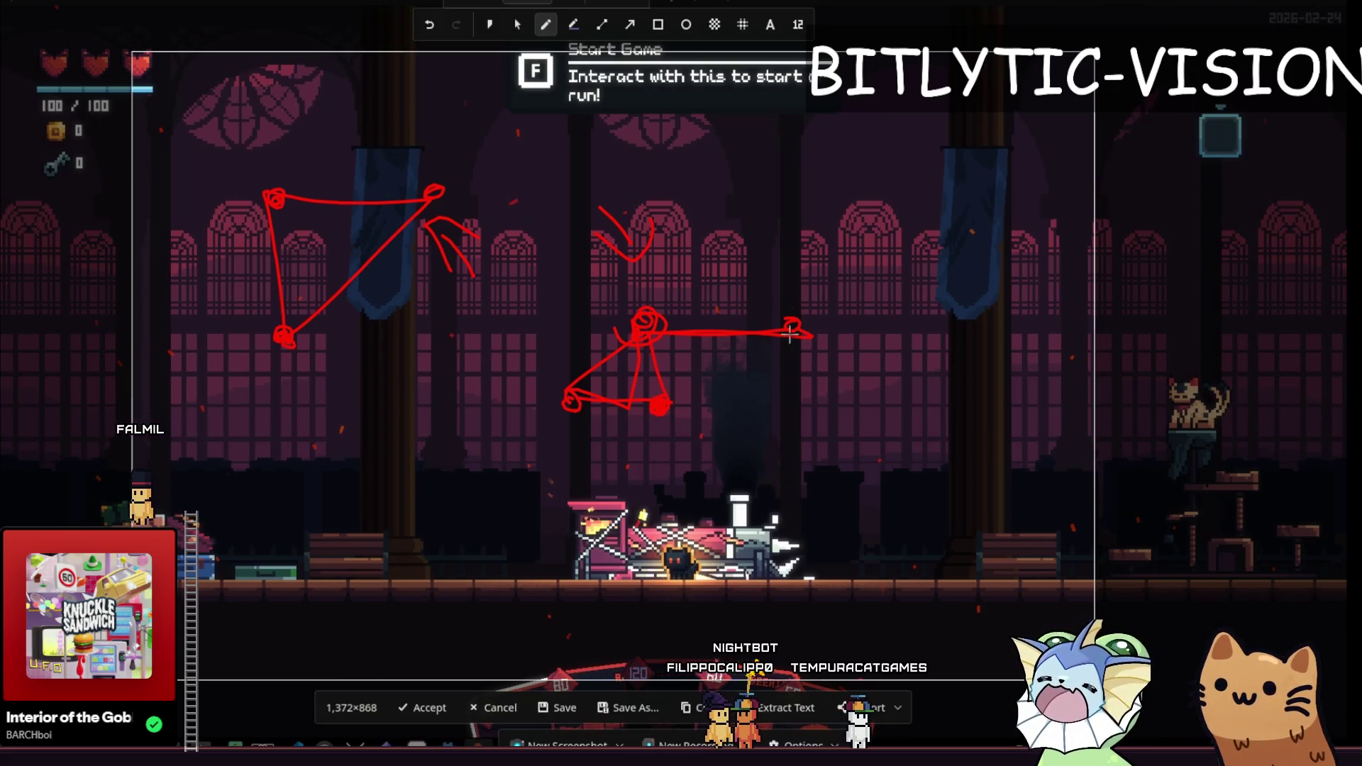
click(795, 416)
Step: Undo all the red strokes and dismiss the capture to resume the game
key(ctrl+z)
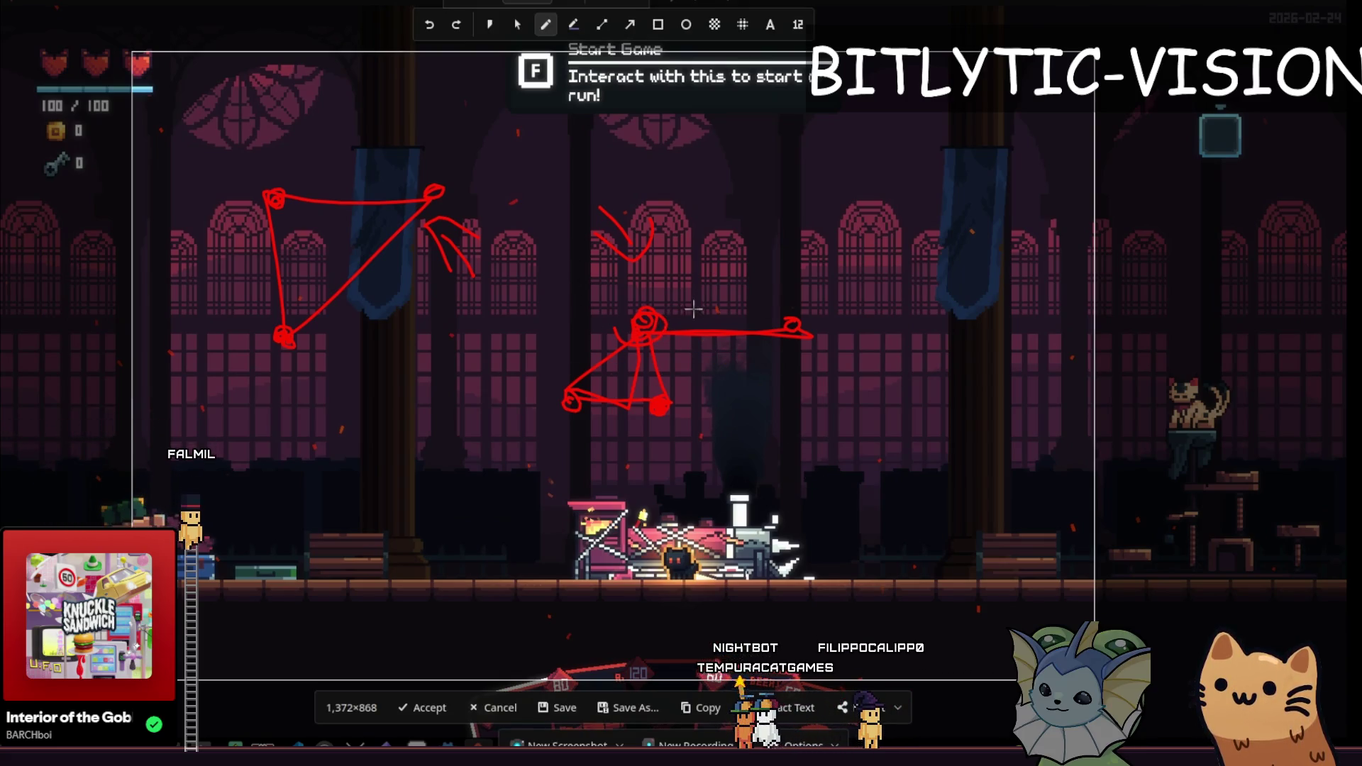
key(ctrl+z)
key(ctrl+z)
key(ctrl+z)
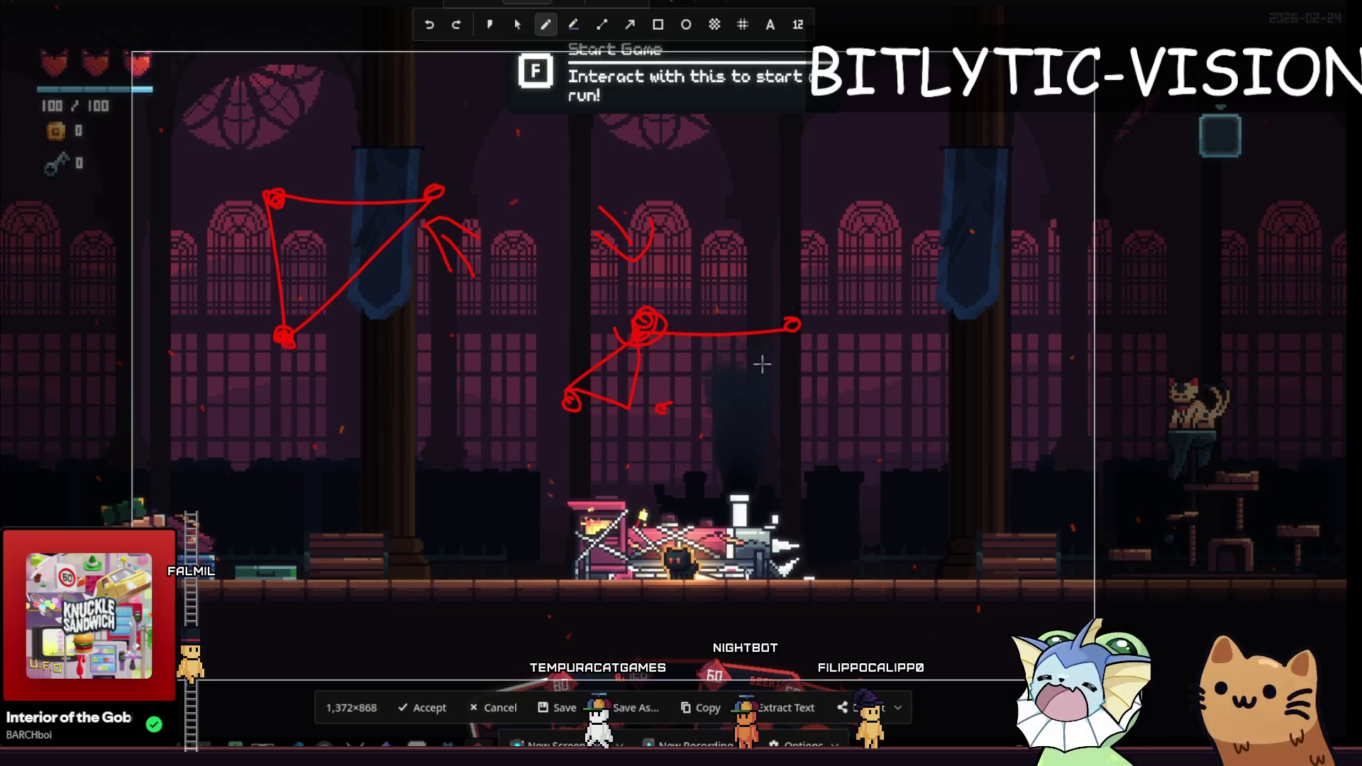
key(ctrl+z)
key(ctrl+z)
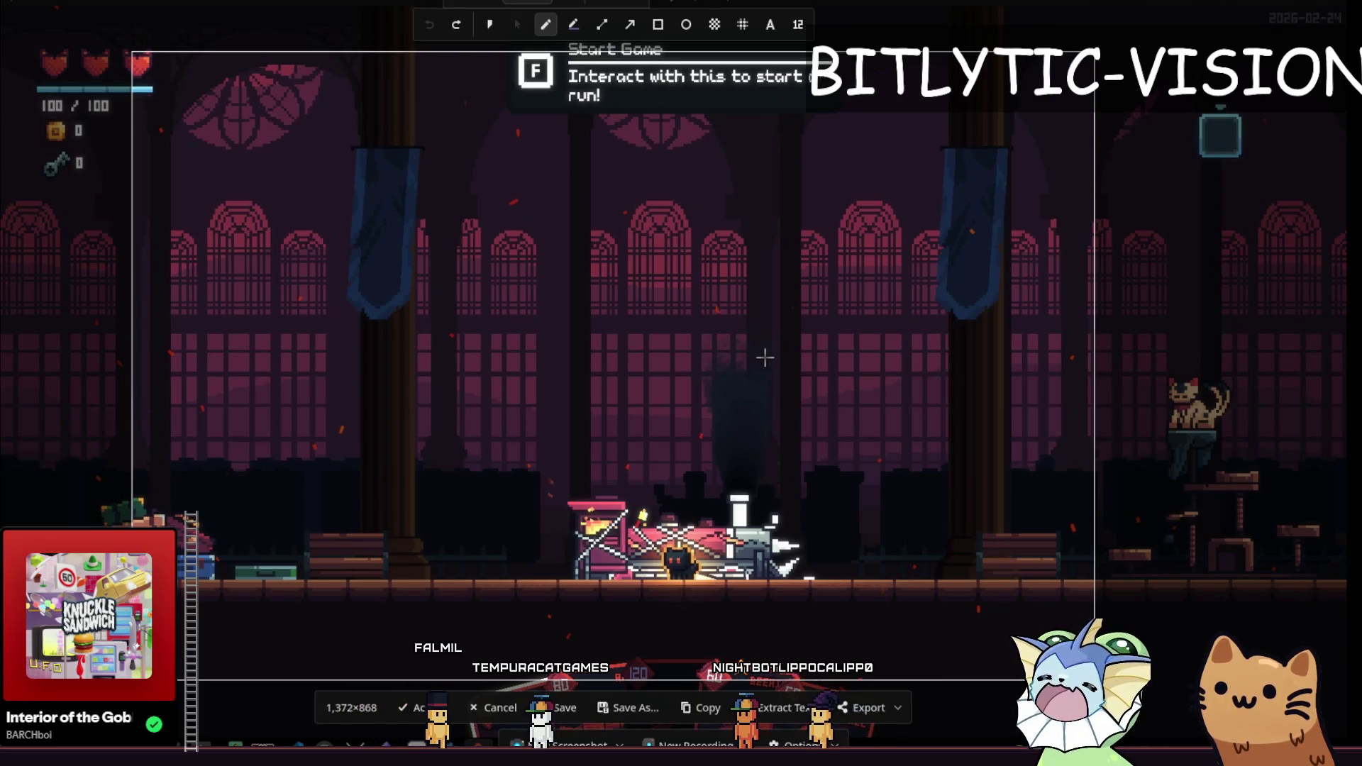
key(Escape)
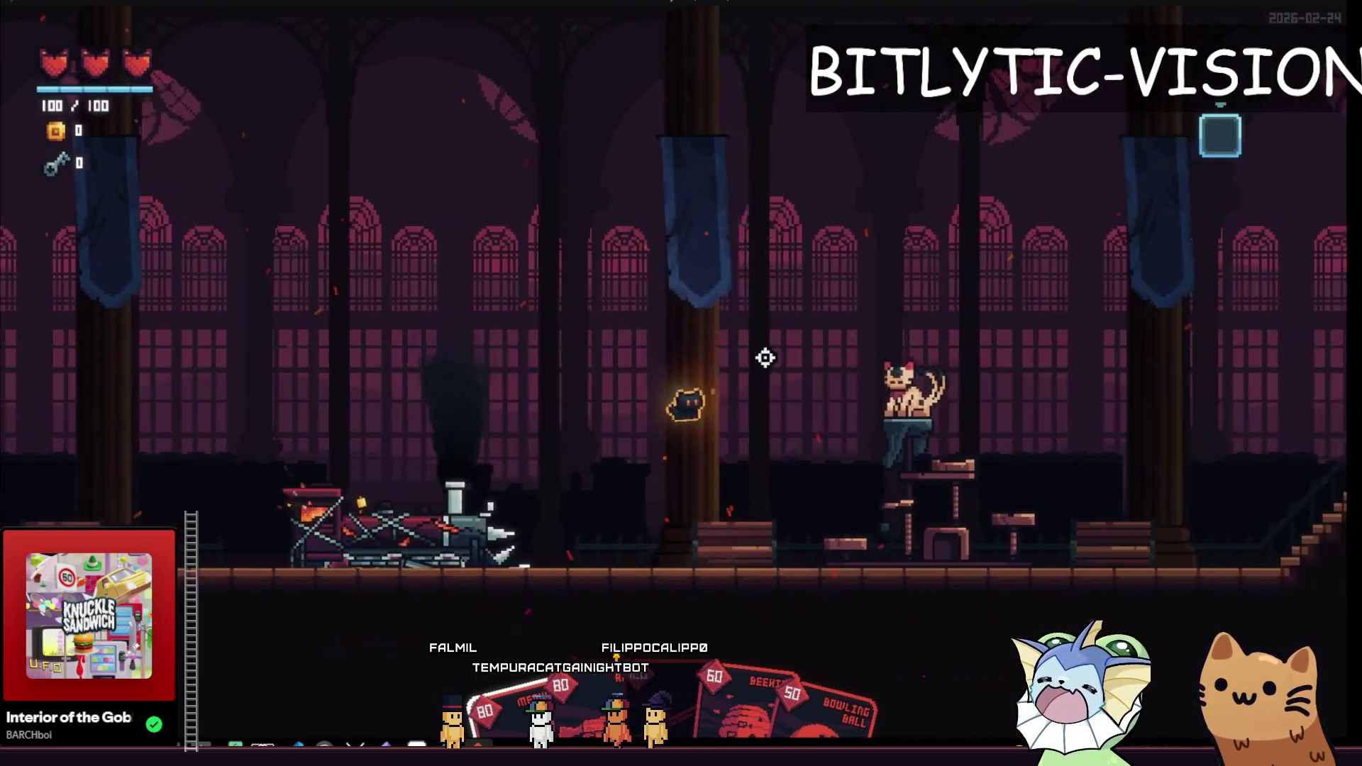
Step: Run the cat right across the hall's platforms and back left, then switch to the Pathfinding Optimizations note
key(d)
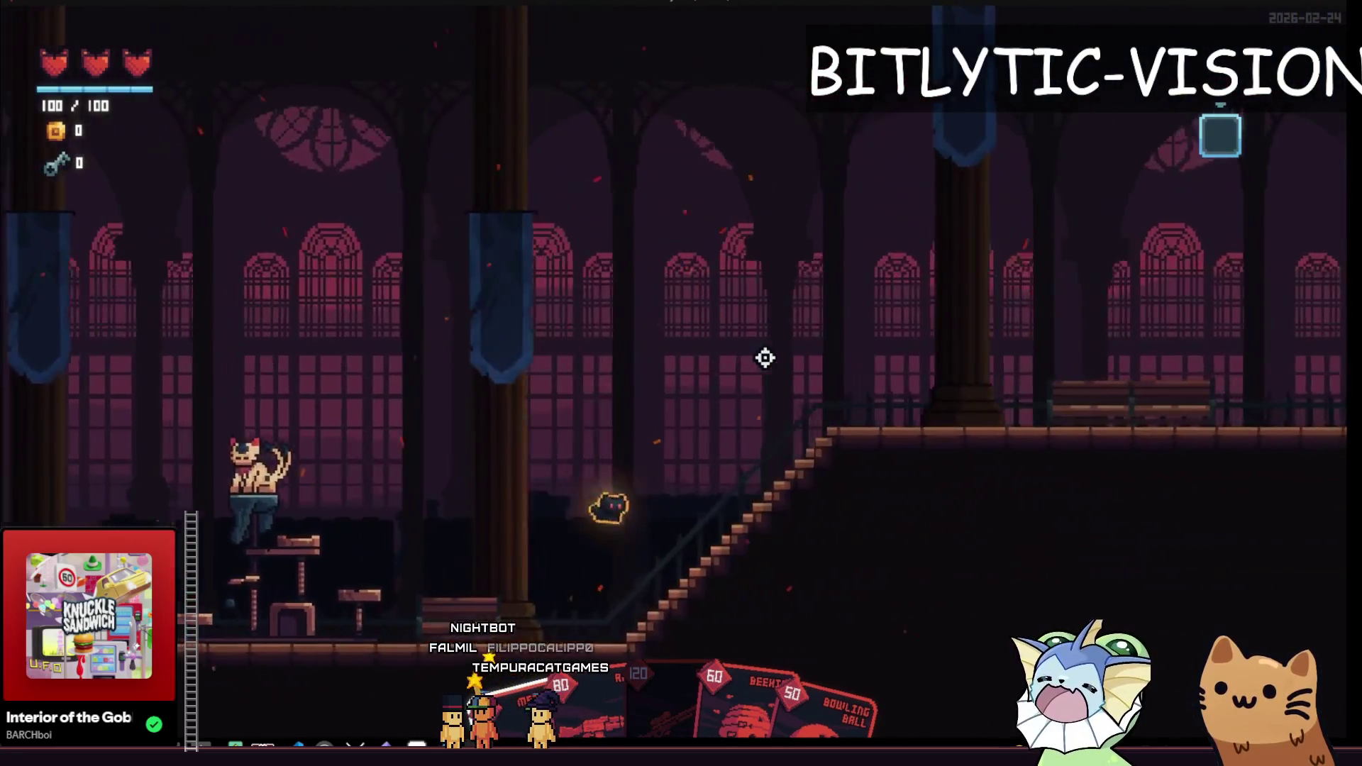
key(d)
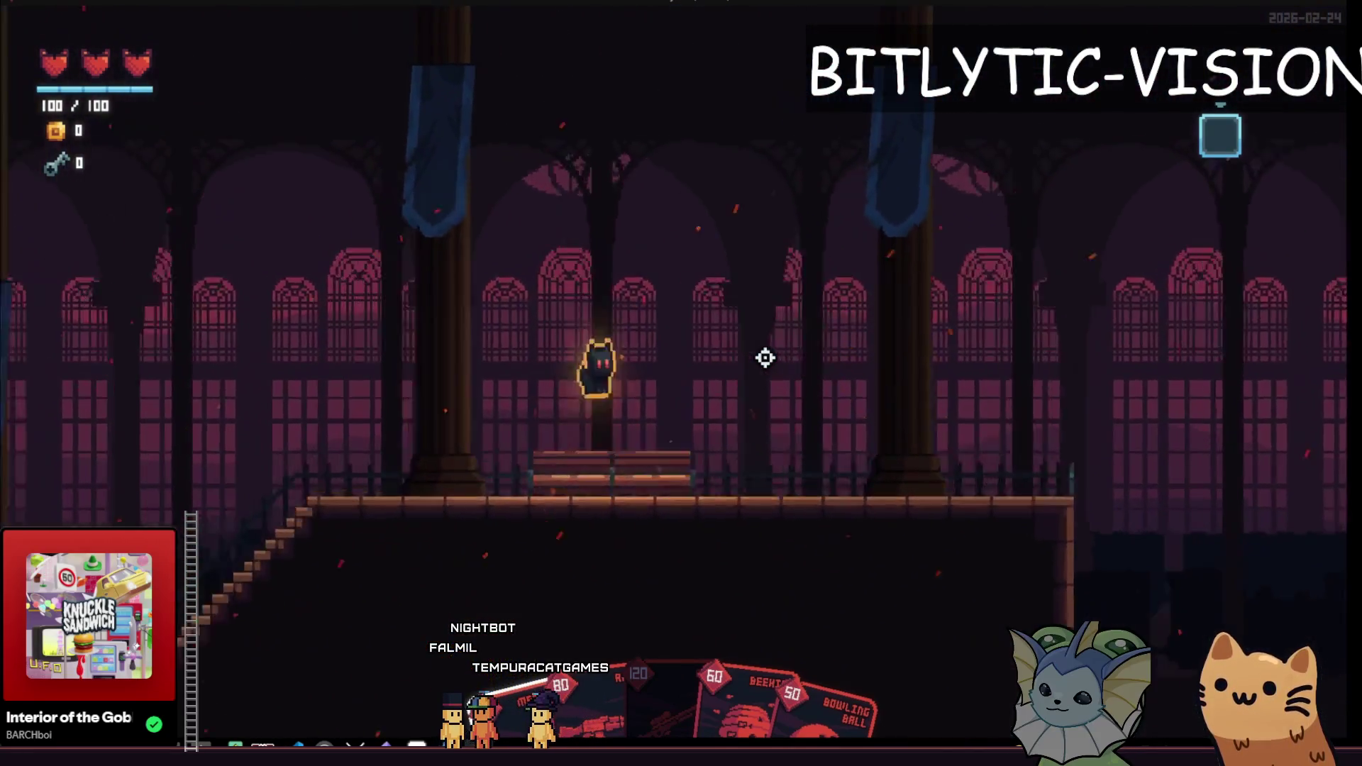
key(d)
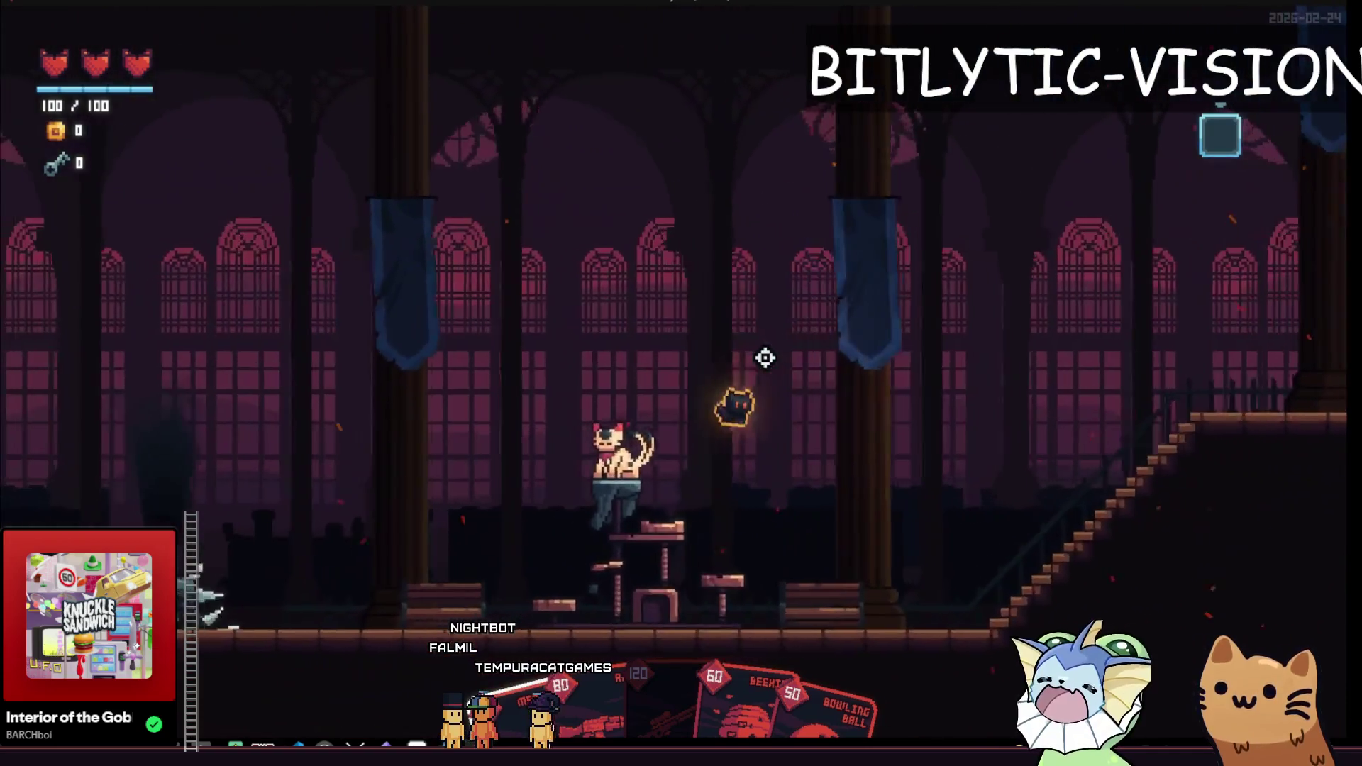
key(a)
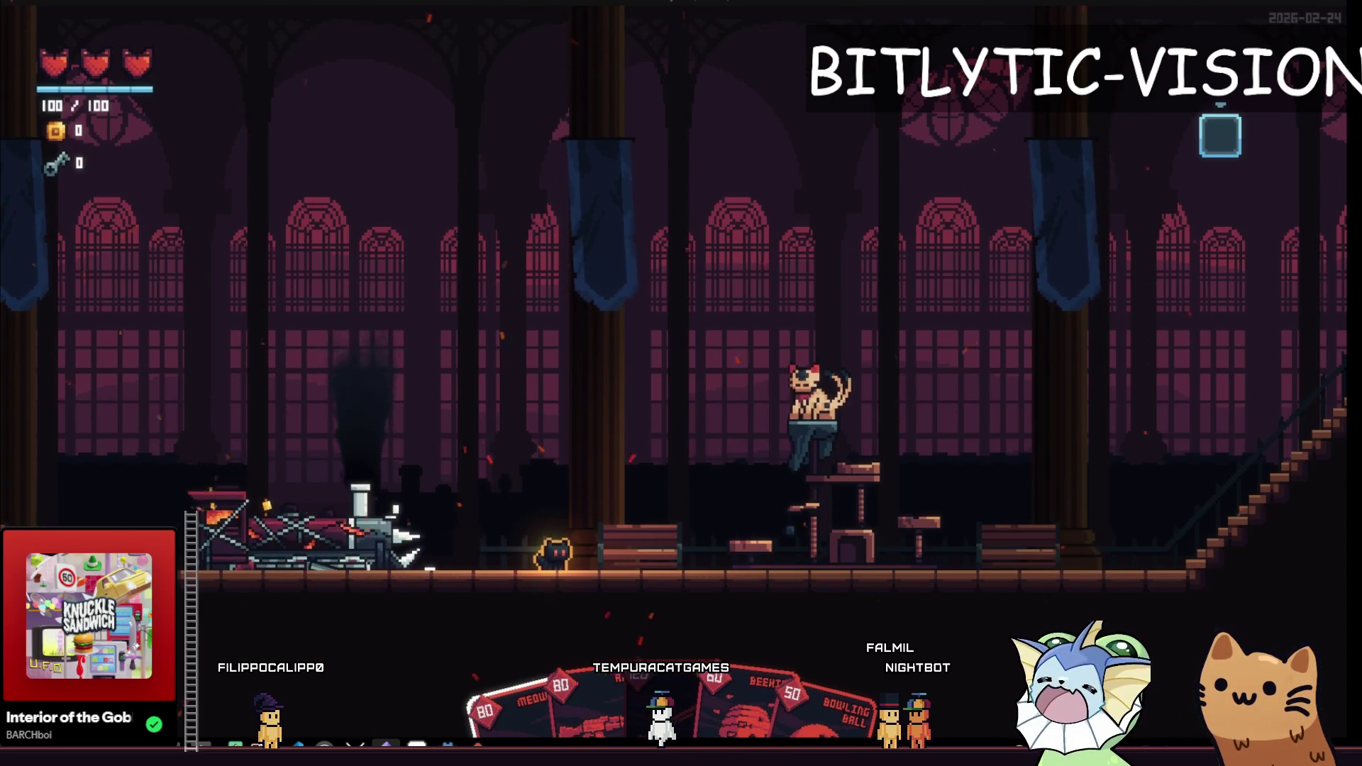
key(alt+Tab)
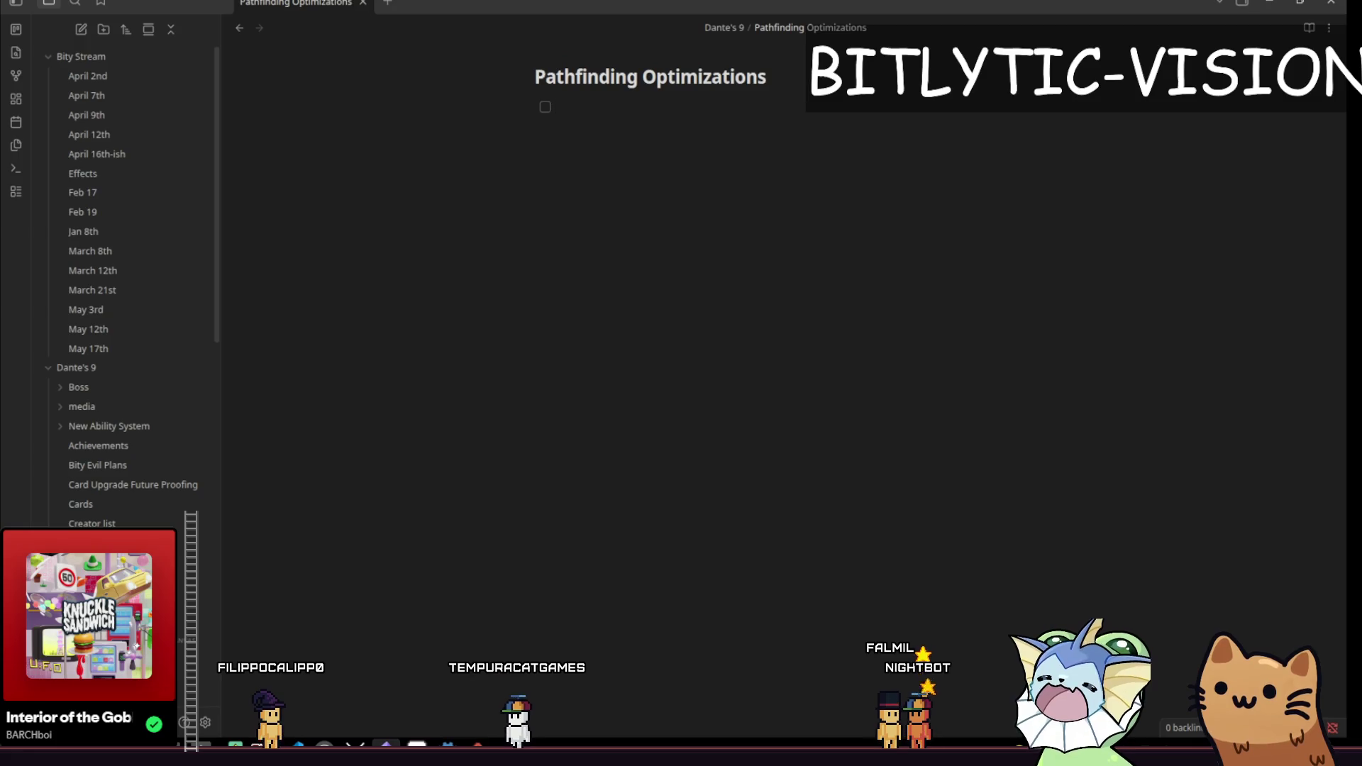
Step: Add the 'Build tile navigation agent' checklist task
text(Buiold)
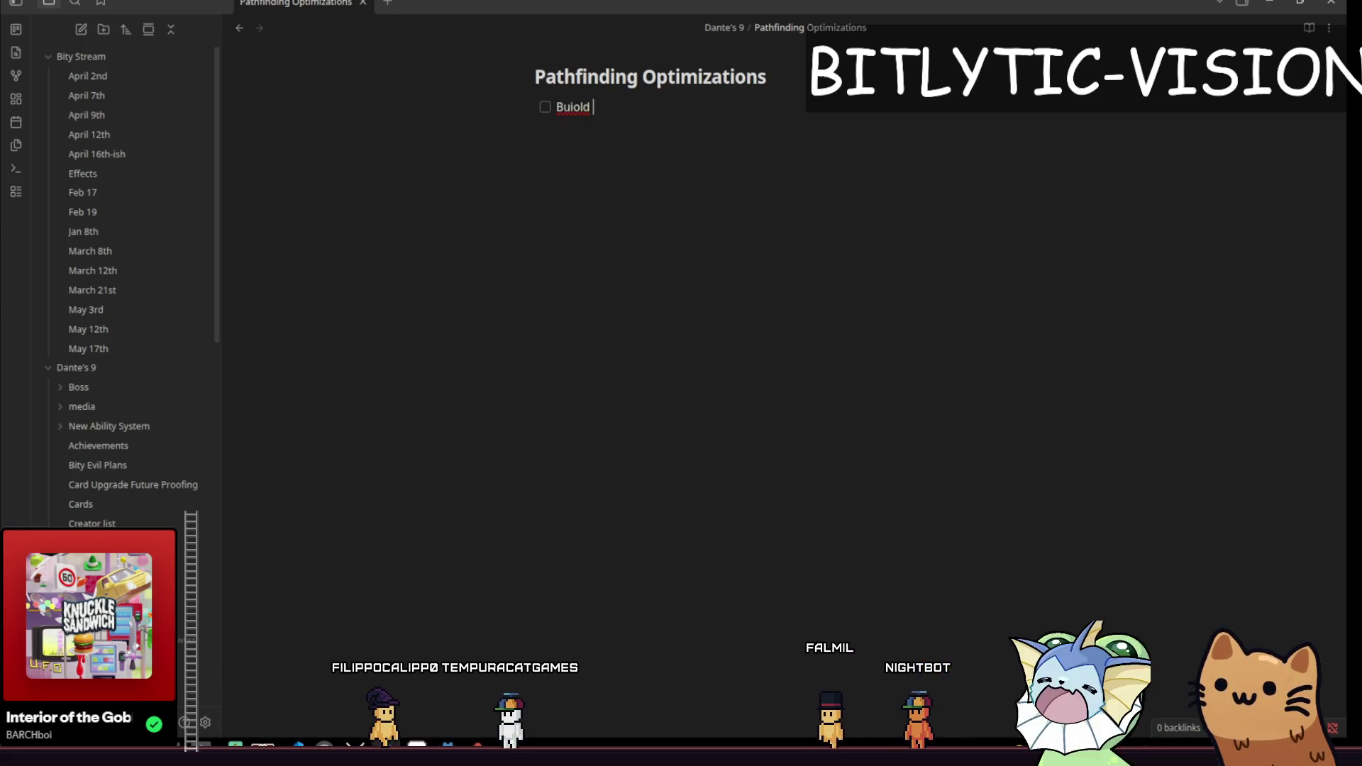
key(BackSpace)
key(BackSpace)
text(ld tile navigat)
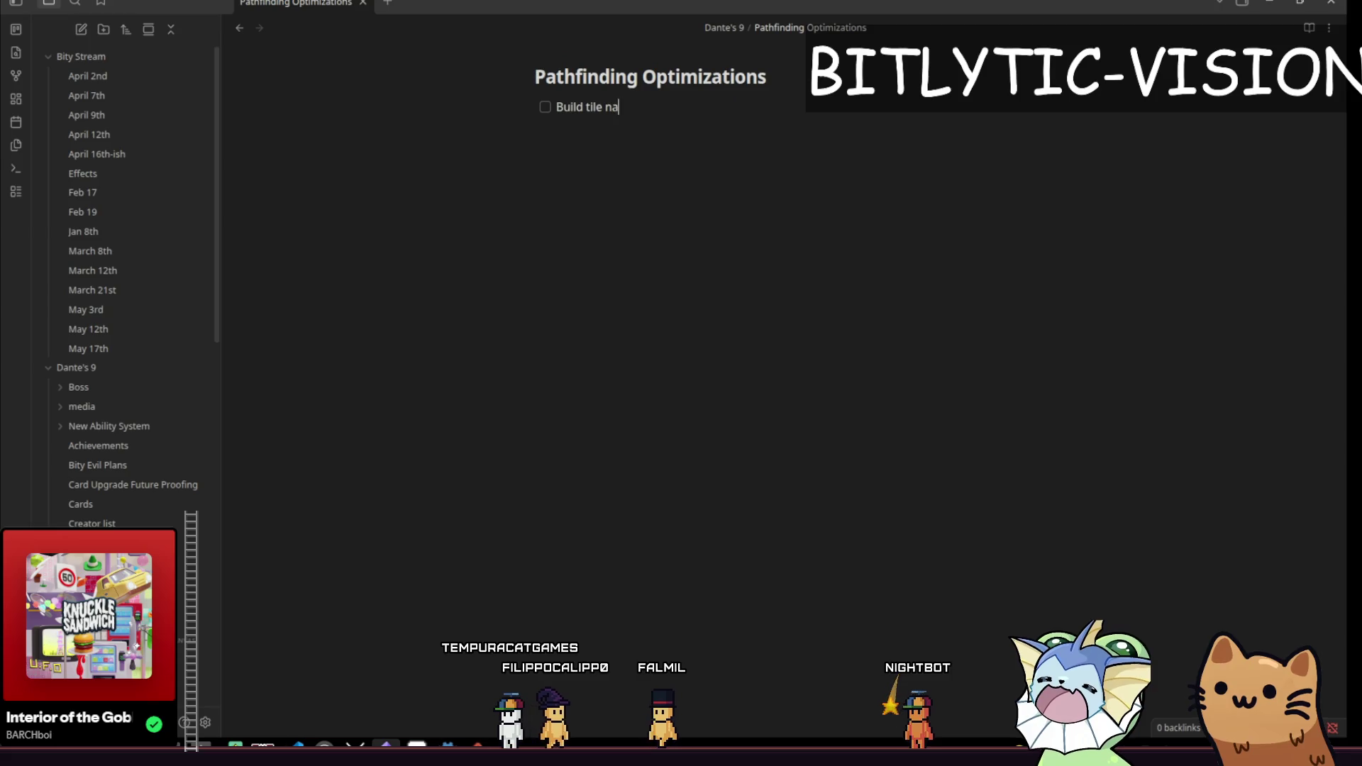
text(ion)
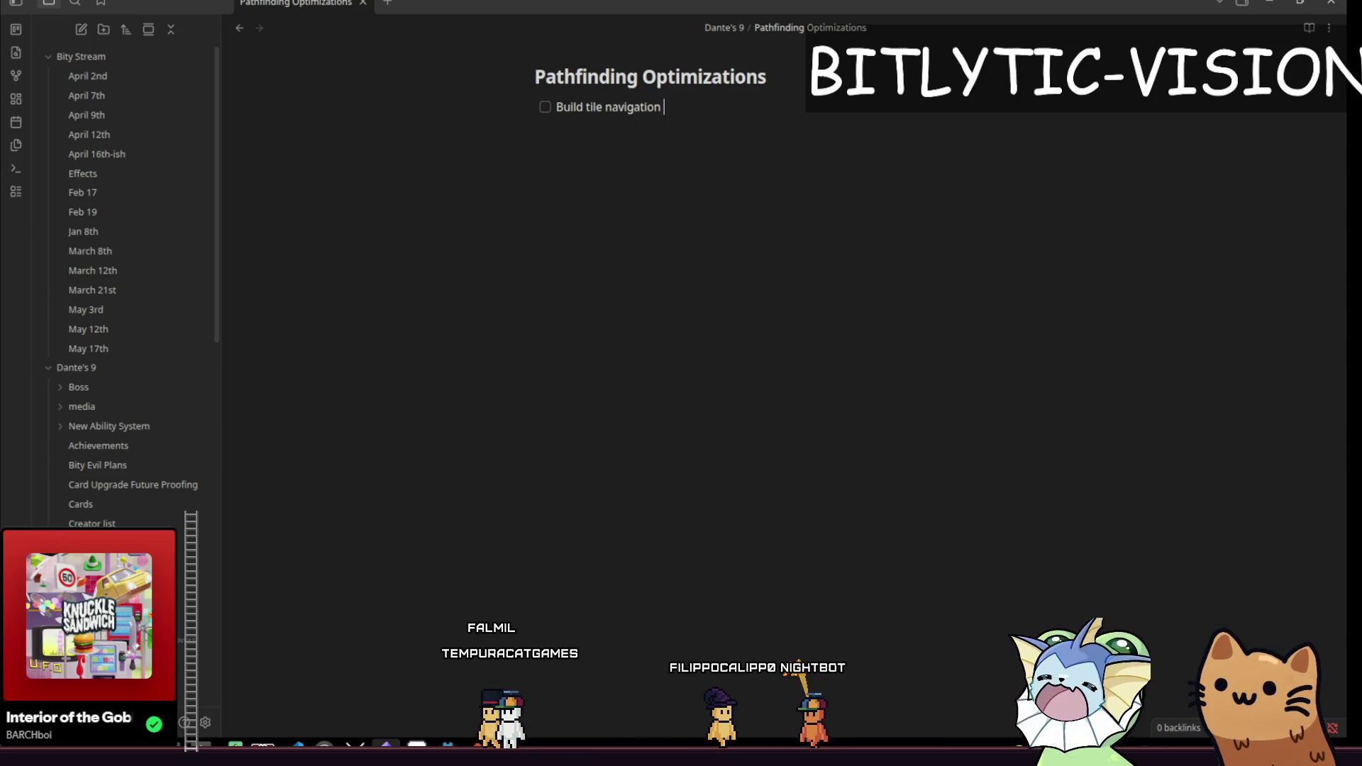
text( agent only once)
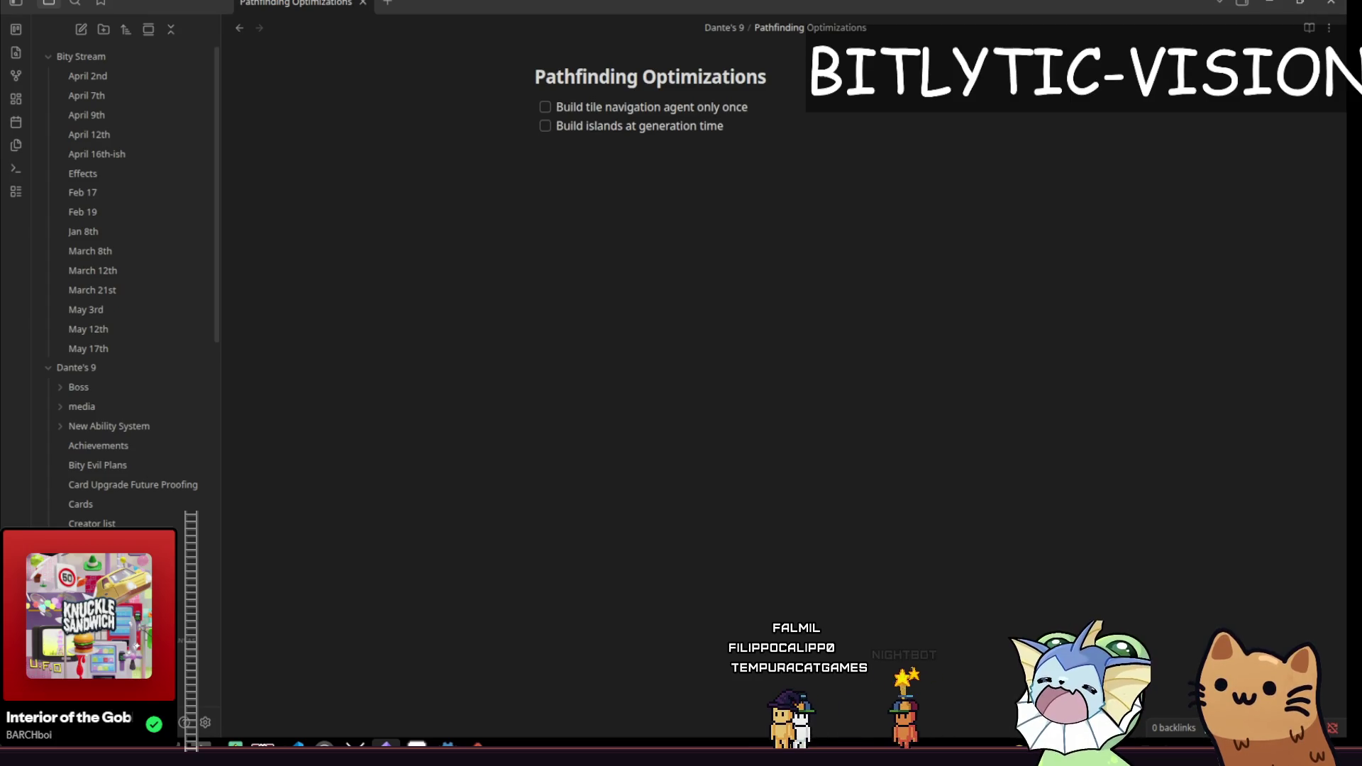
Step: Add an 'Only query pathfinding' task with a nested 'Potentially stagger' sub-item
text(y query pathf)
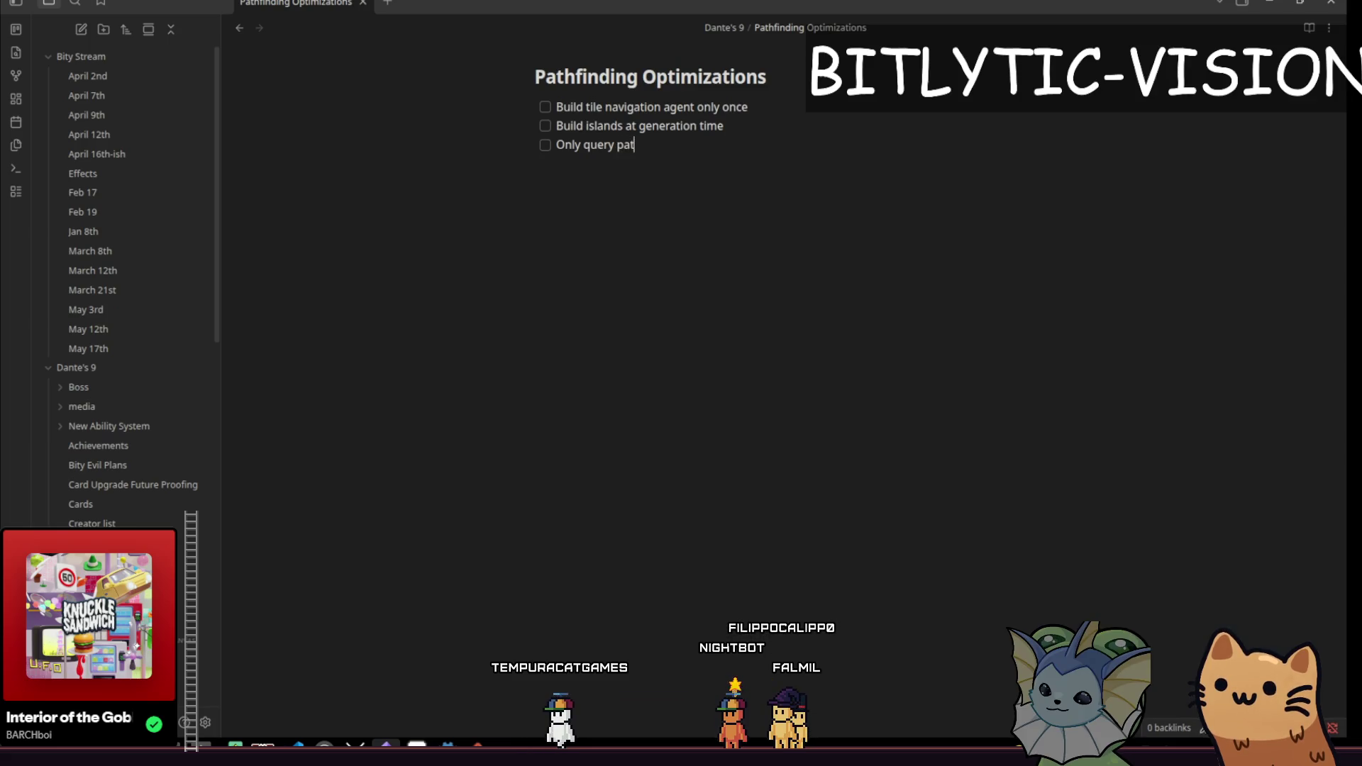
text(inding x time)
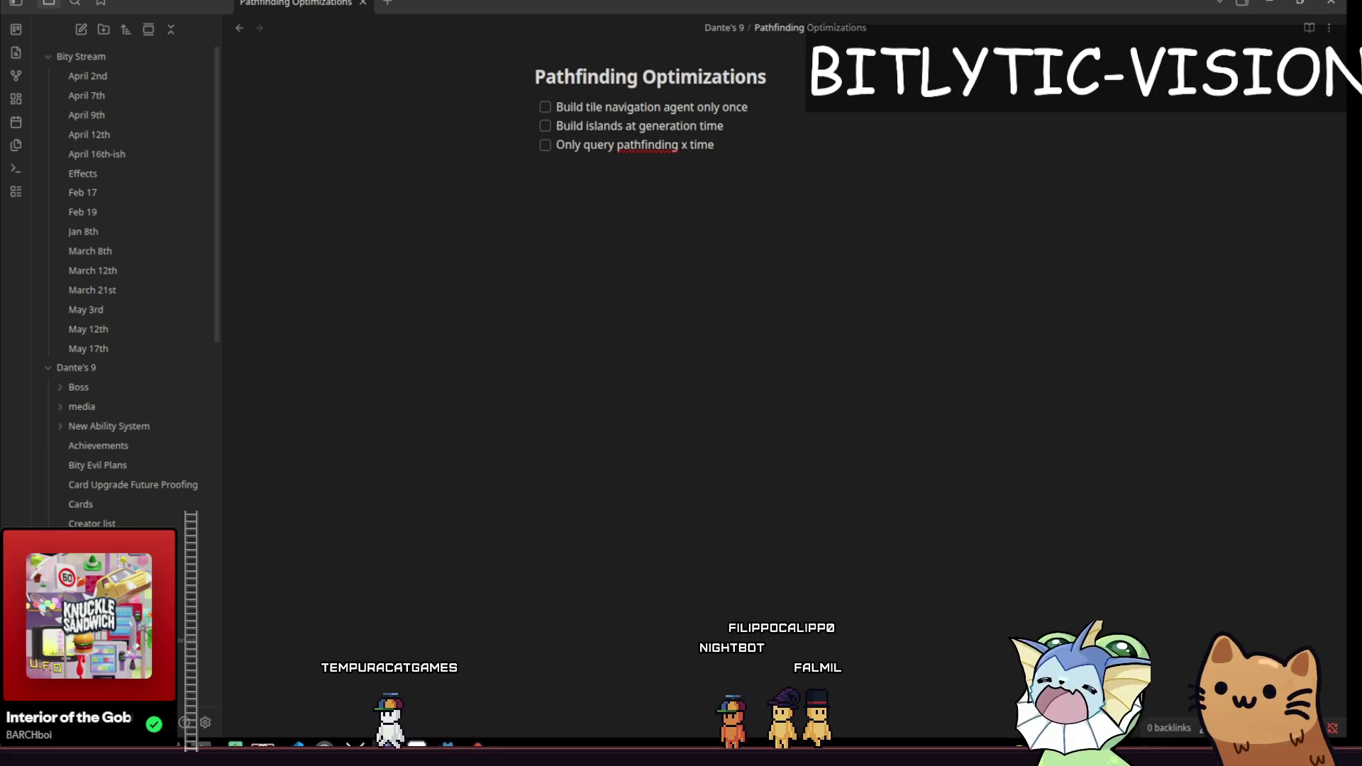
key(Return)
key(Tab)
text(Potentially stagger)
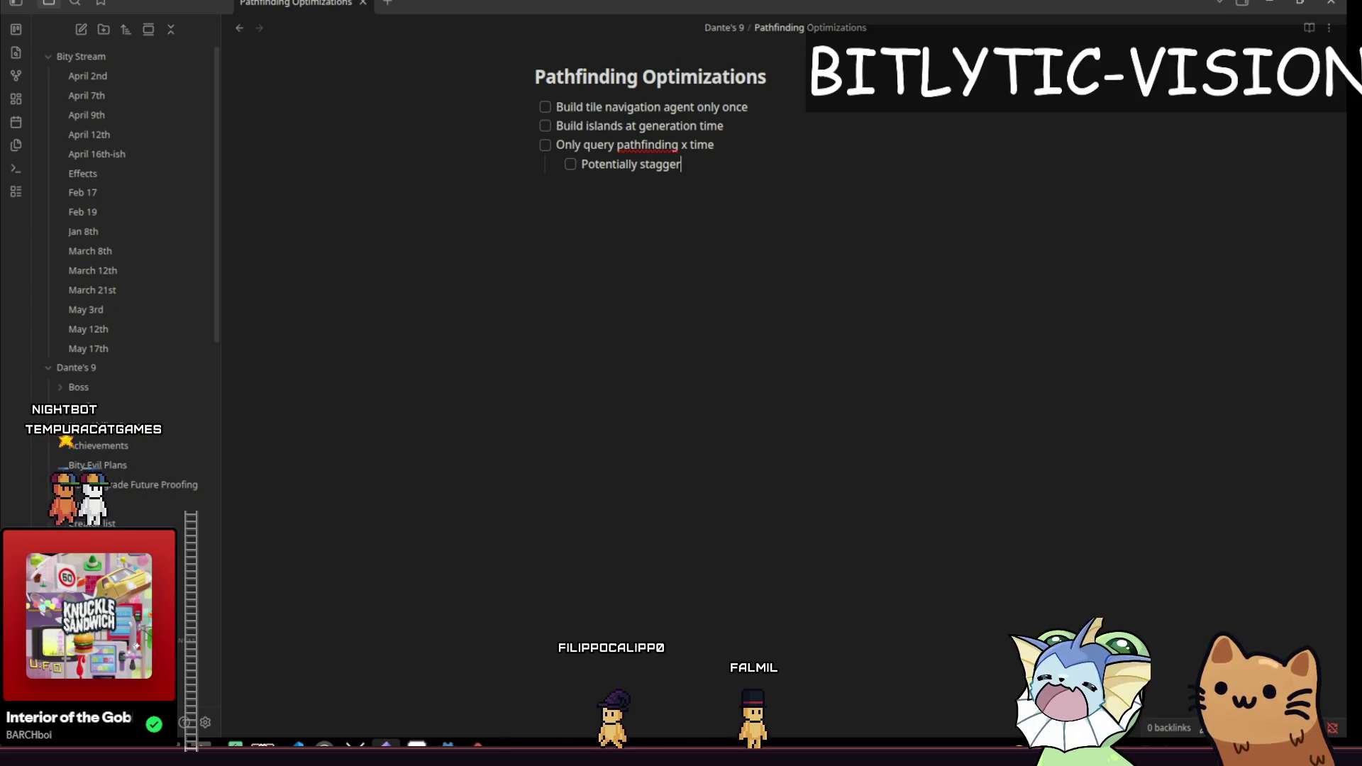
key(alt+Tab)
key(alt+Tab)
key(alt+Tab)
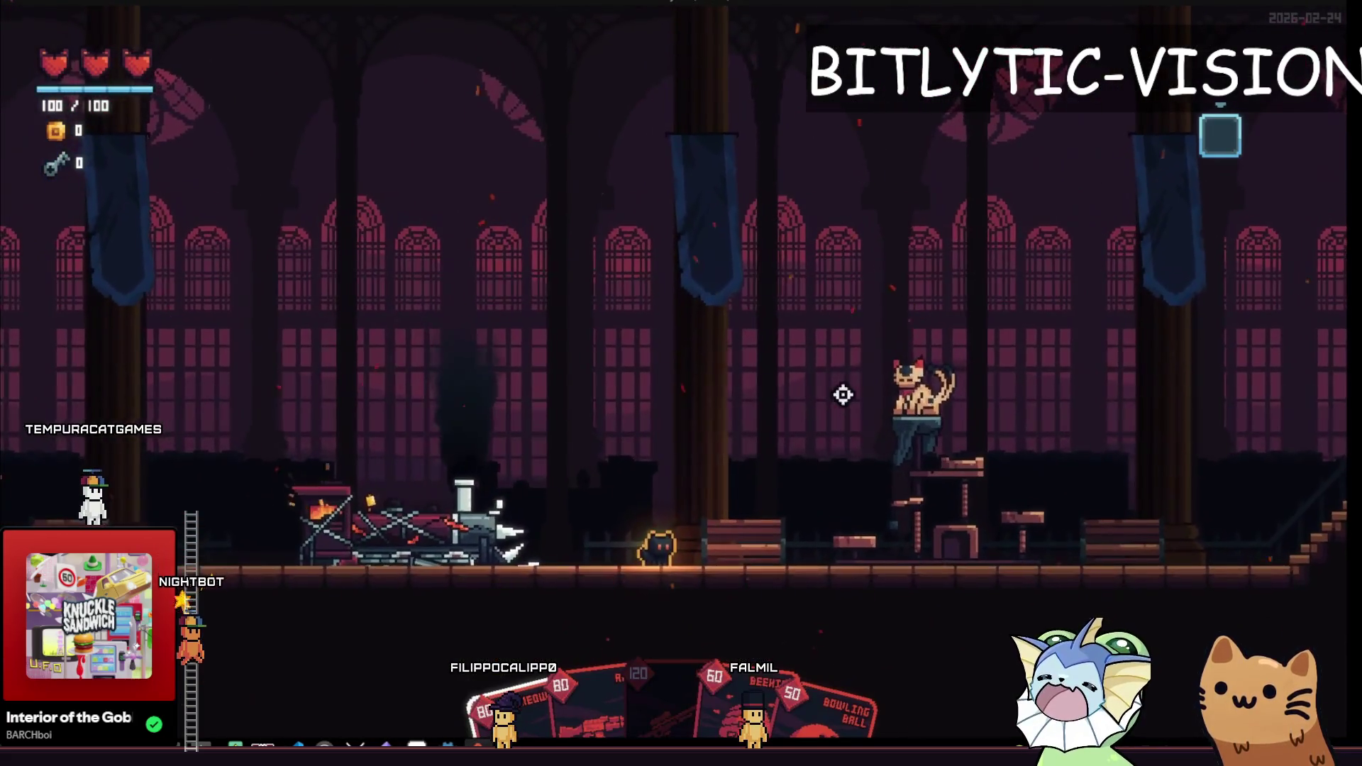
Step: Sort the binder's Deck page and then its Collection page by Recent
key(Tab)
click(569, 76)
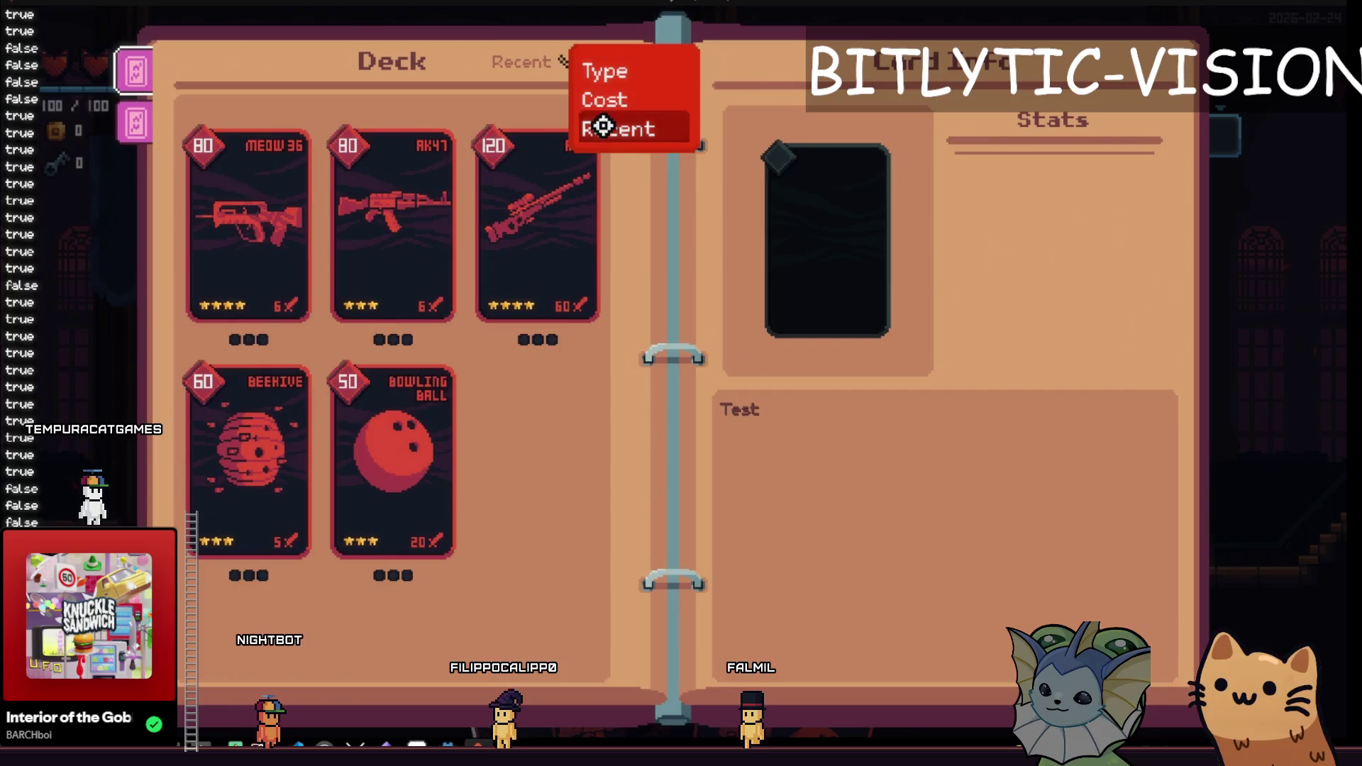
click(605, 127)
click(123, 113)
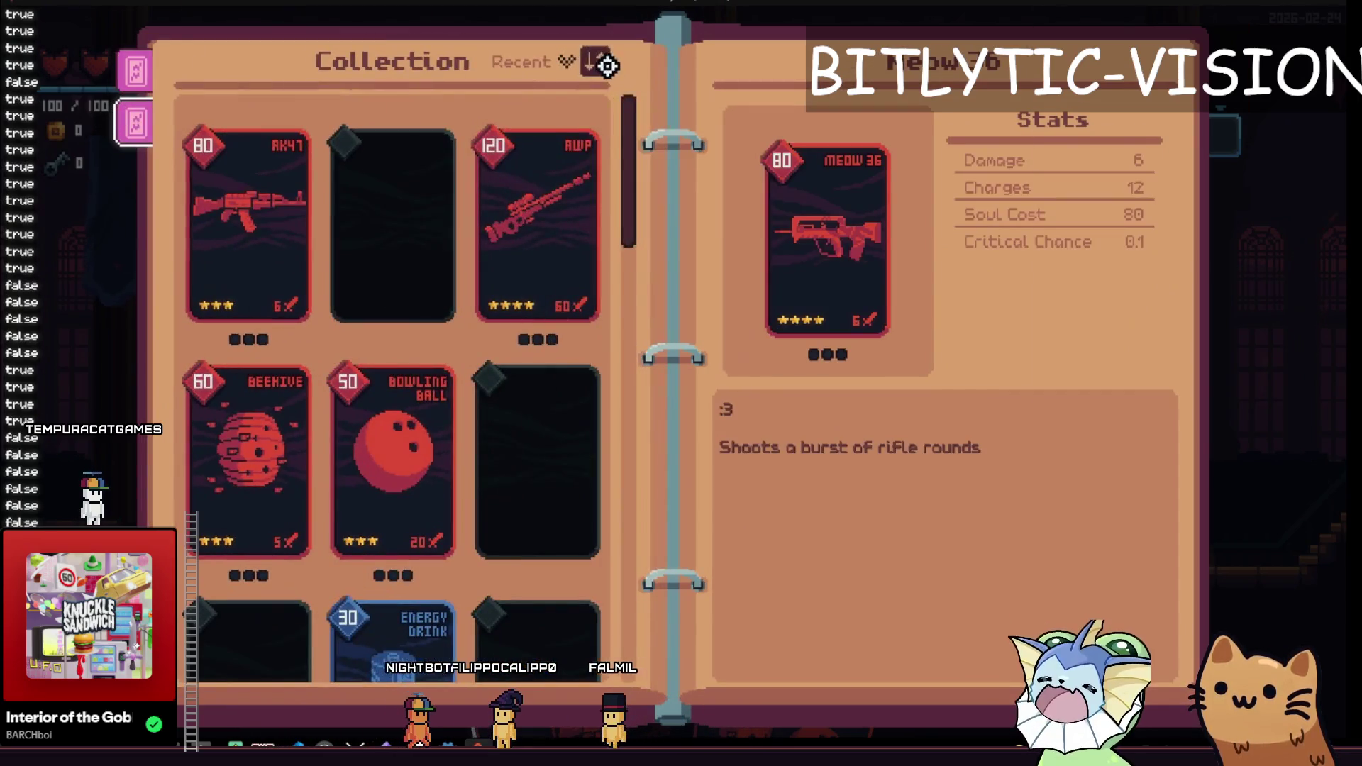
click(567, 62)
click(610, 131)
click(614, 132)
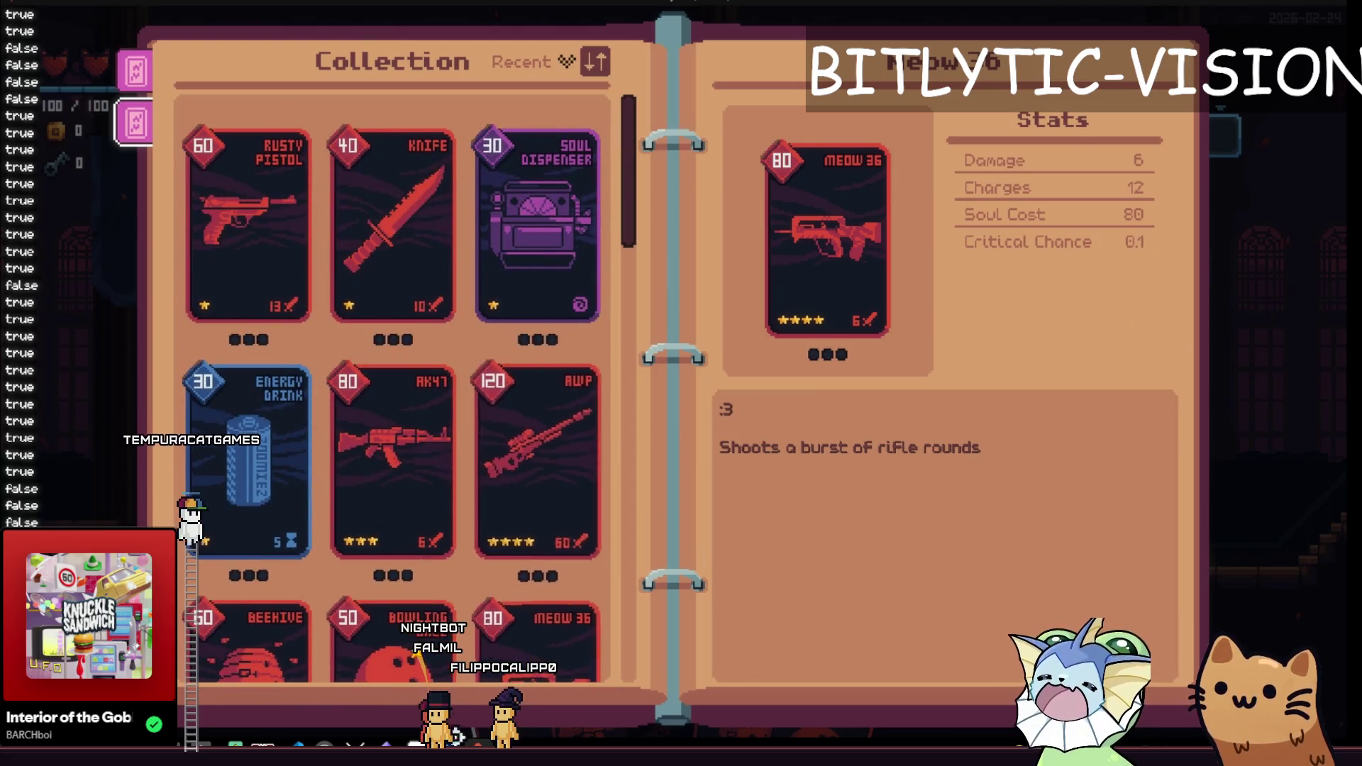
Step: Go back to deck_list_panel.gd in the script editor at sort_recent()
key(alt+Tab)
scroll(736, 298, down, 5)
scroll(735, 299, up, 5)
key(alt+Left)
key(alt+Left)
key(alt+Left)
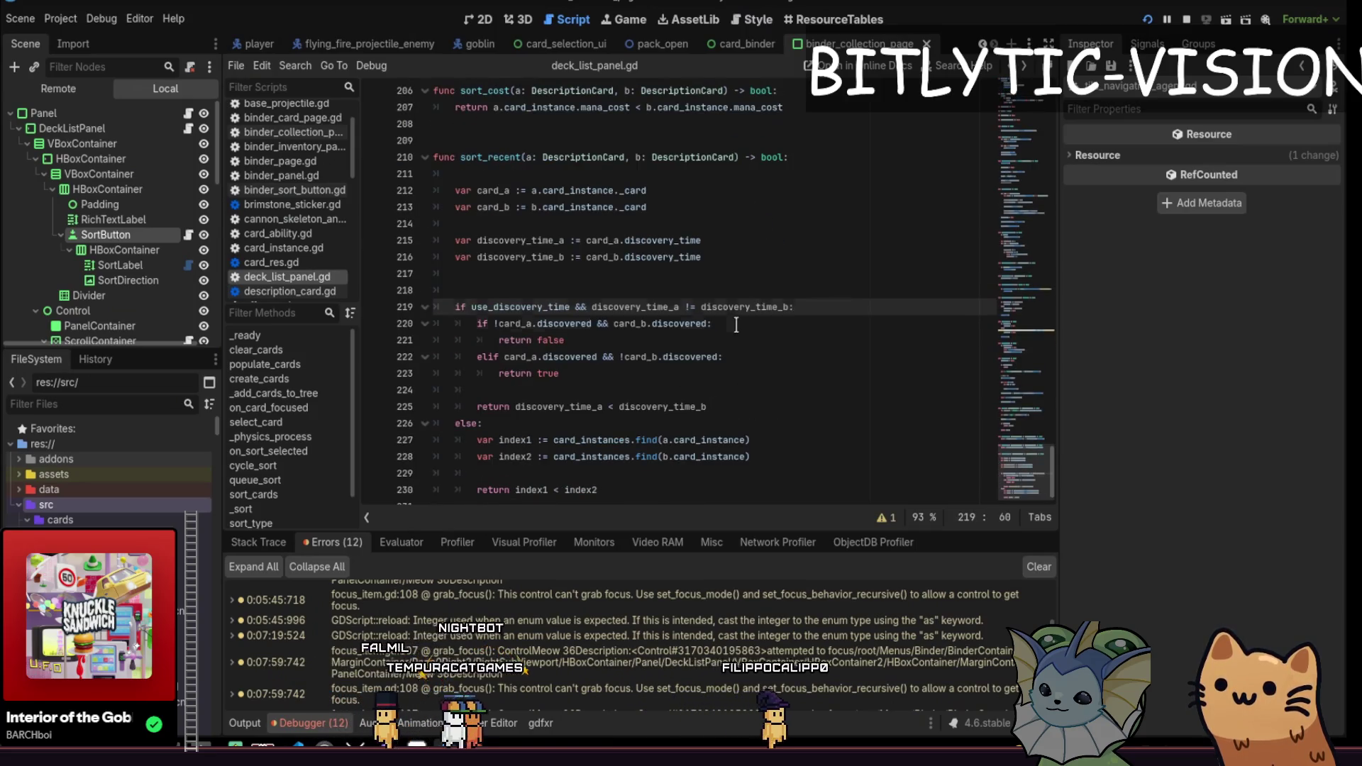
Step: Change sort_recent's undiscovered-card returns to ascending and !ascending
key(Down)
key(Down)
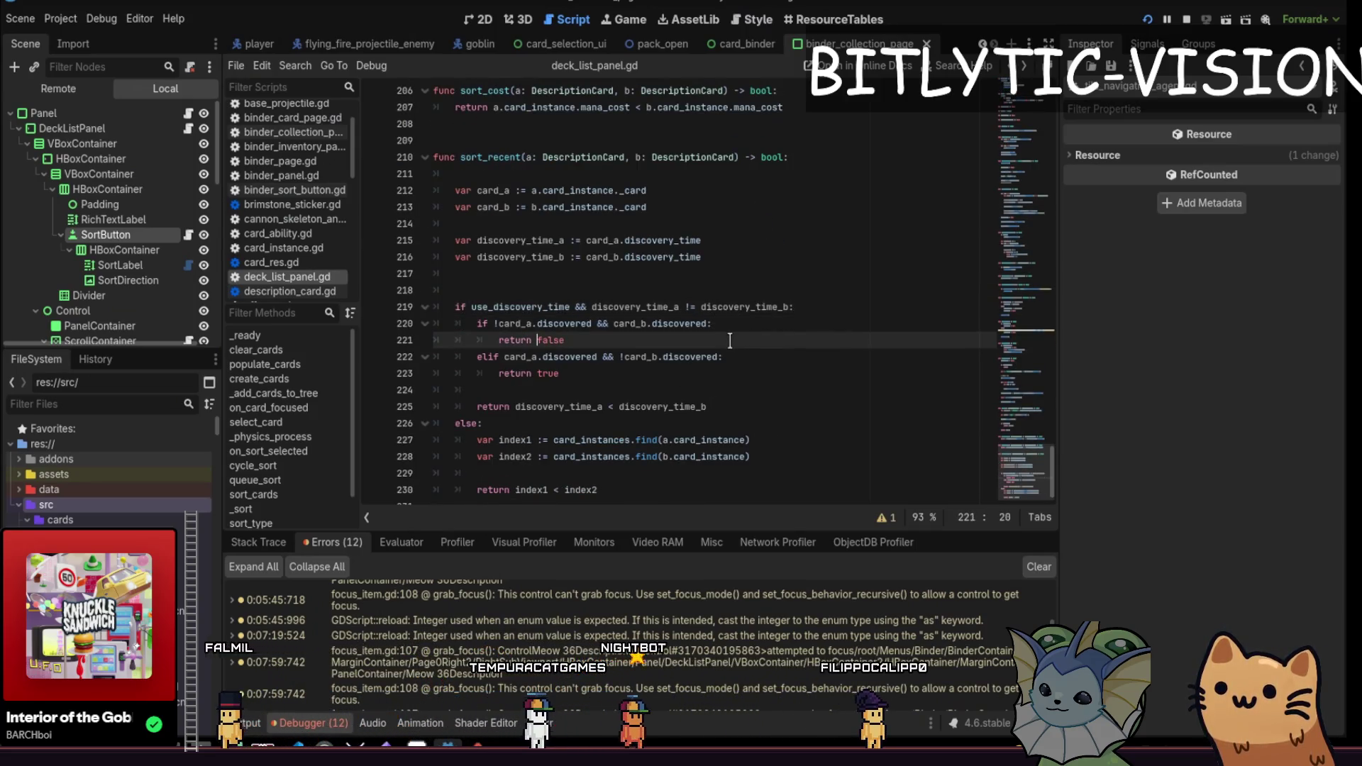
text(cending)
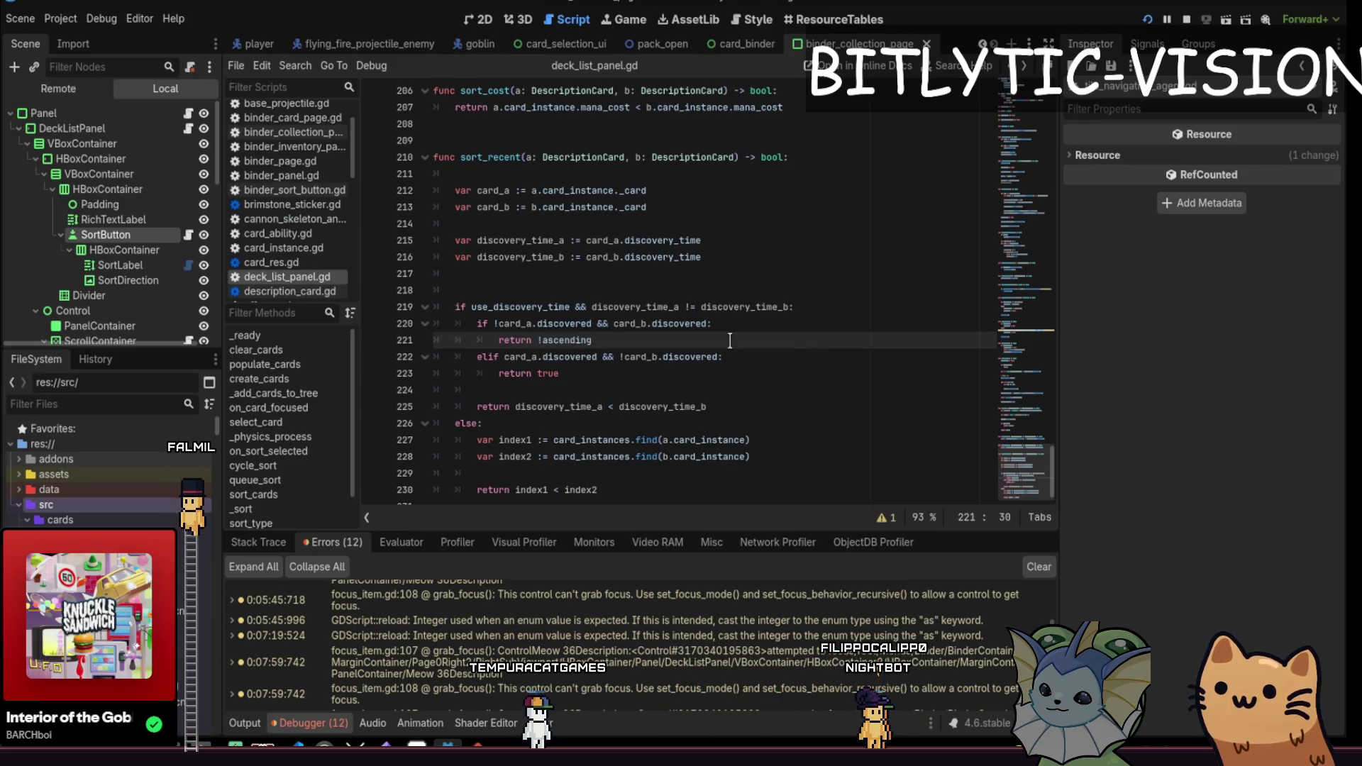
key(Down)
key(Down)
text(ending)
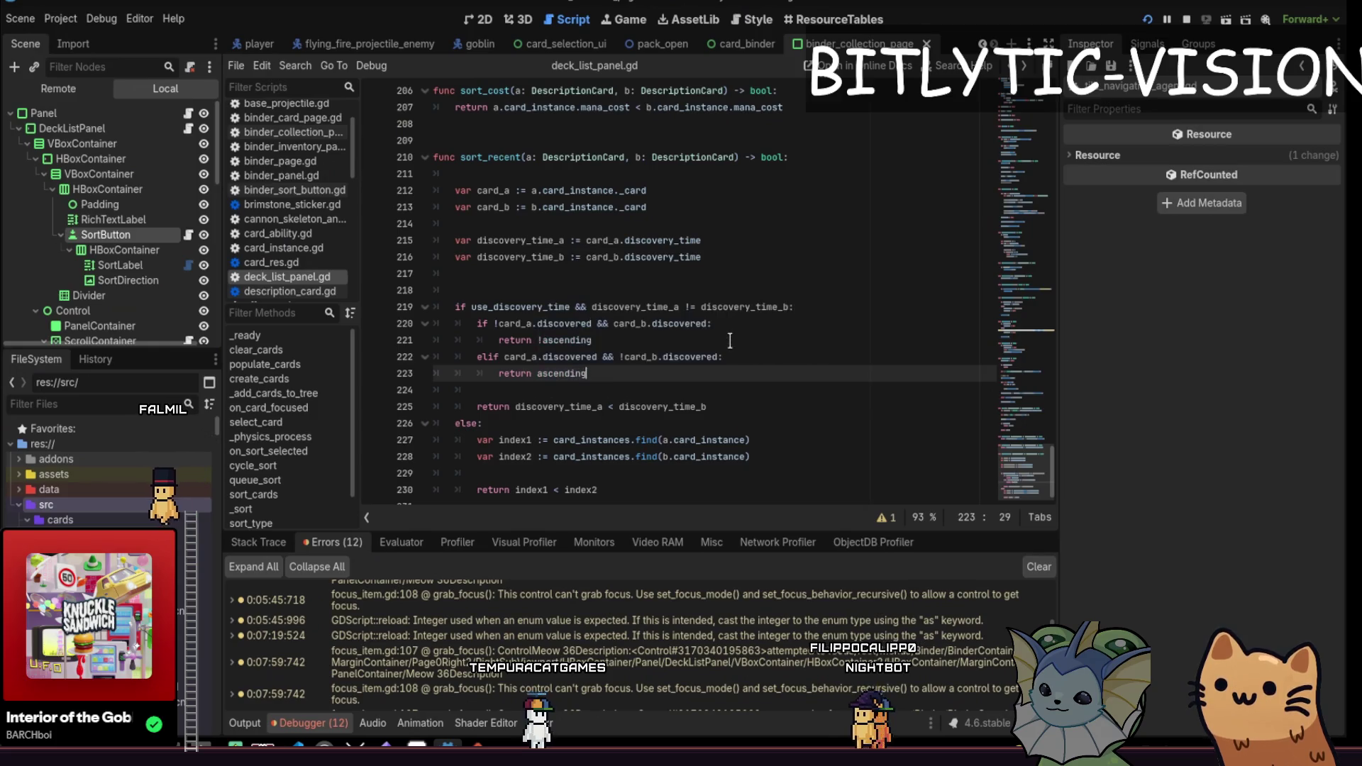
Step: Run the game and sort the Collection by Recent to check the order
key(F6)
click(567, 61)
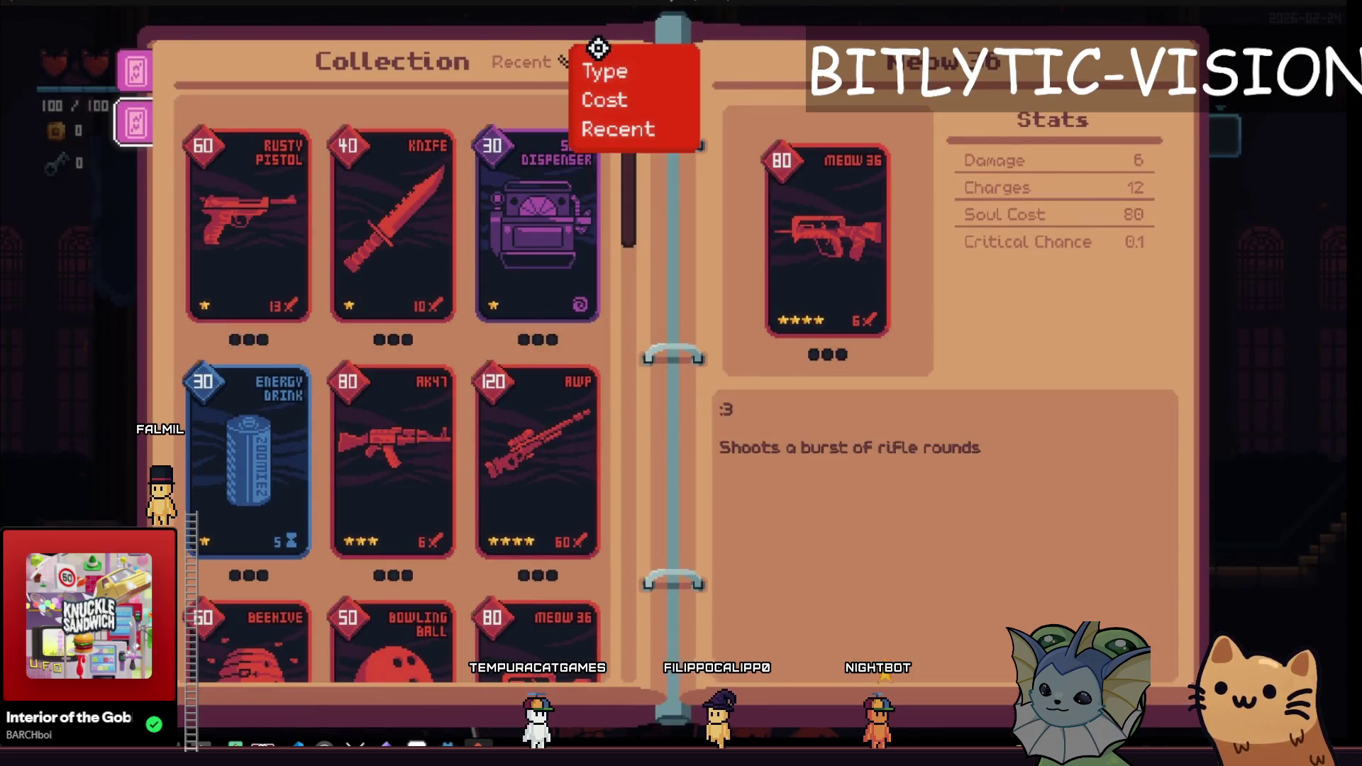
click(602, 130)
key(F8)
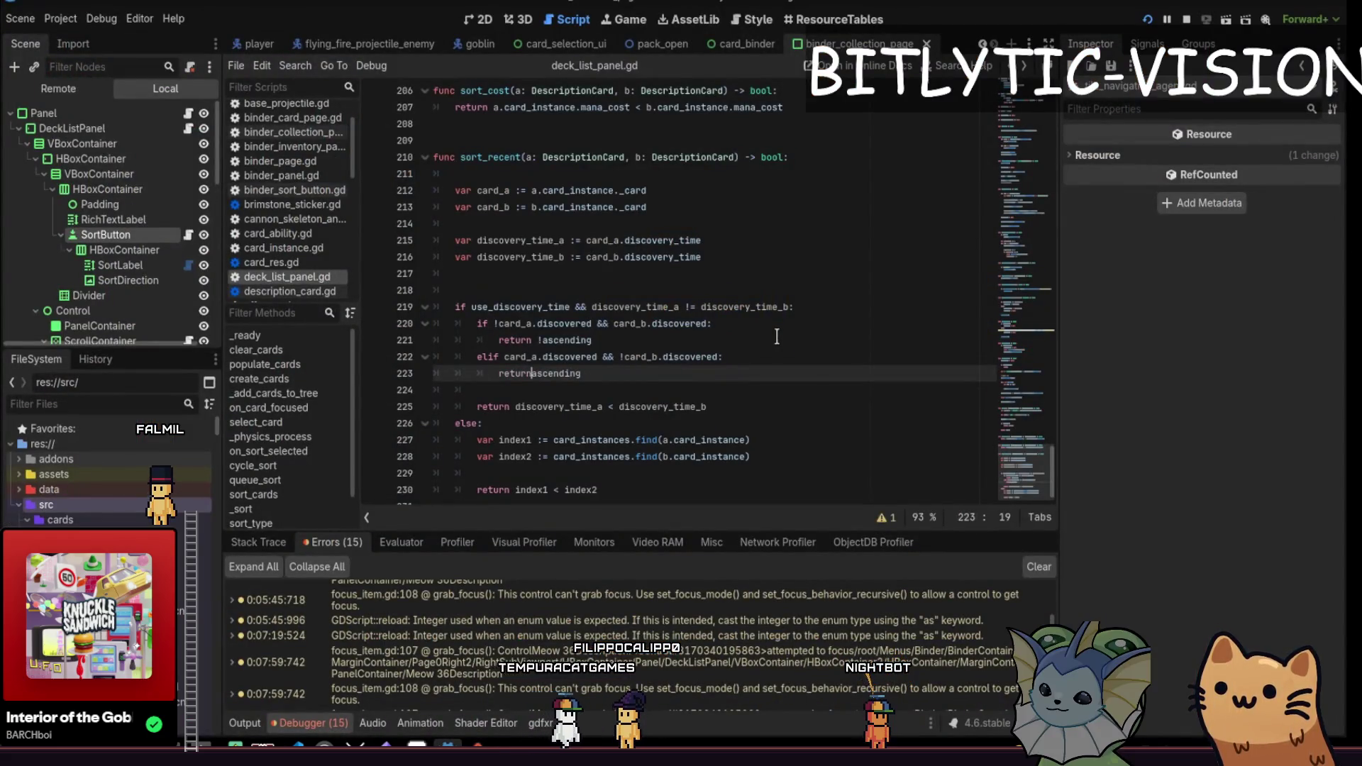
Step: Relaunch with the saved change and toggle the Collection's Recent sort, confirming MEOW 36 comes first
click(777, 337)
key(F6)
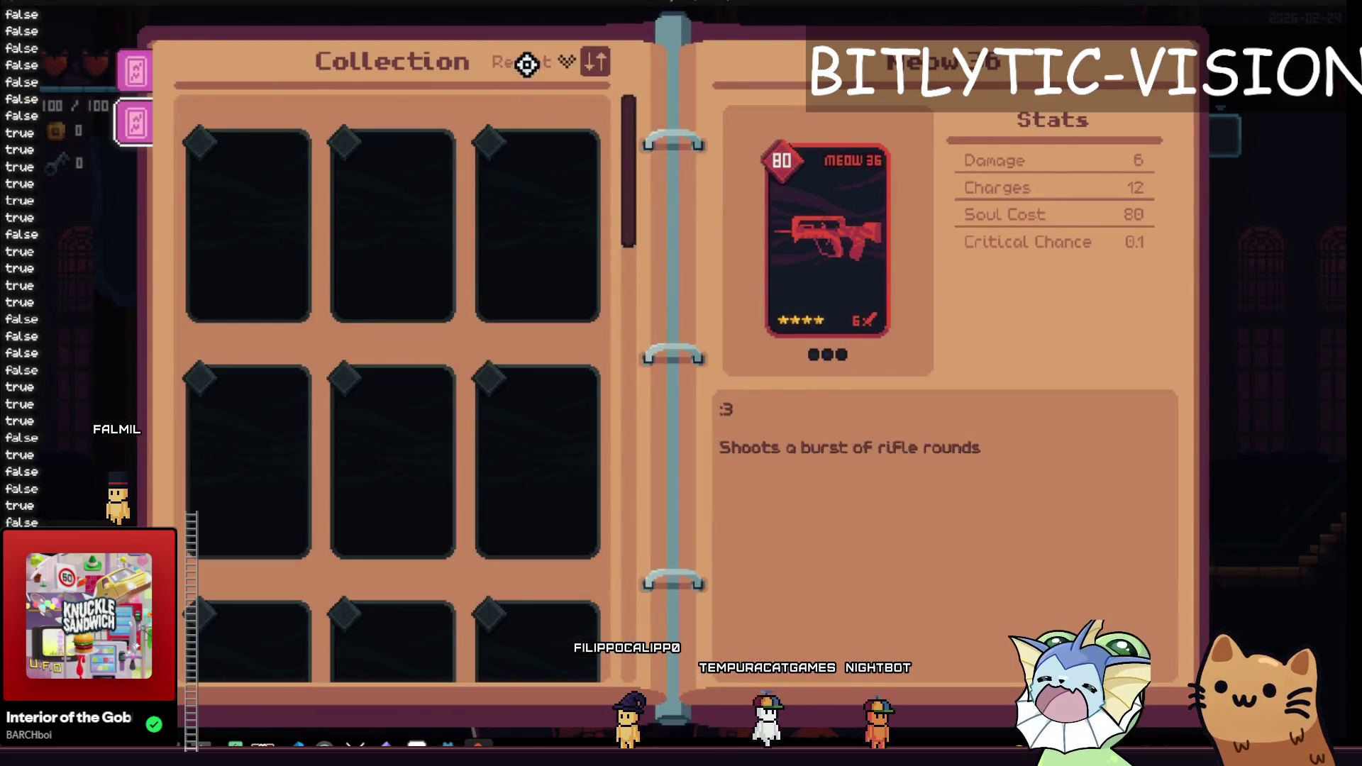
click(561, 61)
click(617, 131)
click(616, 130)
click(611, 126)
click(651, 126)
click(650, 126)
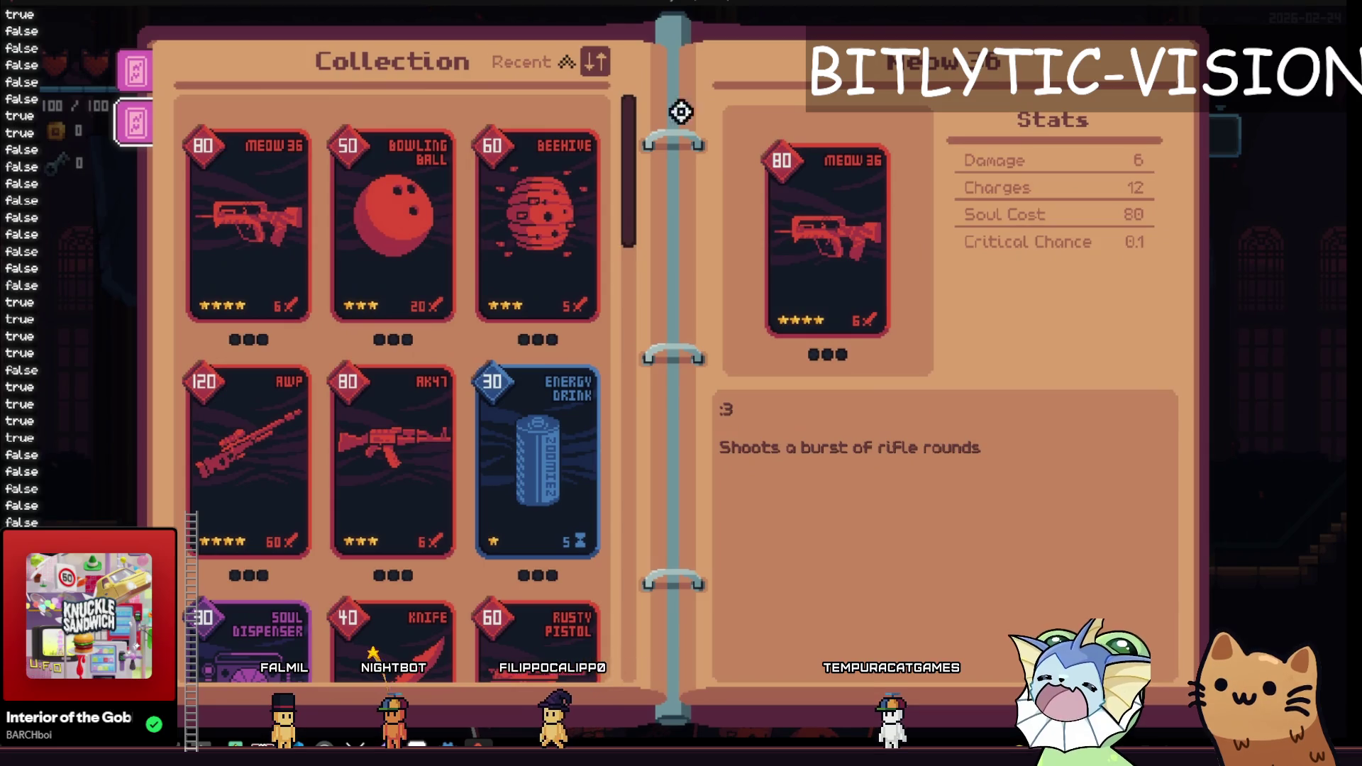
Step: Re-sort the Collection by Recent to reverse and restore the order, then close the game
click(595, 61)
click(598, 128)
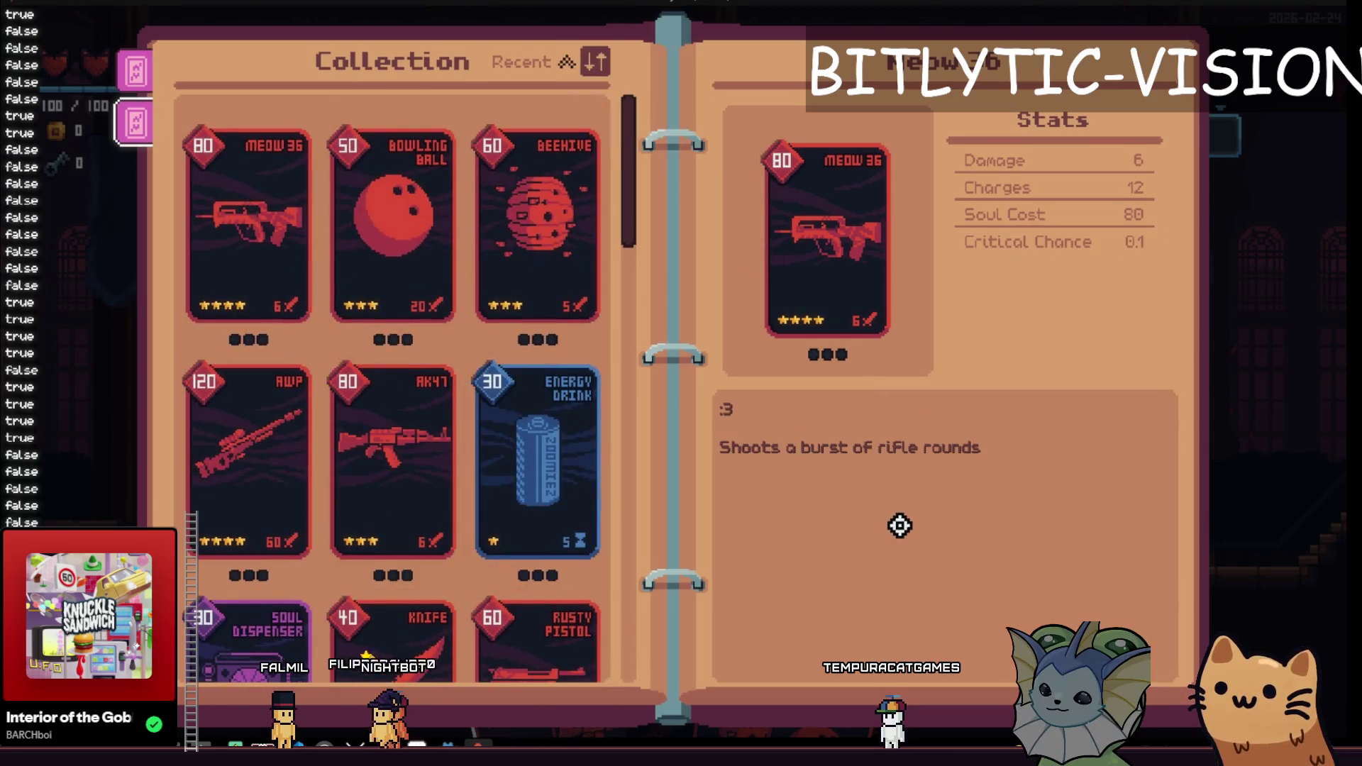
click(595, 61)
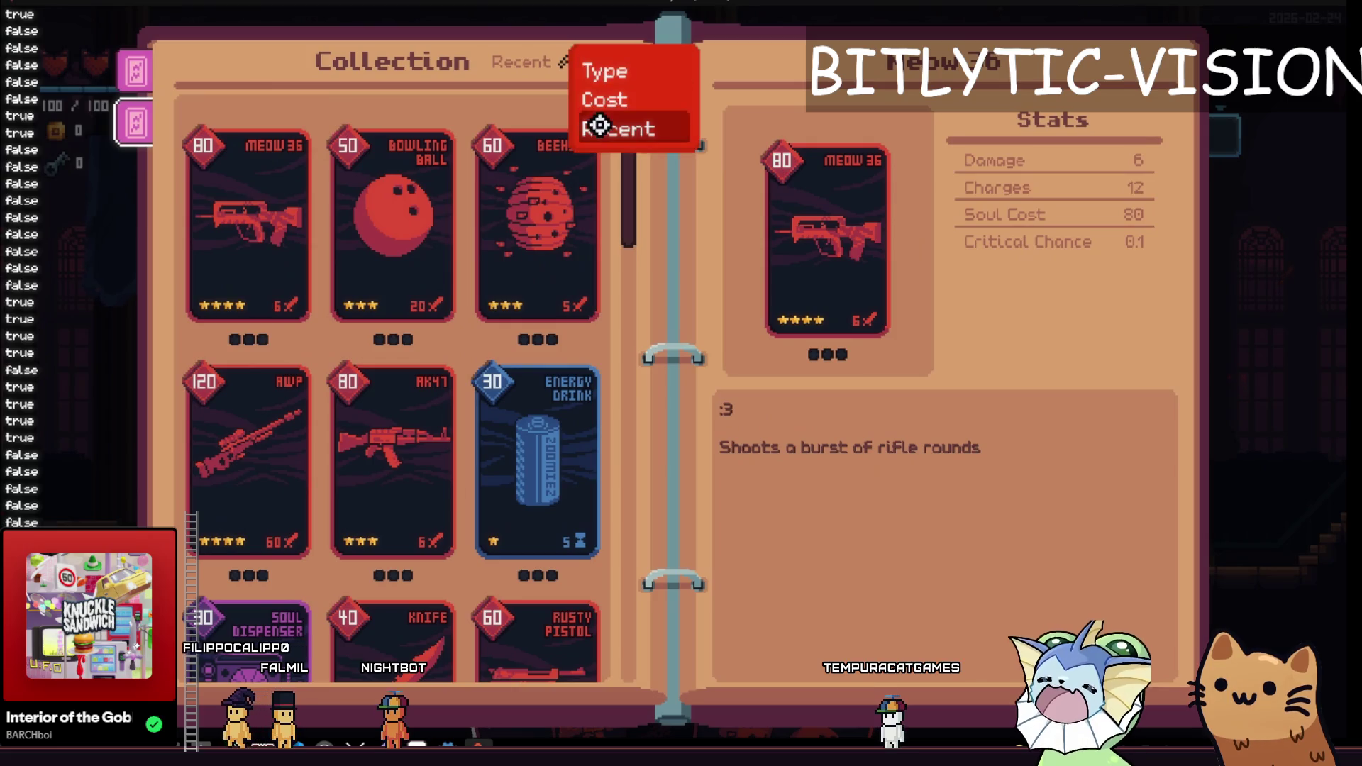
click(596, 128)
click(596, 128)
key(F8)
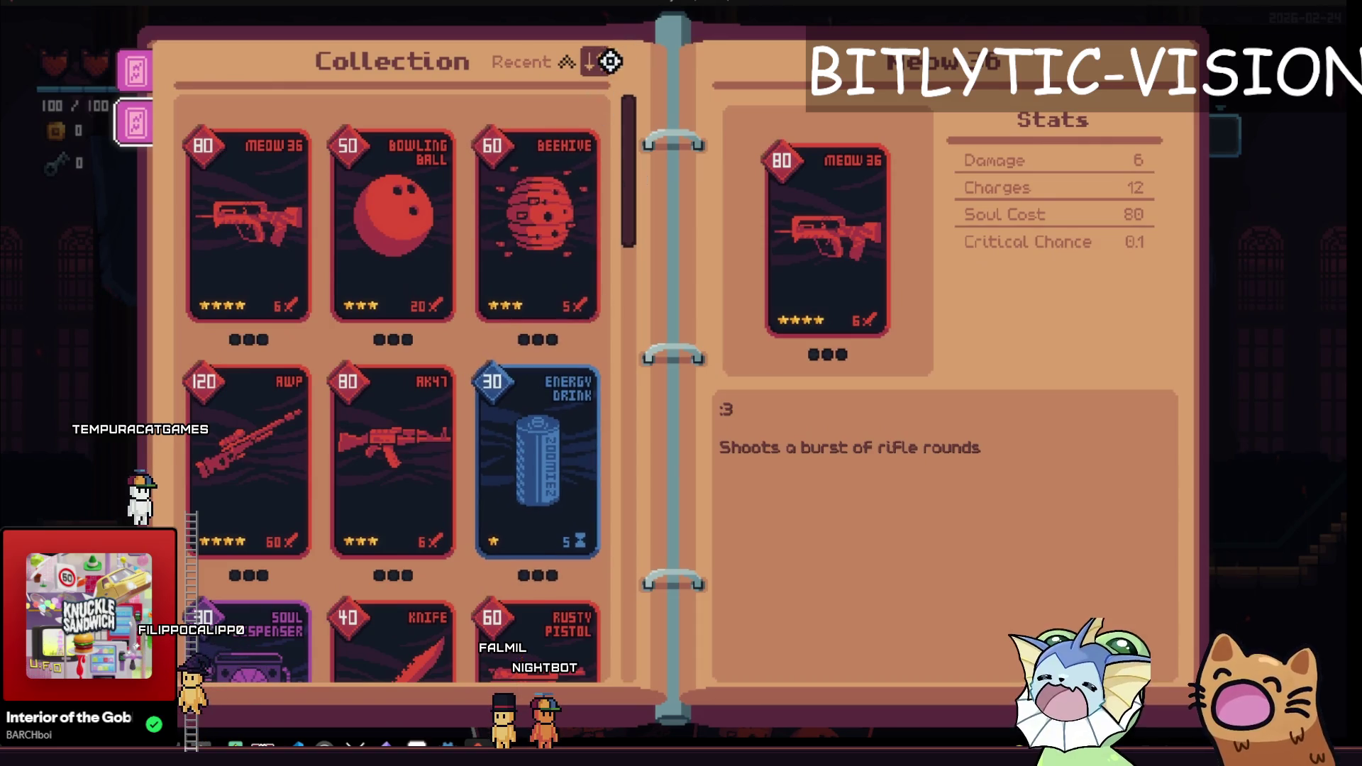
Step: Flip the Collection's Recent sort direction back and forth several times
click(591, 61)
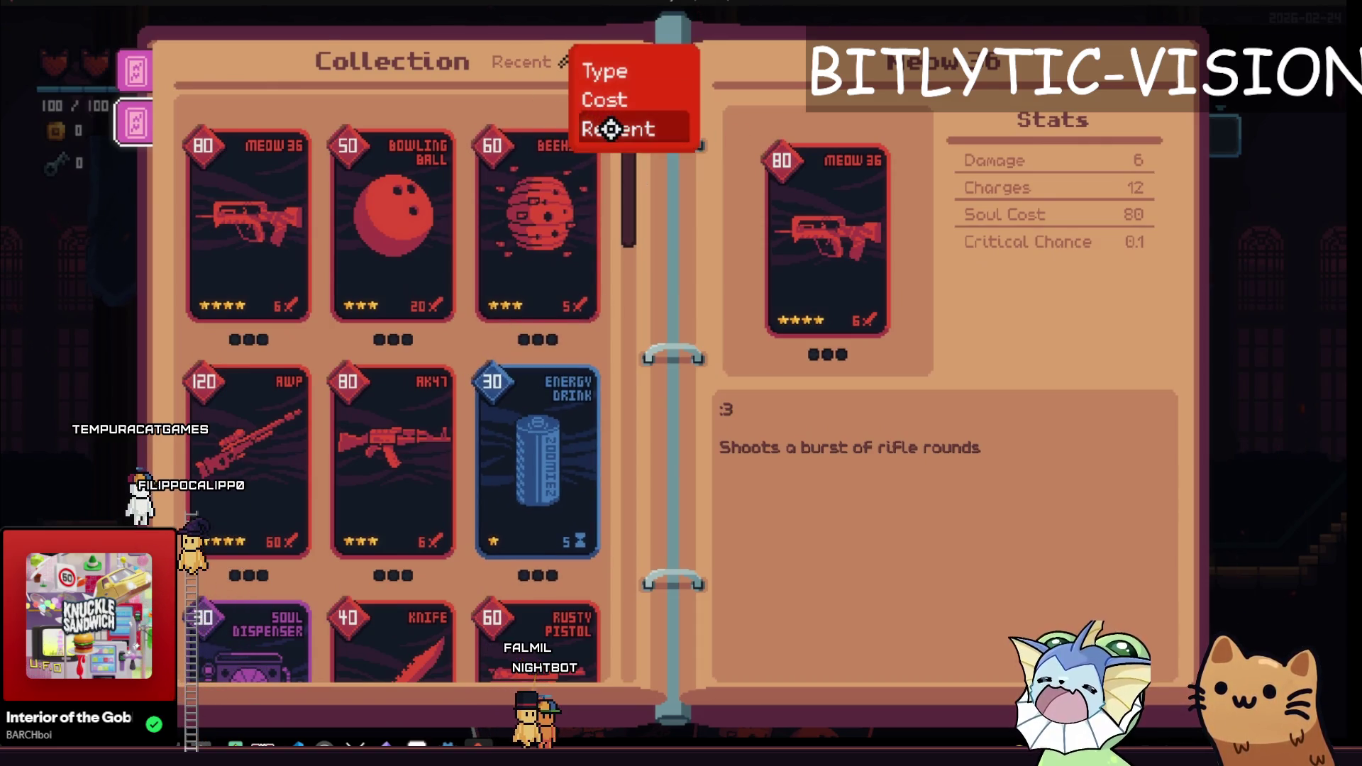
click(611, 128)
click(610, 128)
click(611, 128)
click(611, 129)
click(611, 128)
click(611, 128)
mouse_move(630, 171)
mouse_down()
mouse_move(629, 599)
mouse_move(626, 122)
mouse_up()
Step: Sort the Collection cards by Cost and scroll through the result
click(595, 62)
click(603, 97)
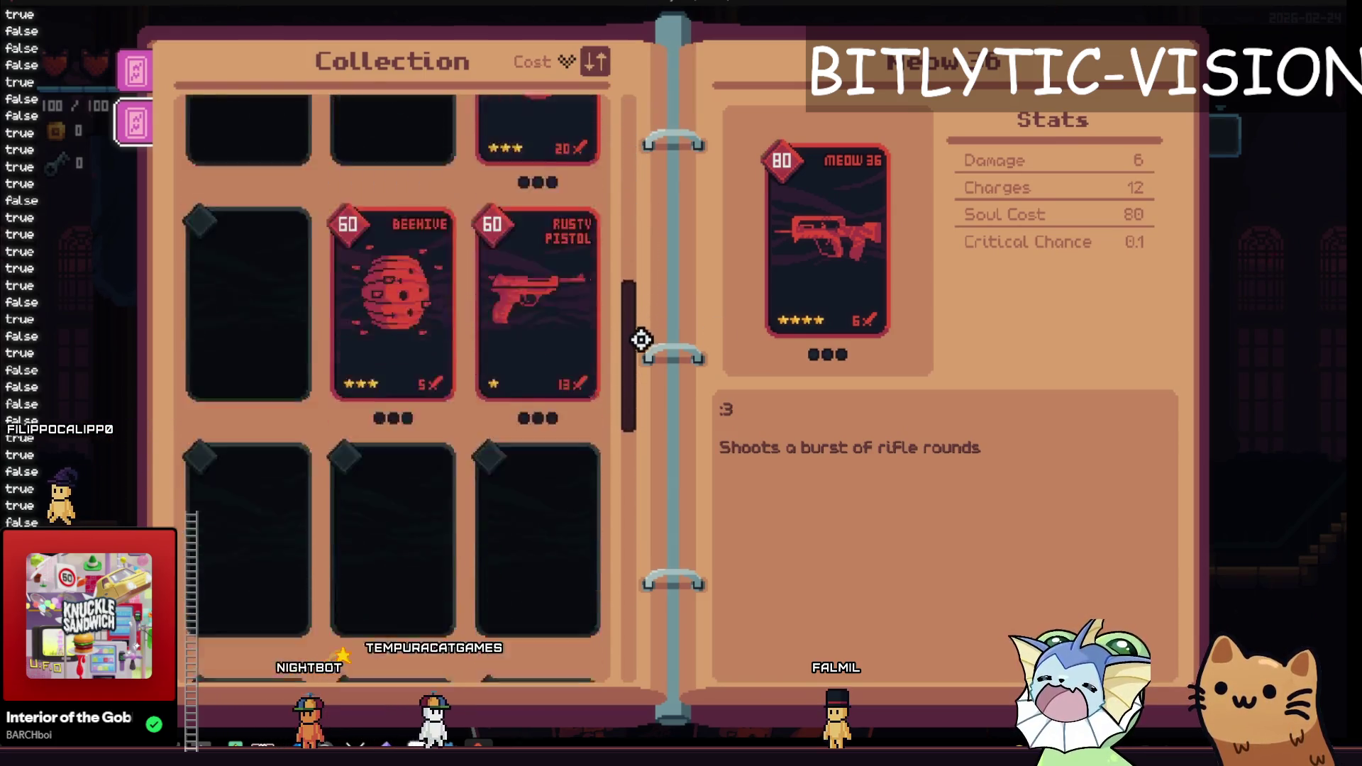
drag(647, 245, 641, 122)
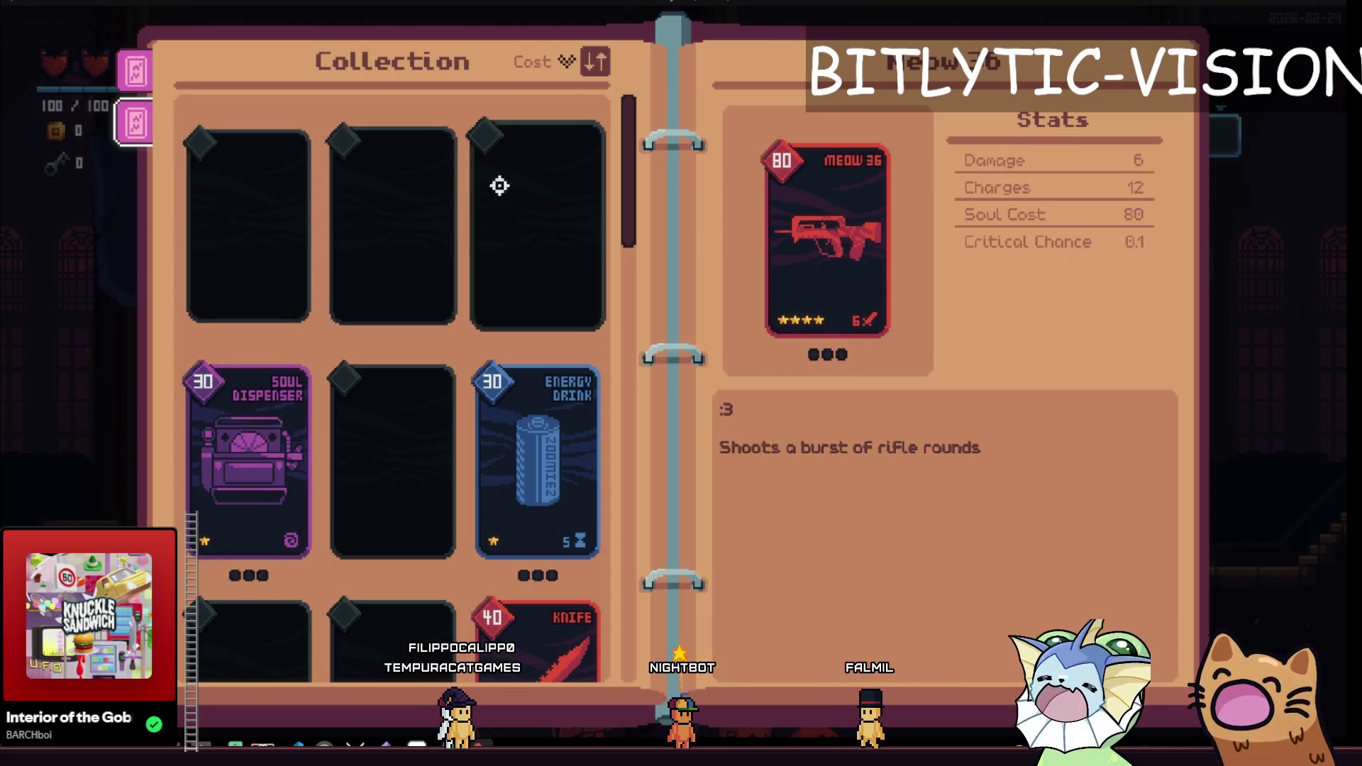
scroll(475, 284, down, 3)
scroll(457, 376, up, 3)
Step: Sort the Collection cards by Type, then return to the sort_recent script
click(566, 62)
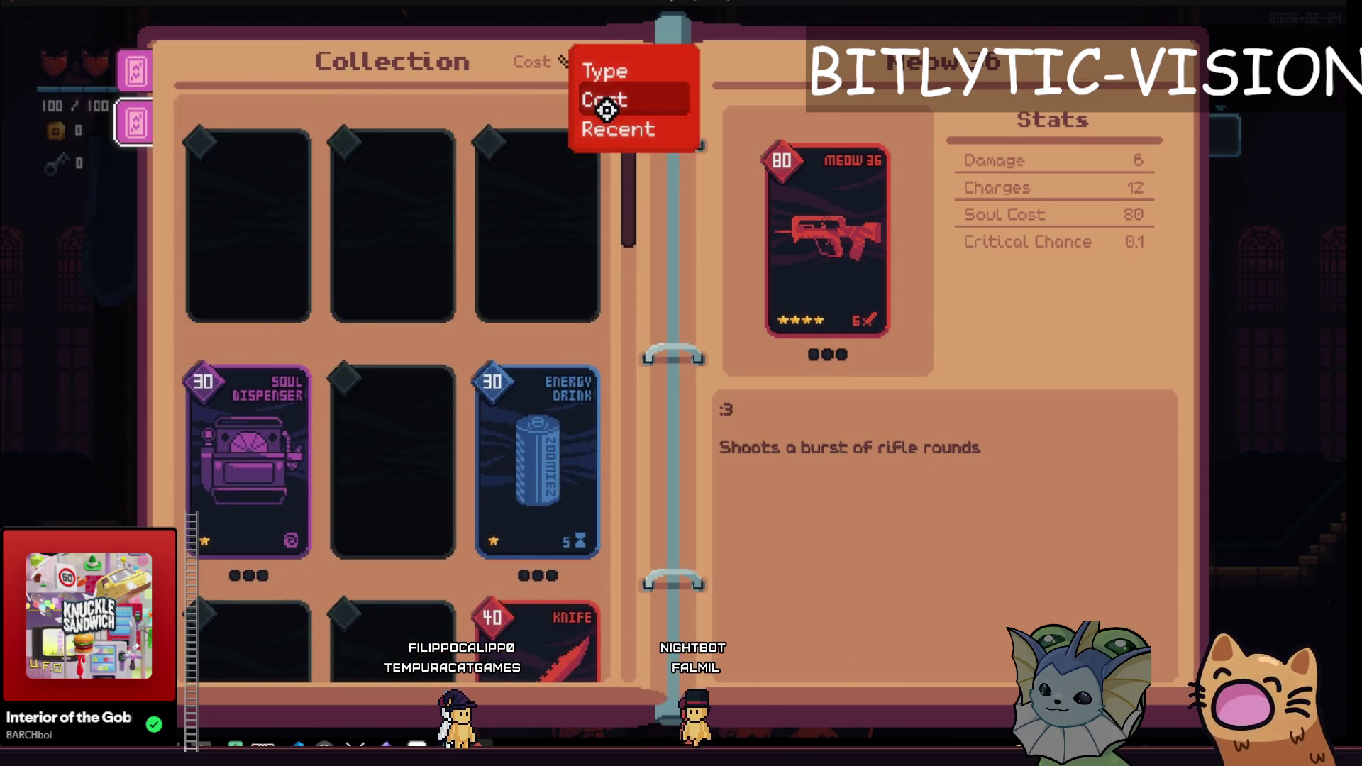
click(603, 71)
mouse_move(627, 127)
mouse_down()
mouse_move(620, 602)
mouse_move(642, 148)
mouse_move(623, 610)
mouse_move(635, 144)
mouse_up()
click(566, 62)
click(610, 67)
key(alt+Tab)
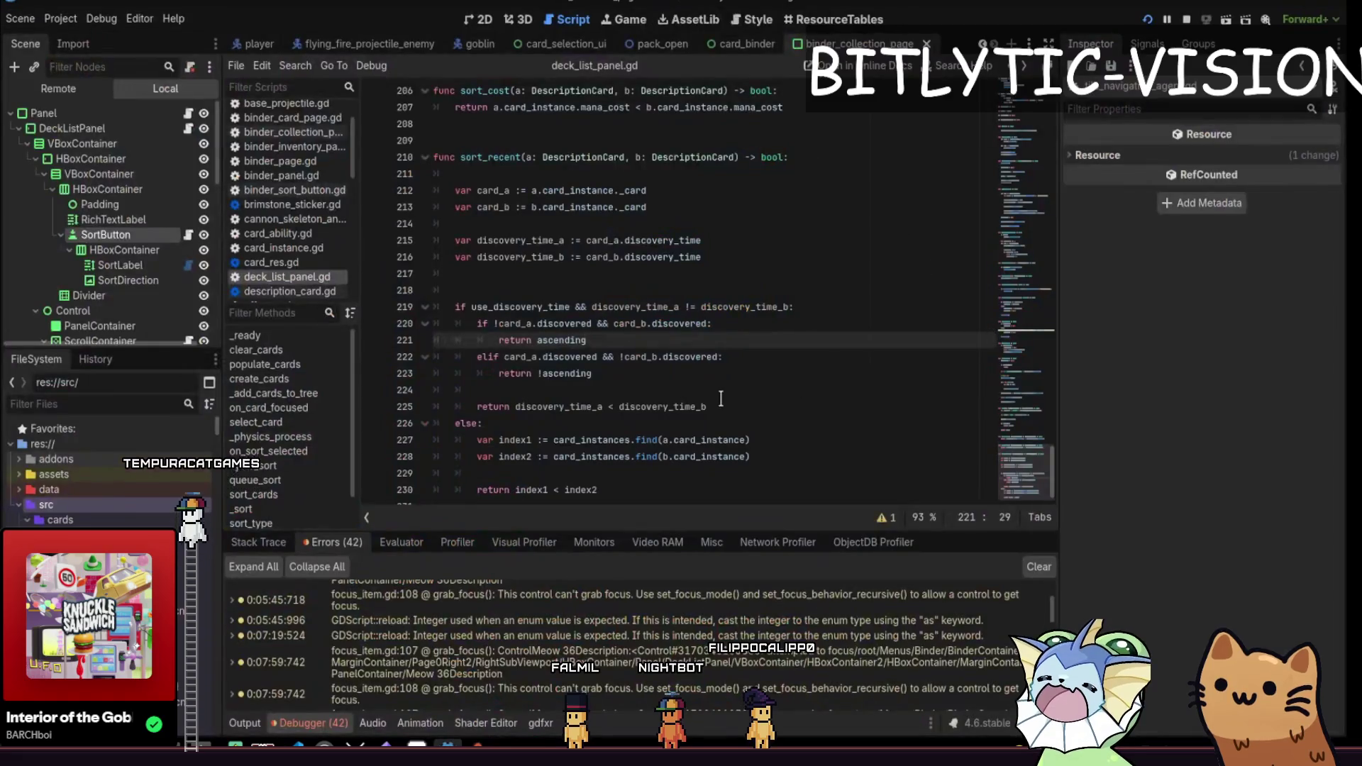
Step: Compare sort_recent around lines 218–222 with the Rusty Pistol card's details in the game
scroll(615, 658, down, 10)
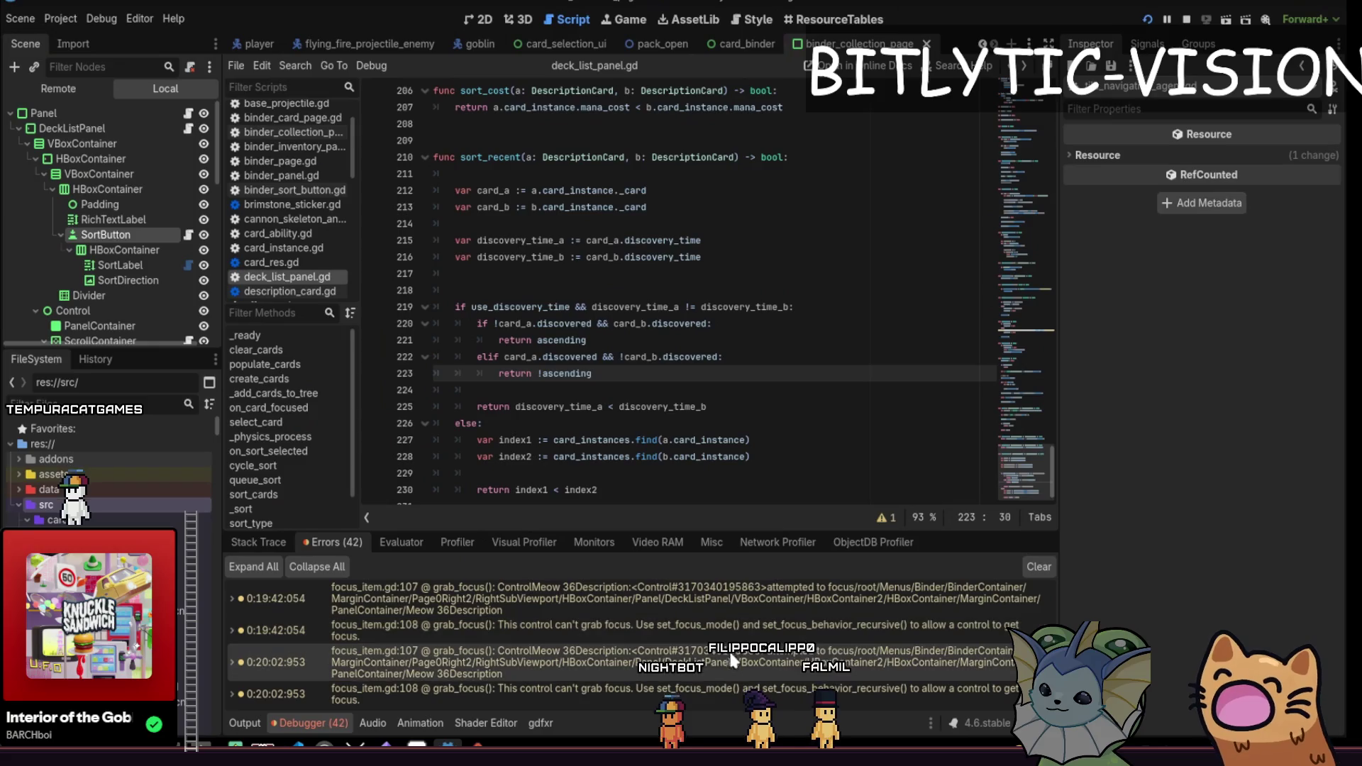
click(754, 357)
key(alt+Tab)
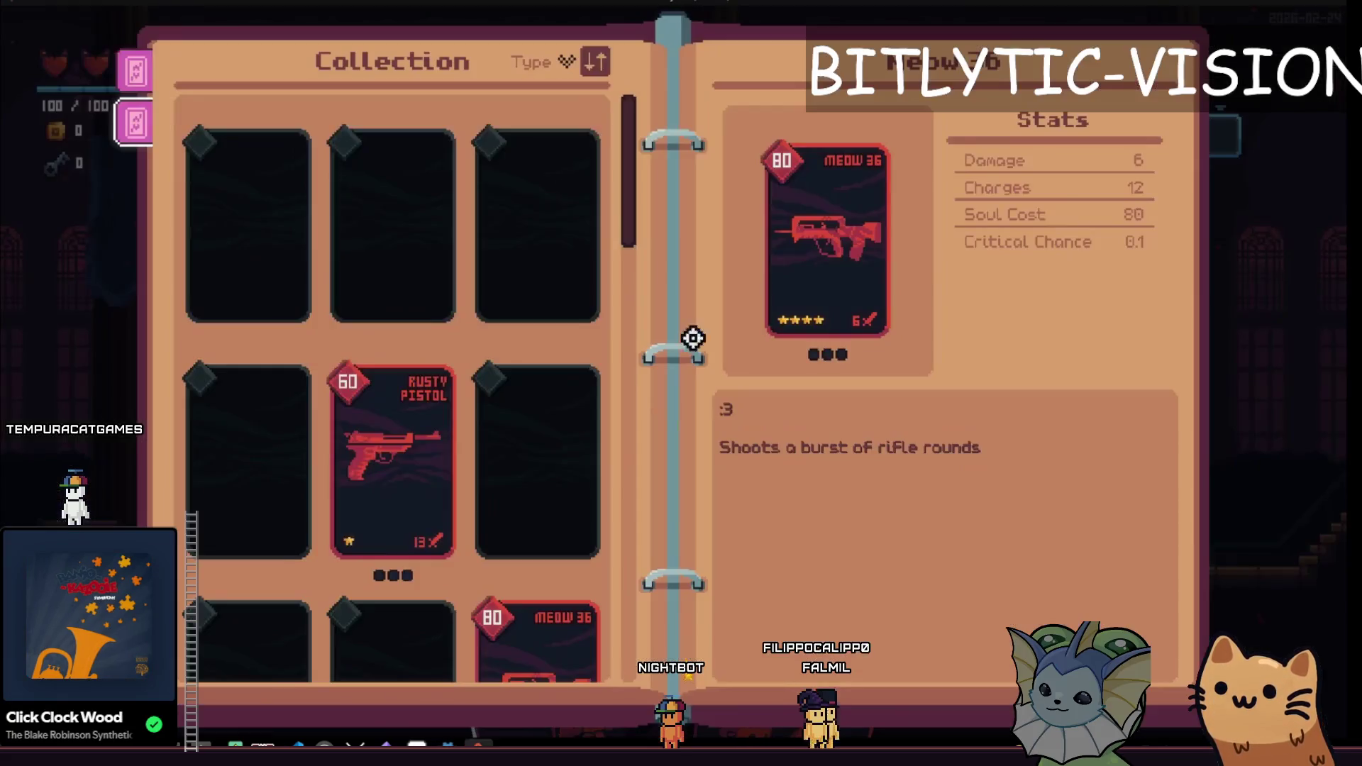
key(alt+Tab)
key(alt+Tab)
click(423, 469)
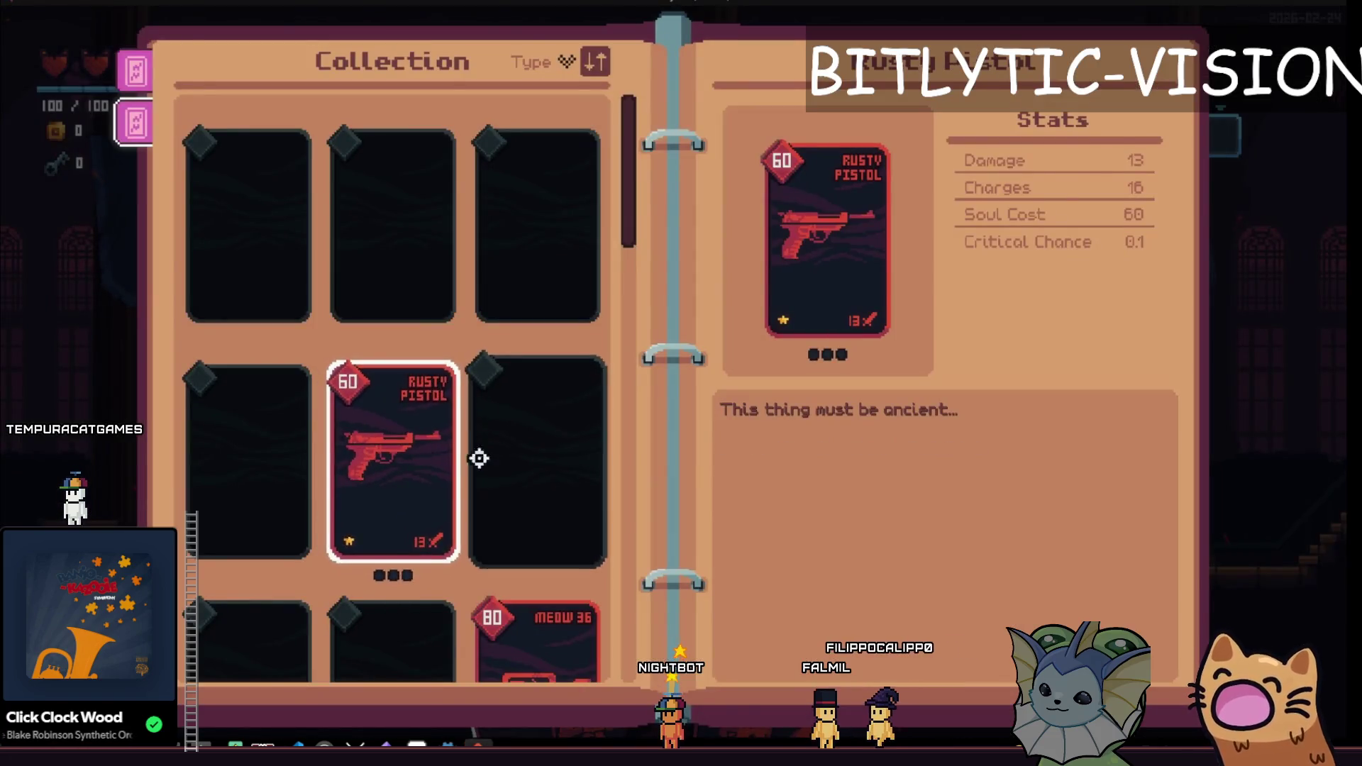
key(alt+Tab)
key(alt+Tab)
key(alt+Tab)
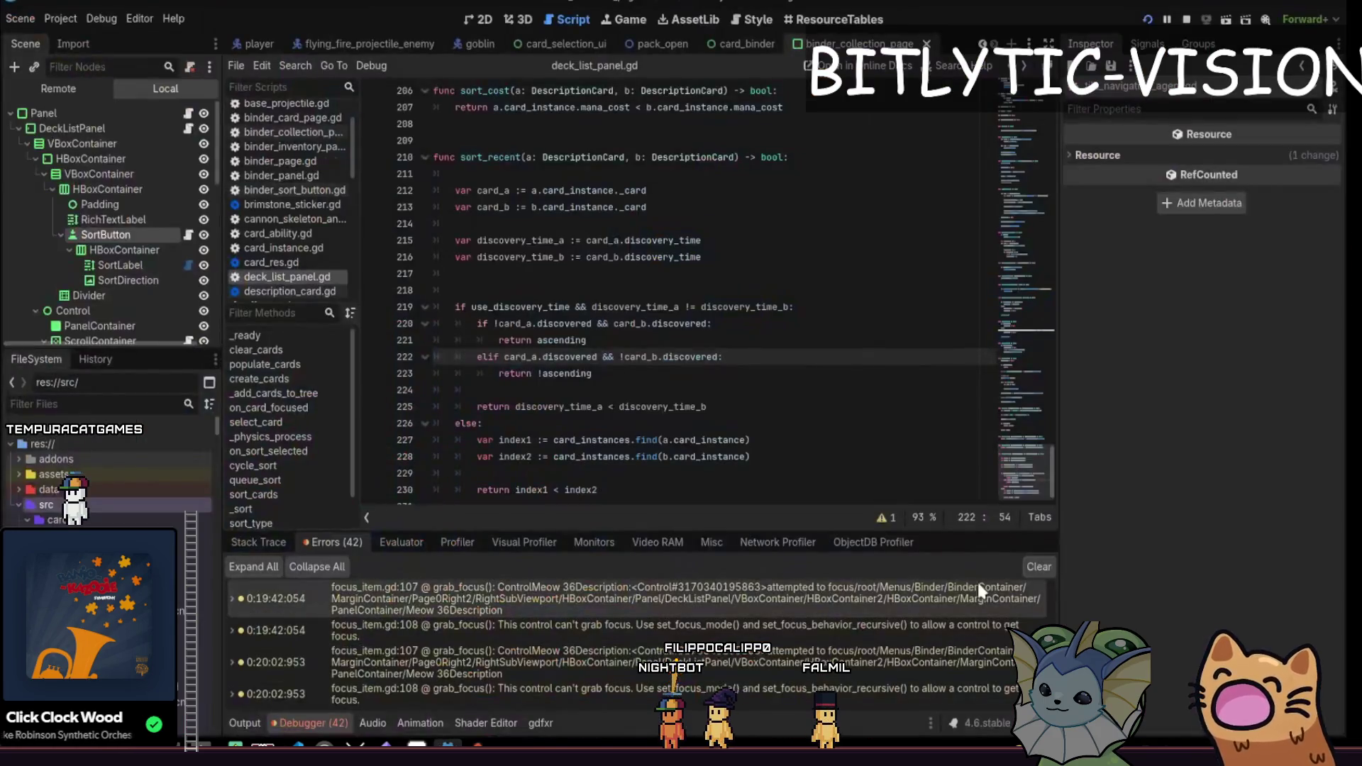
click(701, 290)
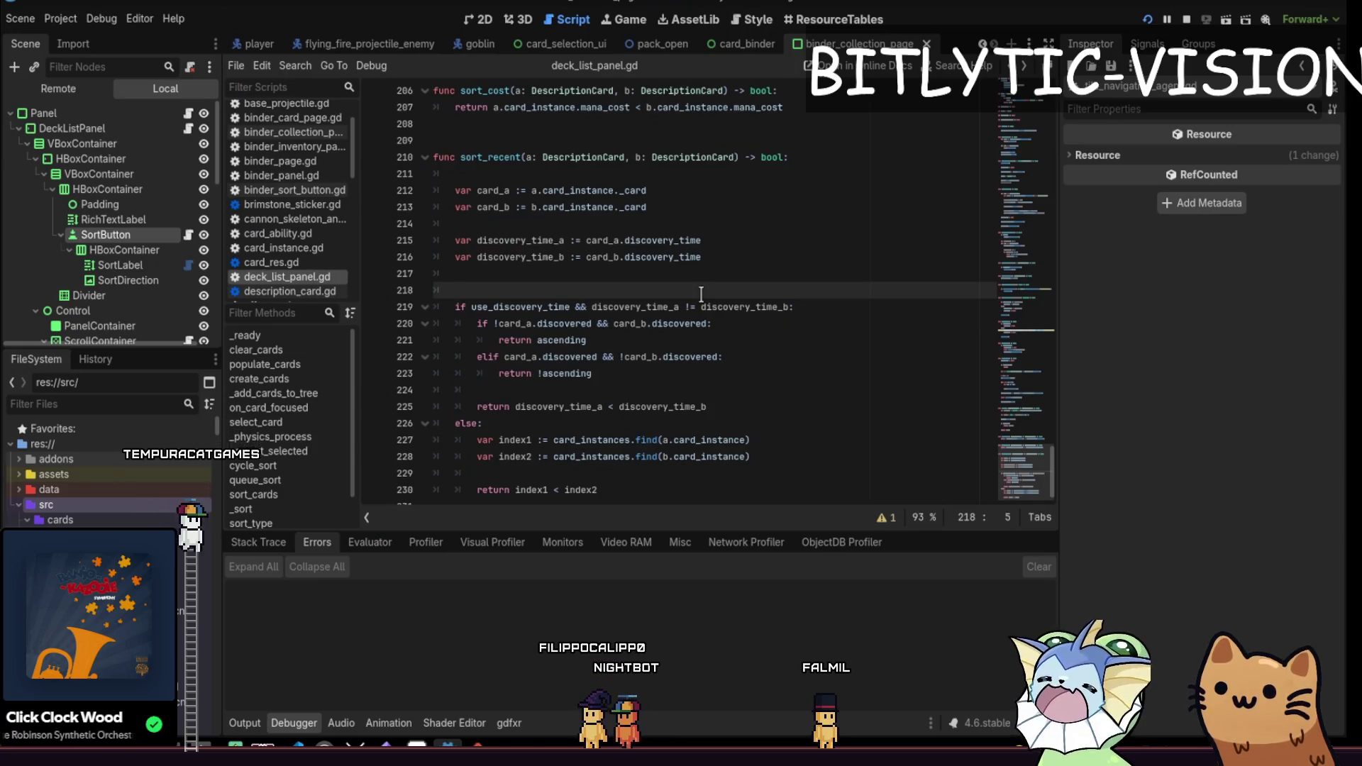
key(alt+Tab)
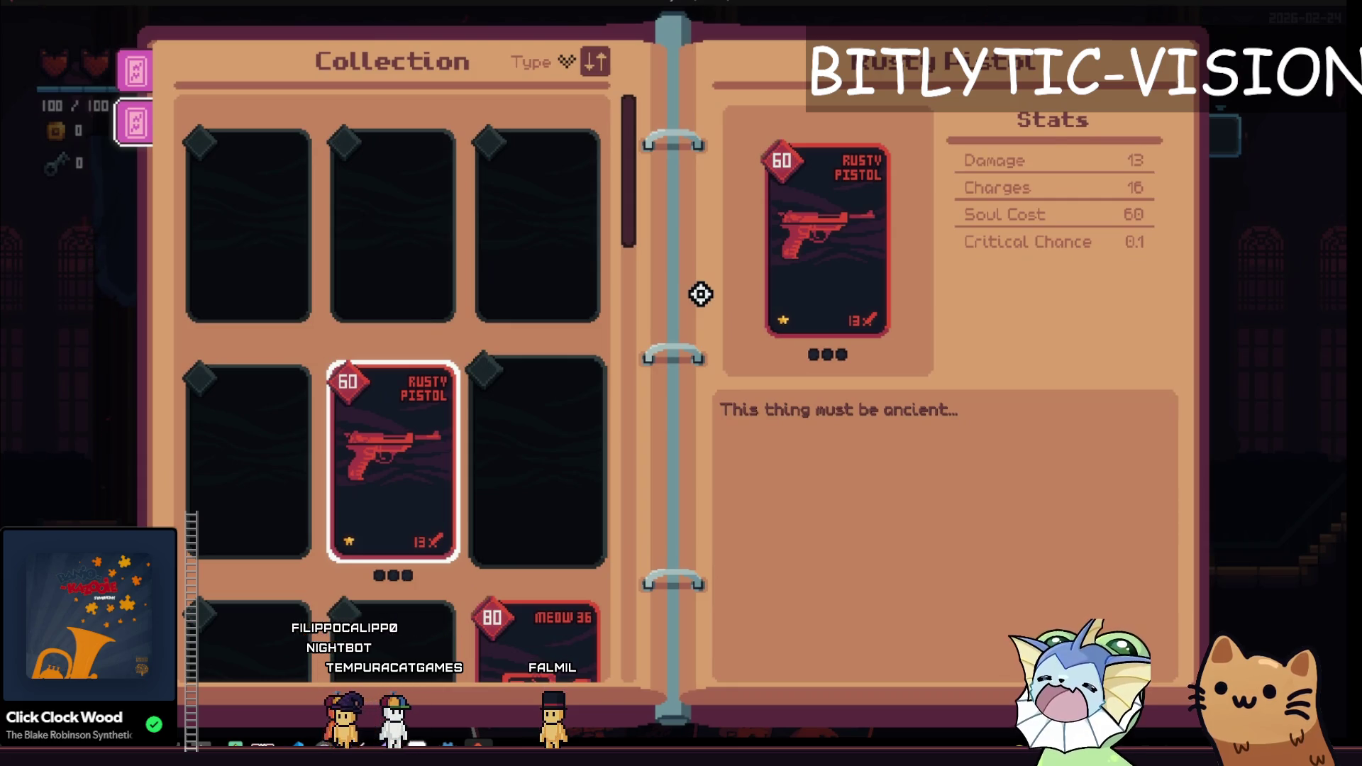
key(alt+Tab)
key(alt+Tab)
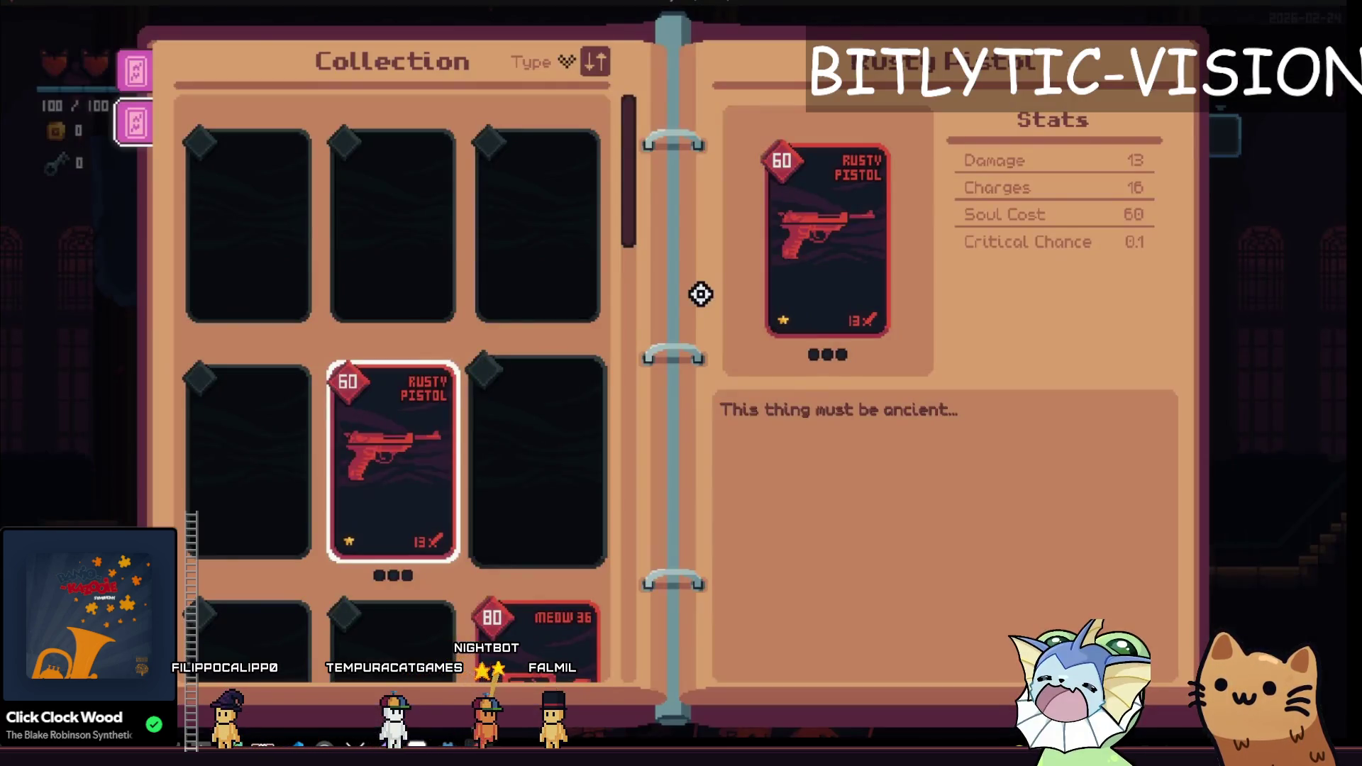
Step: Open the binder's Collection page, then jump from the Invalid new child index error to its code
key(Escape)
key(Tab)
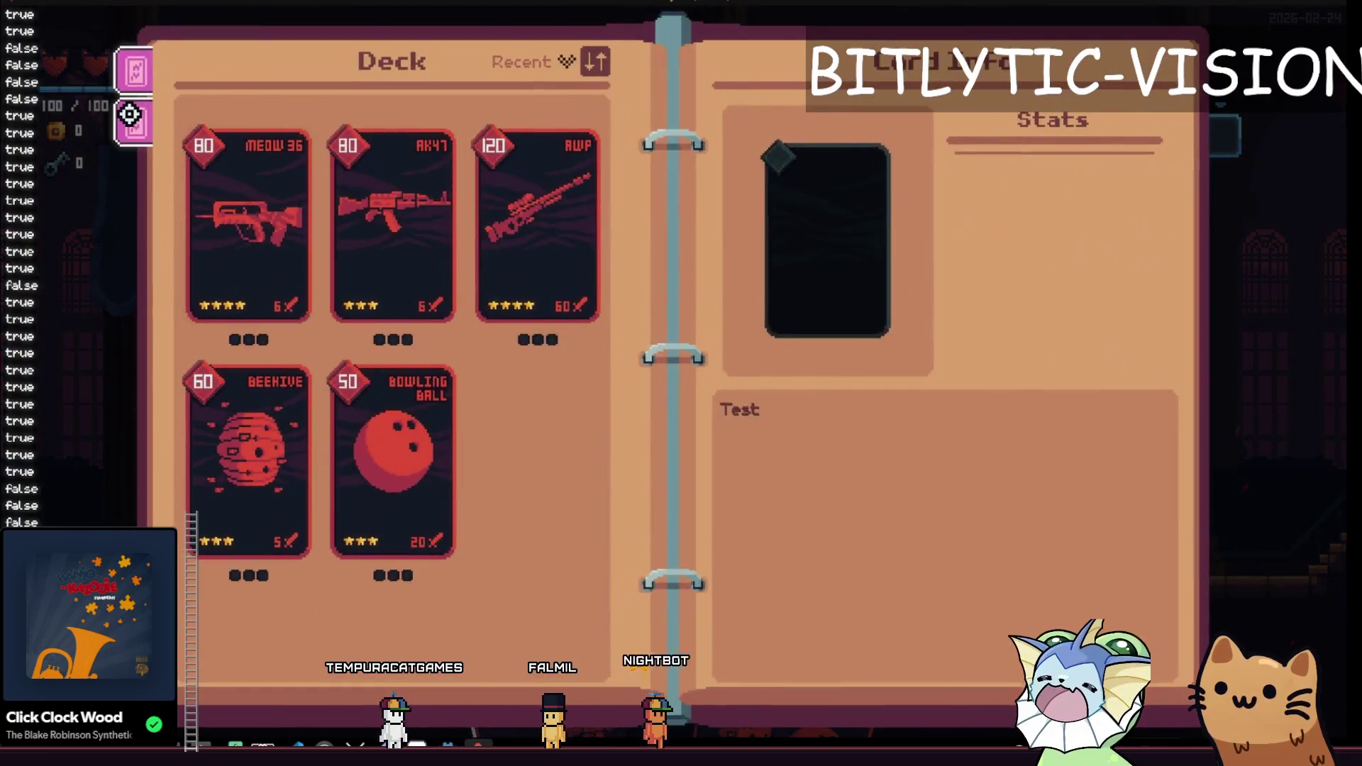
click(136, 122)
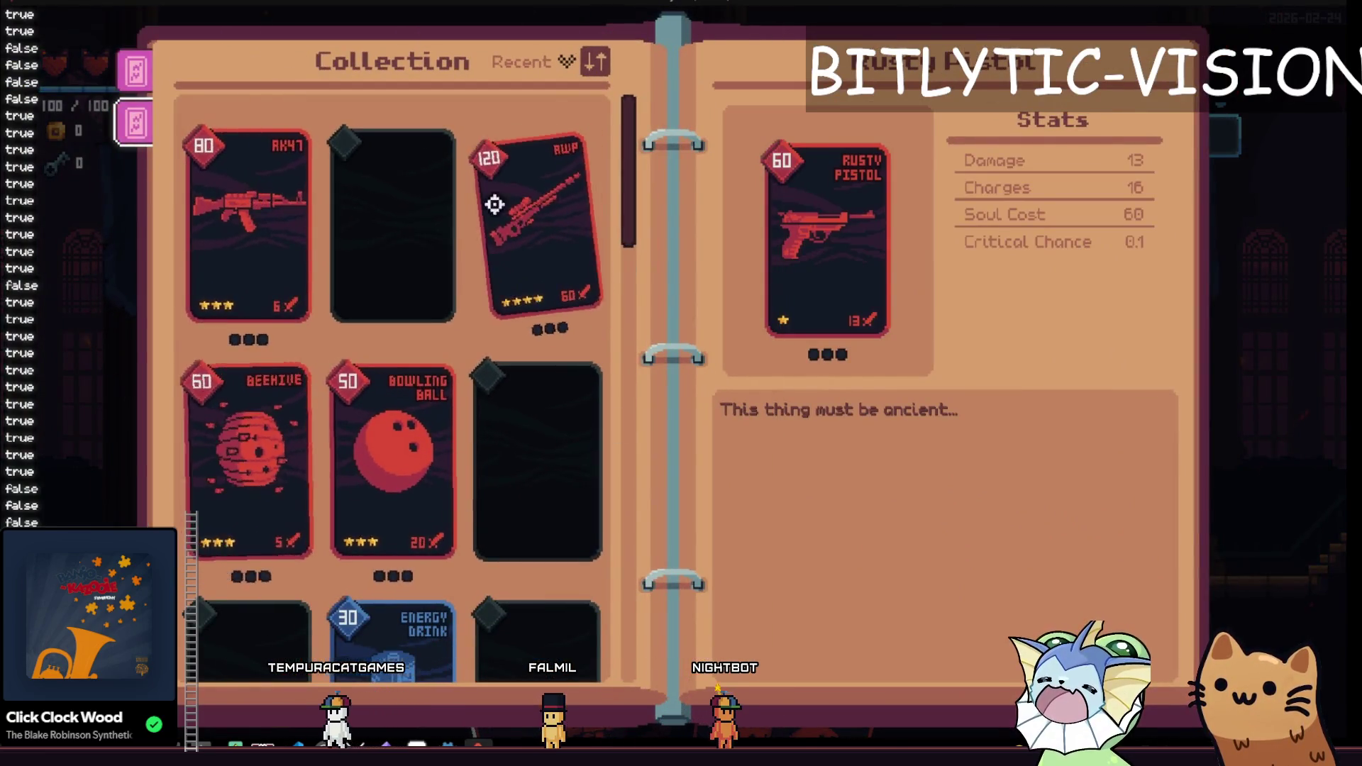
scroll(420, 374, down, 5)
scroll(419, 374, up, 5)
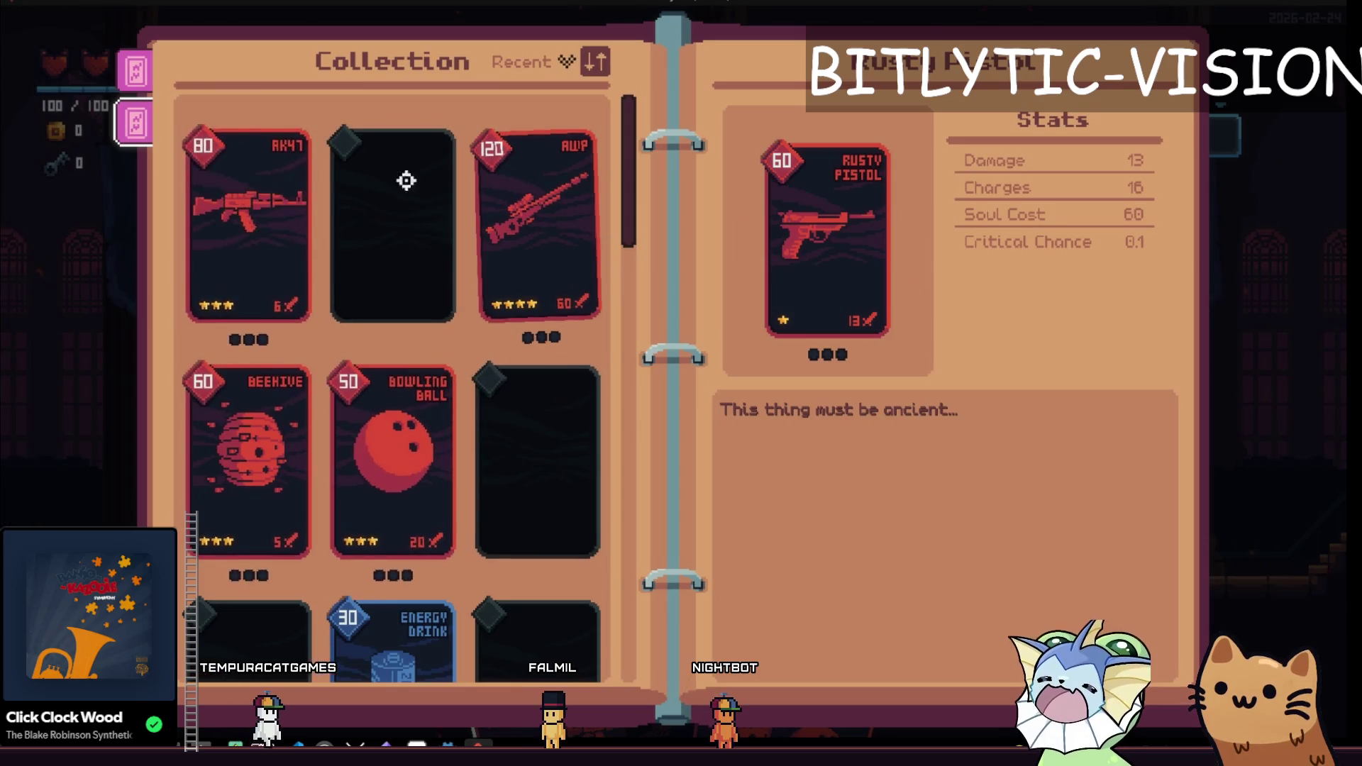
key(alt+Tab)
double_click(696, 591)
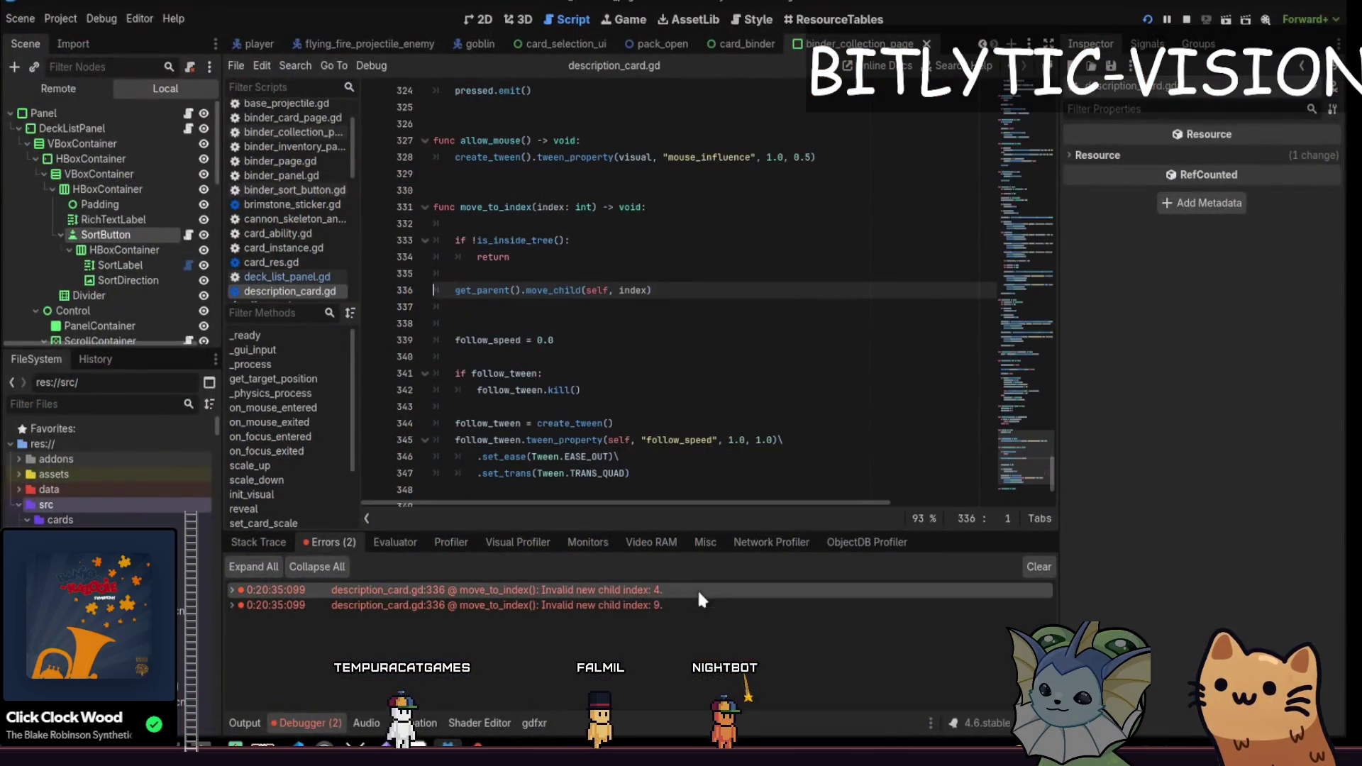
Step: Open description_card.gd at the move_to_index line 336
click(1037, 568)
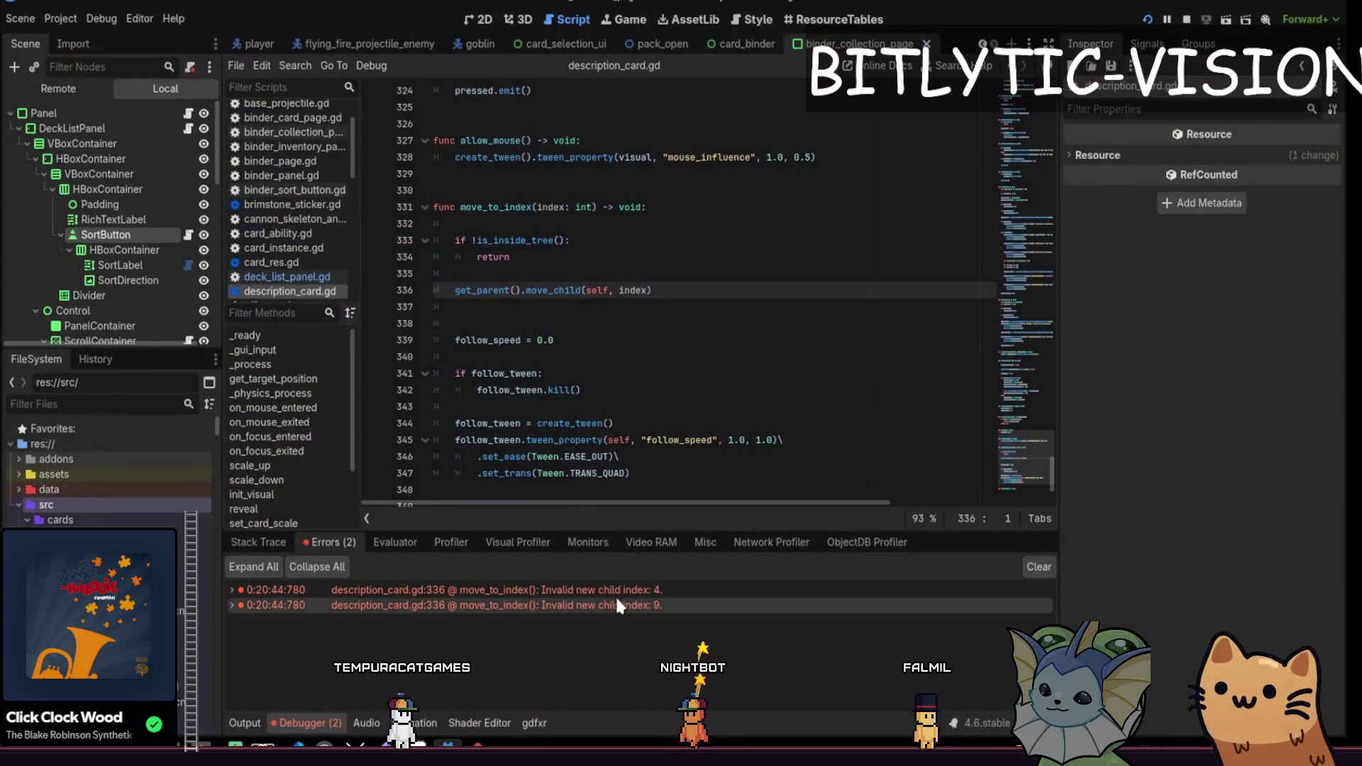
click(694, 291)
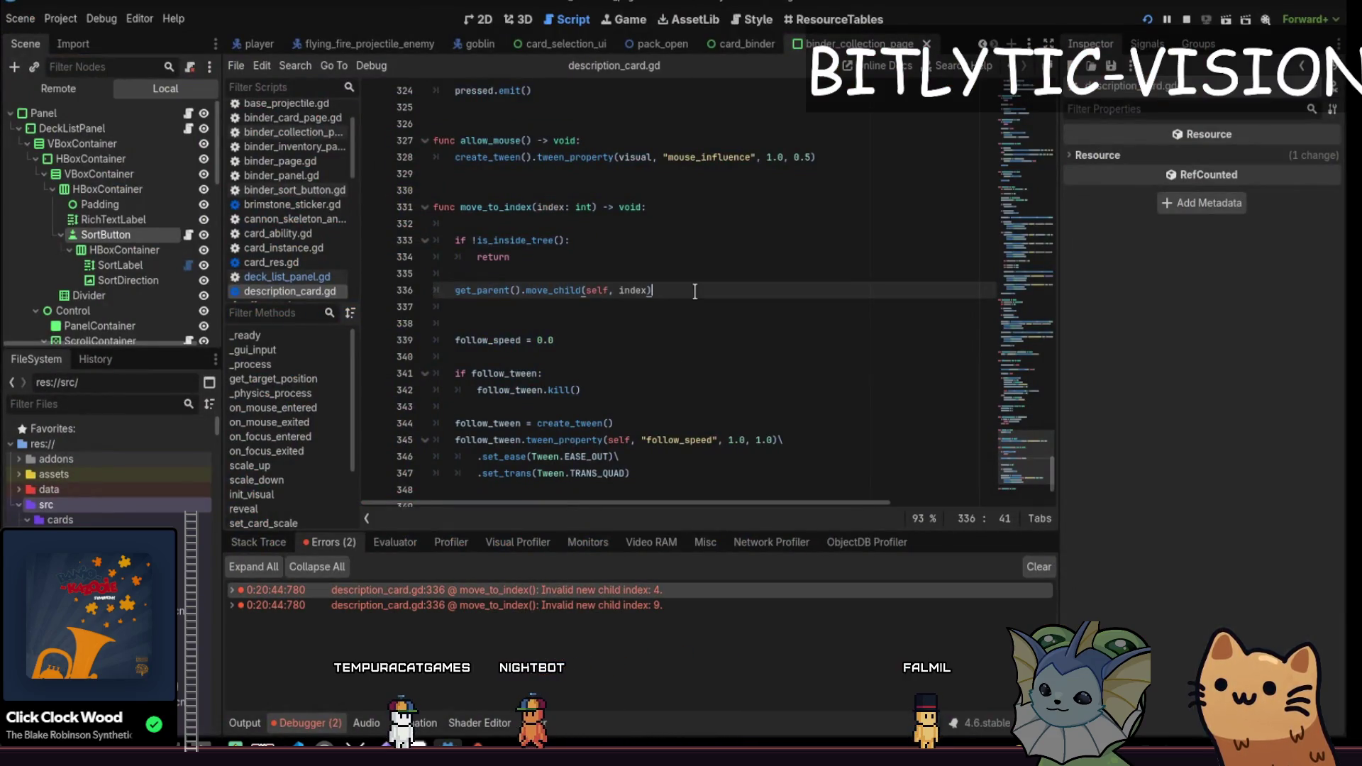
scroll(681, 319, up, 2)
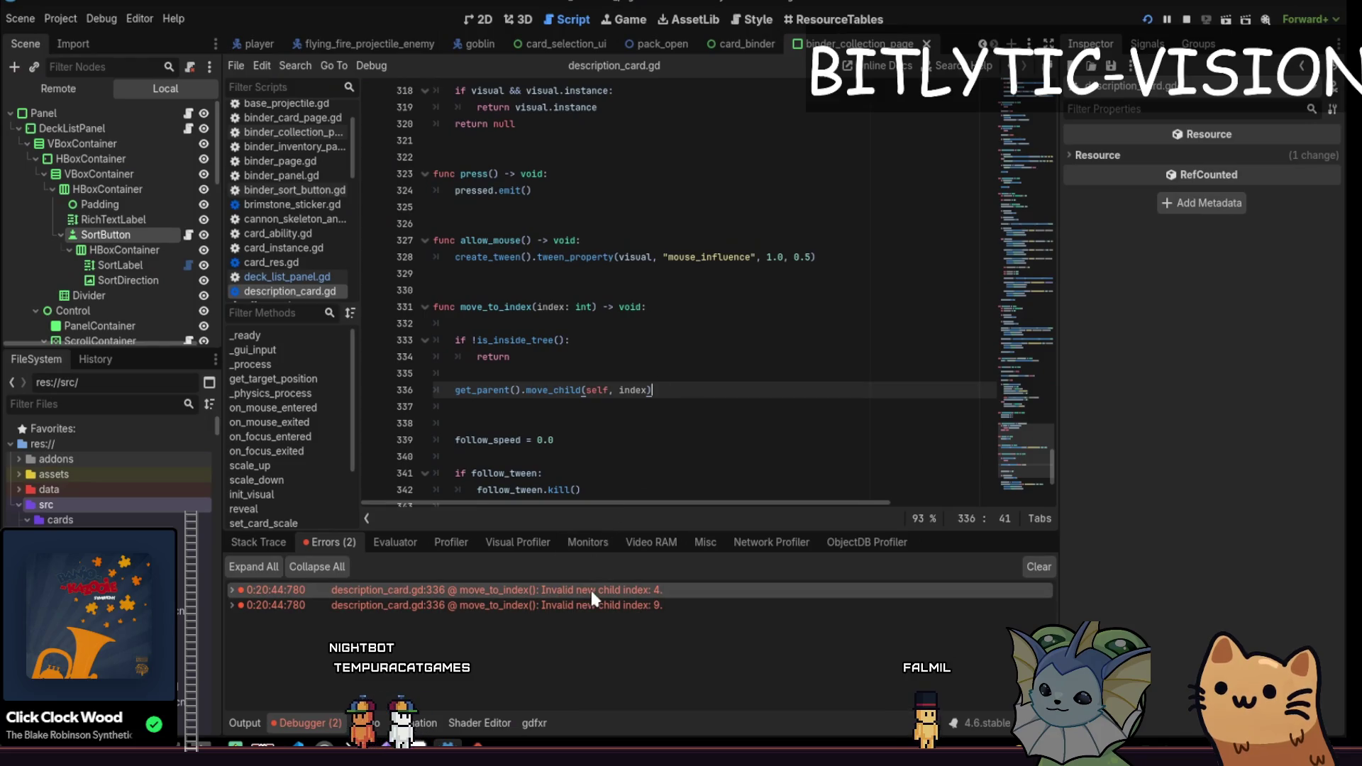
mouse_move(590, 591)
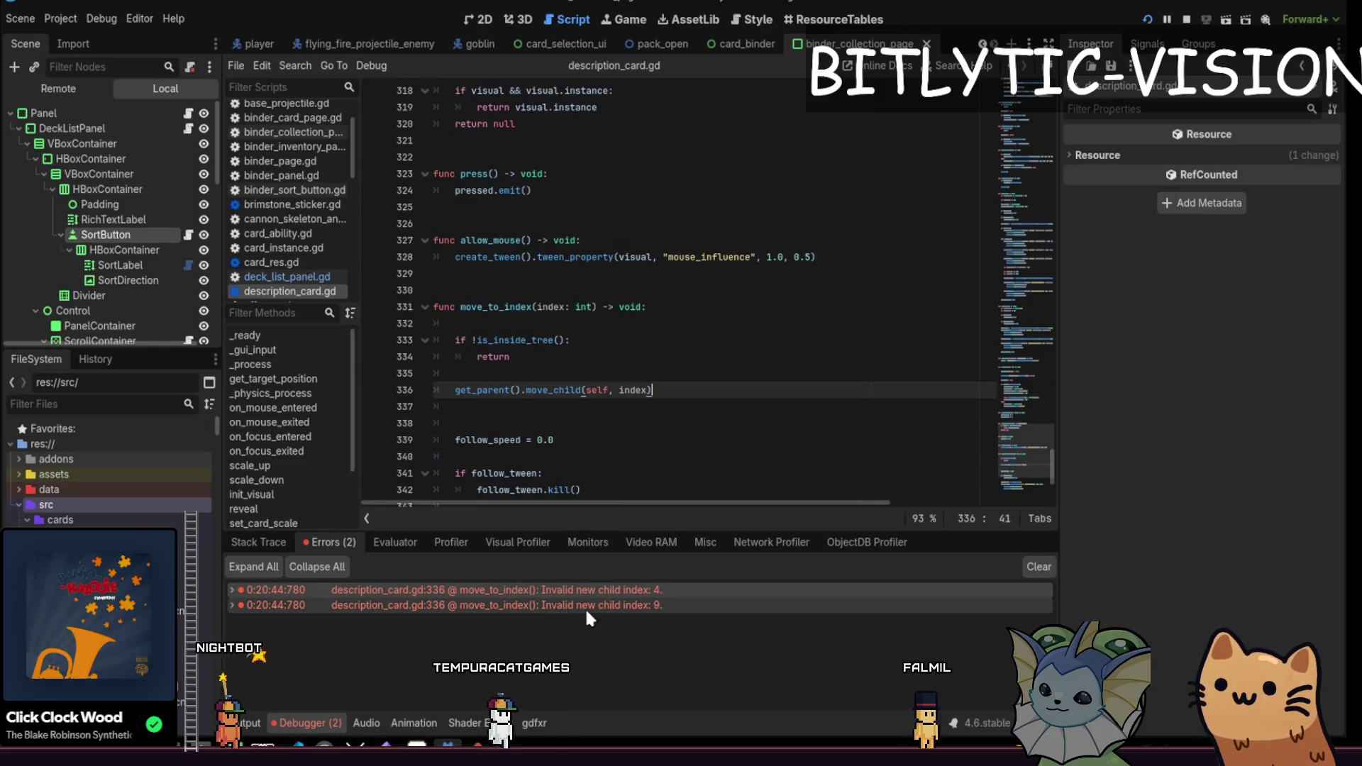
key(alt+Tab)
key(alt+Tab)
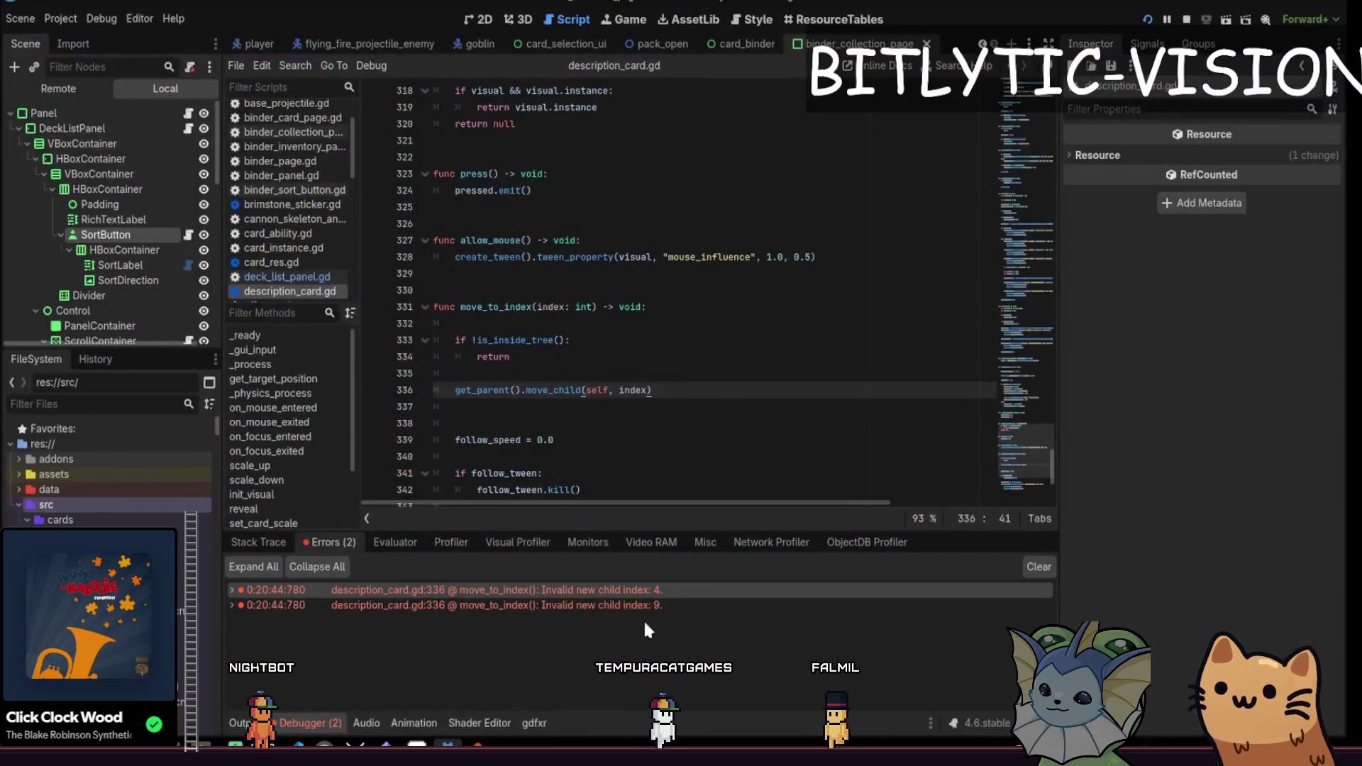
scroll(711, 234, down, 2)
Step: Insert Console.print(self, index) above Console.print_stack() and save description_card.gd
click(685, 291)
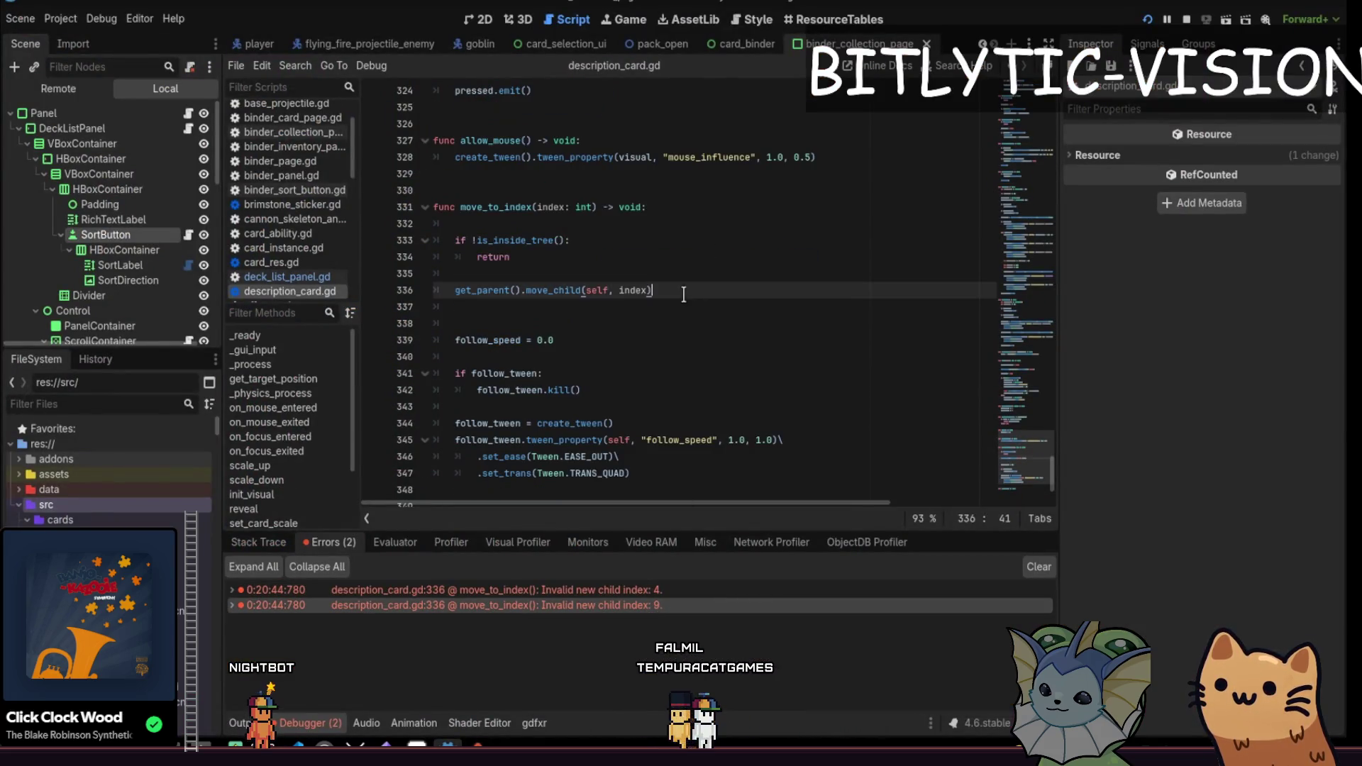
key(Return)
key(Return)
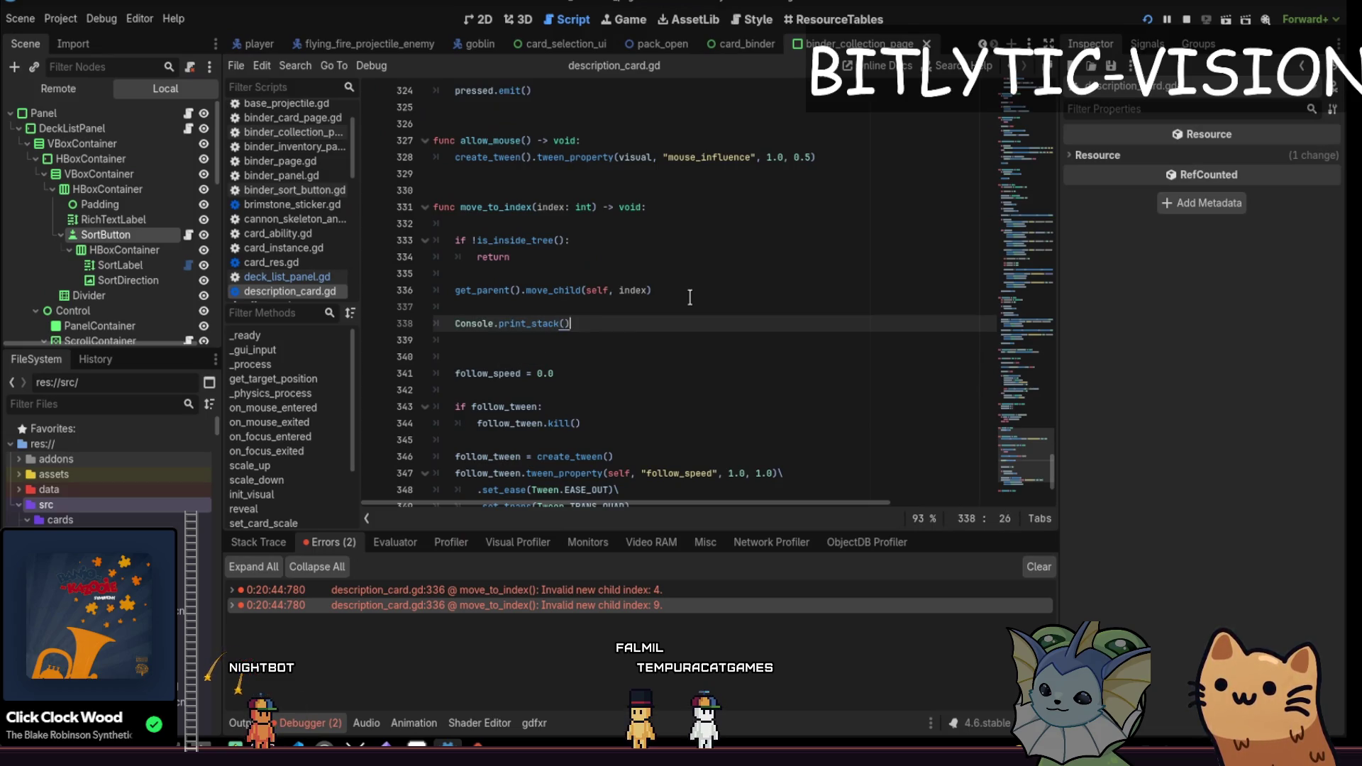
key(Up)
key(Return)
key(Return)
text(Console.print)
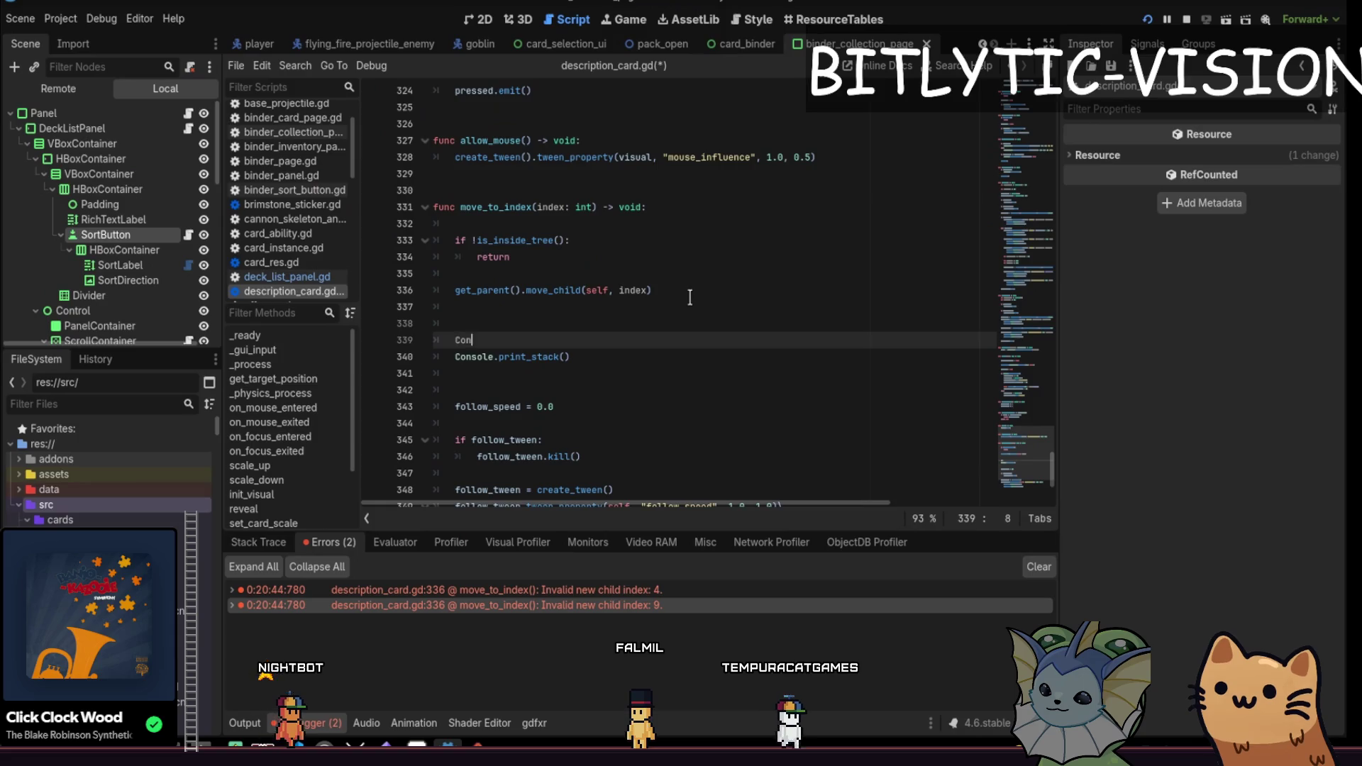
text((self, inde)
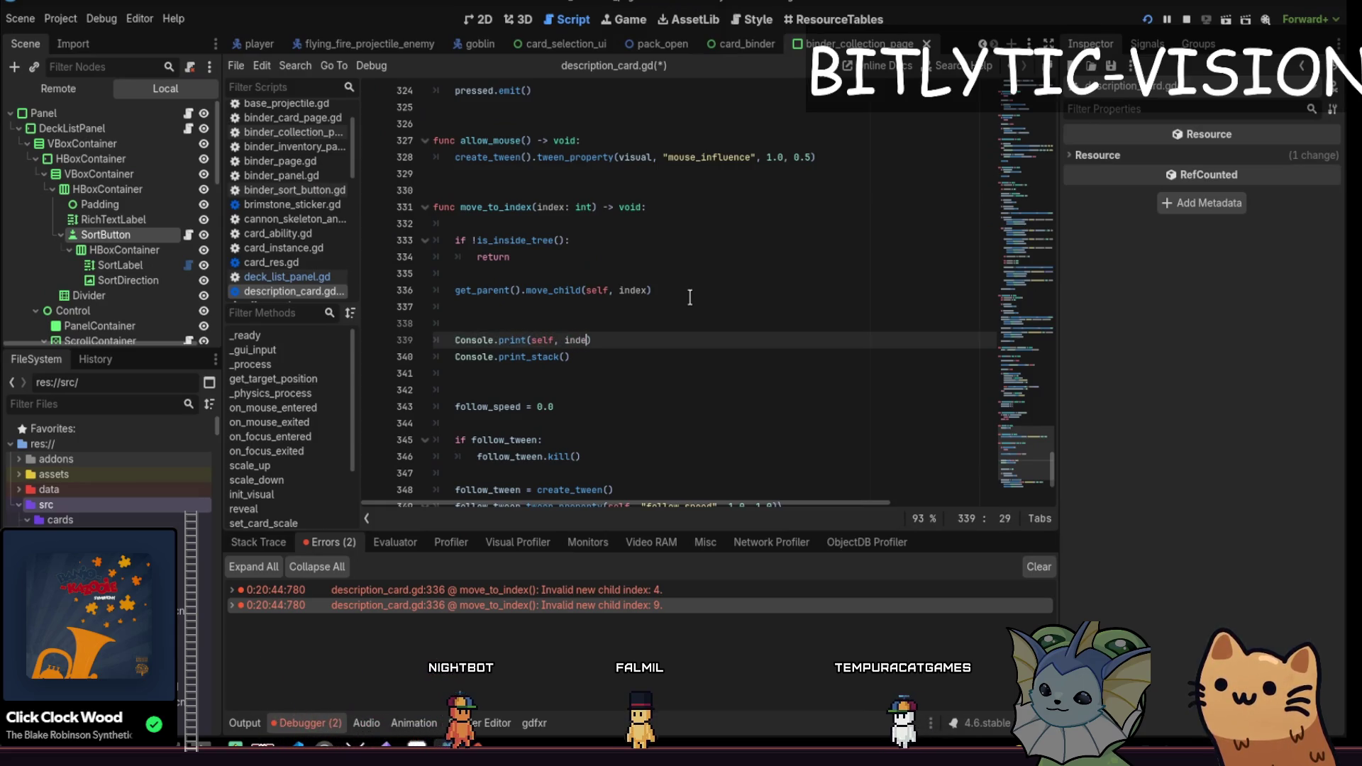
text(x)
key(Down)
key(ctrl+s)
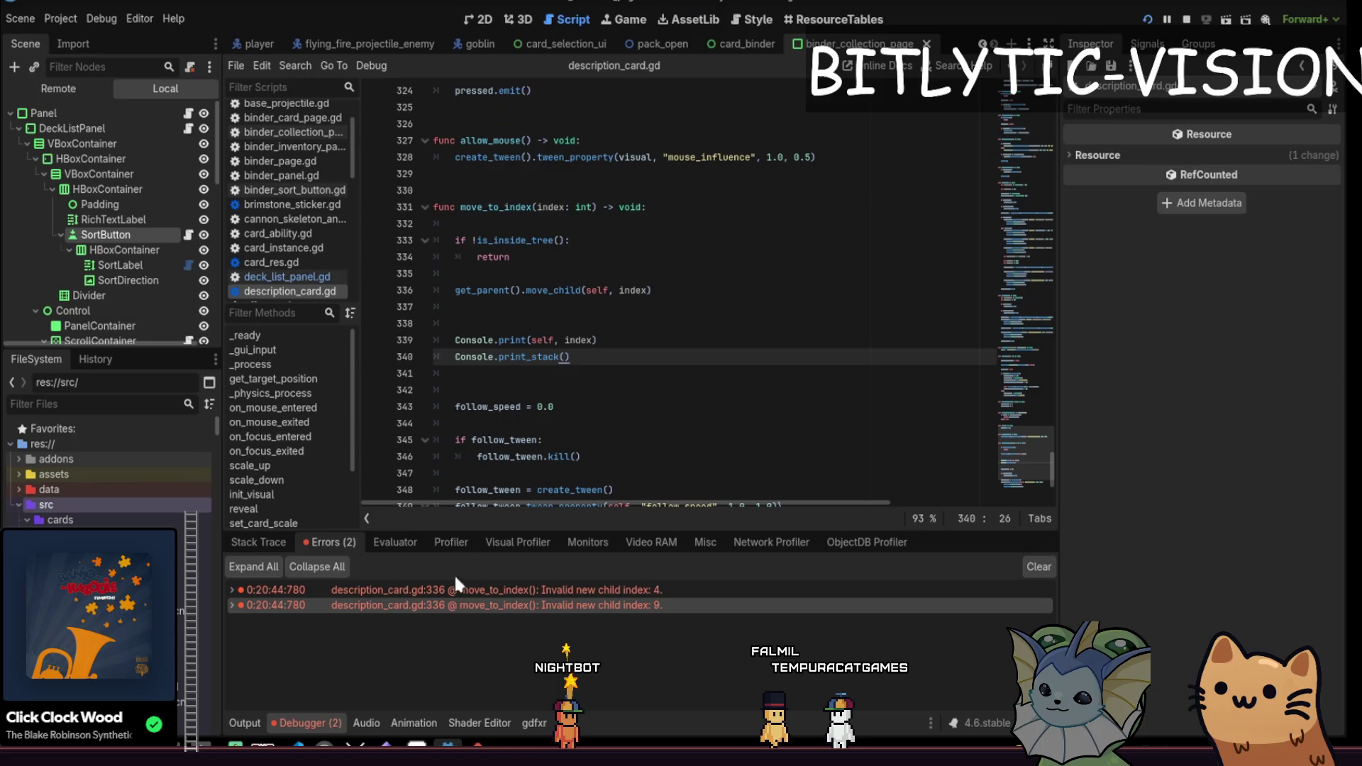
Step: Search all project files for Console.print and open the match in deck_list_panel.gd
click(699, 406)
key(ctrl+shift+f)
text(Console.print)
key(Tab)
key(Tab)
key(Tab)
key(Return)
scroll(462, 655, down, 5)
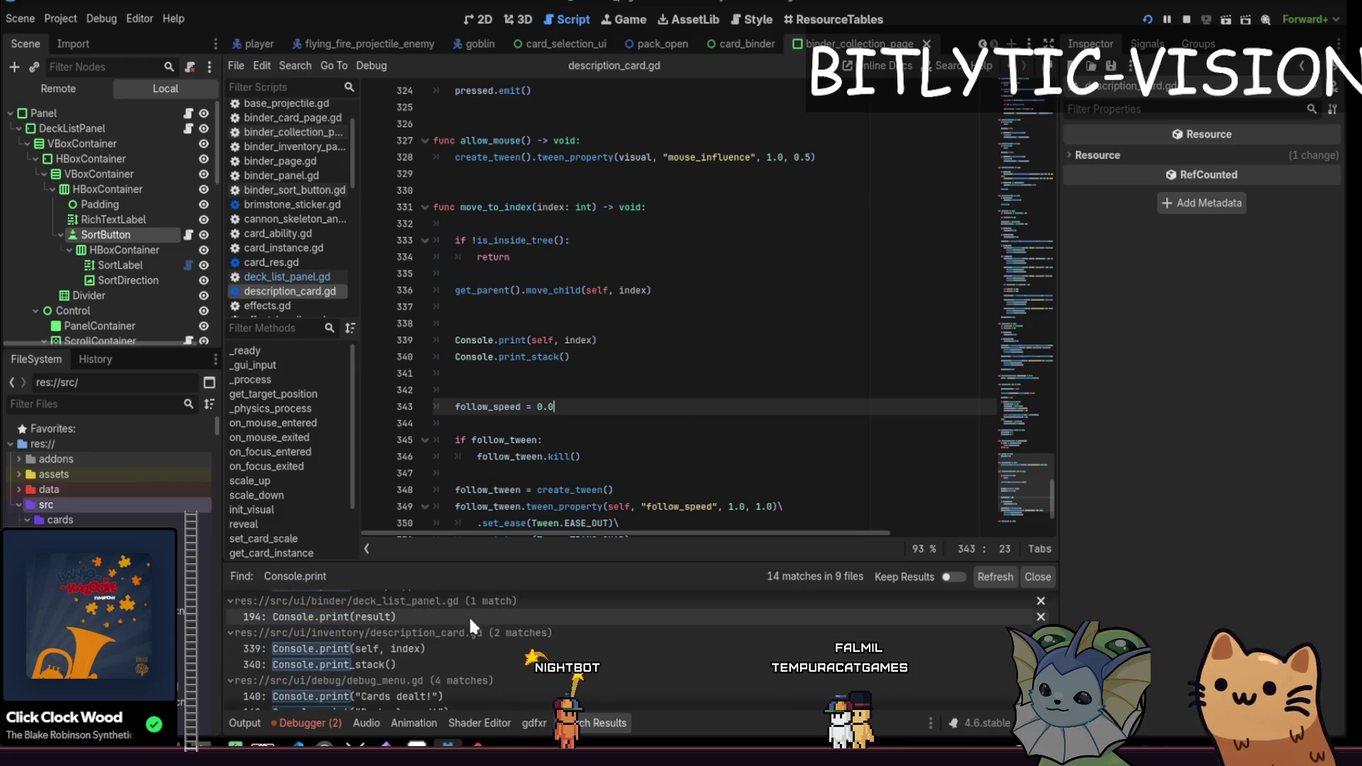
click(470, 616)
Step: Delete the Console.print(result) line, then save and relaunch the game
scroll(598, 230, up, 3)
click(598, 226)
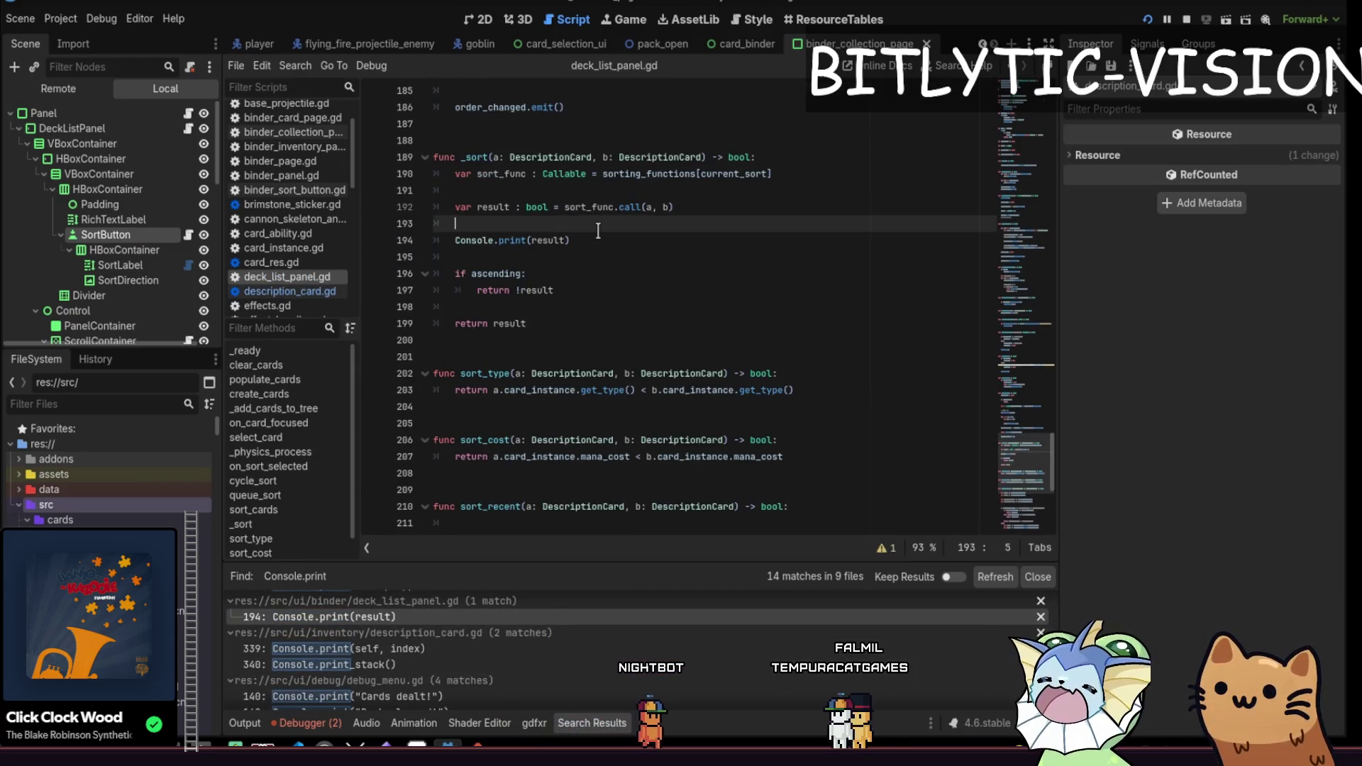
key(ctrl+shift+k)
key(ctrl+shift+k)
key(F5)
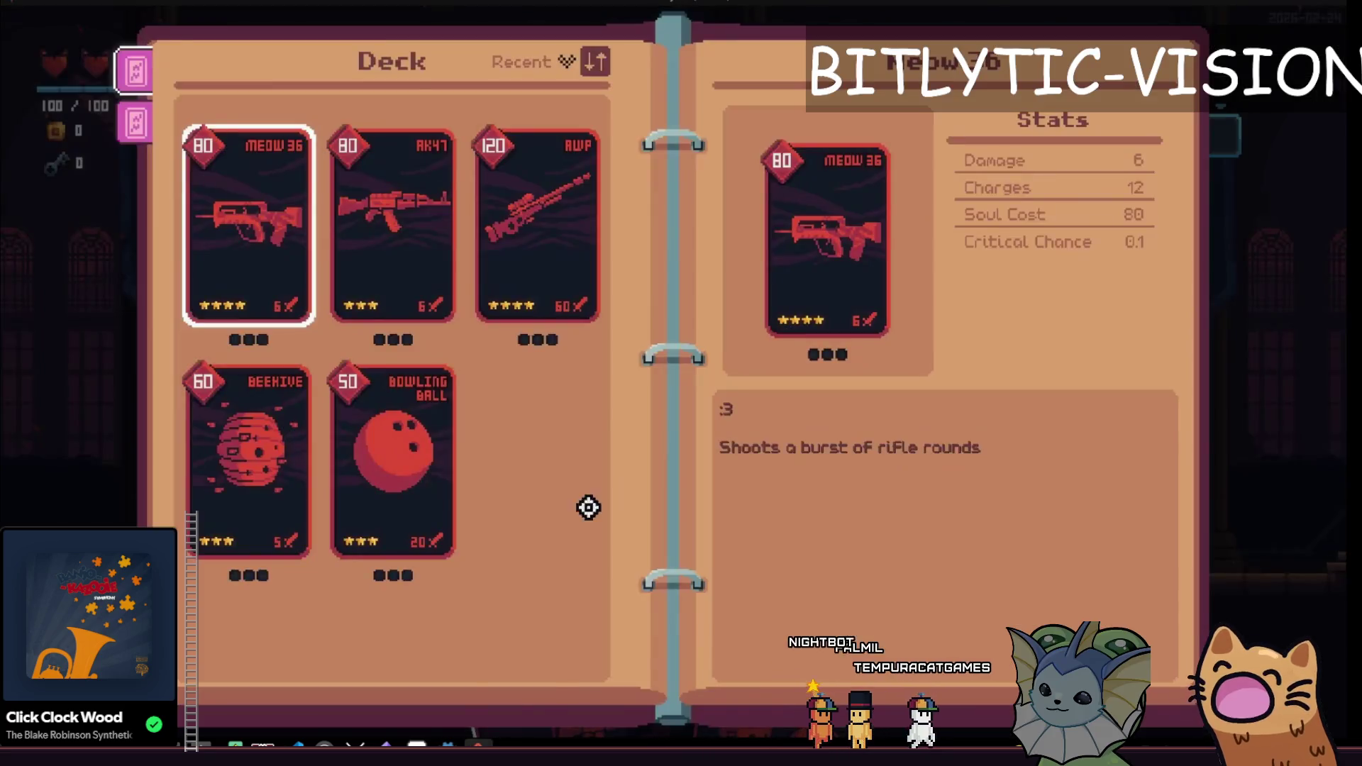
key(Tab)
key(Tab)
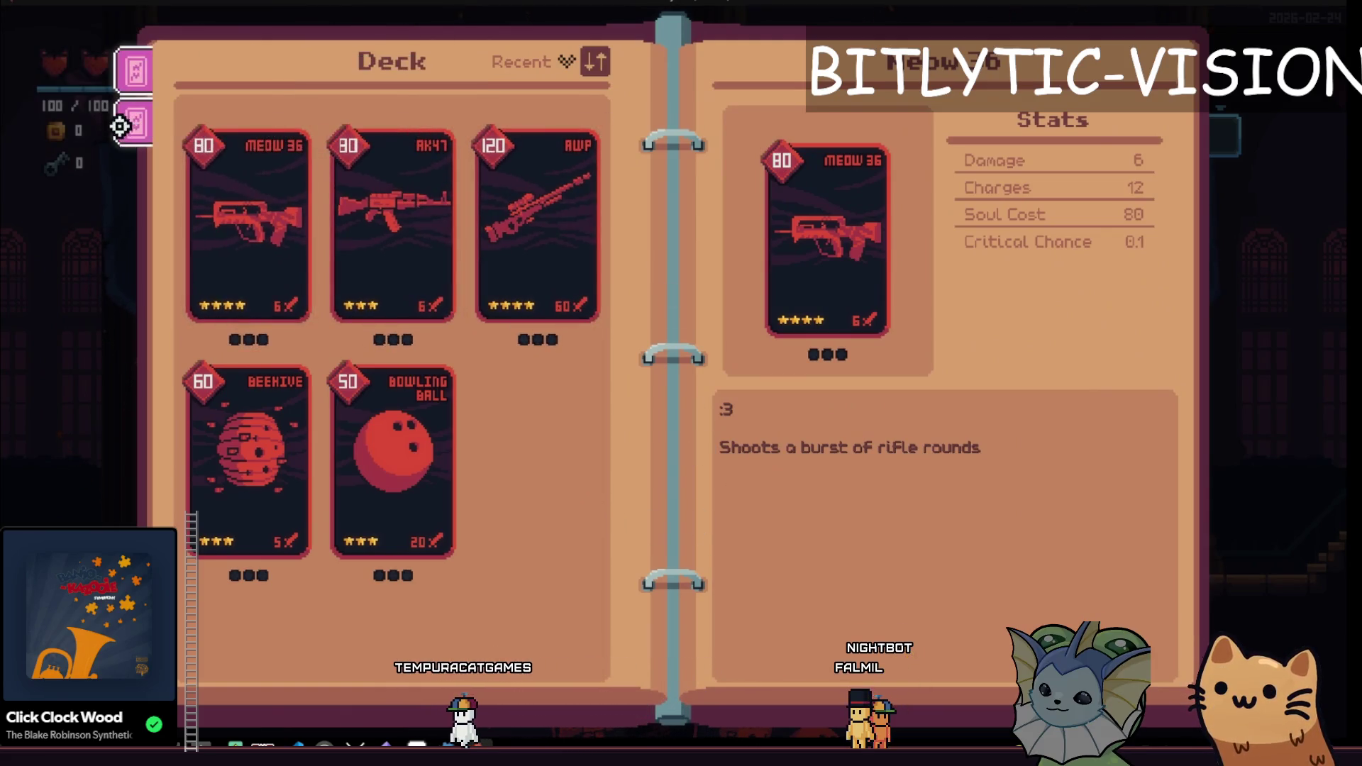
key(alt+Tab)
click(292, 719)
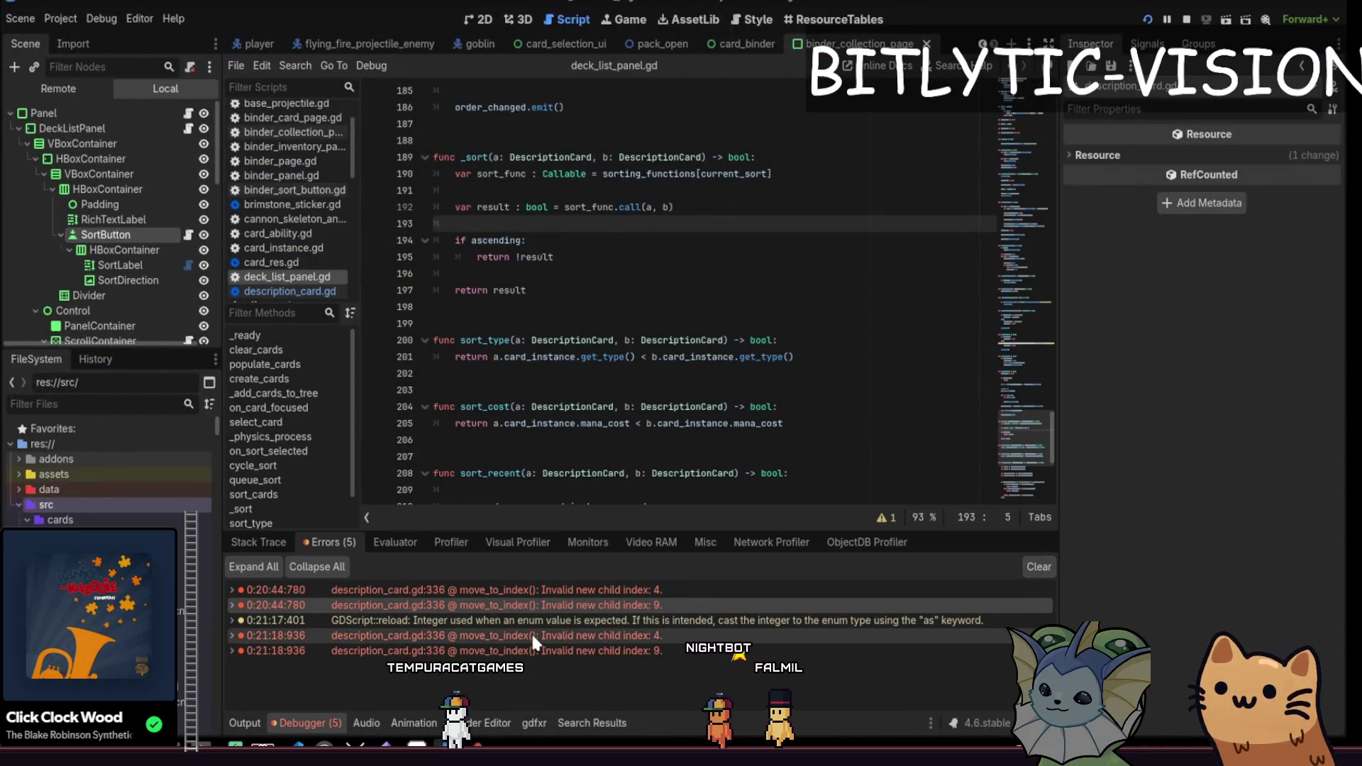
key(alt+Tab)
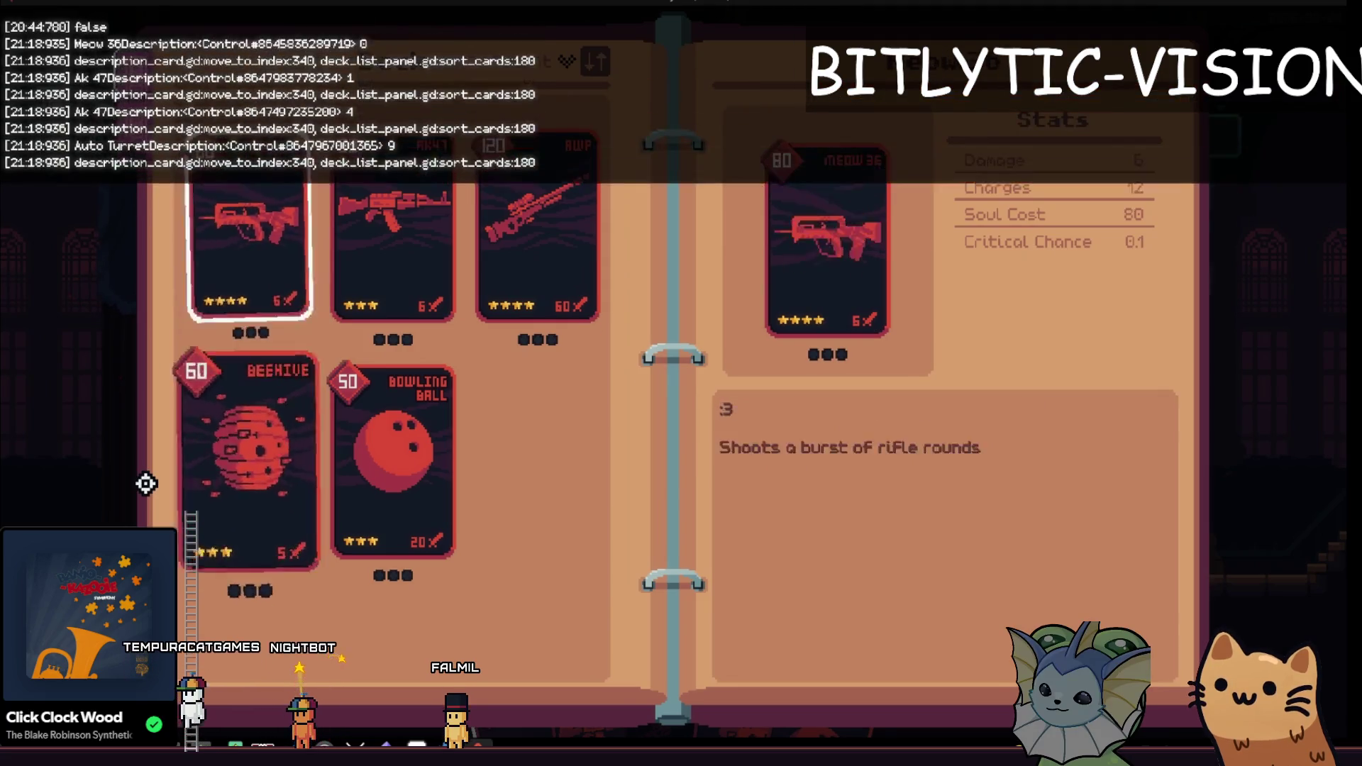
key(Down)
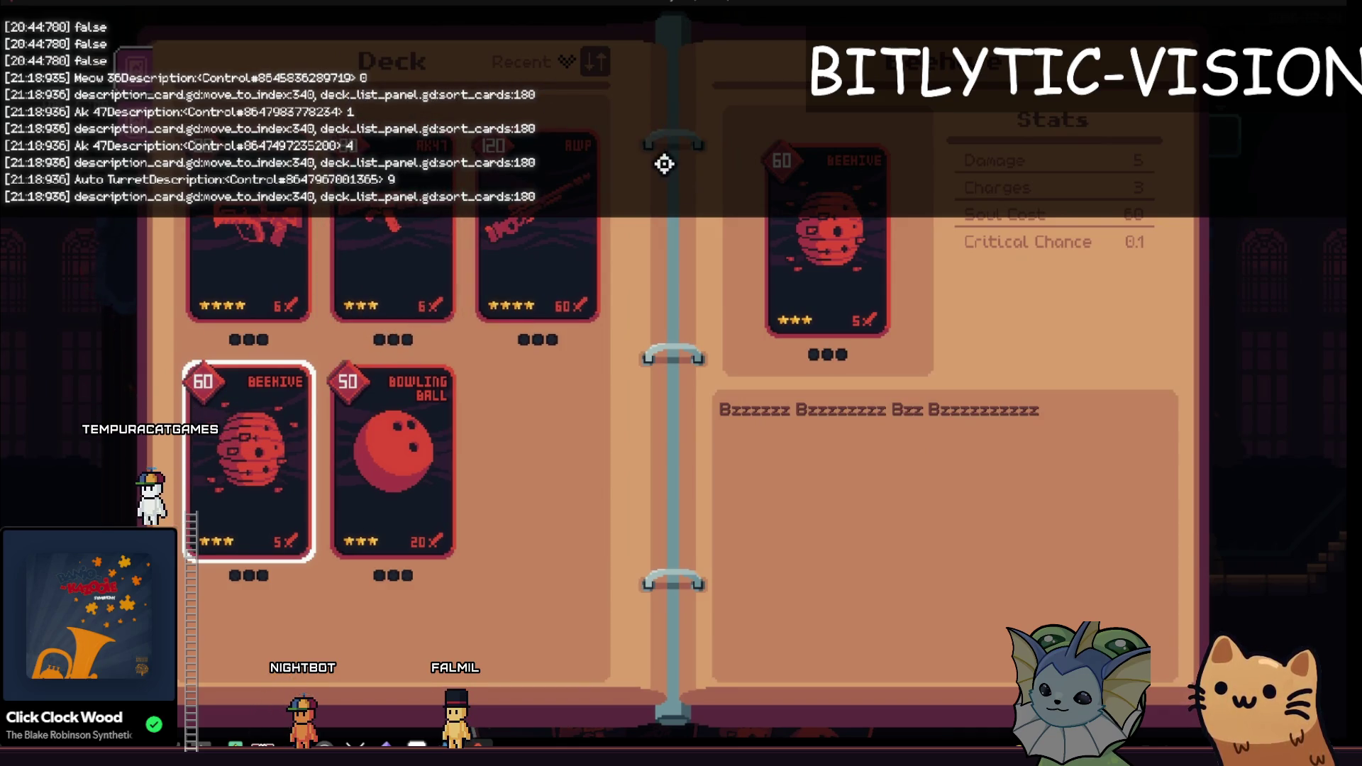
click(416, 745)
click(807, 355)
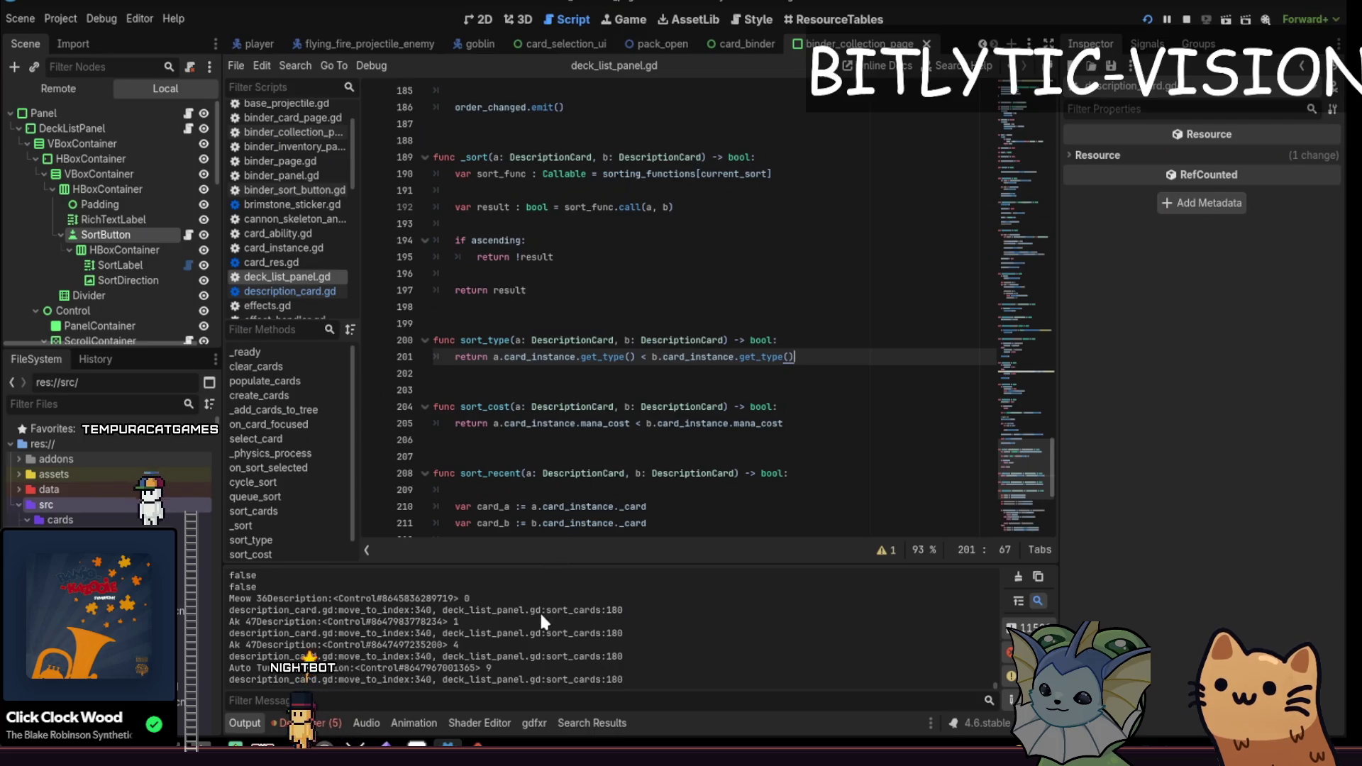
click(837, 384)
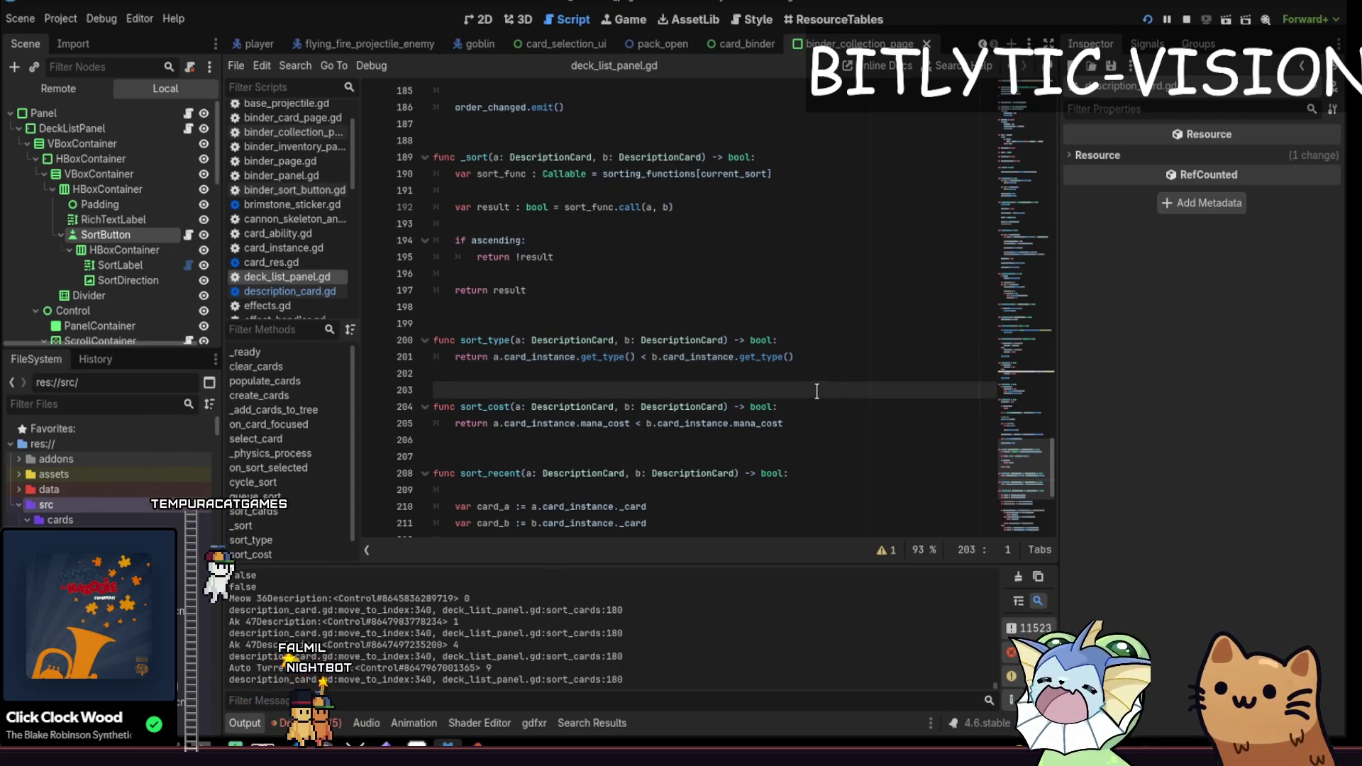
scroll(808, 401, up, 3)
click(801, 413)
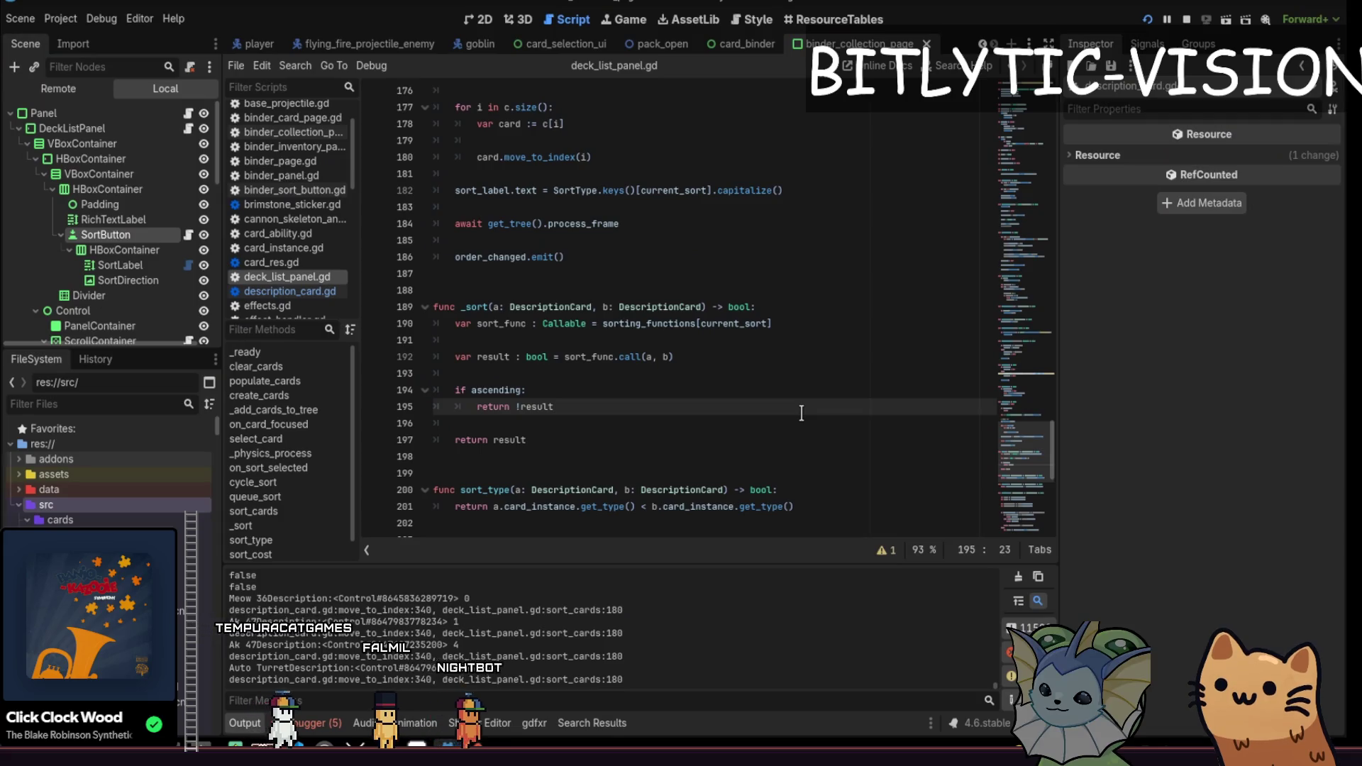
key(Page_Up)
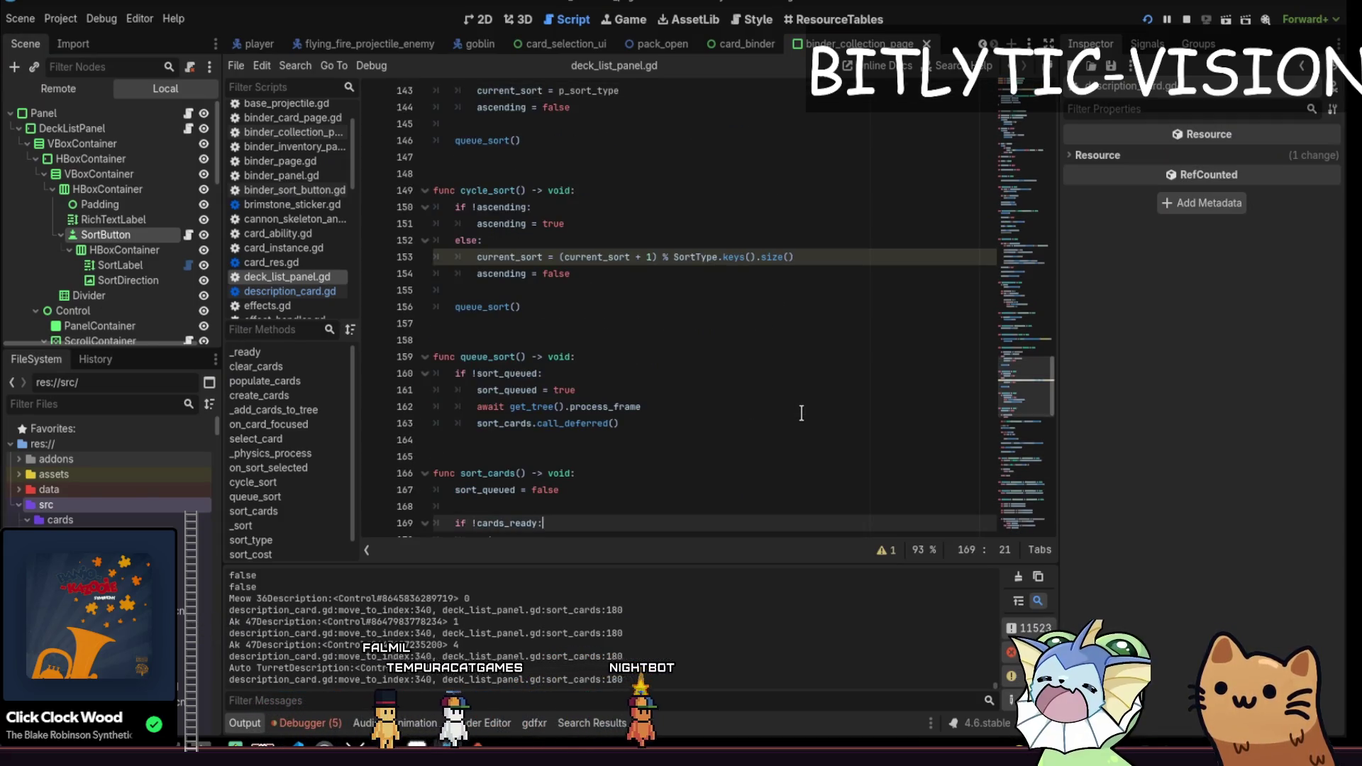
key(ctrl+f)
text(sort_cards)
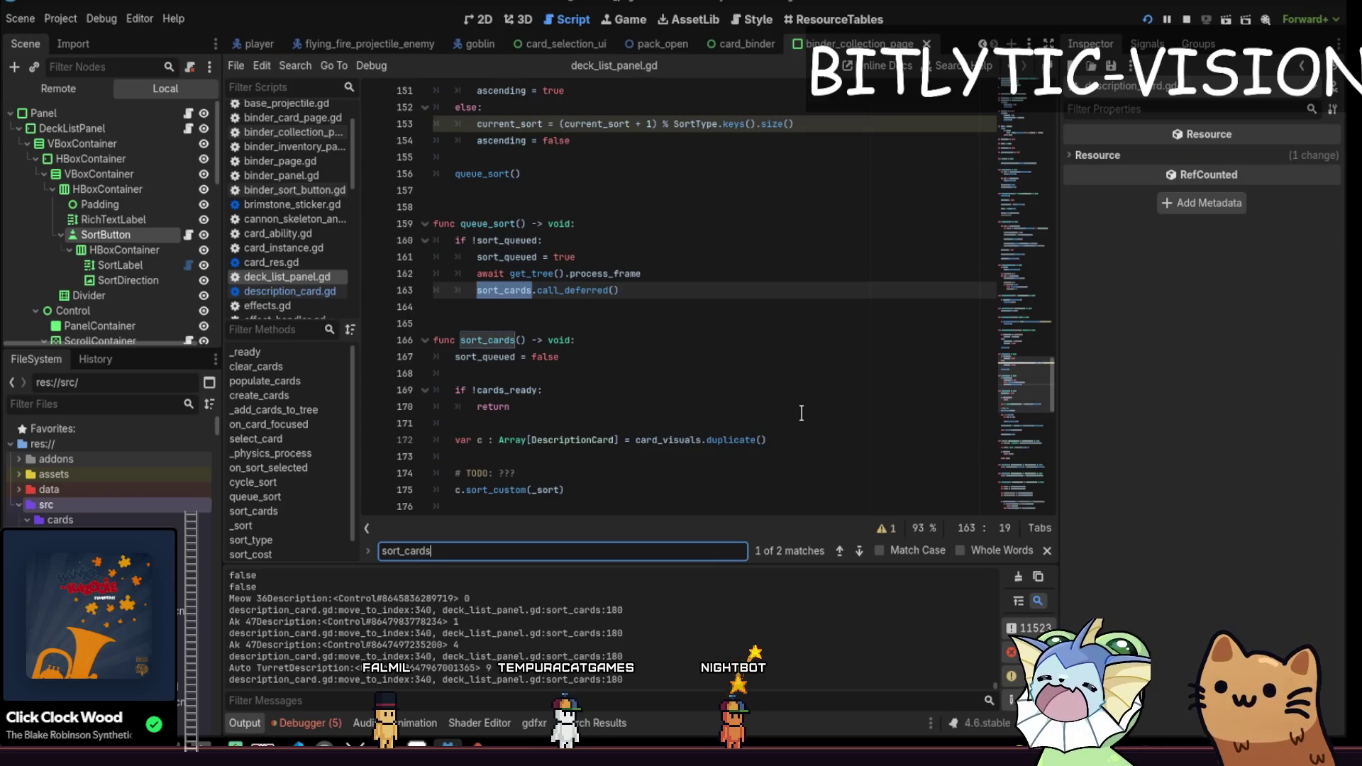
key(Return)
key(Return)
key(Escape)
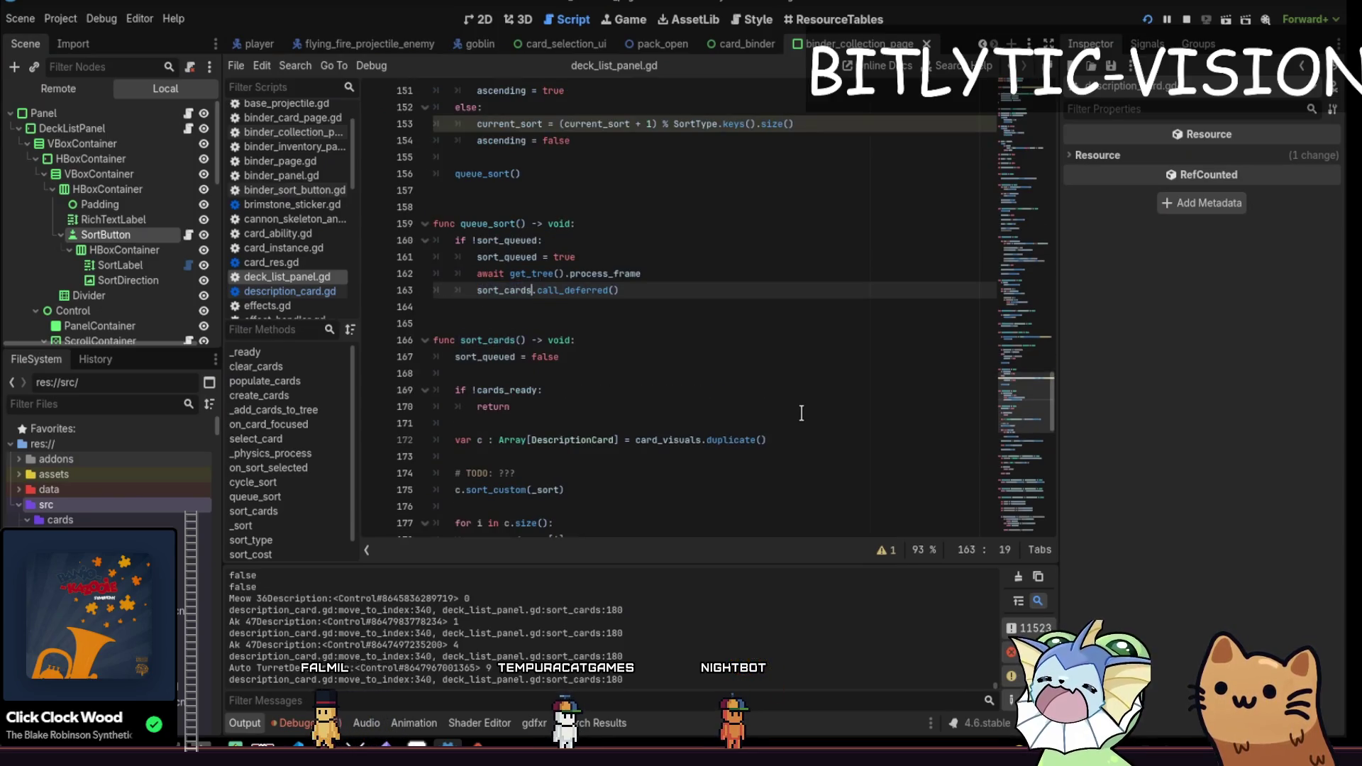
key(Up)
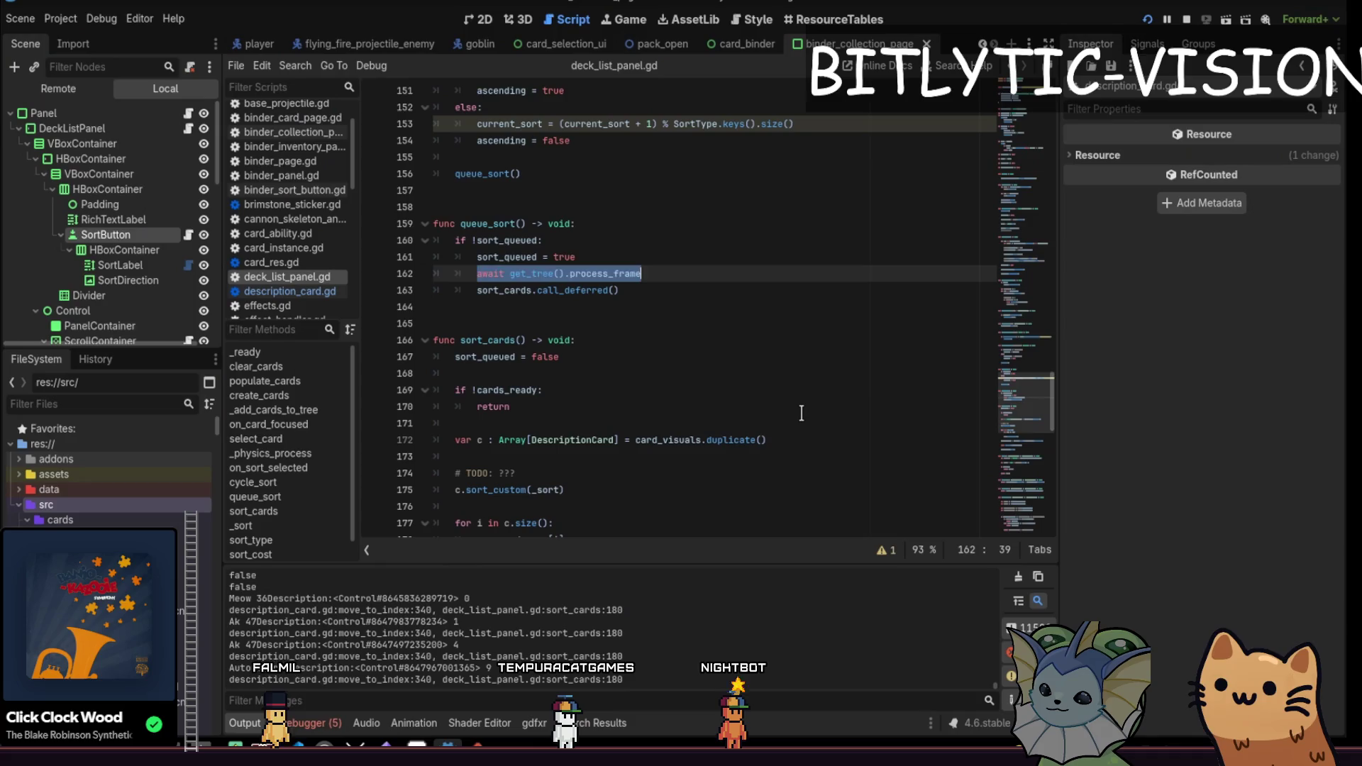
key(Page_Up)
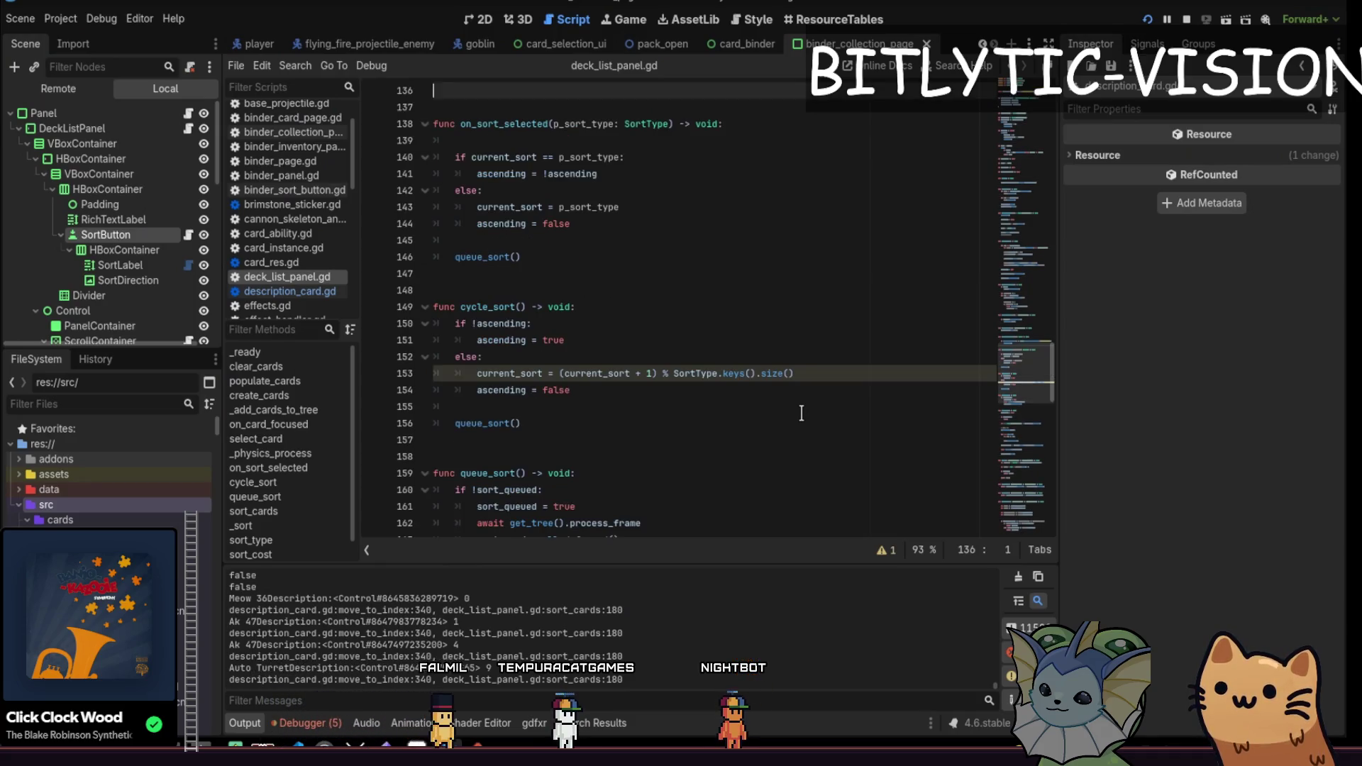
key(Page_Up)
key(Page_Up)
key(Page_Up)
key(Page_Up)
key(Page_Down)
key(ctrl+f)
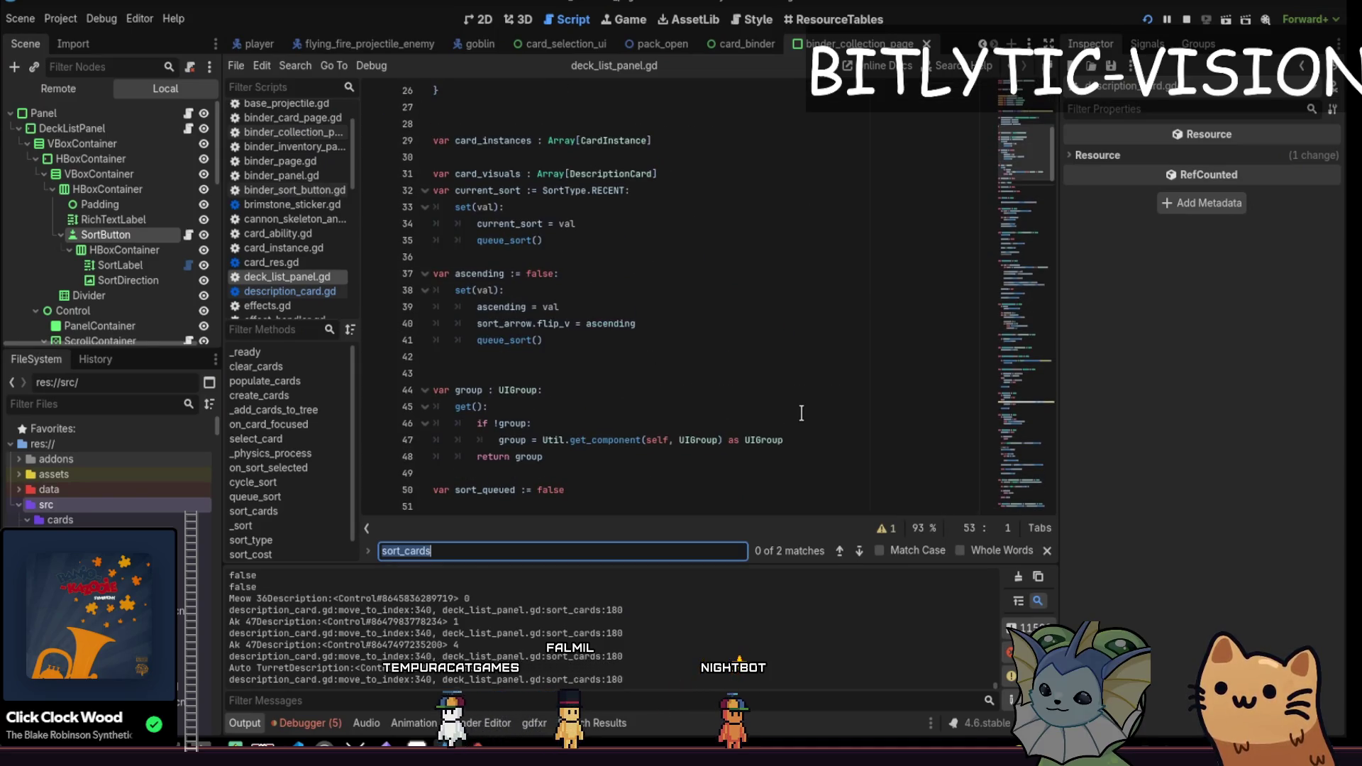
text(queue_sort)
key(Return)
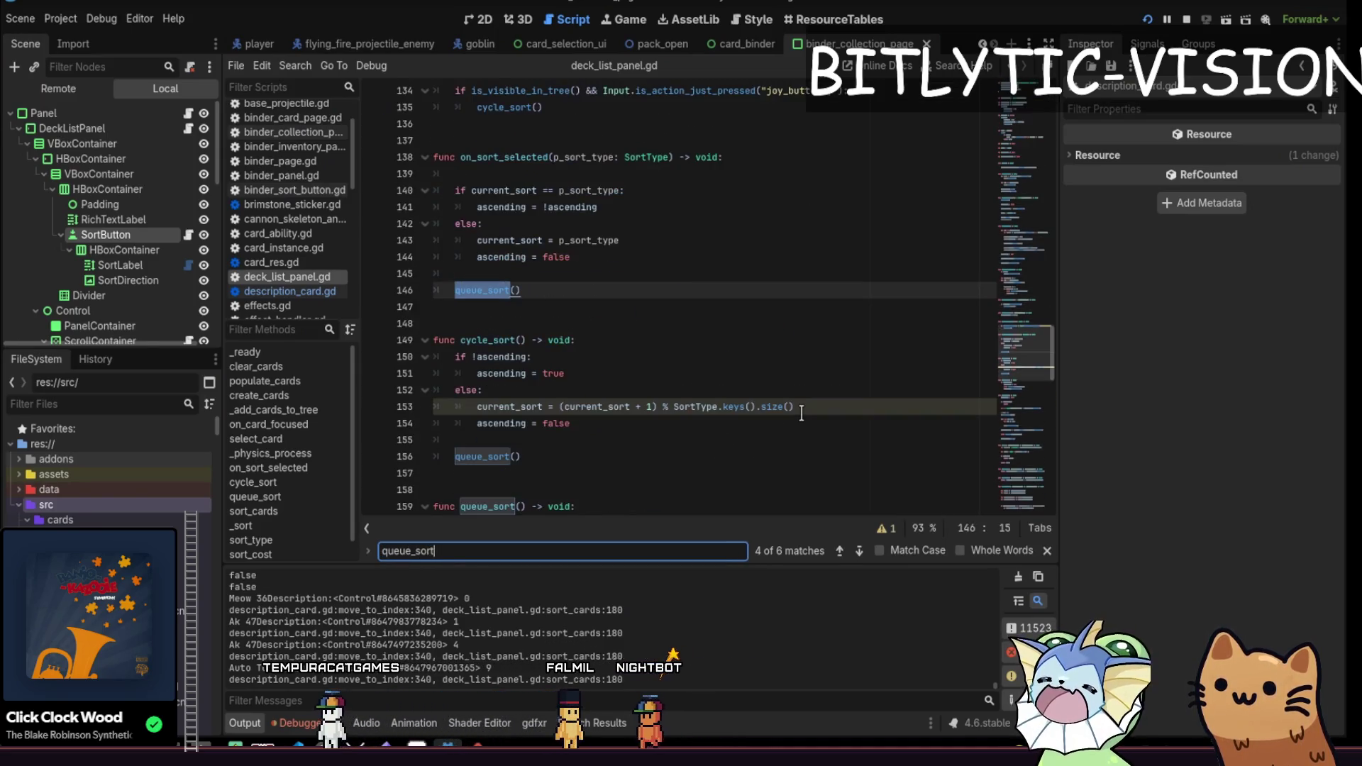
key(shift+Return)
scroll(522, 226, up, 4)
mouse_move(505, 207)
mouse_down()
mouse_move(588, 208)
mouse_move(522, 226)
mouse_up()
click(559, 476)
click(572, 371)
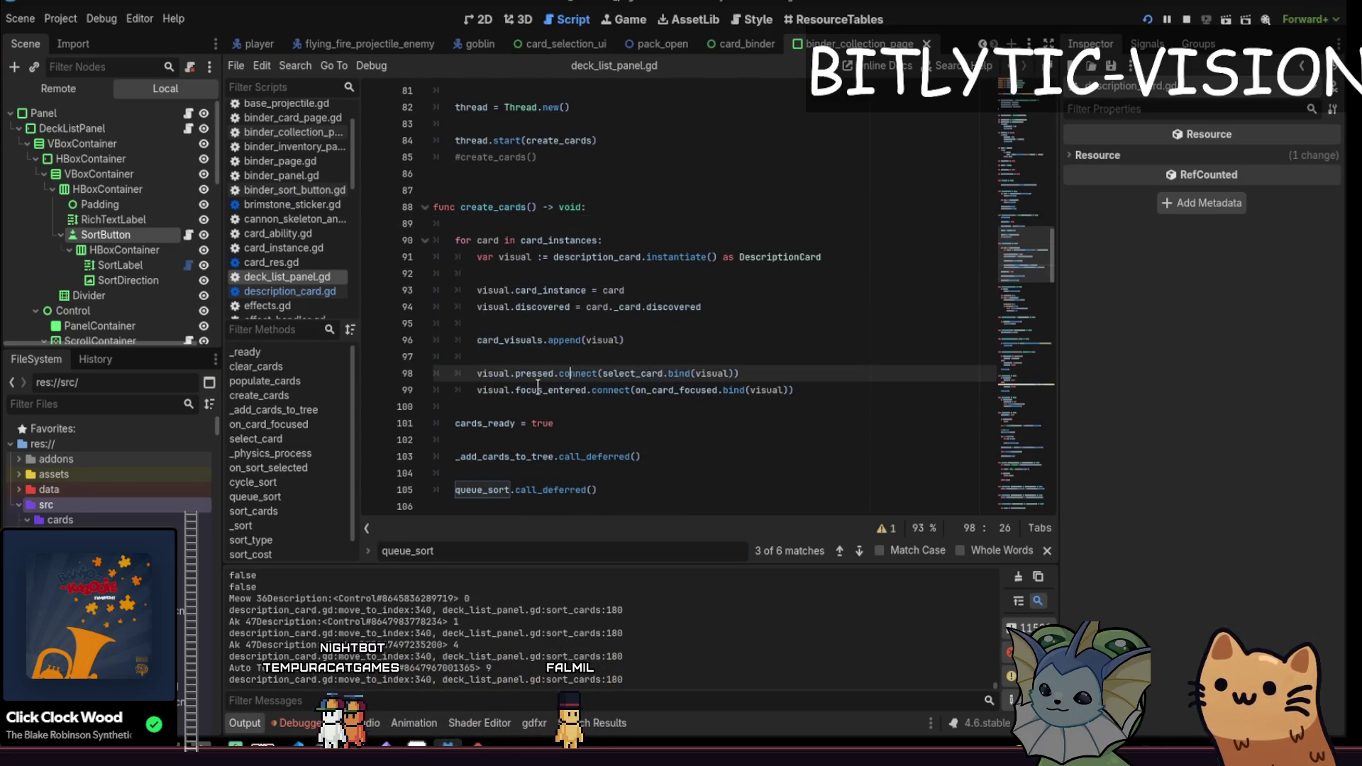
drag(572, 371, 454, 406)
click(522, 456)
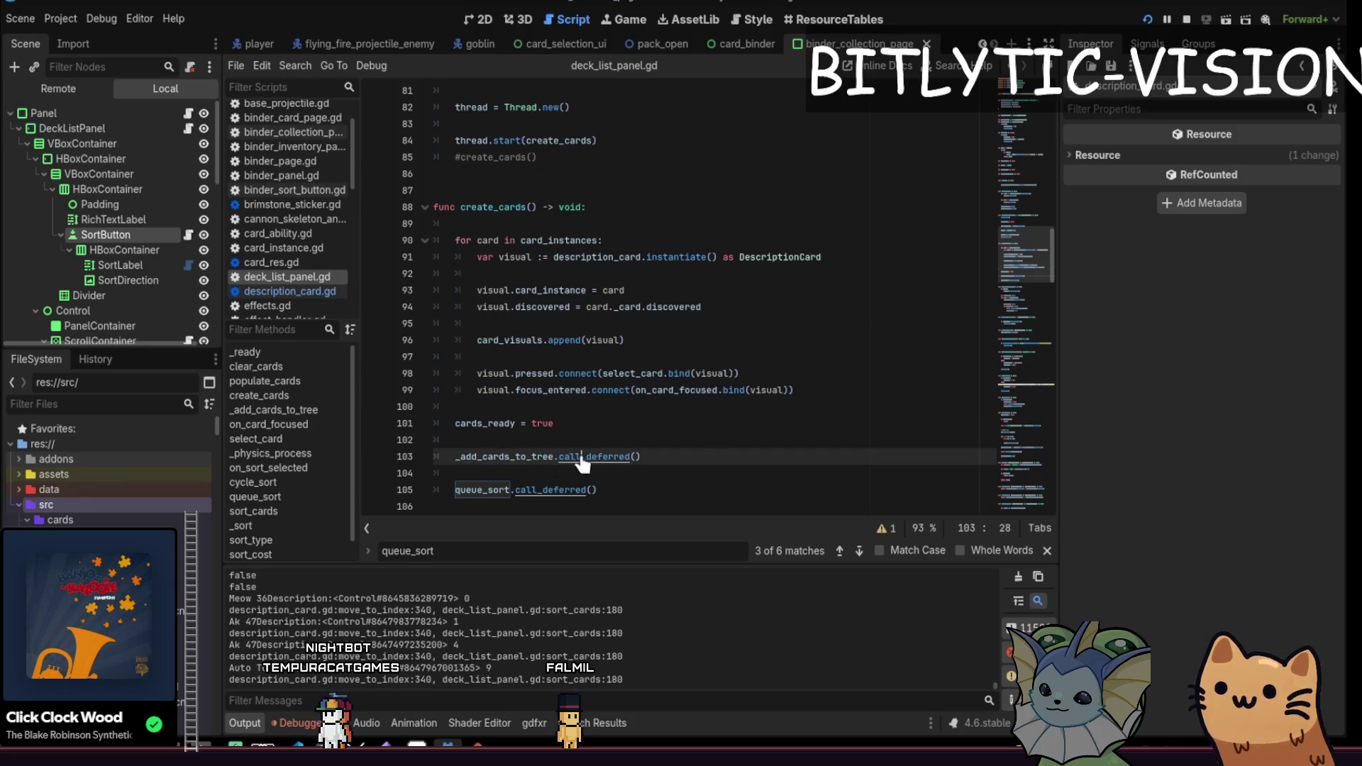
ctrl+click(582, 462)
key(alt+Left)
ctrl+click(496, 457)
click(488, 322)
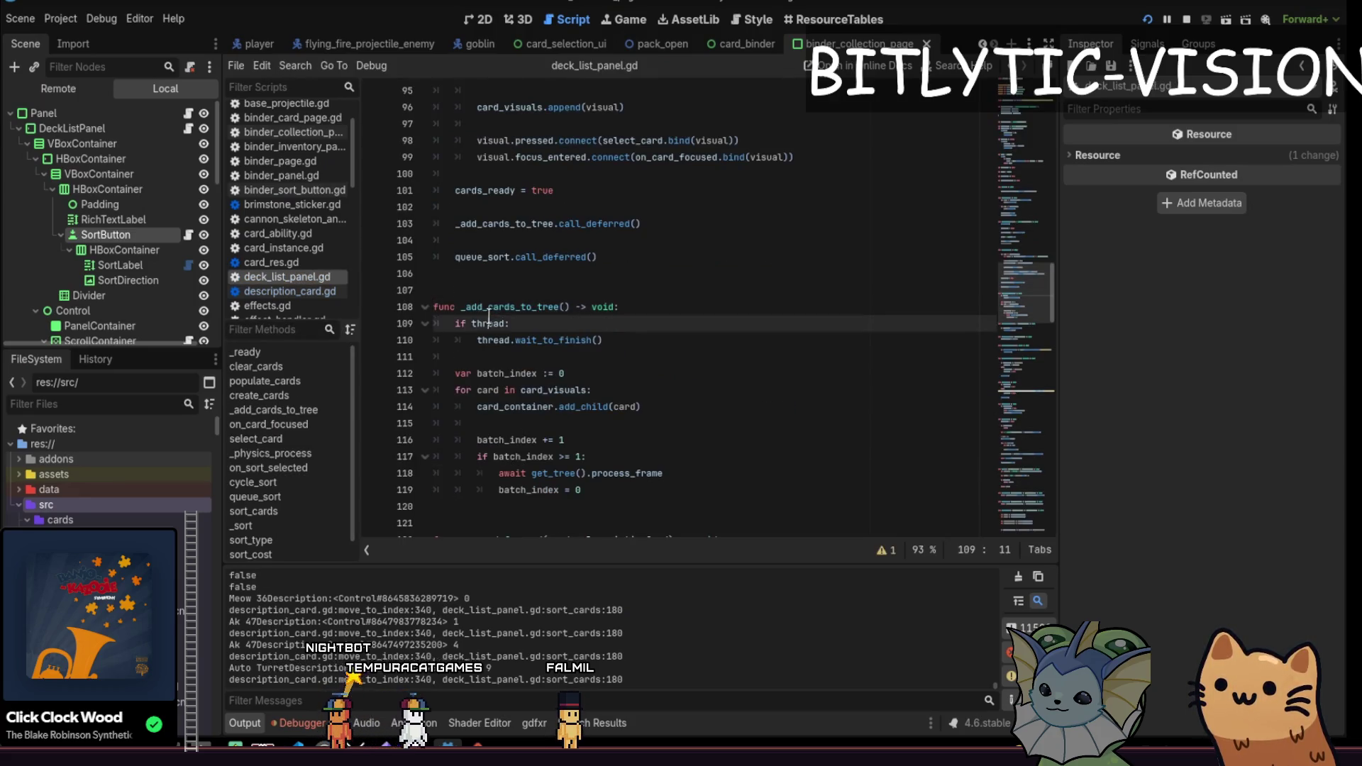
scroll(489, 315, down, 2)
drag(434, 290, 606, 390)
click(606, 388)
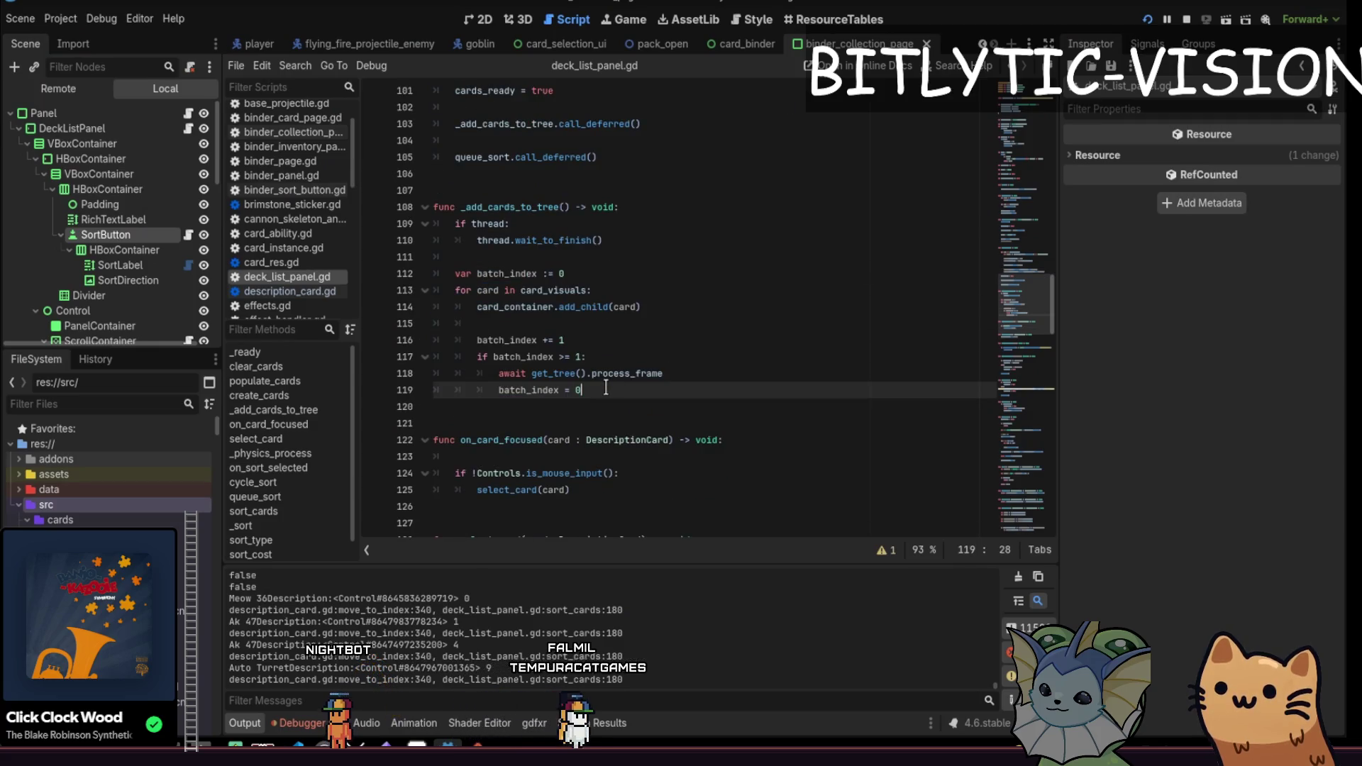
scroll(1033, 244, up, 20)
click(709, 173)
key(Return)
text(signal cards_a)
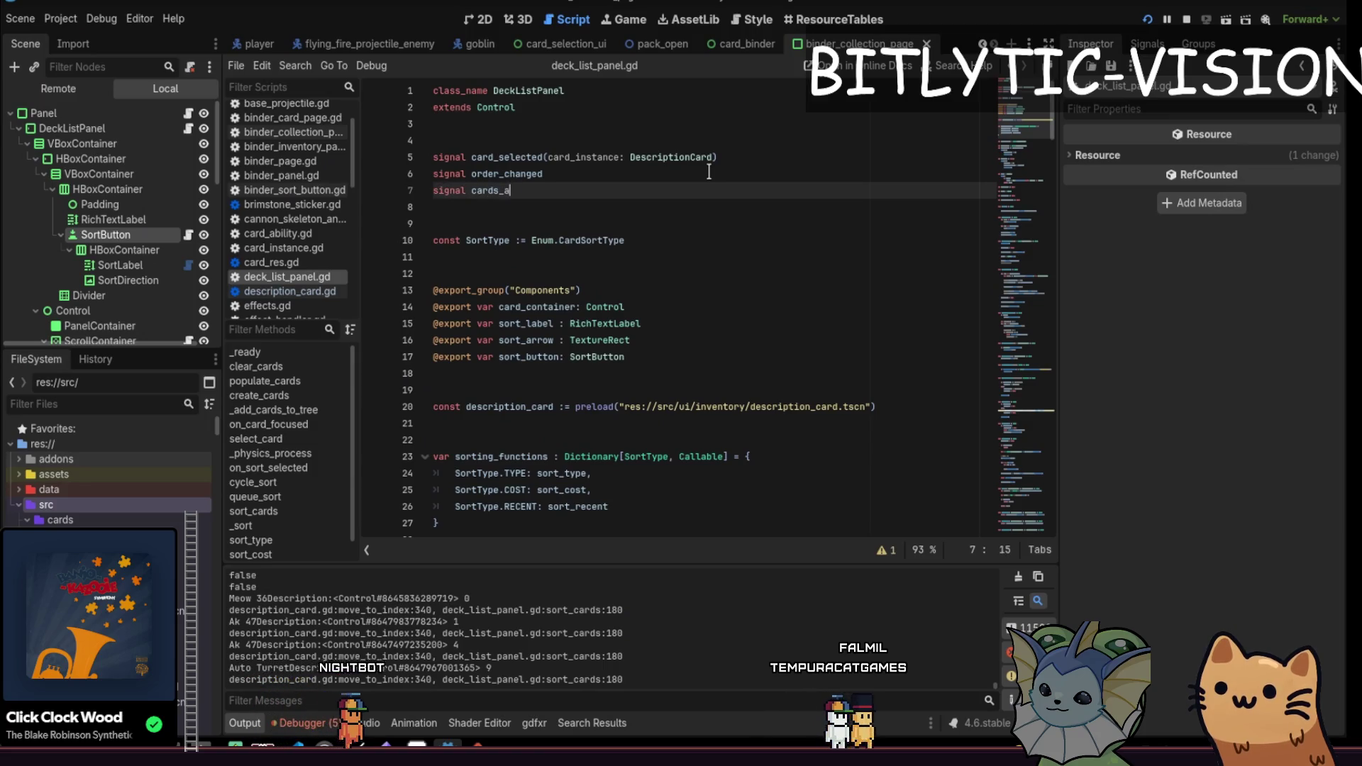
Step: End _add_cards_to_tree with a deferred cards_added.emit call and save the script
key(Page_Down)
key(Page_Down)
key(Page_Down)
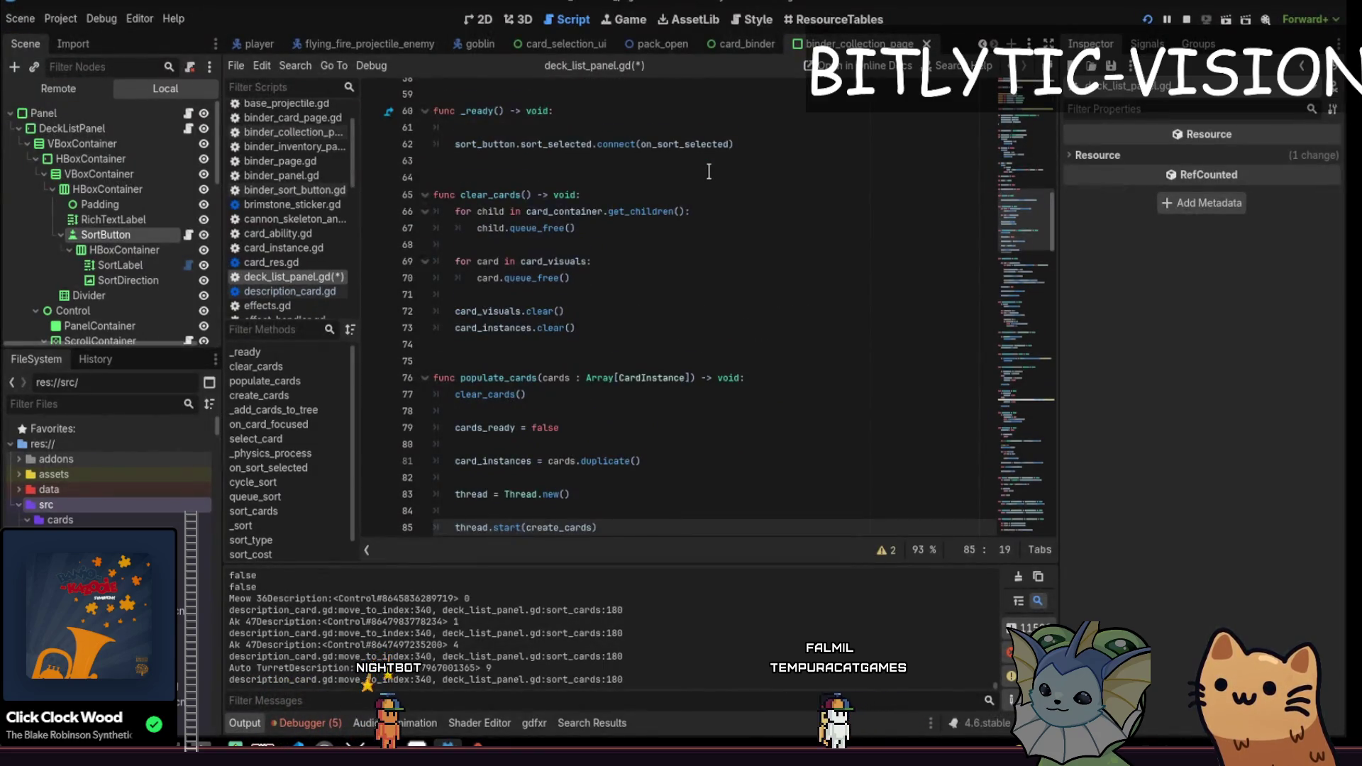
scroll(709, 173, down, 19)
scroll(708, 172, up, 2)
click(709, 173)
key(Down)
key(Down)
key(Down)
key(Return)
key(Return)
key(Up)
key(Up)
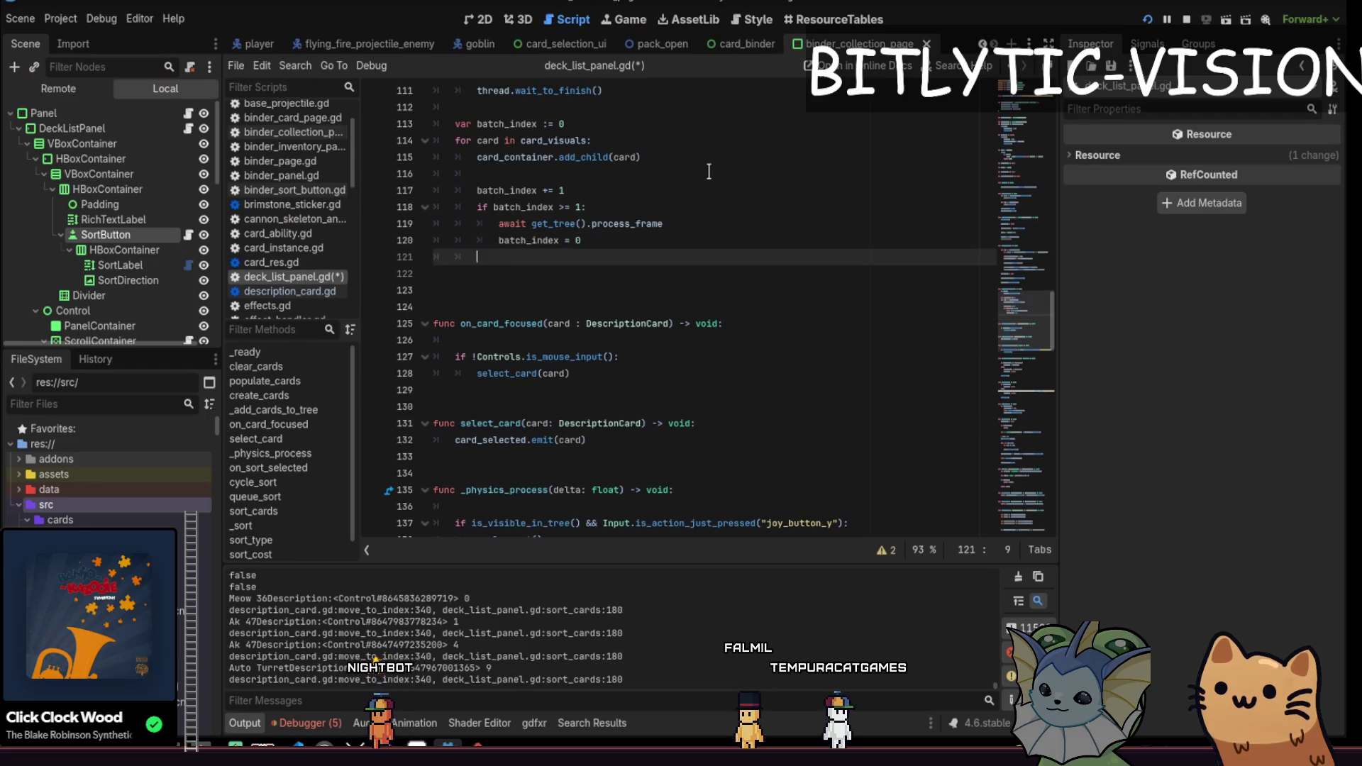
key(Return)
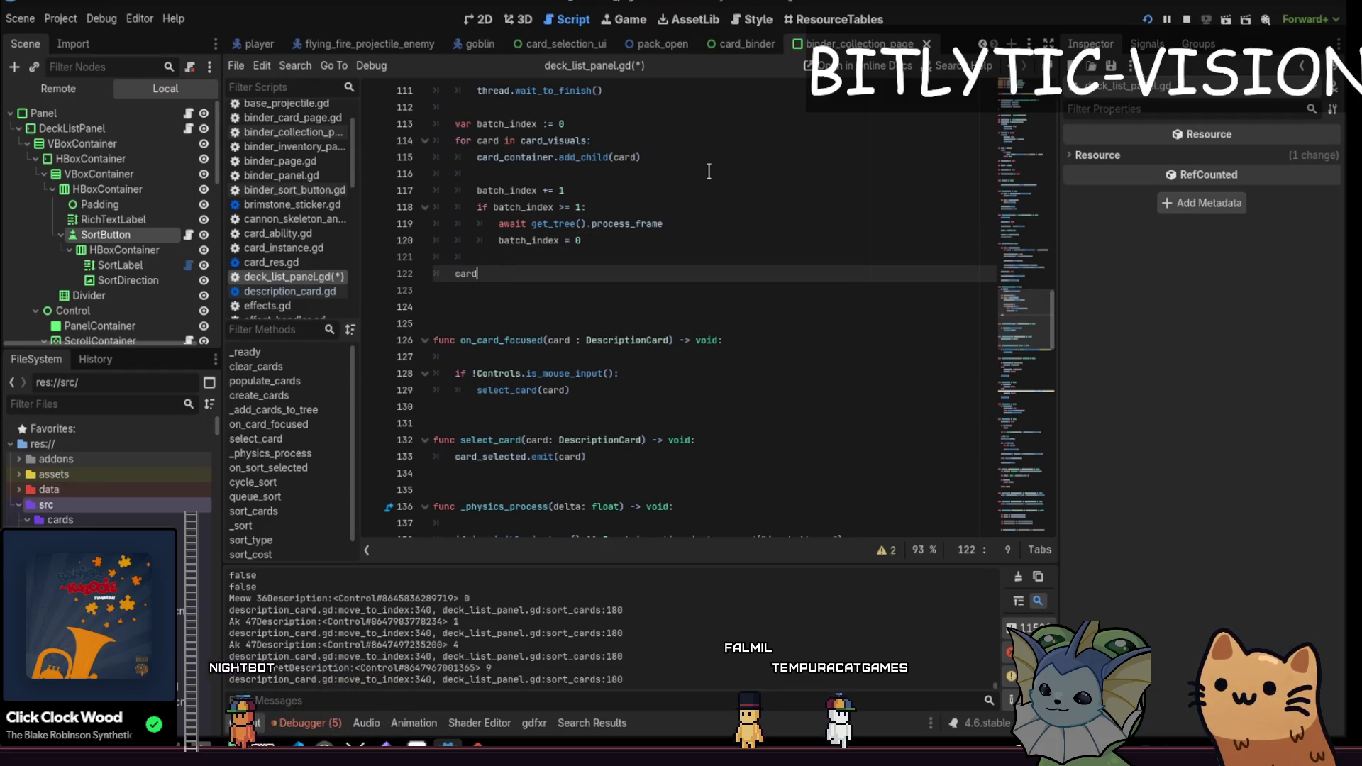
text(added.e)
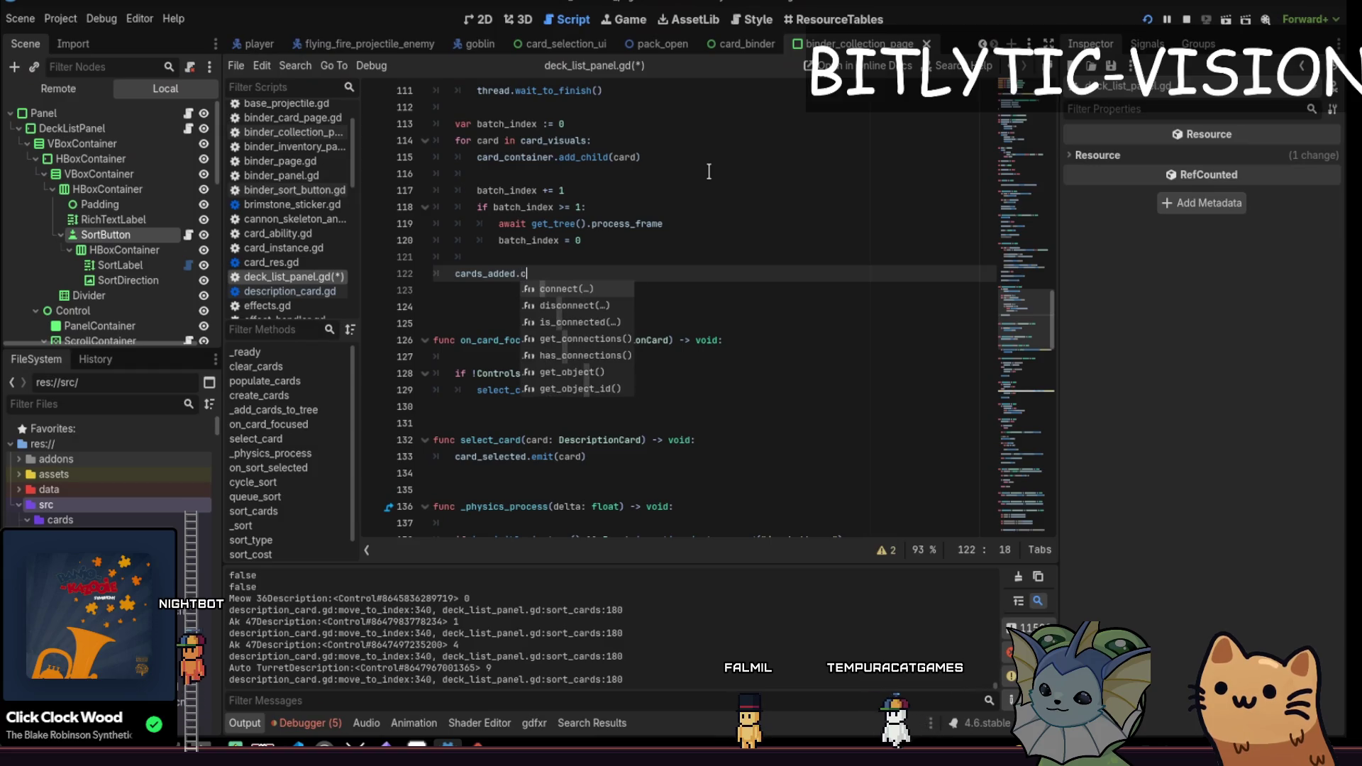
text(mit_)
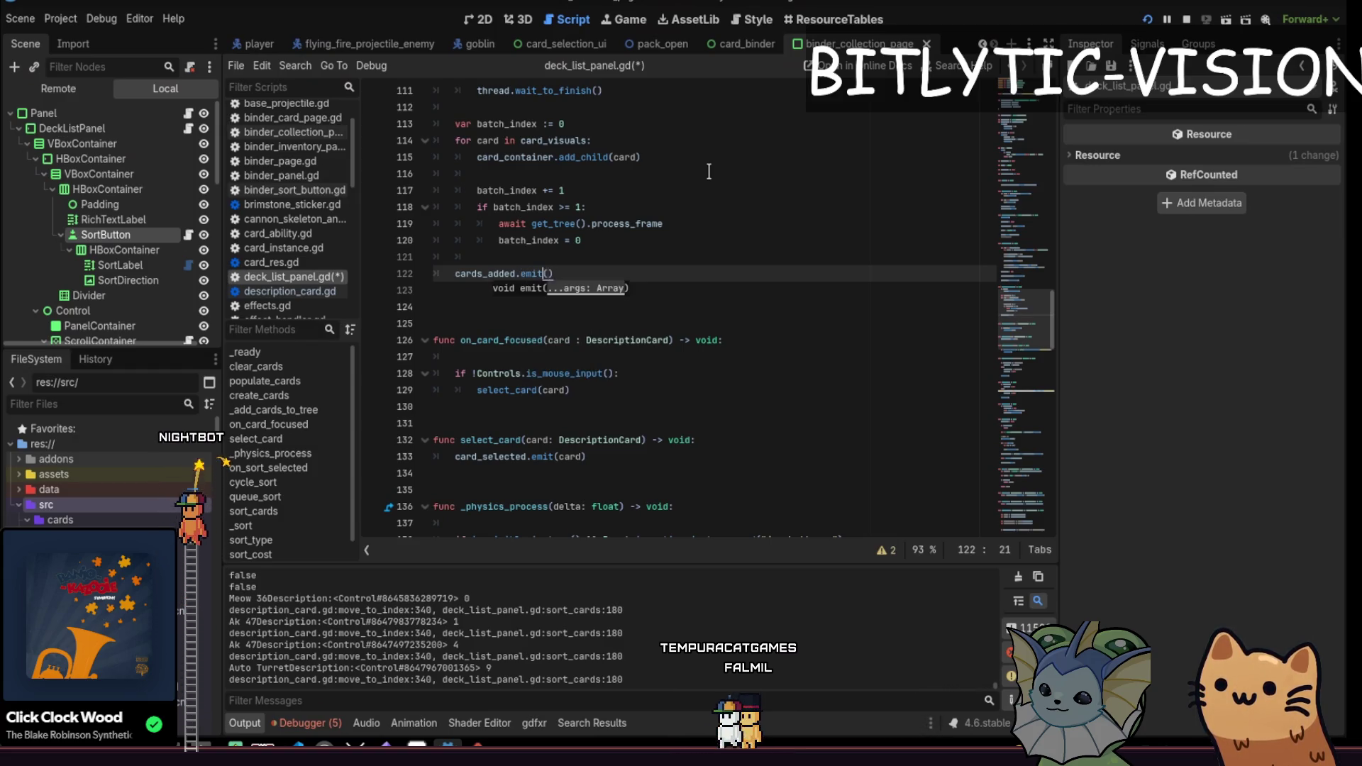
key(Return)
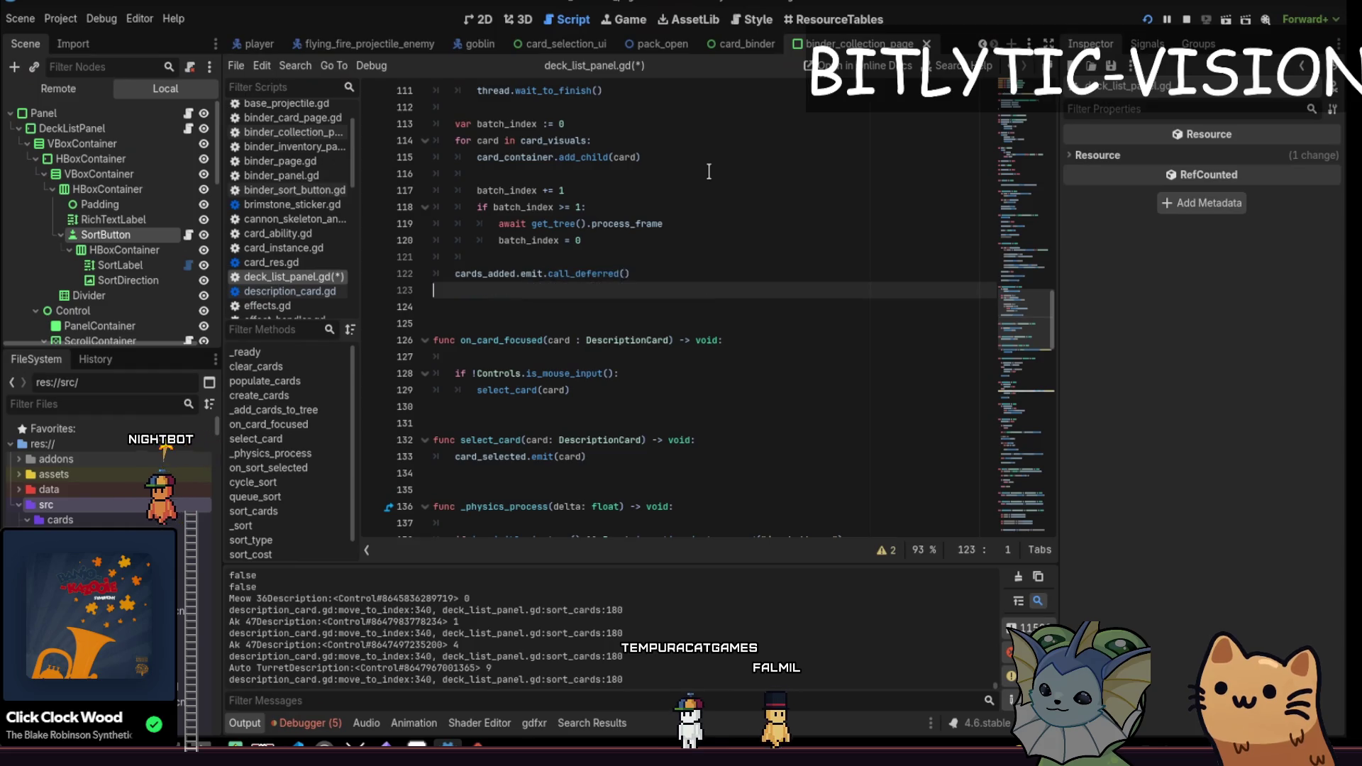
key(Delete)
key(Delete)
key(ctrl+s)
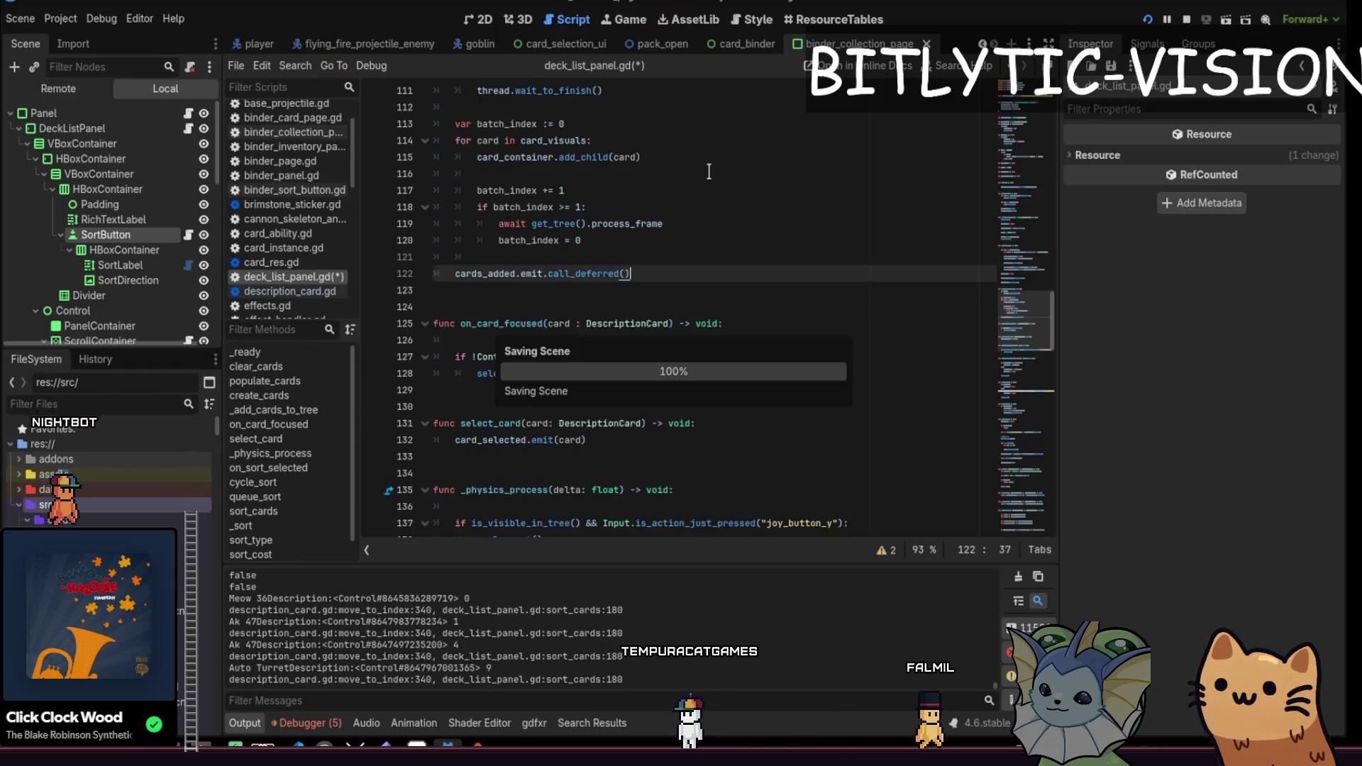
Step: Insert 'await cards_added' on the line above queue_sort.call_deferred() in create_cards
key(Page_Up)
key(Down)
key(Down)
key(Down)
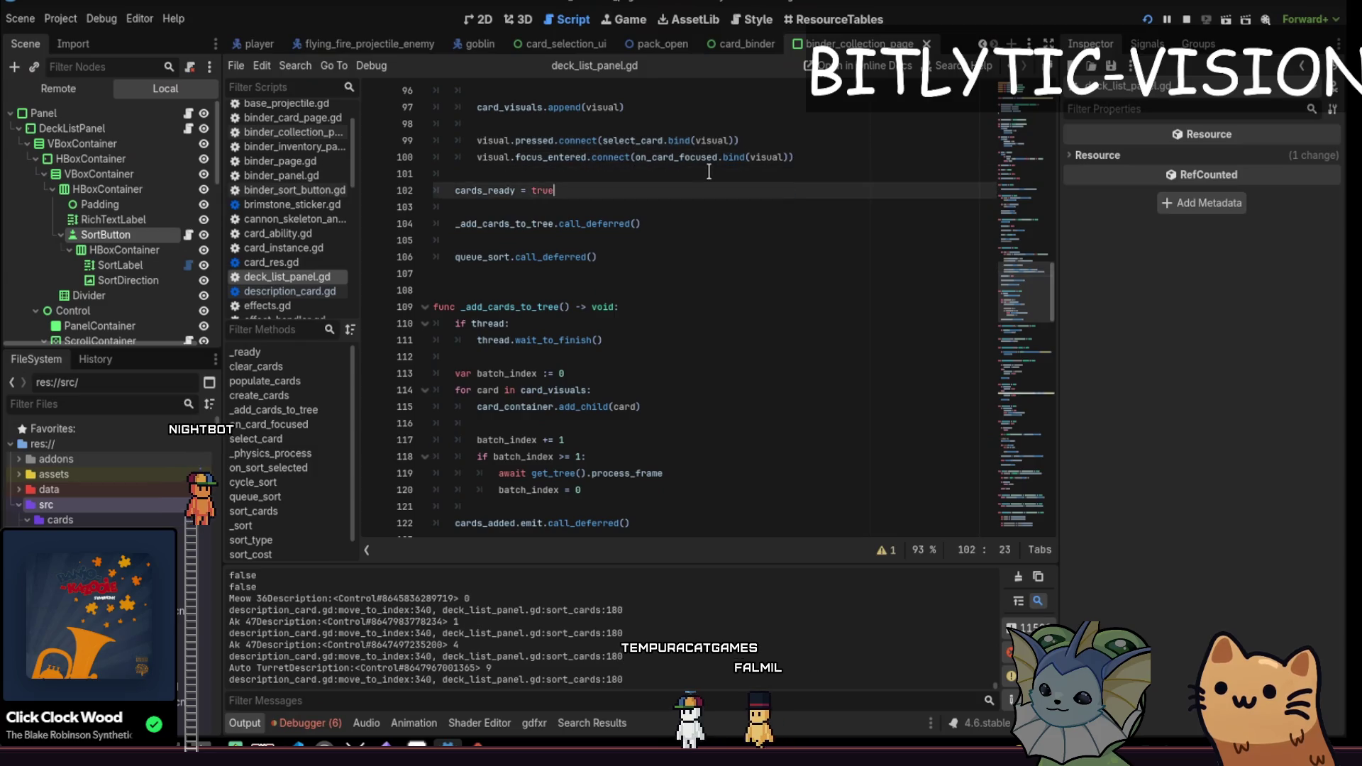
key(Left)
key(Return)
key(Return)
key(Up)
key(Up)
text(awa)
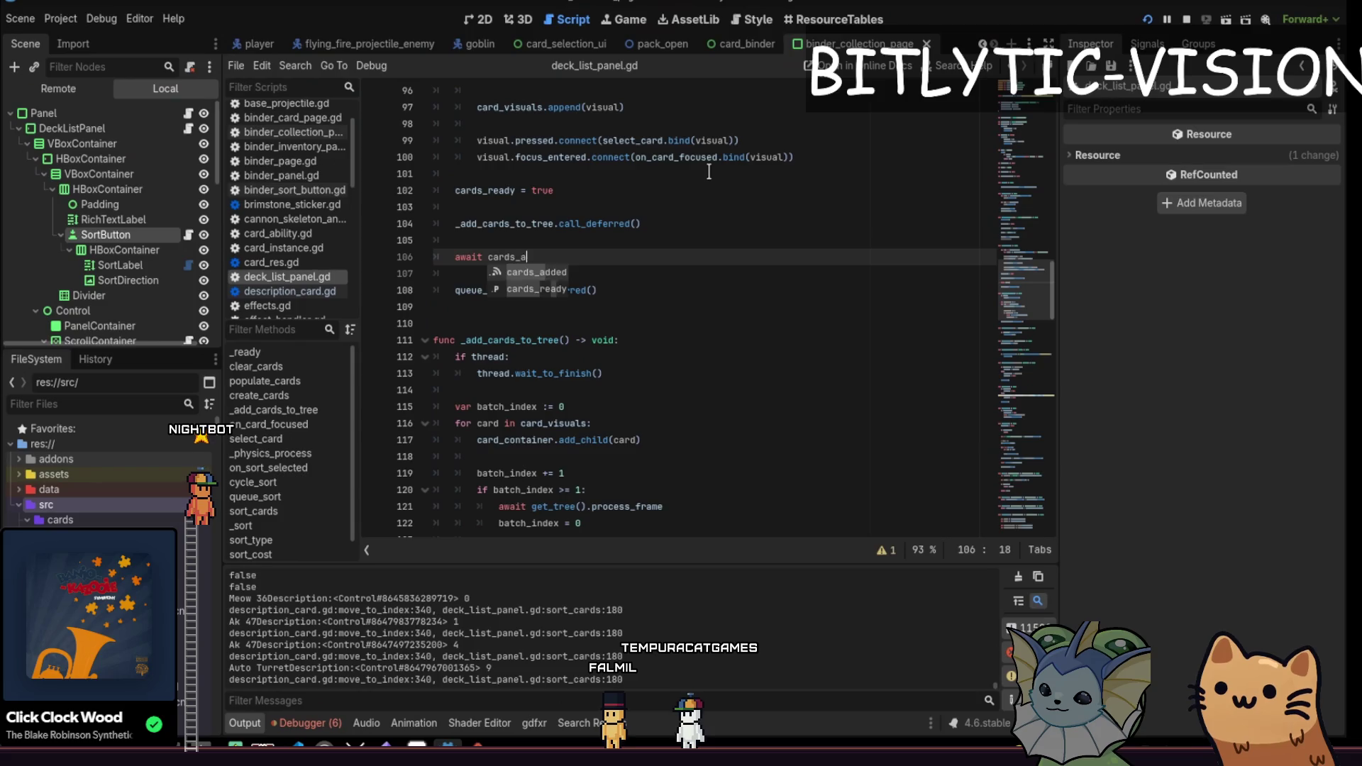
key(Down)
key(Down)
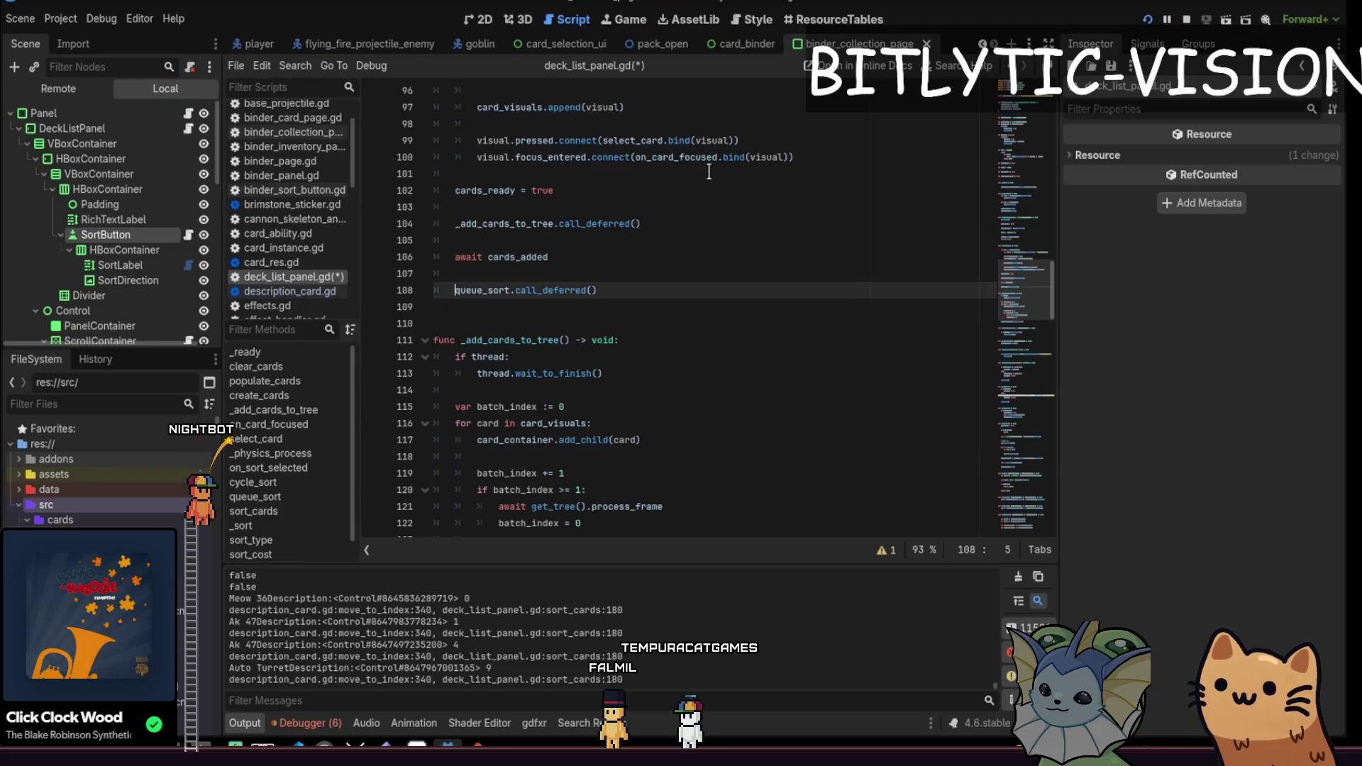
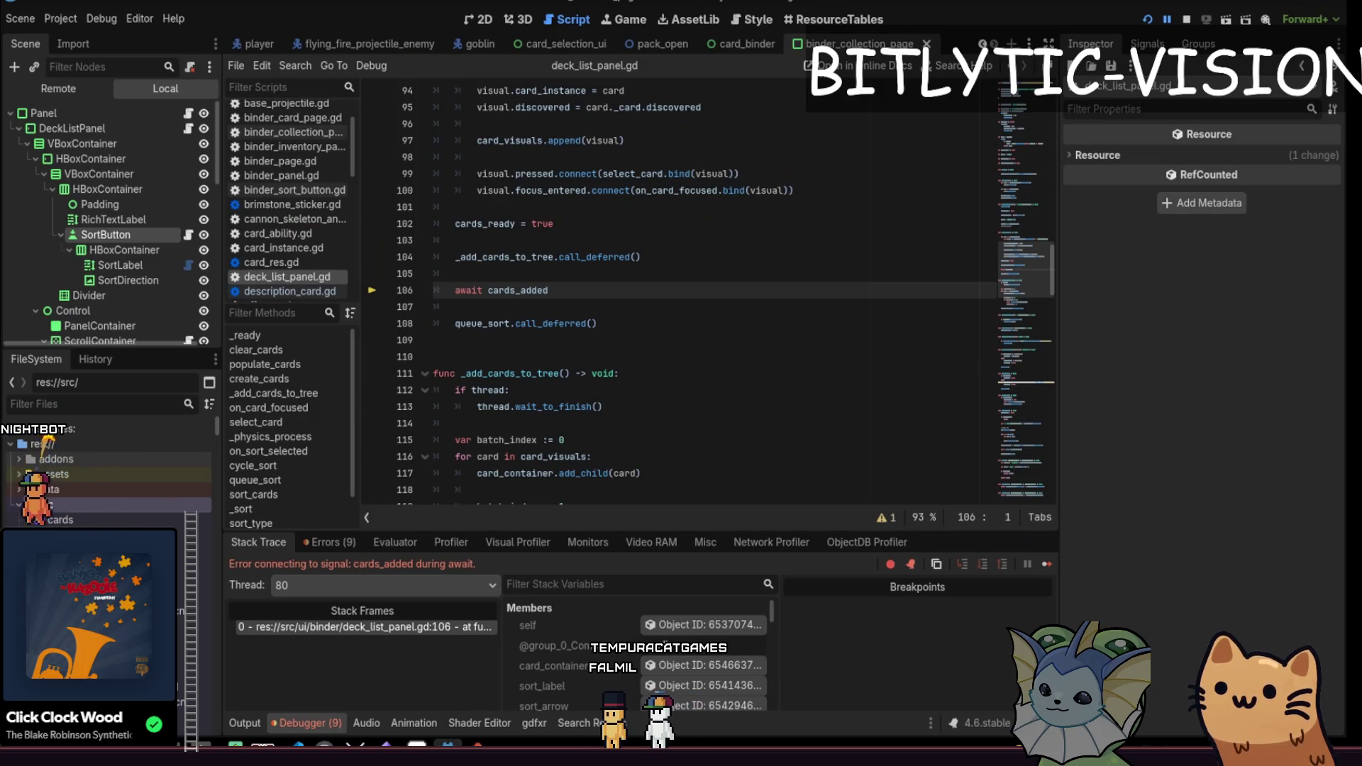
Step: Remove the 'await cards_added' line and the deferred queue_sort line from deck_list_panel.gd
key(Up)
key(Up)
key(Up)
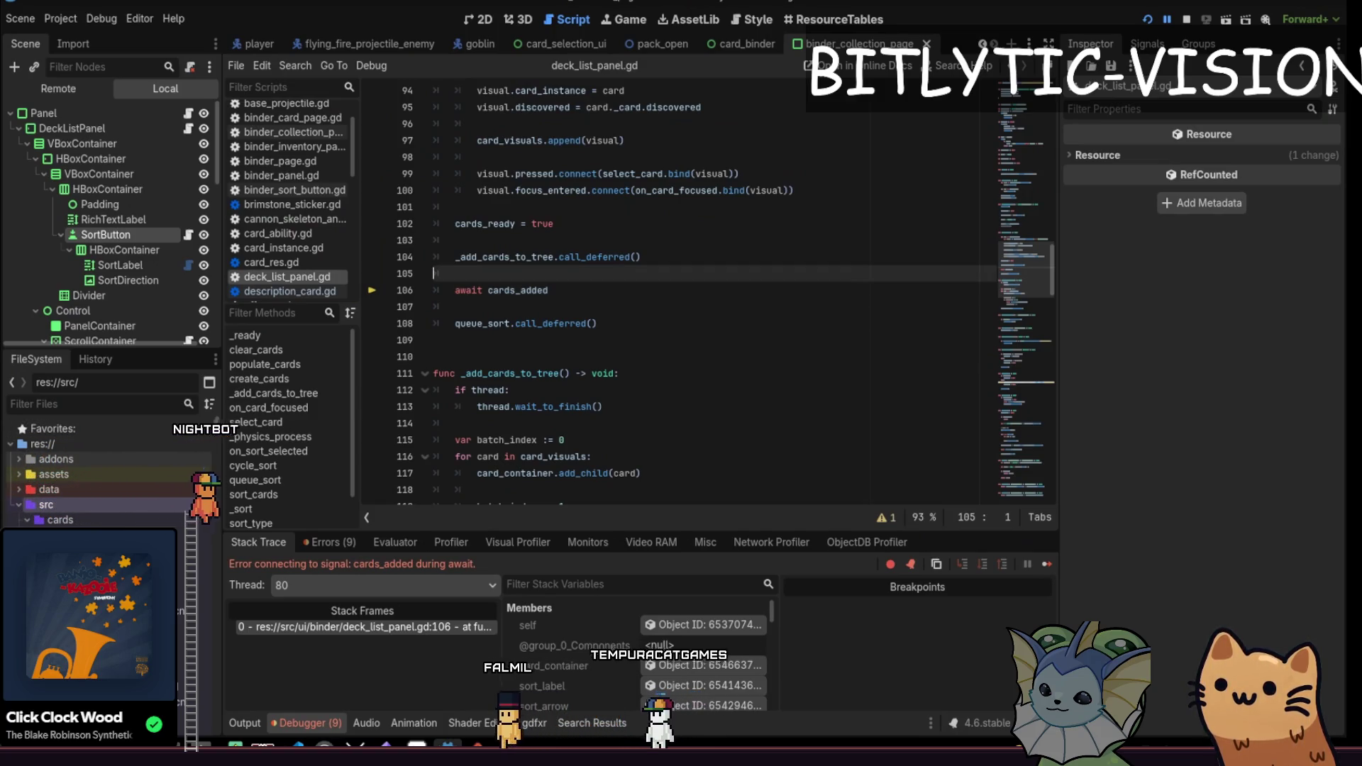
click(434, 490)
key(Down)
key(Down)
key(Down)
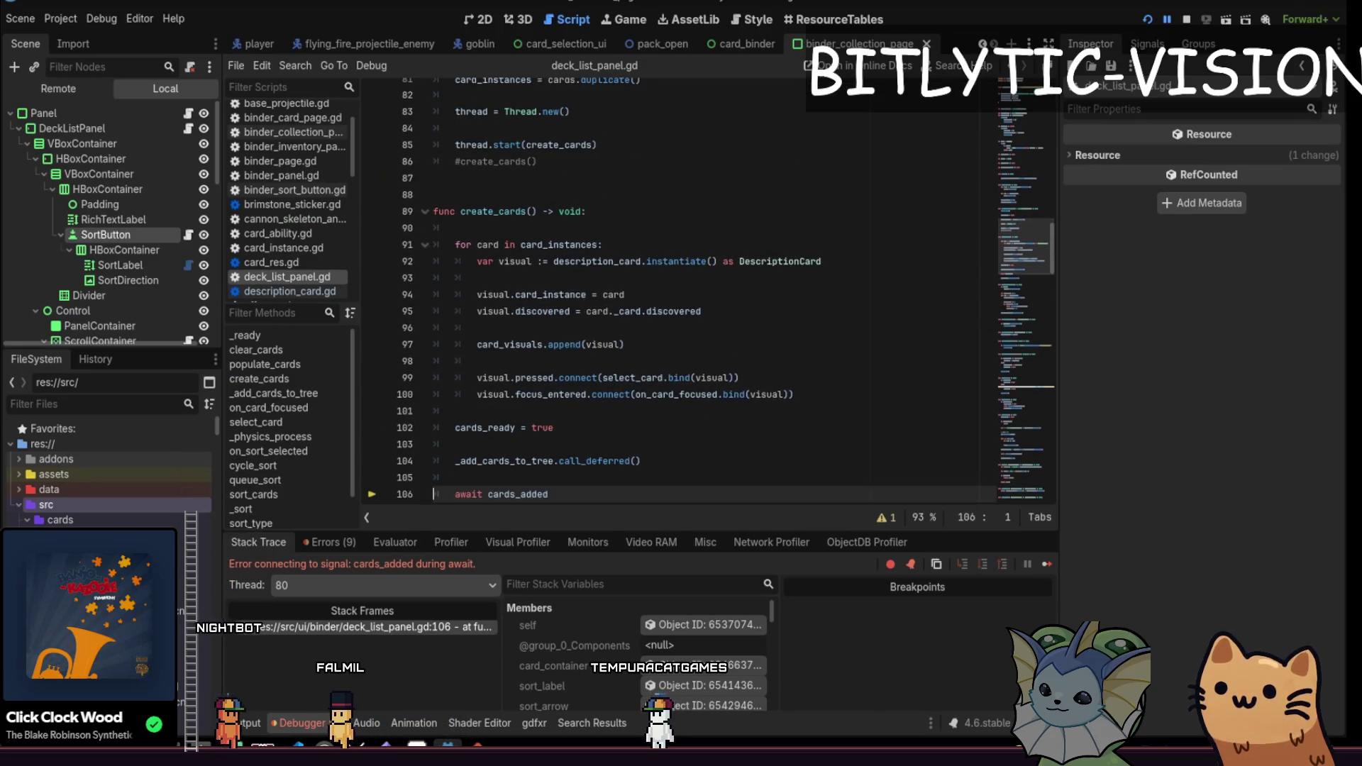
key(Up)
key(Up)
key(Up)
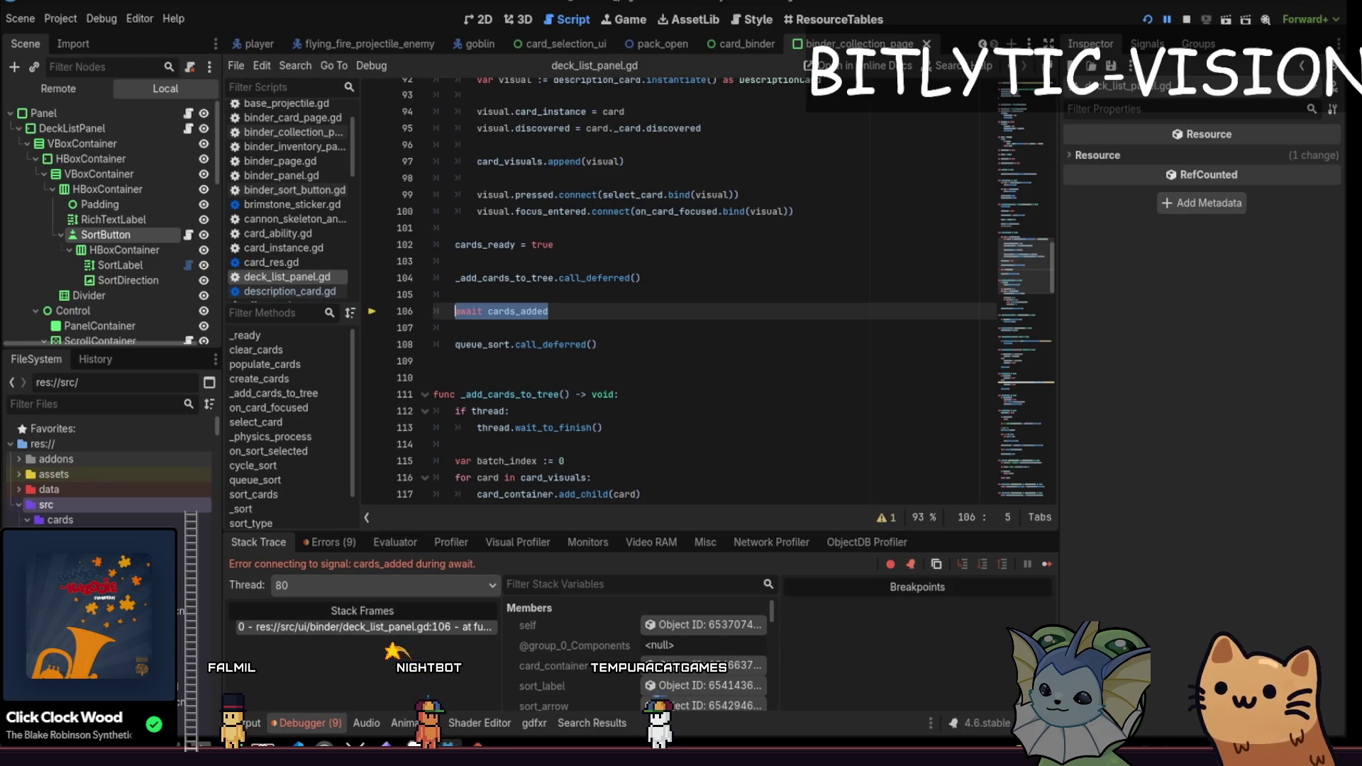
key(Up)
key(Down)
key(Down)
key(Down)
key(Up)
key(Up)
key(Up)
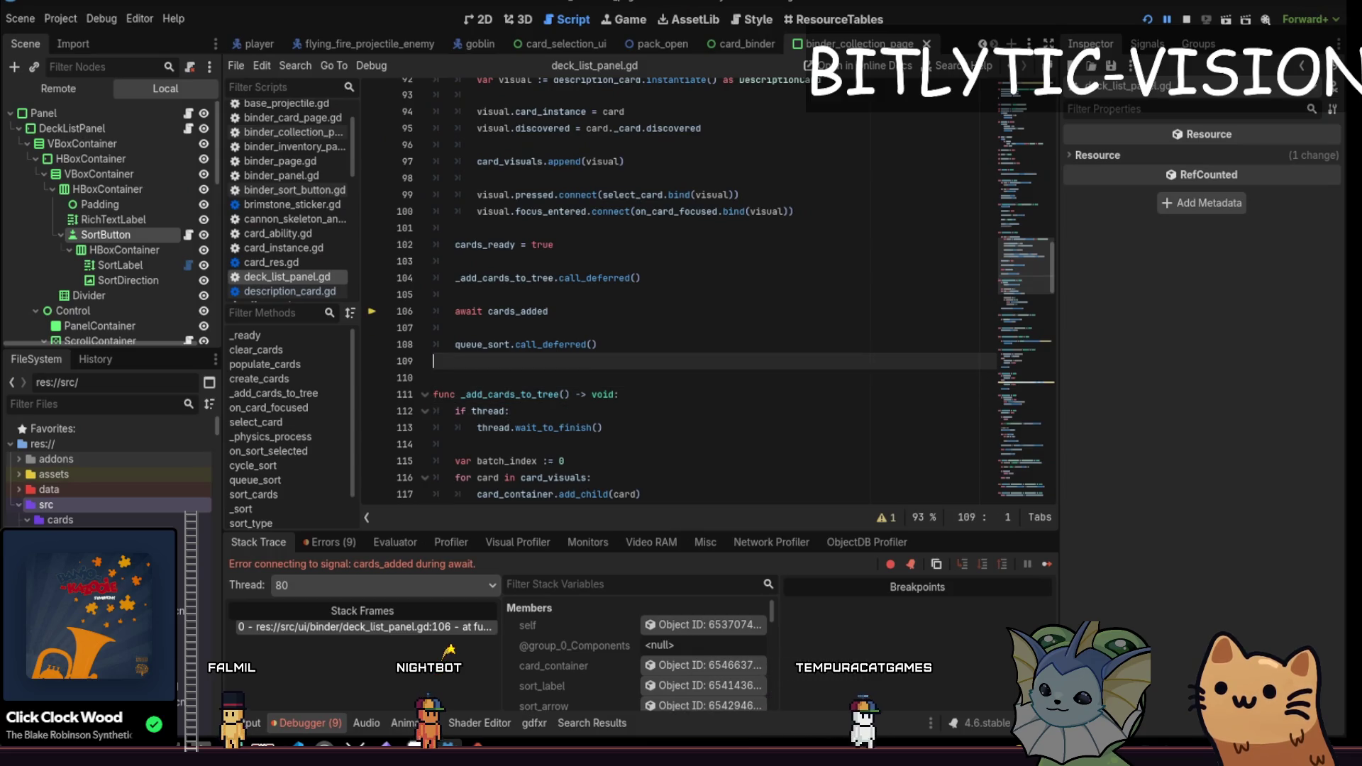
key(BackSpace)
key(BackSpace)
key(Down)
key(Down)
key(Home)
key(shift+End)
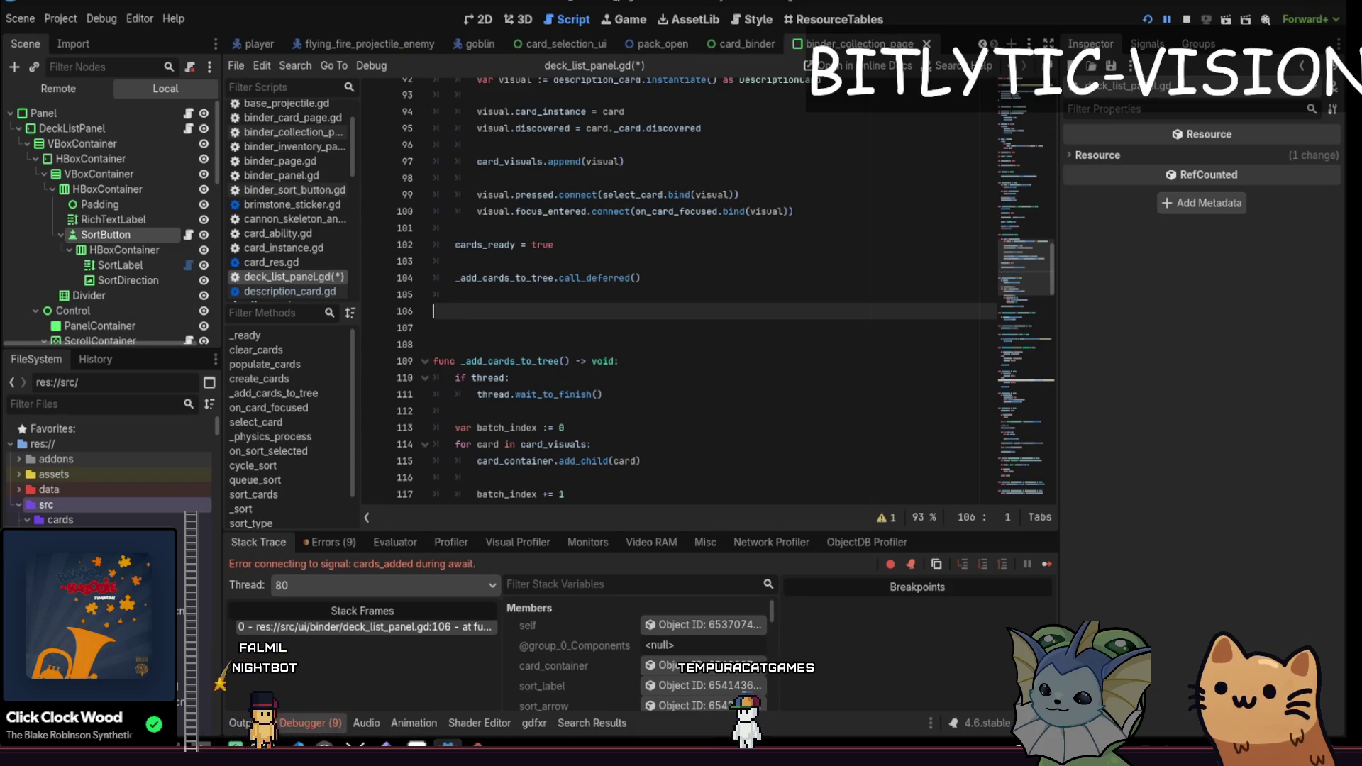
key(Delete)
key(Delete)
Step: Insert queue_sort.call_deferred() after cards_added.emit in _add_cards_to_tree and save
scroll(681, 283, down, 5)
scroll(681, 284, up, 2)
key(Down)
key(Down)
key(Down)
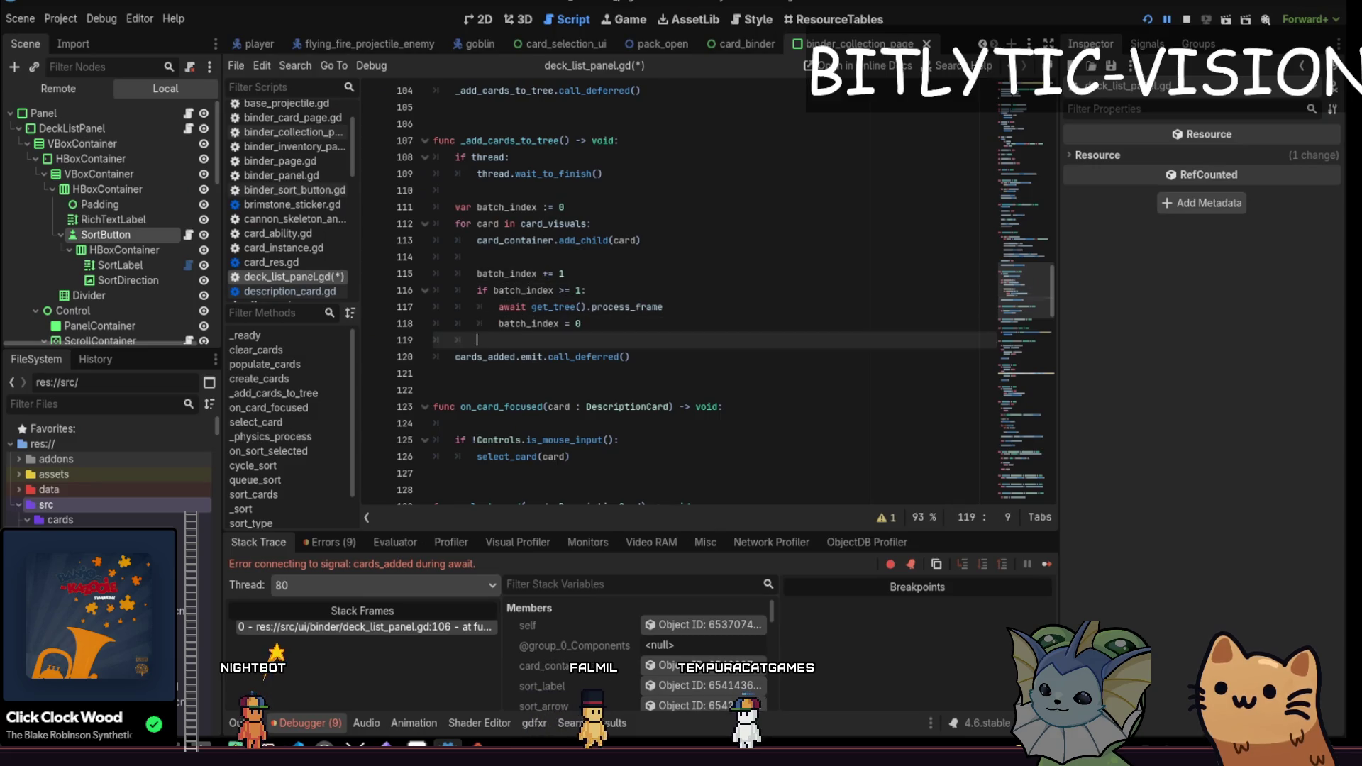
key(Down)
key(End)
key(Return)
key(Up)
key(Up)
key(ctrl+s)
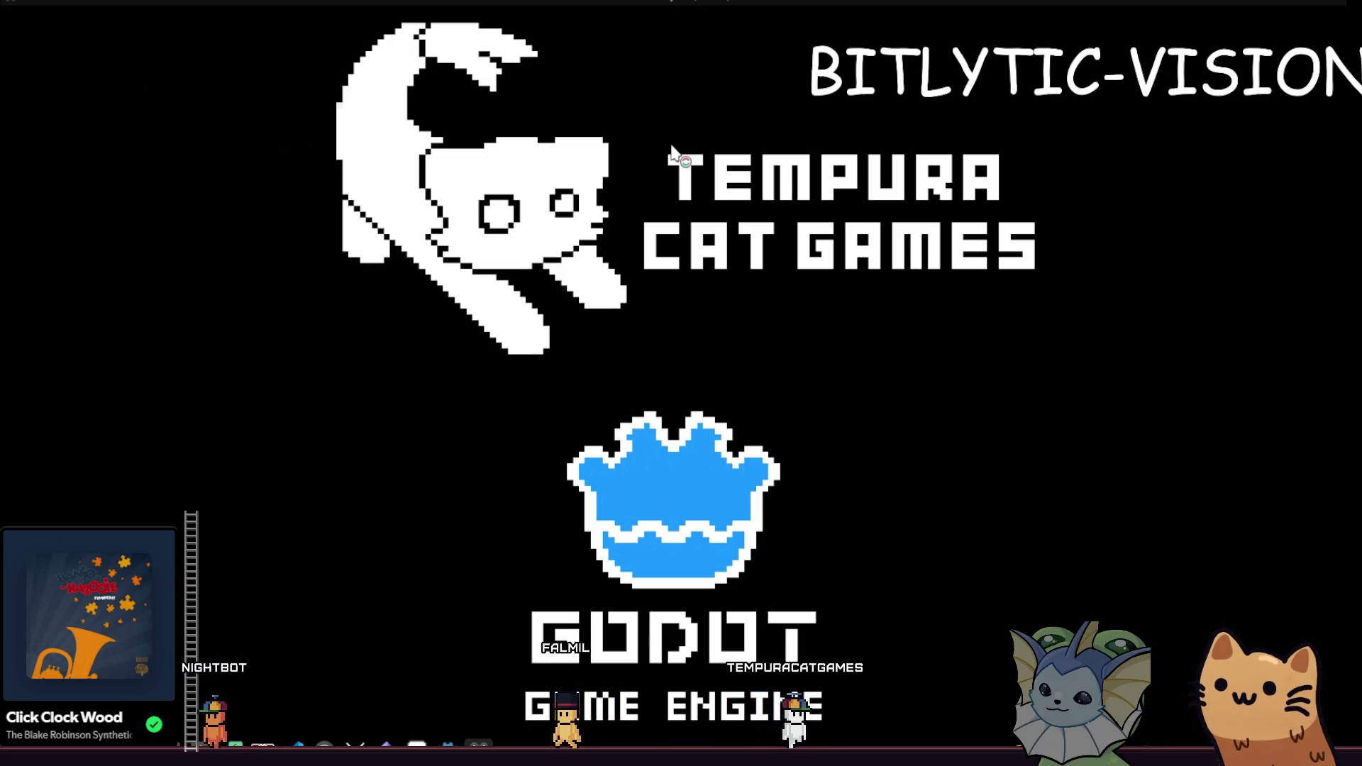
Step: Run the game and jump from the move_to_index error to description_card.gd line 336
key(F5)
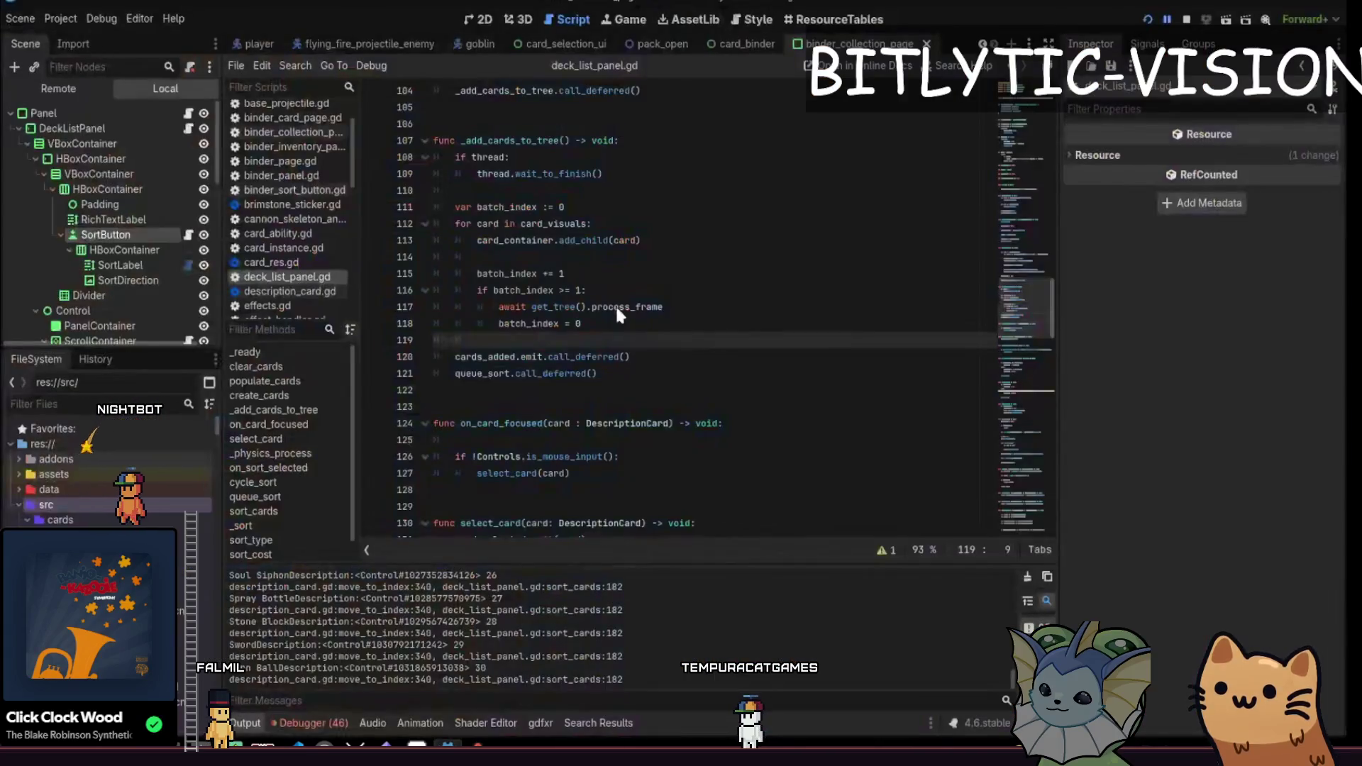
click(326, 723)
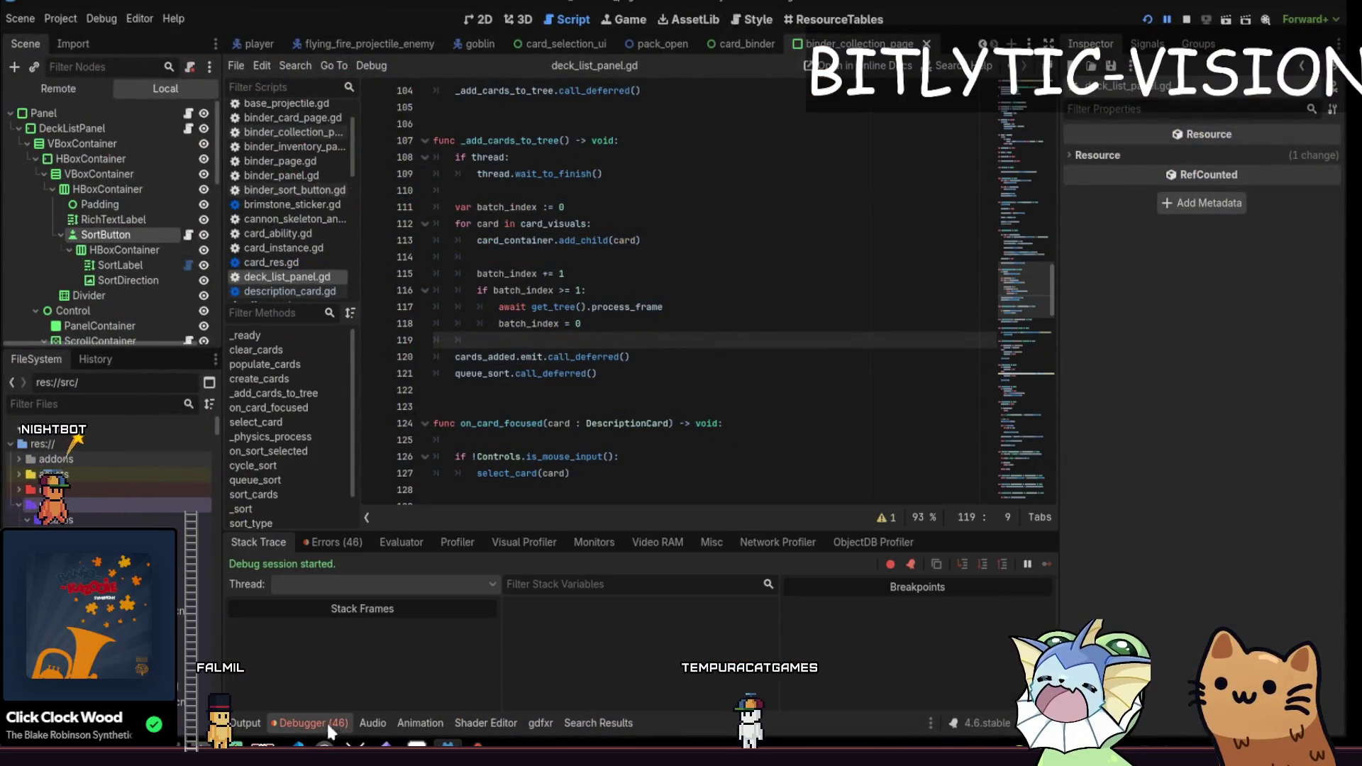
click(363, 542)
click(560, 684)
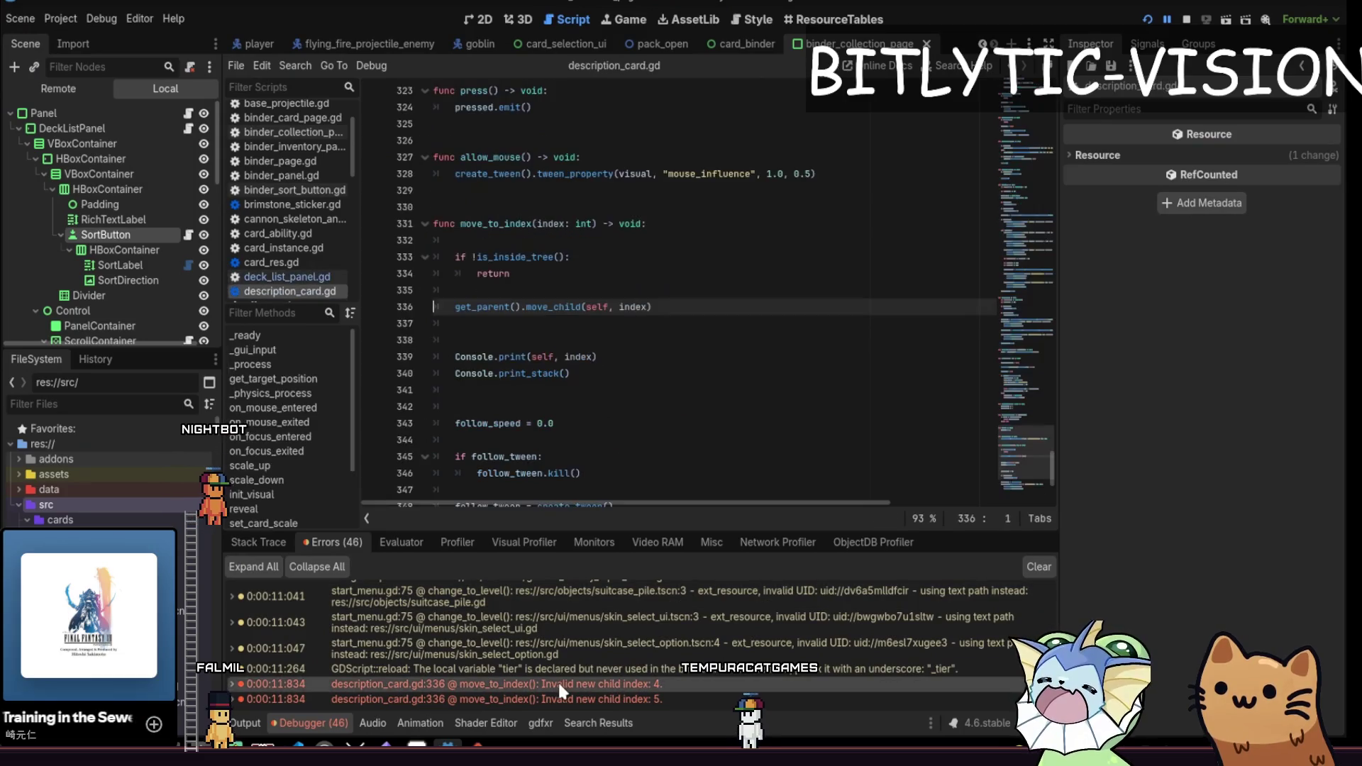
click(681, 299)
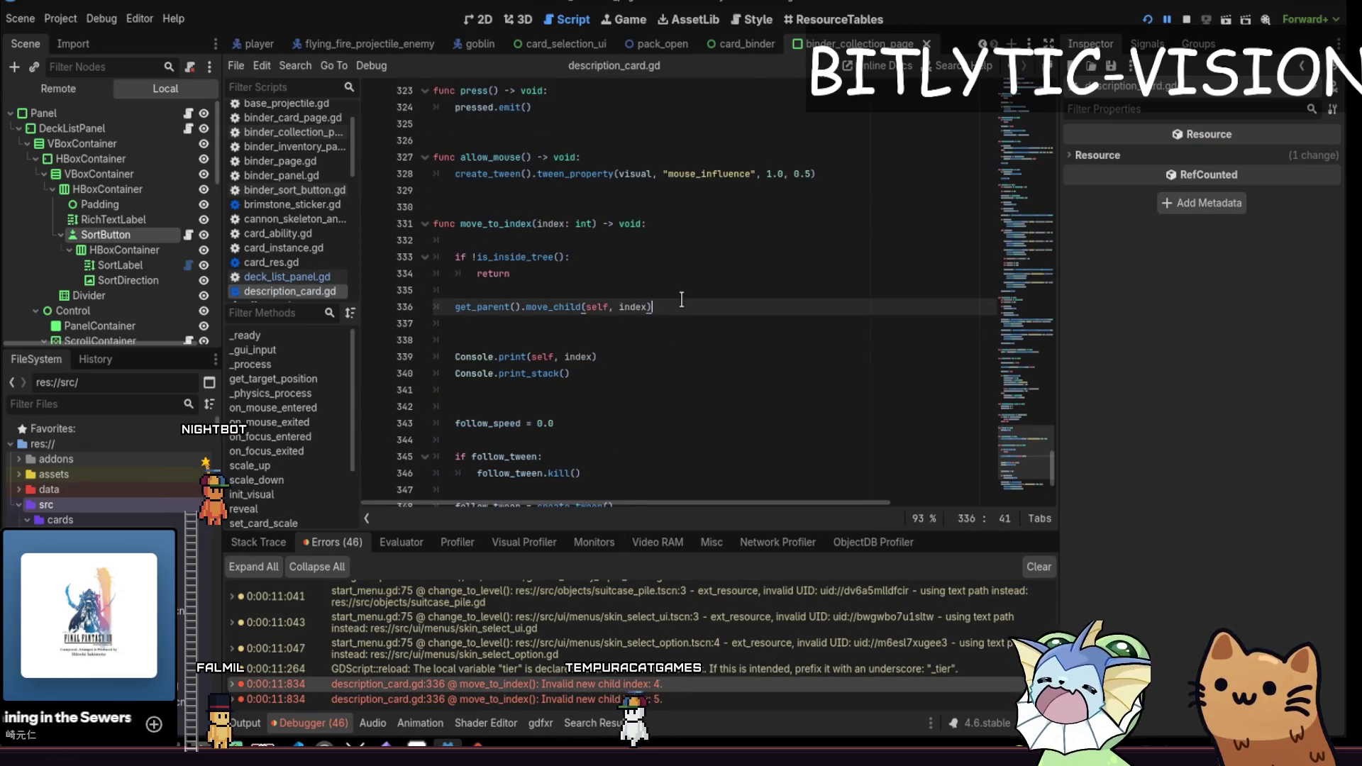
Step: Rerun the game and open the deck book to trigger sorting, then return to the editor
key(alt+Tab)
key(Tab)
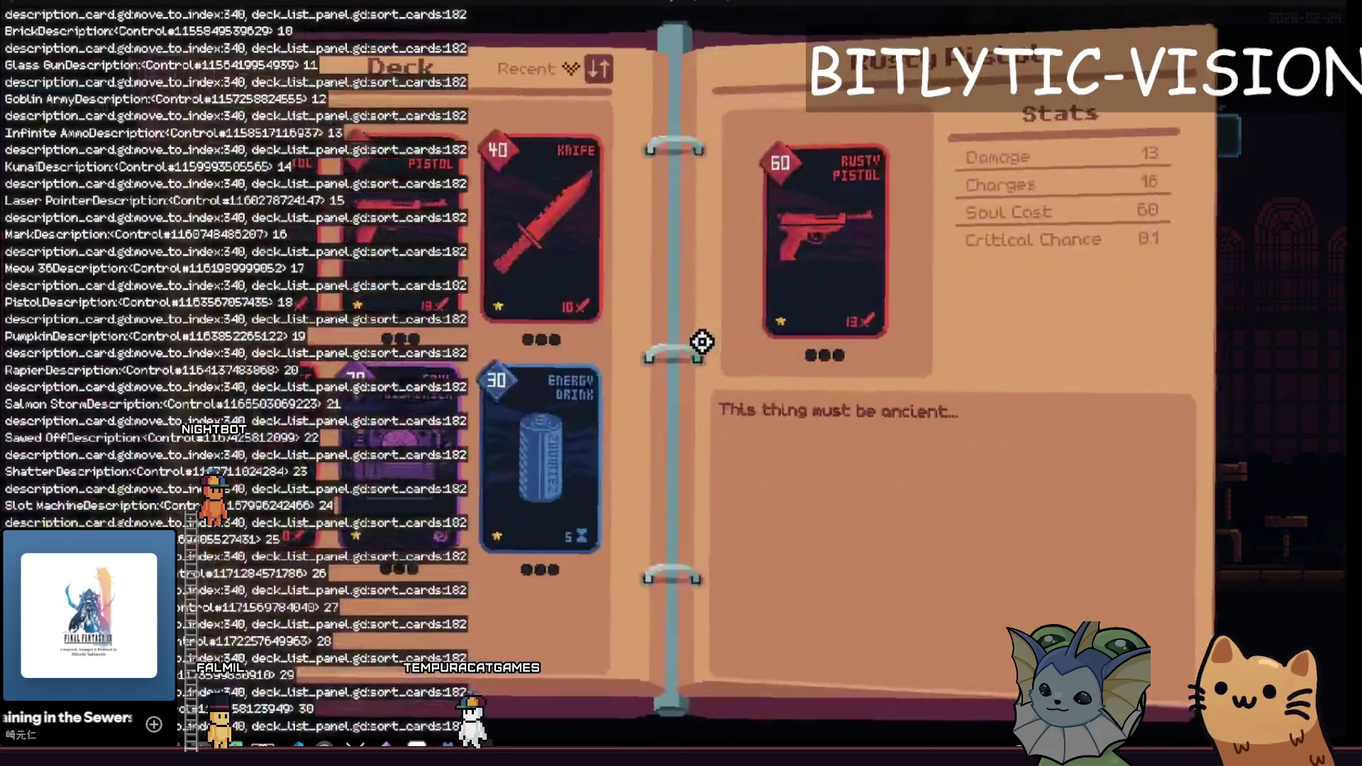
key(alt+Tab)
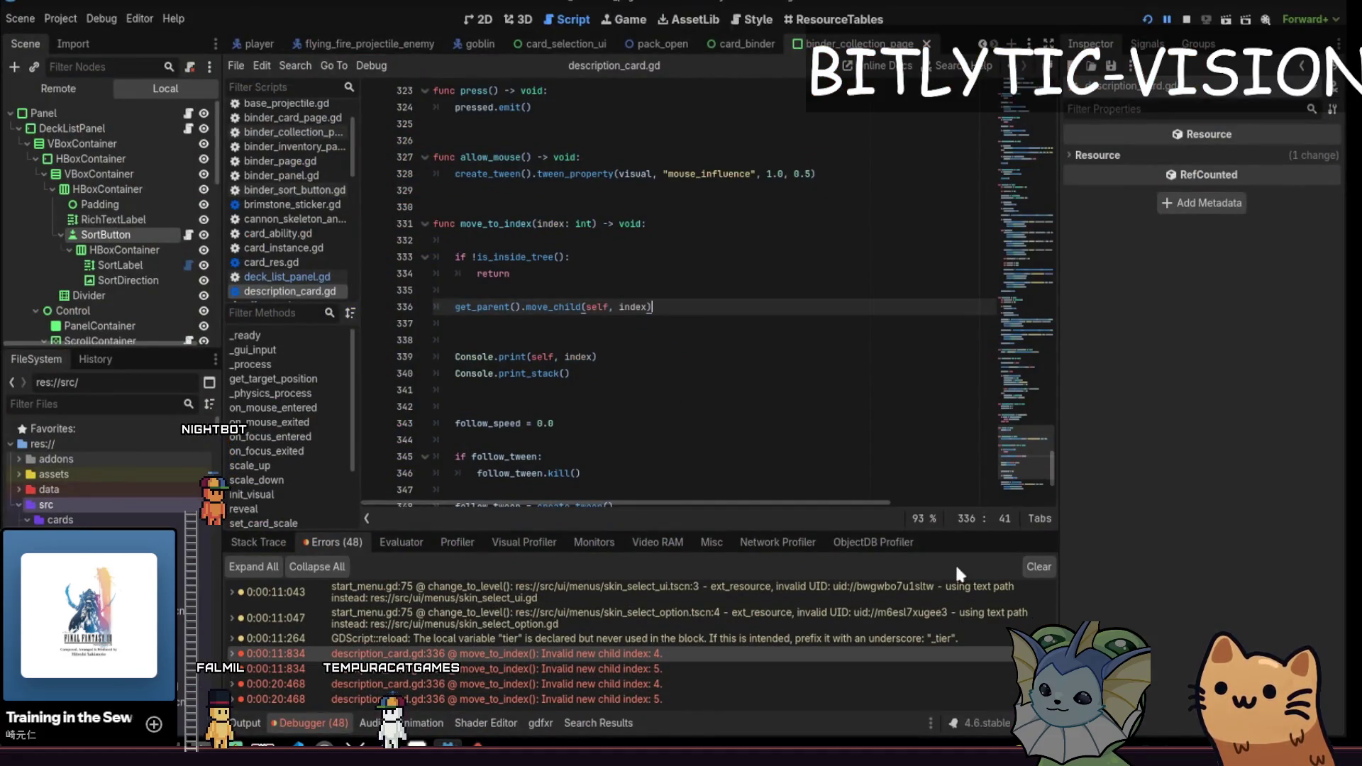
Step: Clear the Errors list and add push_warning(self, index) above Console.print in move_to_index
click(1038, 566)
click(627, 359)
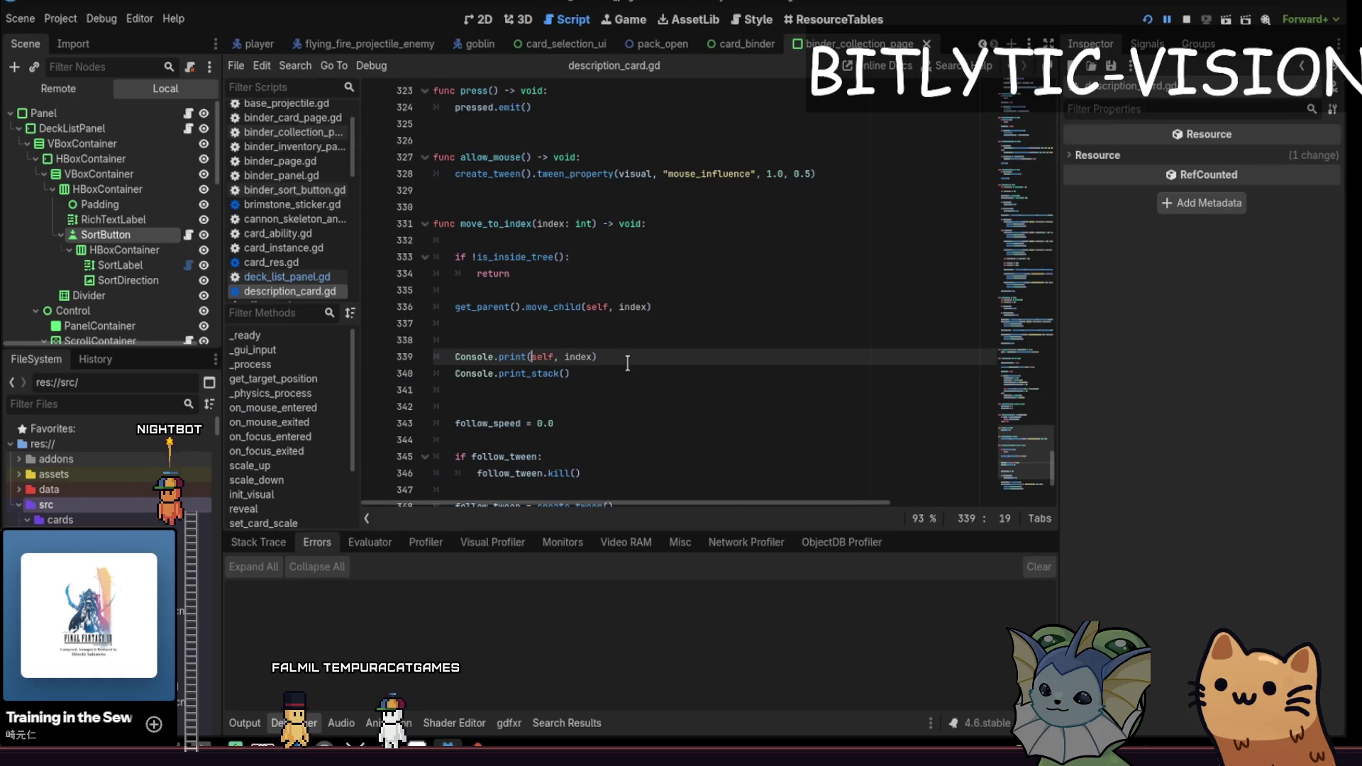
key(Up)
key(Return)
text(push_w)
key(Return)
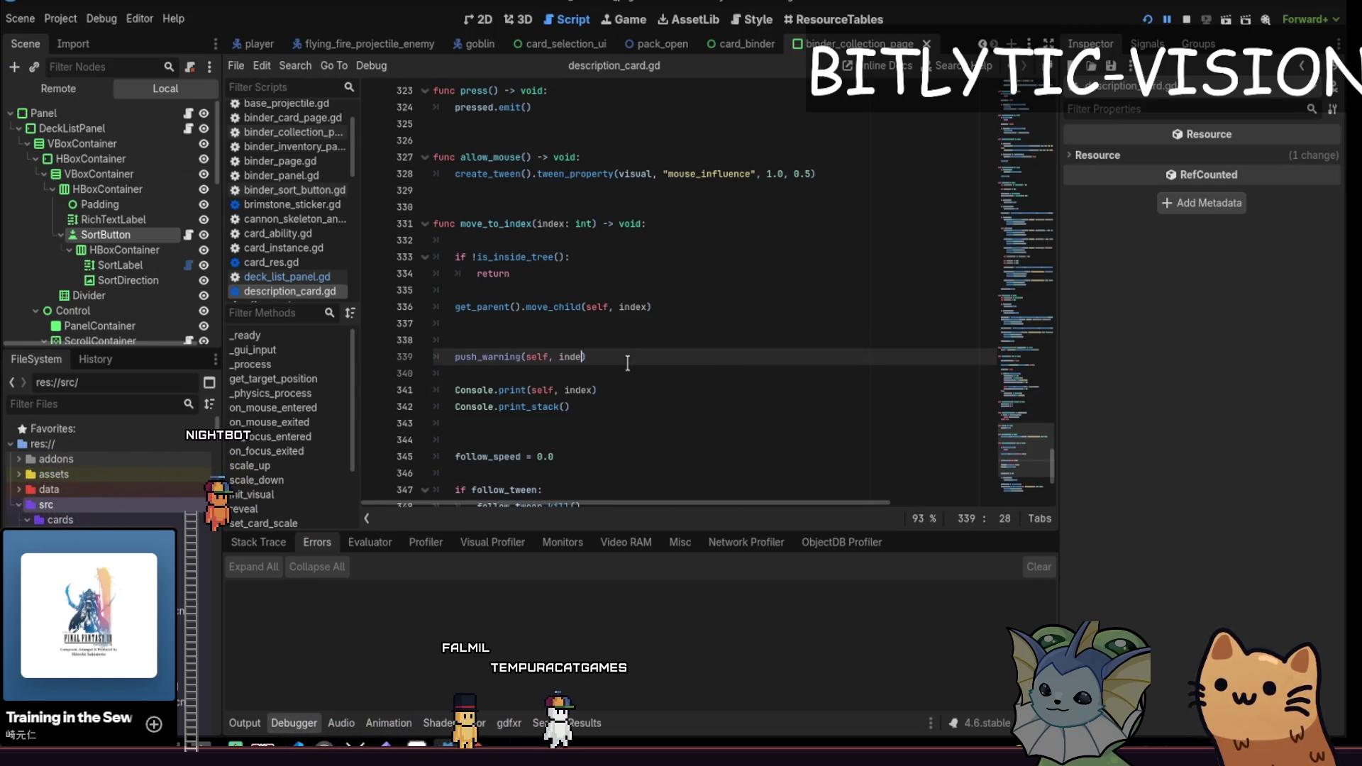
Step: Rerun the game and inspect the push_warning entries from description_card.gd line 339
key(F5)
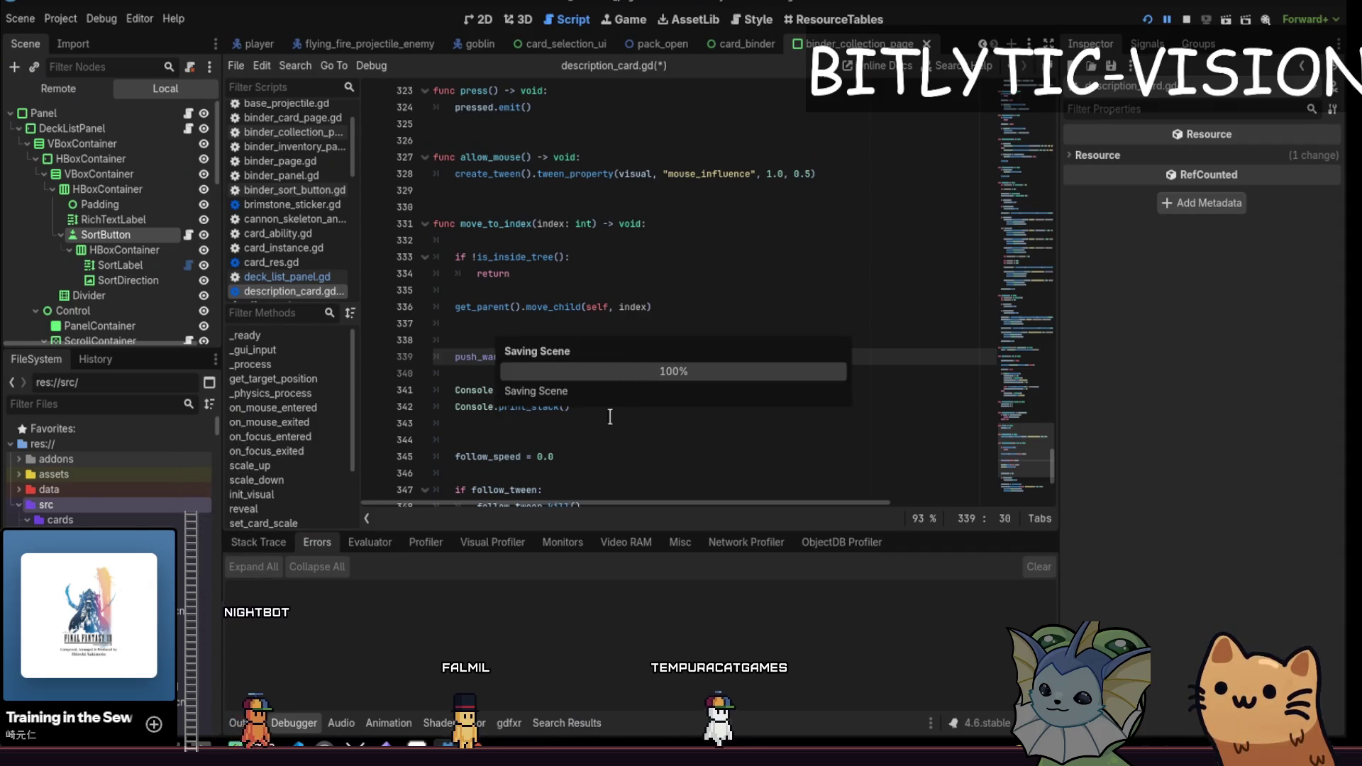
key(alt+Tab)
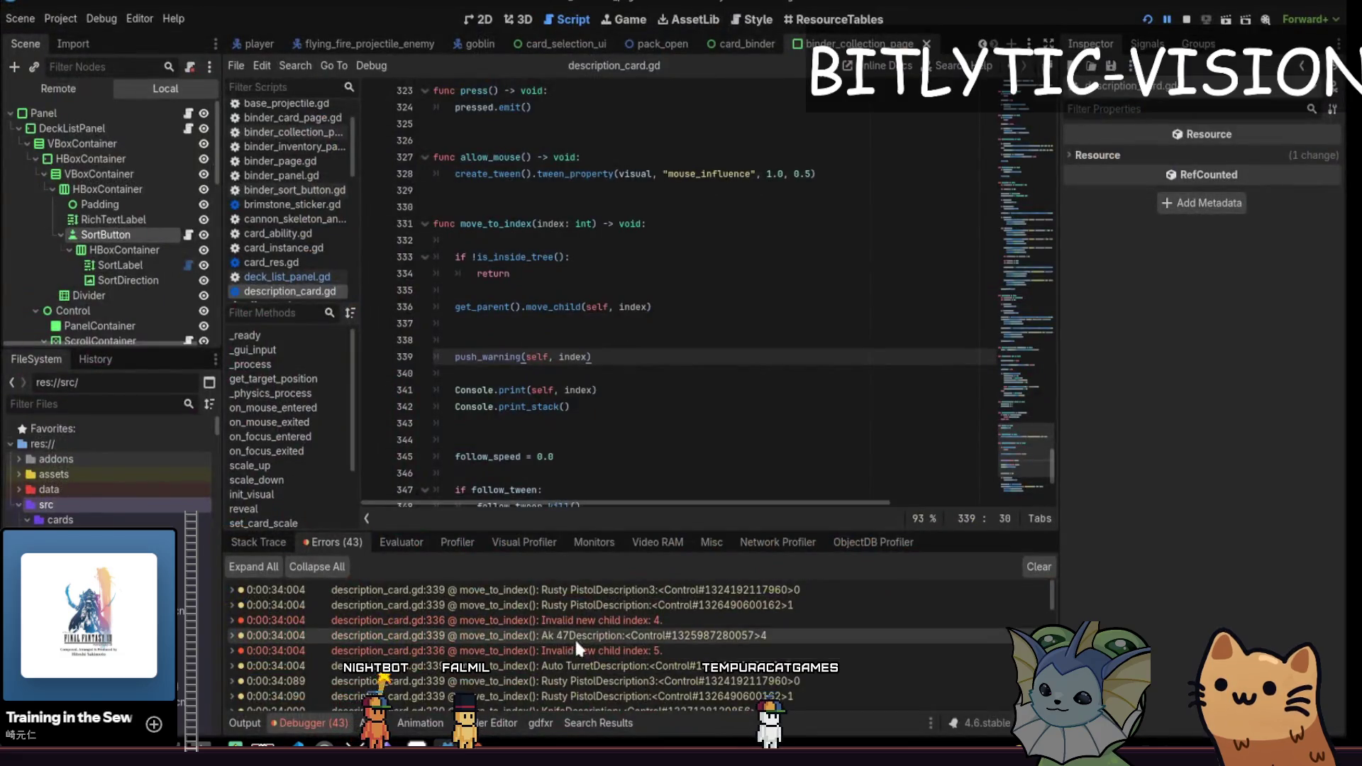
click(646, 608)
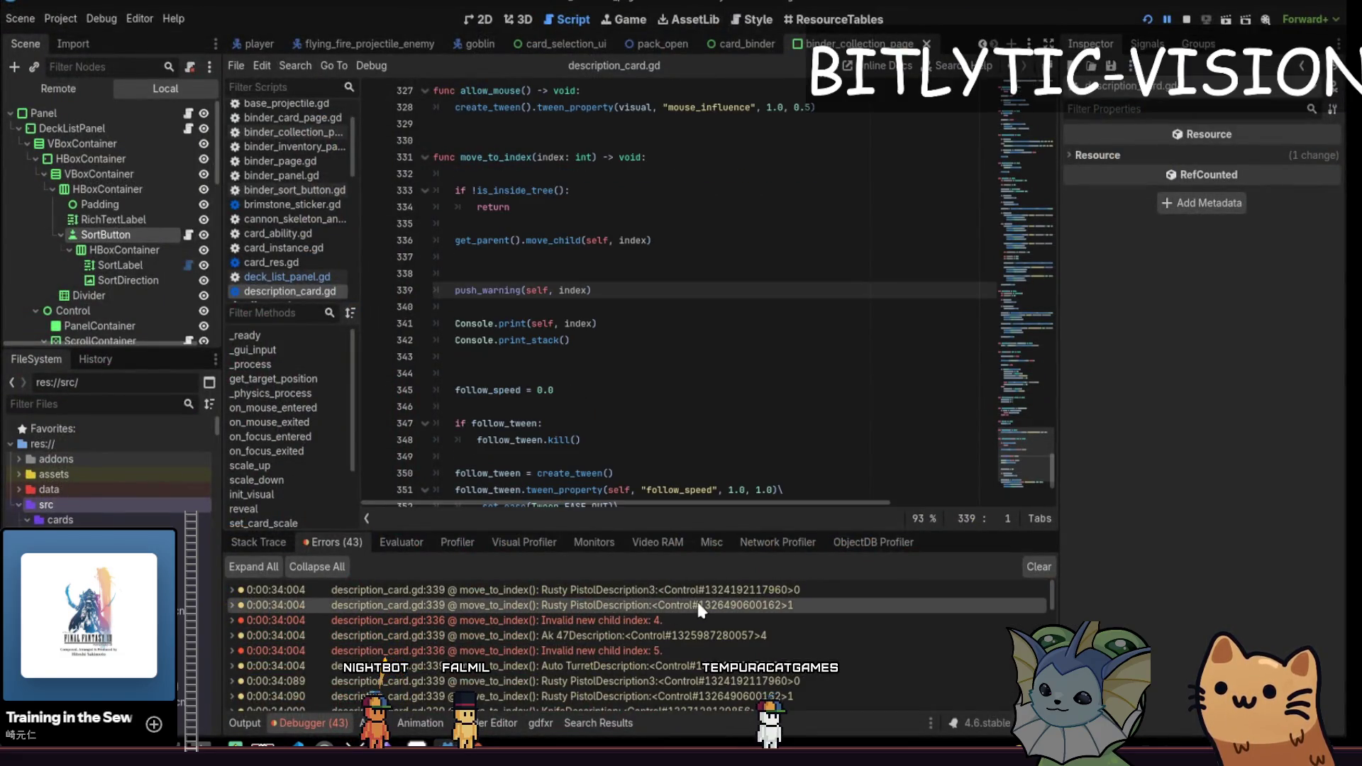
scroll(653, 616, down, 6)
scroll(652, 615, up, 6)
scroll(644, 648, down, 6)
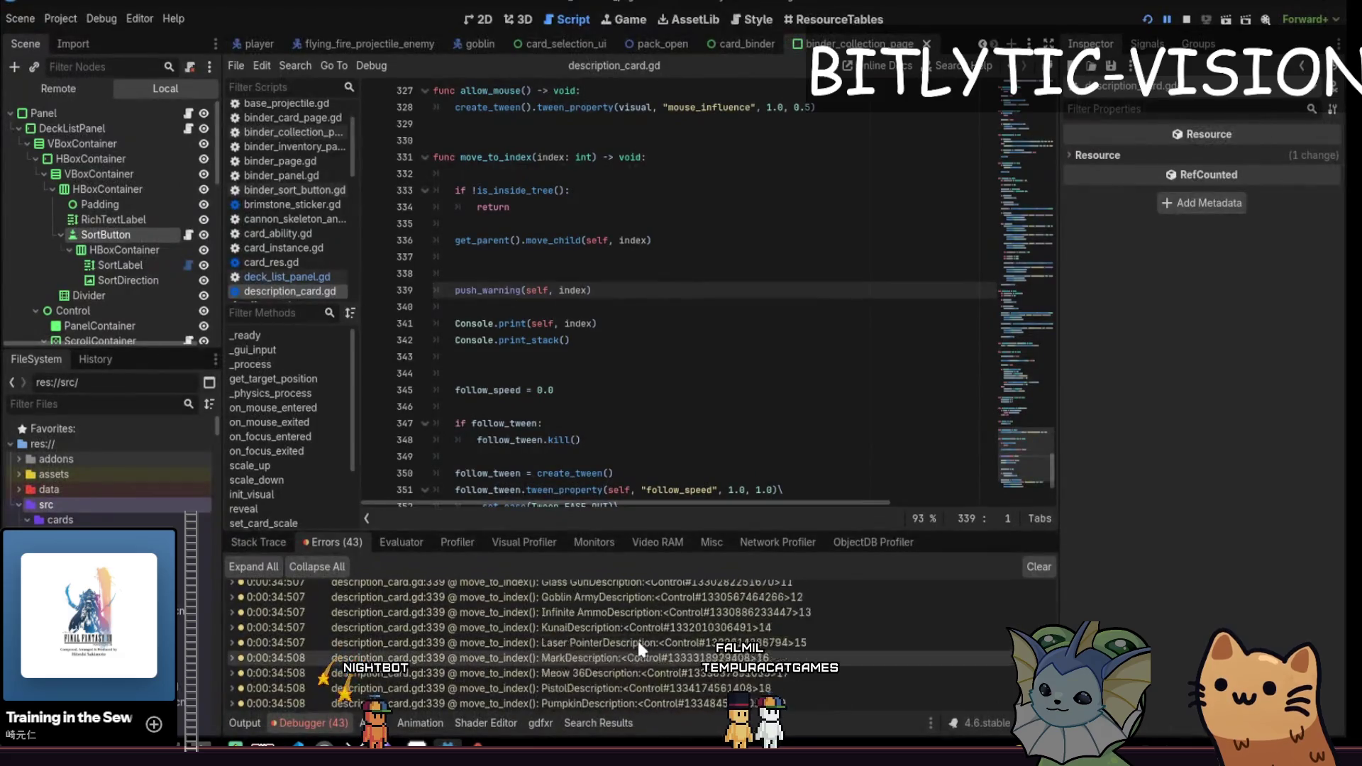
scroll(641, 648, up, 6)
scroll(656, 325, up, 4)
scroll(657, 325, down, 3)
click(657, 323)
triple_click(656, 340)
scroll(657, 333, up, 13)
click(646, 342)
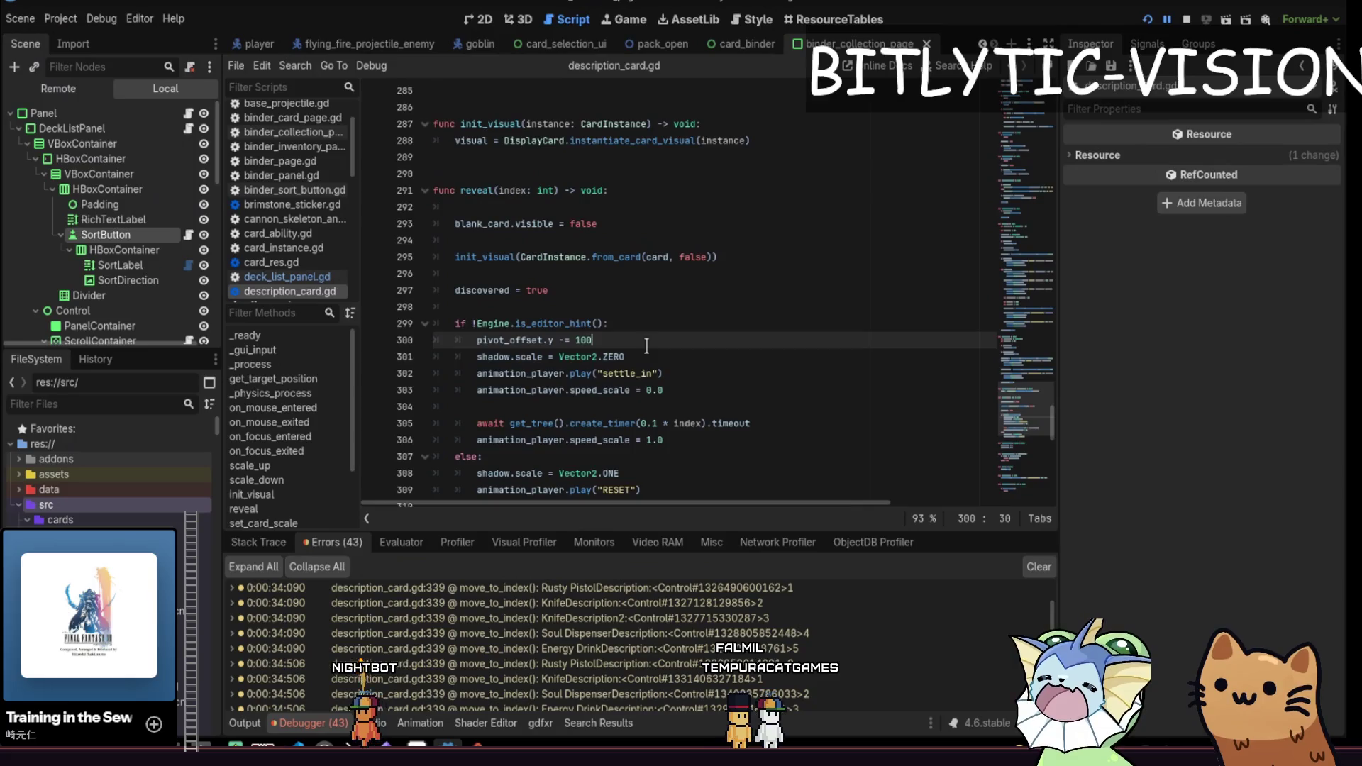
Step: Search the whole project for 'queue_sort' and open the line 36 match in deck_list_panel.gd
scroll(646, 345, up, 6)
scroll(608, 397, up, 8)
scroll(609, 398, up, 20)
click(673, 293)
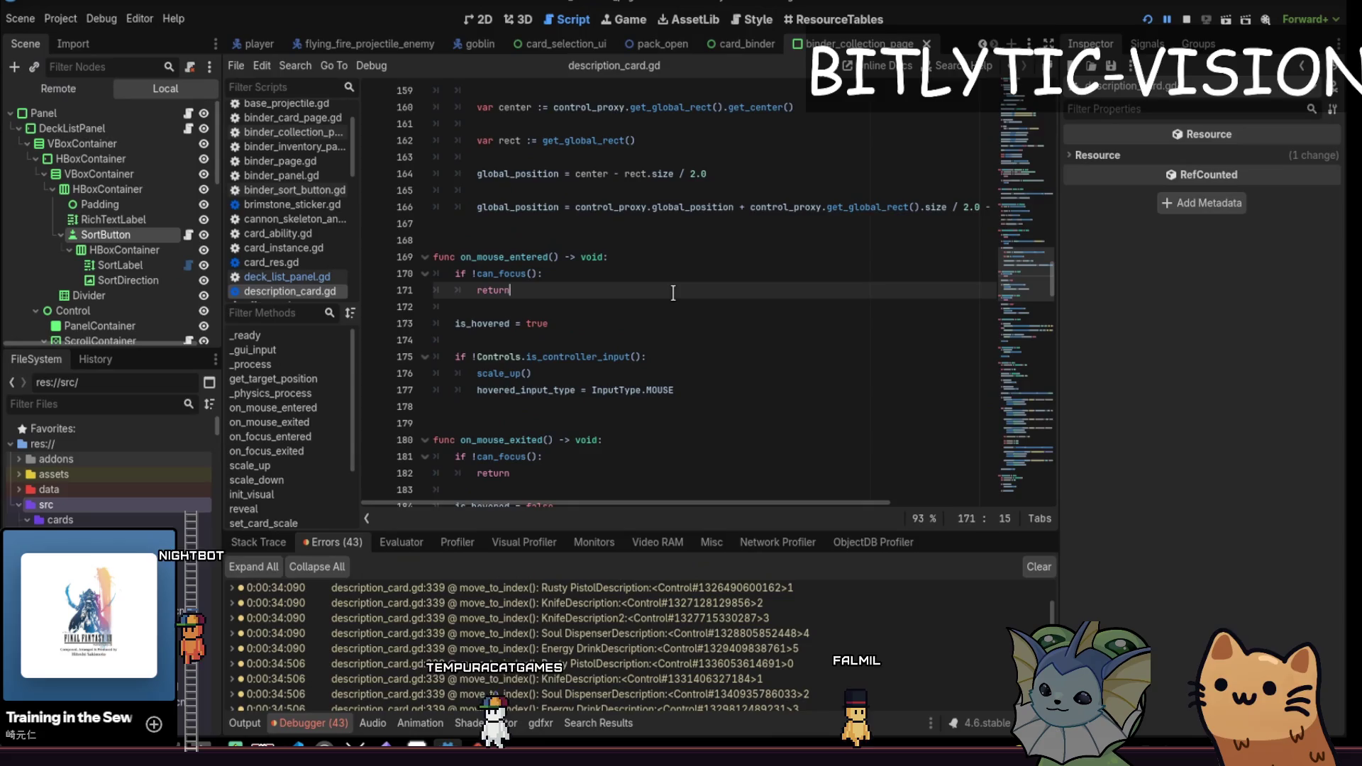
key(ctrl+f)
text(queue_sort)
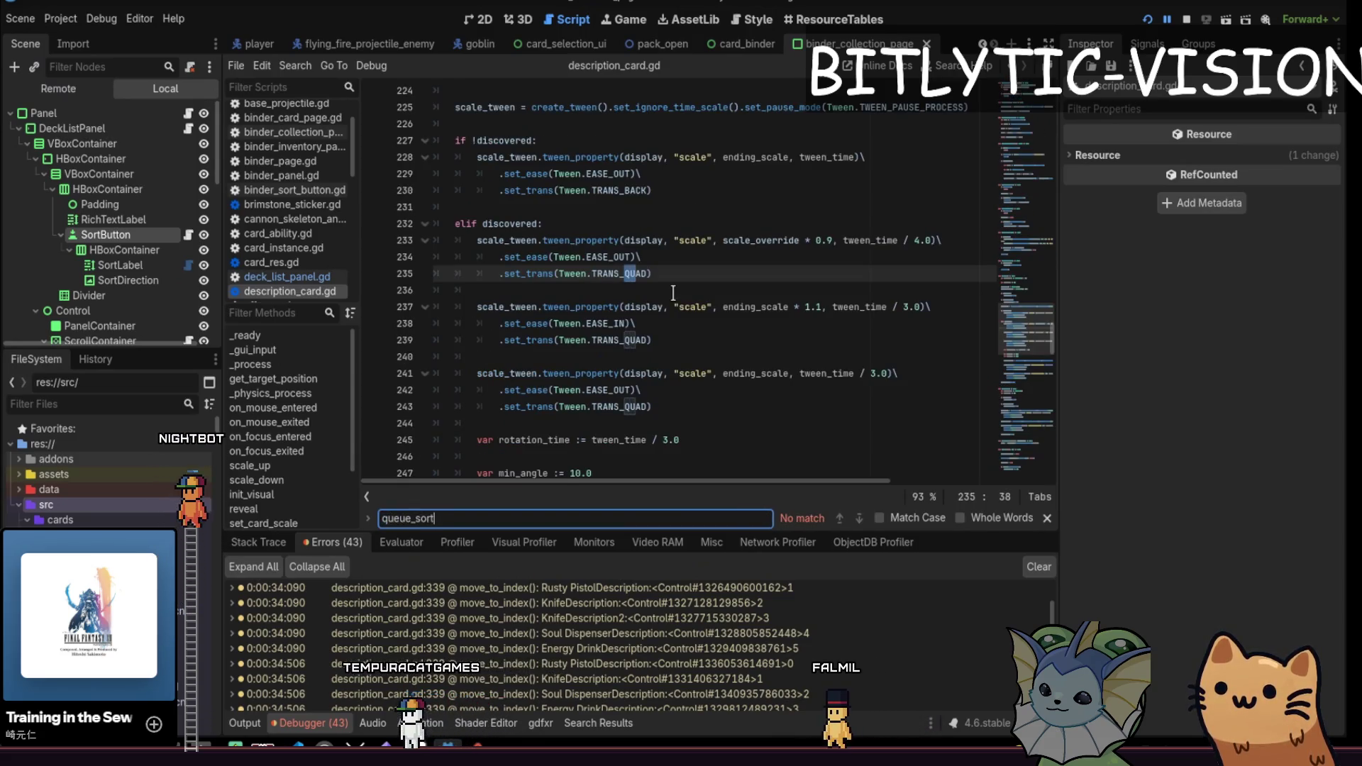
key(Escape)
key(ctrl+shift+f)
text(queue)_so)
key(BackSpace)
key(BackSpace)
key(BackSpace)
text(_sort)
key(Return)
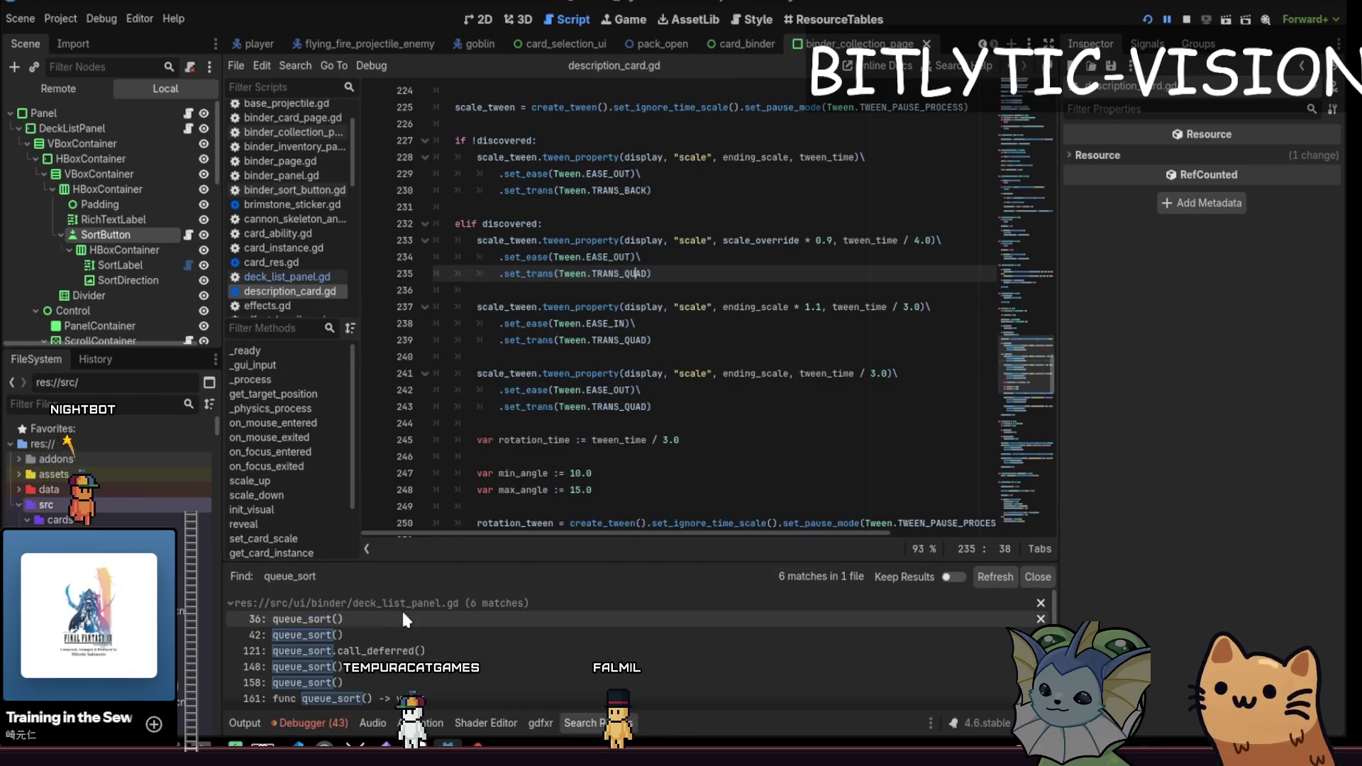
click(403, 618)
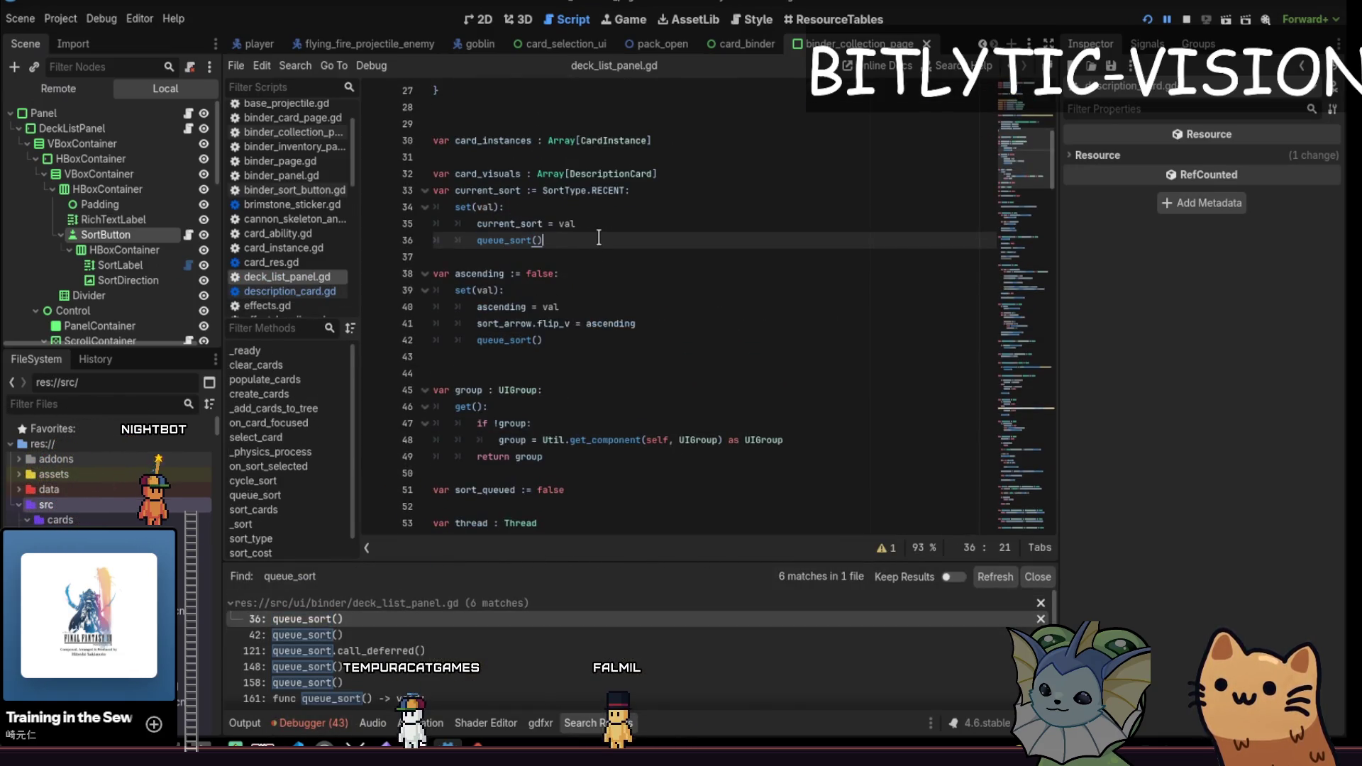
Step: Inspect the ascending setter, the cards_added signal and the cards_ready check in sort_cards
click(587, 346)
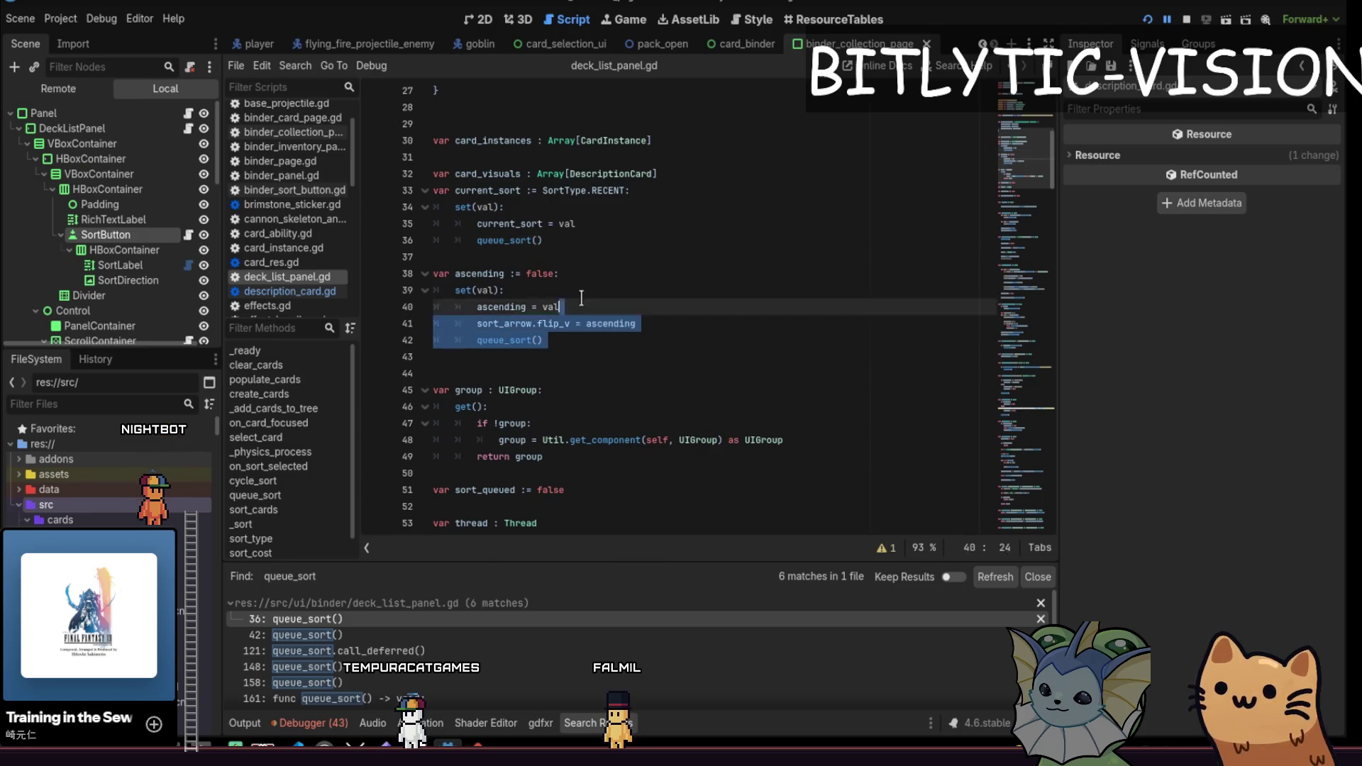
scroll(628, 297, up, 9)
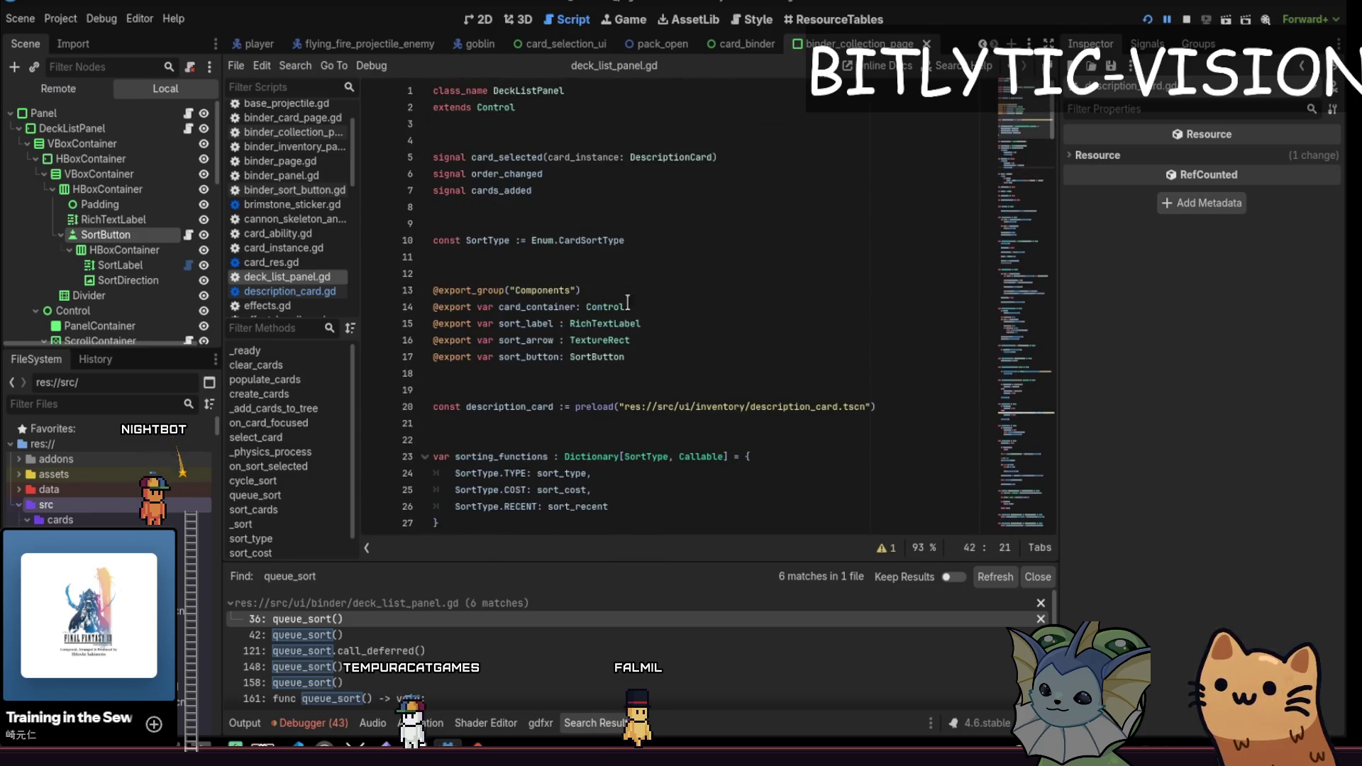
double_click(511, 190)
mouse_move(1027, 104)
mouse_down()
mouse_move(1029, 463)
mouse_move(1033, 423)
mouse_up()
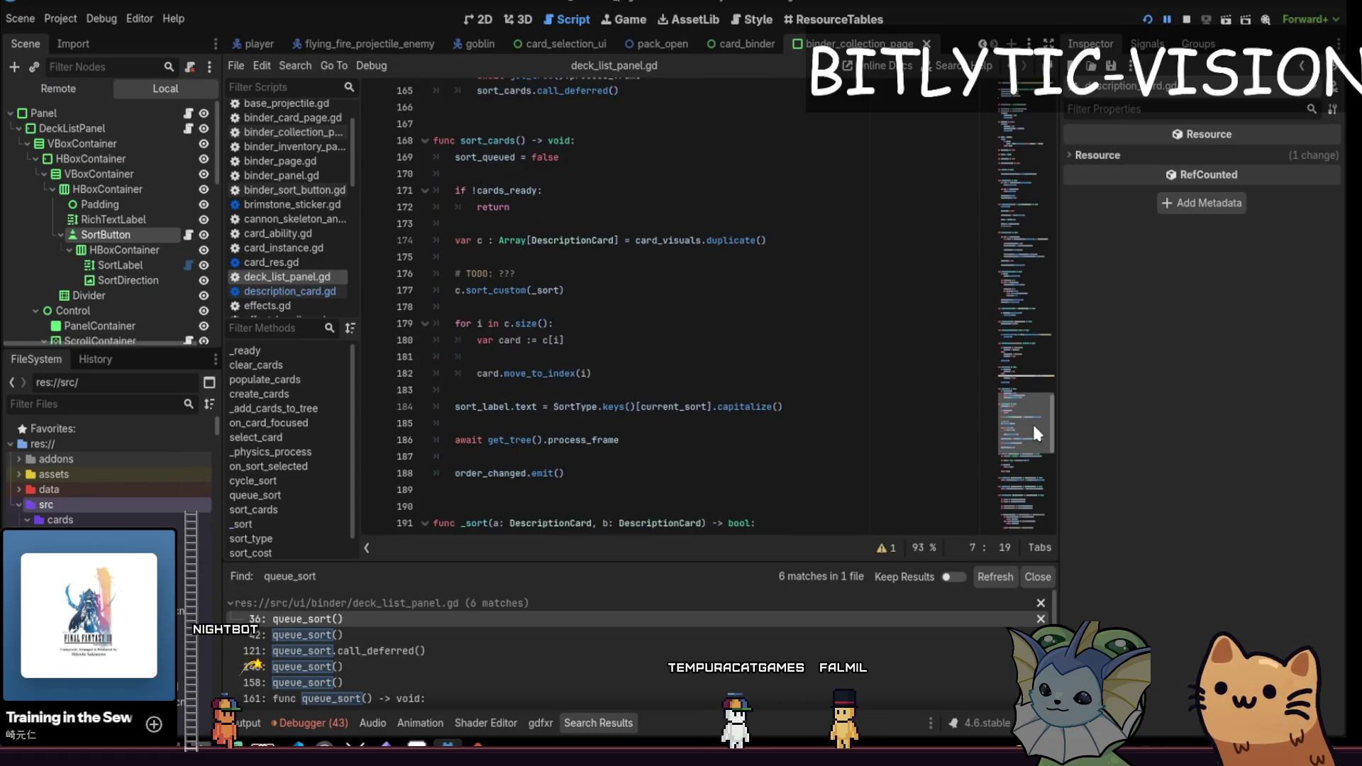
double_click(531, 190)
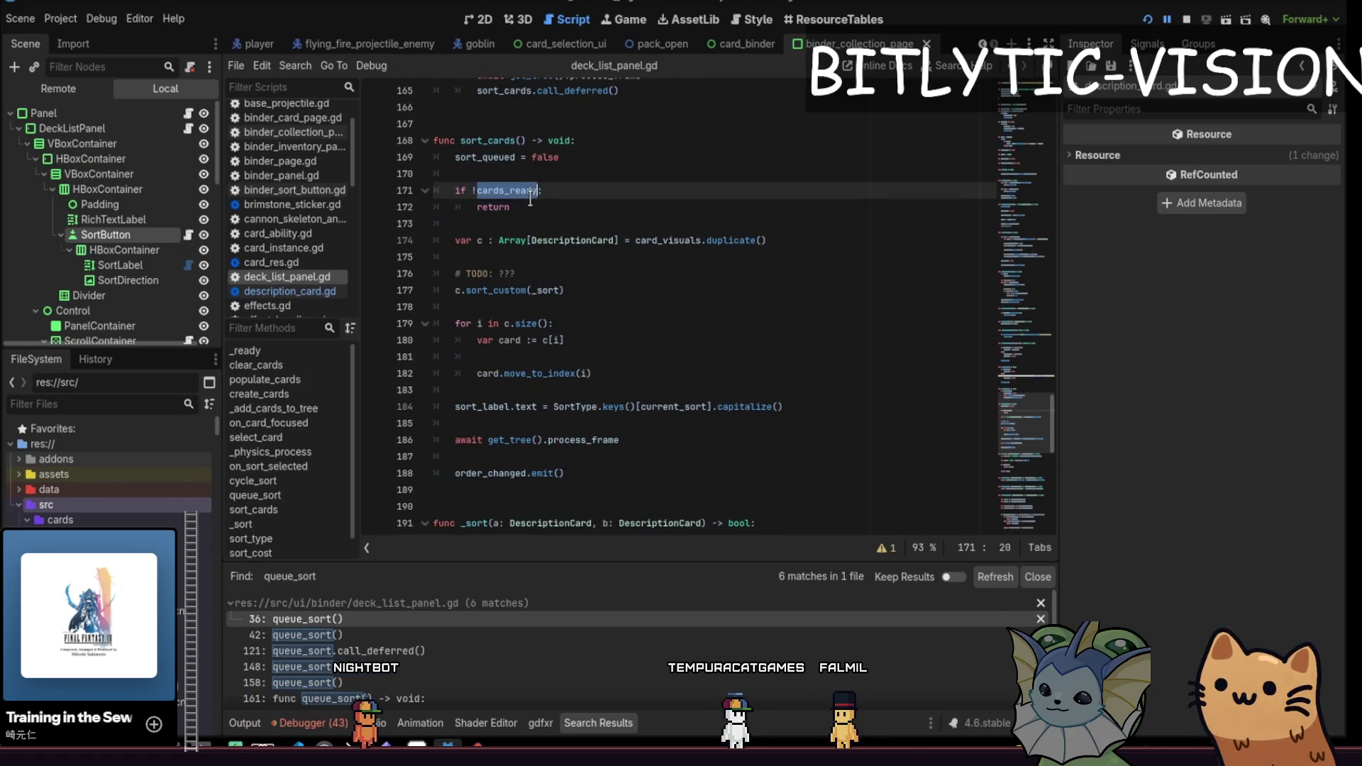
click(556, 191)
click(551, 205)
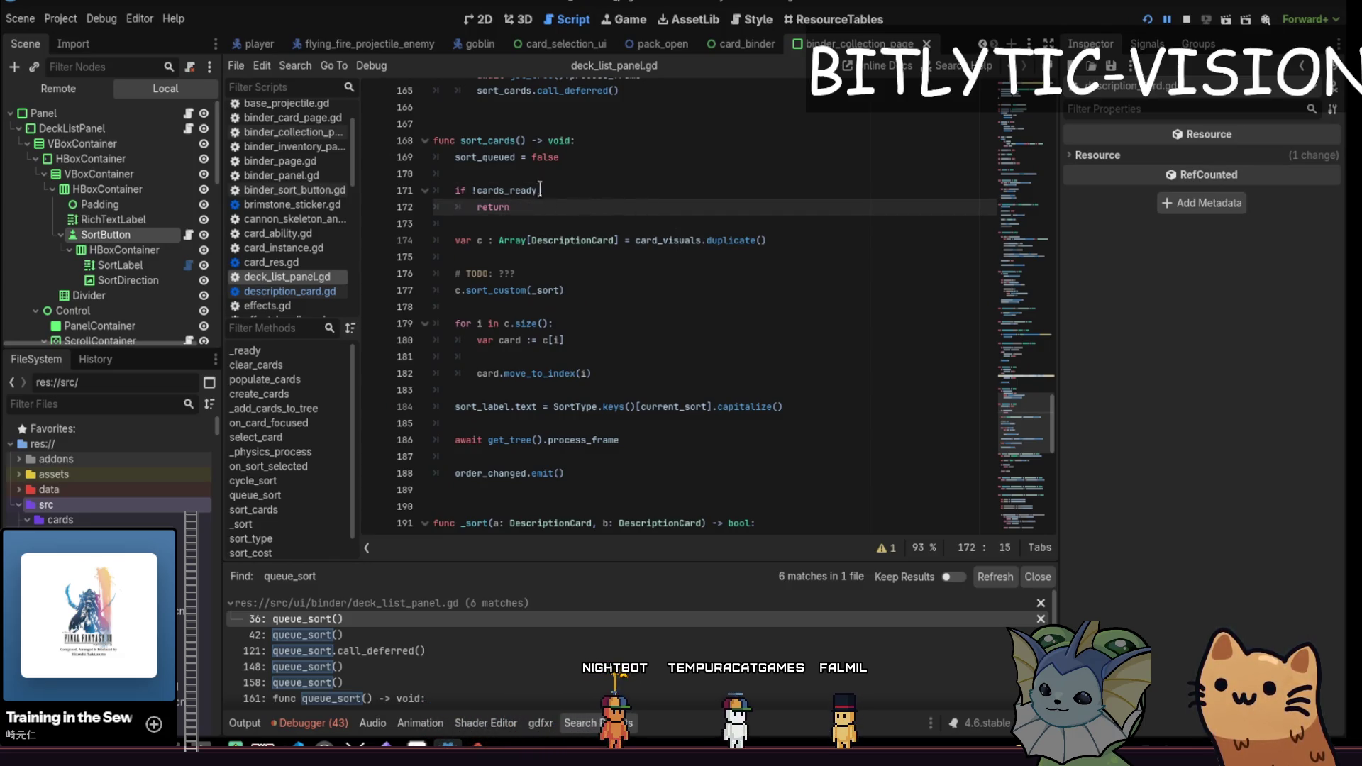
double_click(540, 190)
scroll(548, 364, up, 12)
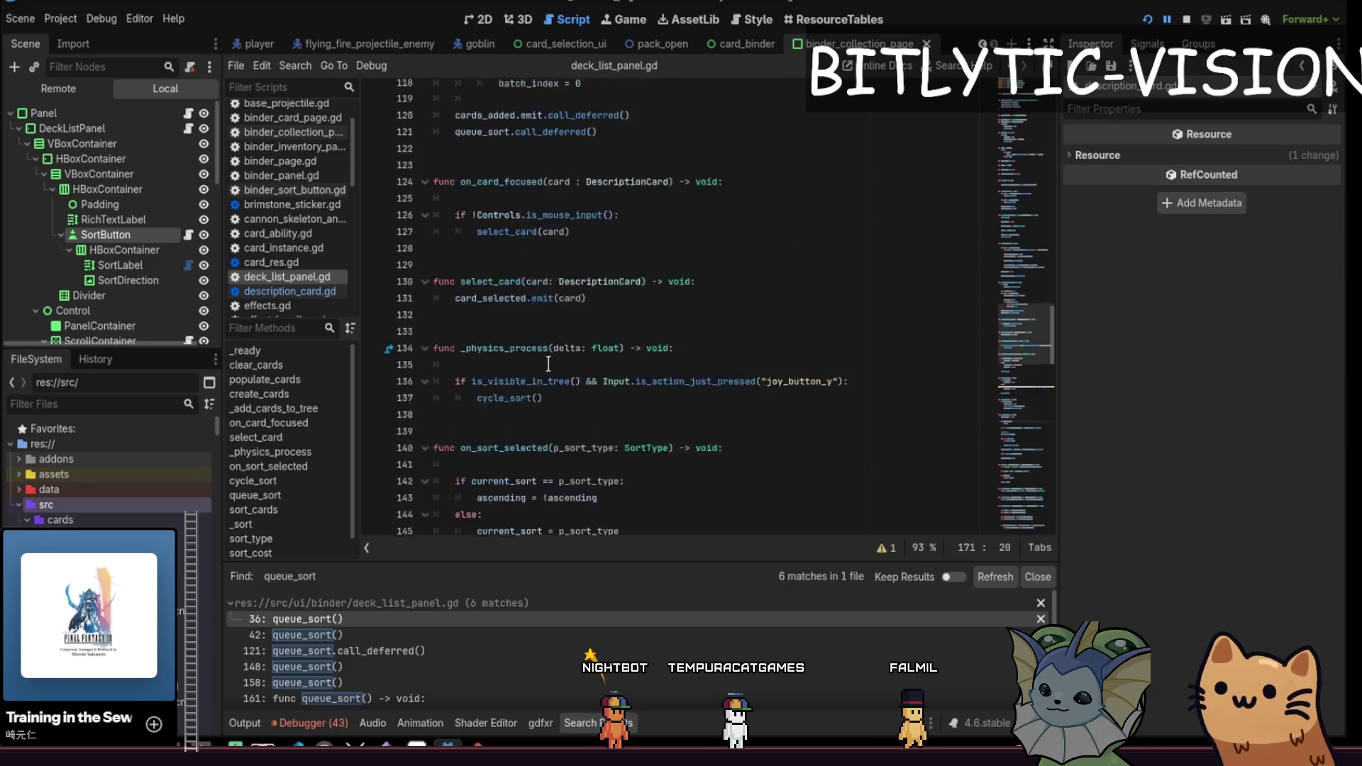
Step: Move 'cards_ready = true' from create_cards to after the batch loop in _add_cards_to_tree and save
key(ctrl+f)
key(Return)
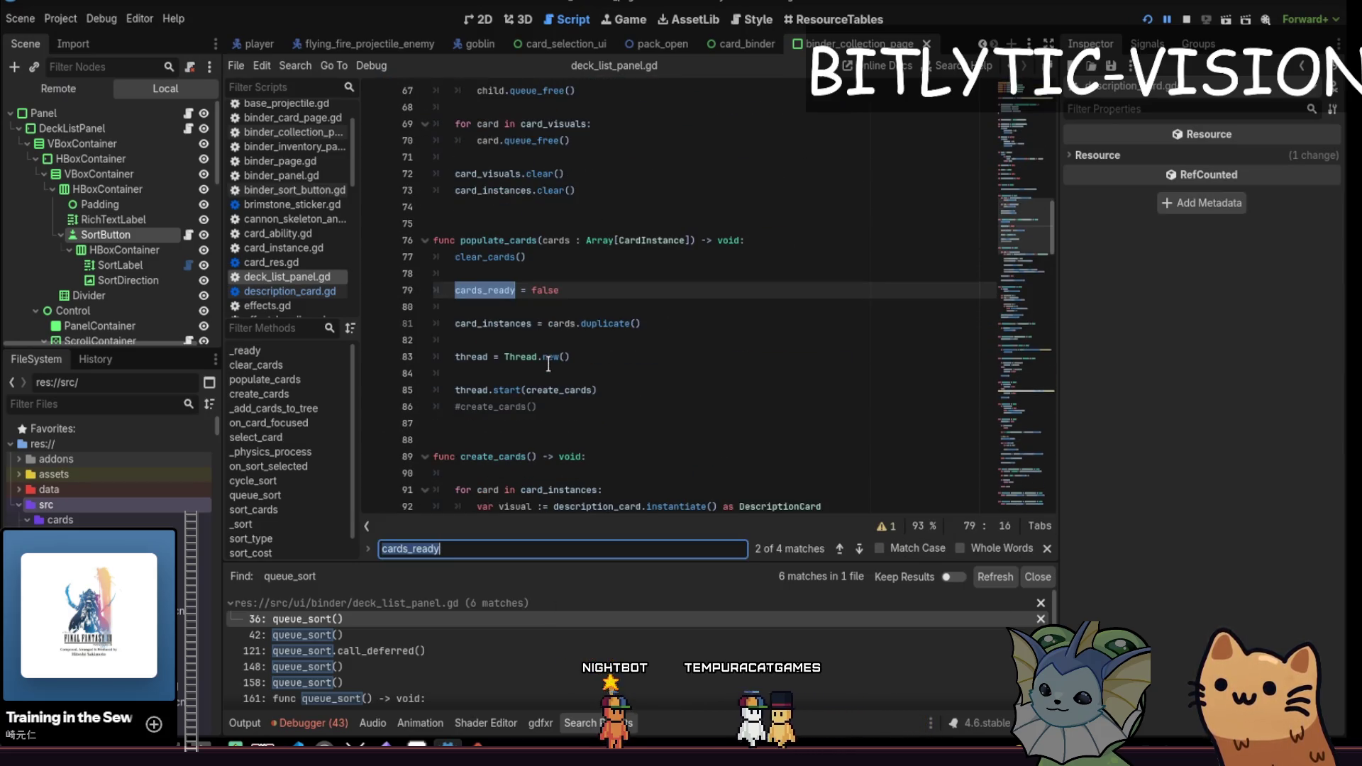
key(Return)
key(Escape)
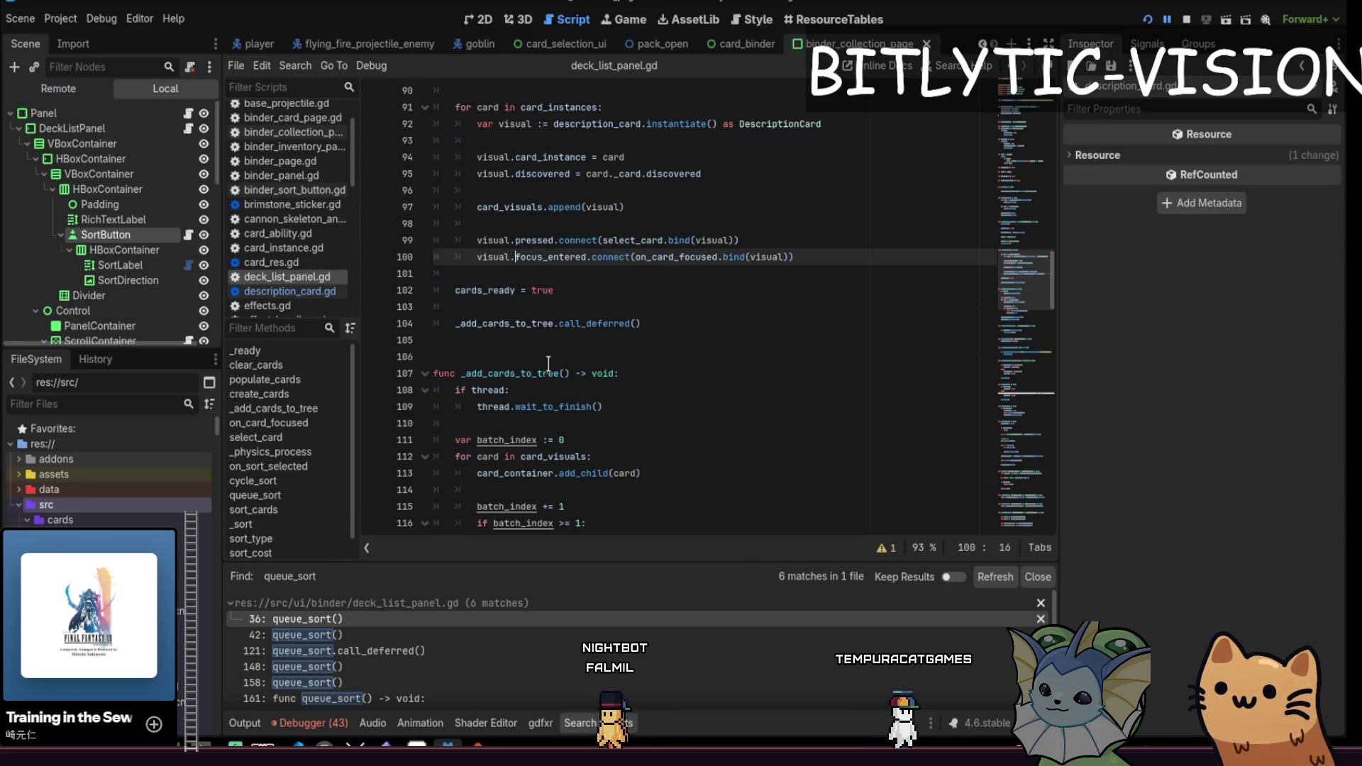
key(shift+End)
key(ctrl+x)
key(BackSpace)
key(BackSpace)
key(BackSpace)
key(Down)
key(Down)
key(Down)
key(Up)
key(Up)
key(Up)
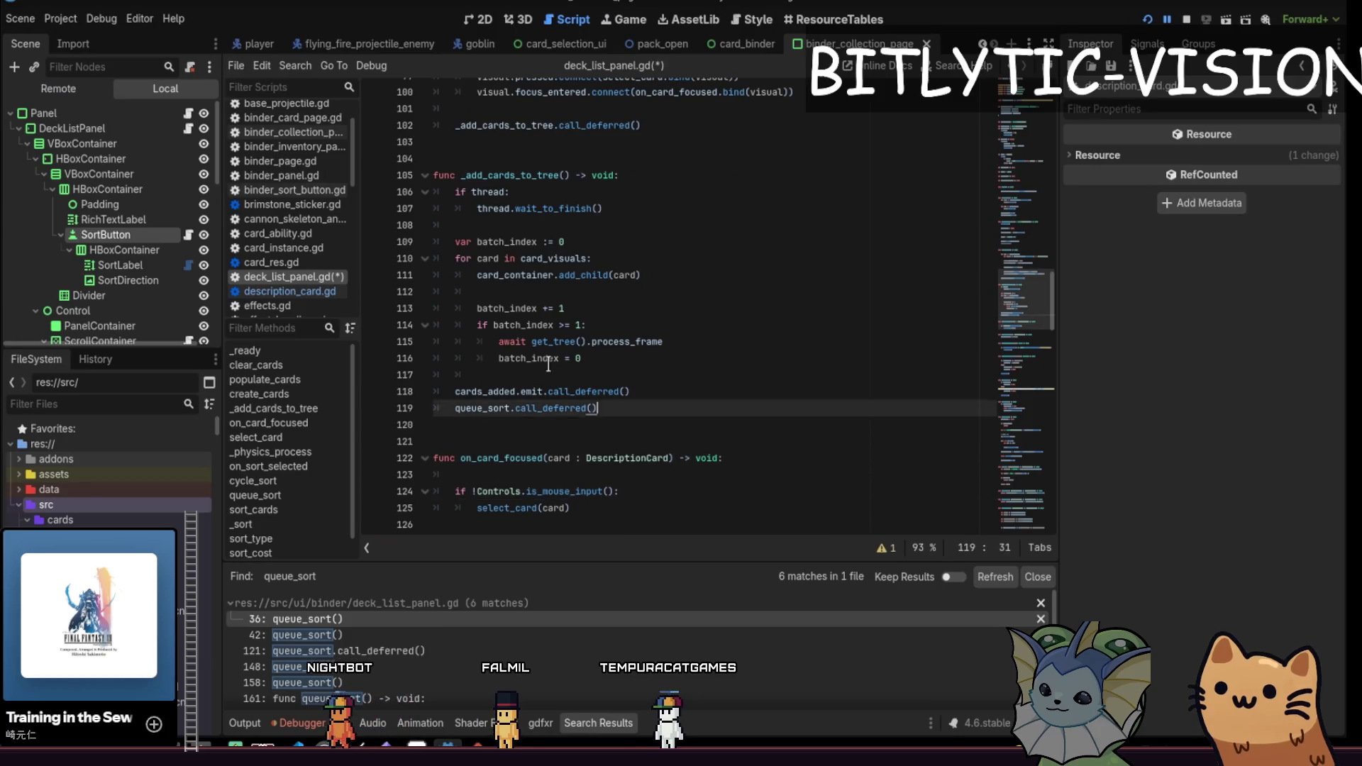
key(Return)
key(Return)
key(Up)
key(ctrl+v)
key(ctrl+s)
Step: Run the game, check the card binder, and review the Debugger's error list
key(F5)
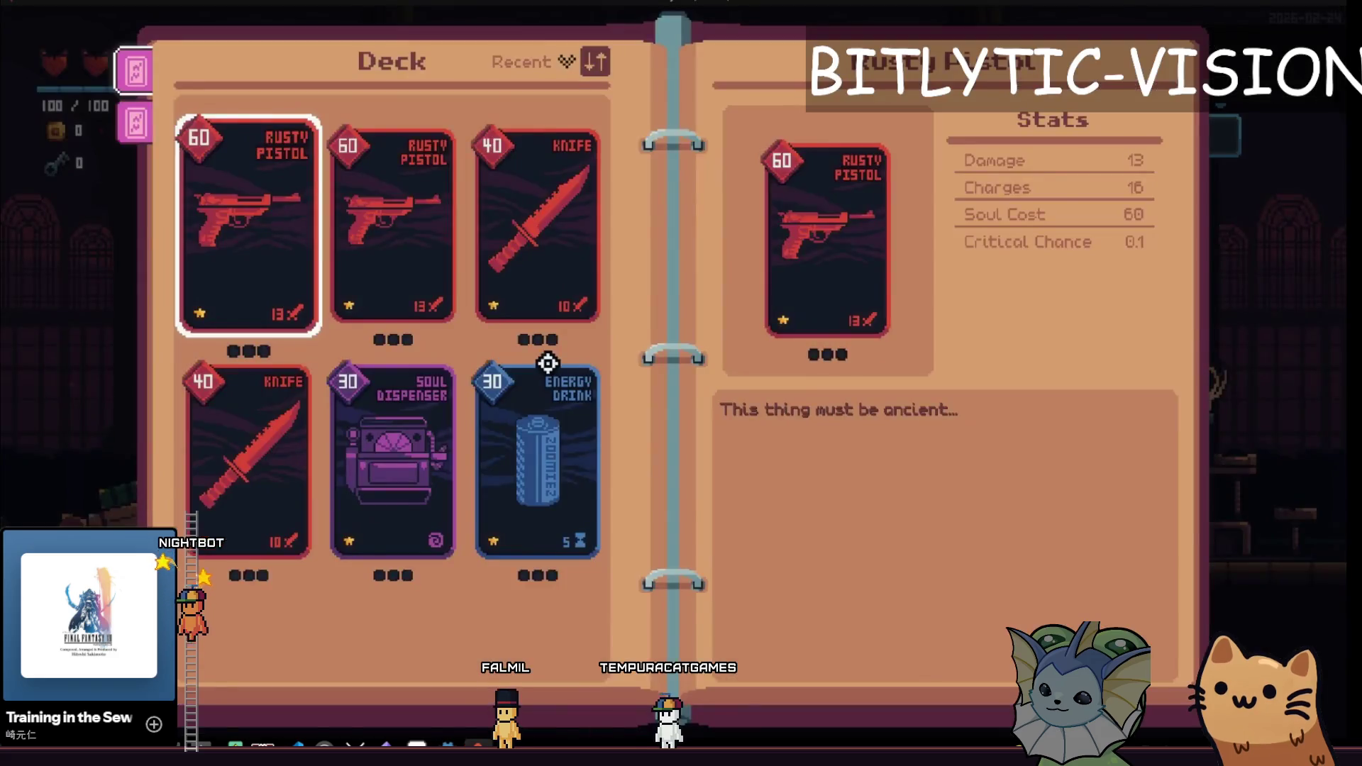
key(Escape)
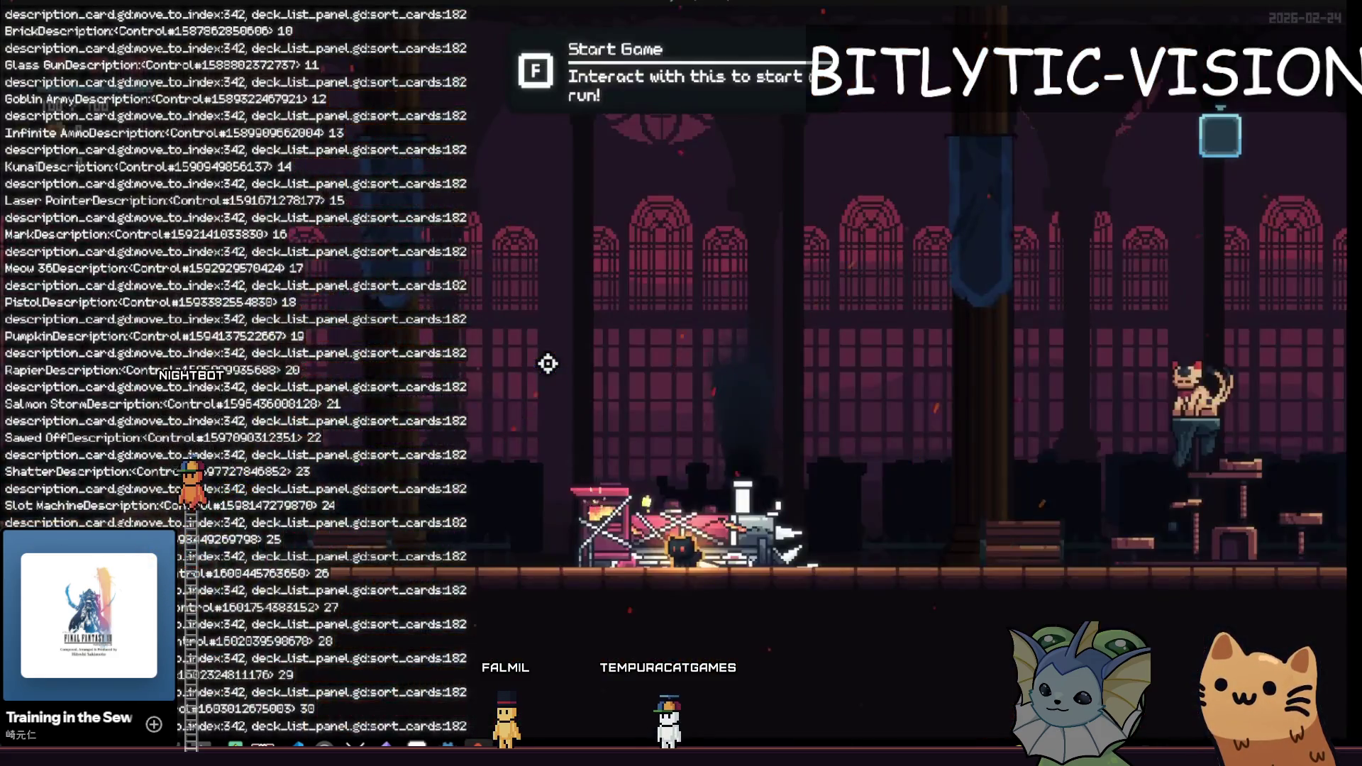
key(alt+Tab)
click(339, 720)
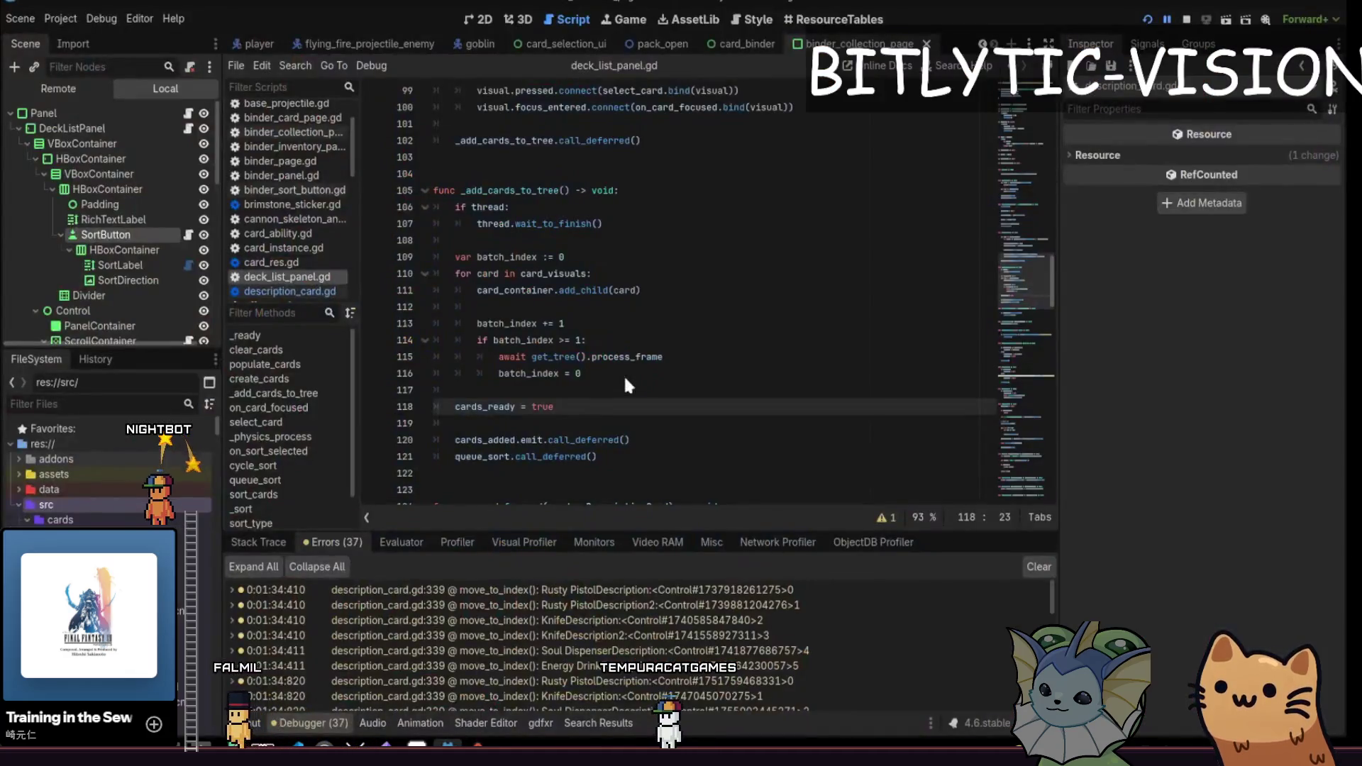
key(alt+Tab)
key(Tab)
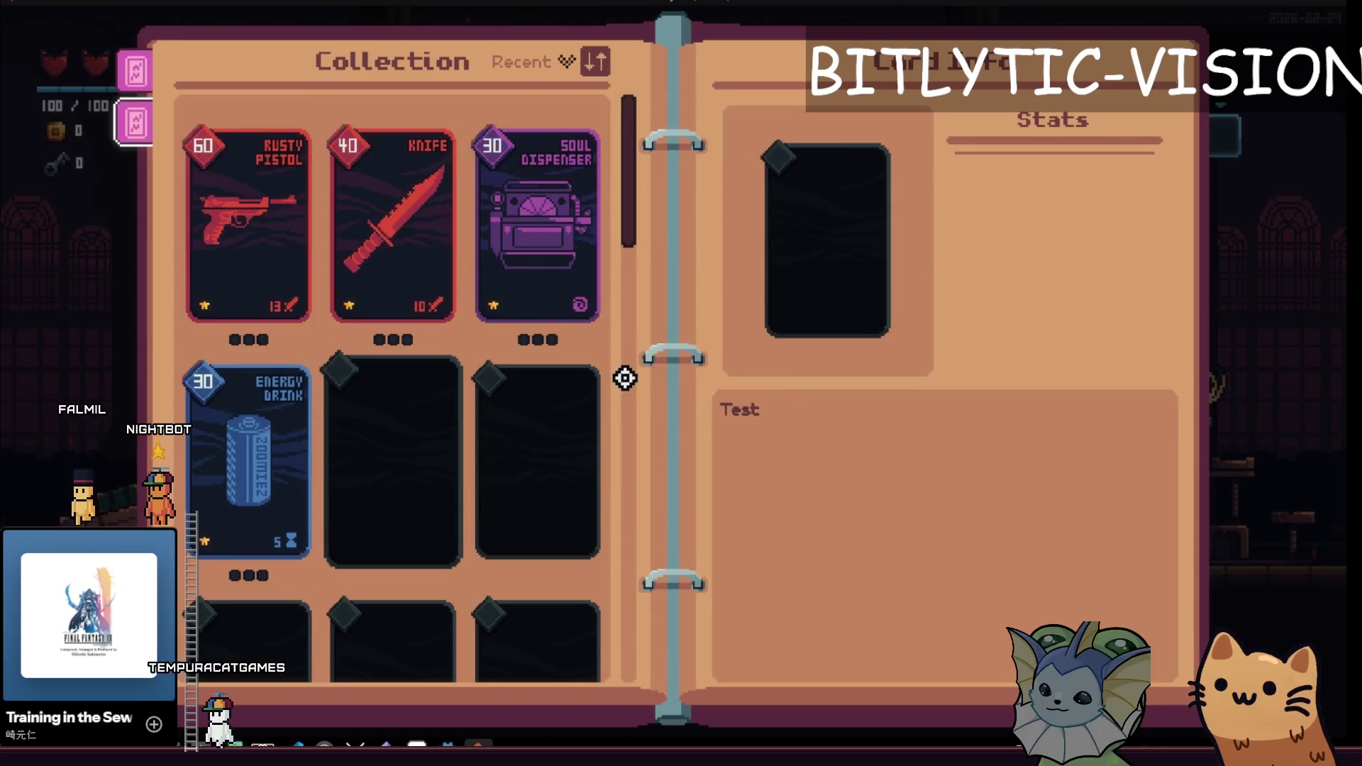
key(Escape)
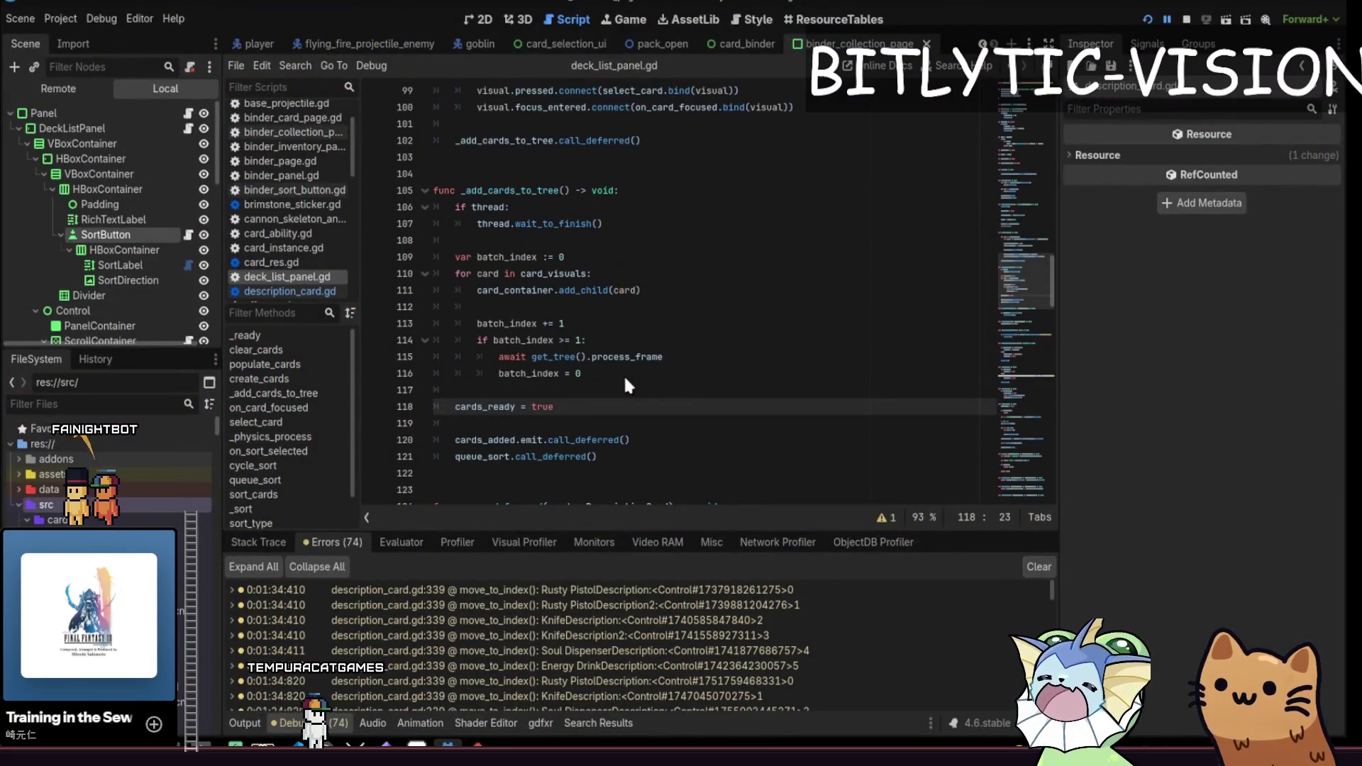
Step: Delete the commented-out '#create_cards()' line 86 in deck_list_panel.gd and save
click(624, 373)
scroll(681, 372, up, 10)
scroll(681, 372, up, 8)
scroll(681, 372, down, 8)
click(571, 391)
click(573, 408)
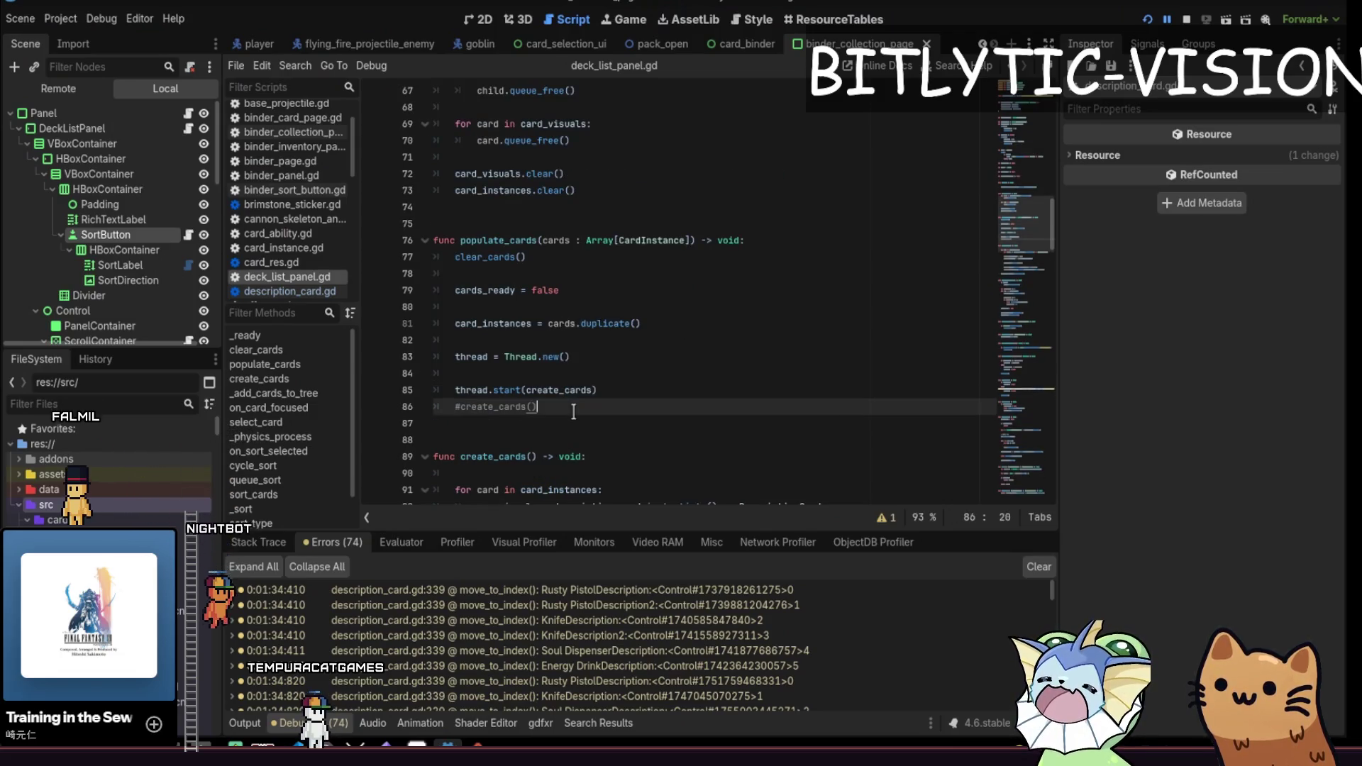
key(ctrl+x)
key(ctrl+s)
Step: Review the create_cards, sort_custom and clear_cards code in deck_list_panel.gd
scroll(901, 386, down, 8)
scroll(705, 273, up, 20)
scroll(705, 273, down, 20)
click(705, 274)
drag(1028, 278, 1024, 352)
click(813, 359)
scroll(1027, 385, down, 9)
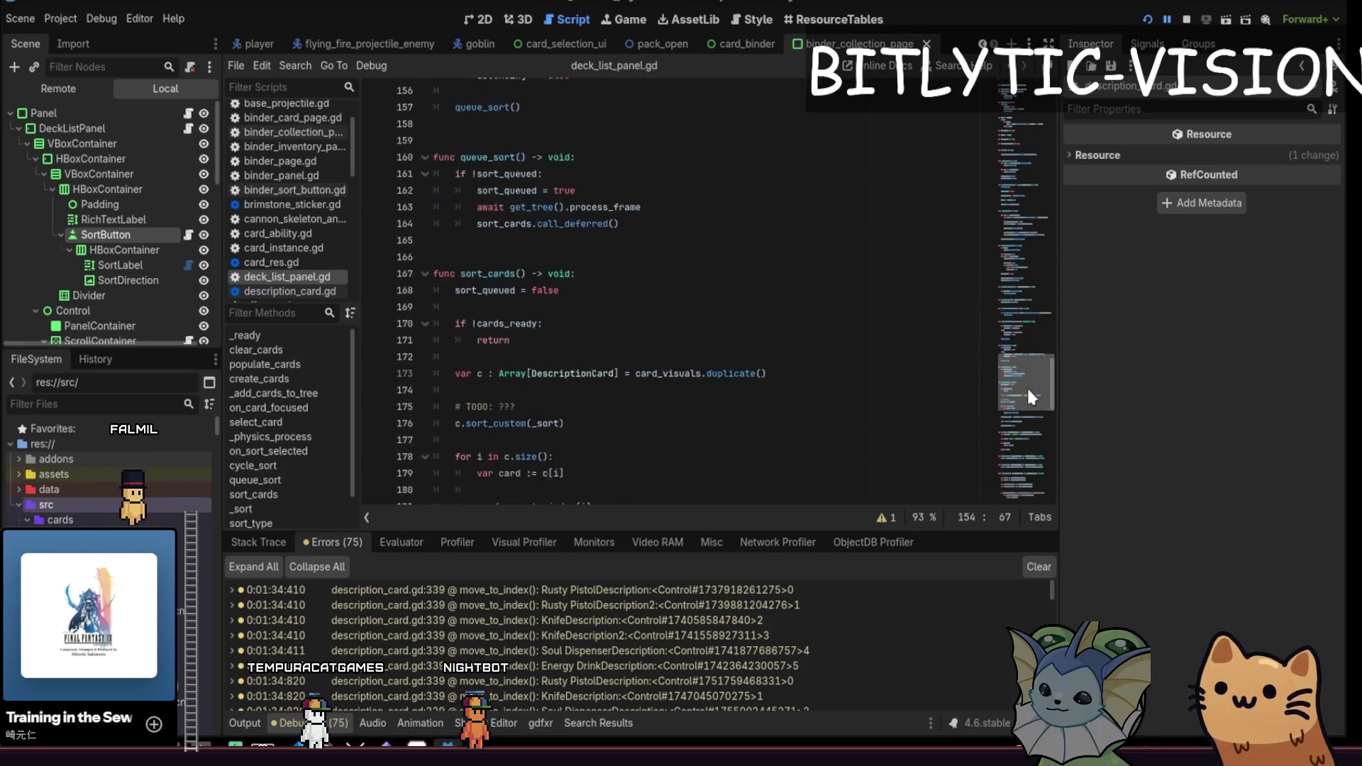
click(626, 284)
scroll(1030, 383, down, 12)
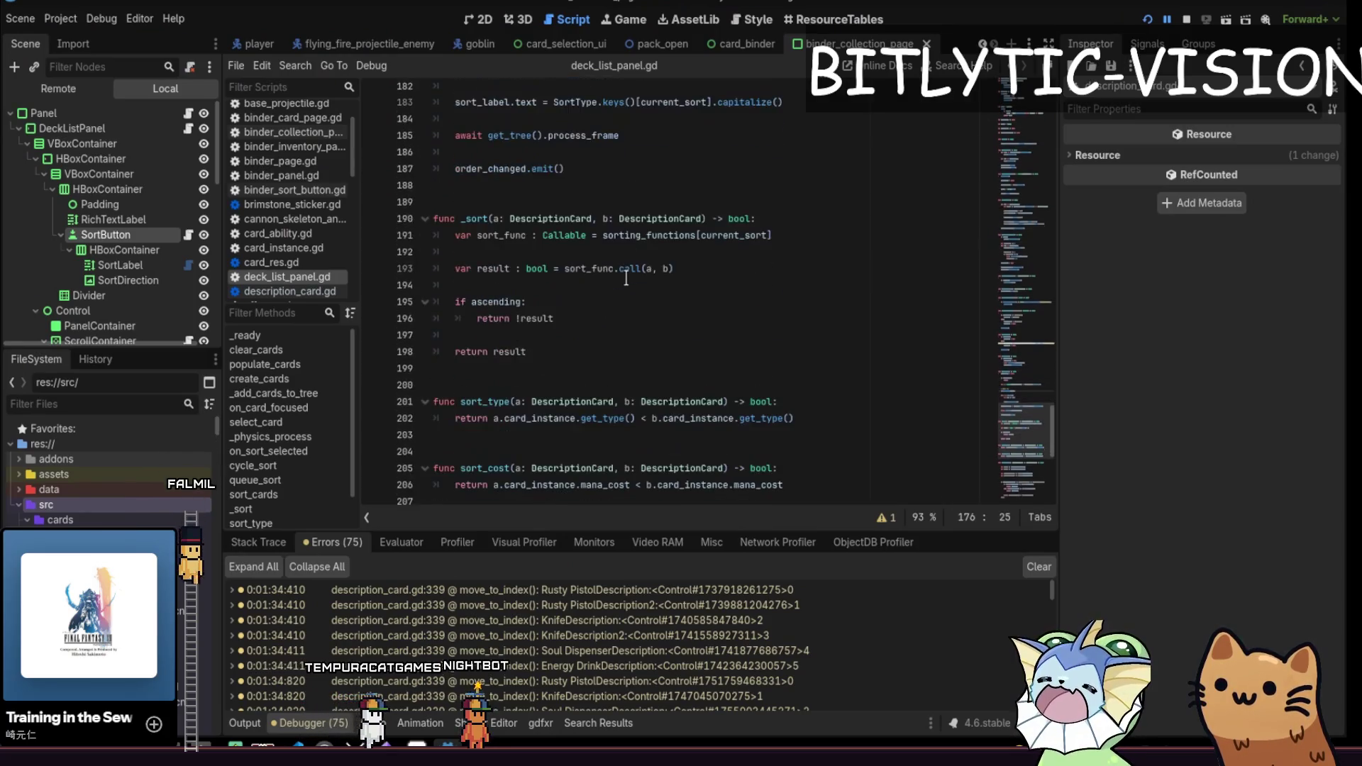
scroll(1030, 383, up, 18)
drag(1030, 386, 1021, 278)
scroll(639, 319, up, 4)
click(497, 403)
scroll(548, 316, up, 5)
scroll(549, 316, up, 5)
click(638, 387)
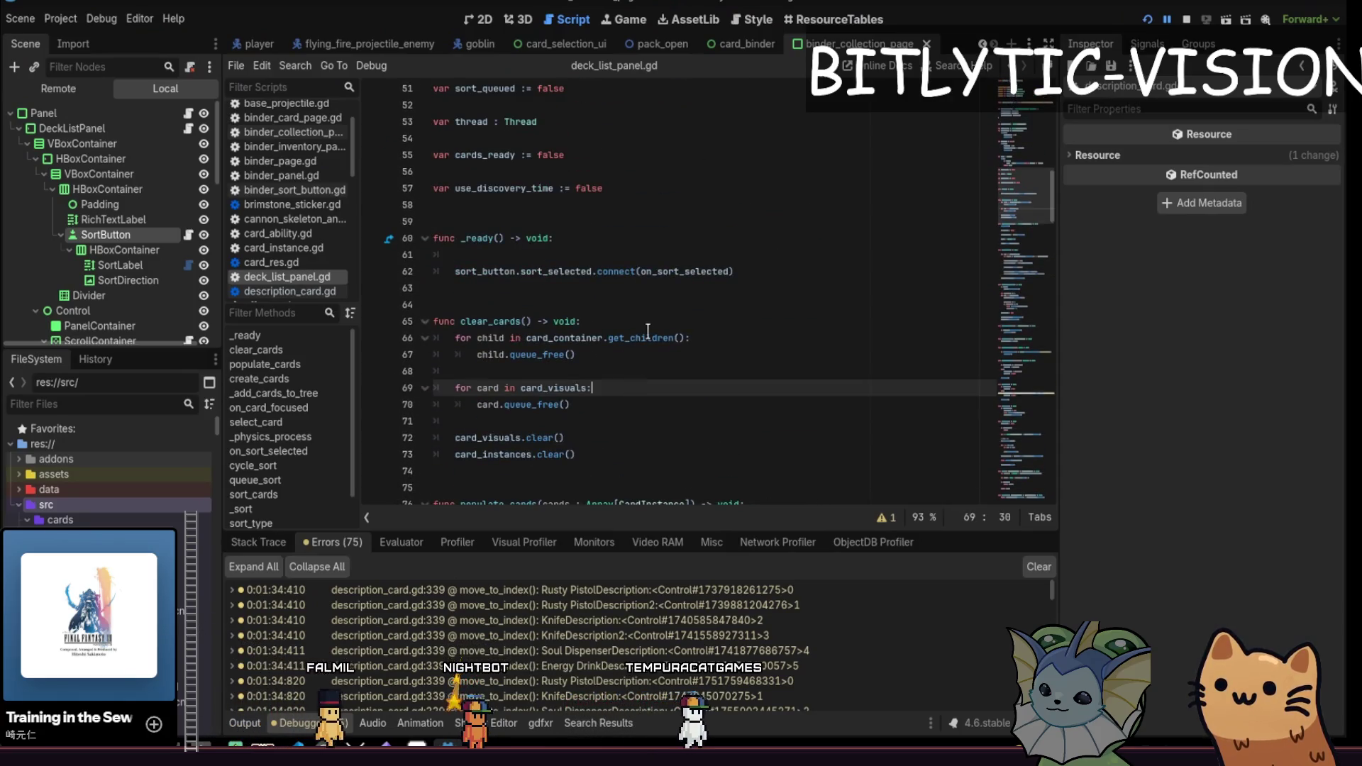
Step: Search all project files for 'push_warning'
key(ctrl+f)
text(push_)
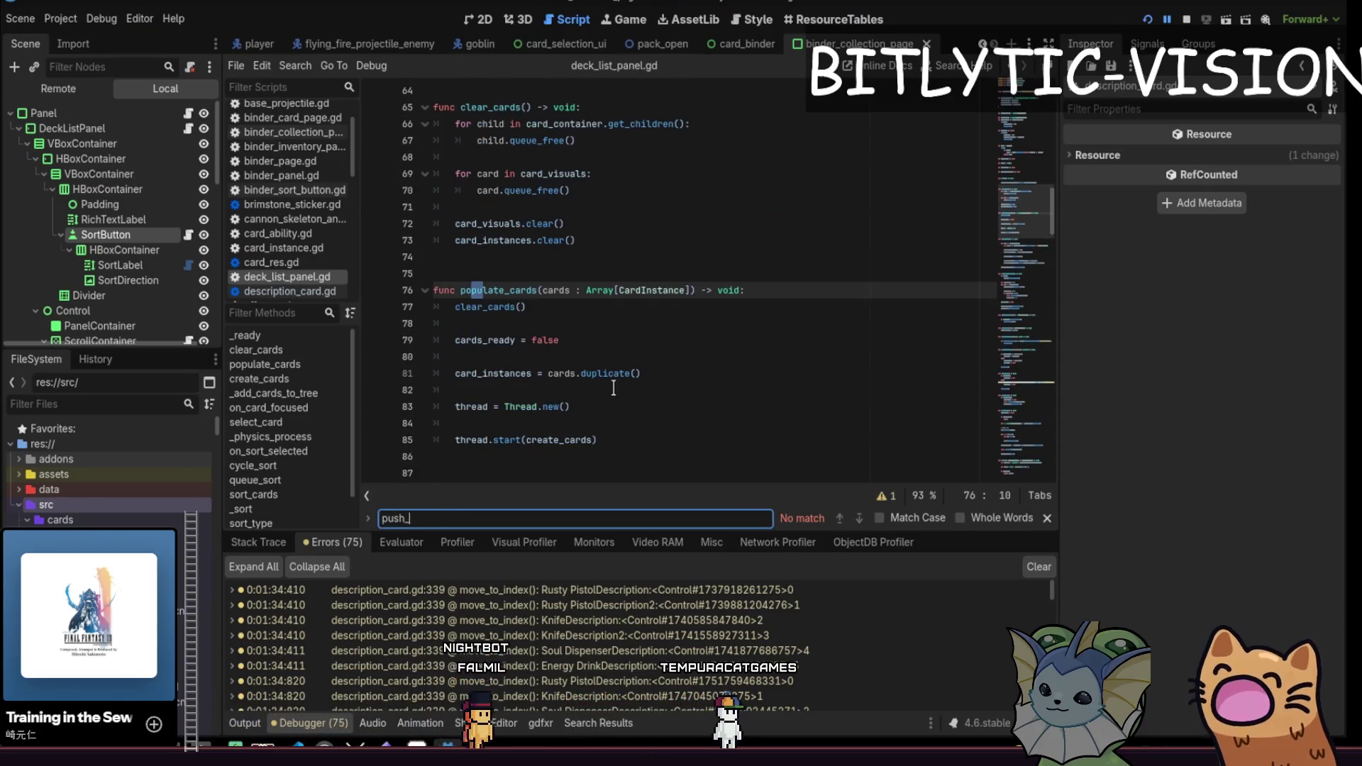
key(Escape)
key(ctrl+shift+f)
text(sh_warning)
key(Return)
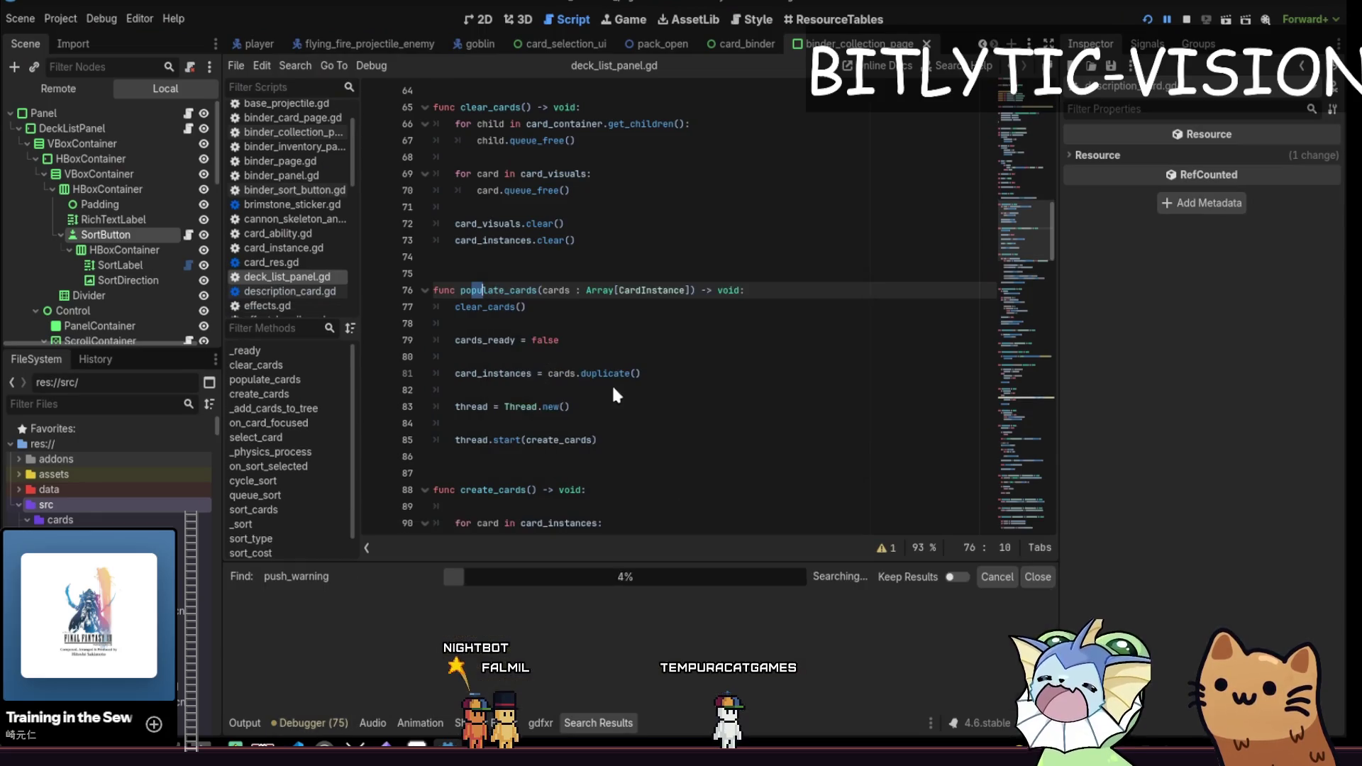
Step: Delete the push_warning debug lines from move_to_index in description_card.gd, save, and run the game
click(492, 620)
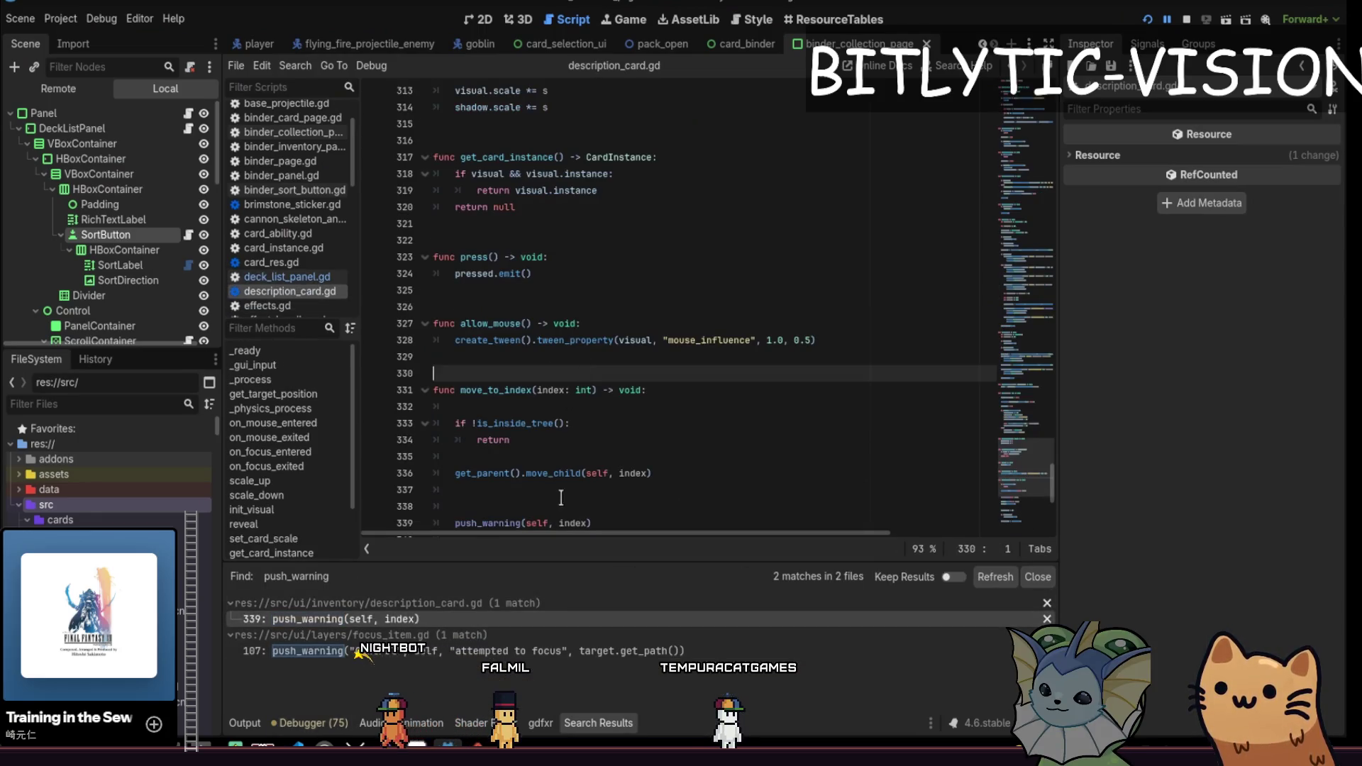
scroll(562, 491, down, 3)
click(583, 364)
key(ctrl+shift+k)
key(ctrl+shift+k)
key(ctrl+shift+k)
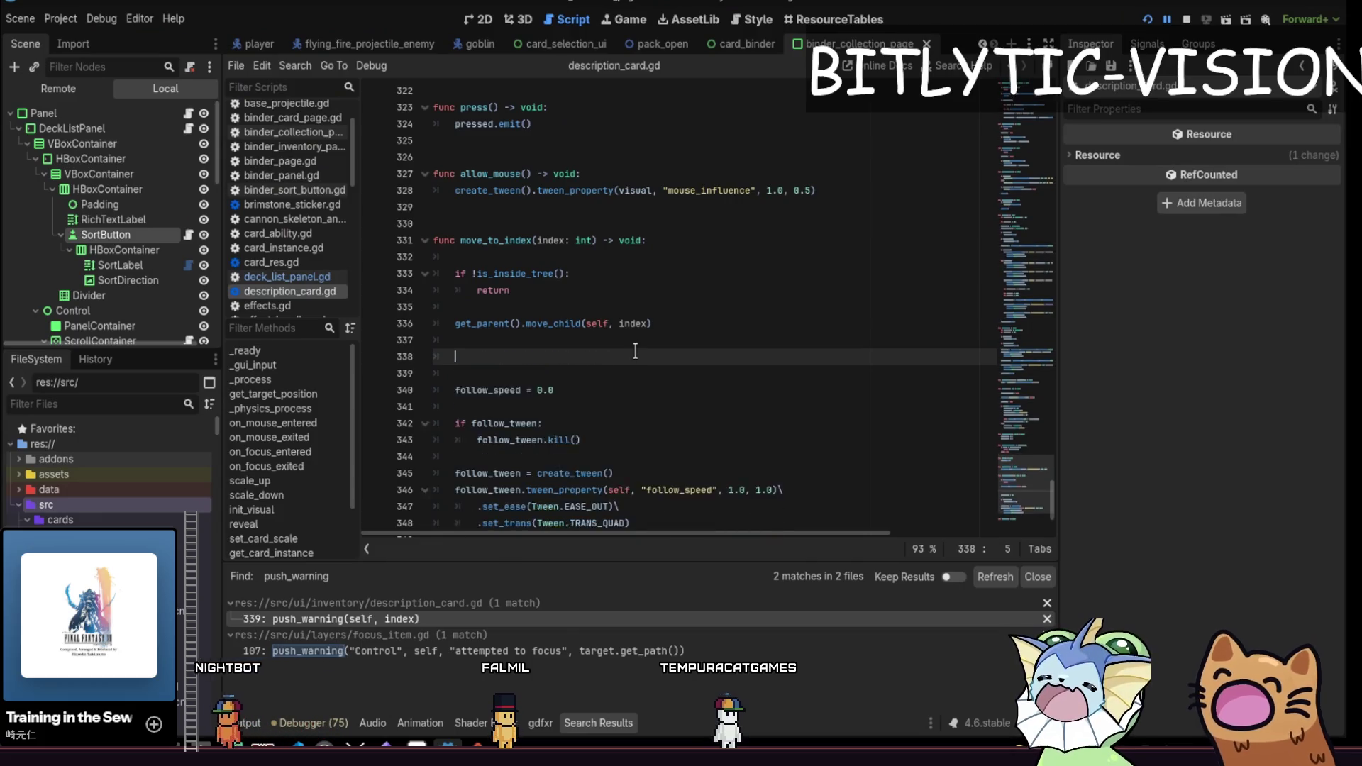
key(ctrl+s)
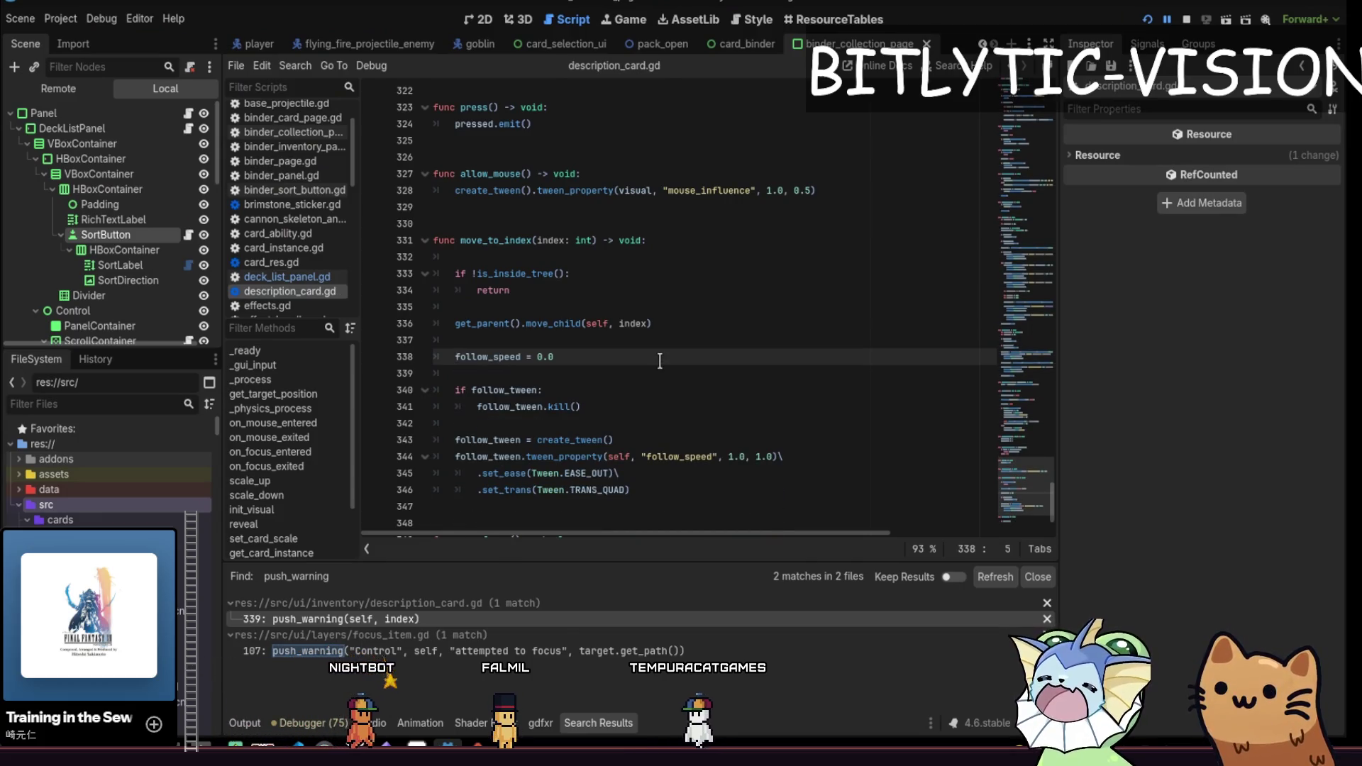
key(Tab)
Step: Open the binder and flip back and forth between the Deck and Collection pages
key(e)
key(q)
key(e)
key(q)
key(e)
key(q)
key(e)
key(q)
key(e)
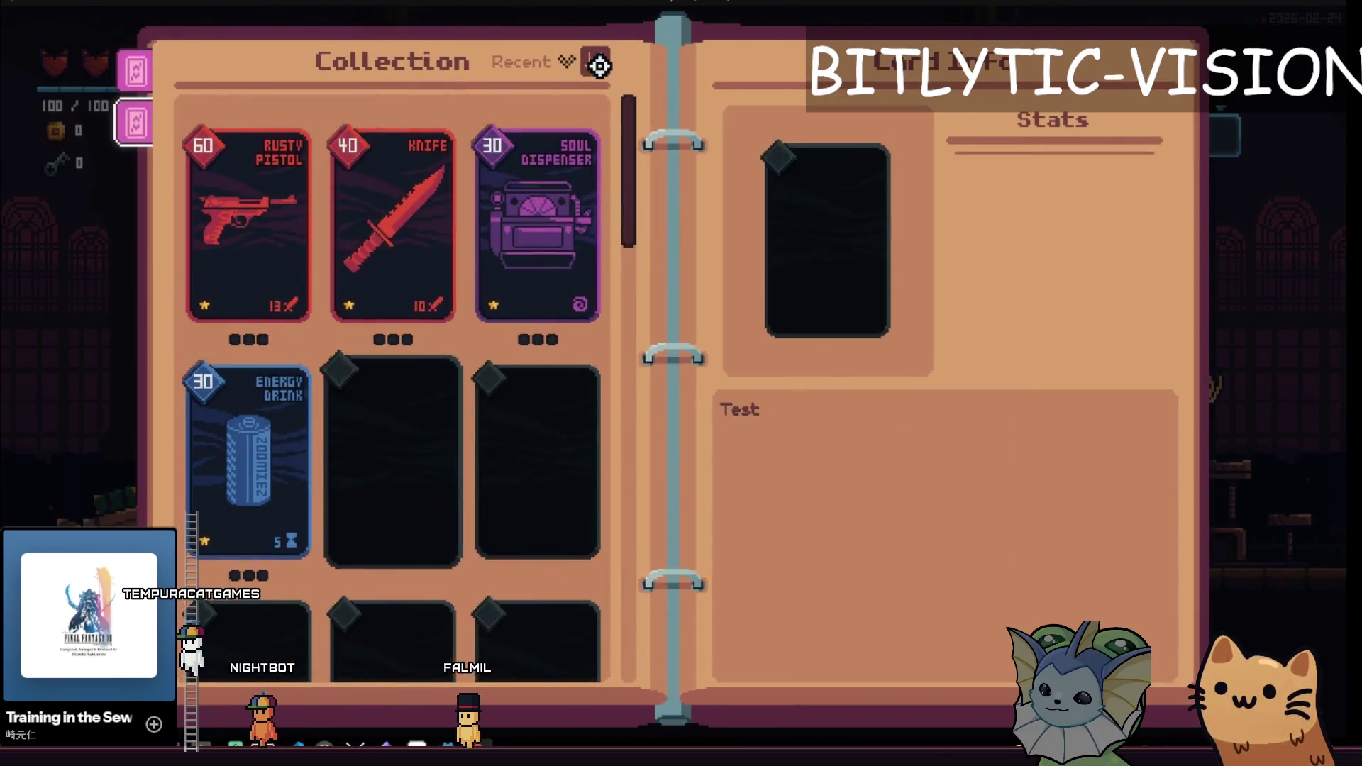
Step: Close and reopen the binder, flip pages again, then return to the Godot editor
key(Escape)
key(Tab)
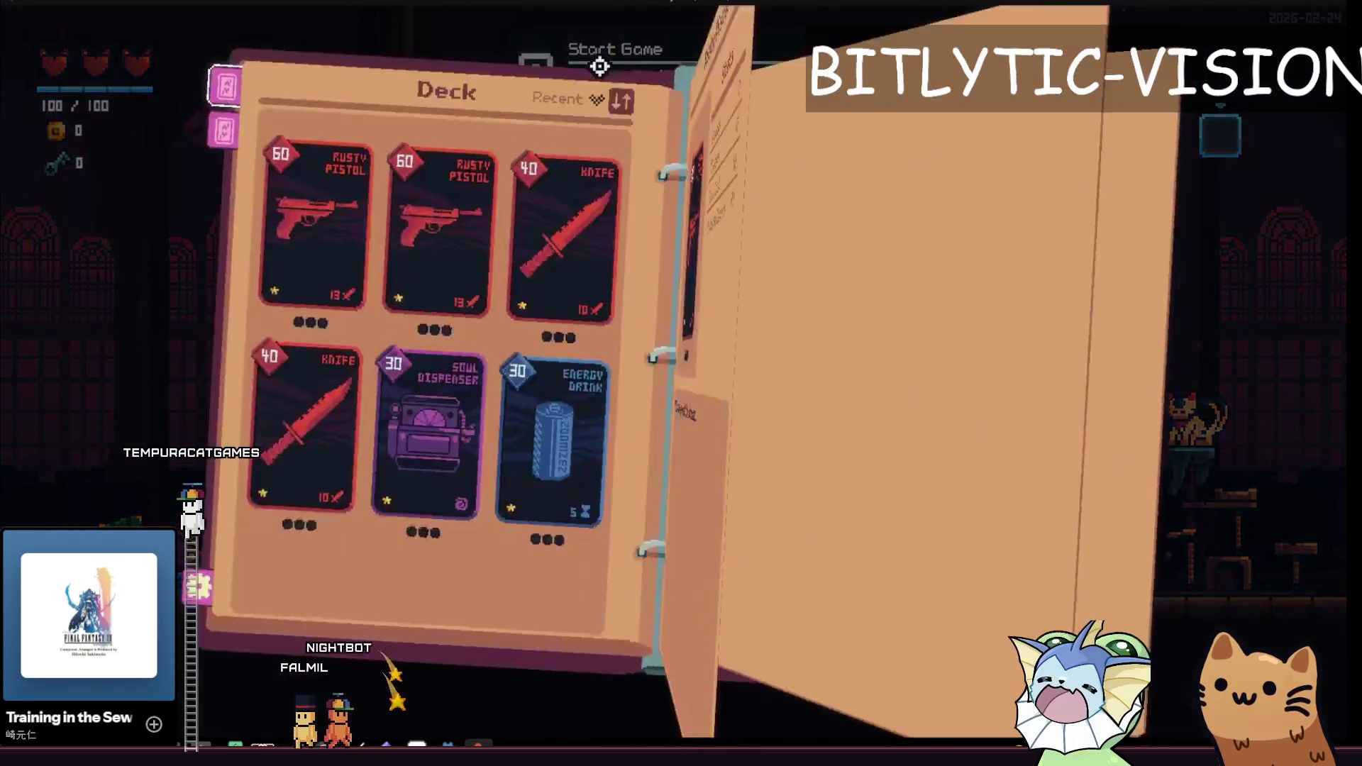
key(e)
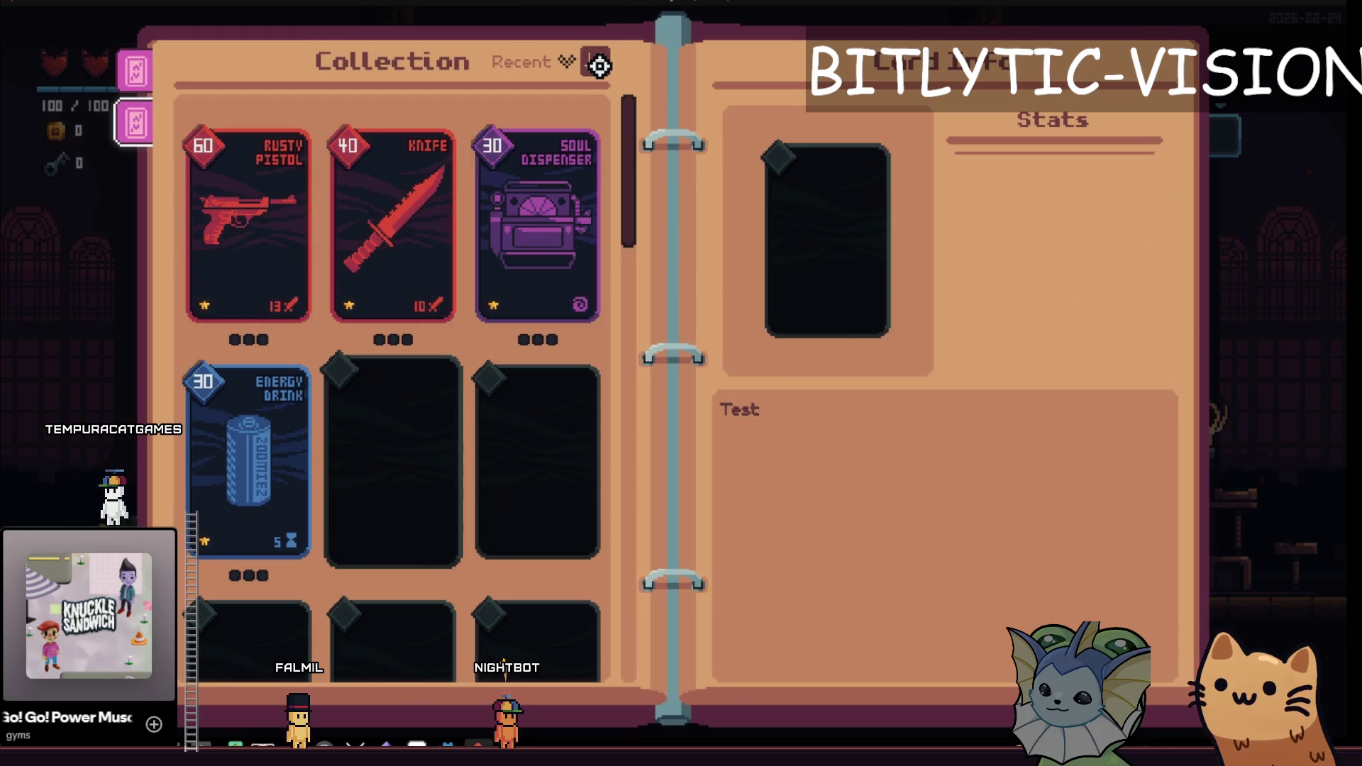
key(Tab)
key(e)
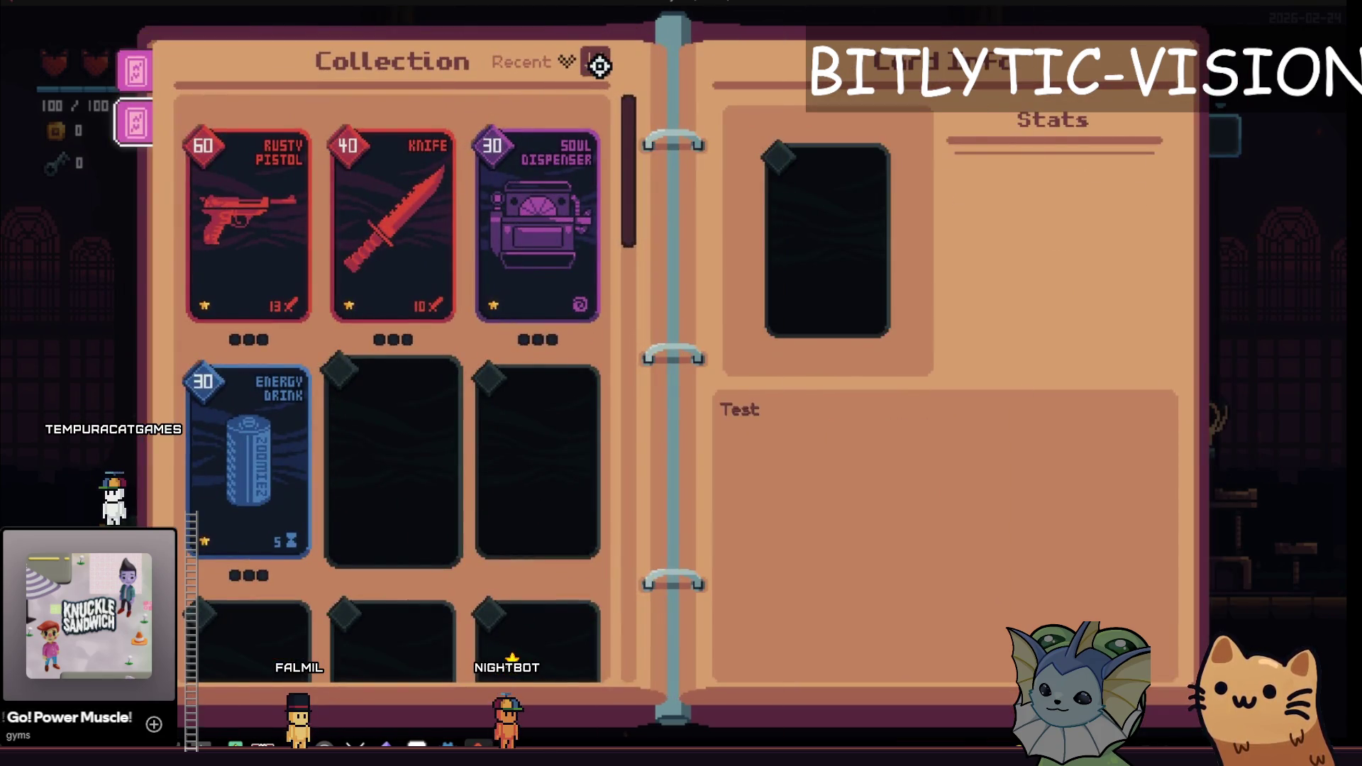
key(alt+Tab)
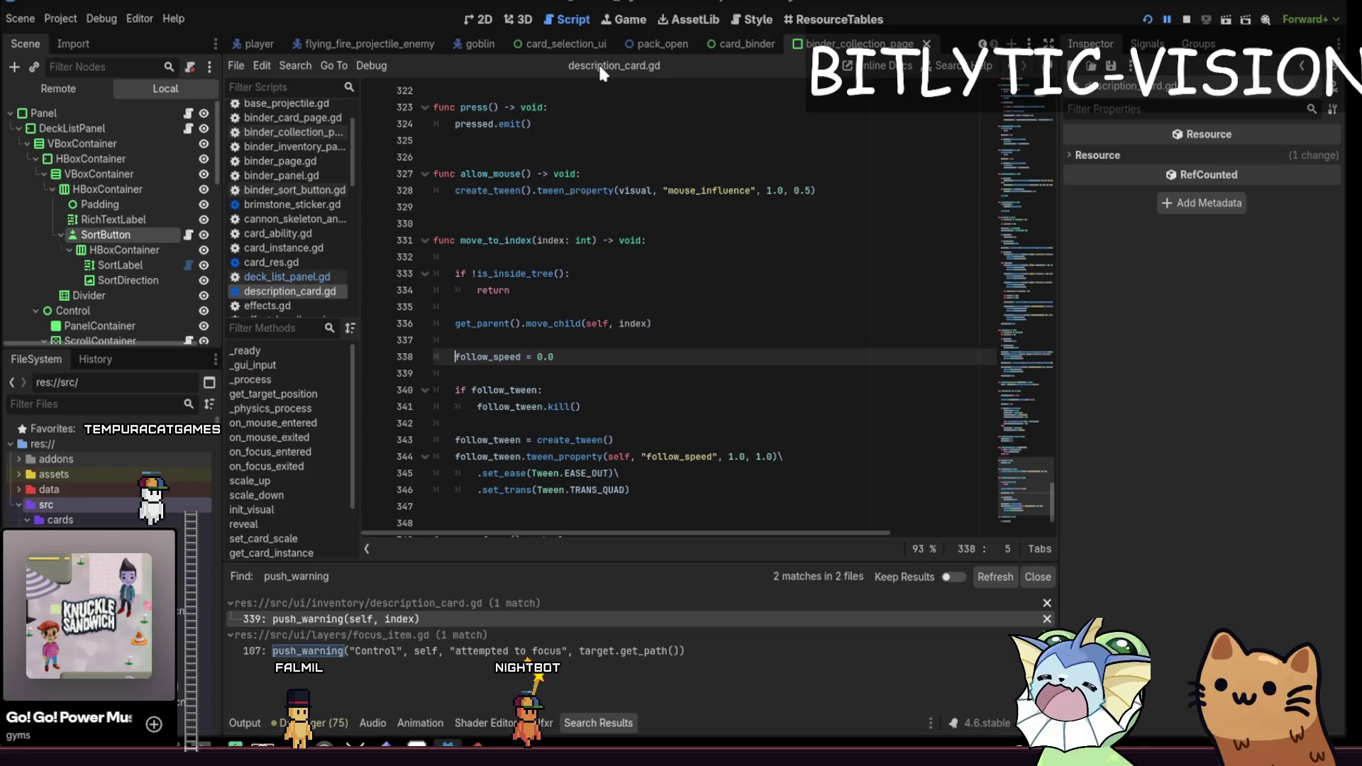
Step: Jump from binder_collection_page.gd to populate_cards in deck_list_panel.gd
key(shift+alt+o)
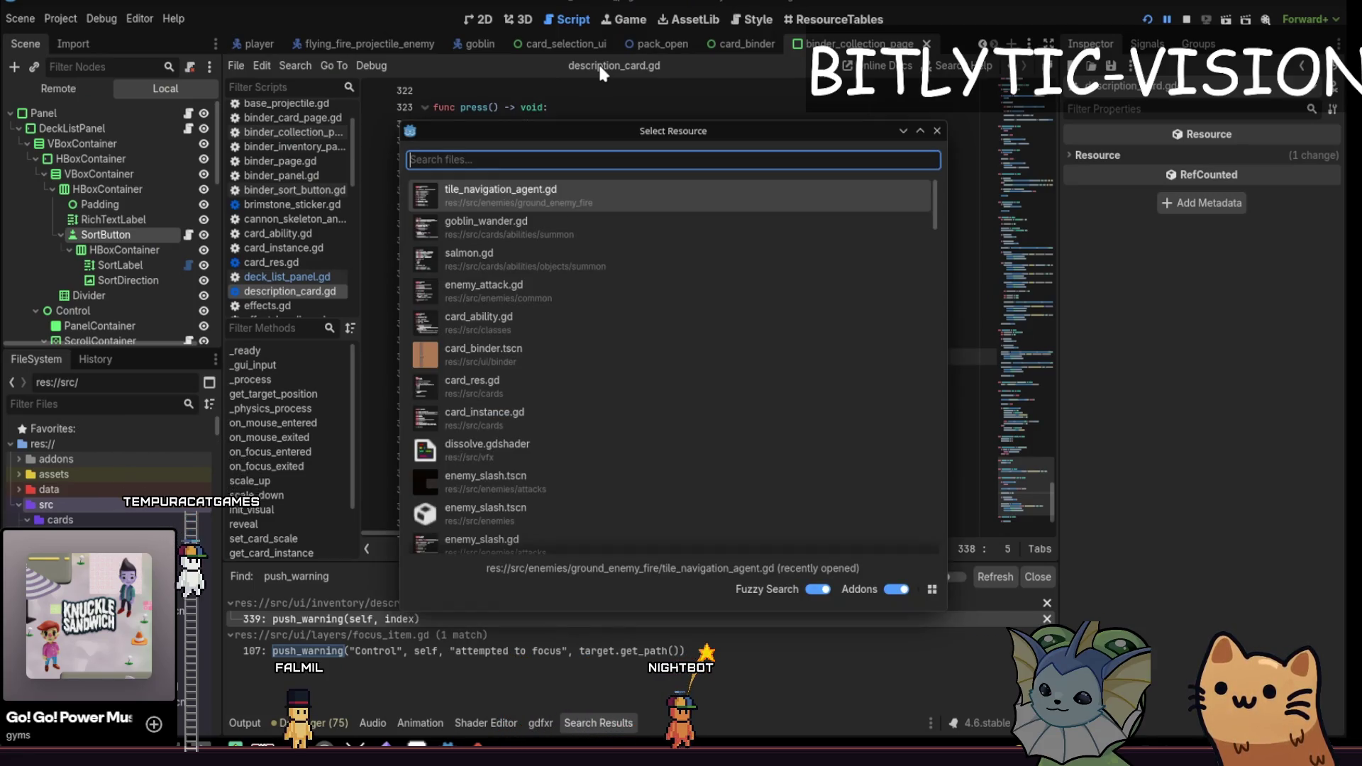
key(Escape)
click(189, 128)
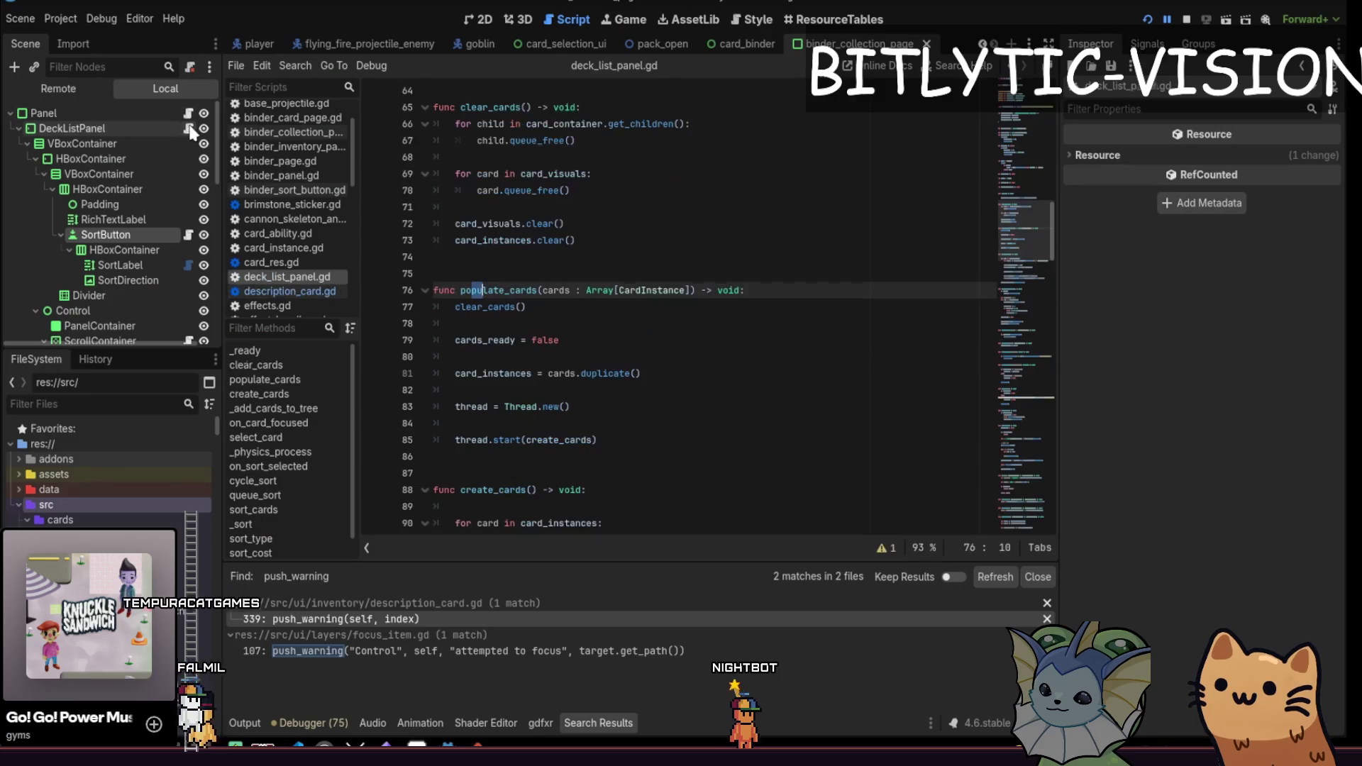
click(188, 113)
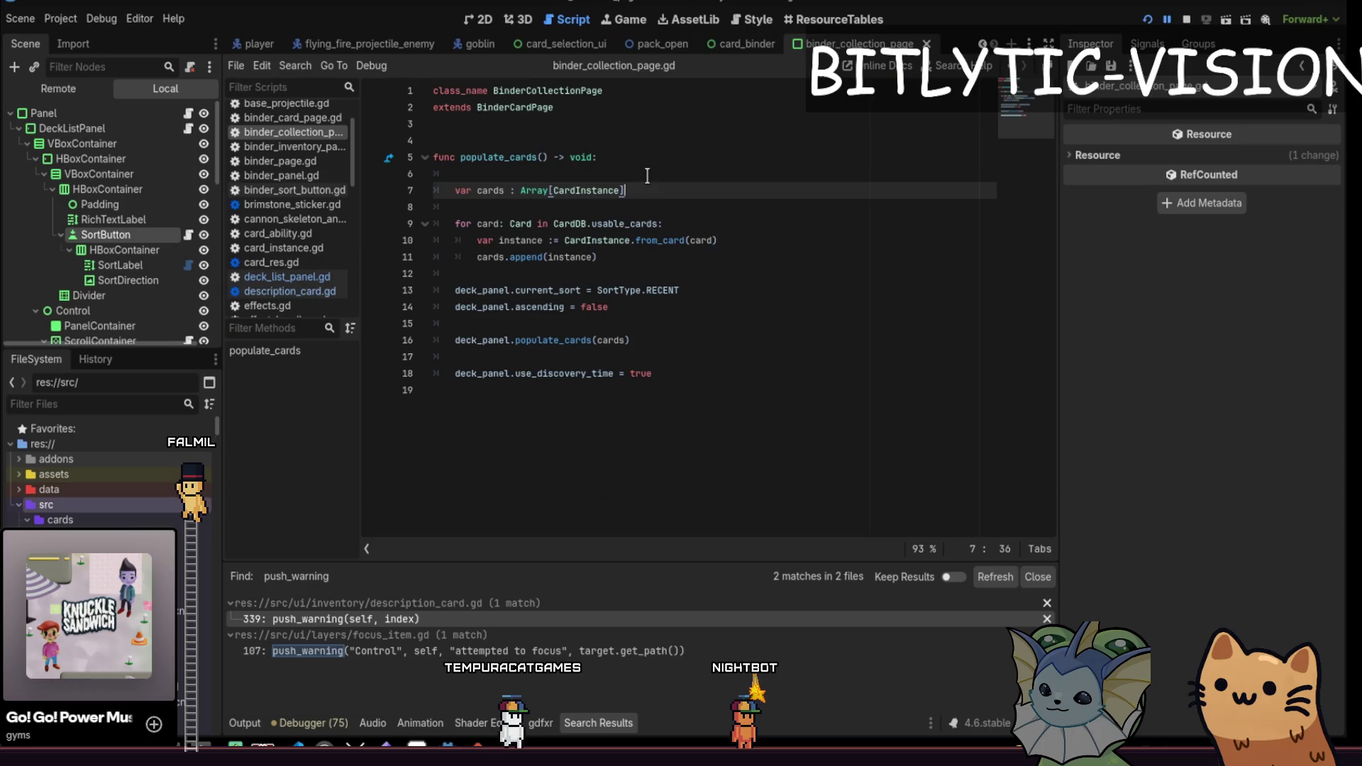
click(690, 373)
key(Up)
key(Up)
key(Up)
key(Down)
key(Down)
key(Down)
key(Up)
key(Down)
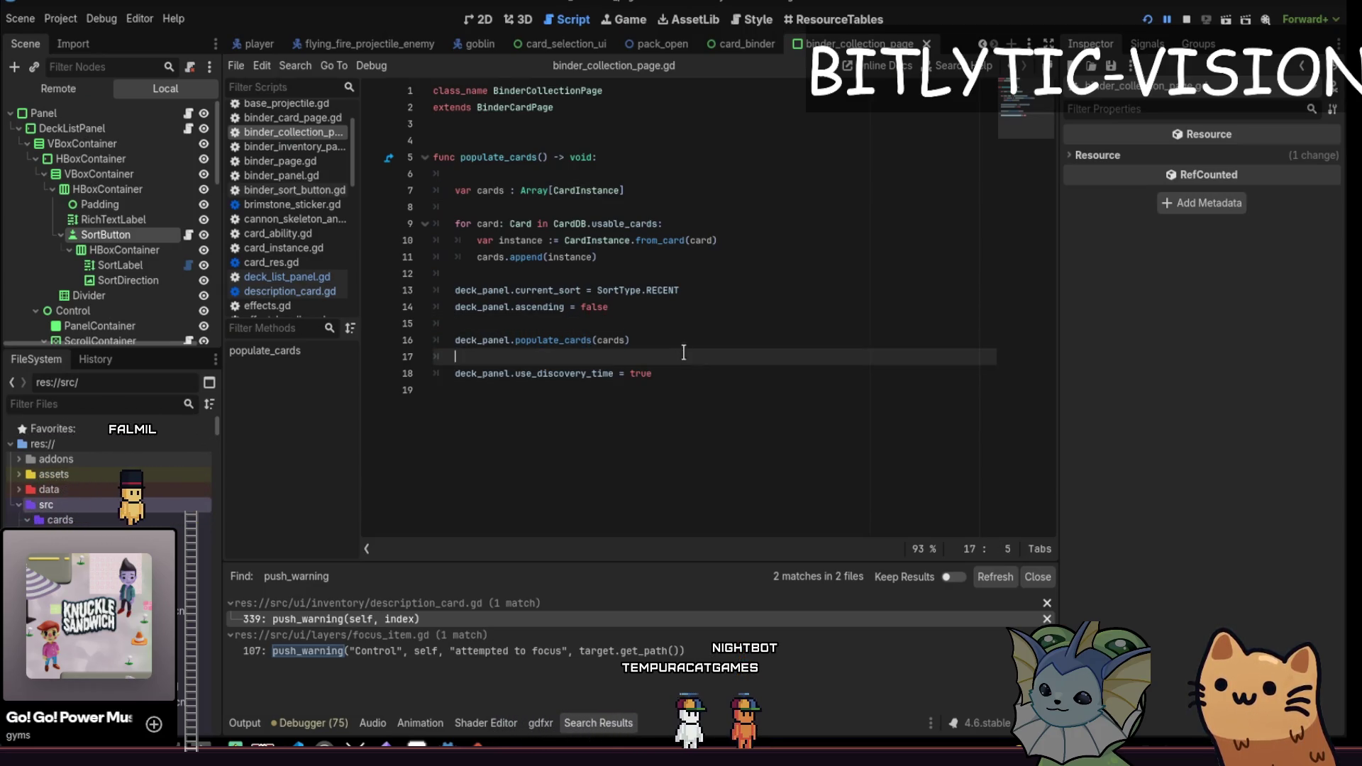
ctrl+click(560, 340)
scroll(688, 296, down, 4)
scroll(619, 236, up, 2)
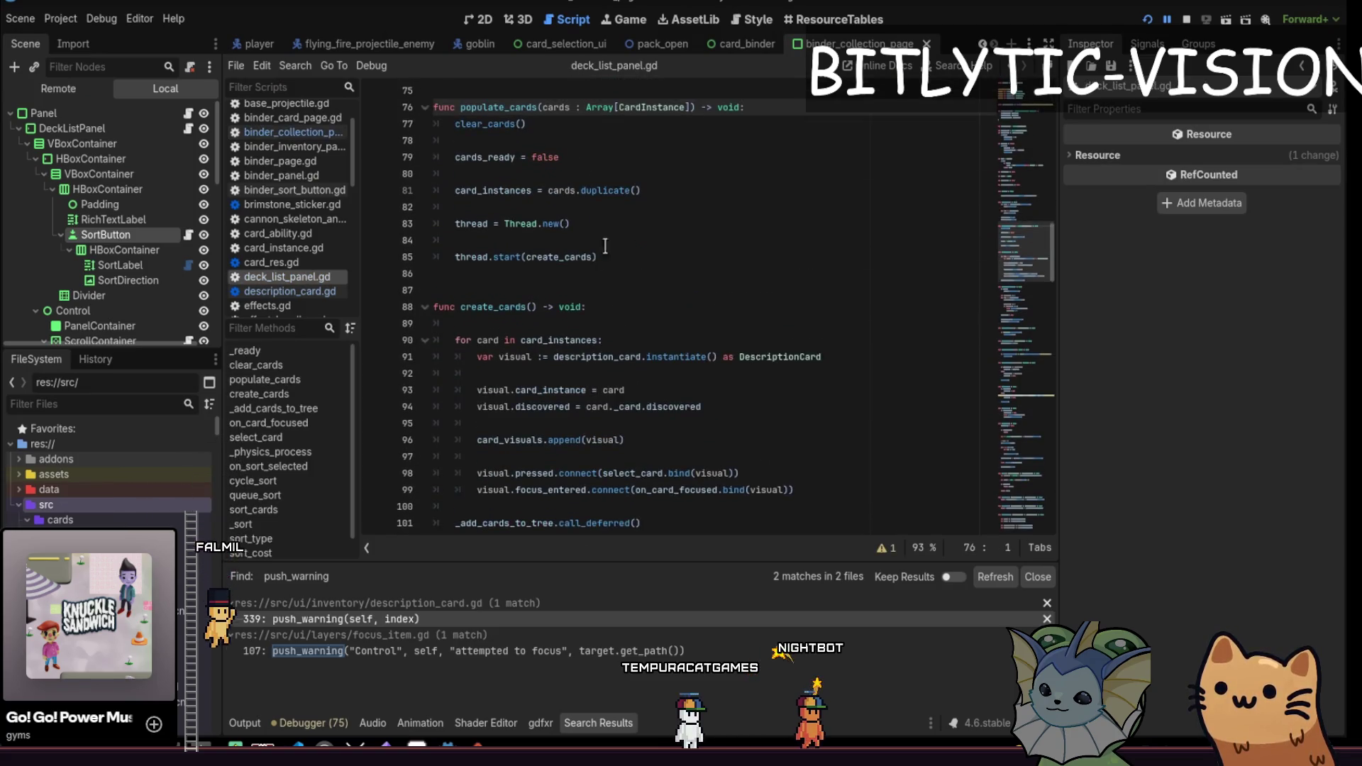
scroll(501, 264, down, 11)
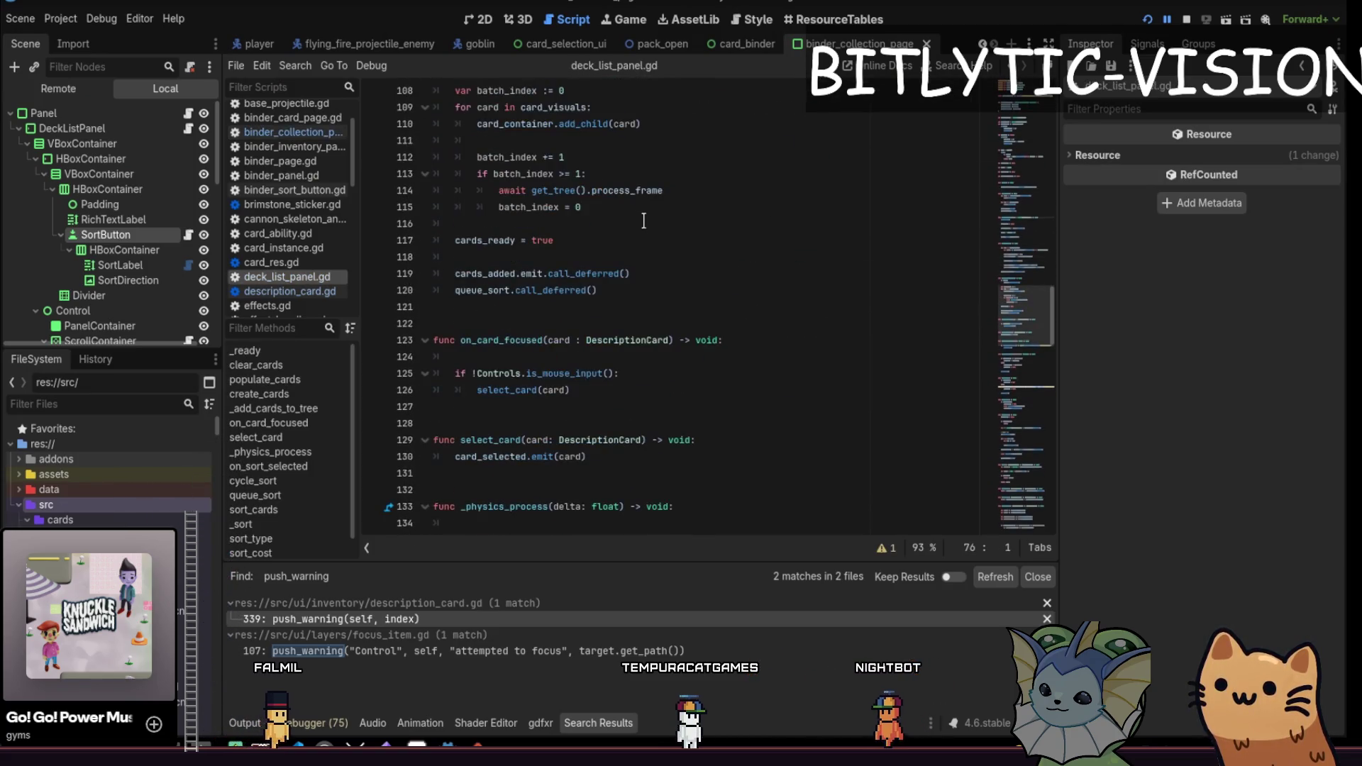
Step: Insert Console.print("Cards ready!") above cards_ready = true, then save and run the game
click(650, 304)
click(658, 257)
click(663, 223)
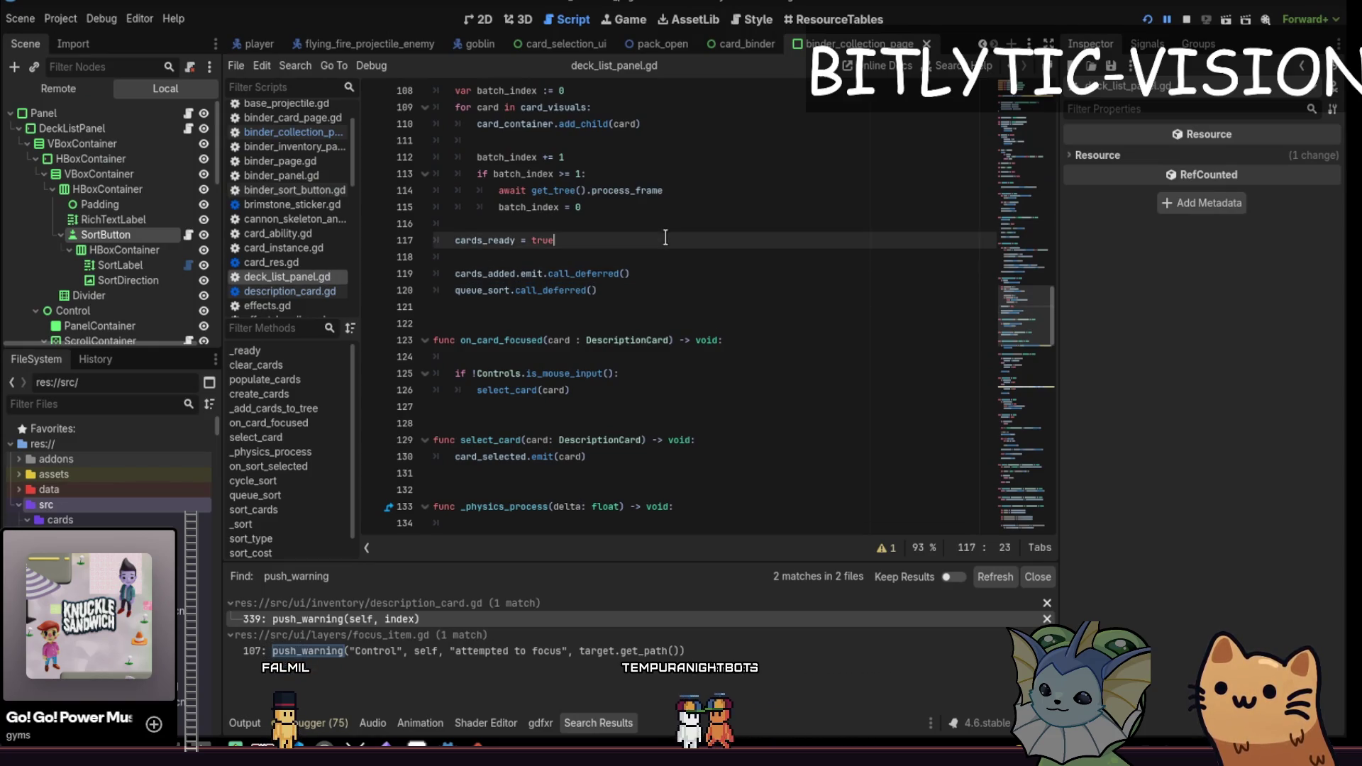
key(Return)
key(Return)
text(Console.print("Cards ready!)
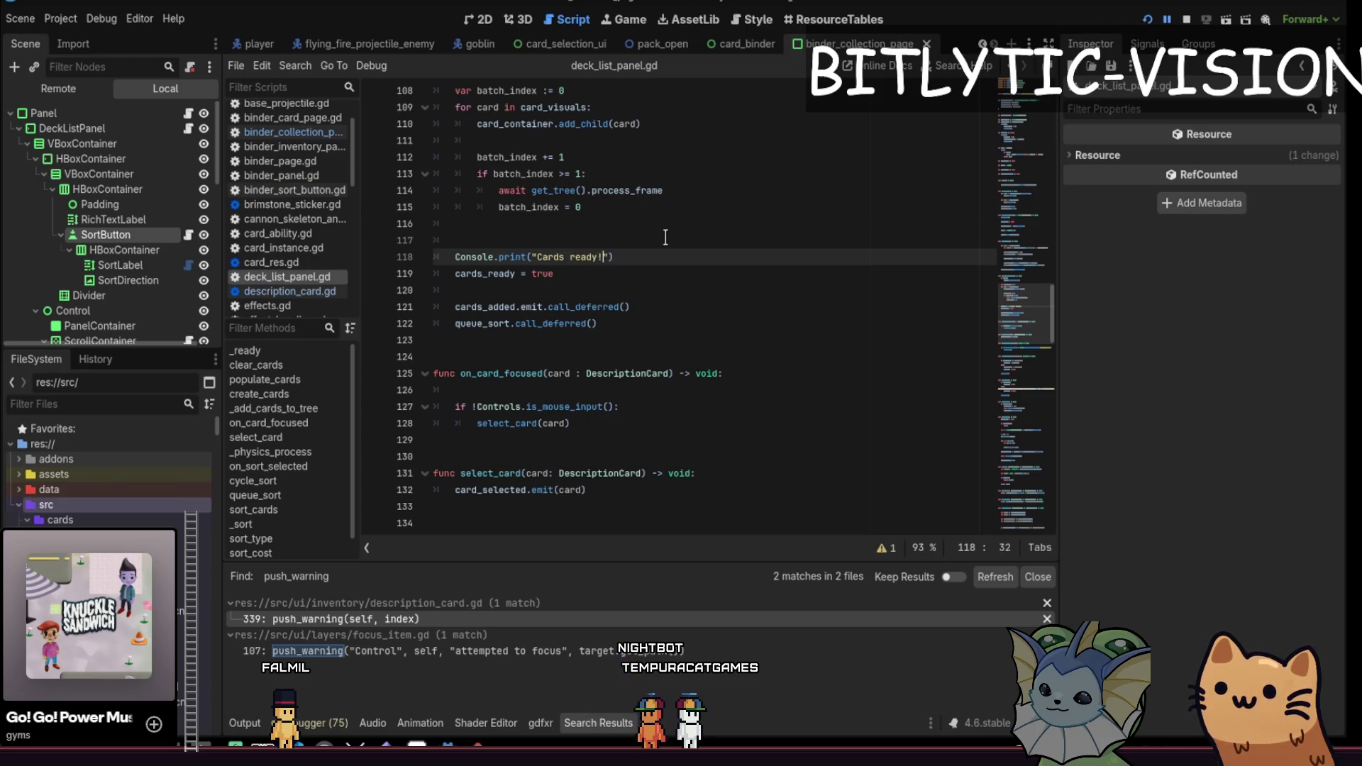
key(F5)
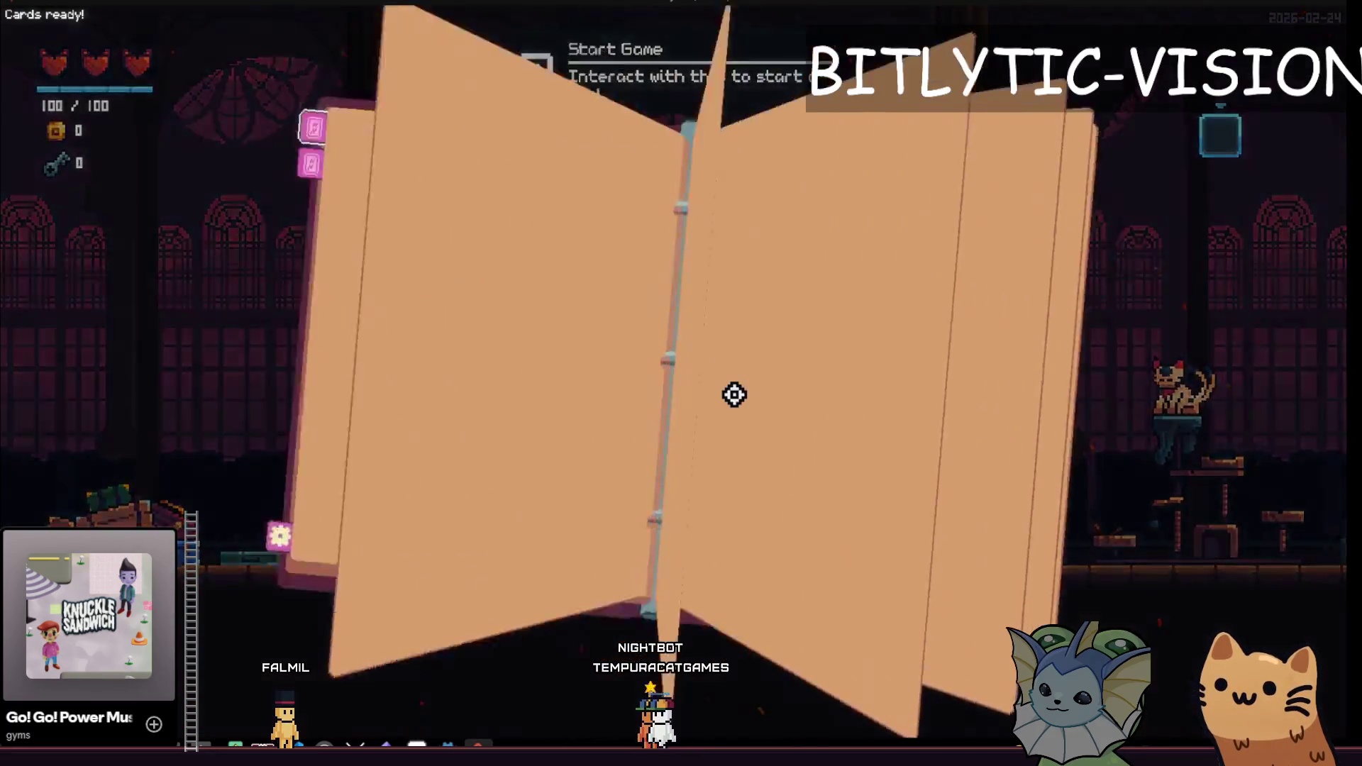
Step: Toggle the binder between the Deck and Collection pages, then stop the game with F8
key(Tab)
key(Tab)
key(Tab)
key(F8)
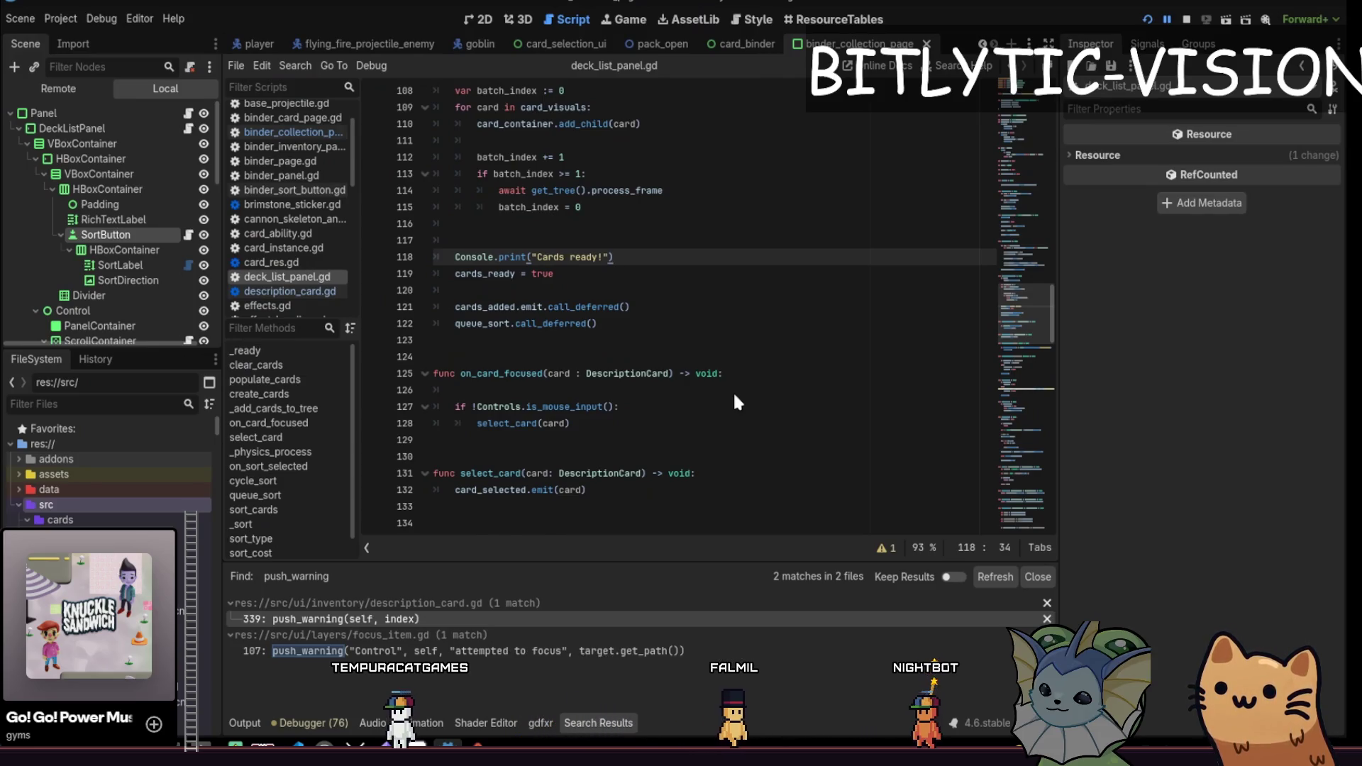
Step: Open description_card.gd and review the move_to_index function and its tween setup
key(shift+alt+o)
text(description_card.g)
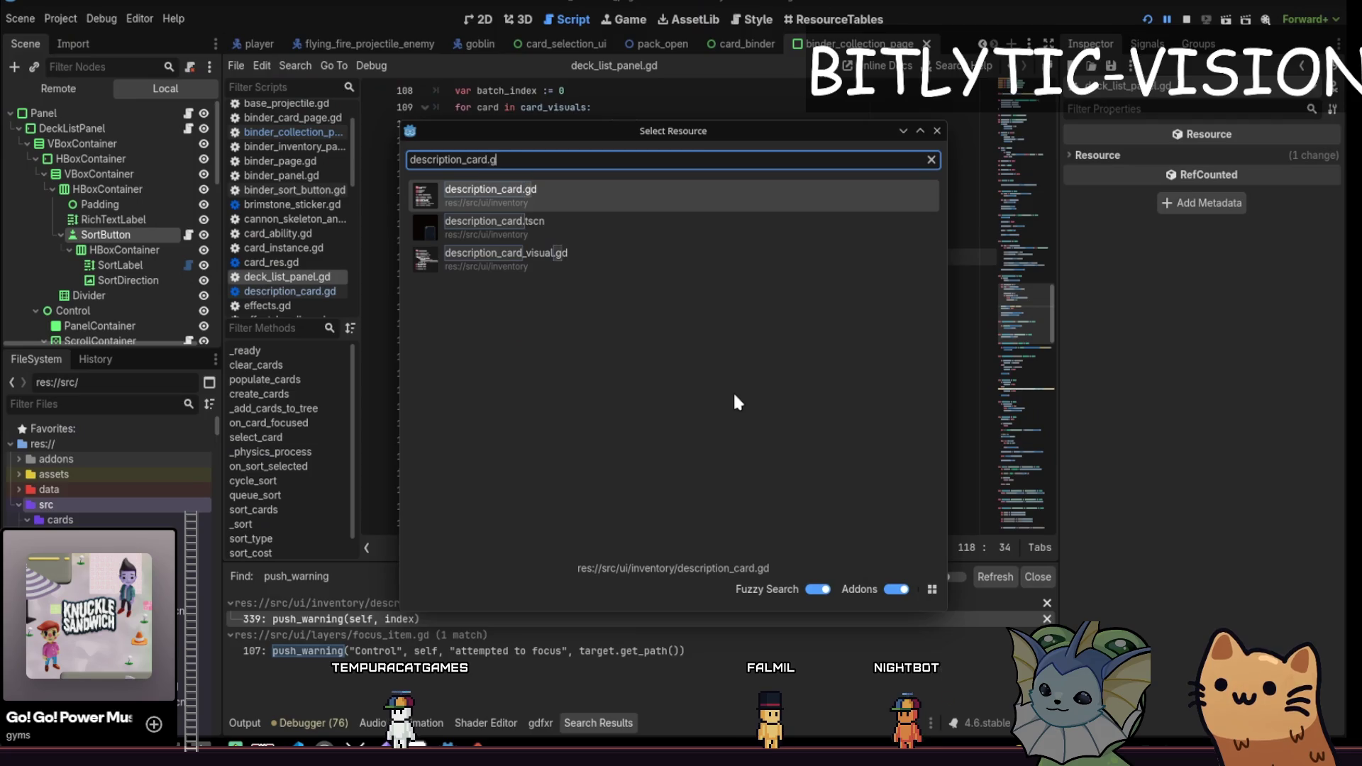
key(Return)
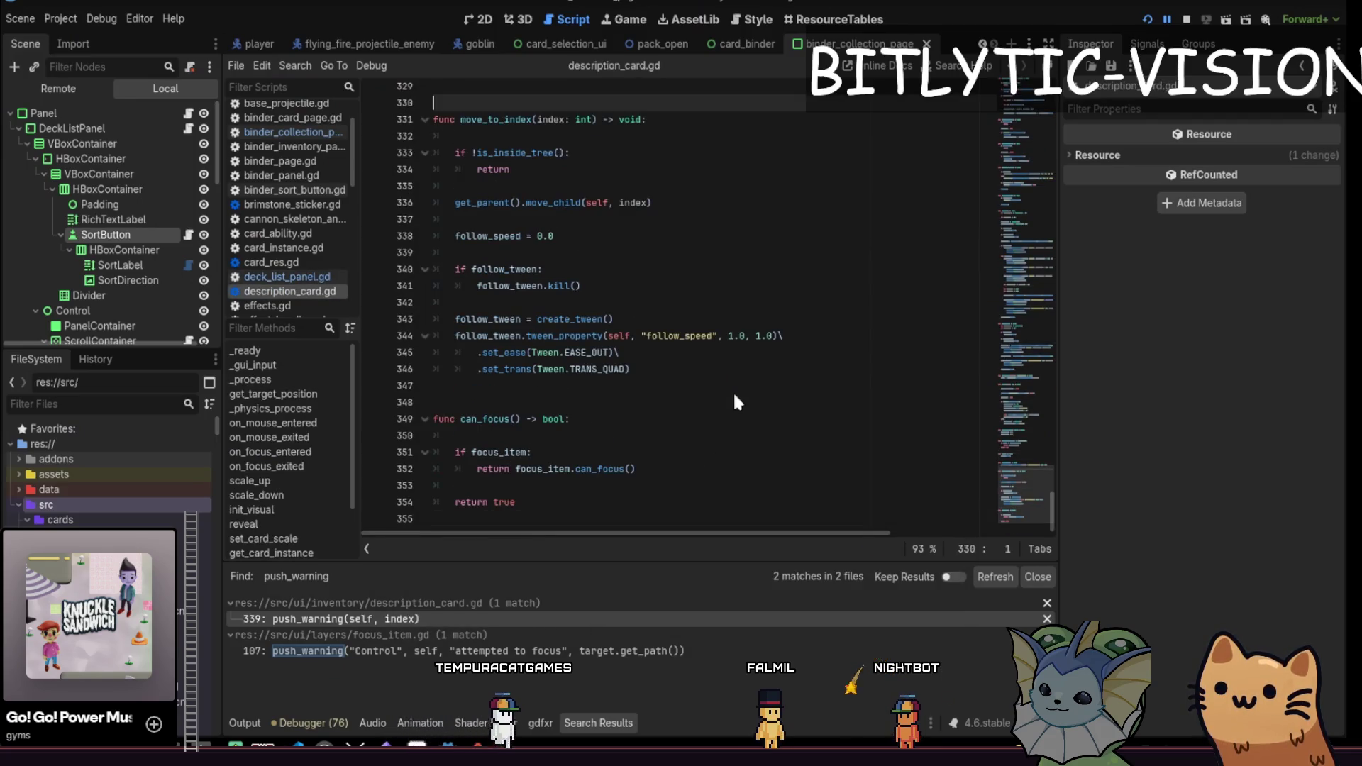
key(Down)
key(Down)
key(Down)
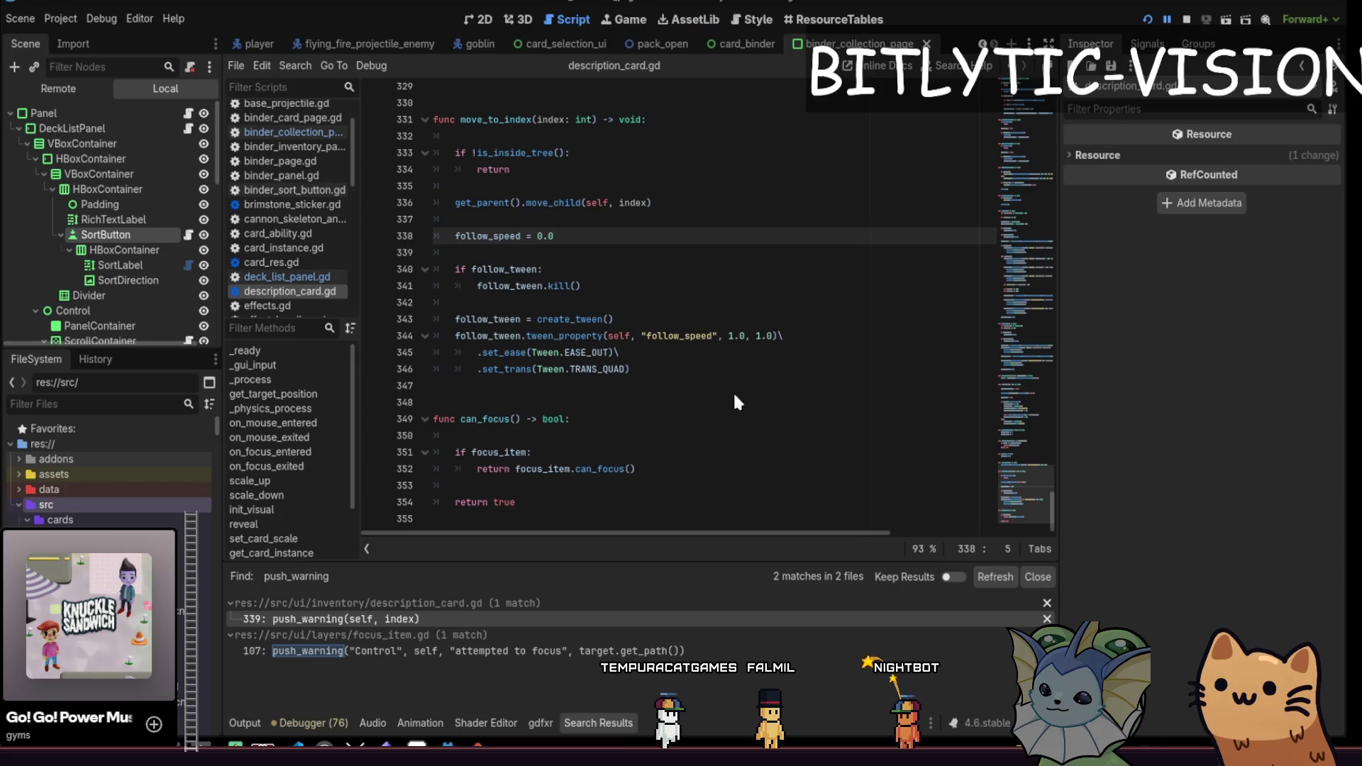
key(Page_Up)
key(Page_Up)
key(Page_Up)
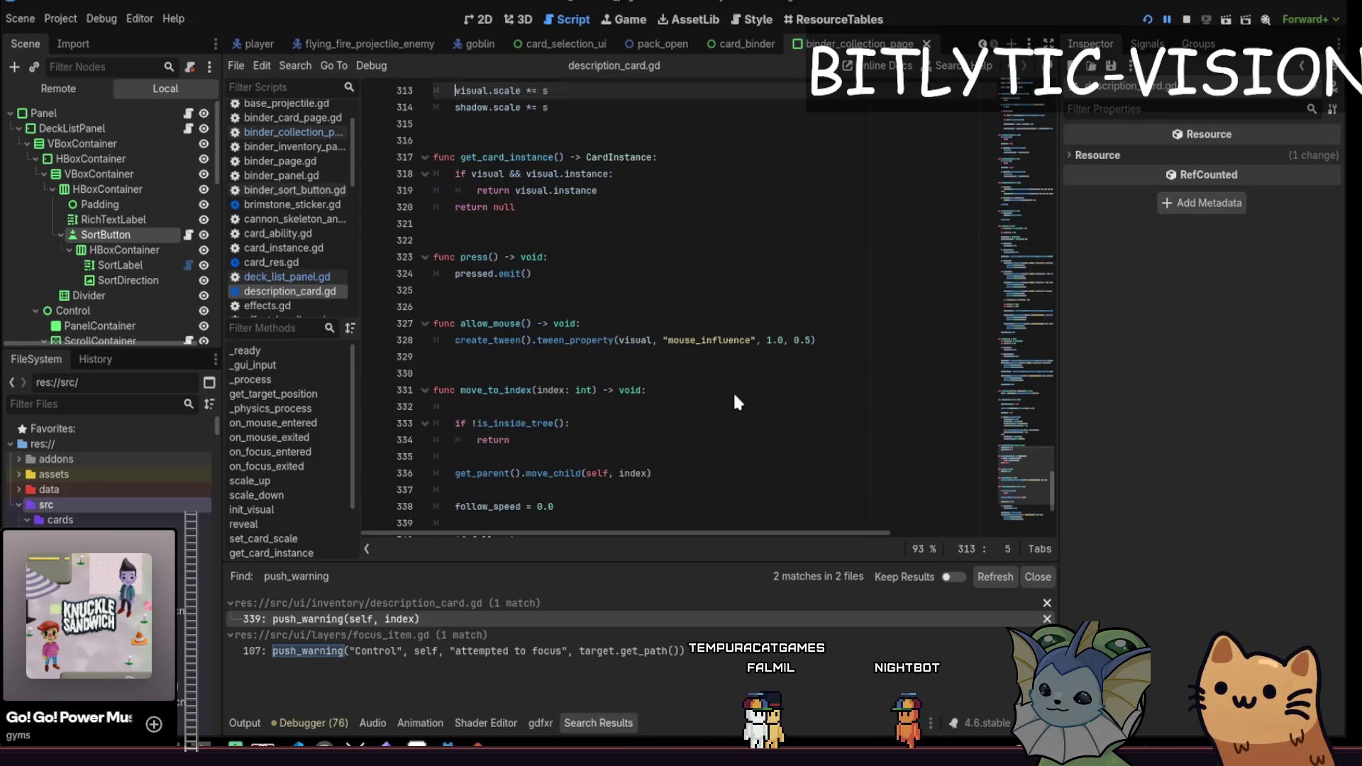
key(Page_Down)
key(Page_Down)
key(Page_Down)
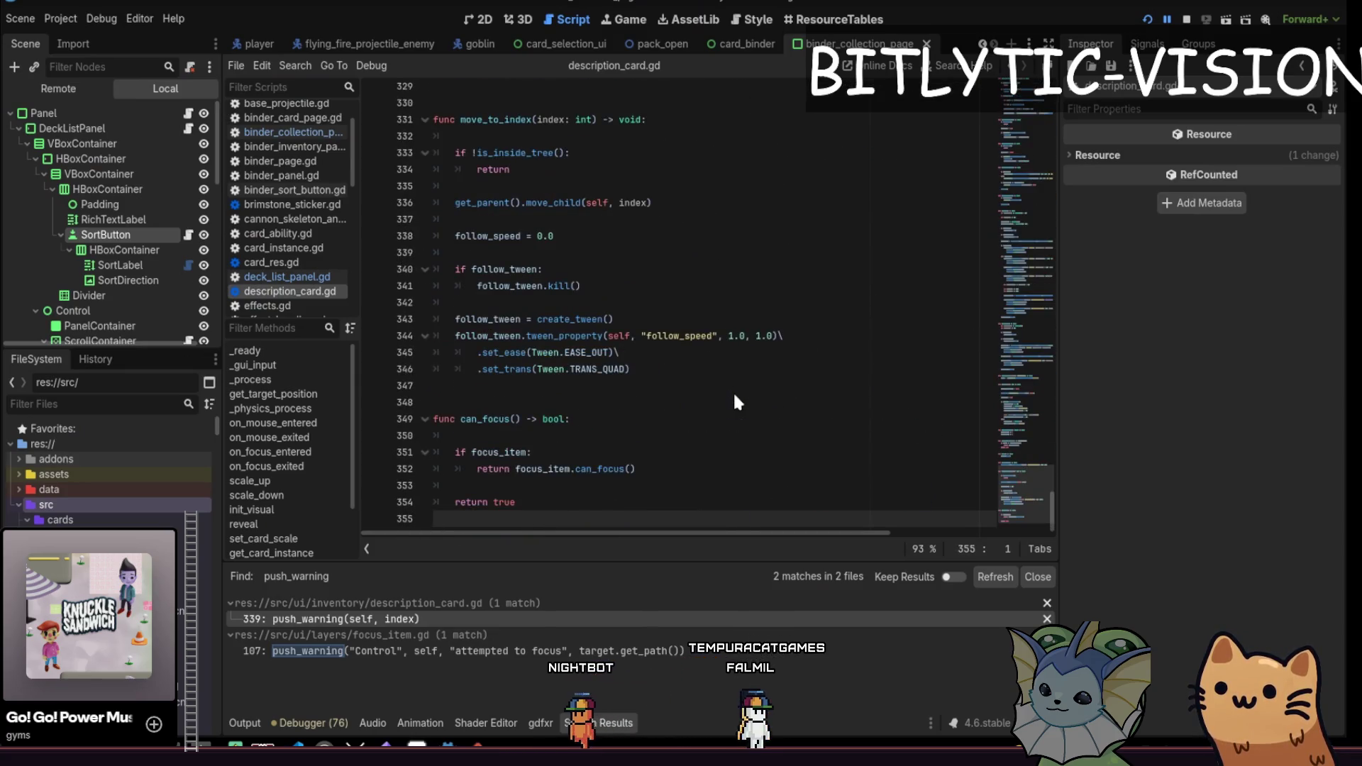
key(Up)
key(Up)
key(Up)
key(Left)
key(shift+Up)
key(shift+Up)
key(shift+Up)
key(shift+Up)
key(Up)
key(Up)
key(Up)
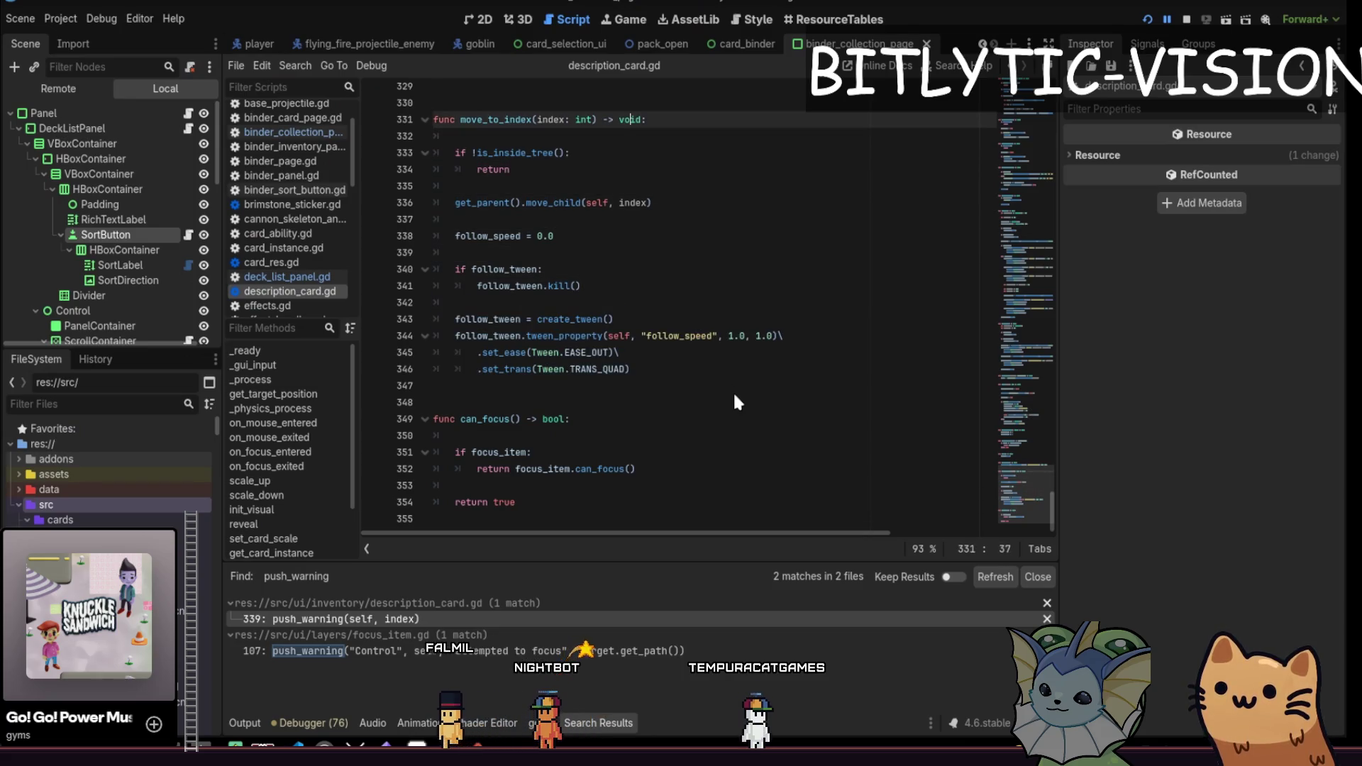
Step: Find move_to_index usages and compare the deck_list_panel.gd call with the declaration
key(ctrl+shift+Right)
key(ctrl+shift+f)
key(Return)
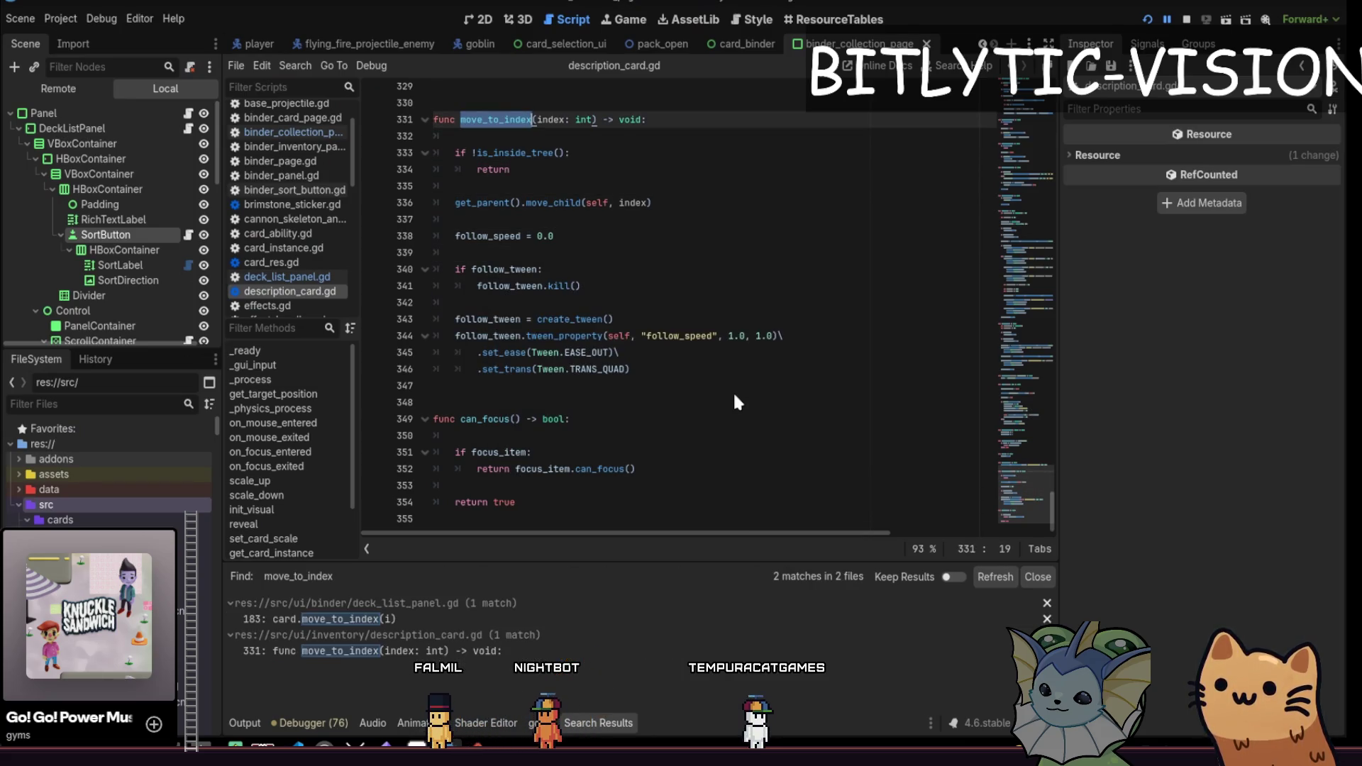
click(428, 616)
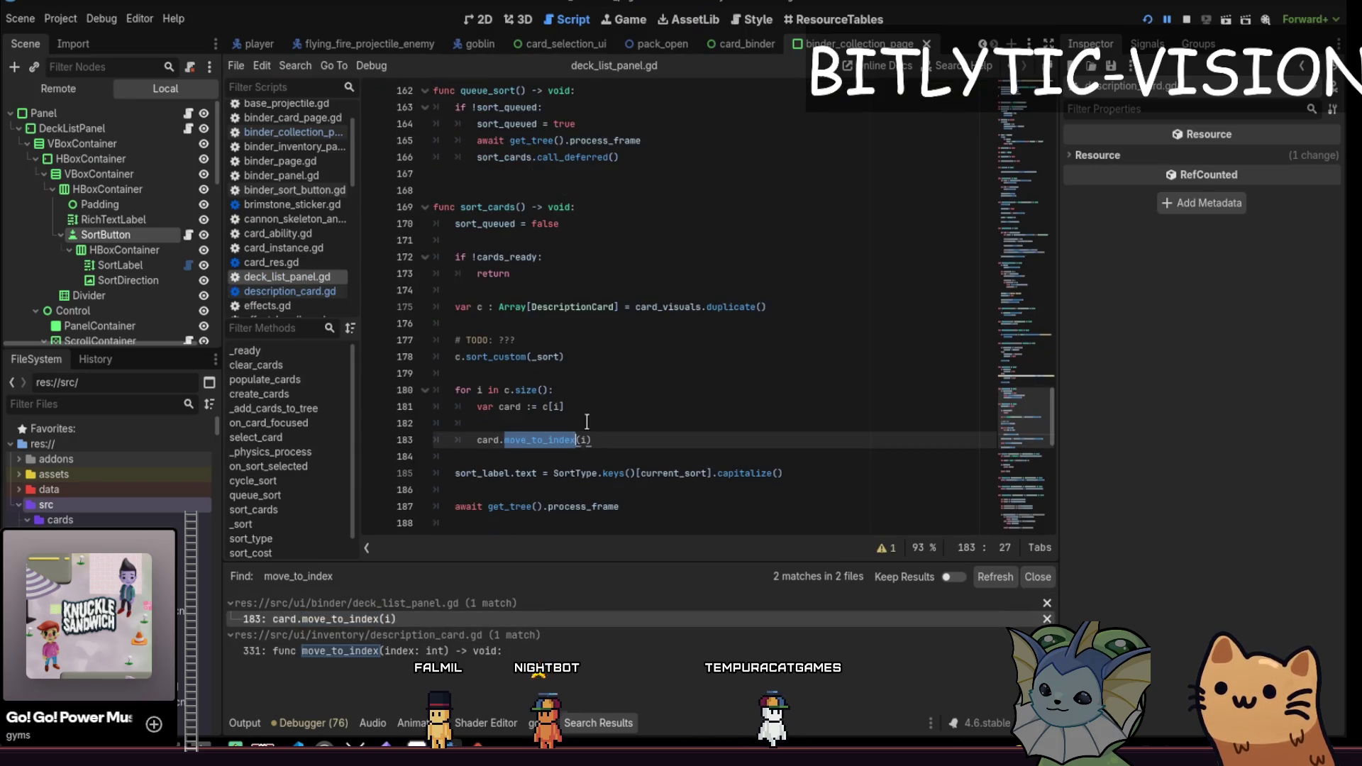
click(438, 651)
click(444, 618)
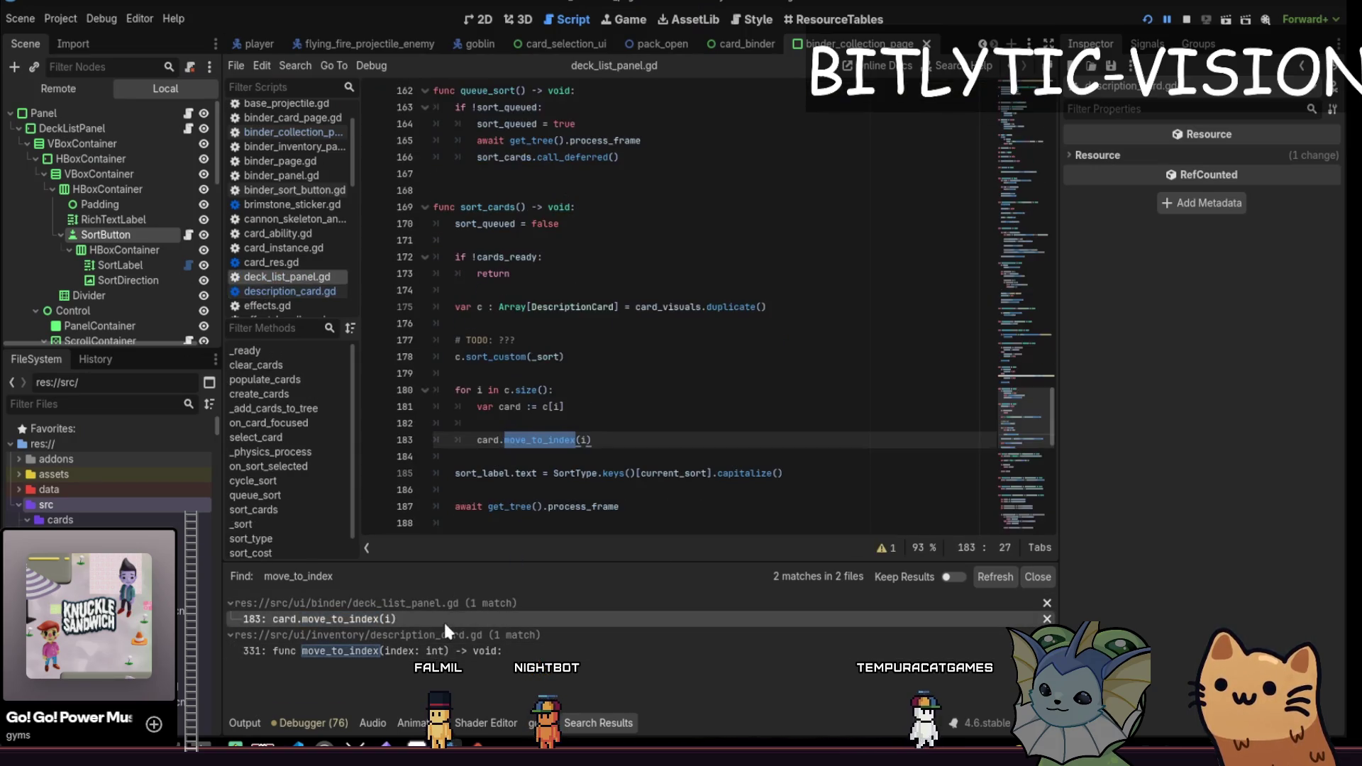
click(471, 649)
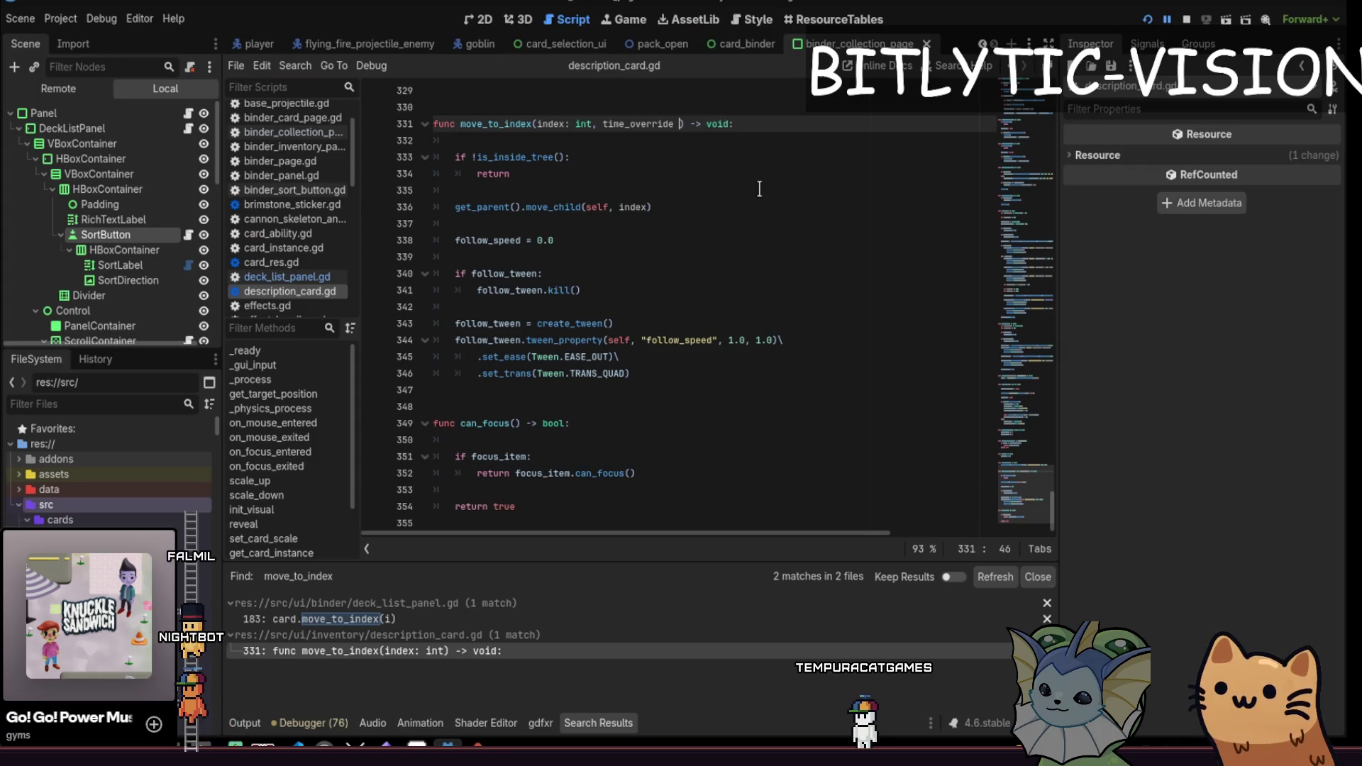
Step: Use time_override := 1.0 as the tween_property duration and save description_card.gd
key(Down)
key(Down)
key(Down)
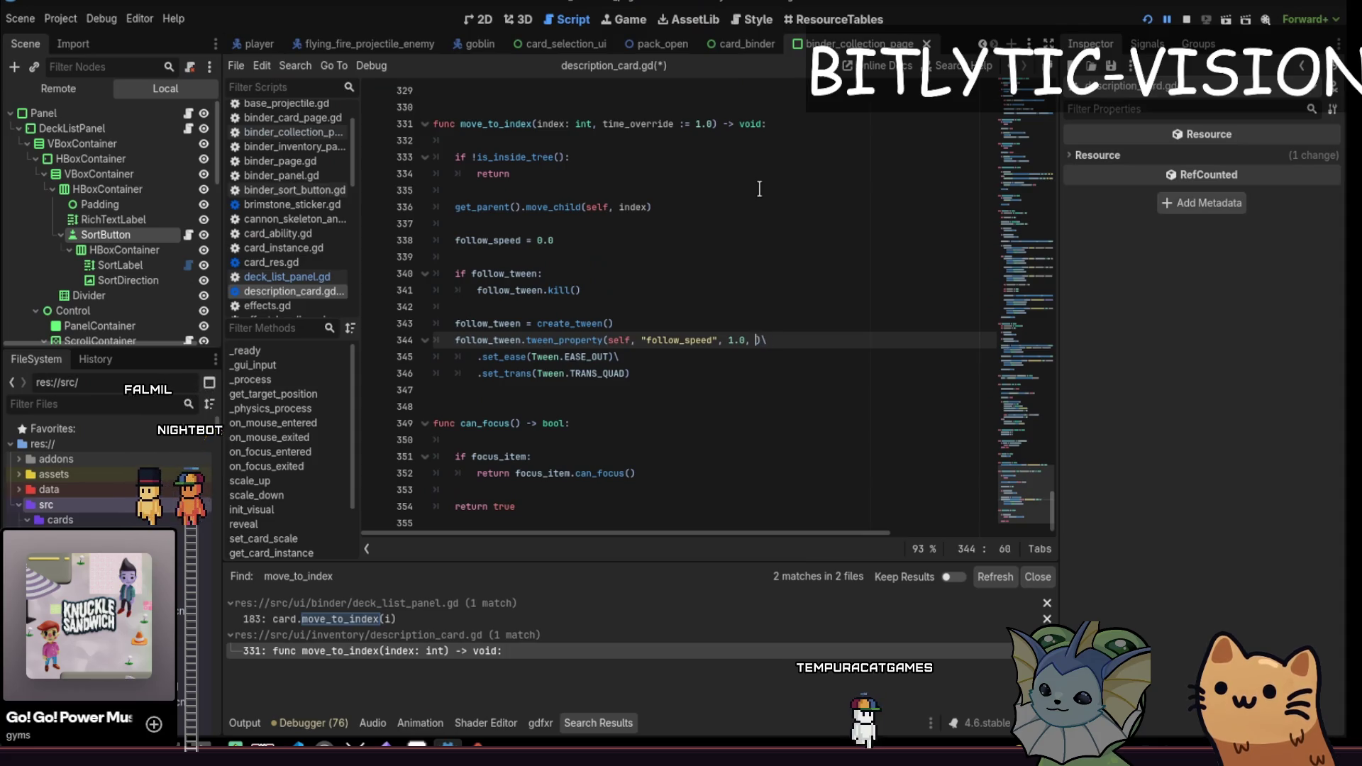
text(override)
key(End)
key(ctrl+s)
Step: Open deck_list_panel.gd through Quick Open
key(shift+alt+o)
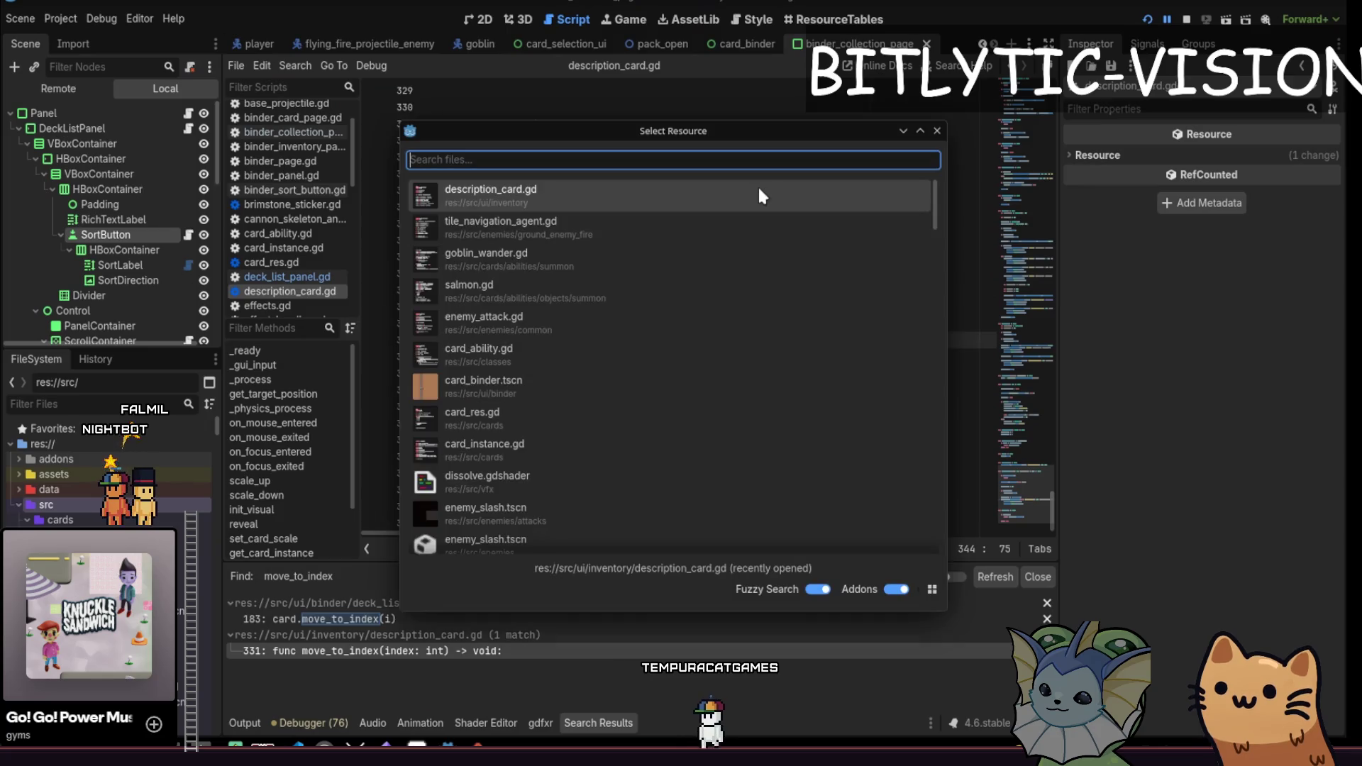
key(Down)
key(Down)
key(Down)
key(Up)
key(Up)
text(deck_info)
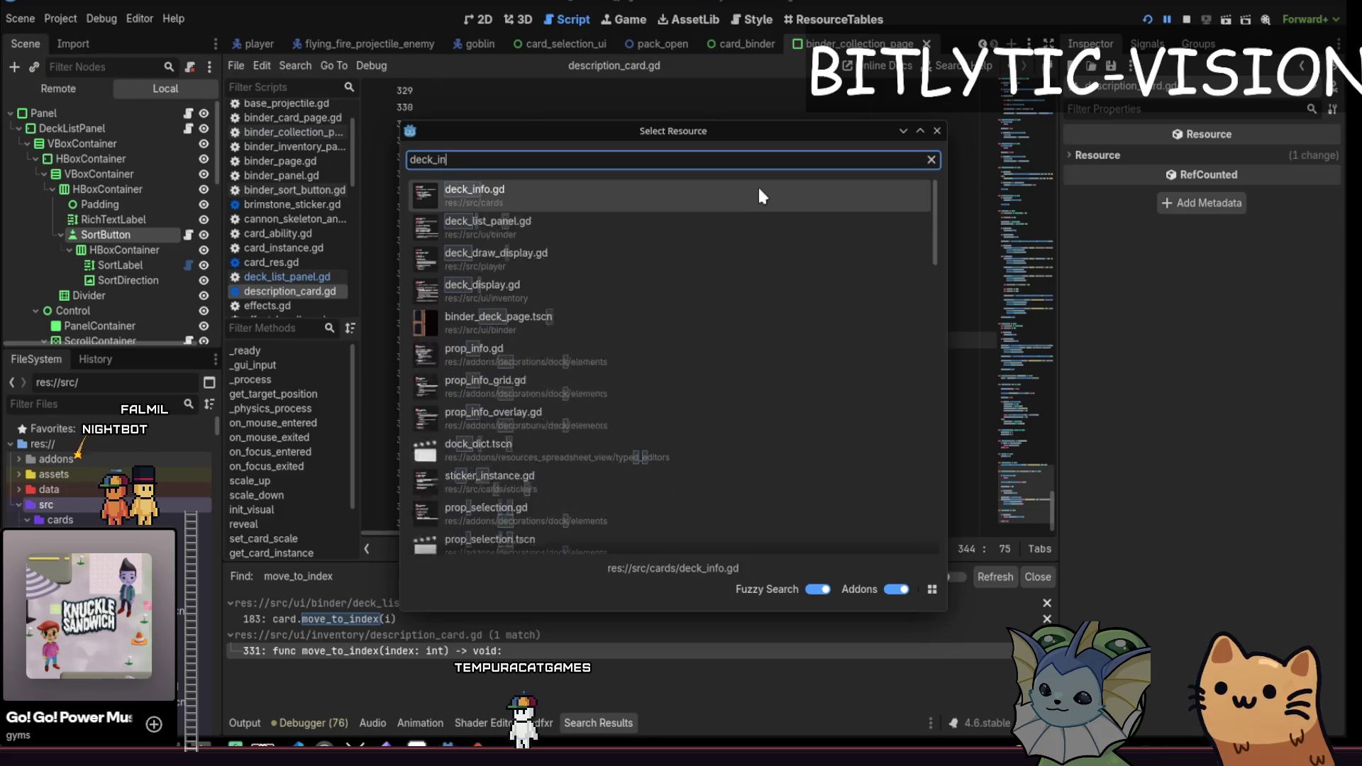
key(ctrl+BackSpace)
text(deck_list)
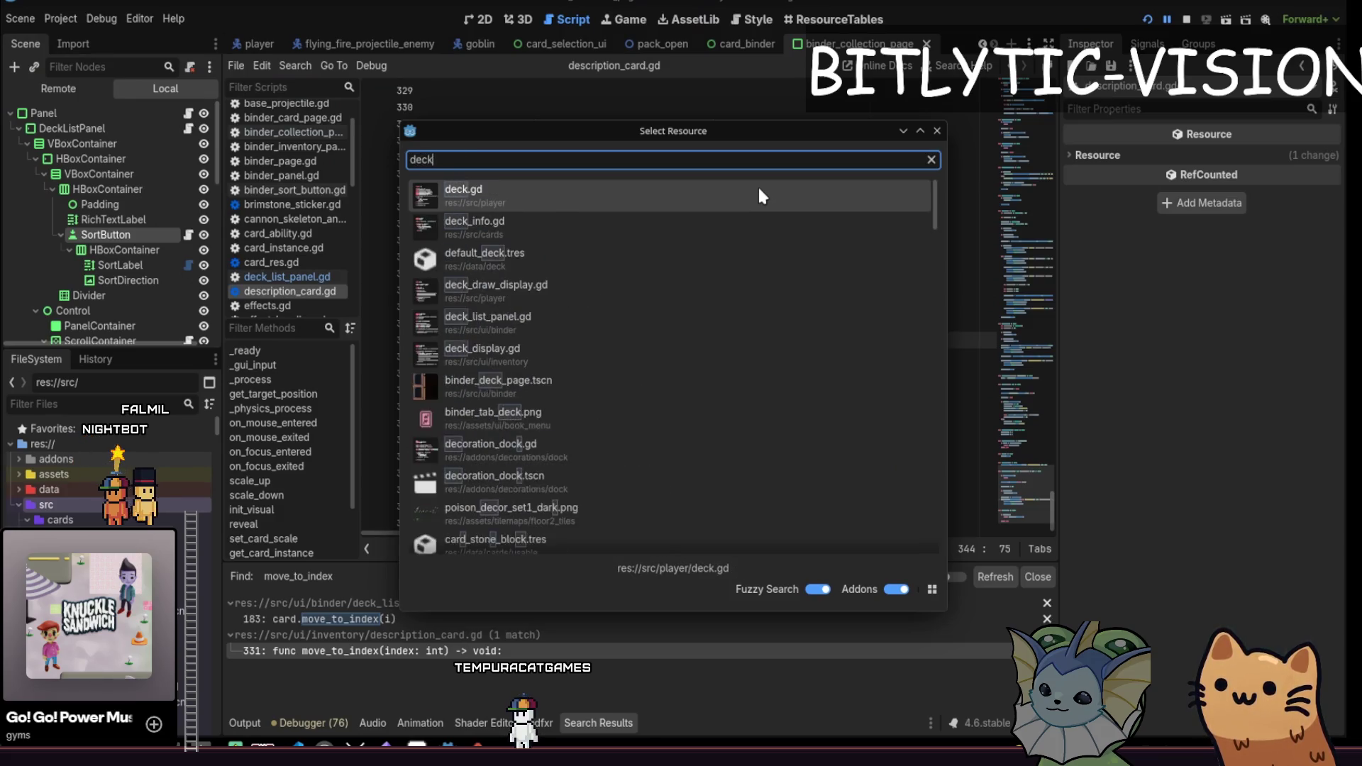
key(Return)
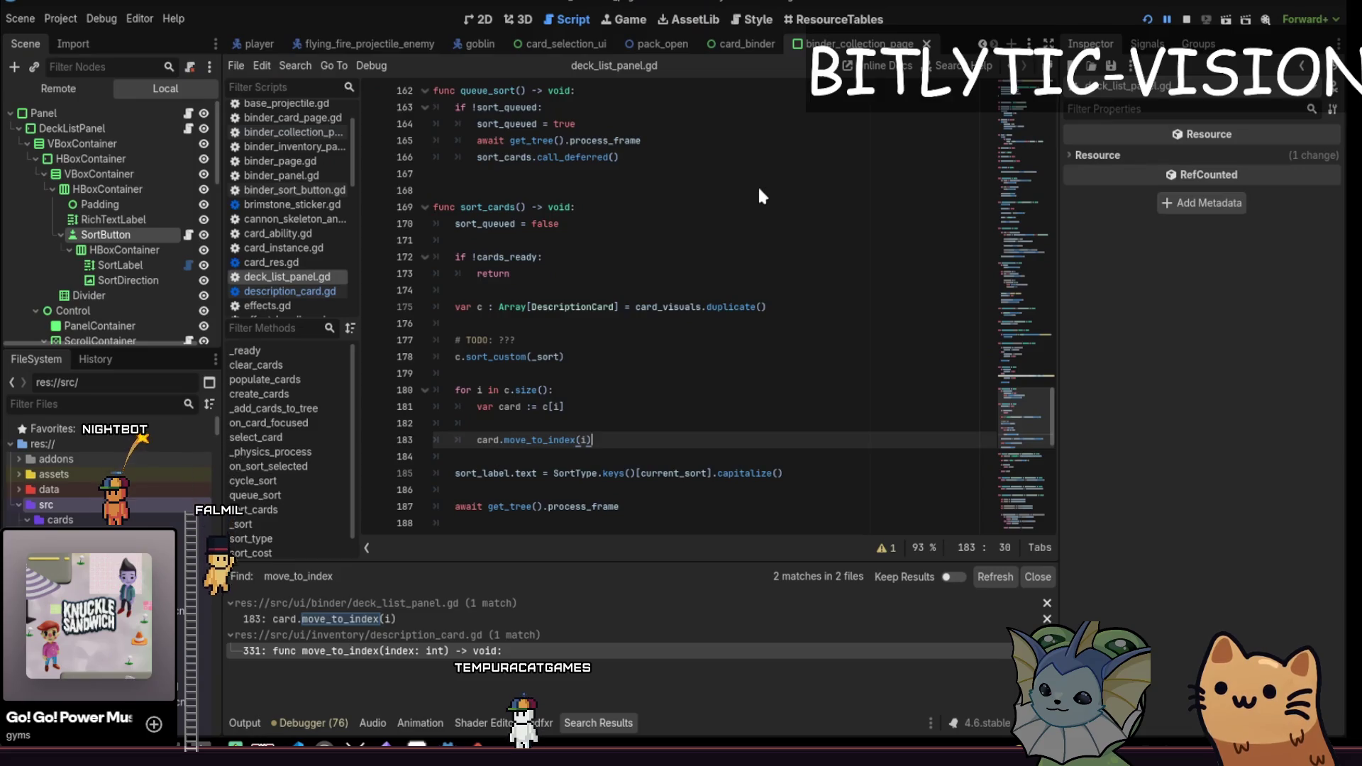
Step: Add a time_override := 0.0 variable in sort_cards, then remove it again
key(Up)
key(Up)
key(Up)
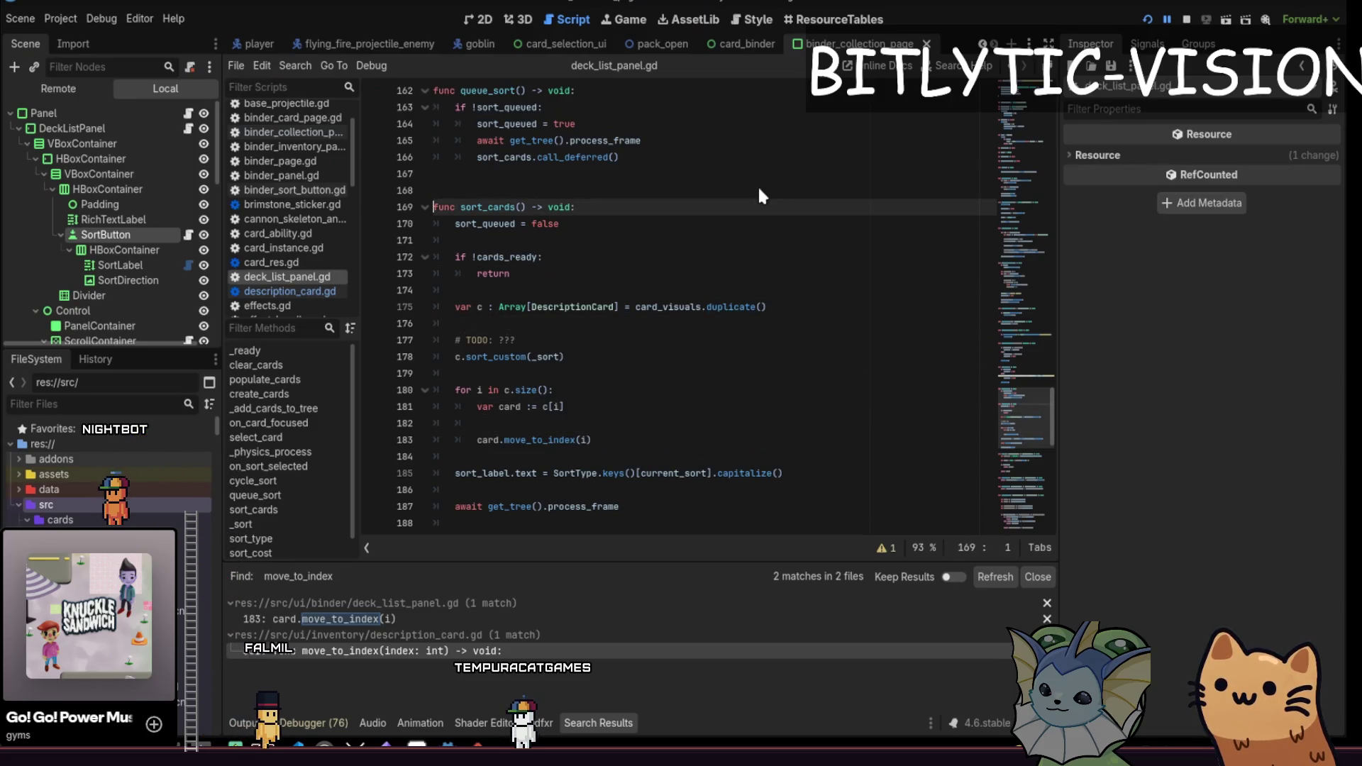
key(Down)
key(Down)
key(Down)
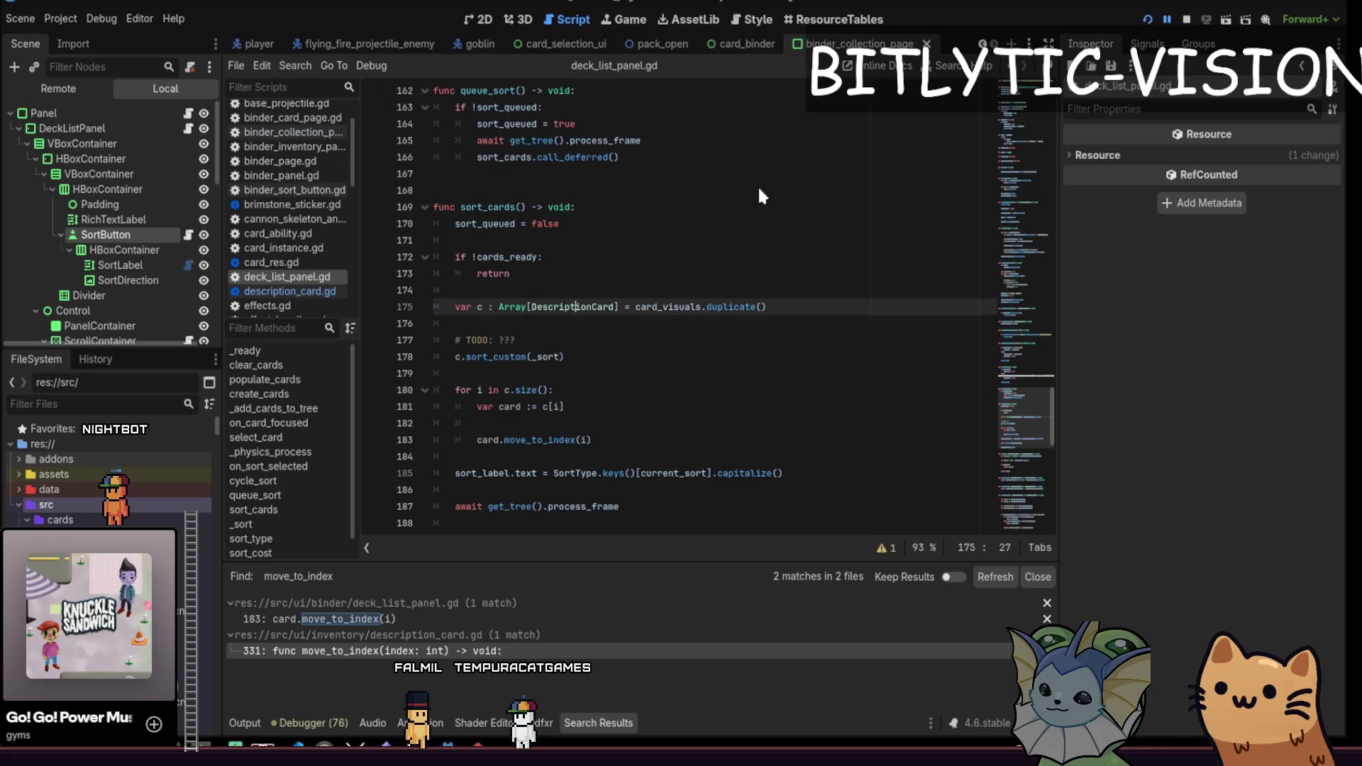
key(End)
key(Down)
key(Down)
key(Up)
key(Up)
key(Up)
key(Down)
key(Down)
key(Down)
key(Down)
key(Down)
key(Down)
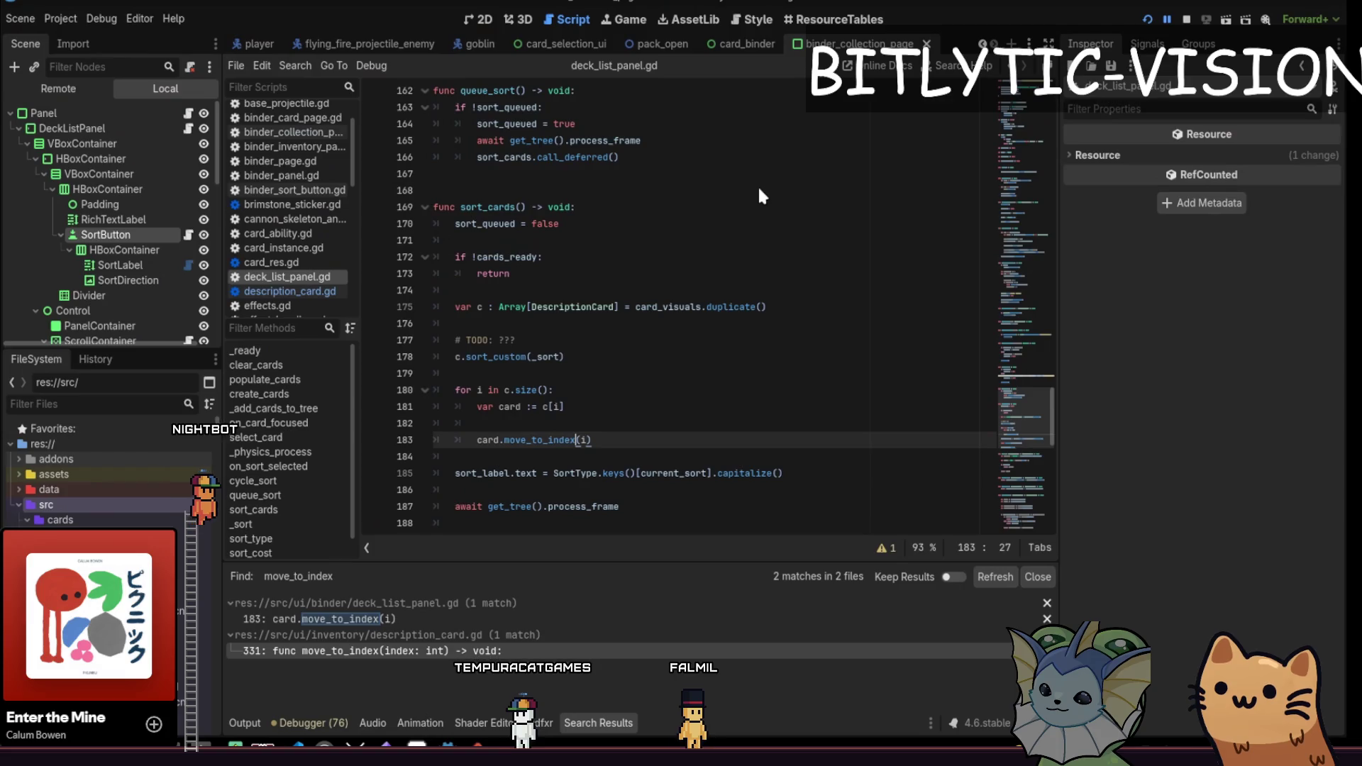
key(Up)
key(Up)
key(Up)
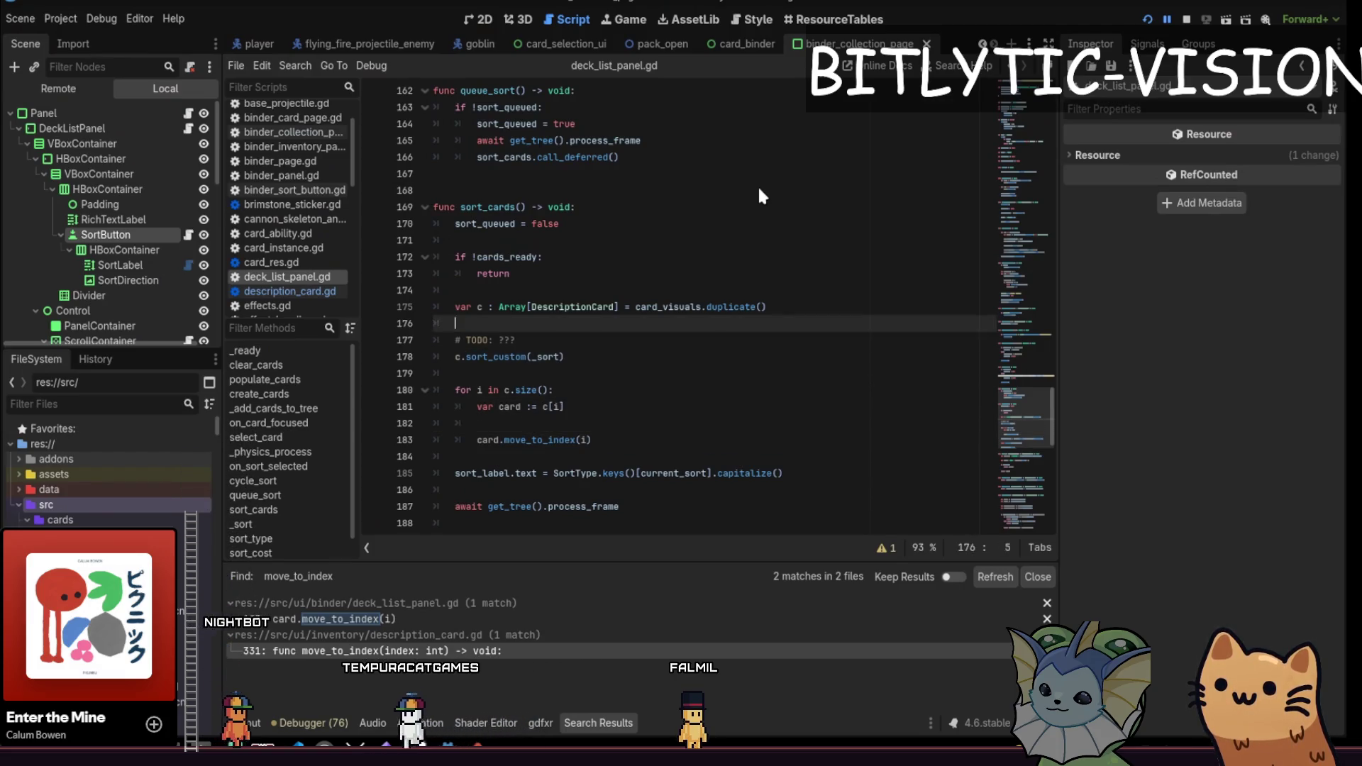
key(Return)
key(Return)
key(Up)
text(var )
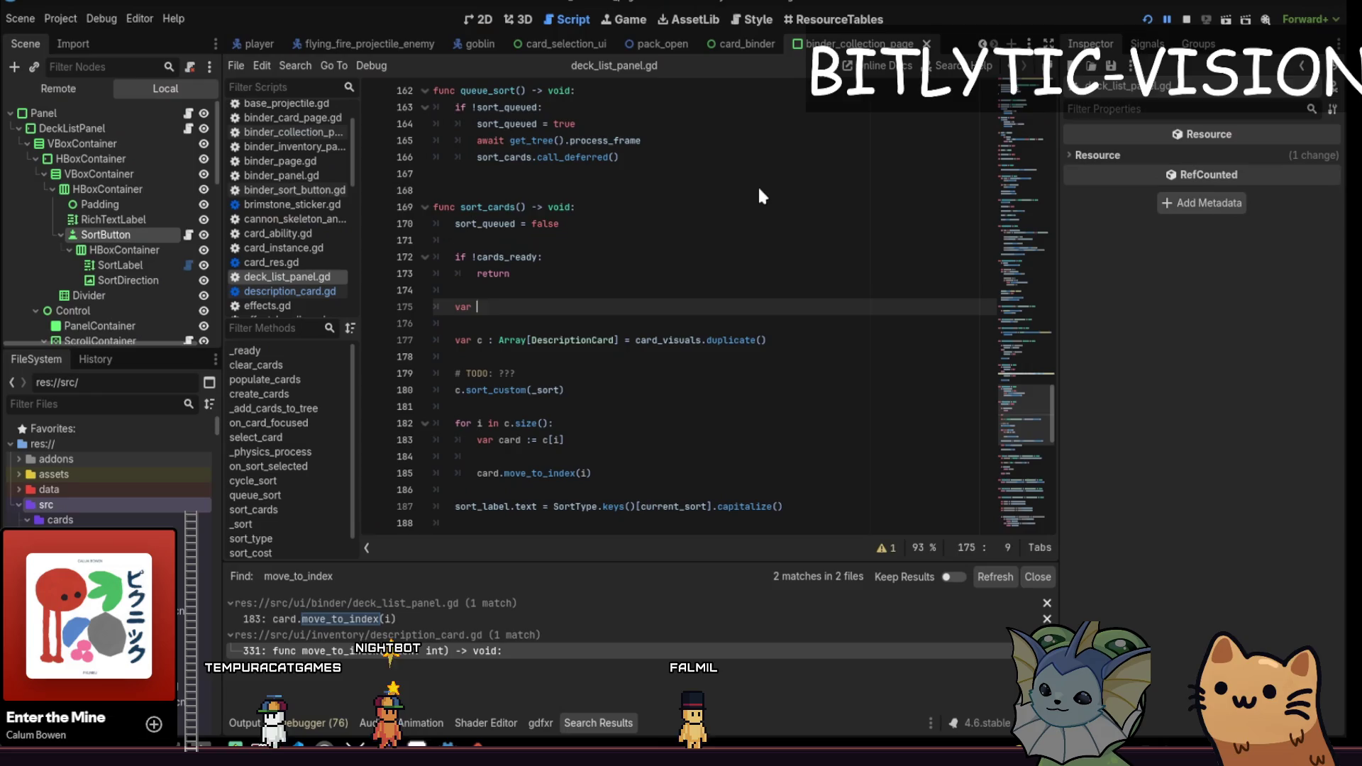
text(:= 0.0)
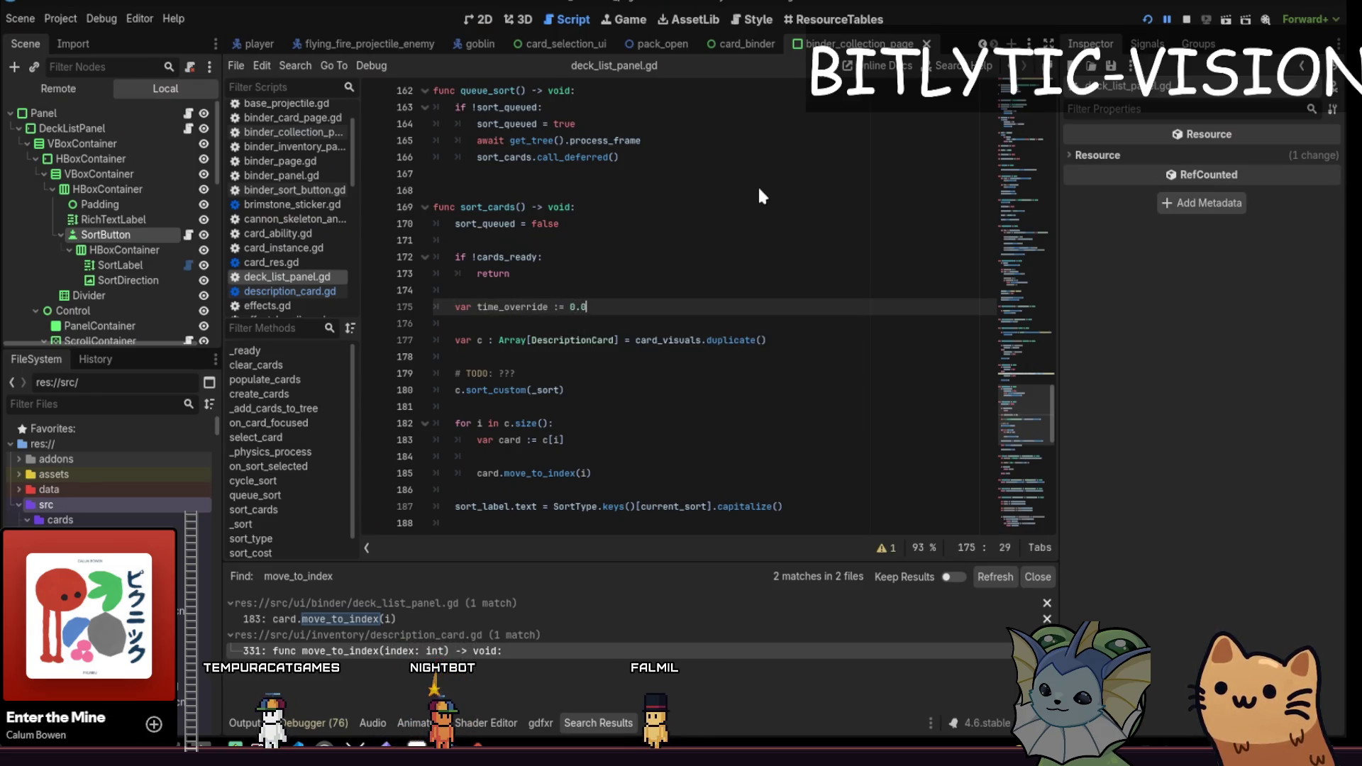
key(shift+End)
key(ctrl+x)
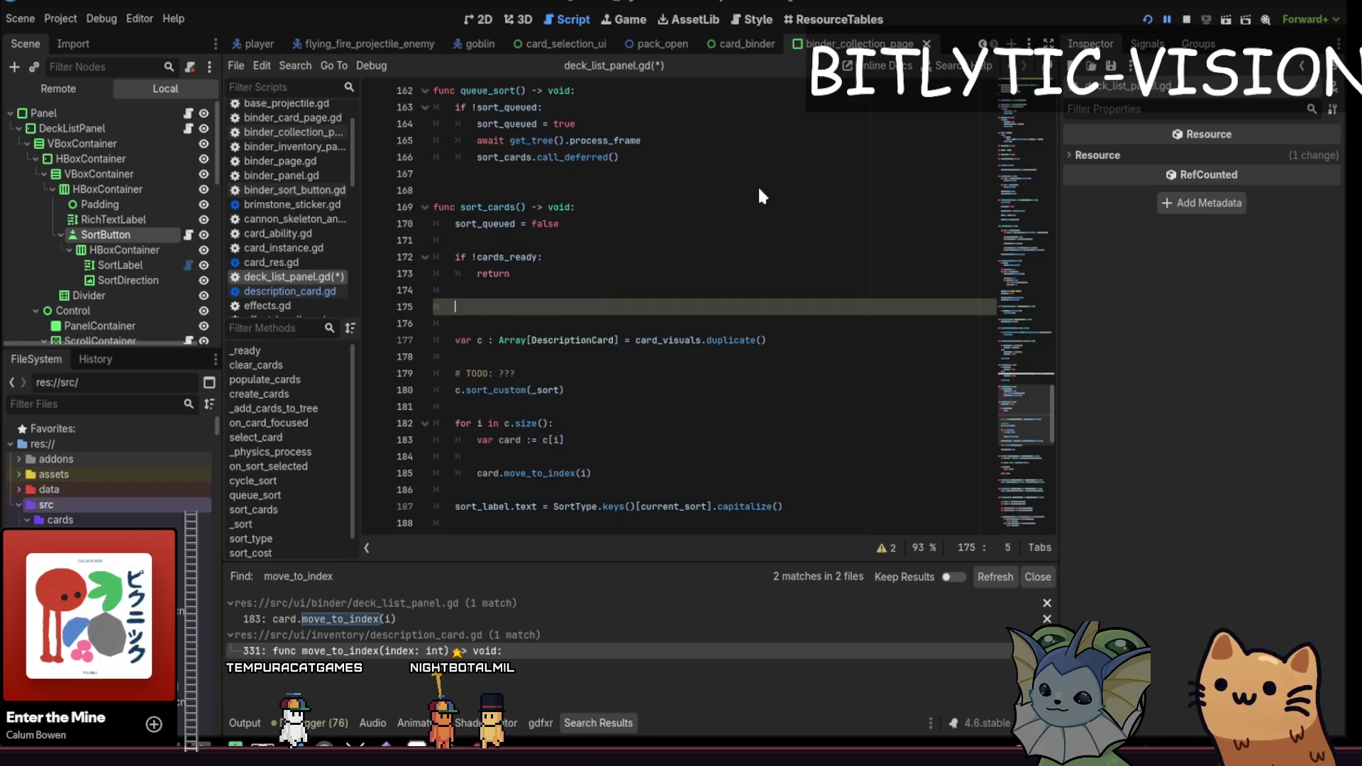
key(Delete)
key(Delete)
key(Down)
key(Down)
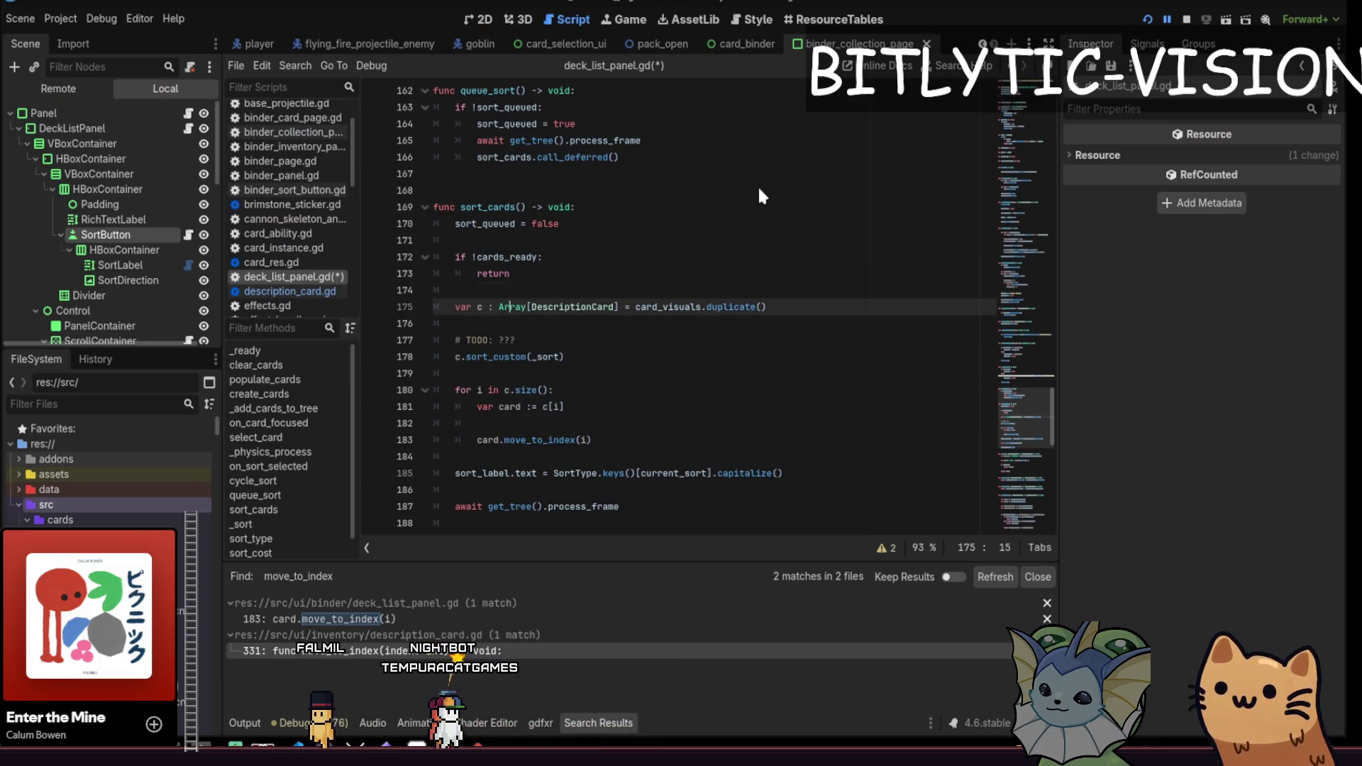
Step: Start an 'if' line above card.move_to_index(i) in the sort_cards loop
key(Down)
key(Down)
key(Down)
key(End)
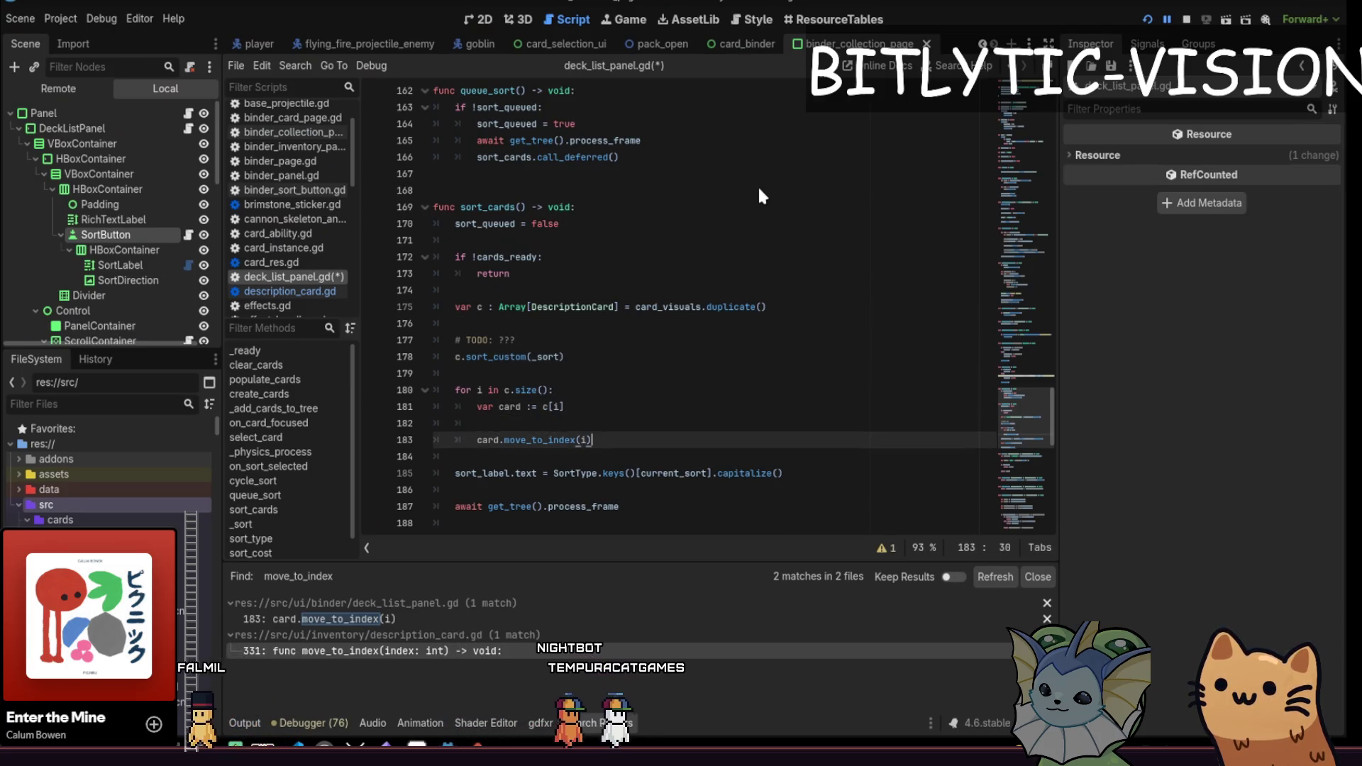
key(Up)
key(Return)
key(Return)
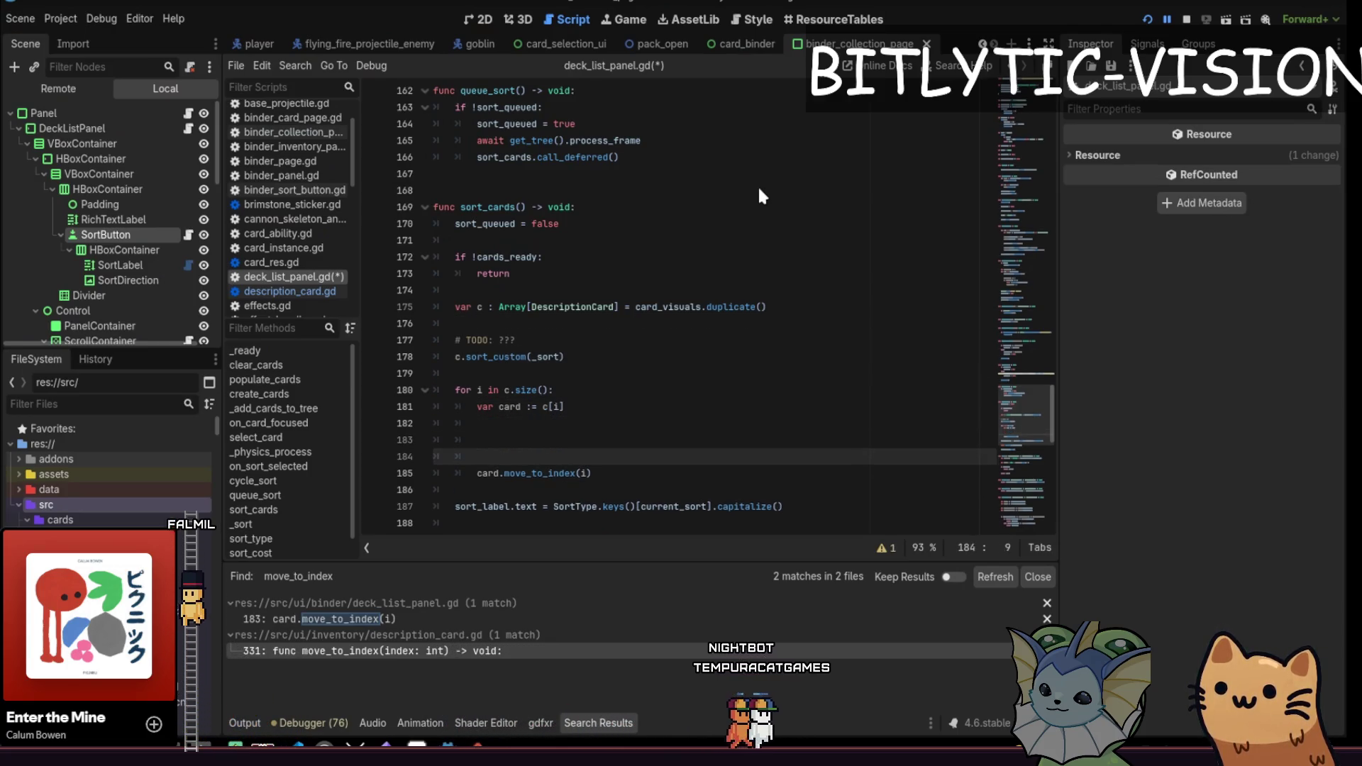
key(Up)
text(if)
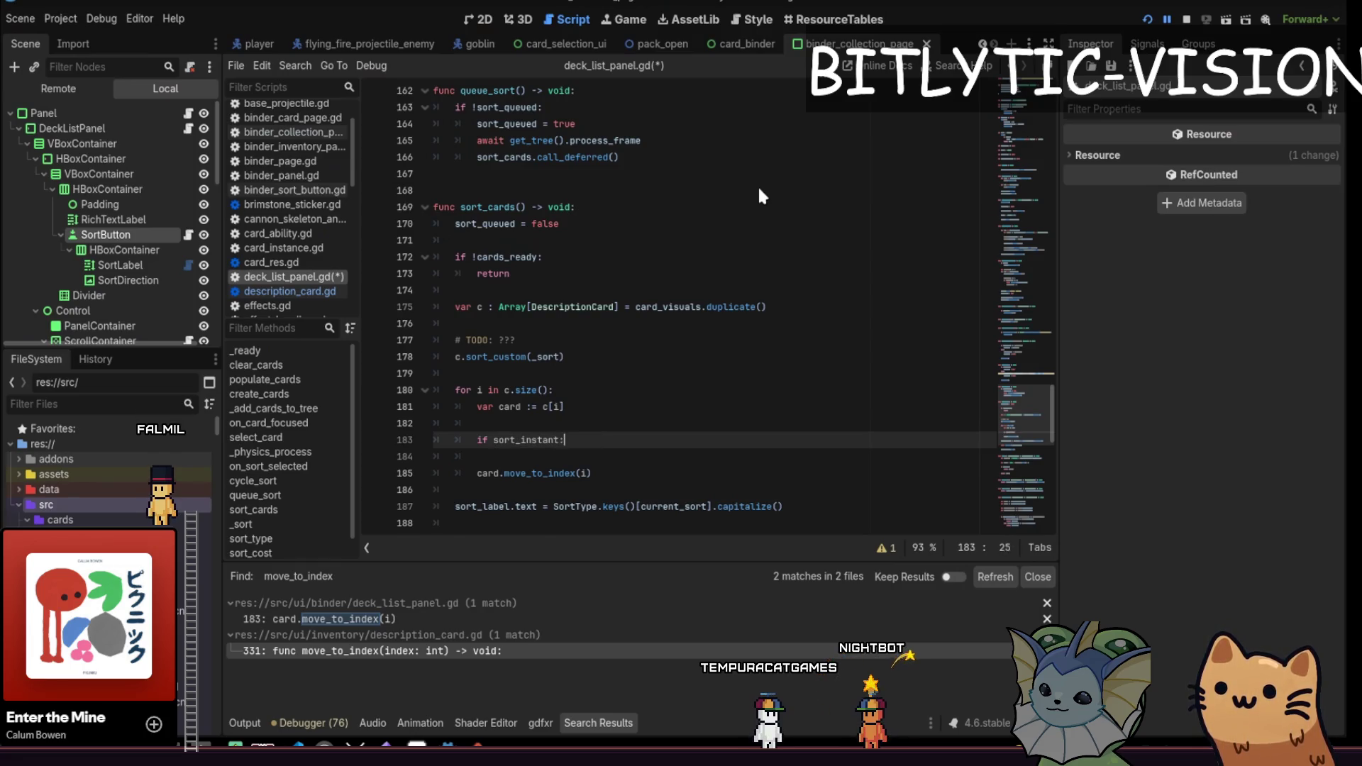
Step: Split the loop into an instant move_to_index(i, 0.0) branch and a normal move under else
key(Down)
key(Down)
key(Tab)
key(alt+Up)
key(Up)
key(Down)
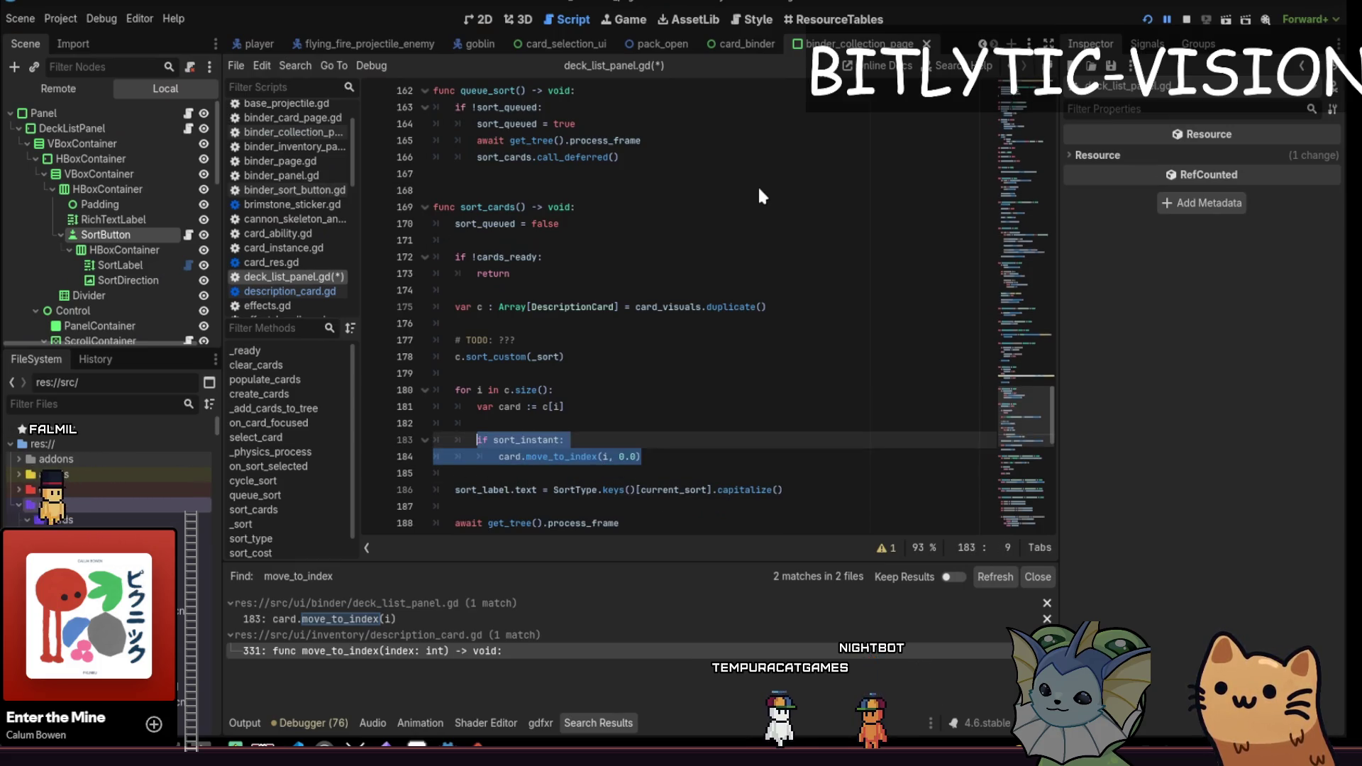
key(Return)
key(ctrl+v)
key(Up)
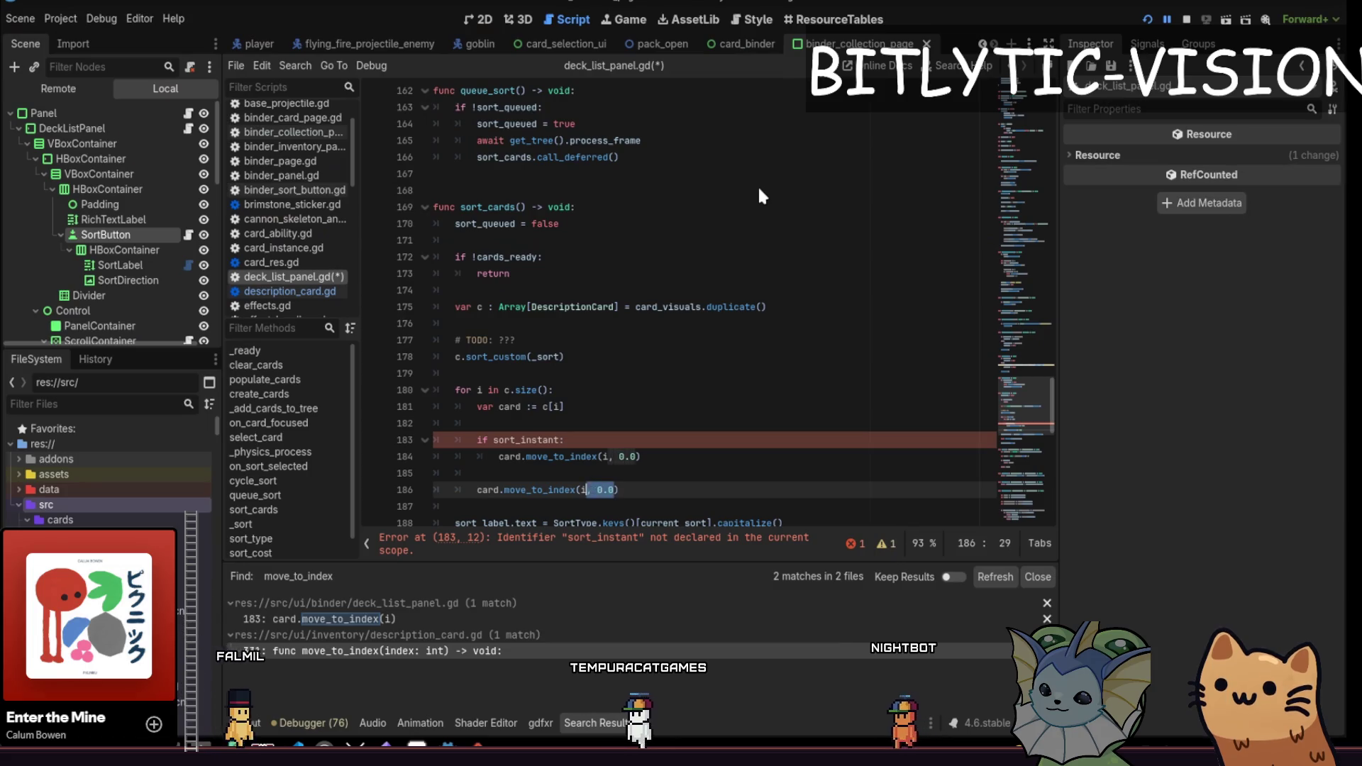
key(BackSpace)
key(BackSpace)
key(BackSpace)
key(Up)
key(Return)
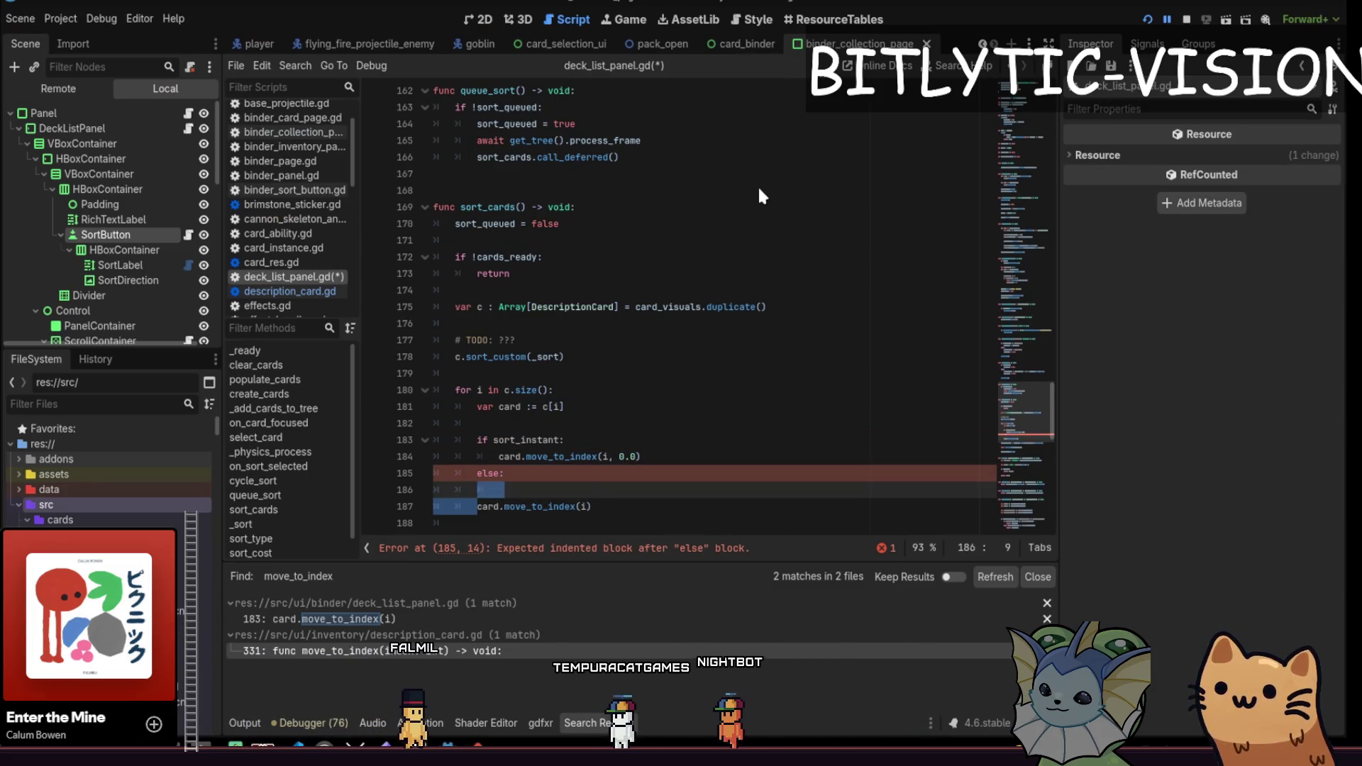
key(Tab)
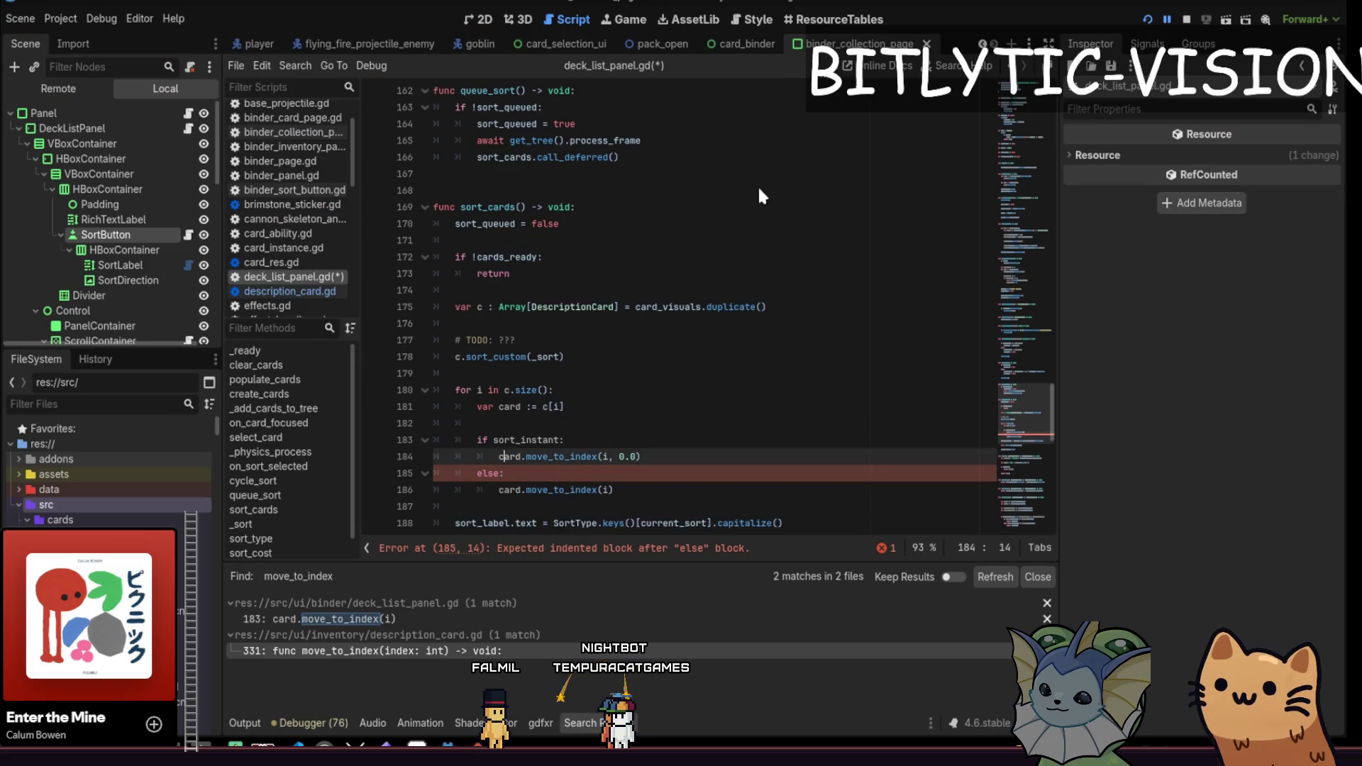
Step: Declare var sort_instant := false below sort_queued at the top of the script
key(Page_Up)
key(Page_Up)
key(Page_Up)
key(Down)
key(Down)
key(Down)
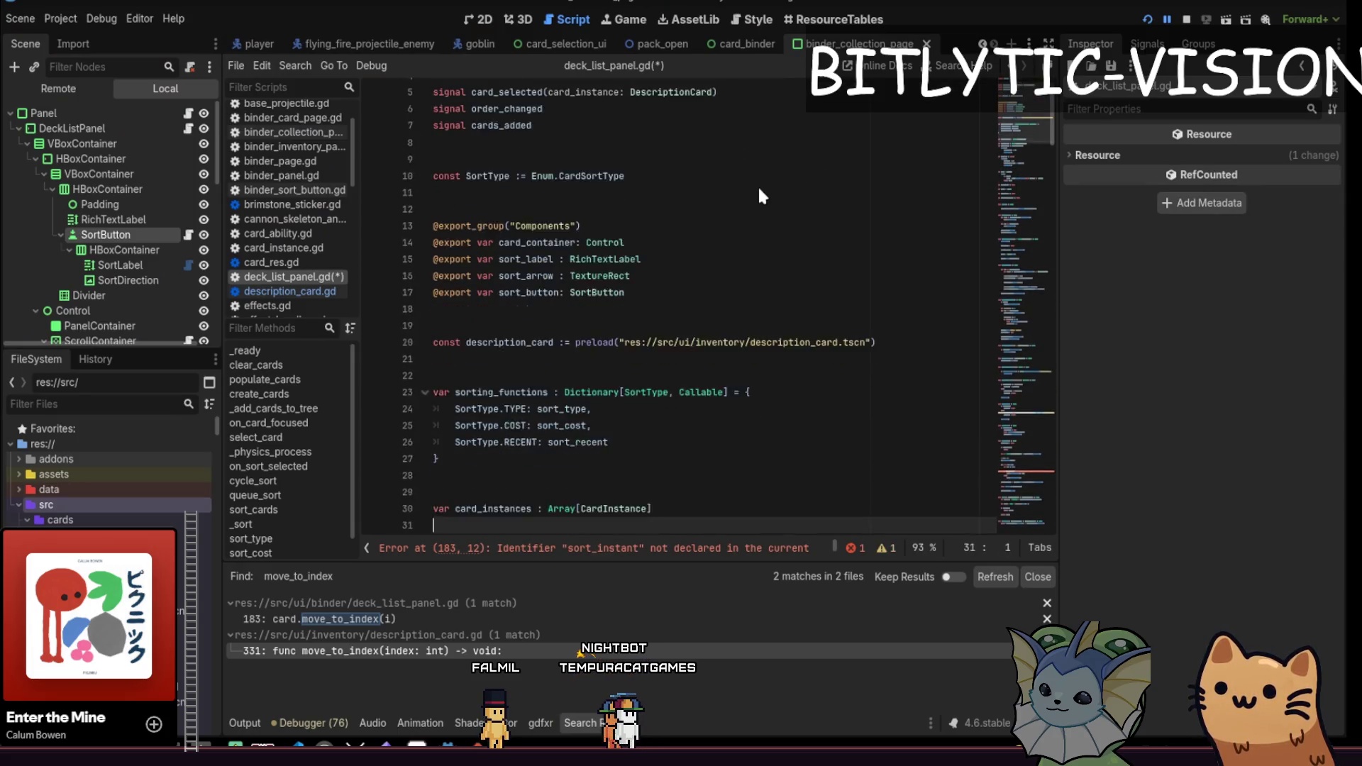
key(Down)
key(Down)
key(Down)
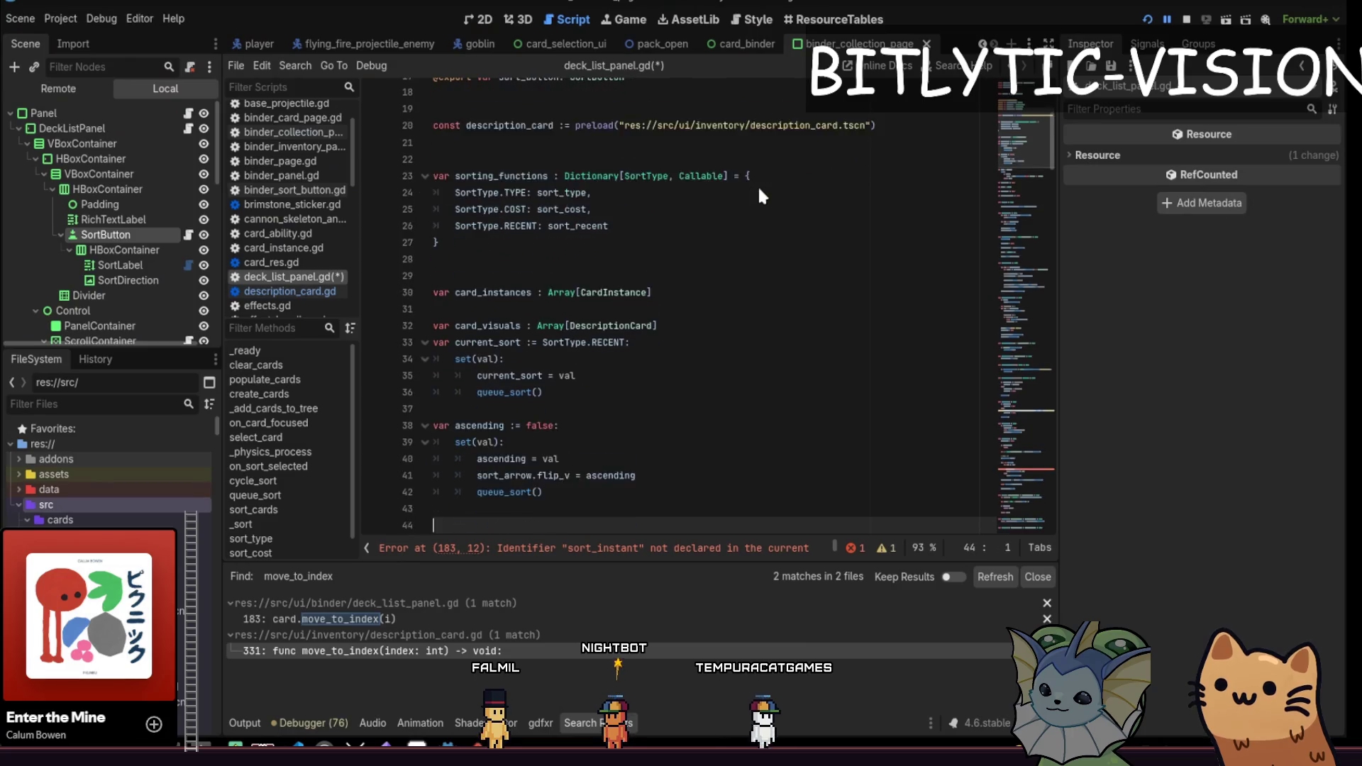
key(Down)
key(Down)
key(Up)
key(Up)
key(Up)
key(End)
key(Return)
text(var)
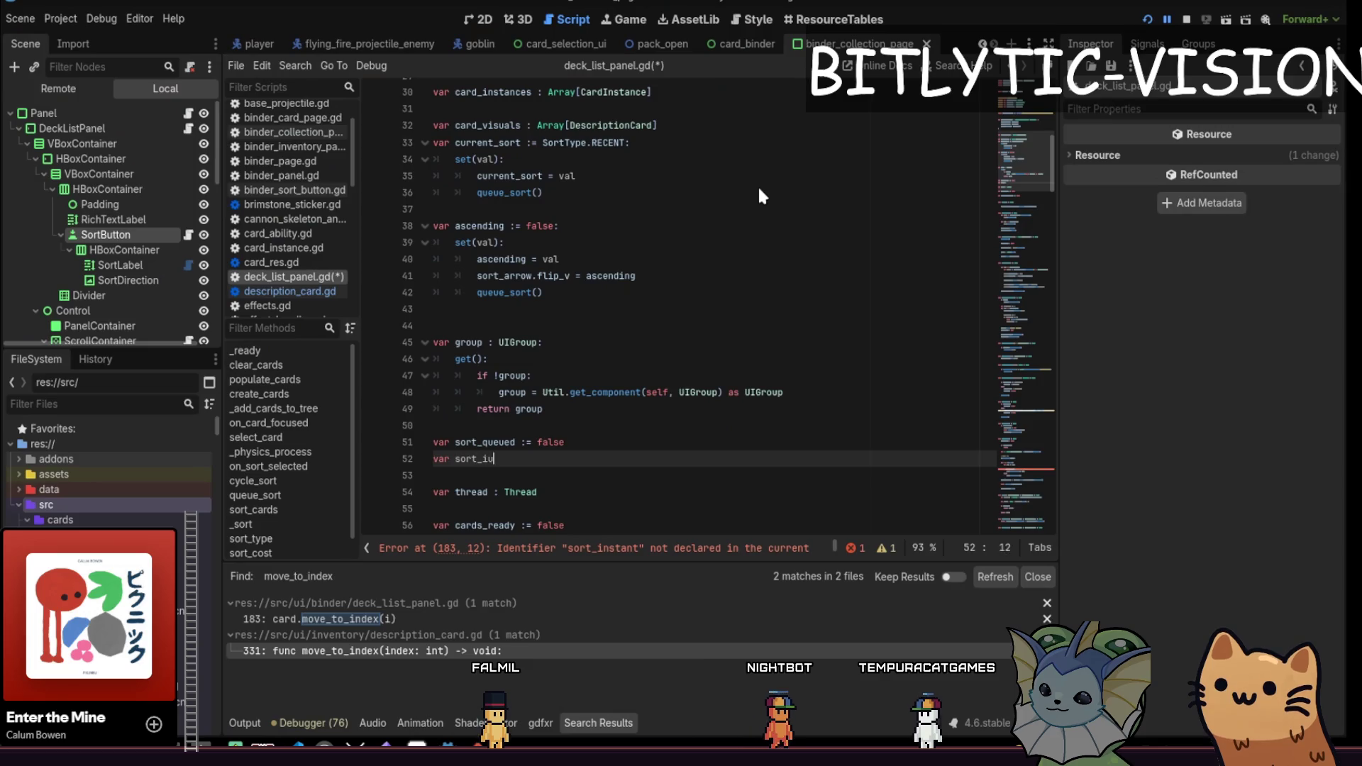
text(nstant := false)
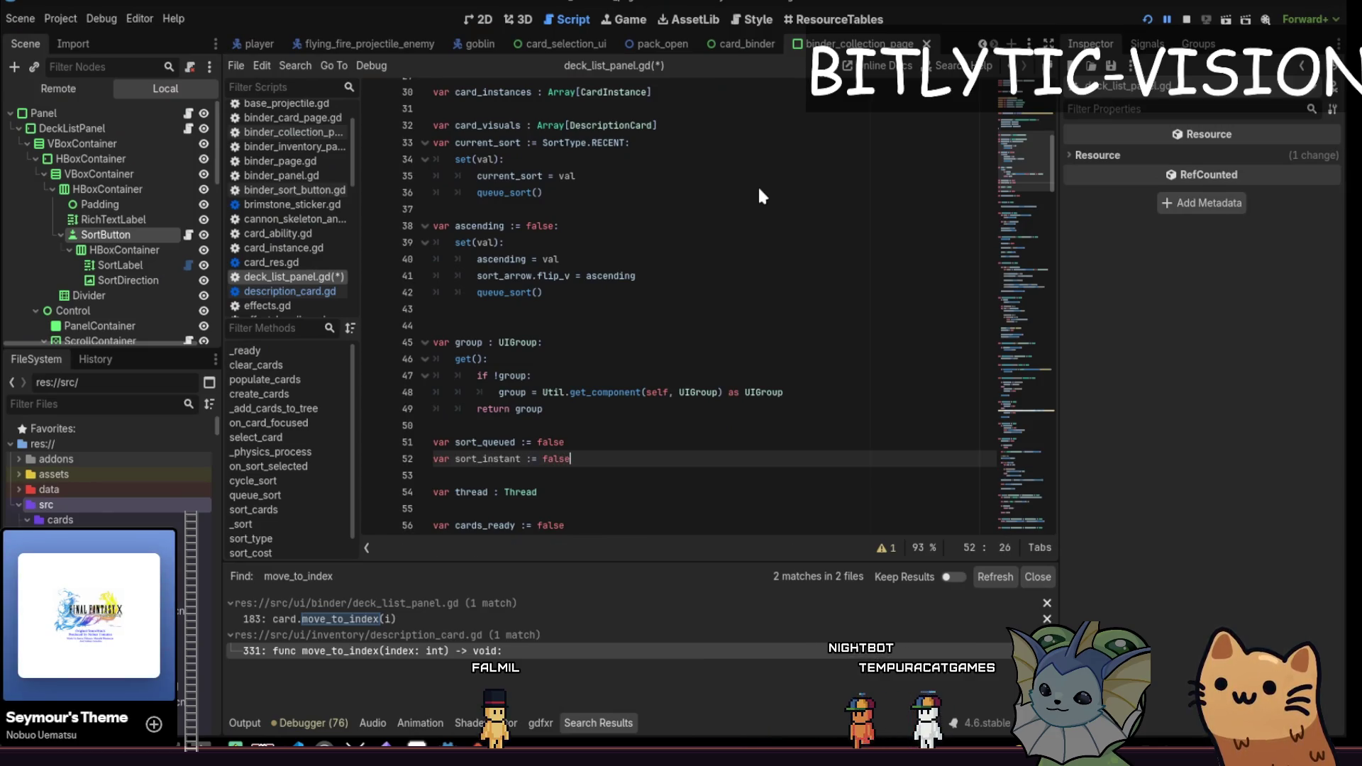
Step: Switch to the binder_collection_page.gd script
key(shift+alt+o)
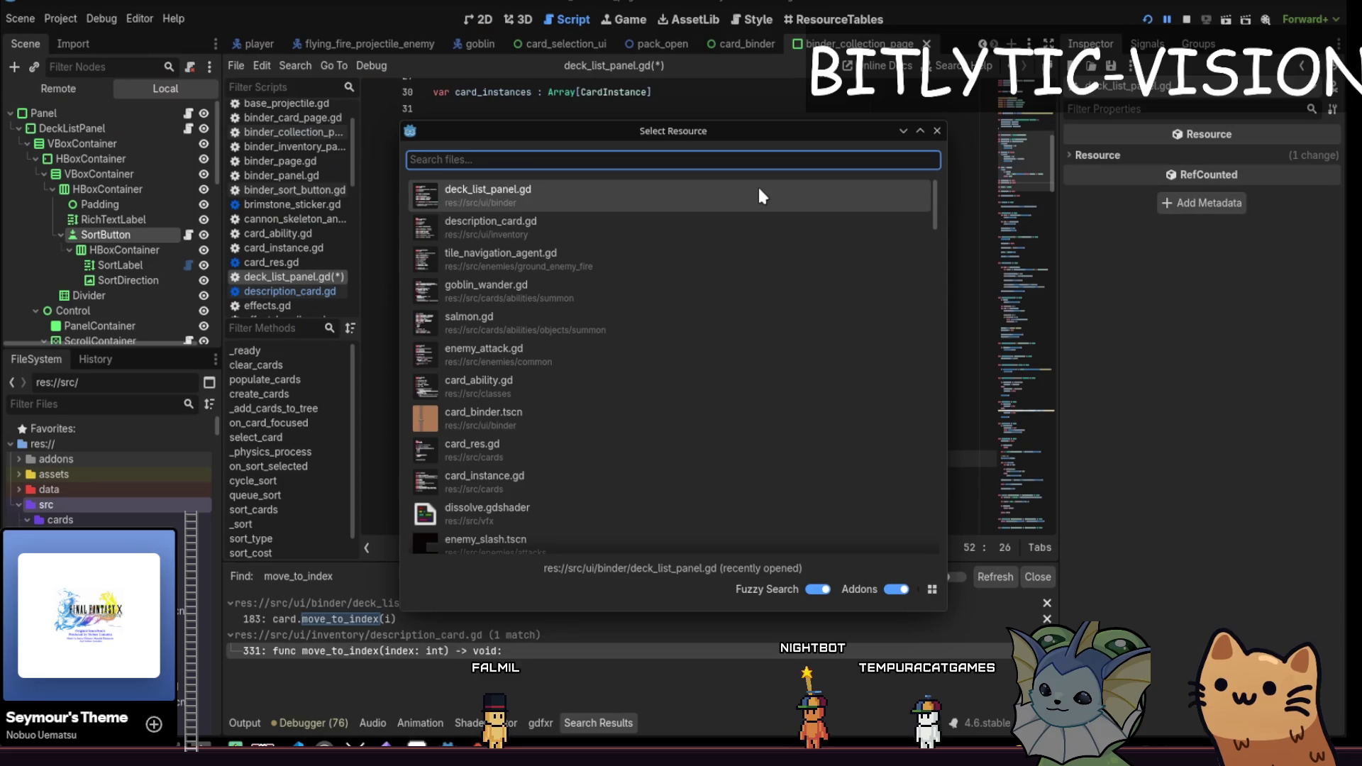
key(Down)
key(Down)
key(Down)
key(Escape)
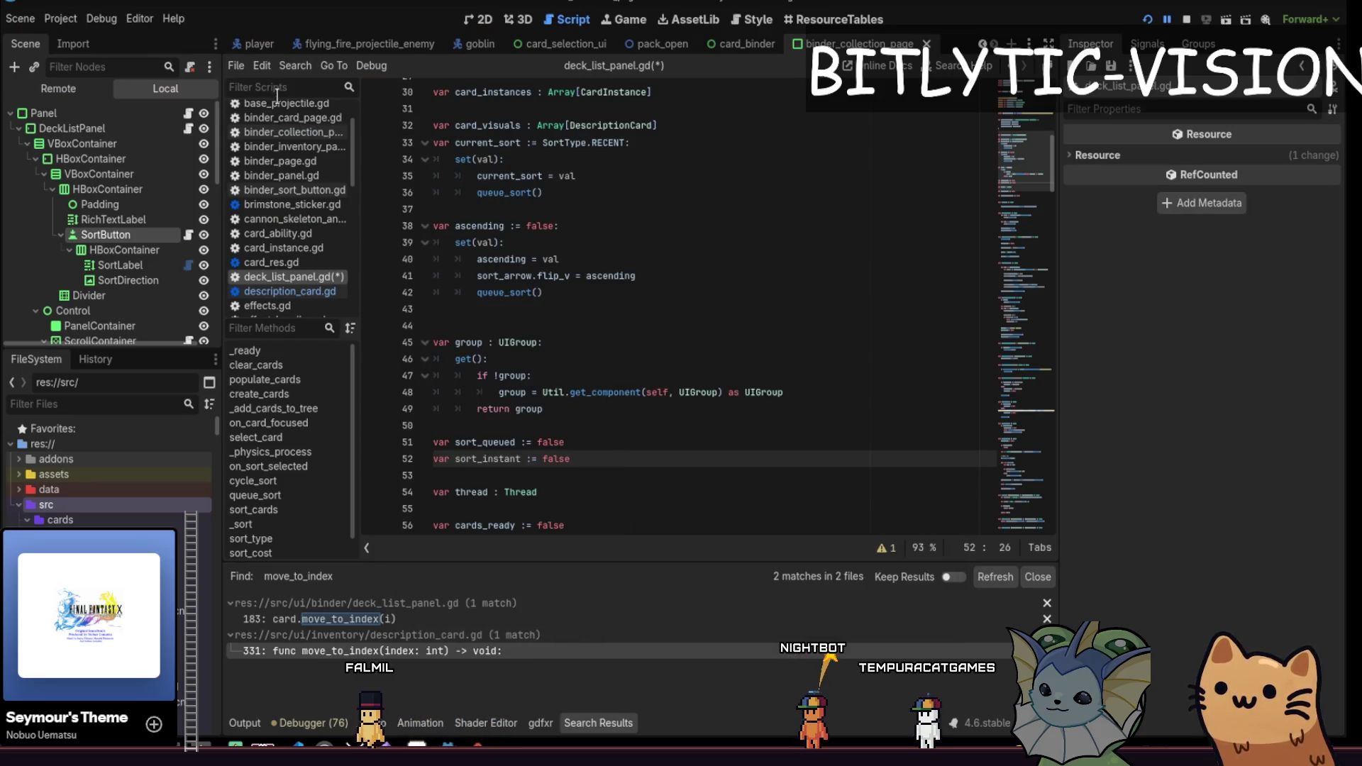
key(alt+Left)
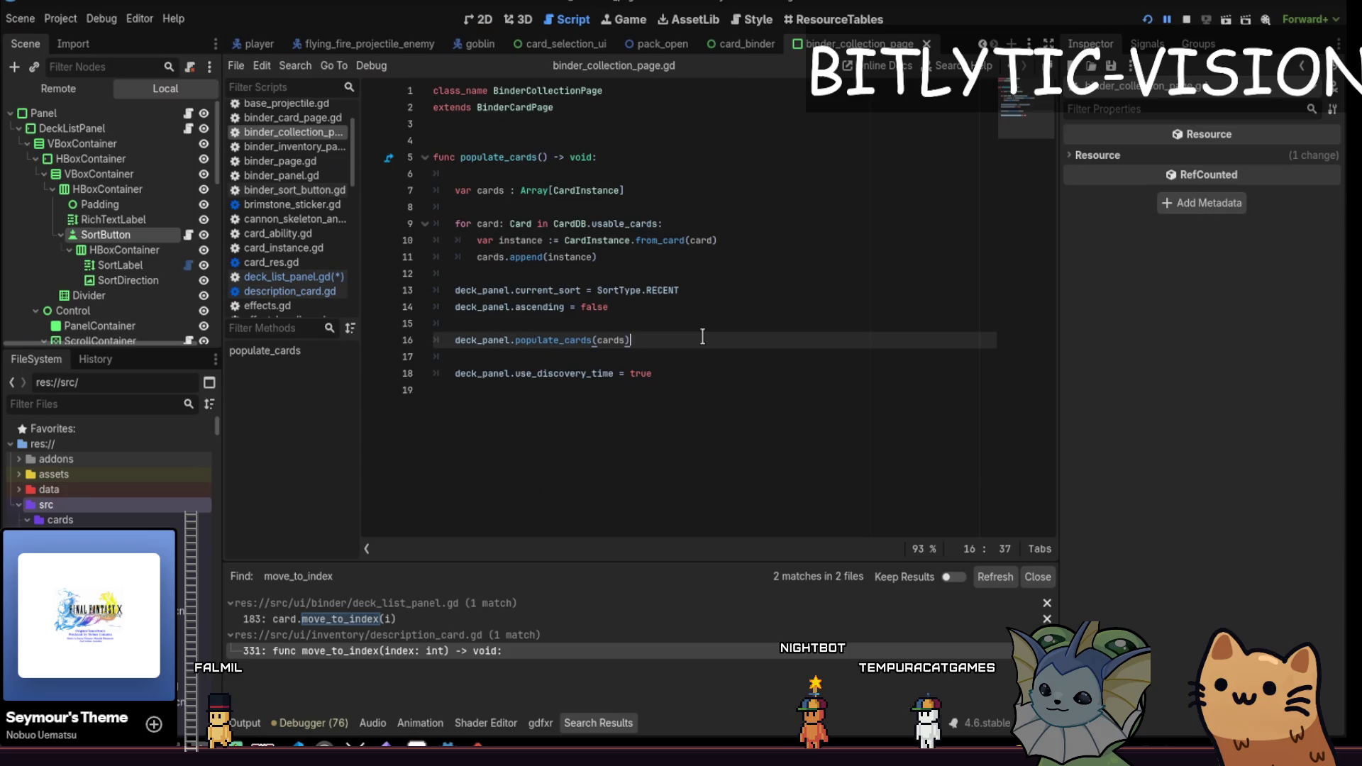
Step: Add deck_panel.sort_instant = true after populate_cards(cards), save, and return to deck_list_panel.gd
key(Return)
key(Return)
text(ins)
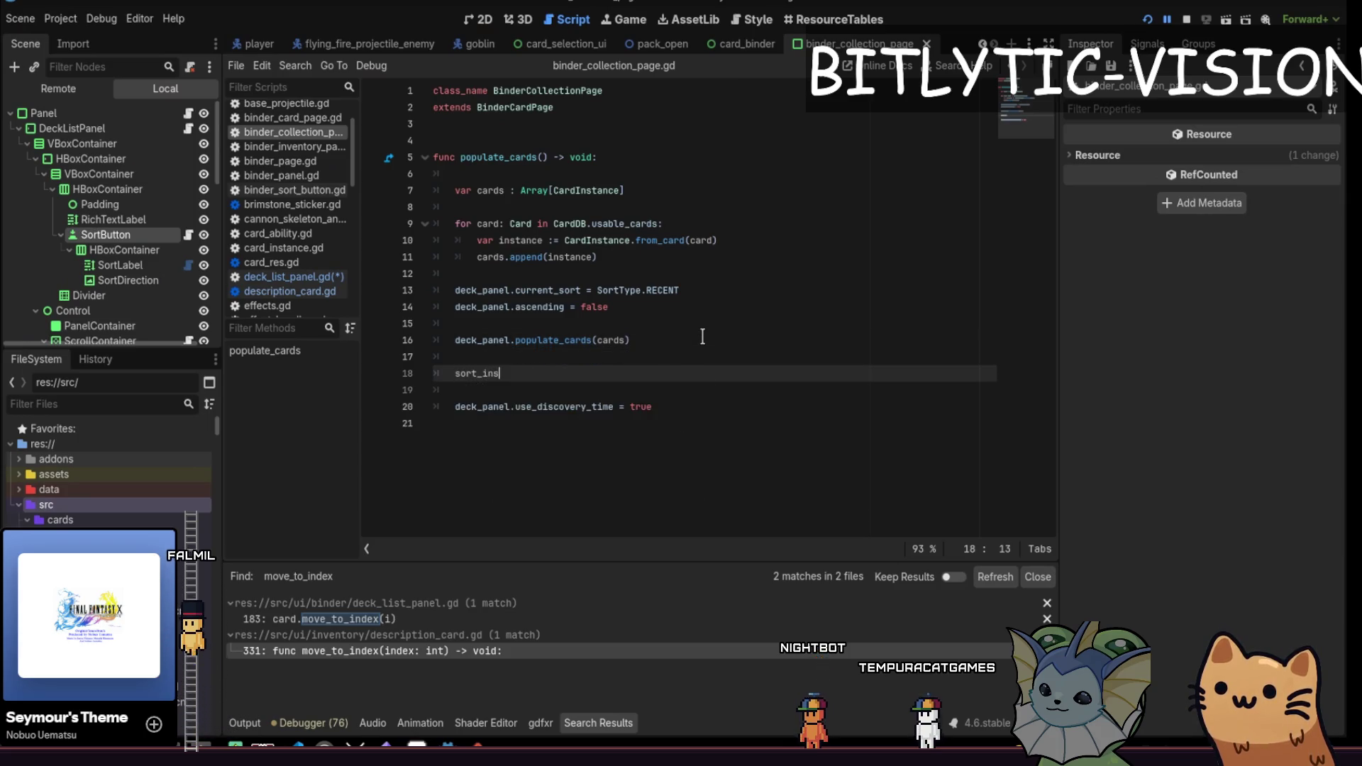
text(sort_instant)
text(ly(true)
key(ctrl+s)
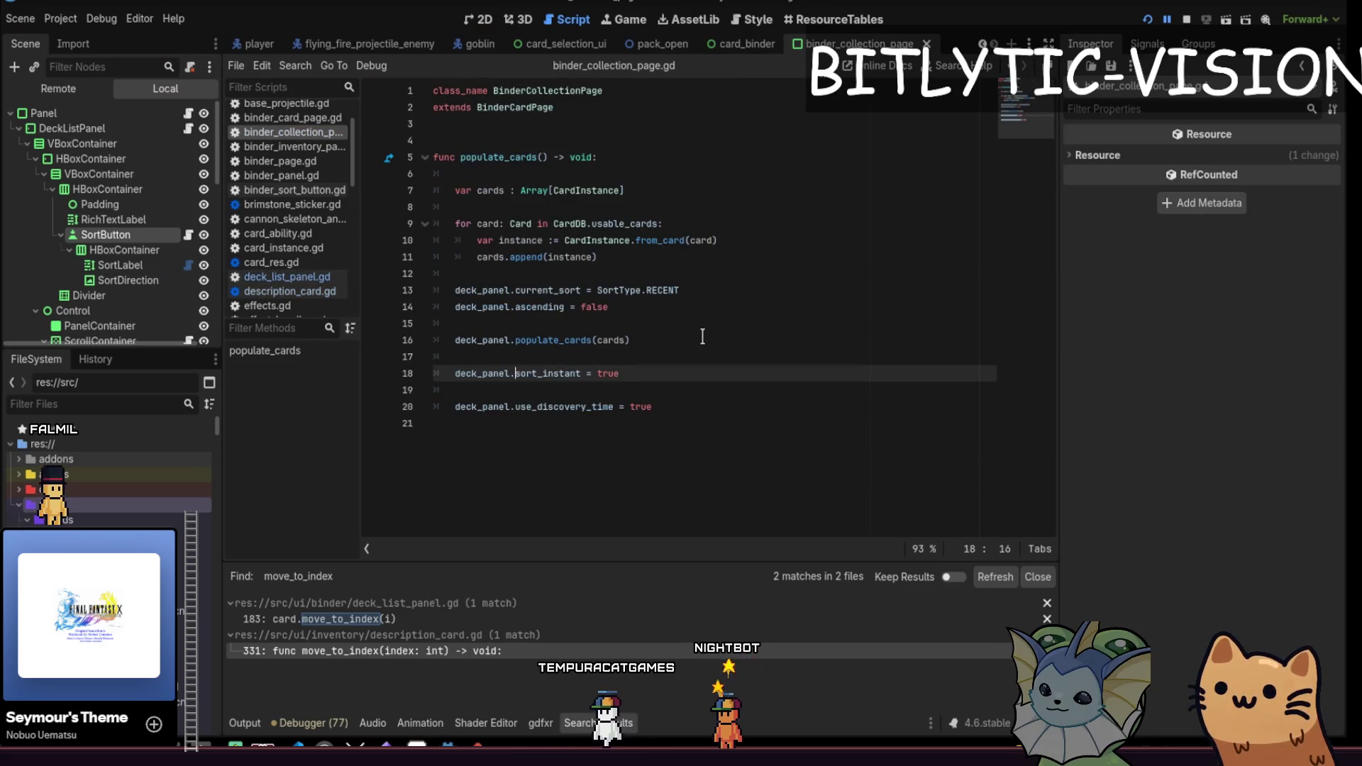
key(ctrl+space)
key(alt+F1)
key(Page_Down)
key(Page_Down)
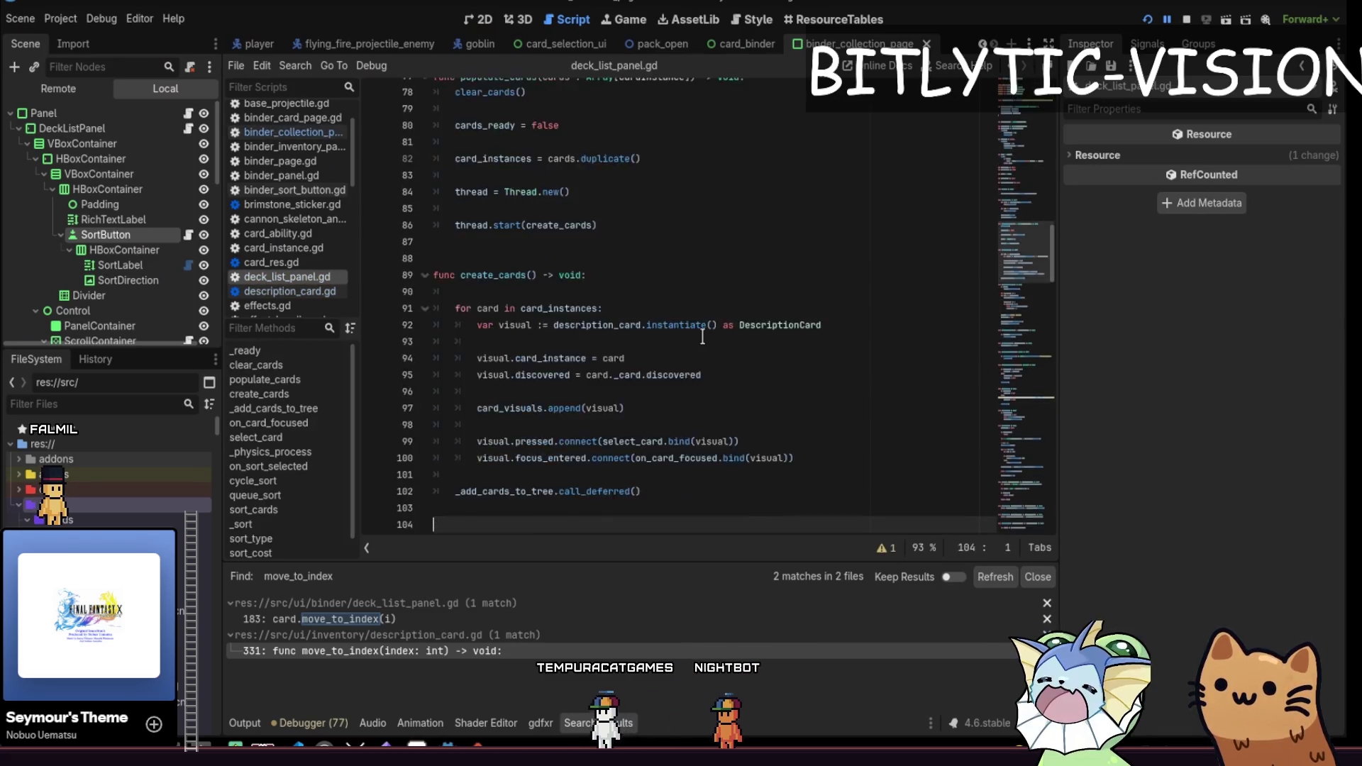
Step: Reset sort_instant = false after the sort_label update in sort_cards, save, and run the game
key(Page_Down)
key(Down)
key(Down)
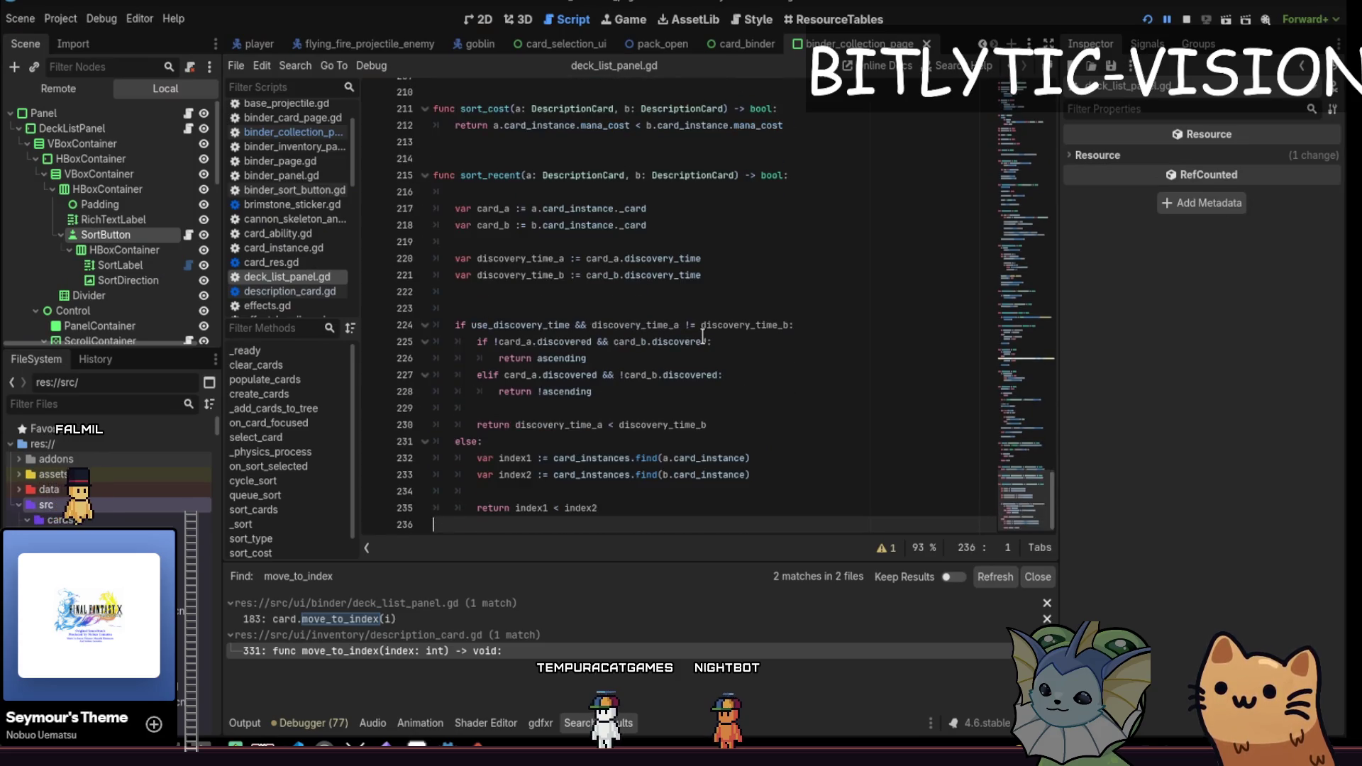
key(ctrl+f)
text(sort_instant)
key(Return)
key(Escape)
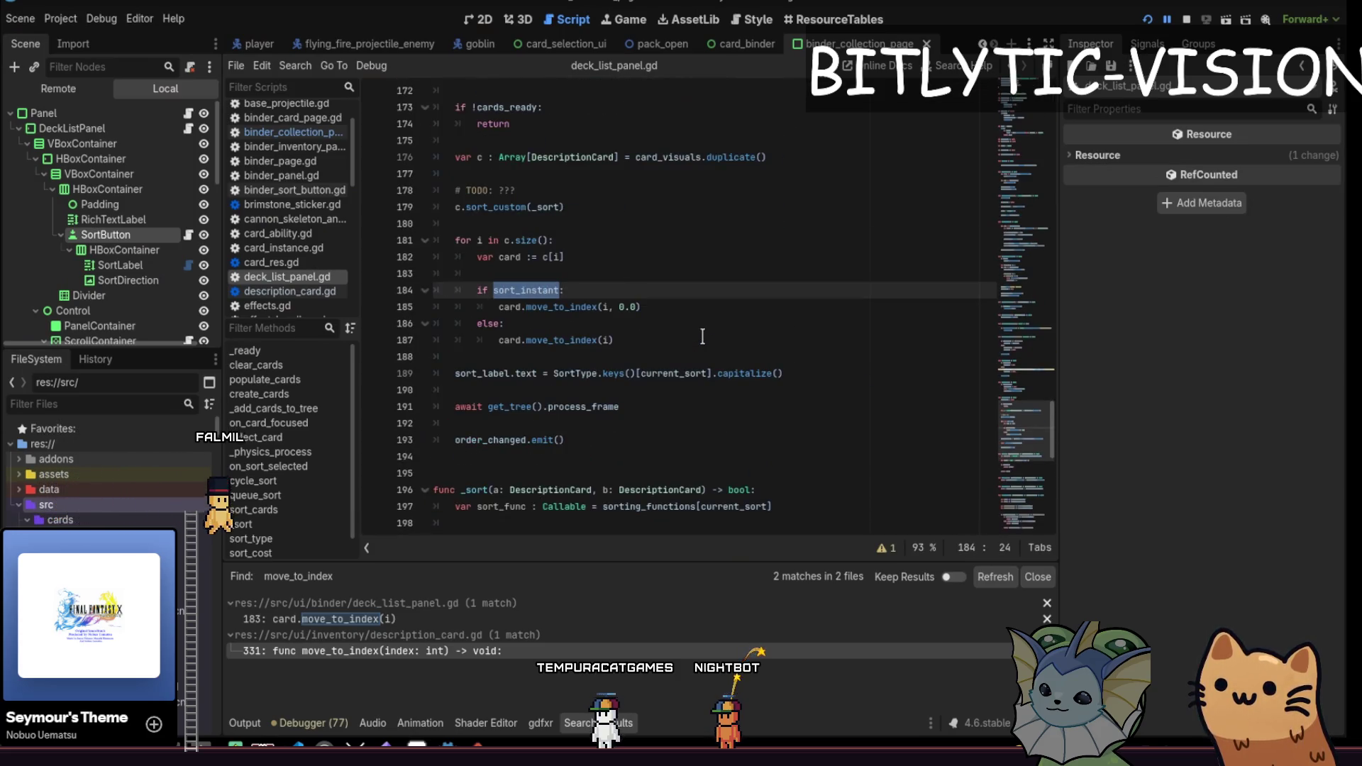
key(Down)
key(Down)
key(Down)
key(Down)
key(Down)
key(Return)
key(Return)
key(Up)
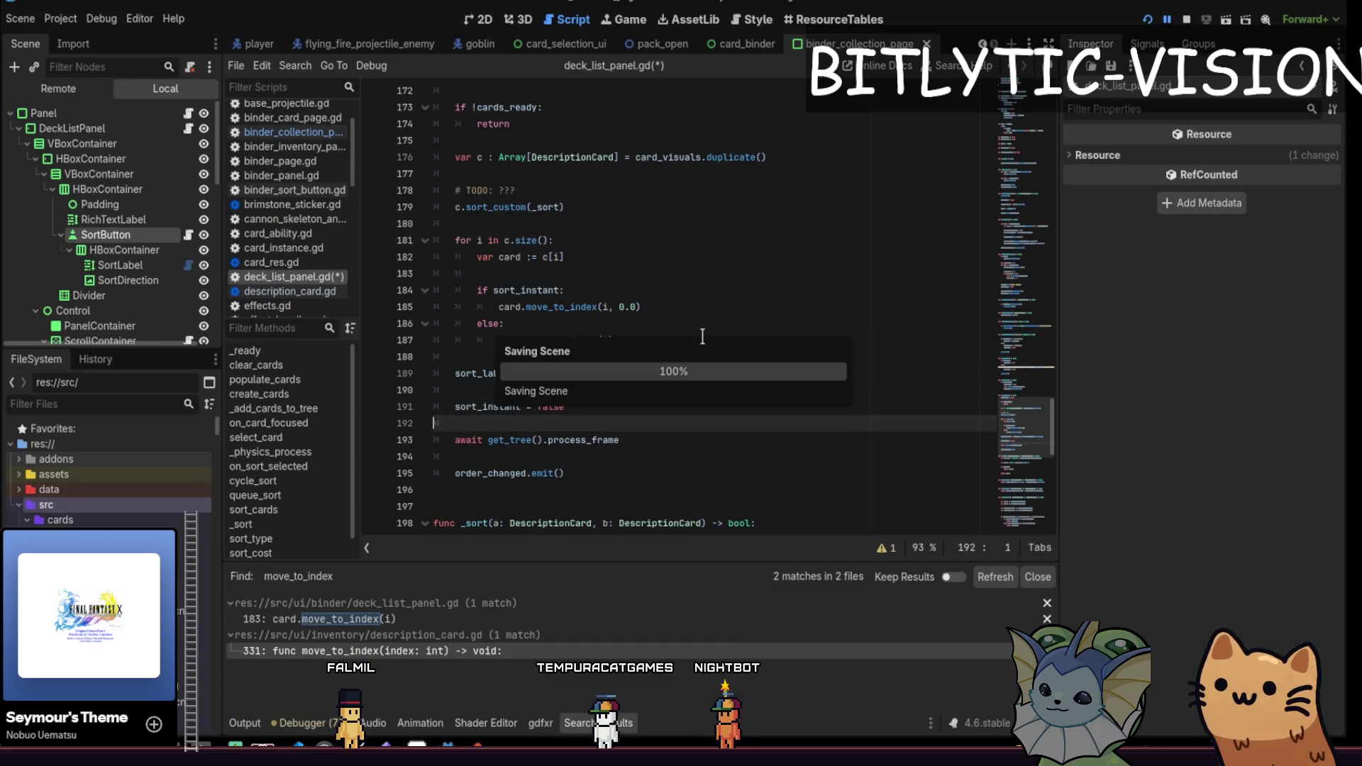
key(Up)
key(Up)
key(Up)
key(Home)
key(F5)
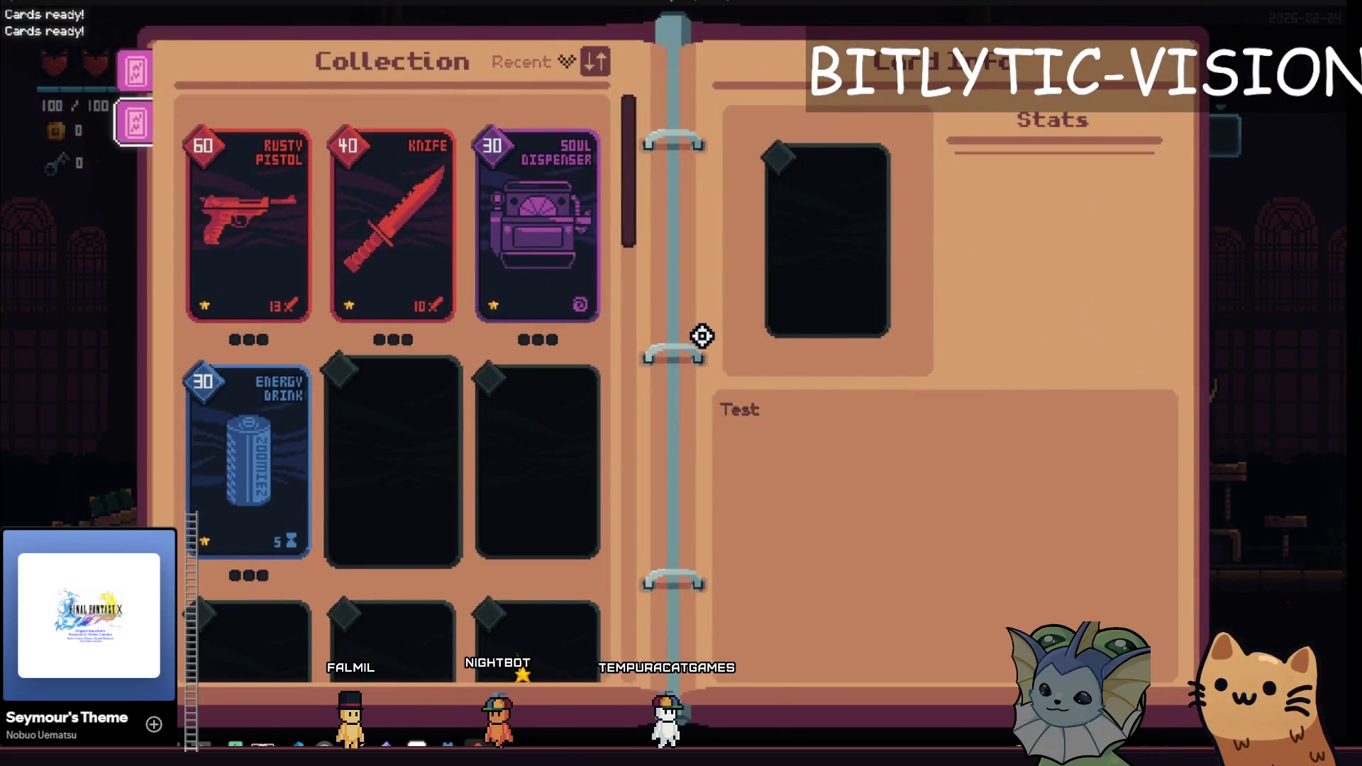
Step: Open the binder in-game, then delete the 0.0 duration from the instant move_to_index call on line 185
key(Tab)
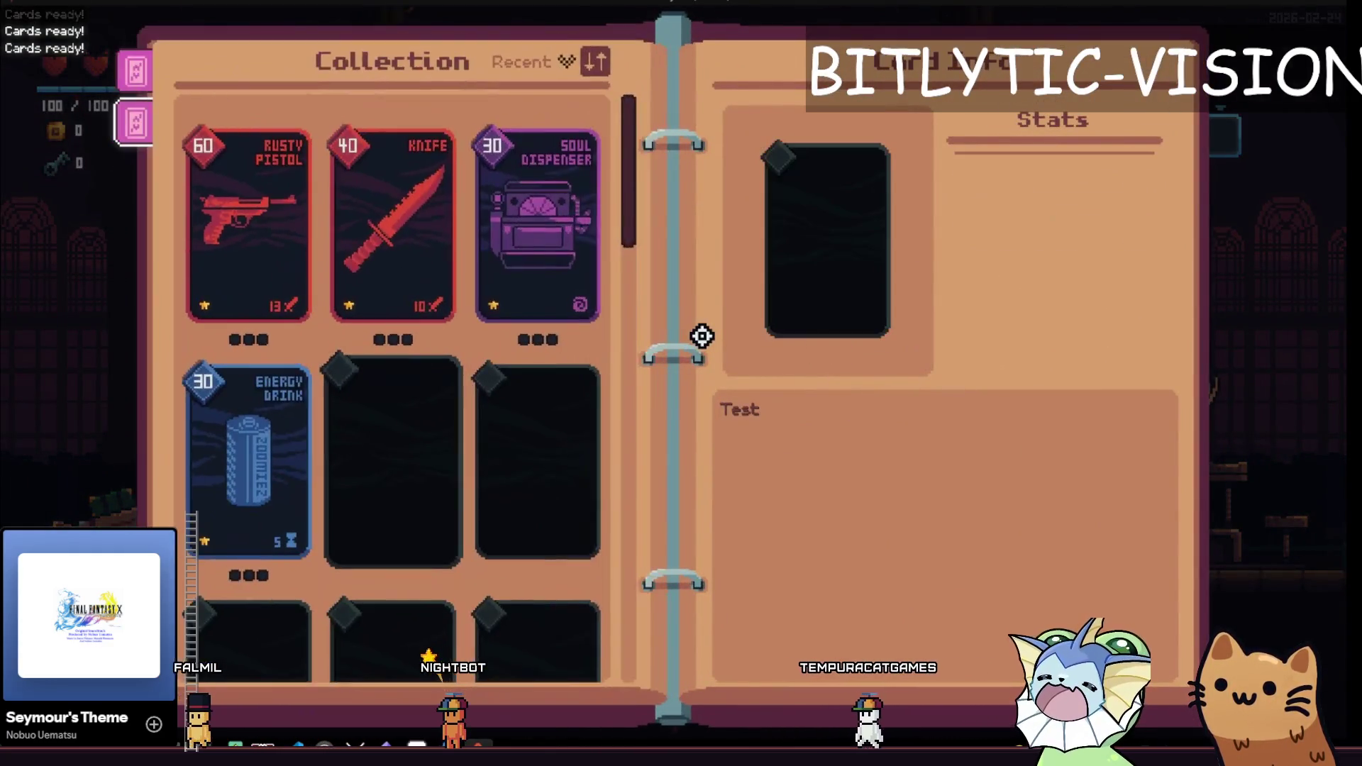
key(alt+Tab)
key(Up)
key(Up)
key(Up)
key(Down)
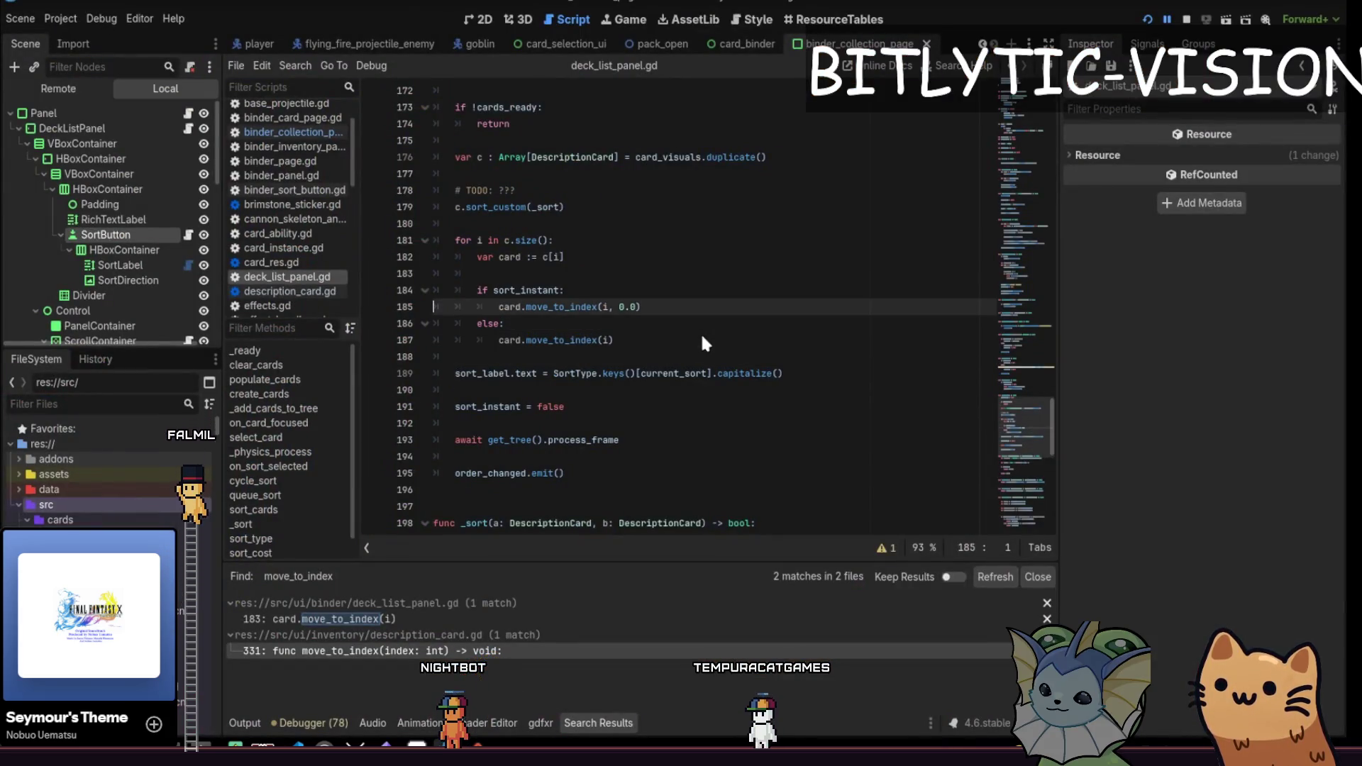
key(End)
key(Left)
key(BackSpace)
key(BackSpace)
key(BackSpace)
Step: Rerun the game and flip the binder between Deck and Collection pages several times
key(F5)
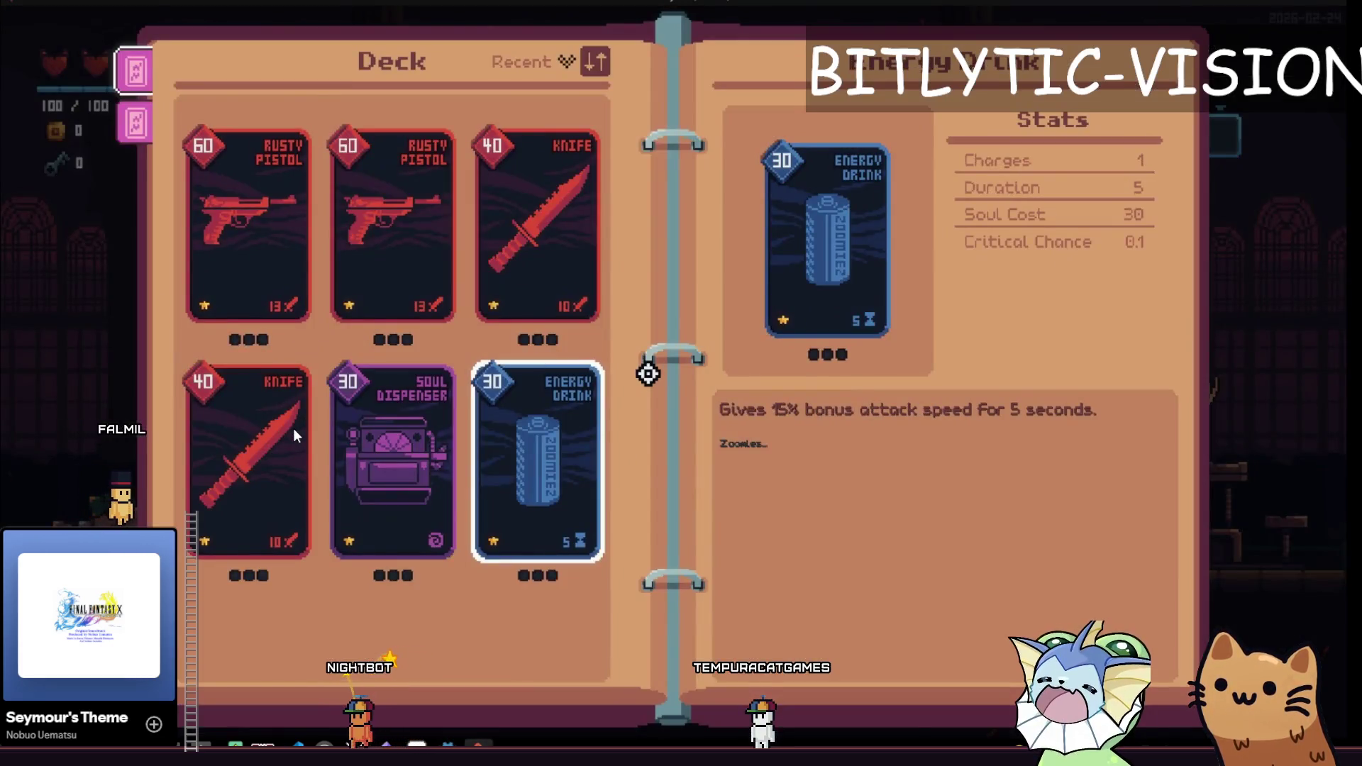
key(Tab)
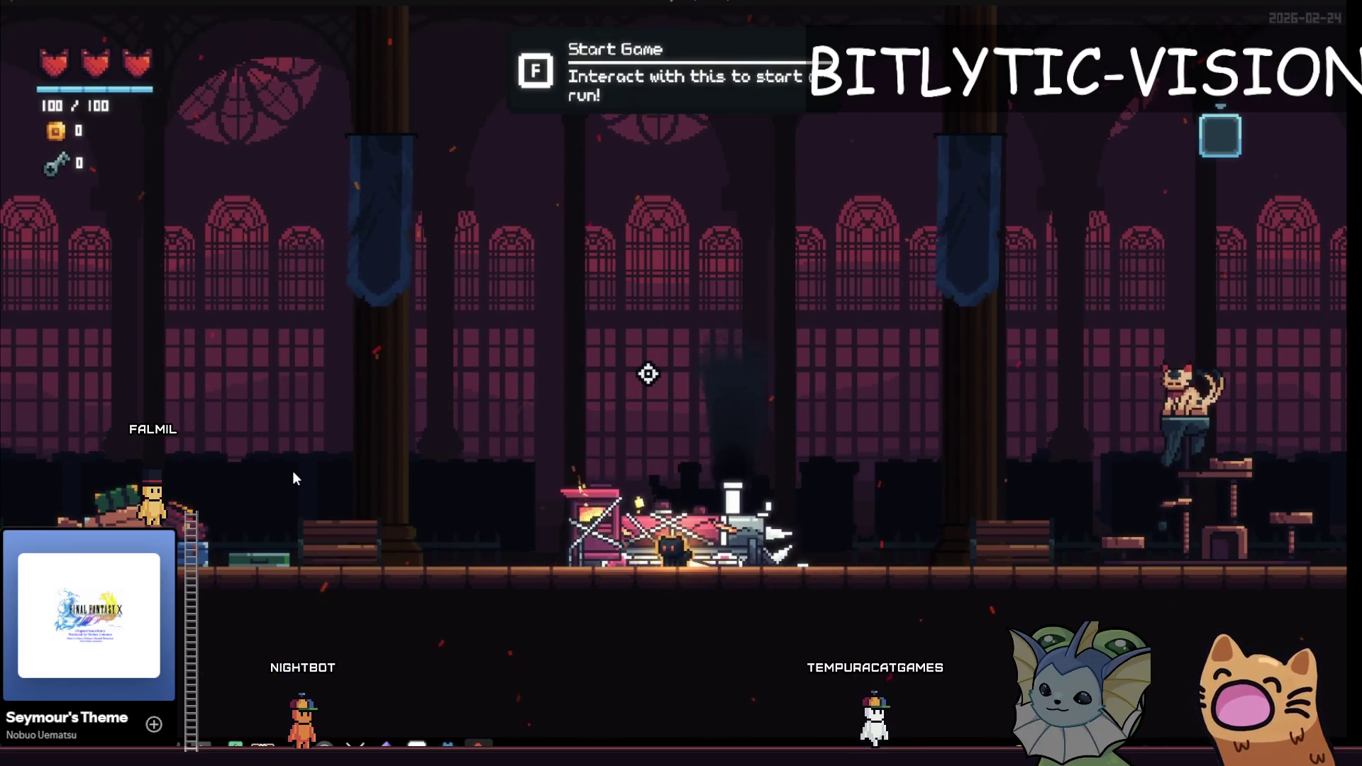
key(Tab)
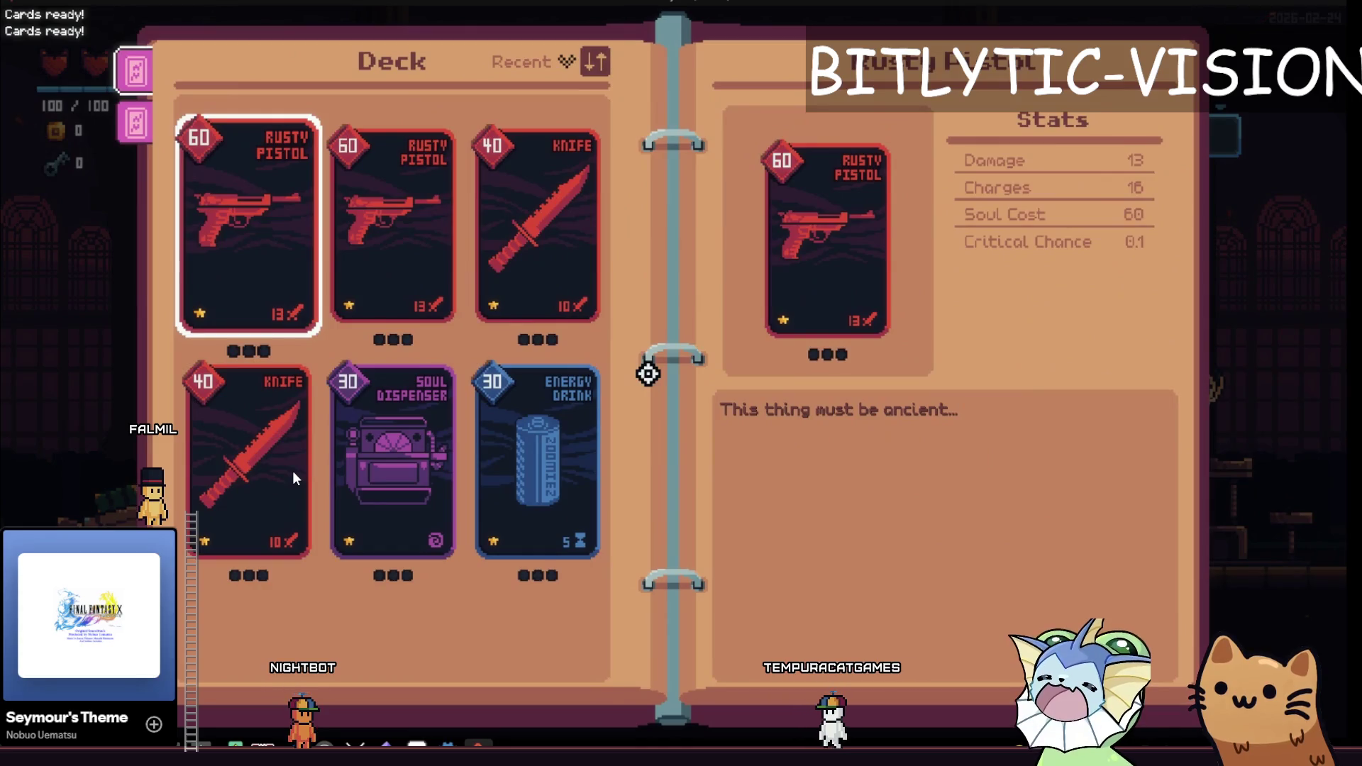
key(e)
key(Tab)
key(Tab)
key(e)
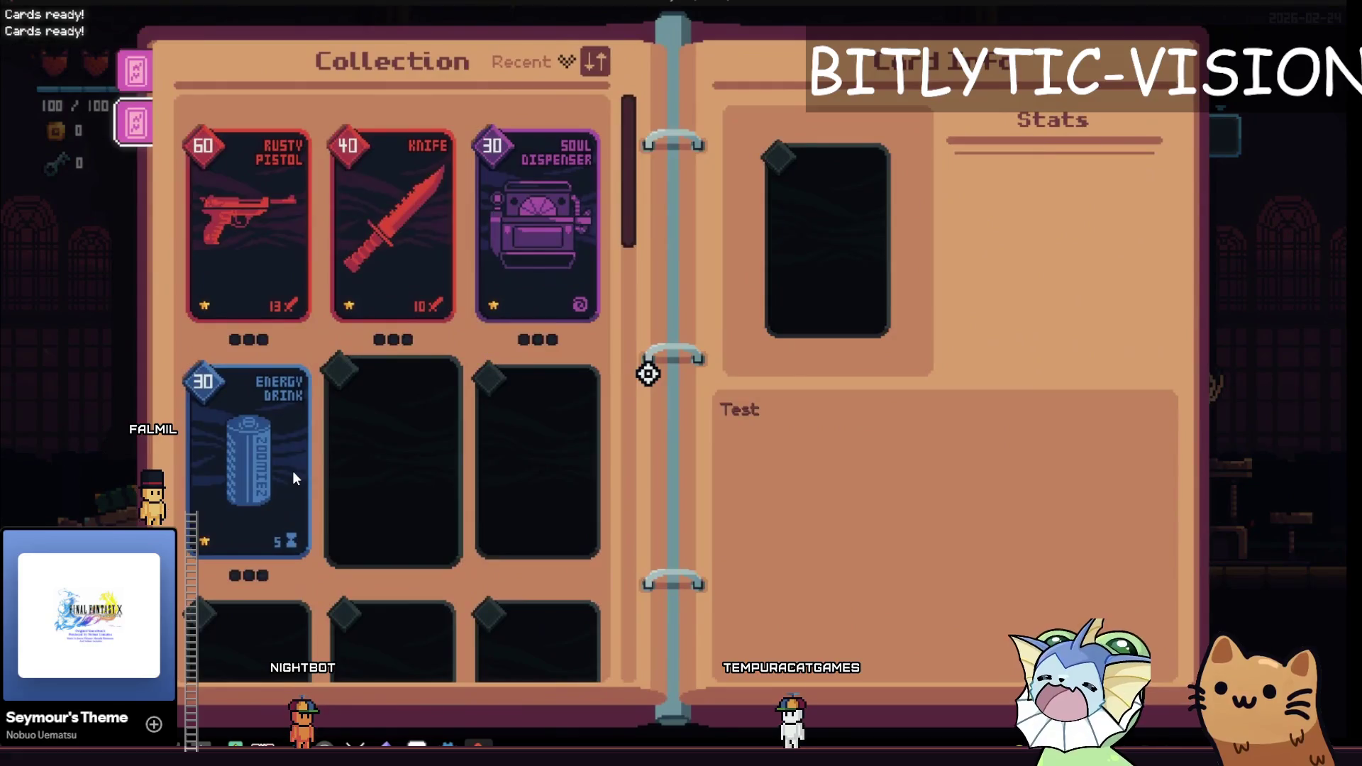
key(Tab)
key(Tab)
key(e)
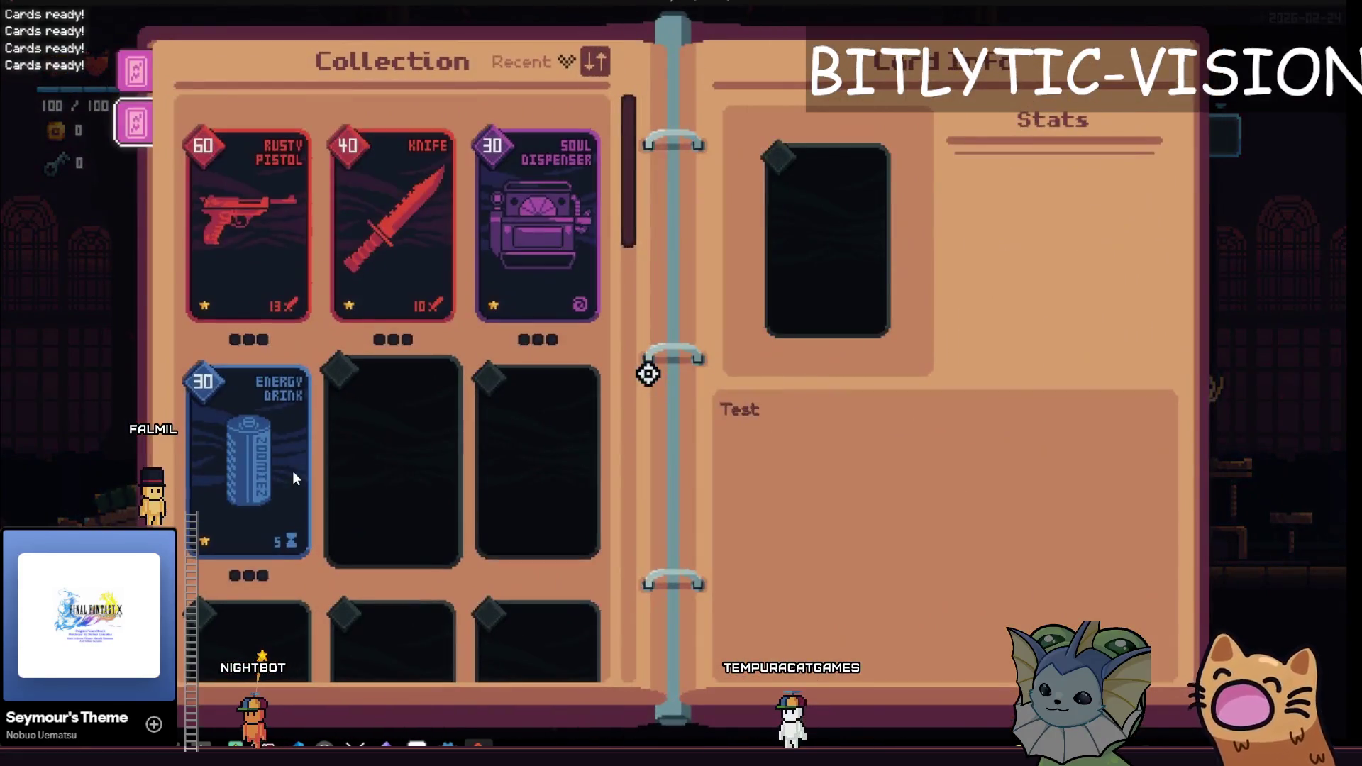
Step: Restore card.move_to_index(i, 0.0) and save deck_list_panel.gd
key(alt+Tab)
text(, 0.0)
key(ctrl+s)
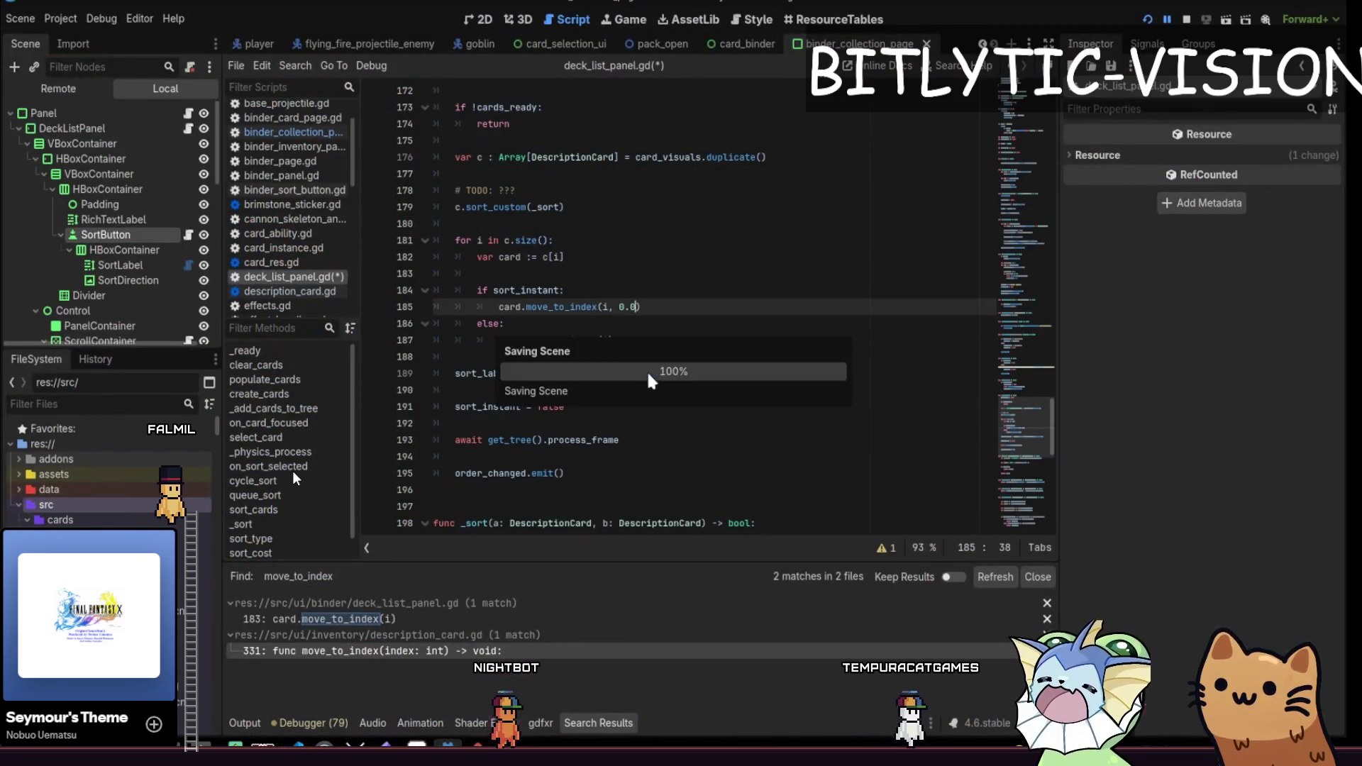
Step: Rerun the game, open the card binder and flip between the Deck and Collection pages
key(alt+Tab)
key(Tab)
key(e)
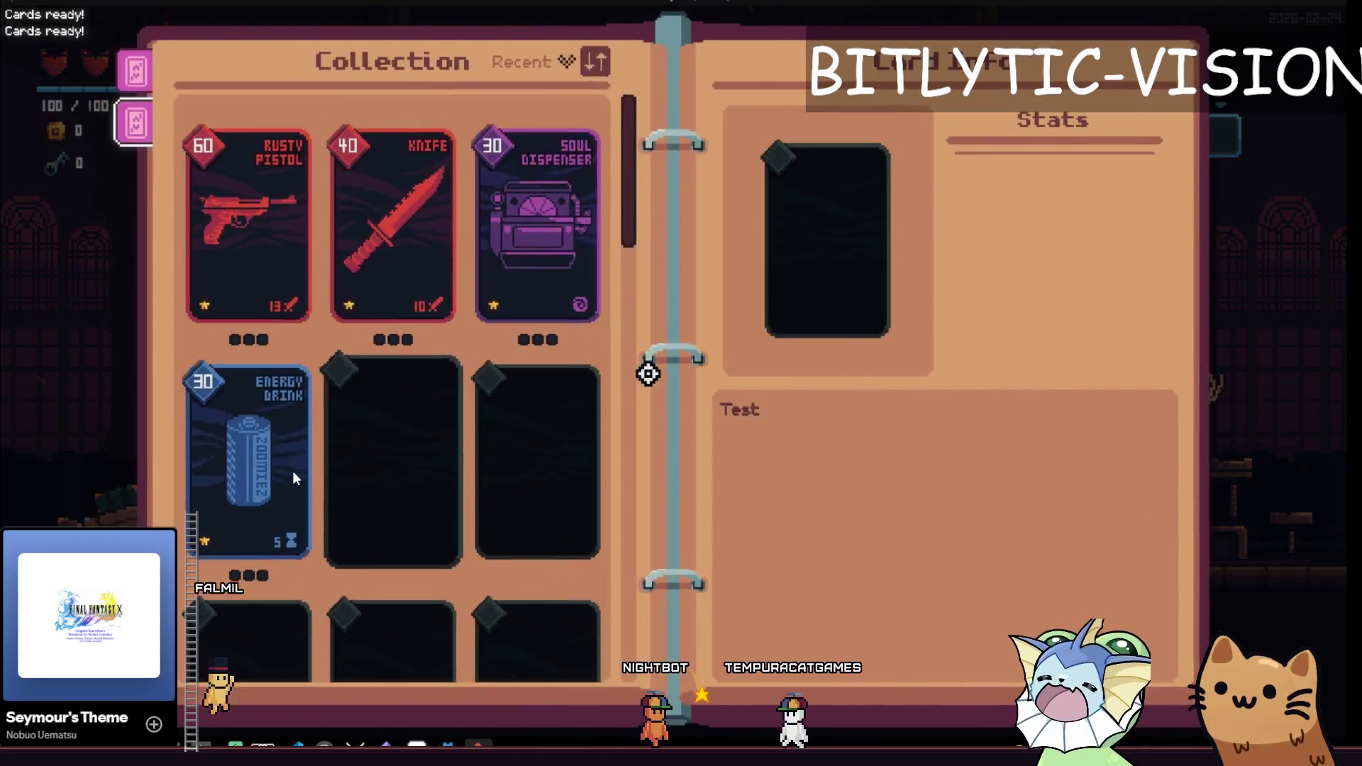
key(q)
key(e)
key(q)
key(e)
Step: Sort the Collection by Cost, then Type, then Recent using the sort dropdown
click(594, 62)
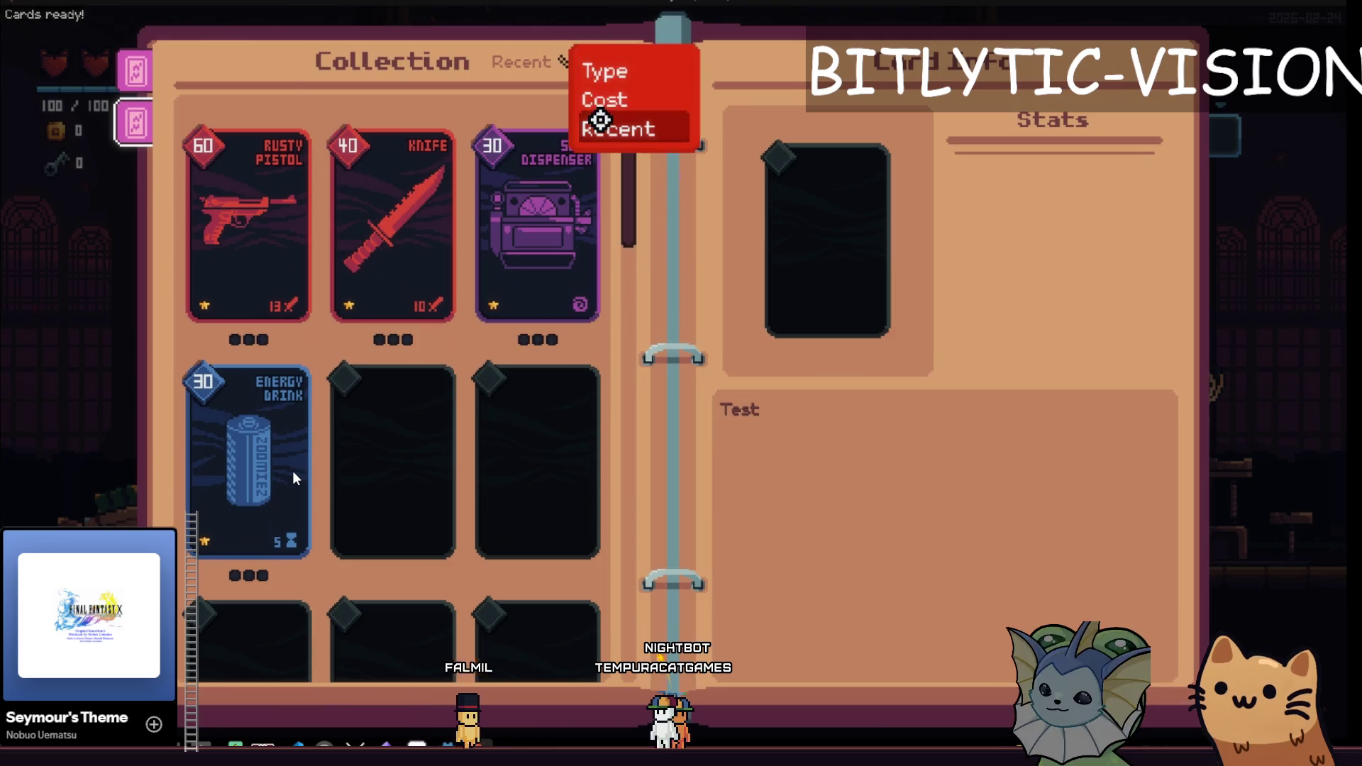
click(601, 122)
click(600, 122)
click(598, 99)
click(604, 99)
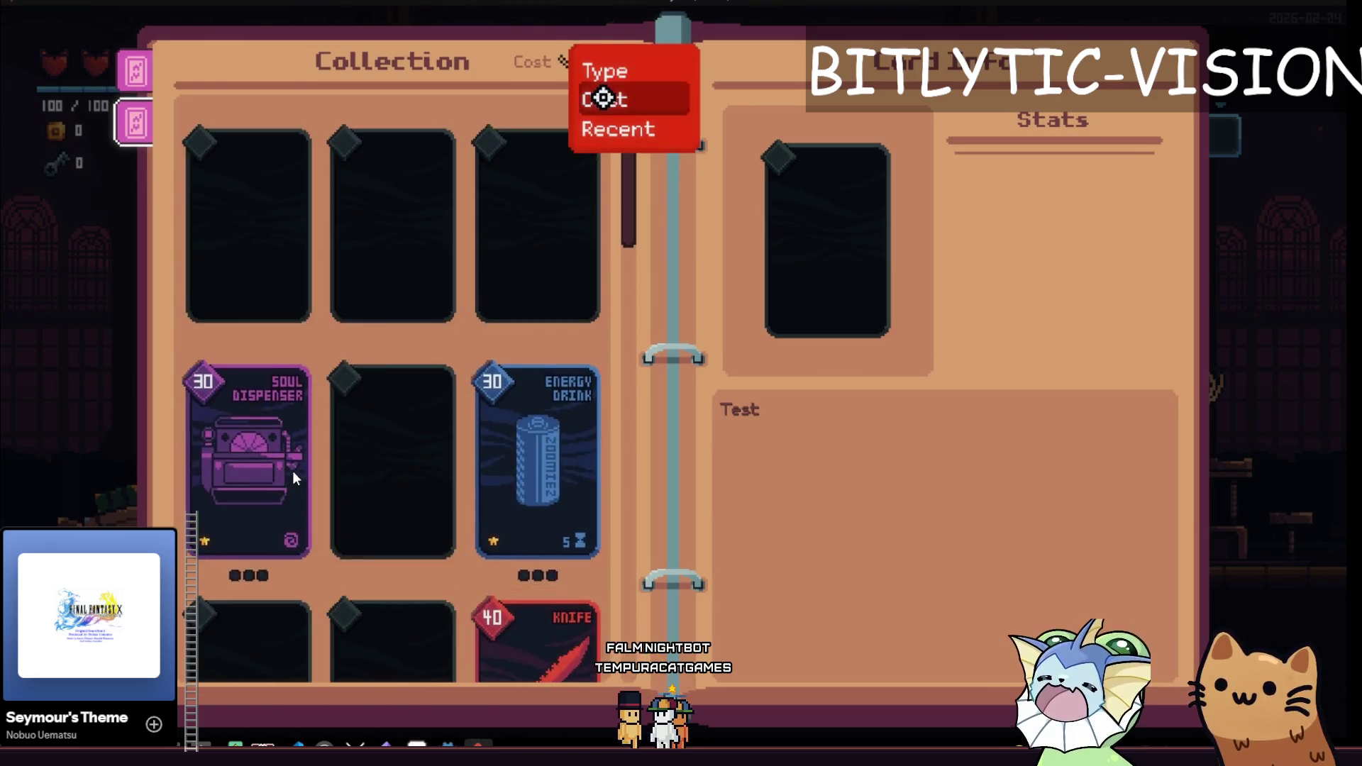
click(602, 70)
click(622, 129)
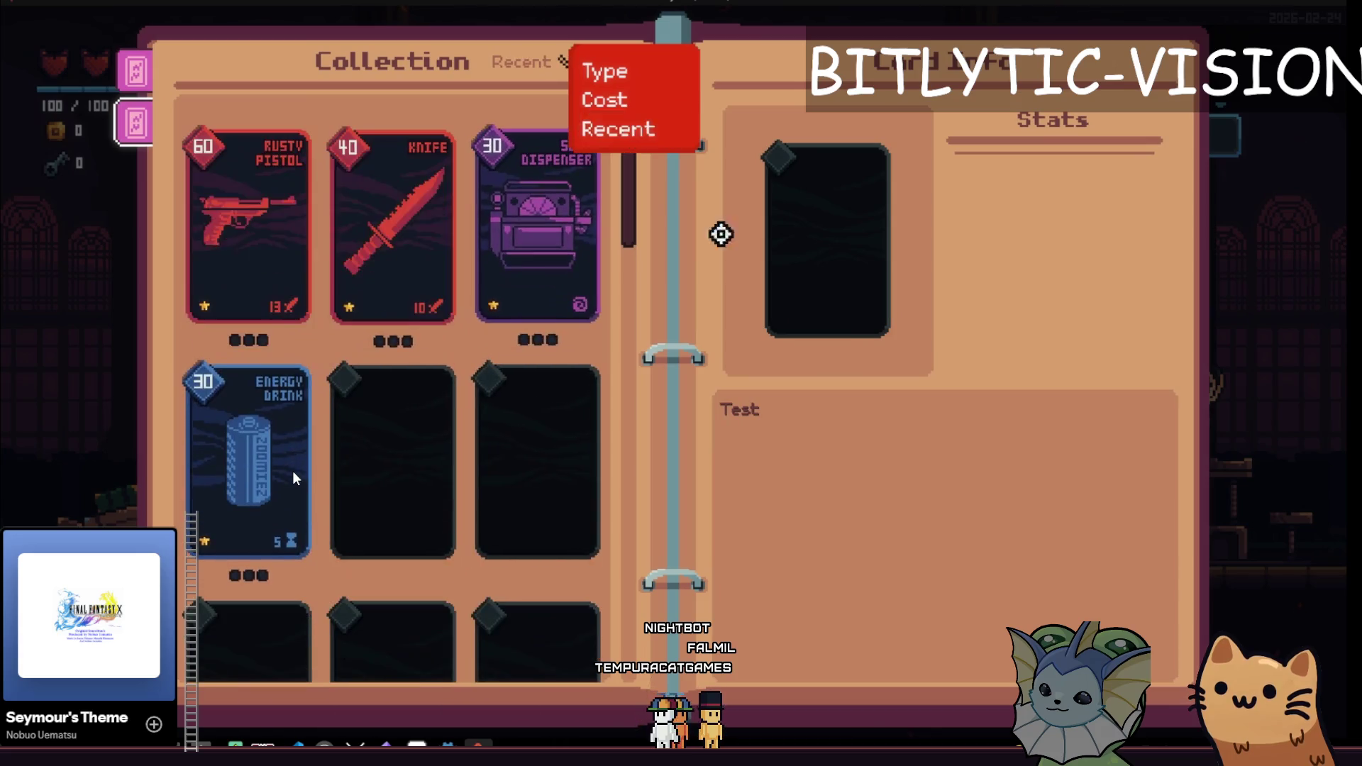
click(721, 234)
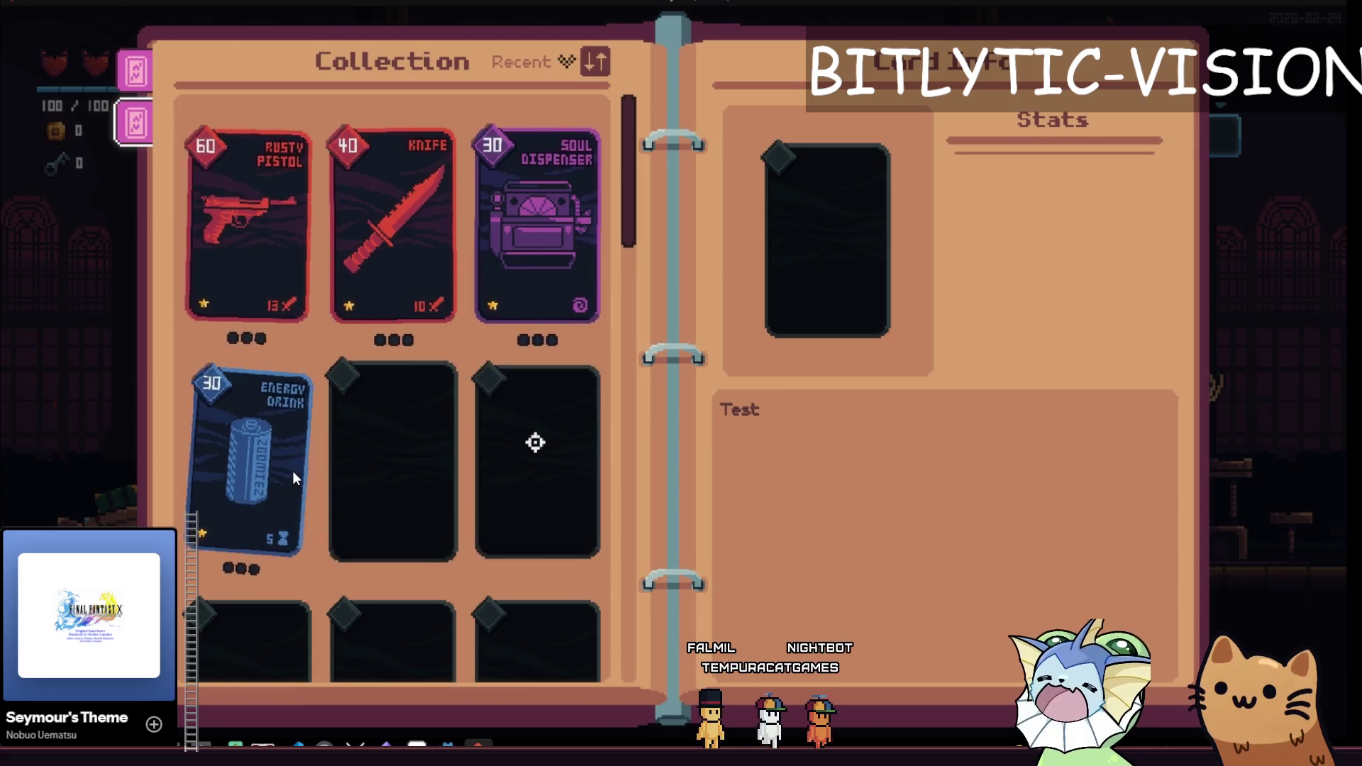
Step: Browse the Knife, Energy Drink, Soul Dispenser and Rusty Pistol card details
click(392, 224)
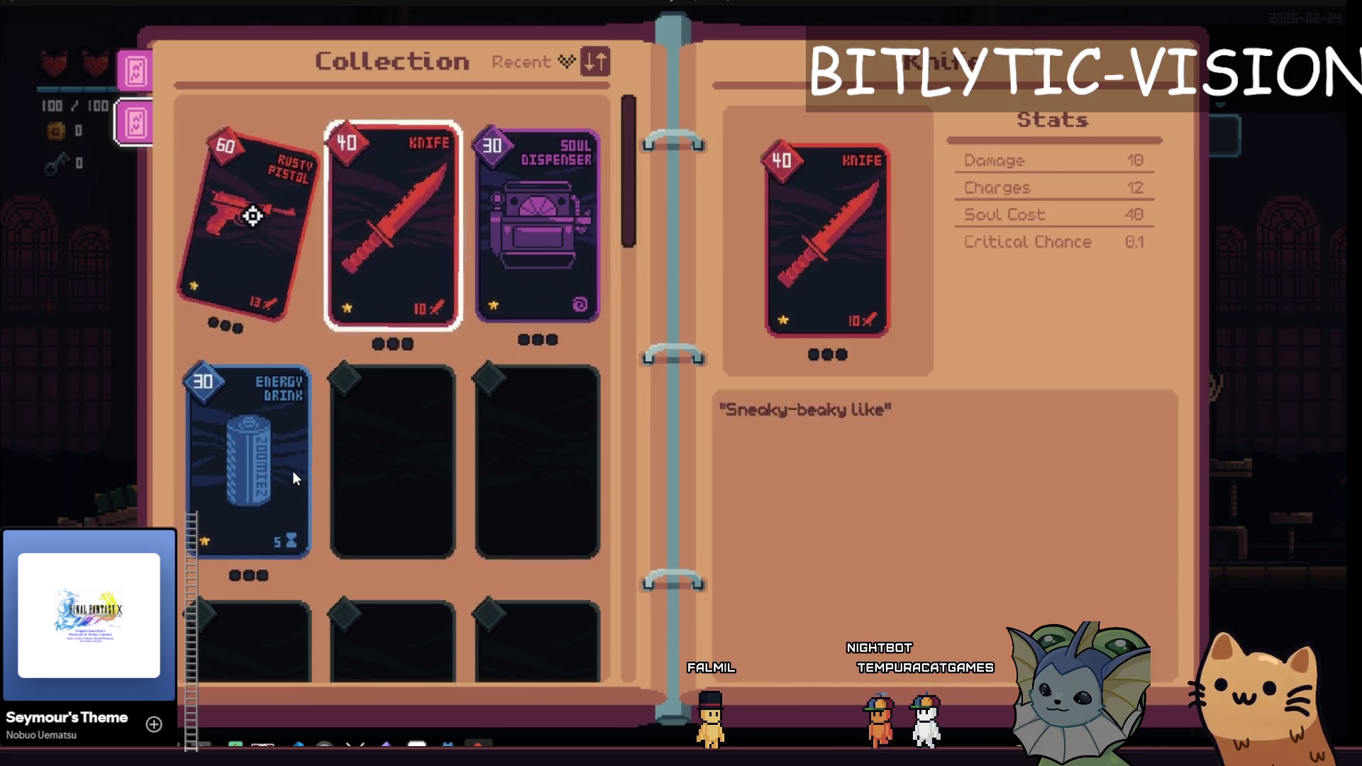
click(248, 462)
click(529, 219)
click(248, 461)
click(270, 298)
click(383, 213)
click(268, 435)
click(392, 223)
click(278, 303)
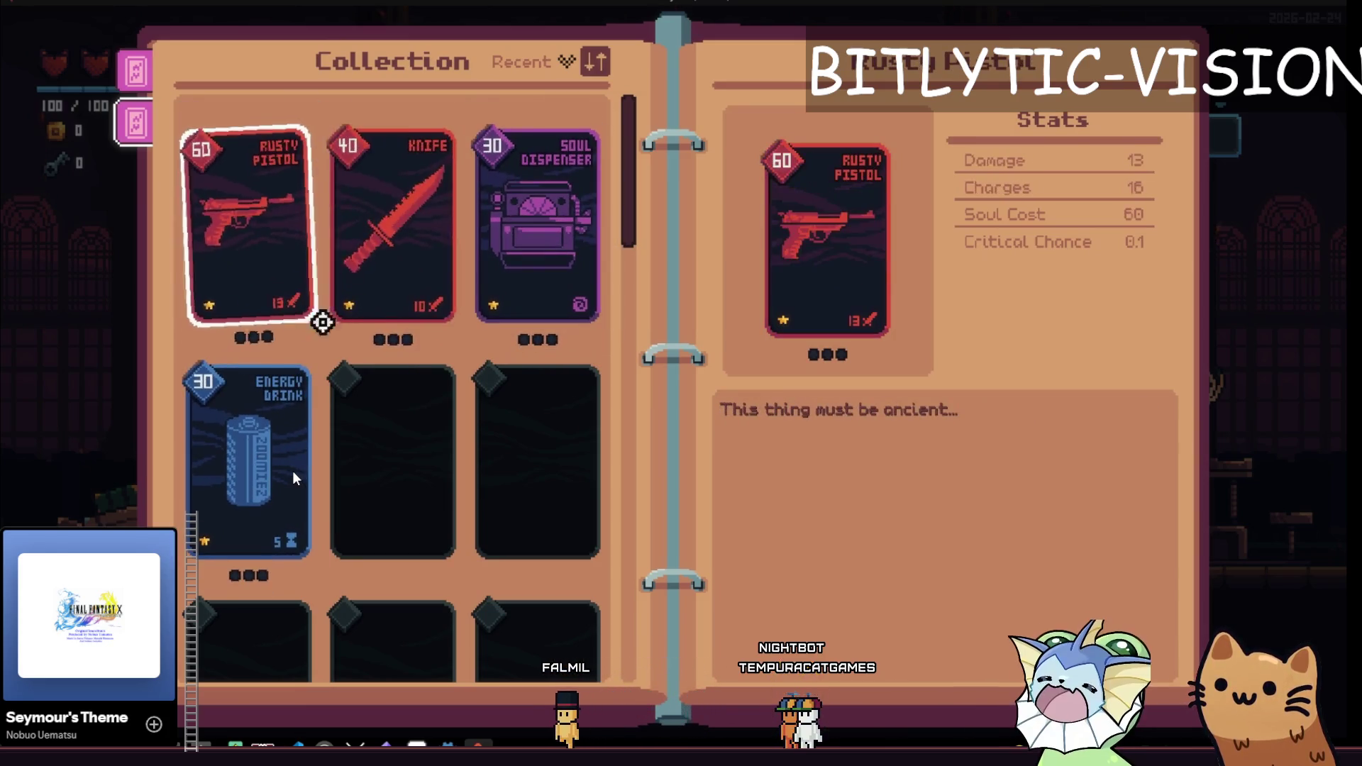
Step: Scroll the Collection page, then close the binder with Escape
scroll(367, 344, down, 3)
scroll(367, 343, up, 1)
scroll(370, 345, down, 5)
scroll(369, 345, up, 3)
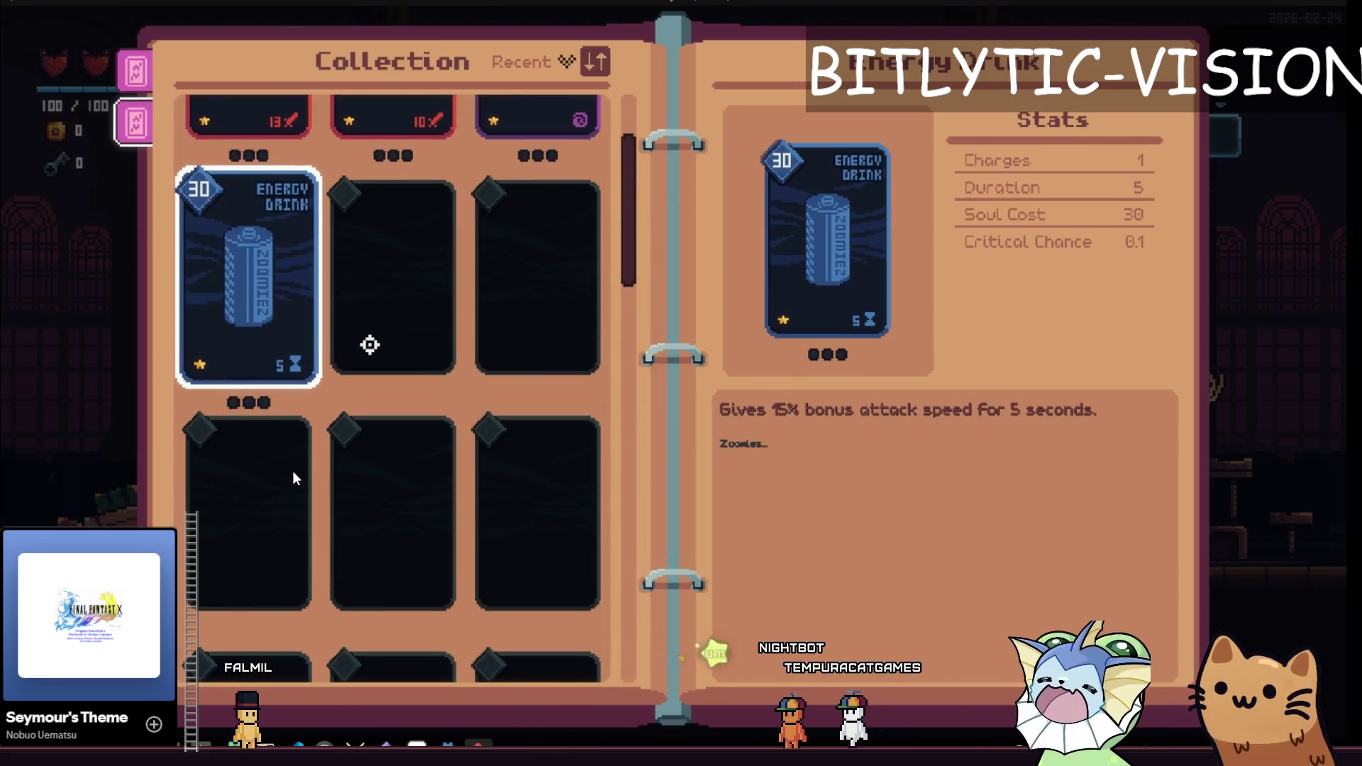
key(Escape)
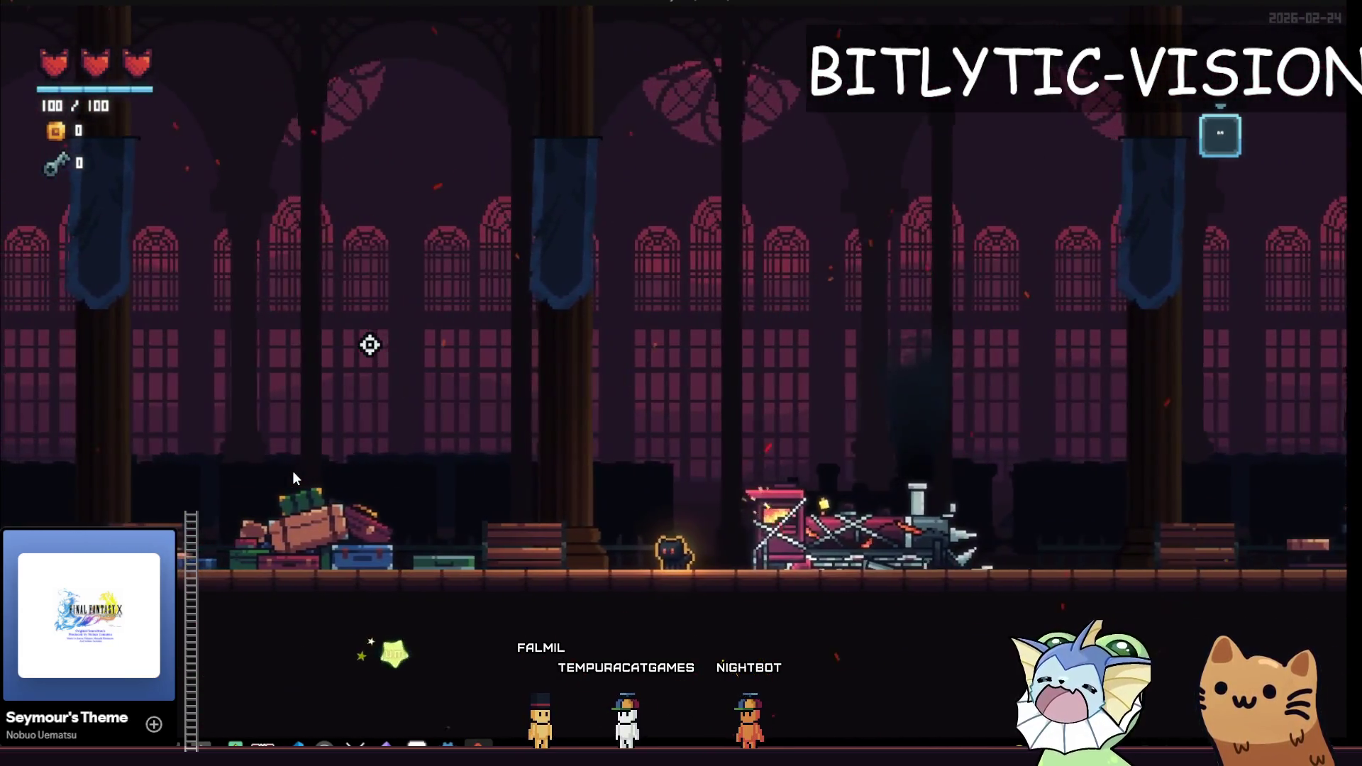
Step: Review the debugger's error list, jumping to the sort_cards comparison and move_to_index error lines
key(F8)
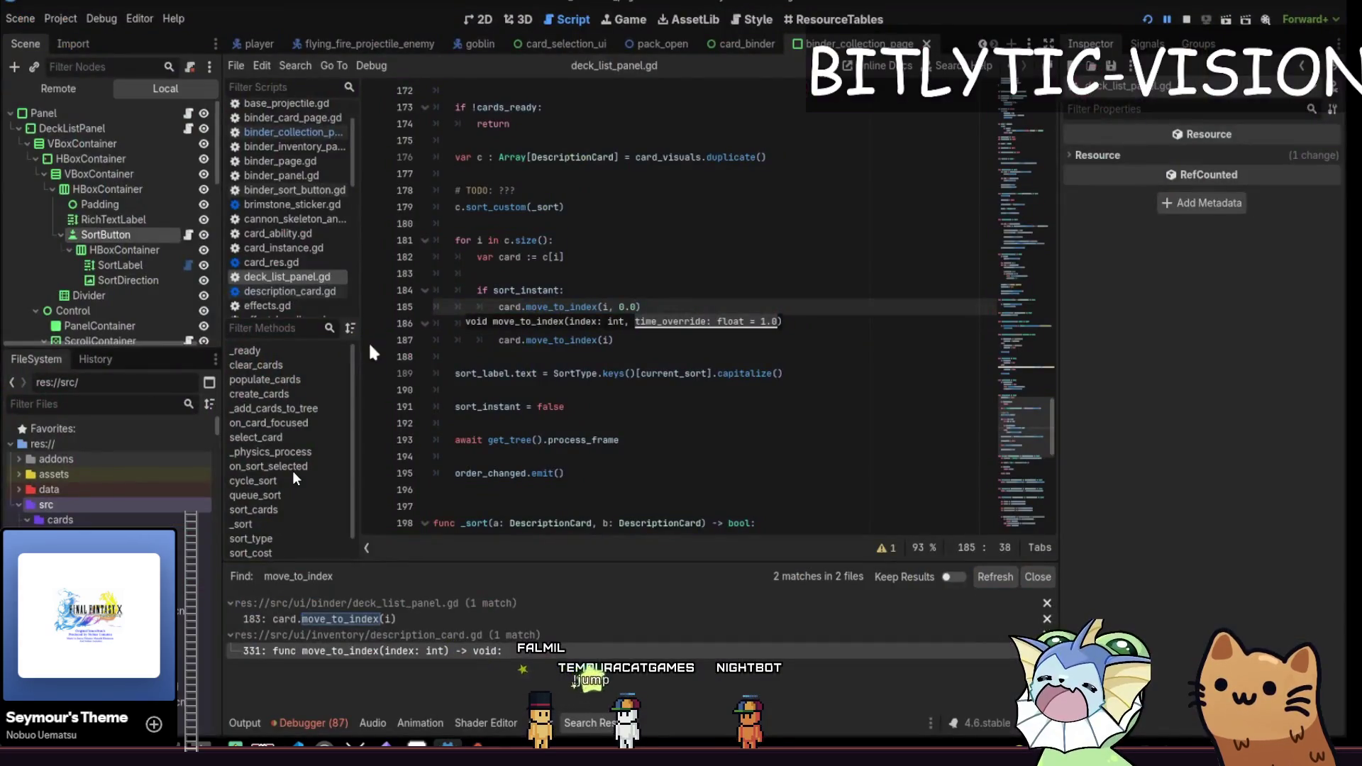
click(310, 723)
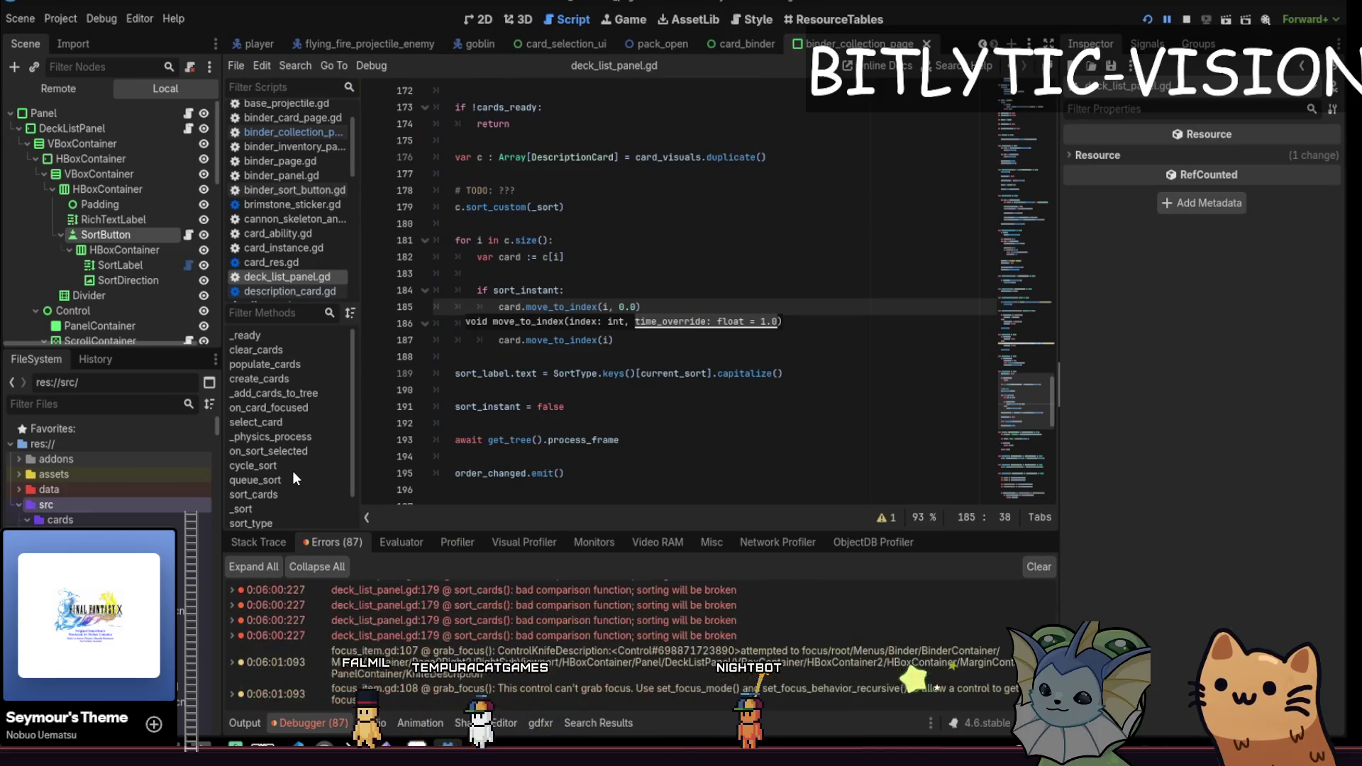
double_click(710, 590)
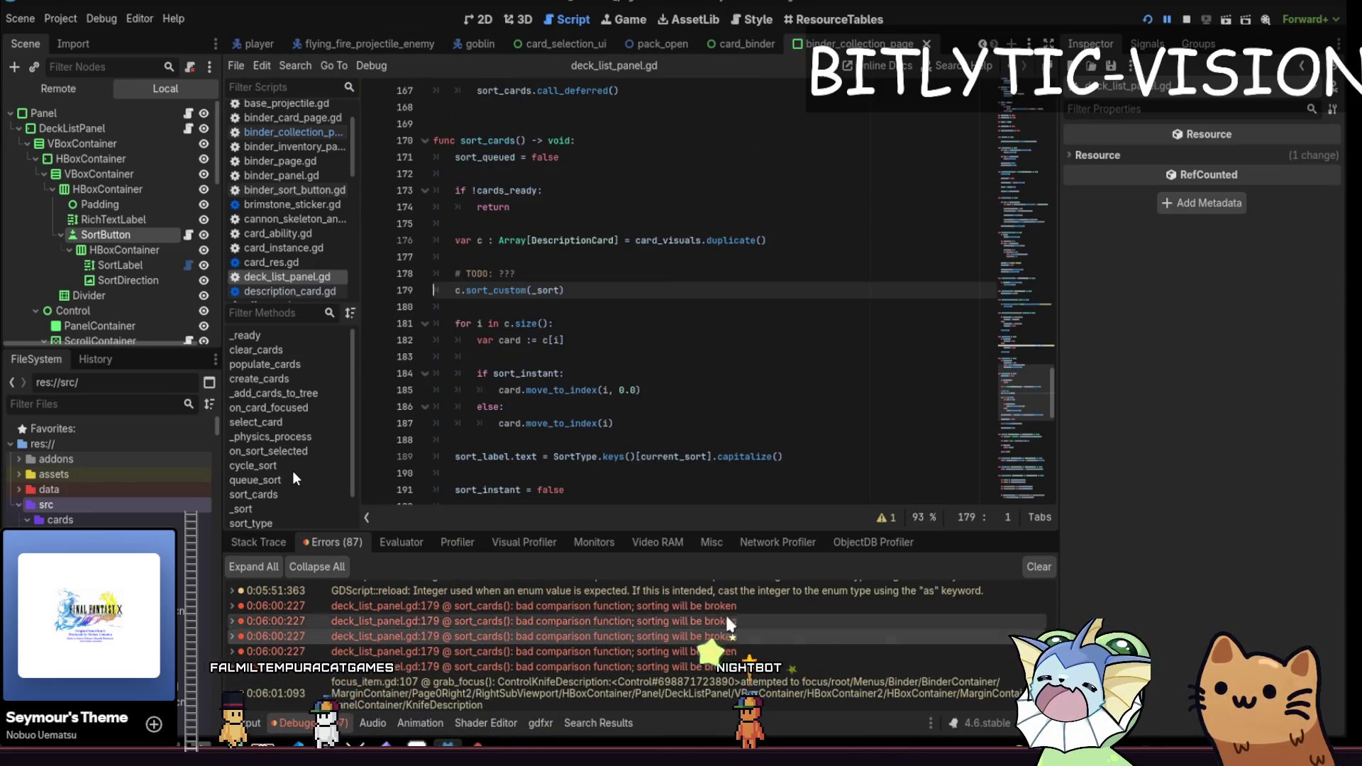
scroll(724, 631, up, 2)
double_click(723, 624)
scroll(674, 638, up, 3)
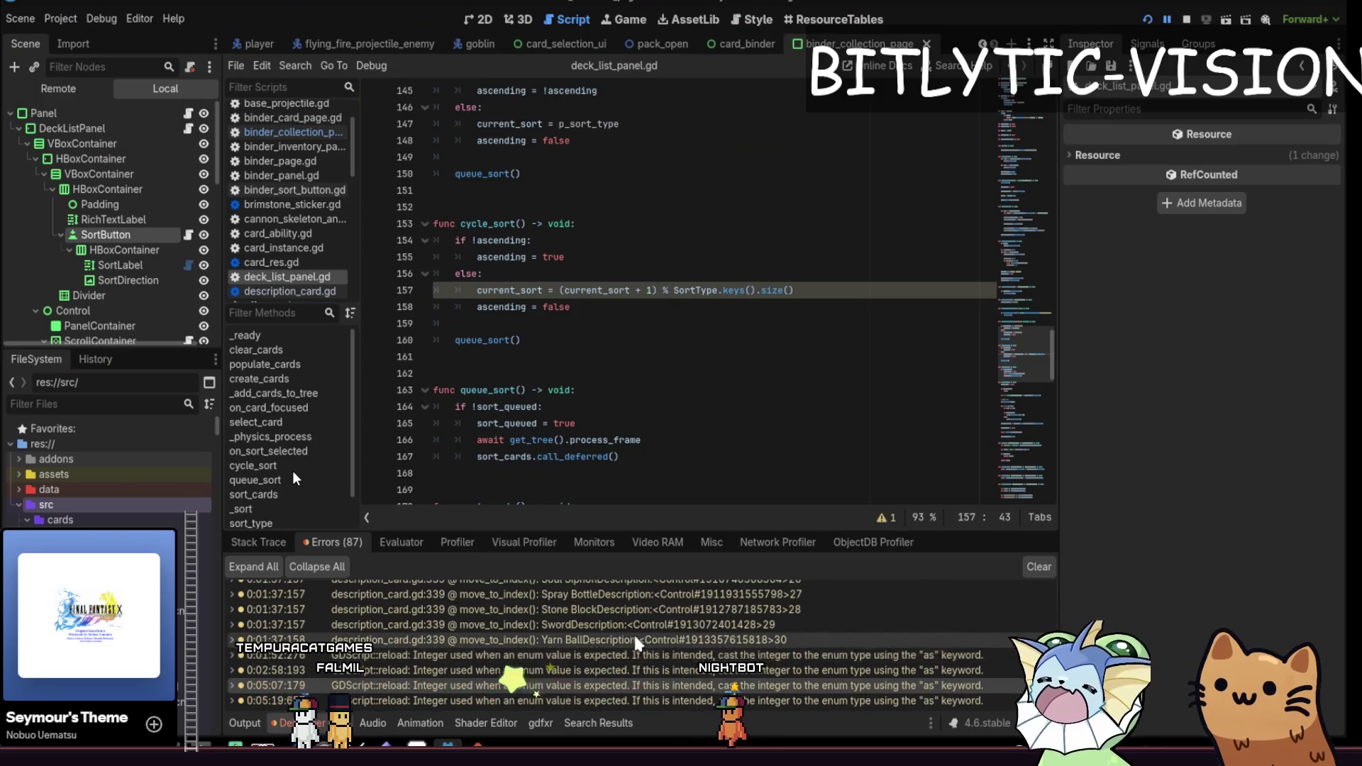
double_click(633, 641)
key(Left)
scroll(638, 632, down, 5)
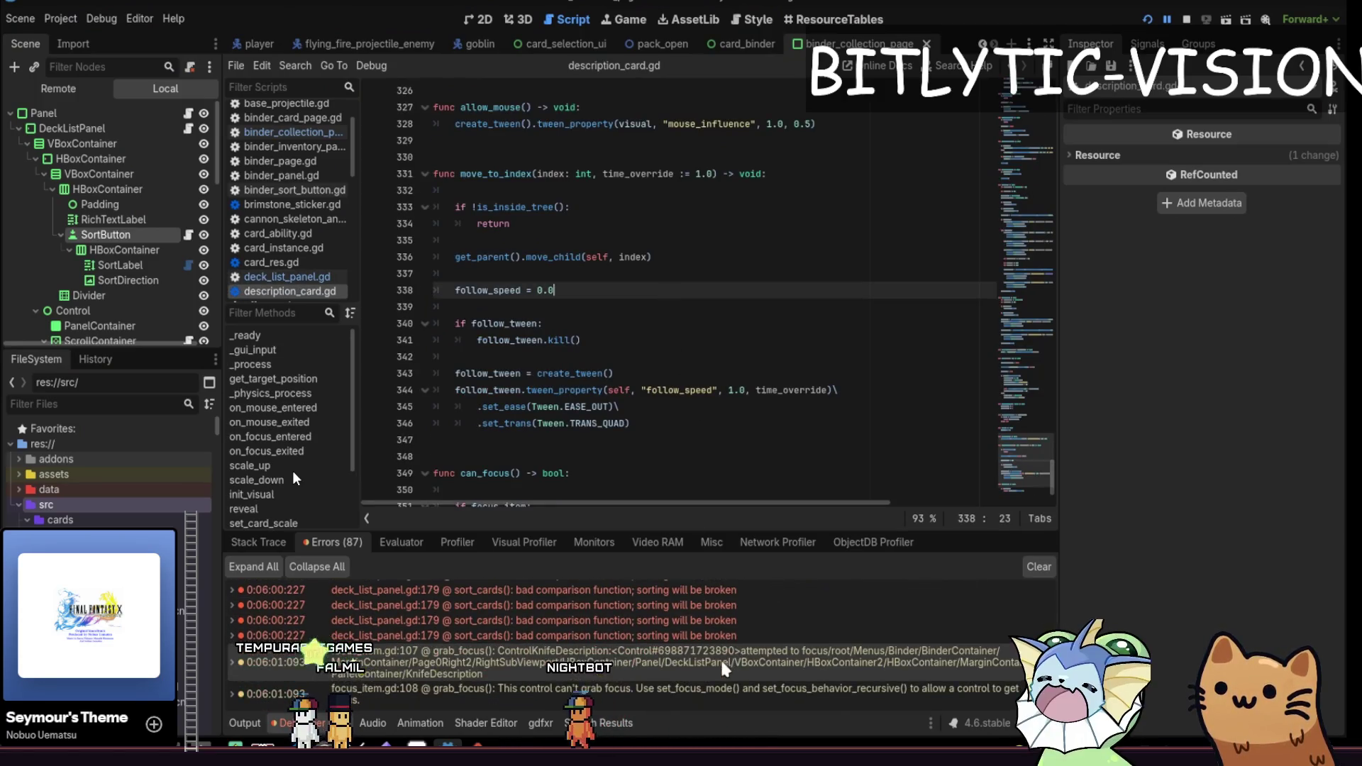
Step: Save and run the game, cycle the collection sort to Cost then Type, then view cycle_sort
key(F5)
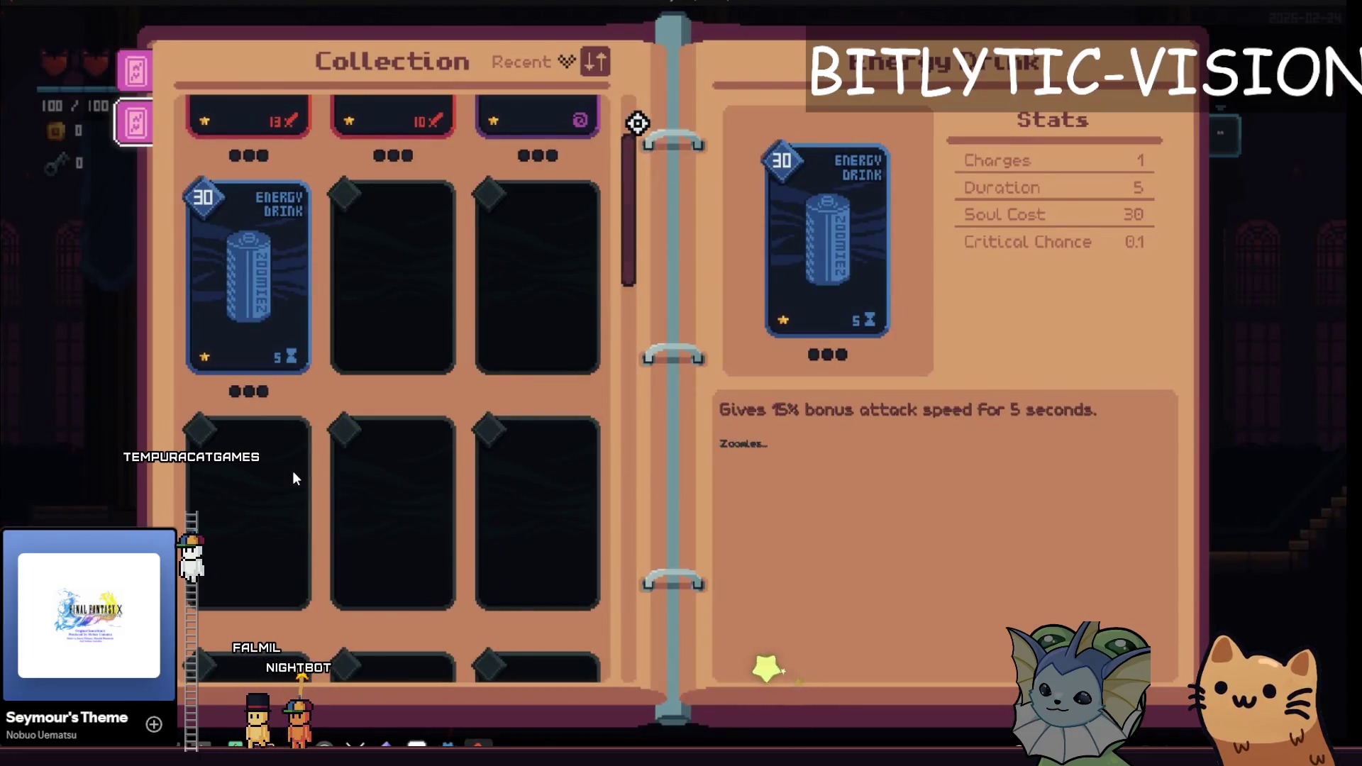
click(612, 112)
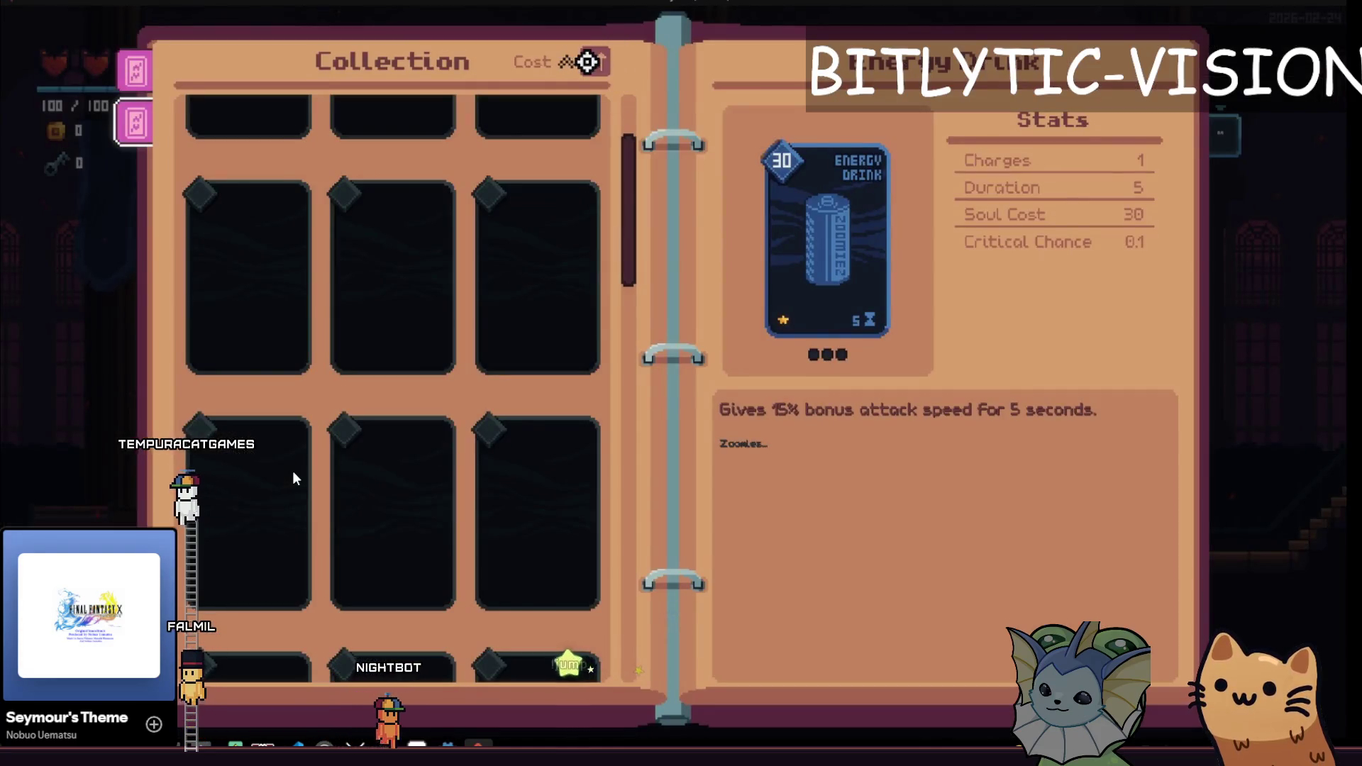
click(631, 76)
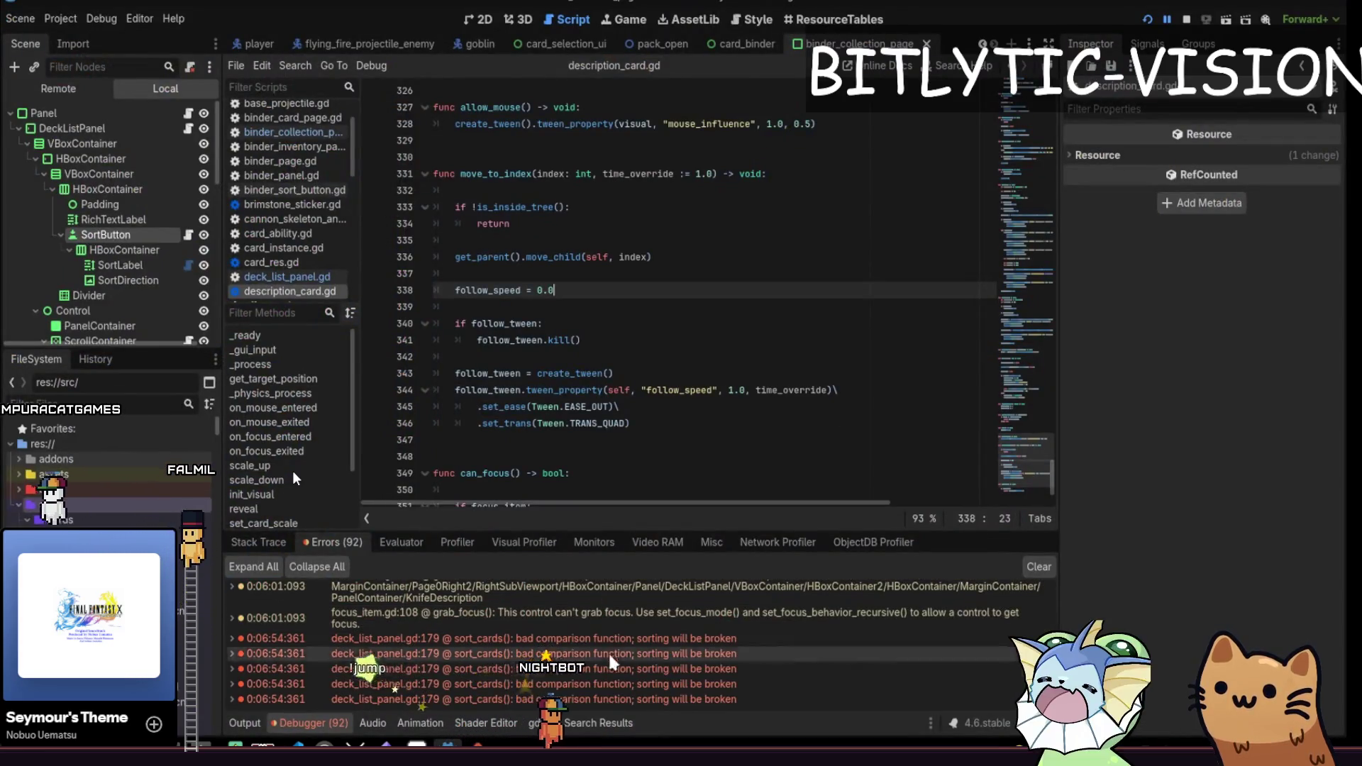
scroll(638, 319, up, 9)
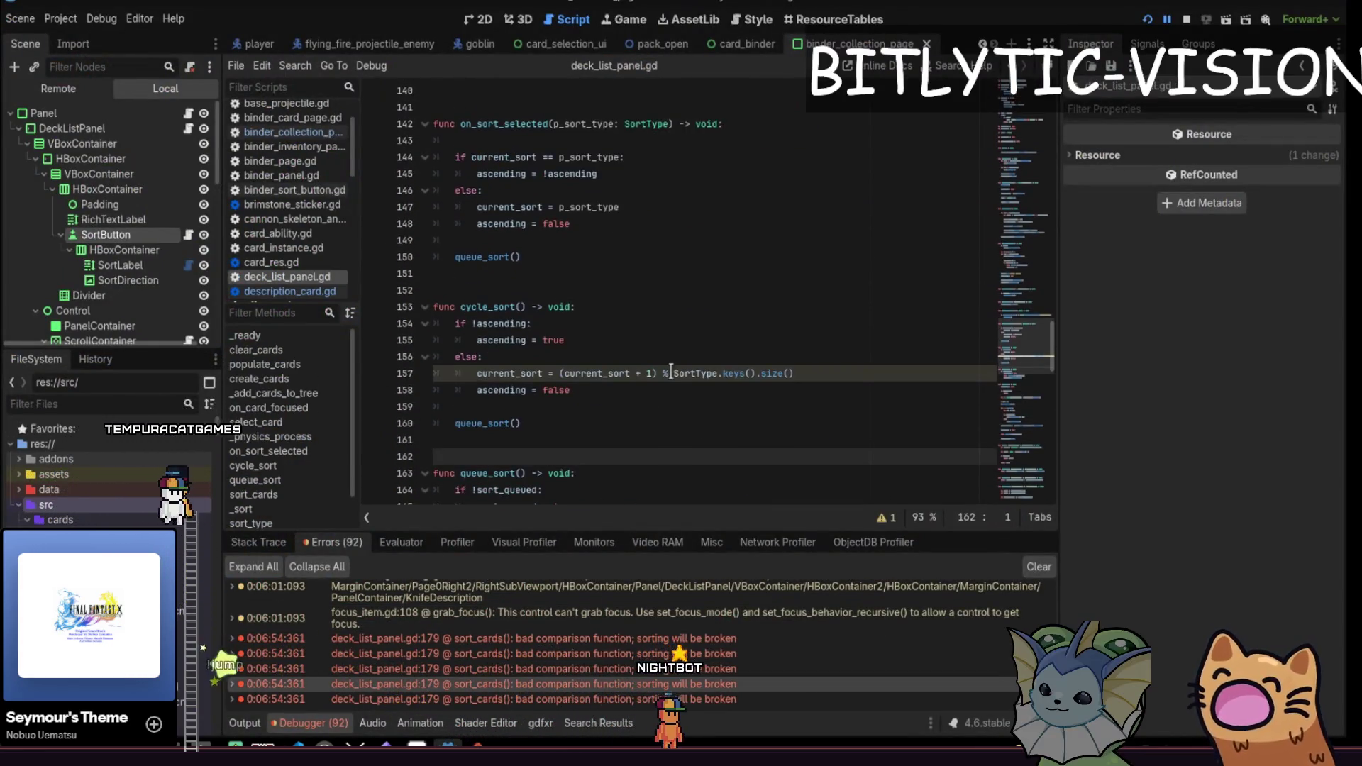
click(675, 407)
mouse_move(676, 380)
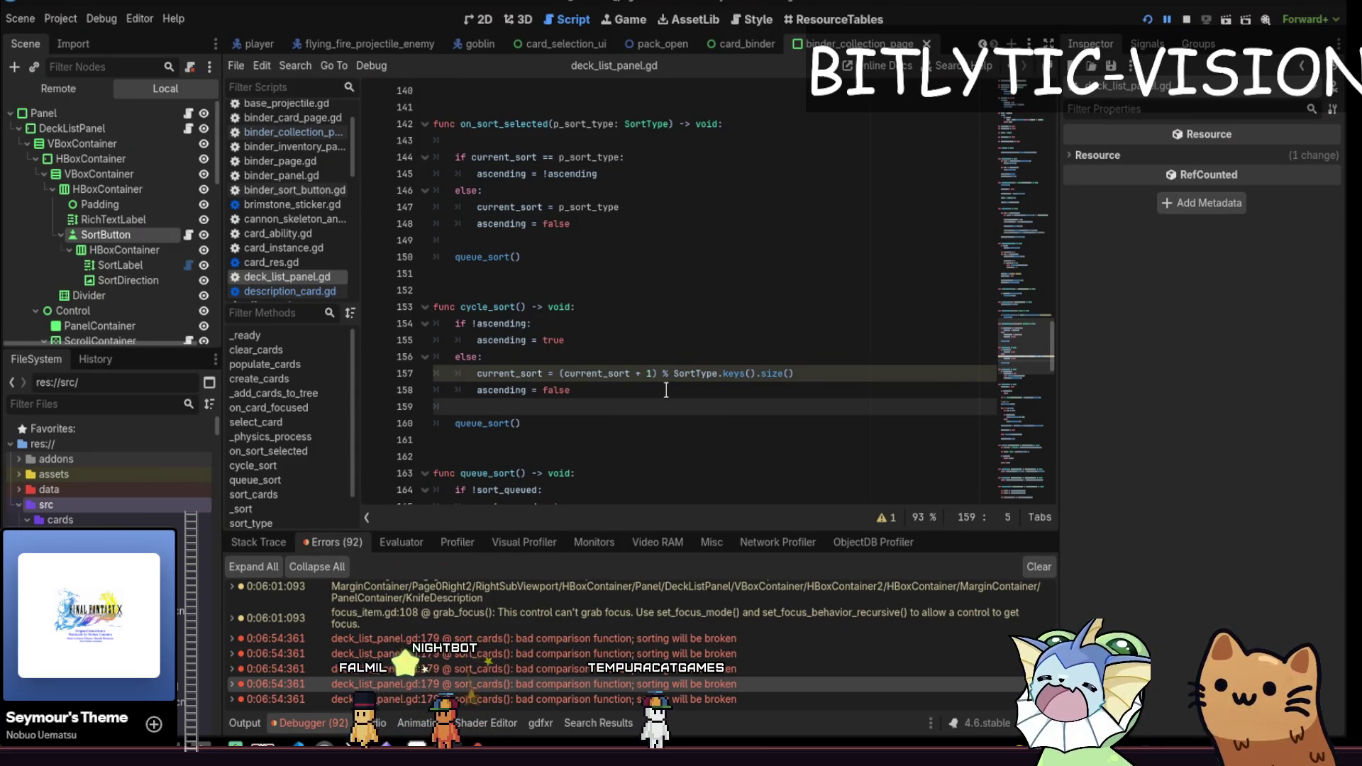
Step: Delete the Console.print("Cards ready!") line from _add_cards_to_tree in deck_list_panel.gd
key(ctrl+z)
key(ctrl+z)
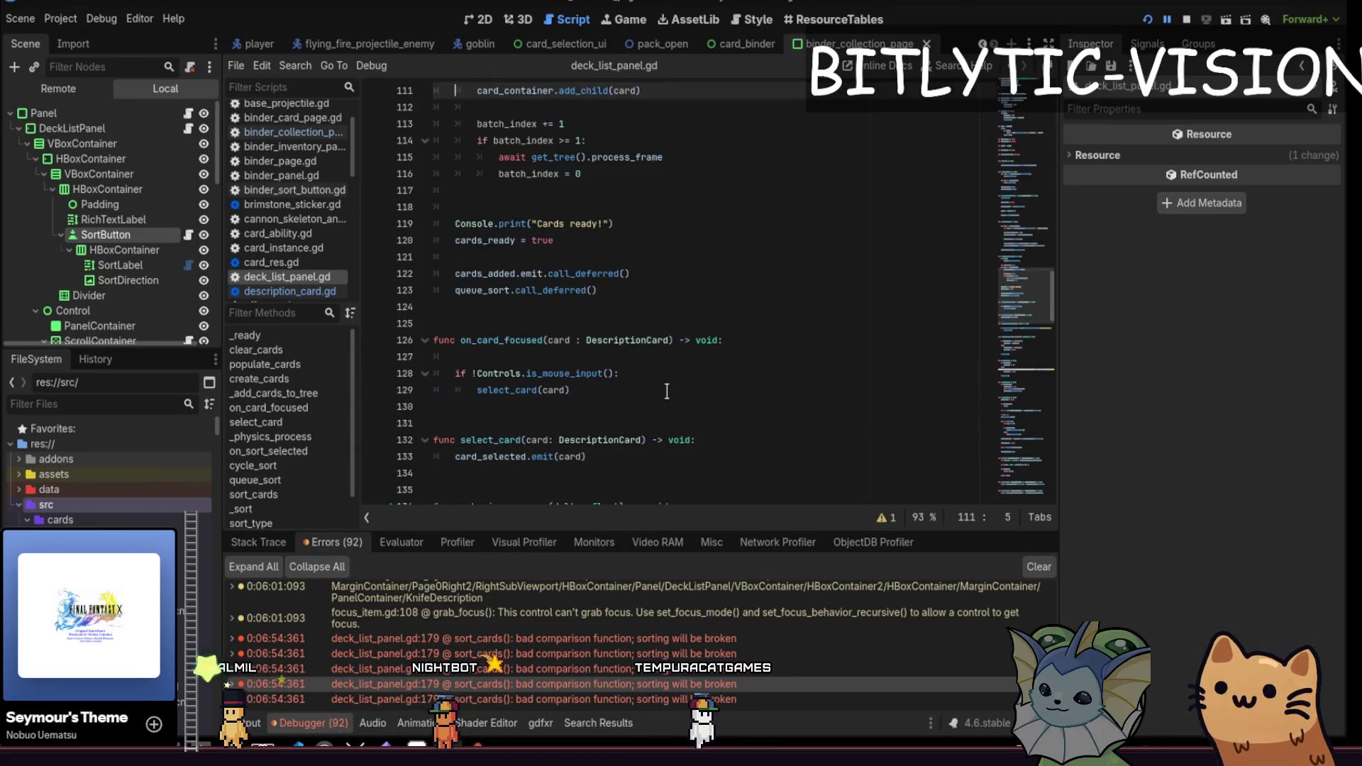
key(ctrl+z)
key(ctrl+z)
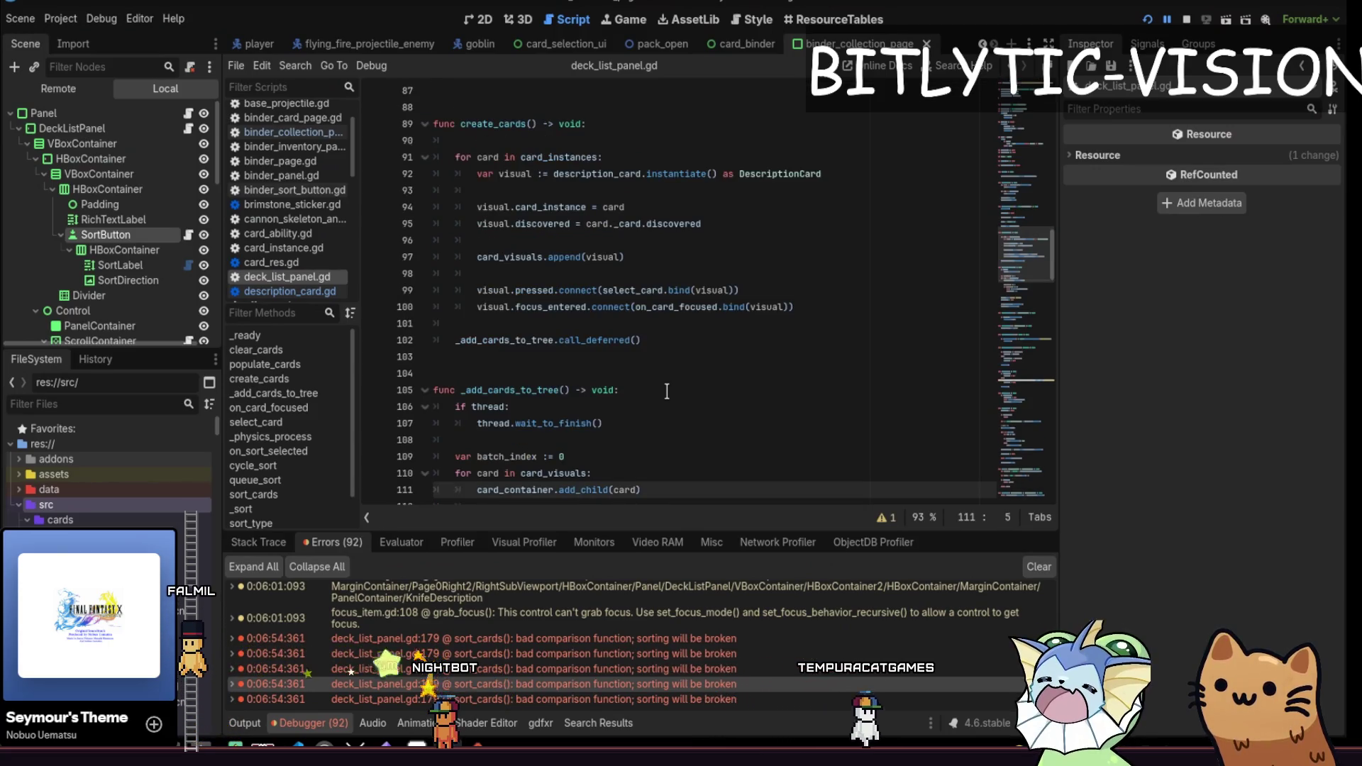
key(ctrl+y)
key(Up)
key(Up)
key(Up)
key(Up)
key(Up)
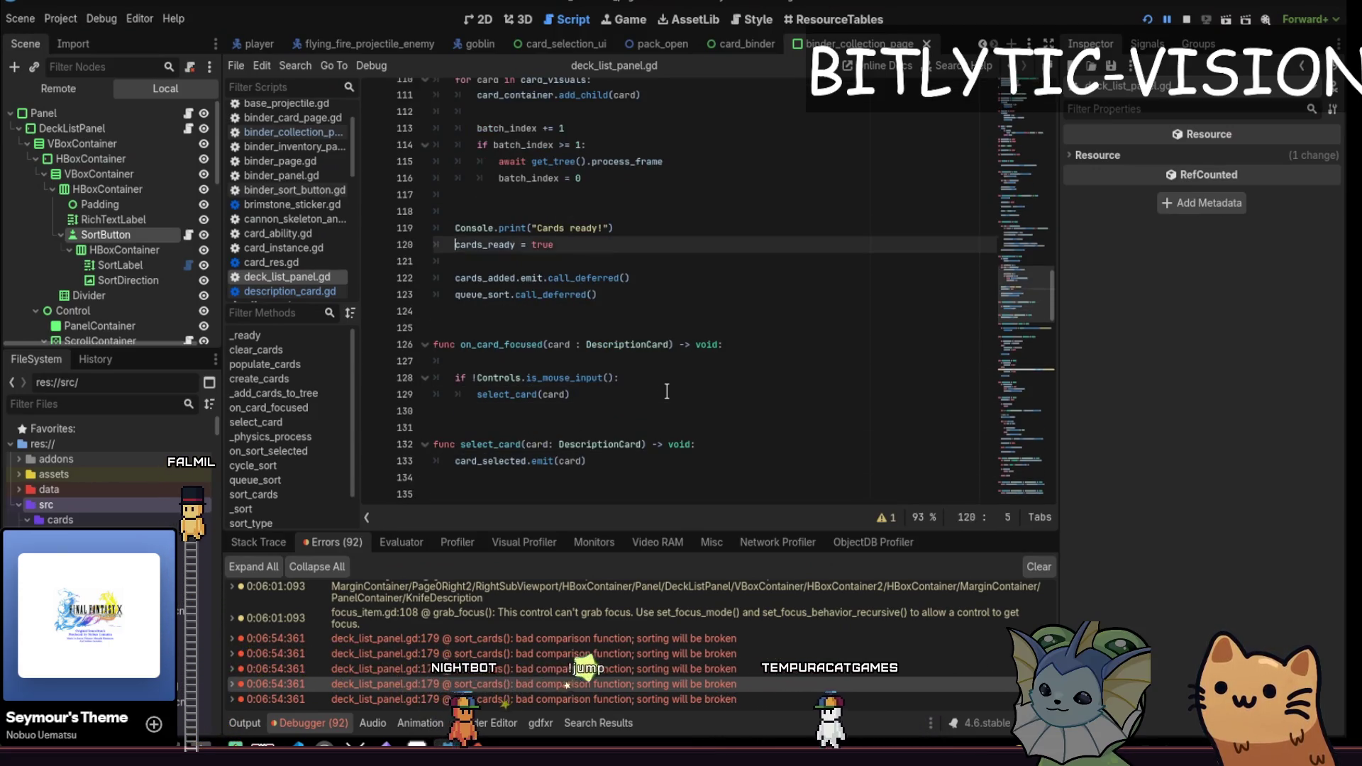
key(ctrl+shift+k)
key(ctrl+shift+k)
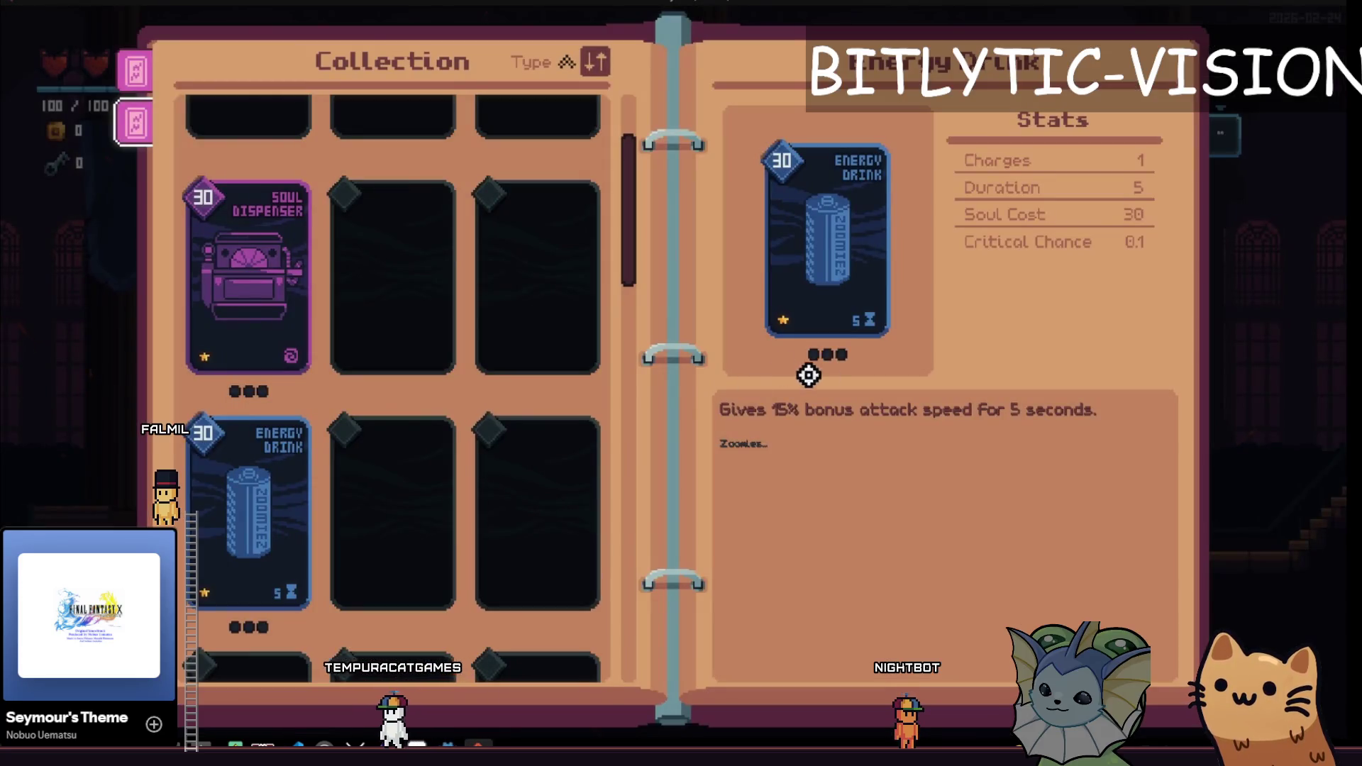
Step: Bind the boykissertscn scene to Debug 1 in the debug menu and spawn a cat
key(Escape)
key(F1)
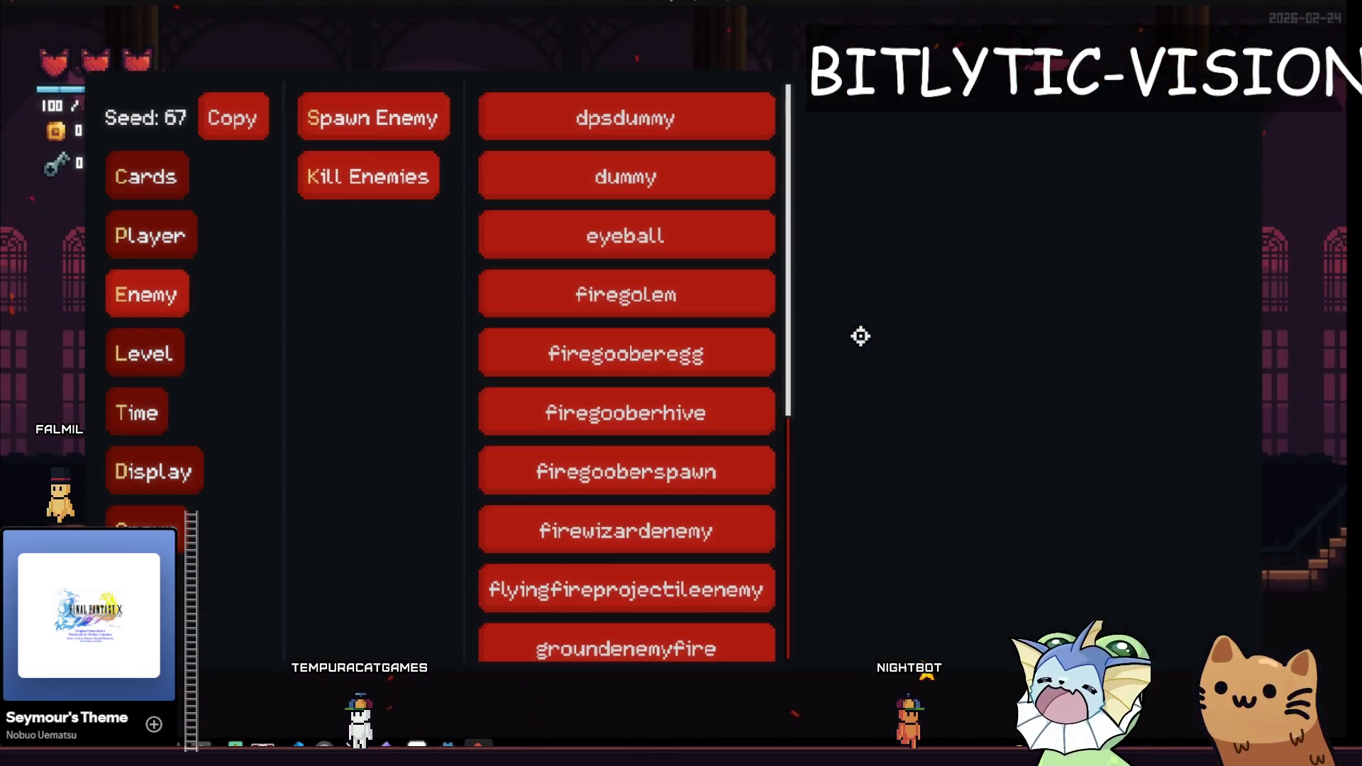
click(663, 295)
key(F1)
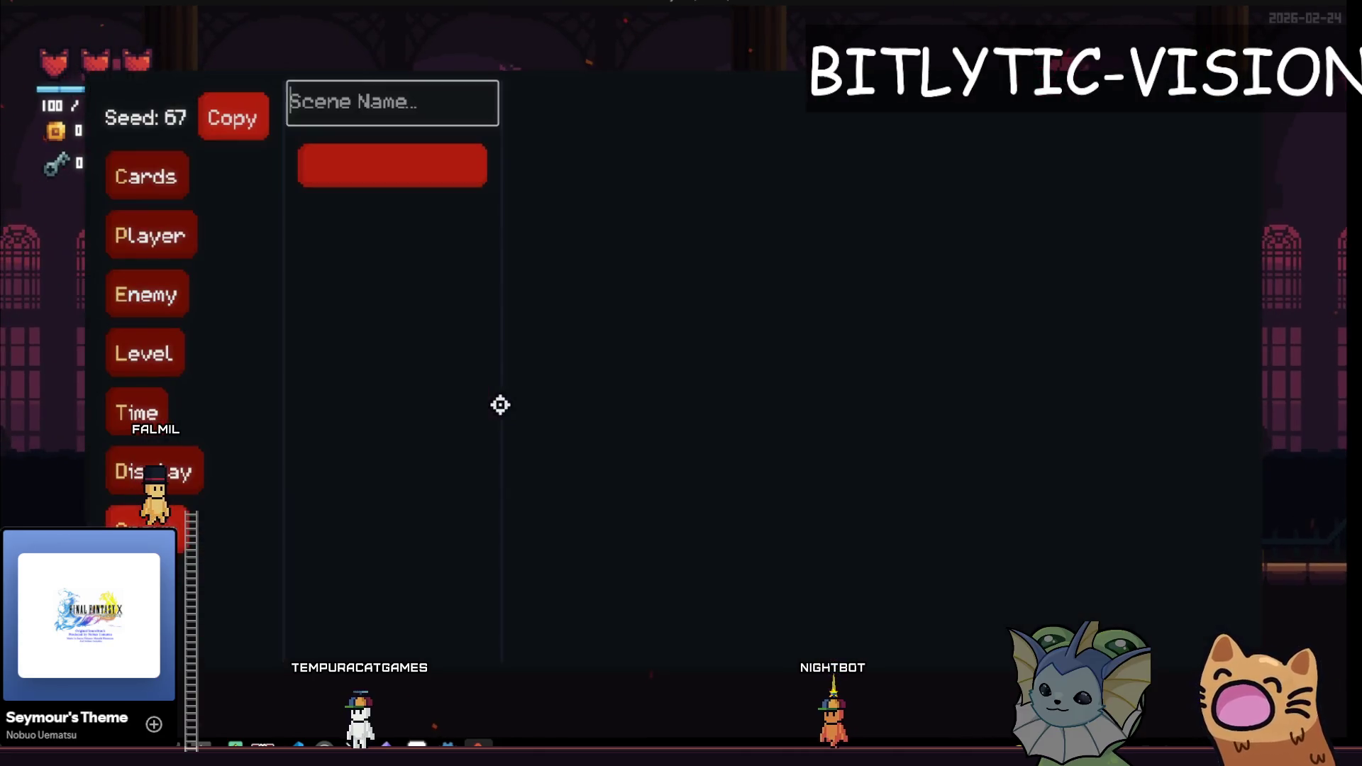
click(411, 173)
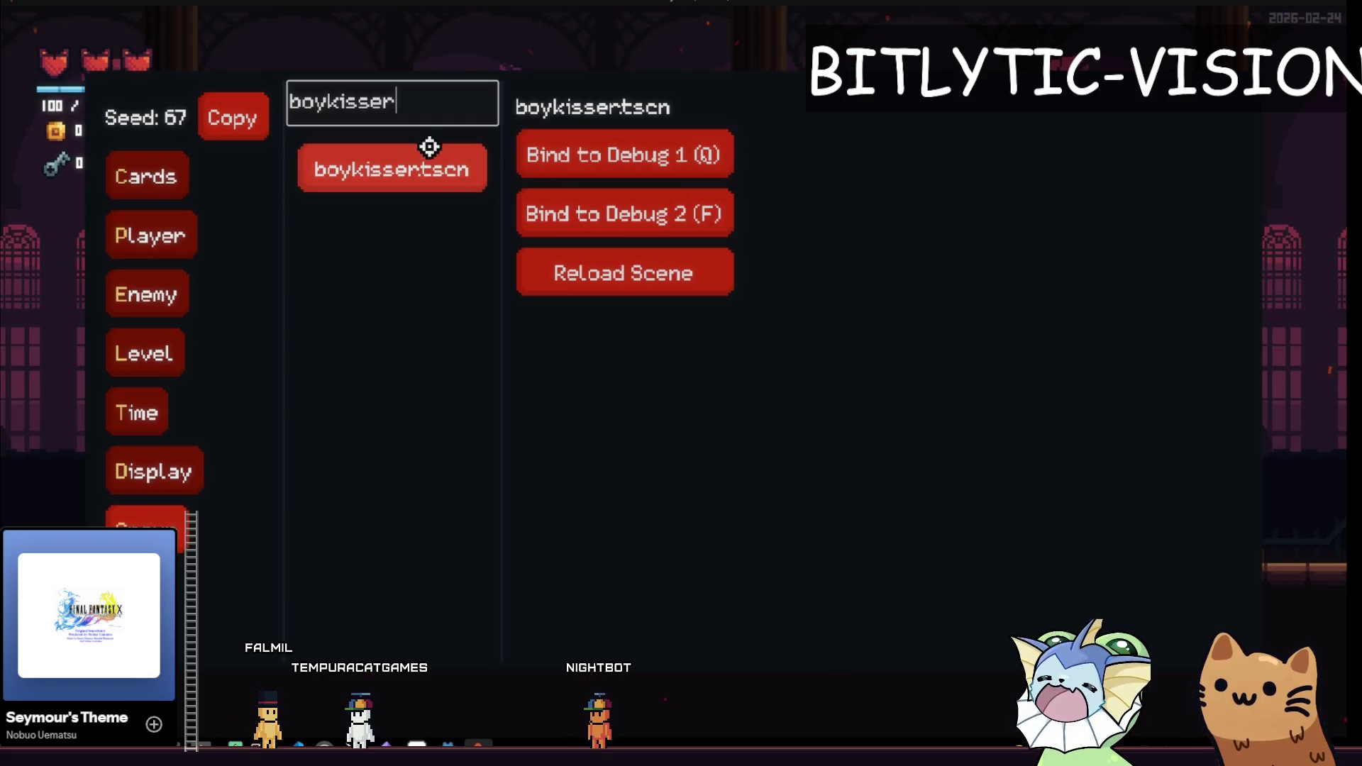
click(562, 150)
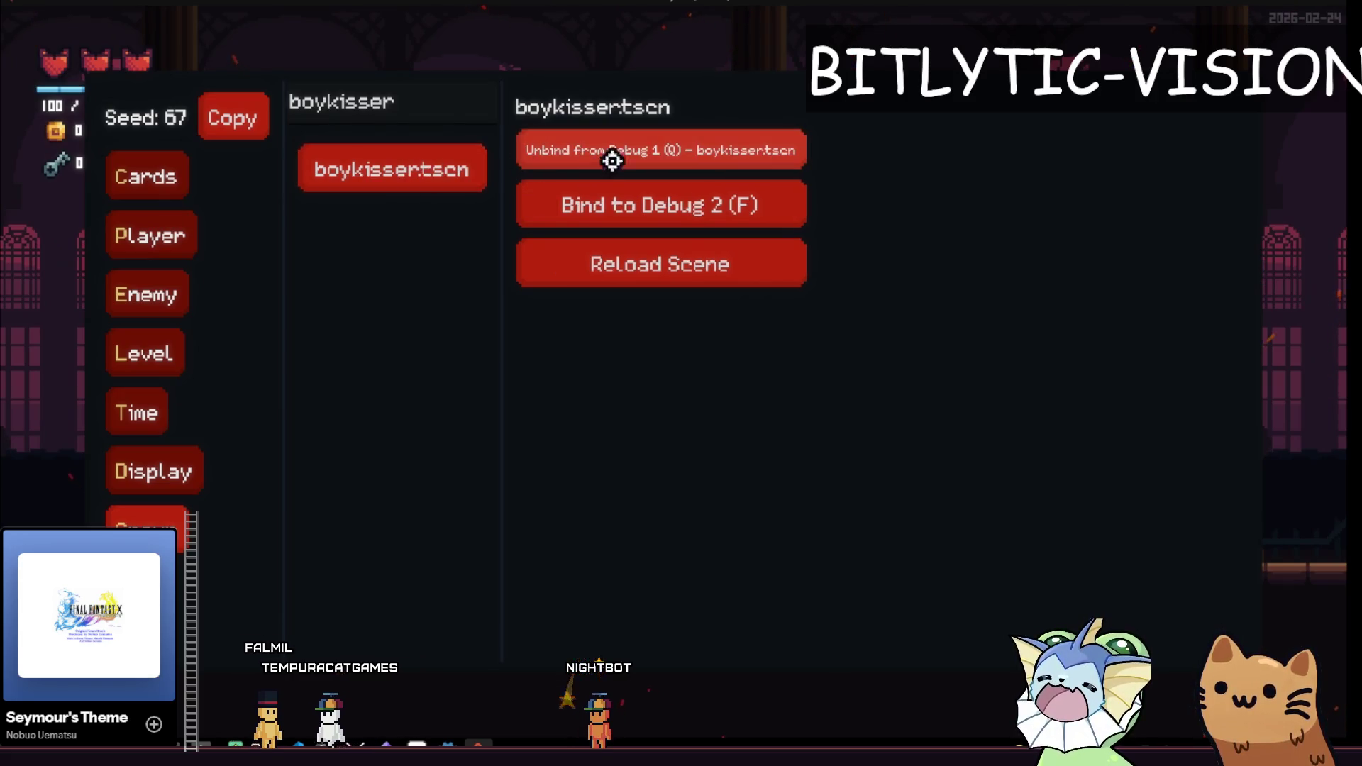
click(624, 273)
key(q)
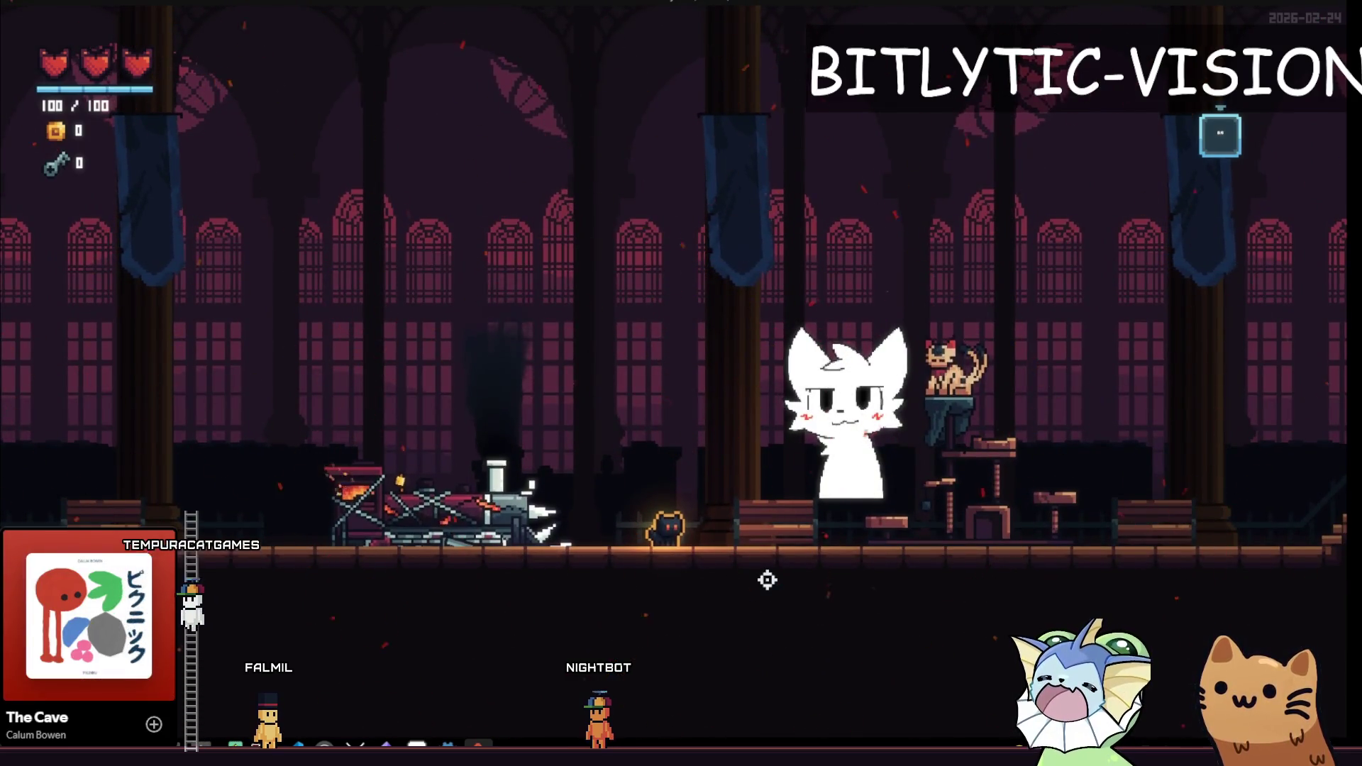
Step: Place several boykissertscn cat enemies around the room
key(F1)
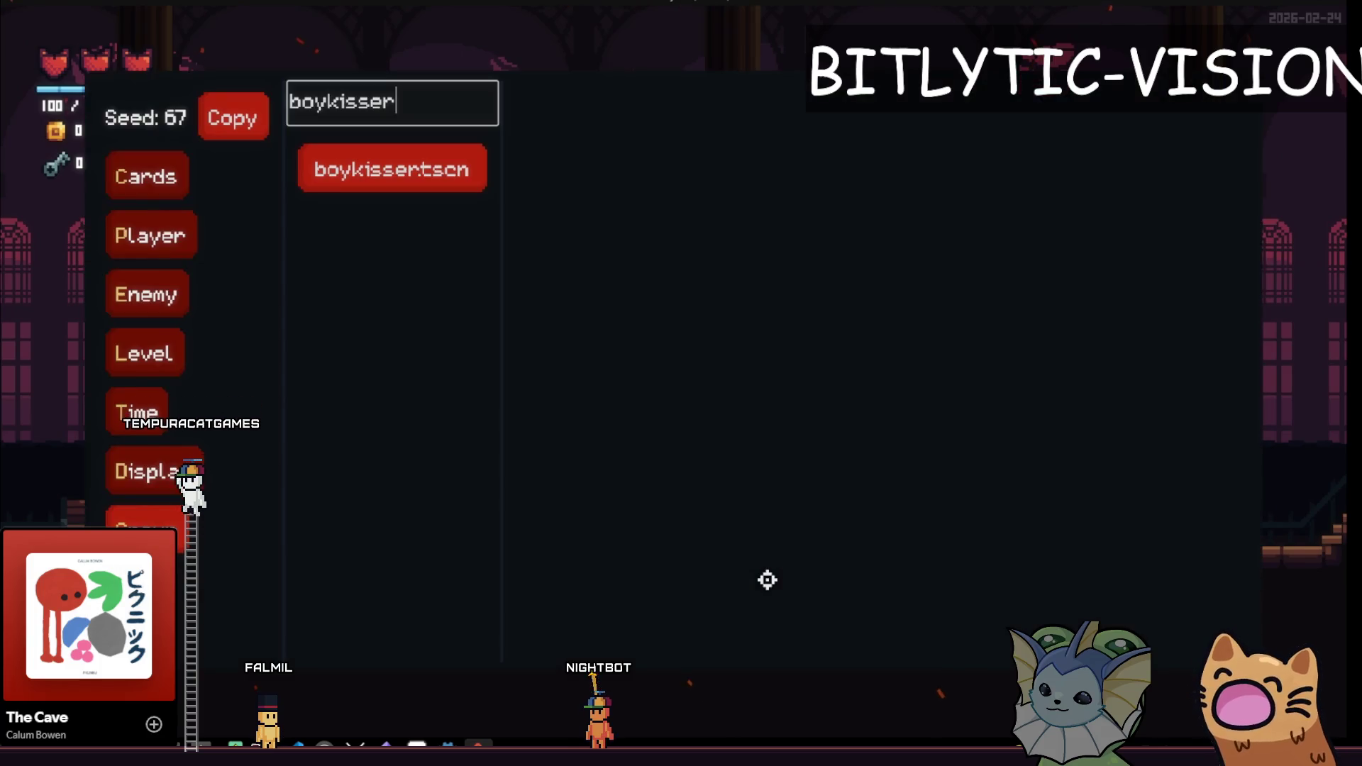
click(390, 176)
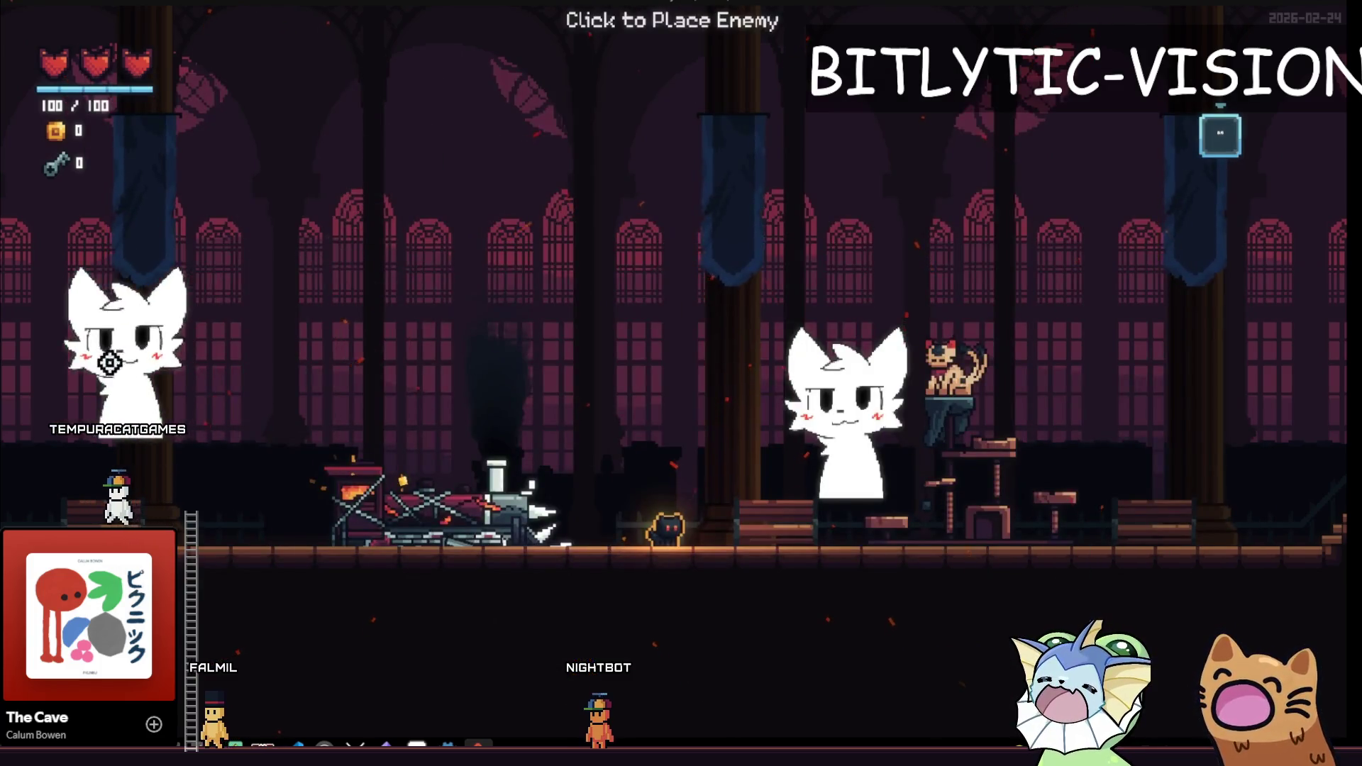
click(112, 300)
key(F1)
click(373, 167)
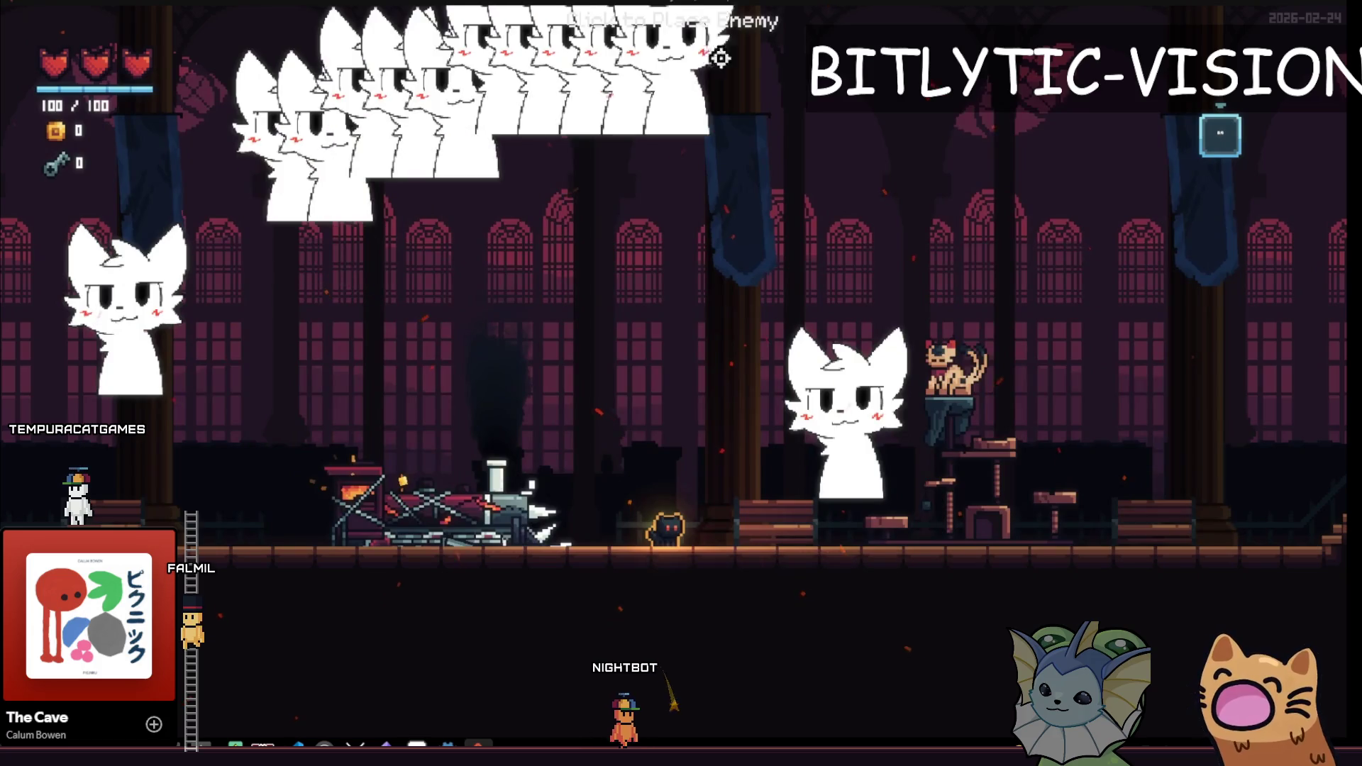
click(419, 392)
click(311, 352)
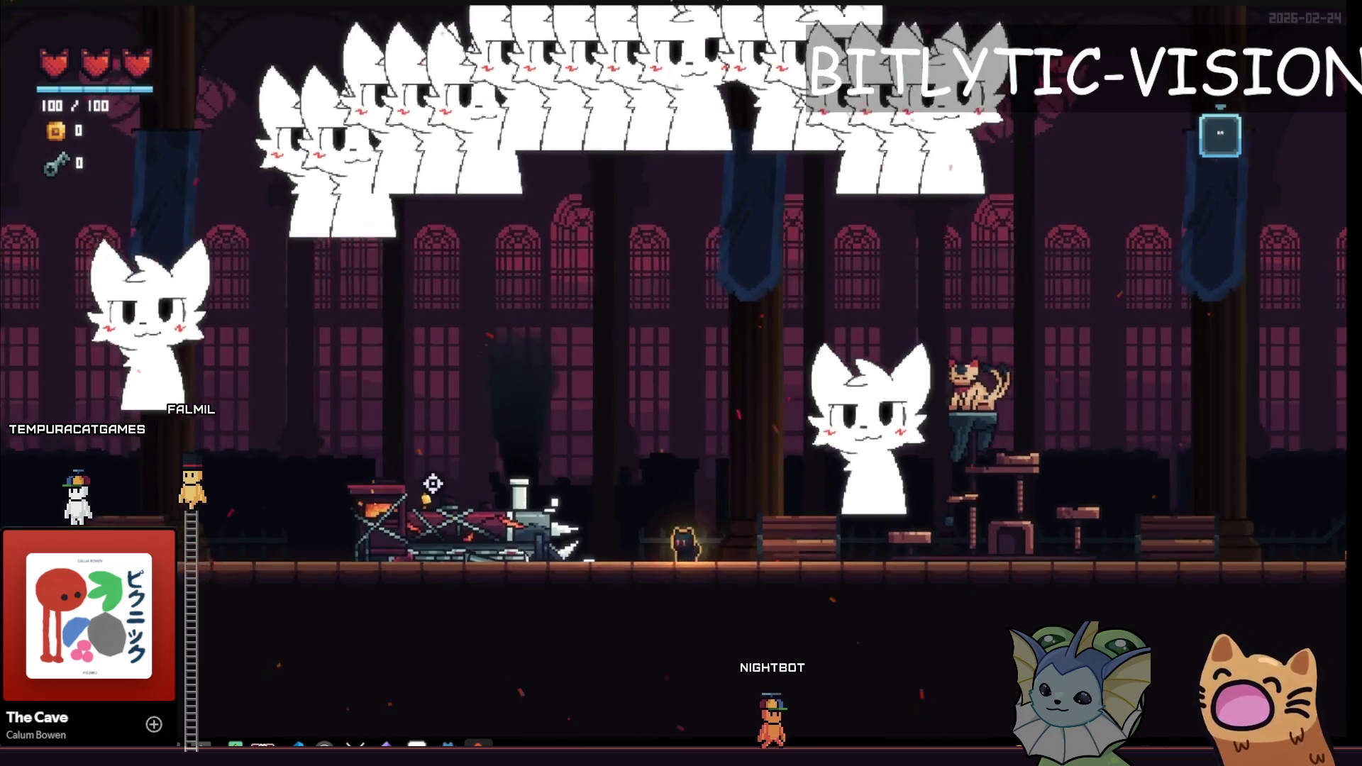
Step: Add a Brick card to the hand and play it into the room
key(F1)
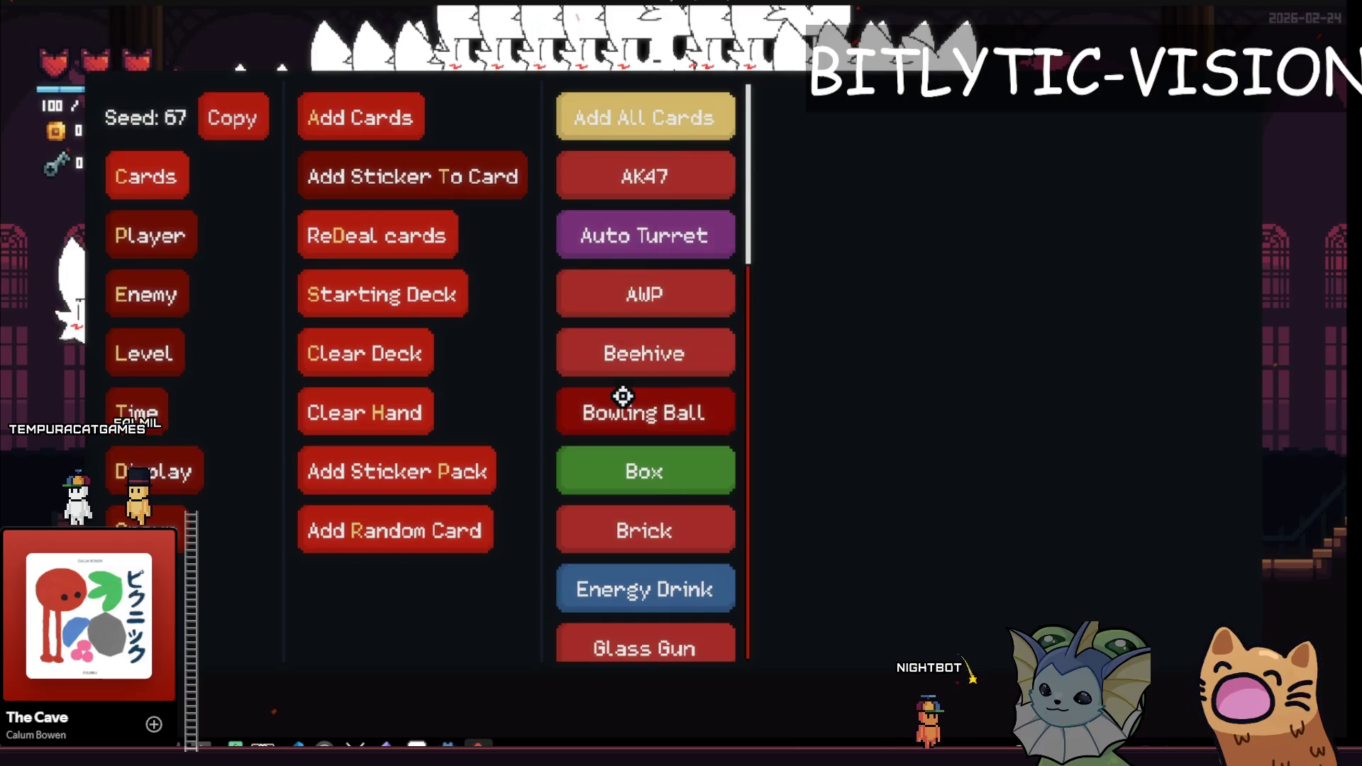
click(626, 513)
key(F1)
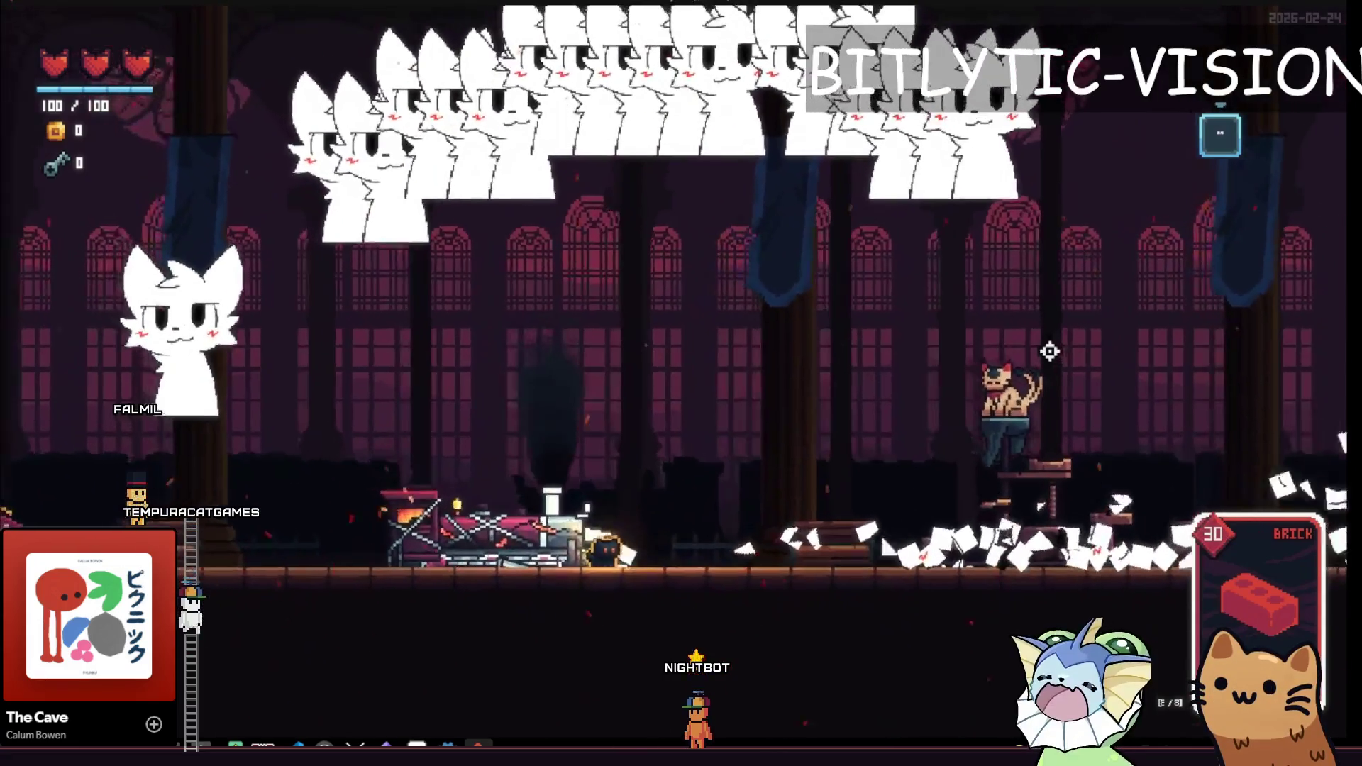
click(1001, 415)
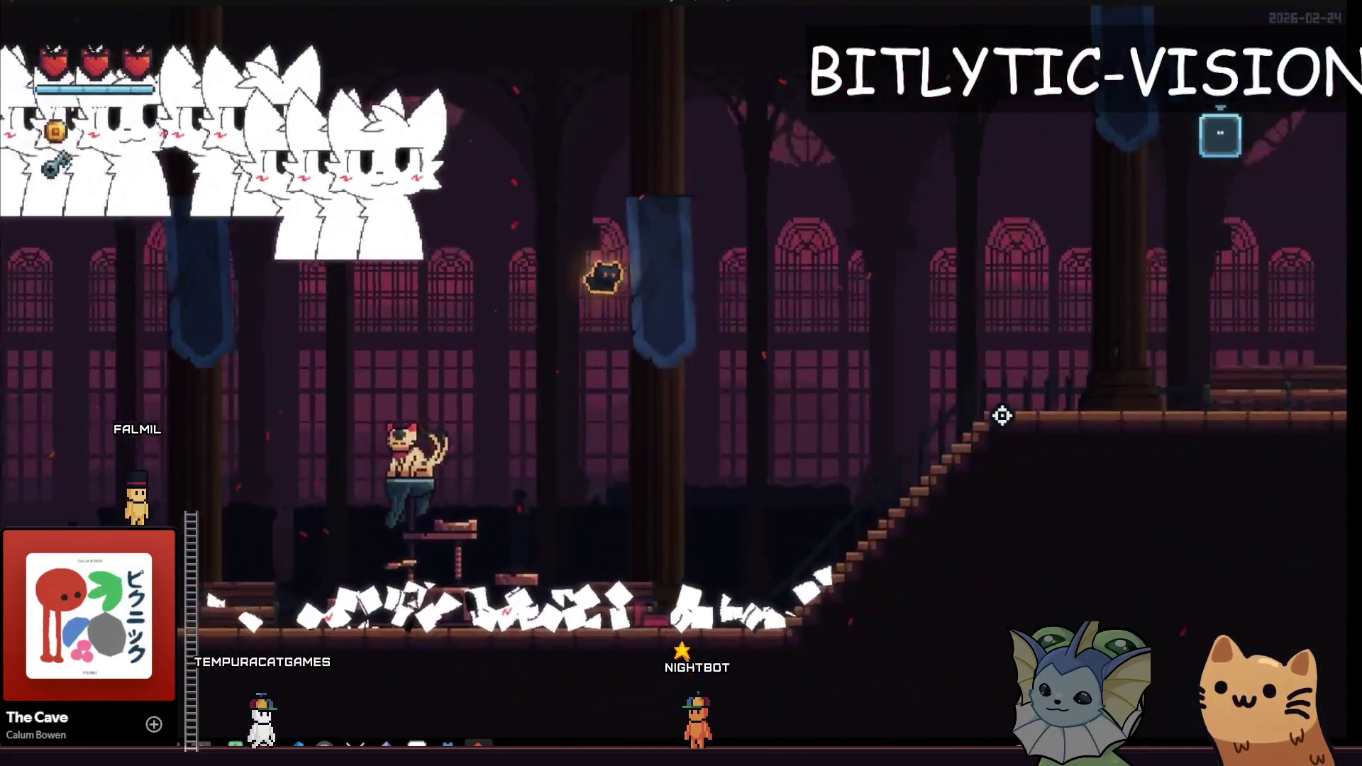
Step: Walk and jump the character across the upper floor and bench, then return to the editor
key(d)
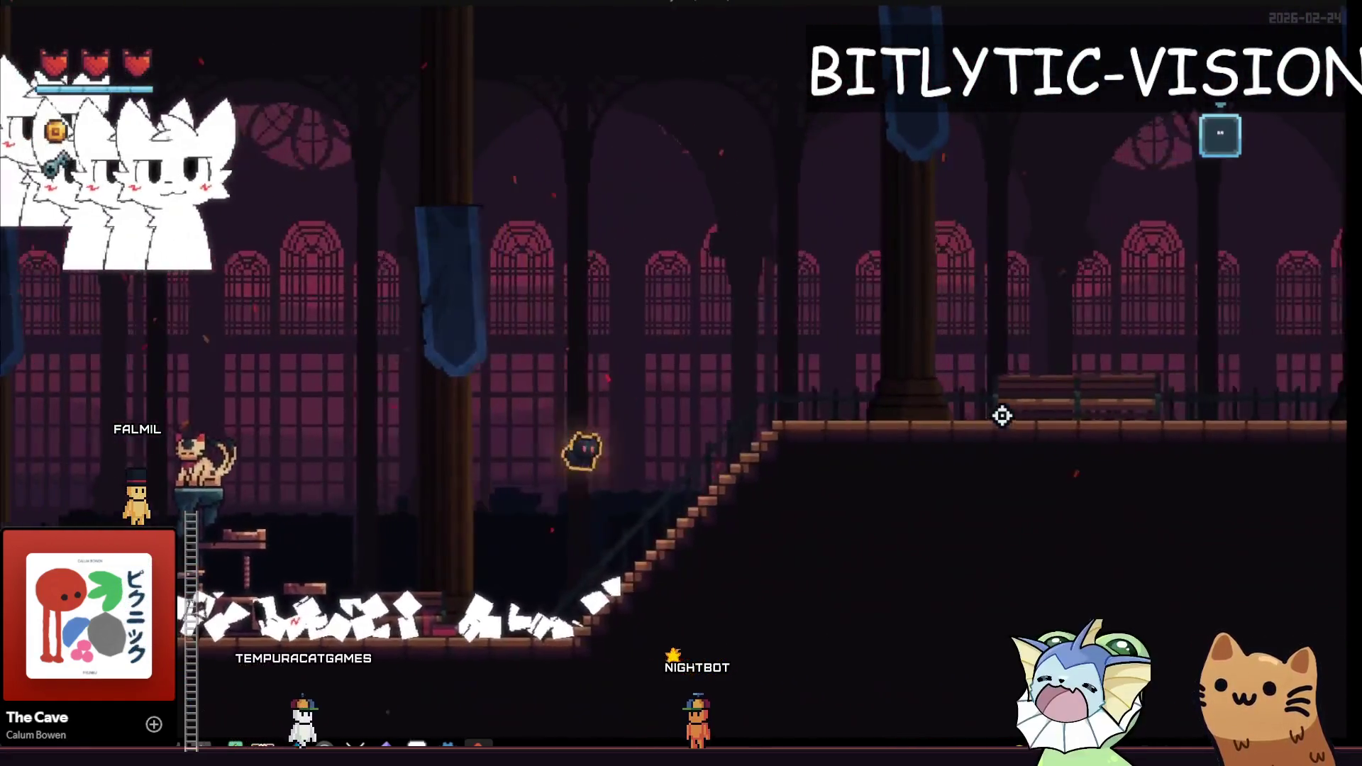
key(space)
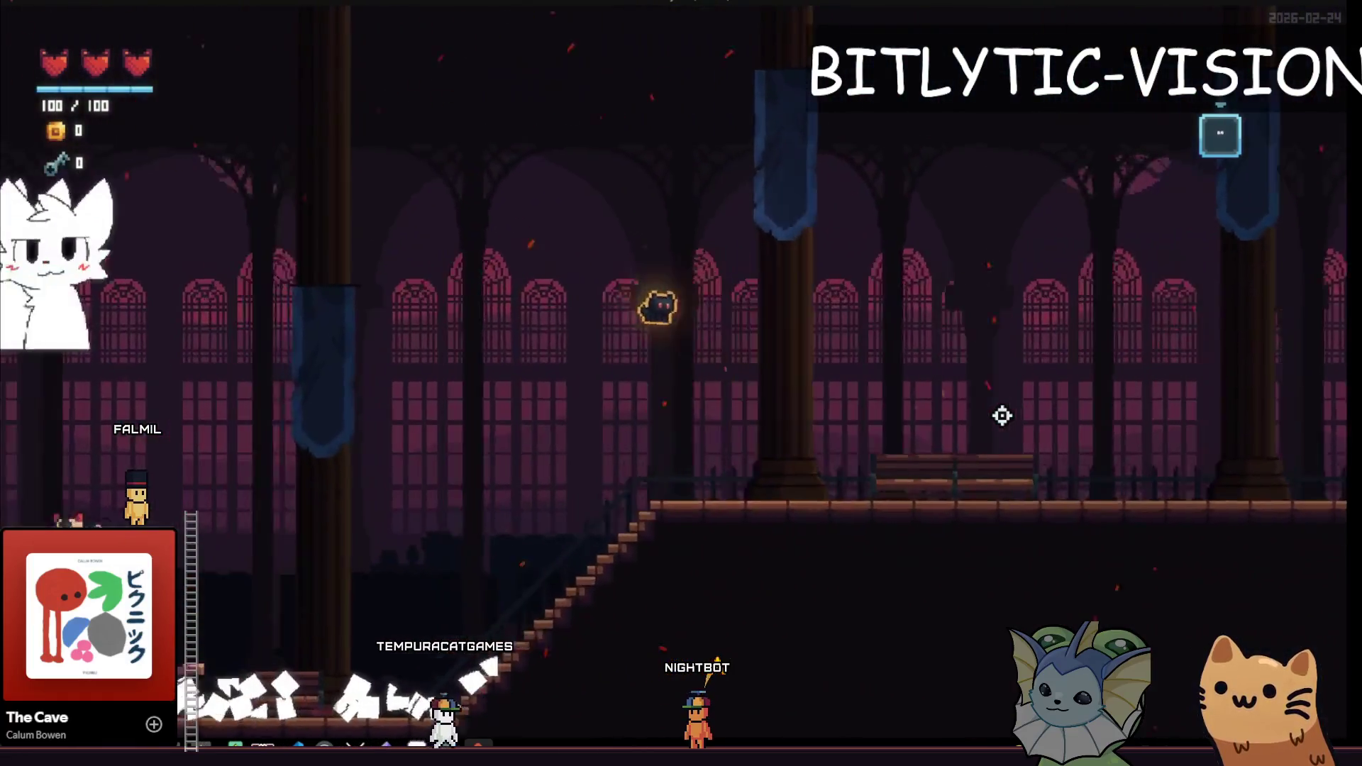
key(d)
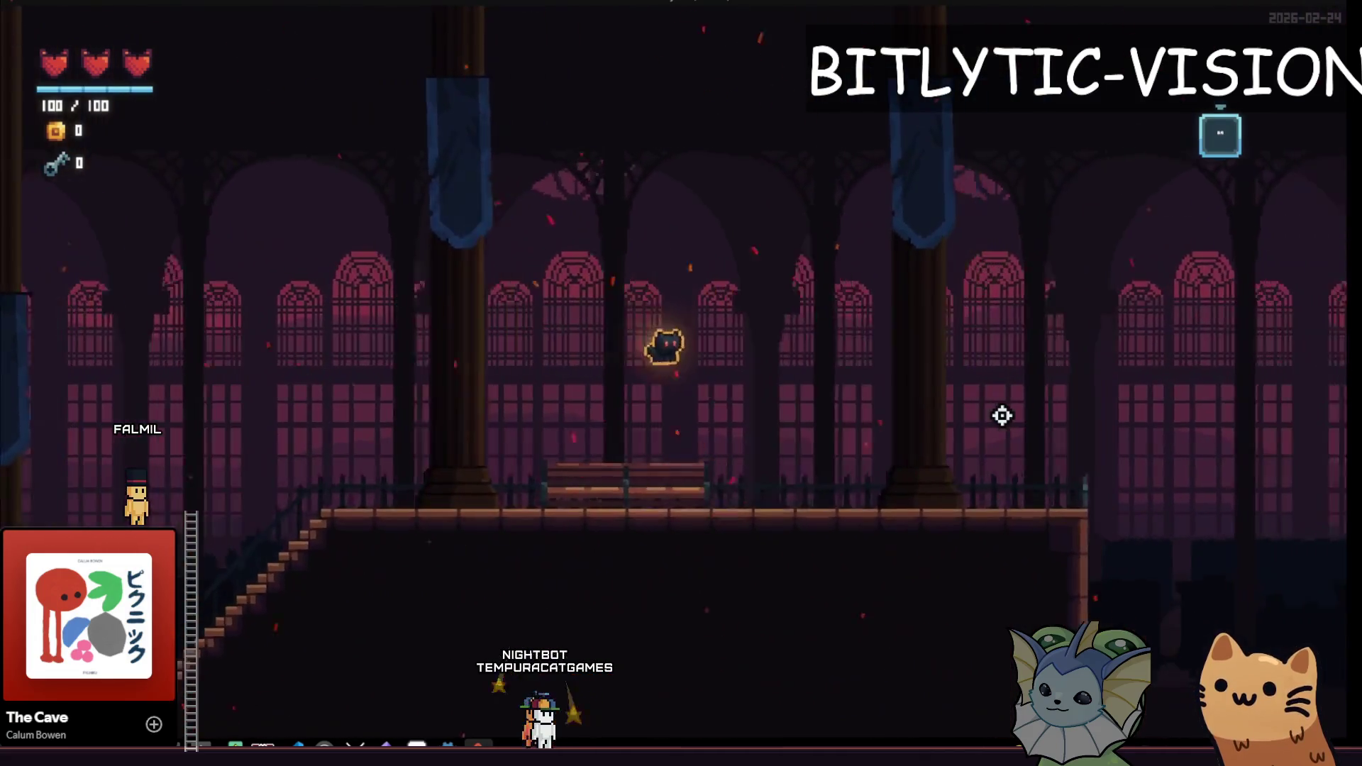
key(d)
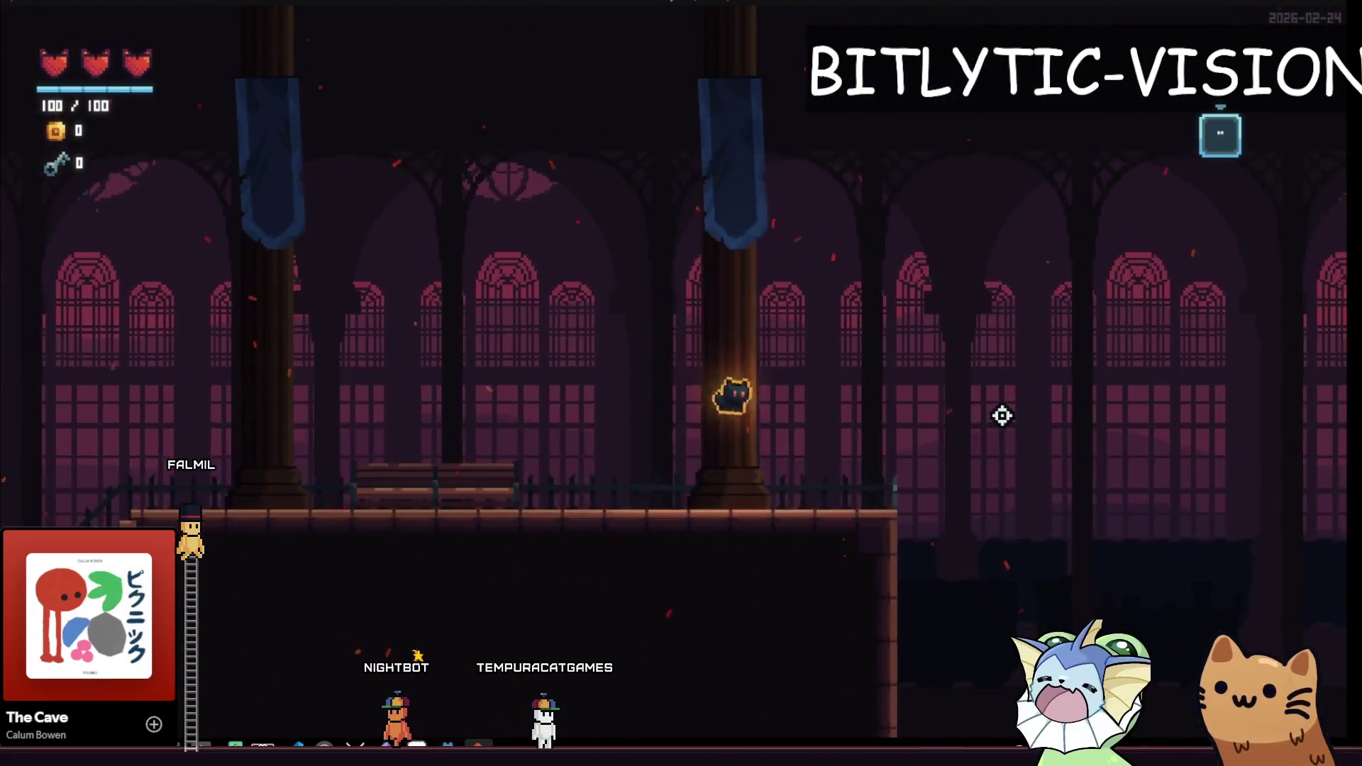
key(a)
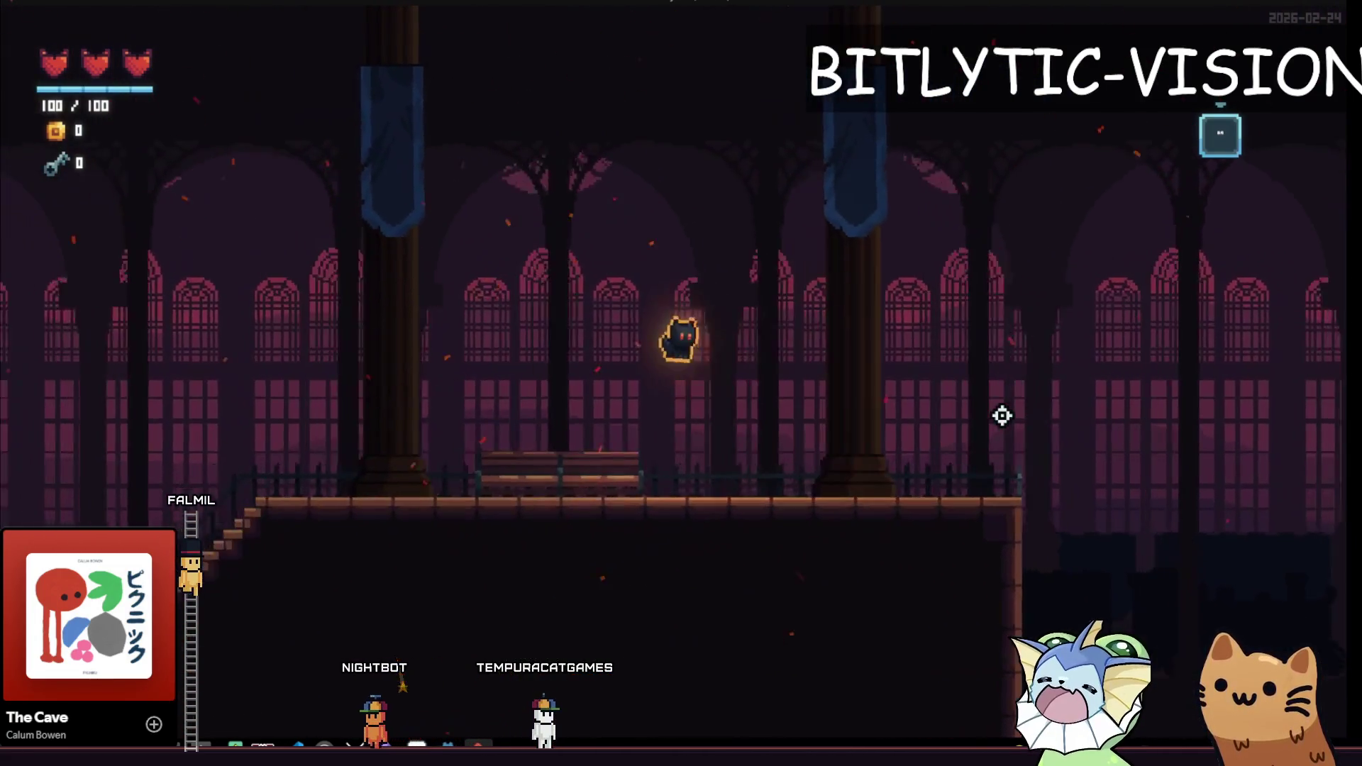
key(space)
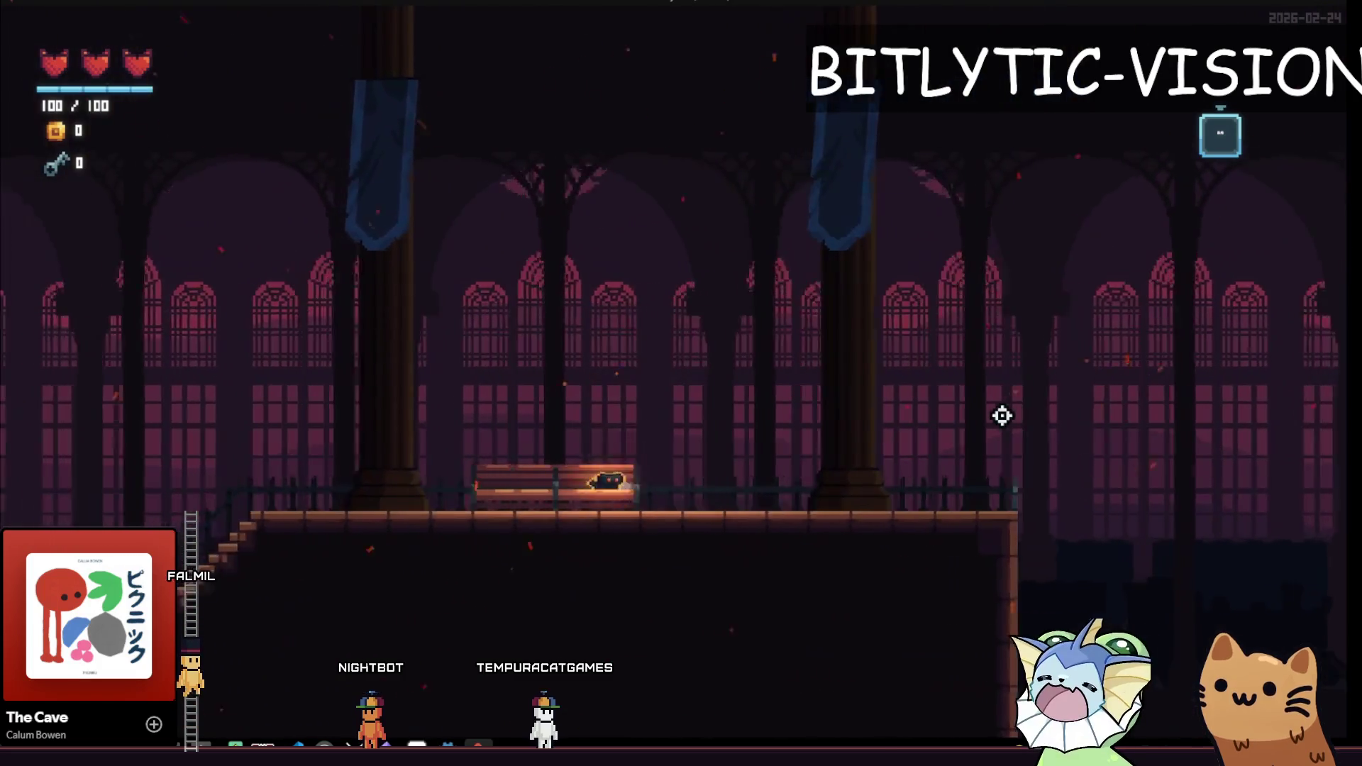
key(space)
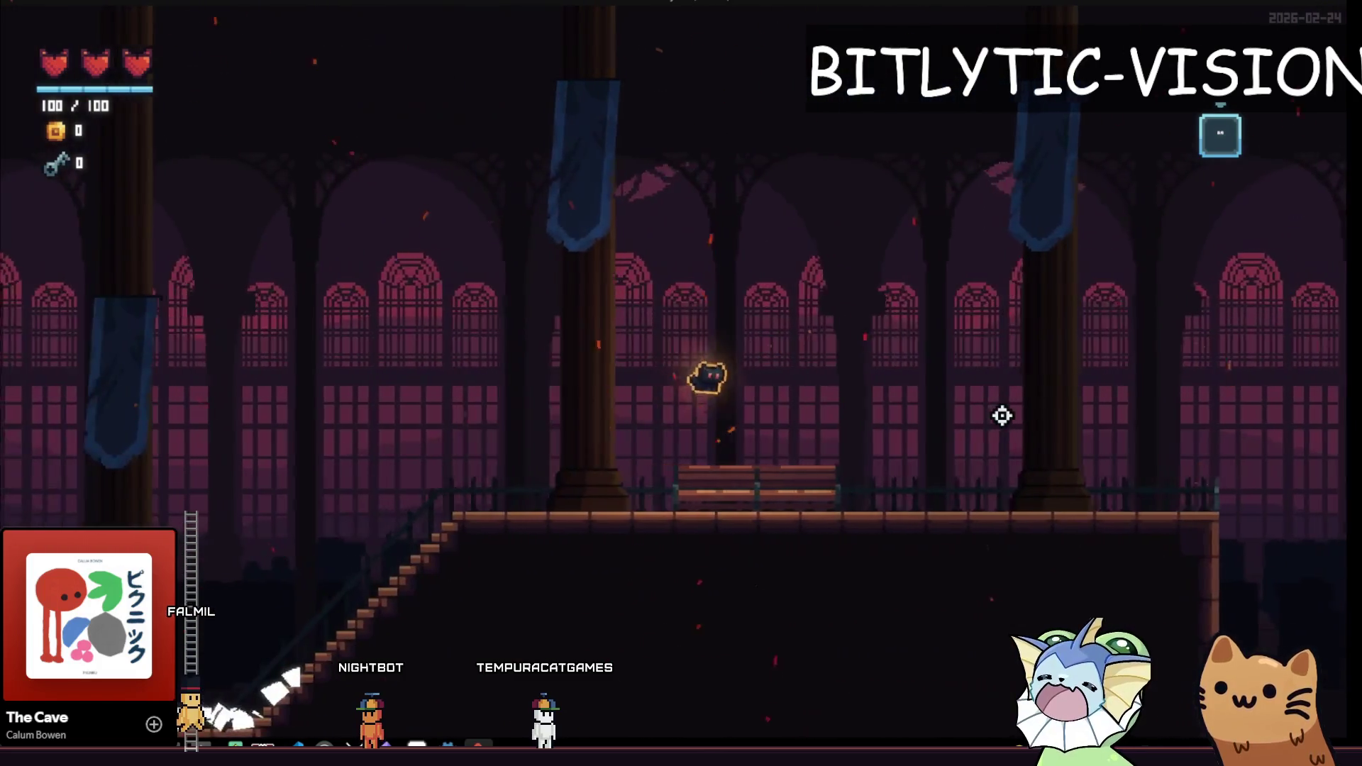
key(a)
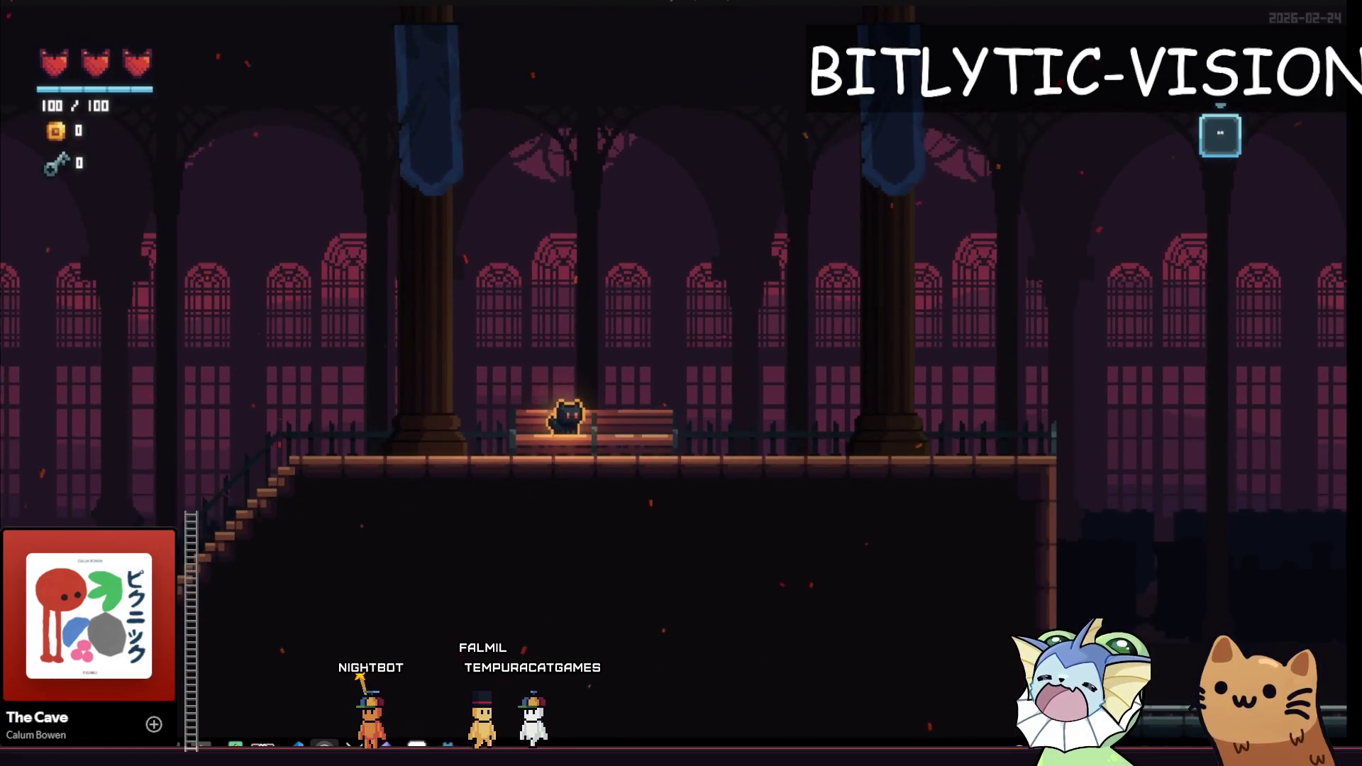
key(alt+Tab)
scroll(755, 424, down, 10)
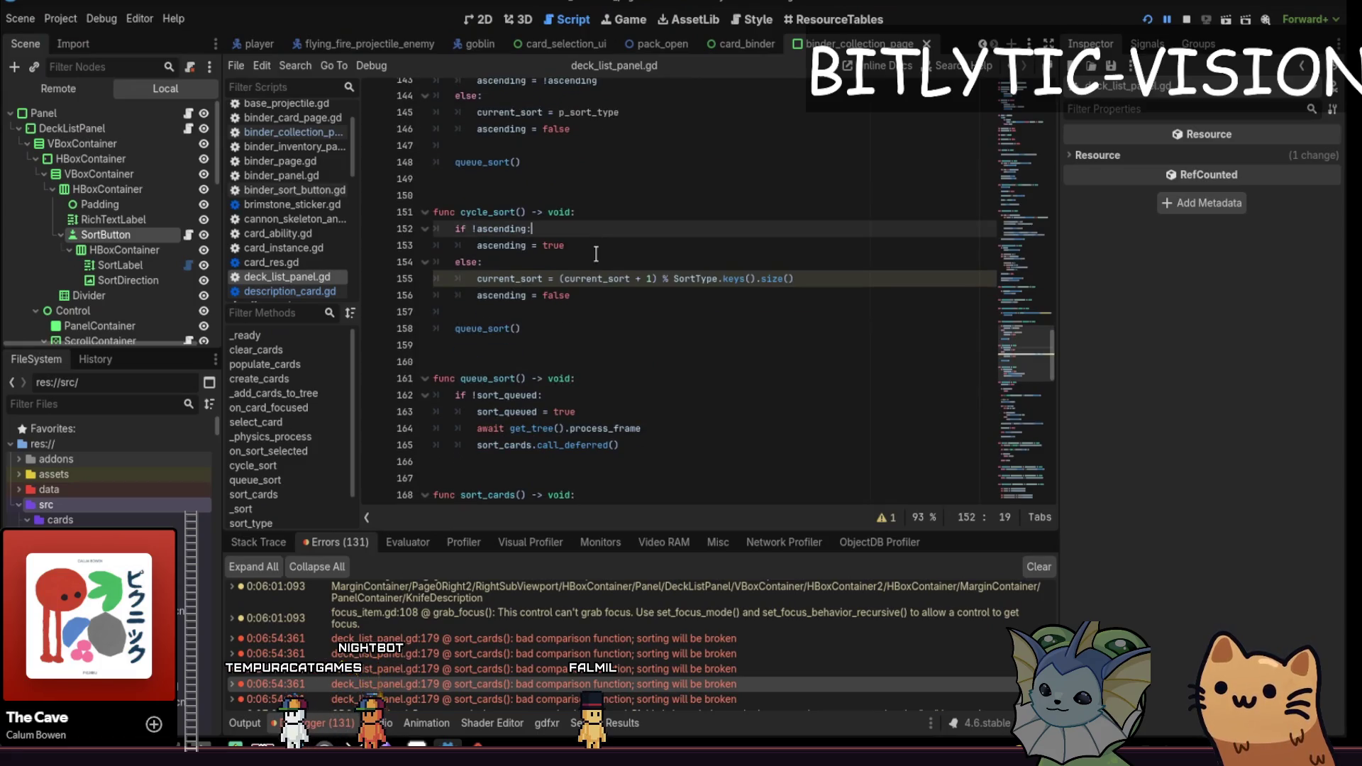
Step: Read through cycle_sort and sort_cards down to the sort_custom call and its TODO
click(593, 261)
scroll(593, 255, down, 7)
scroll(593, 255, down, 3)
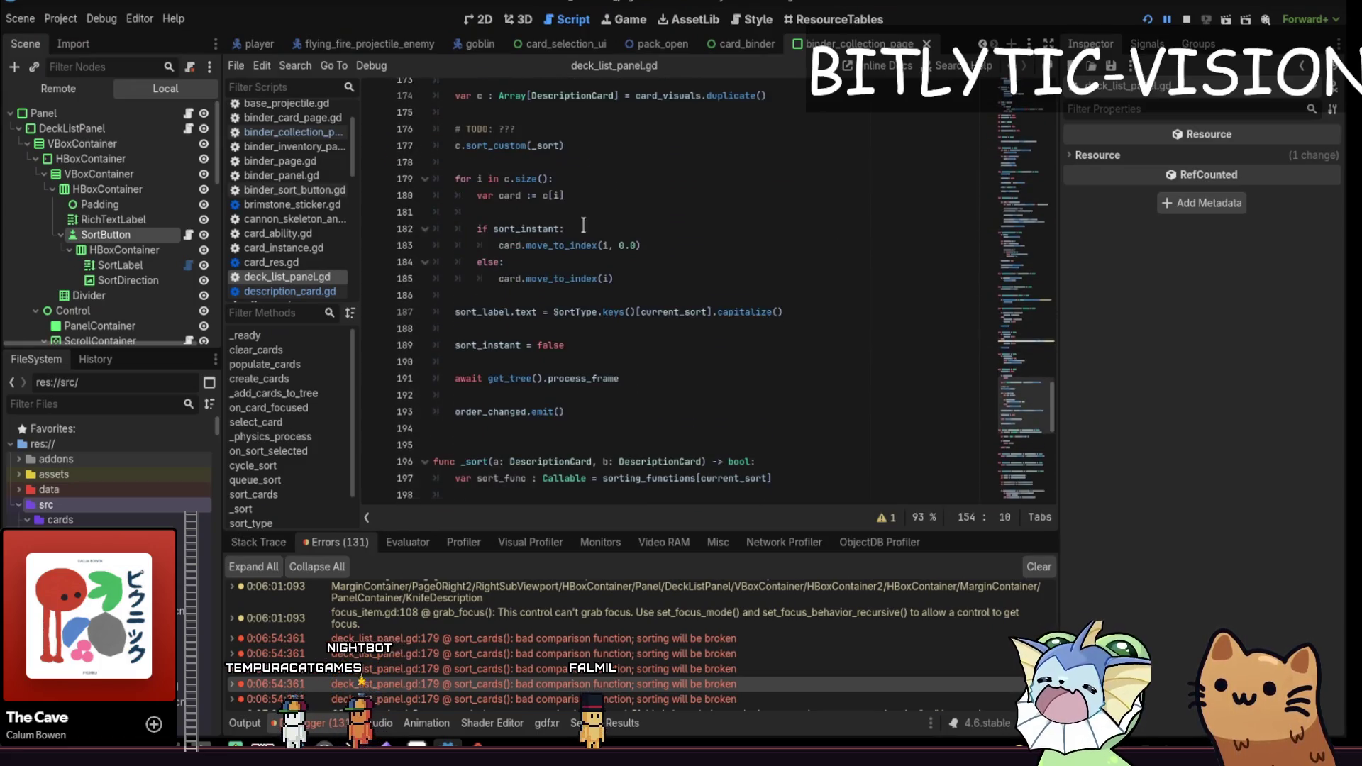
scroll(568, 261, up, 2)
click(558, 264)
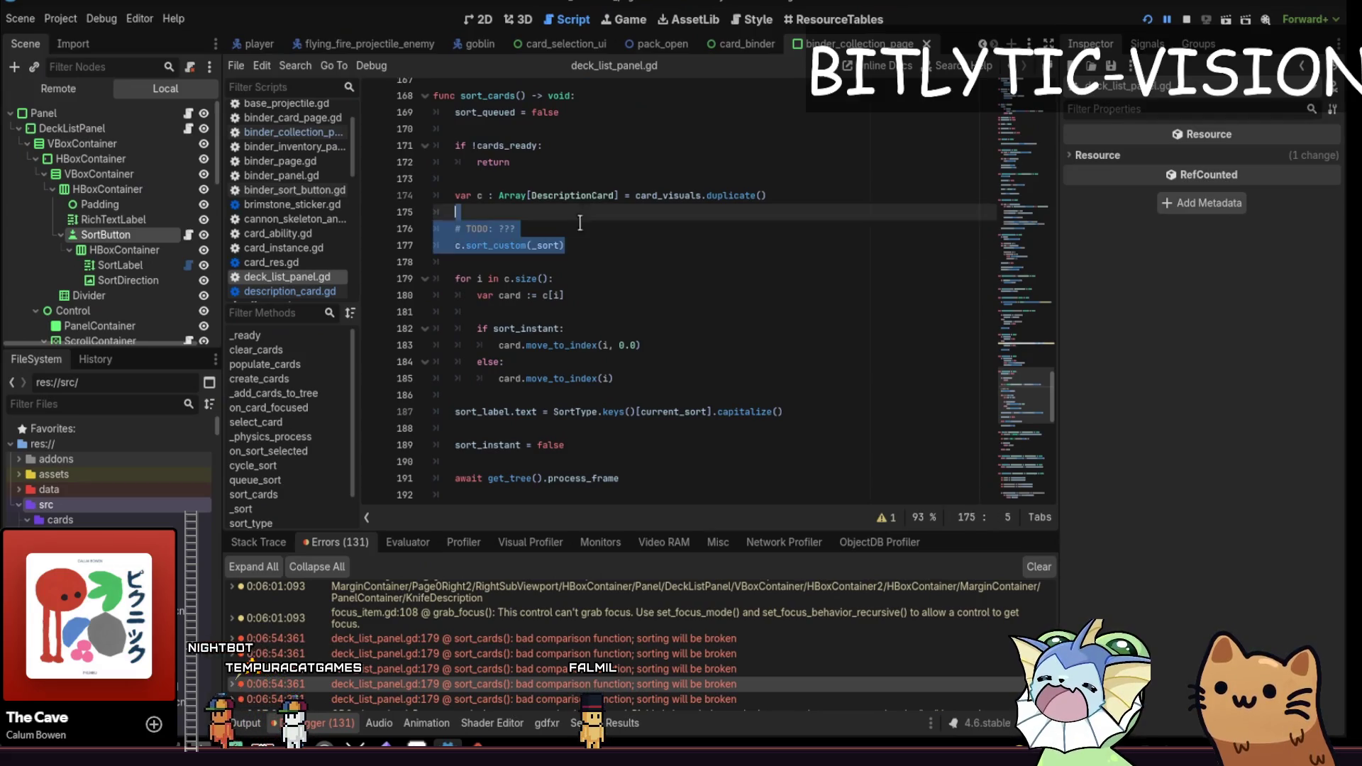
click(605, 245)
key(Up)
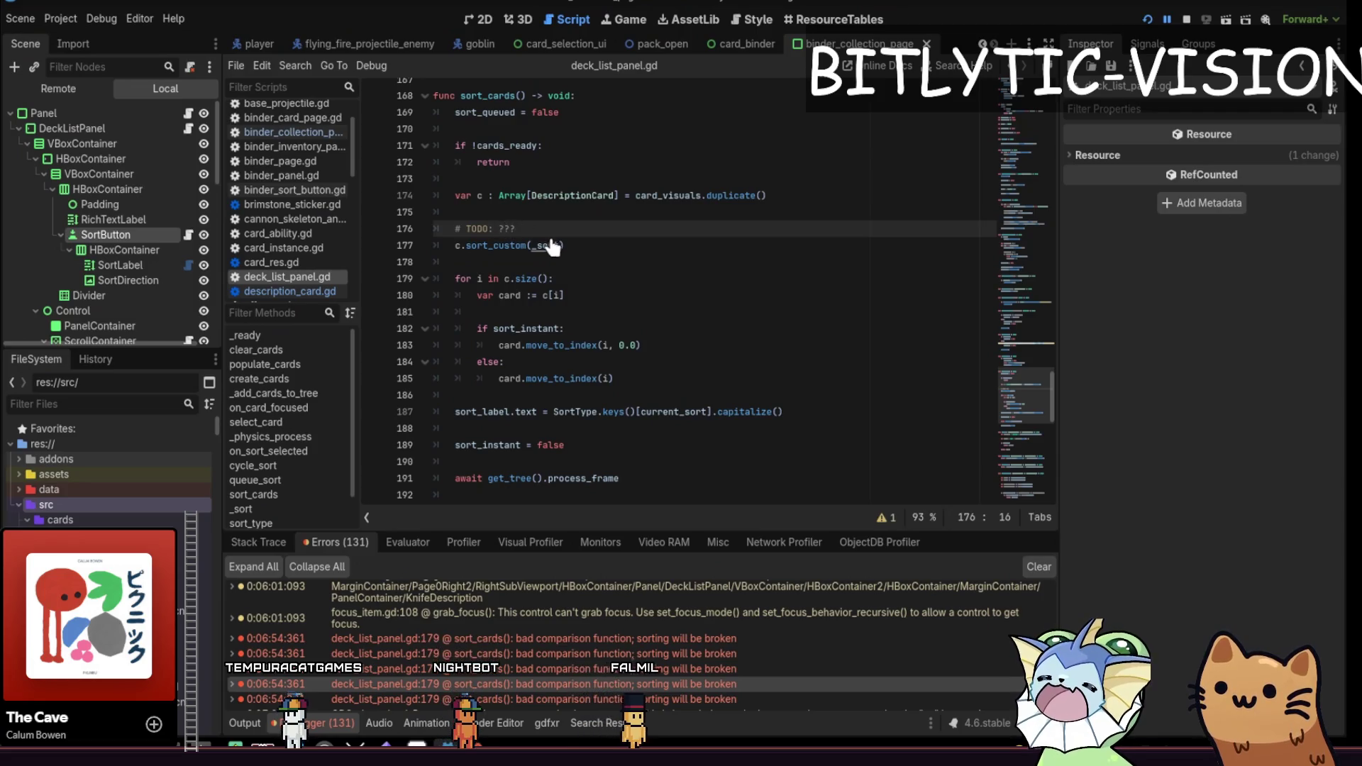
Step: Inspect the _sort comparison code and the ascending return check on lines 225–228
ctrl+click(549, 245)
scroll(648, 326, down, 4)
click(460, 241)
key(Down)
scroll(601, 341, down, 6)
drag(593, 363, 467, 312)
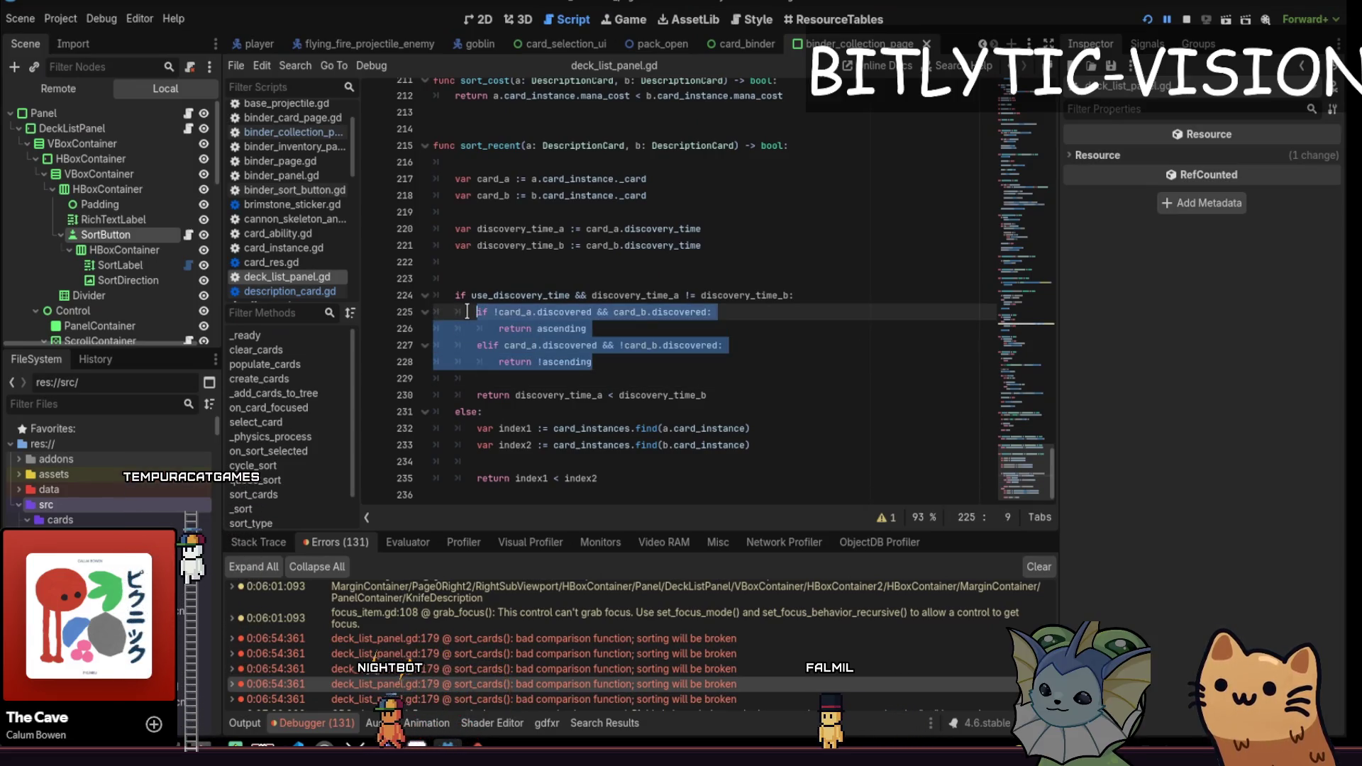
click(605, 361)
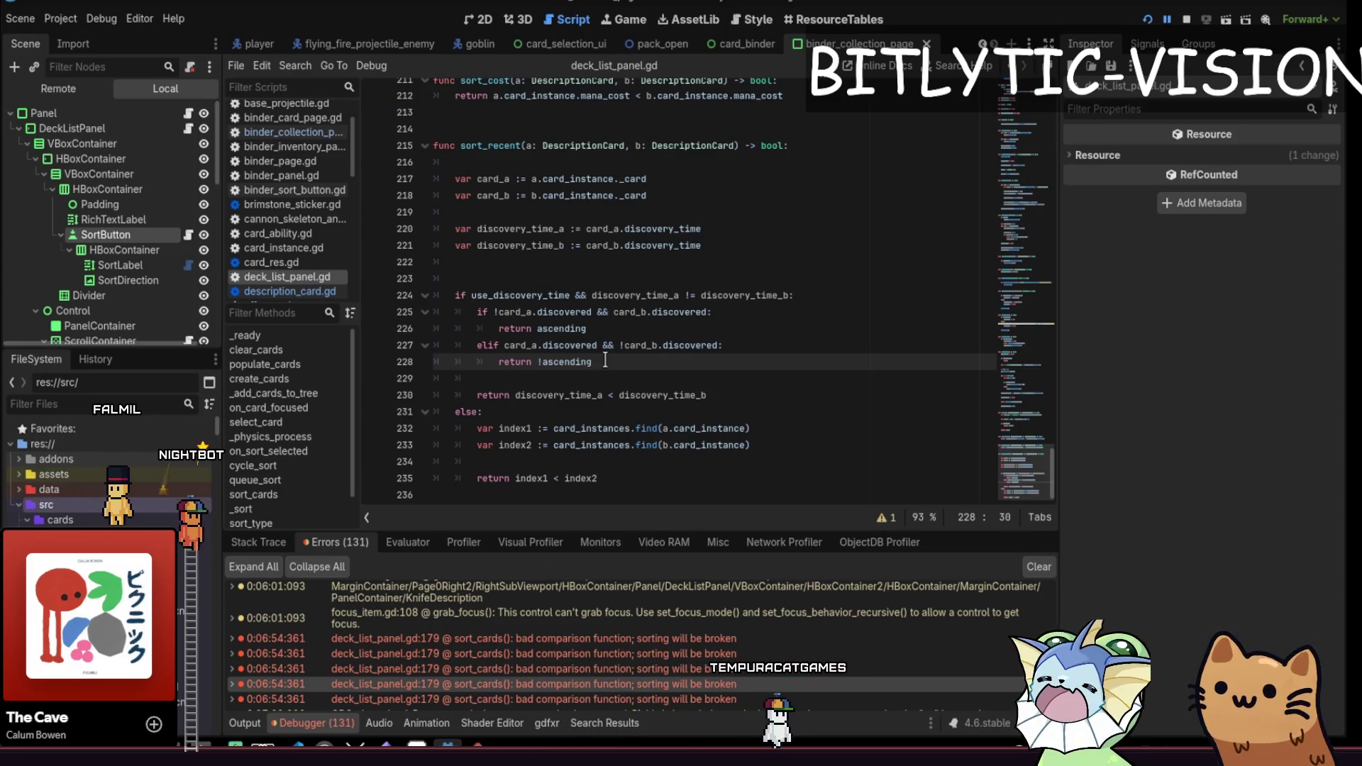
Step: Scroll up to the sorting_functions dictionary among the sort declarations
scroll(955, 364, up, 5)
scroll(955, 363, up, 20)
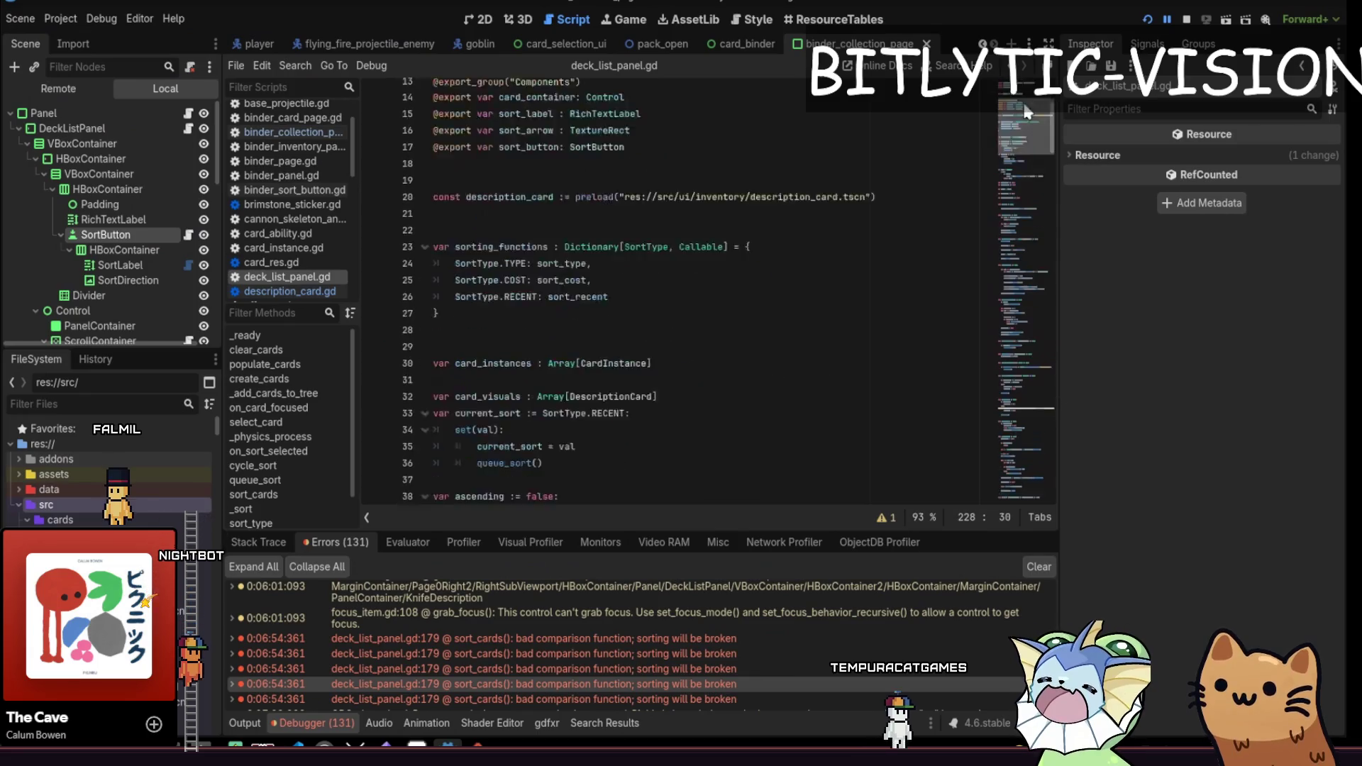
click(826, 284)
Step: Add a NAME entry after RECENT in enum.gd's CardSortType enum
ctrl+click(592, 151)
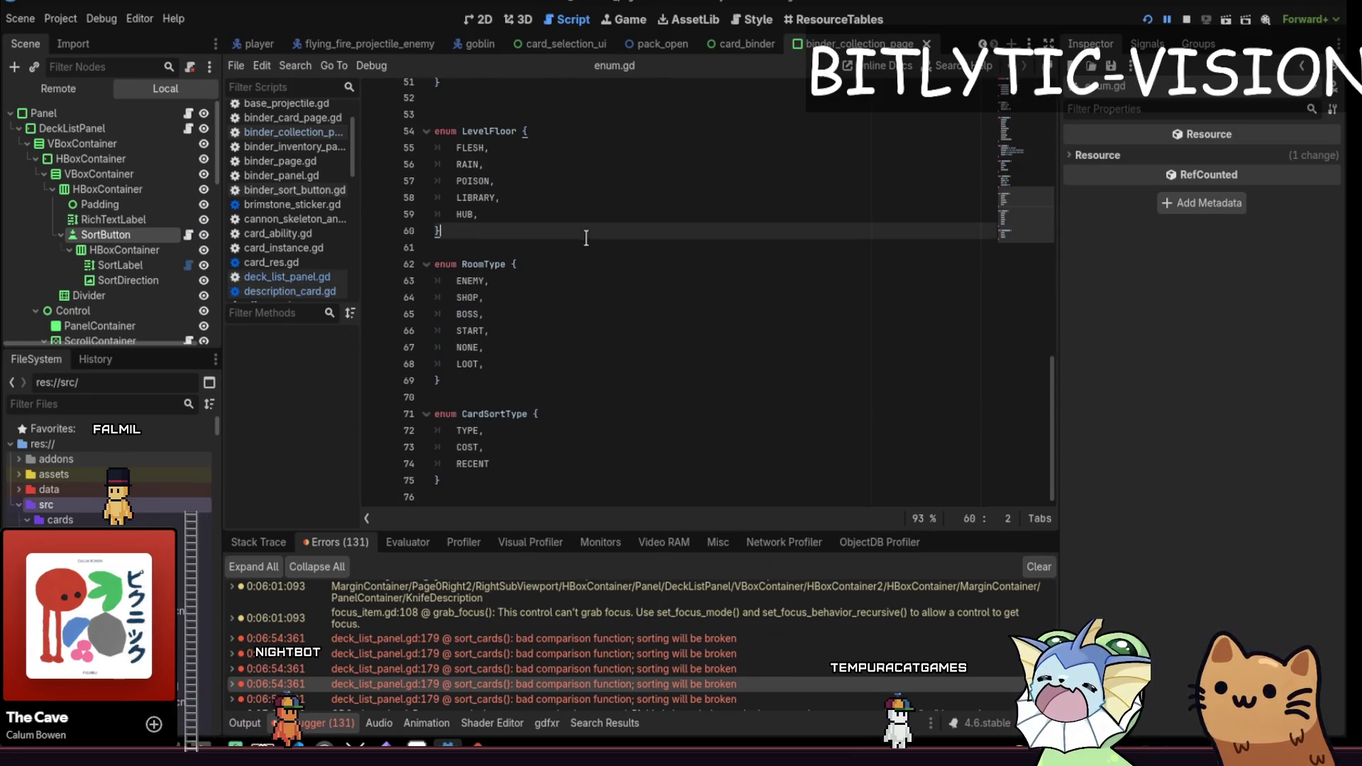
click(634, 430)
key(Down)
key(Down)
text(,)
key(Return)
text(NAME)
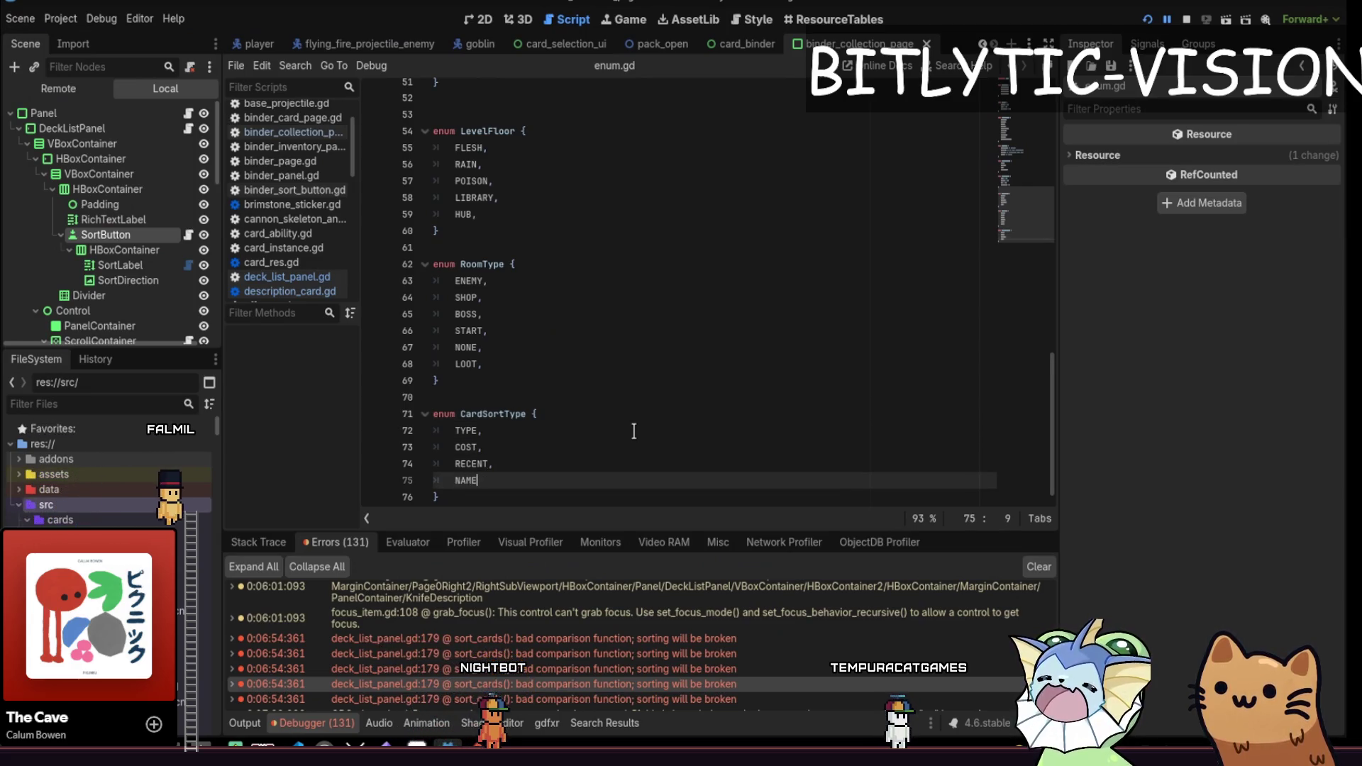
key(alt+Left)
key(alt+Left)
Step: Duplicate the sort_cost function below itself and rename the copy sort_name
key(Down)
key(End)
key(Return)
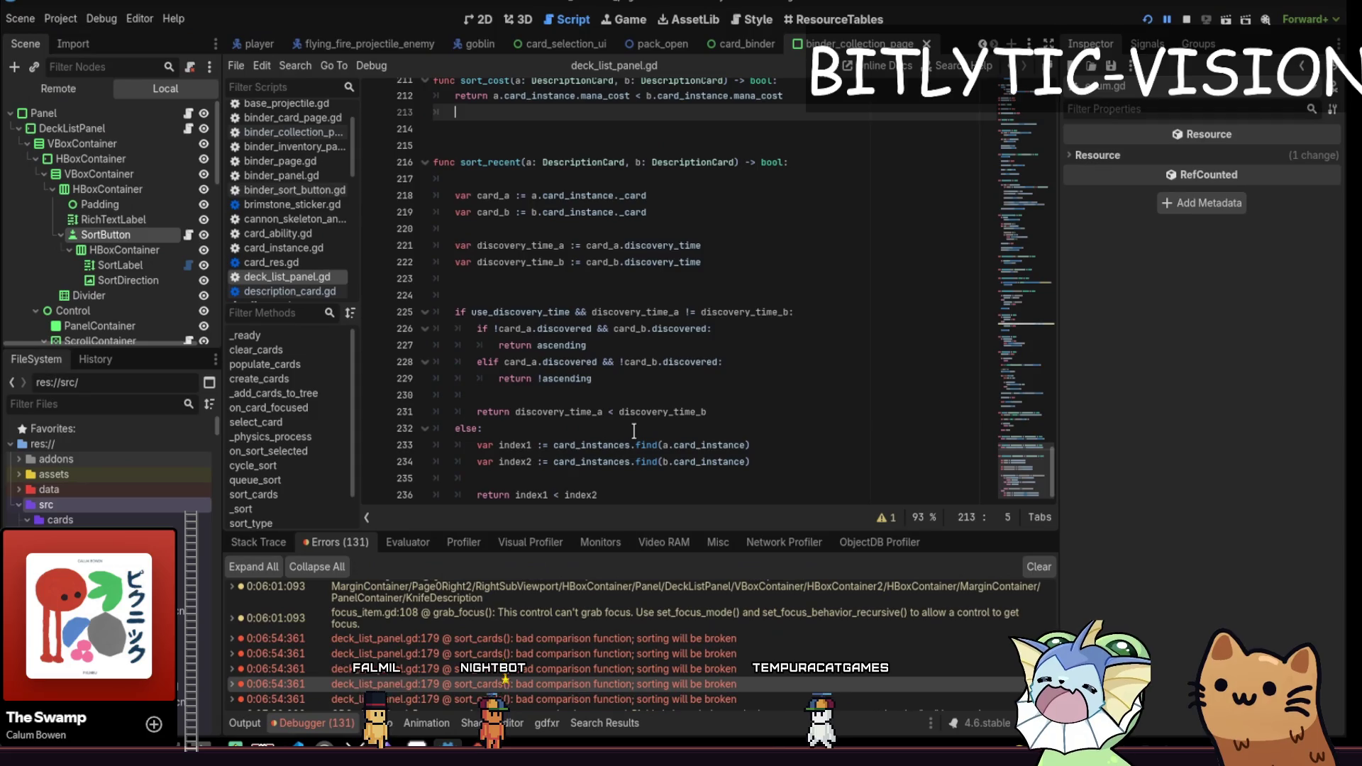
text(func sort_cost(a: DescriptionCard, b: DescriptionCard) -> bool: 	return a.card_instance.mana_cost < b.card_instance.mana_cost)
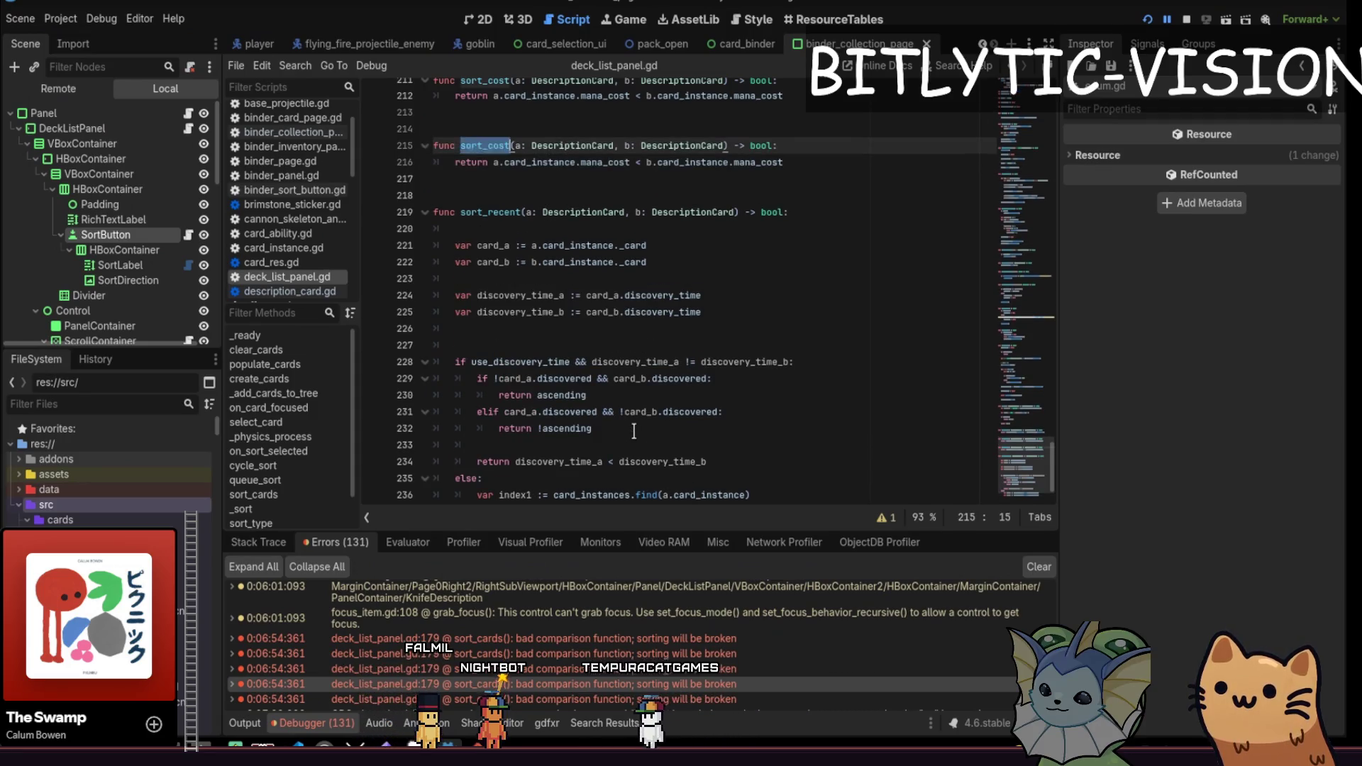
text(sort_name)
Step: Make sort_name compare card_instance.get_name() for both cards instead of mana cost
key(Down)
key(ctrl+d)
key(ctrl+shift+Right)
key(ctrl+shift+Right)
text(card_)
text(instance.get_name)
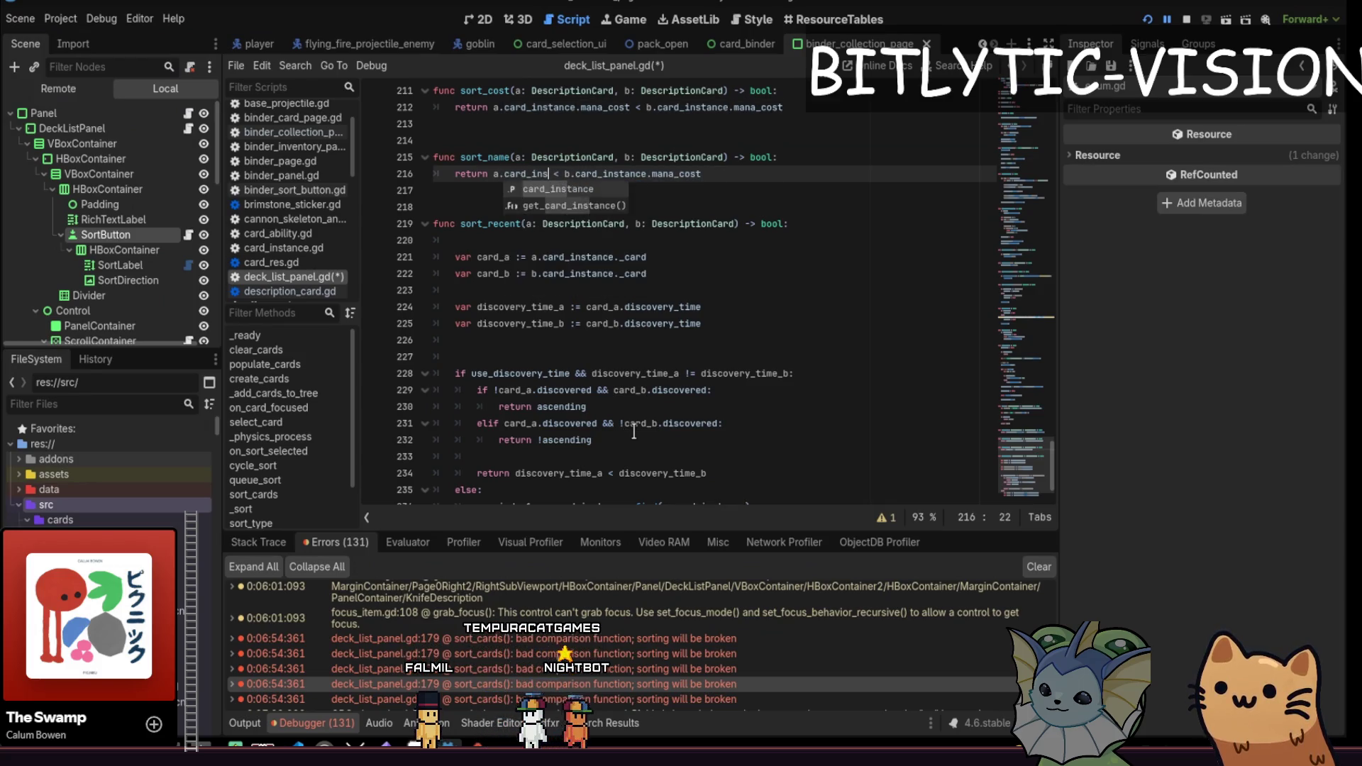
key(Return)
key(End)
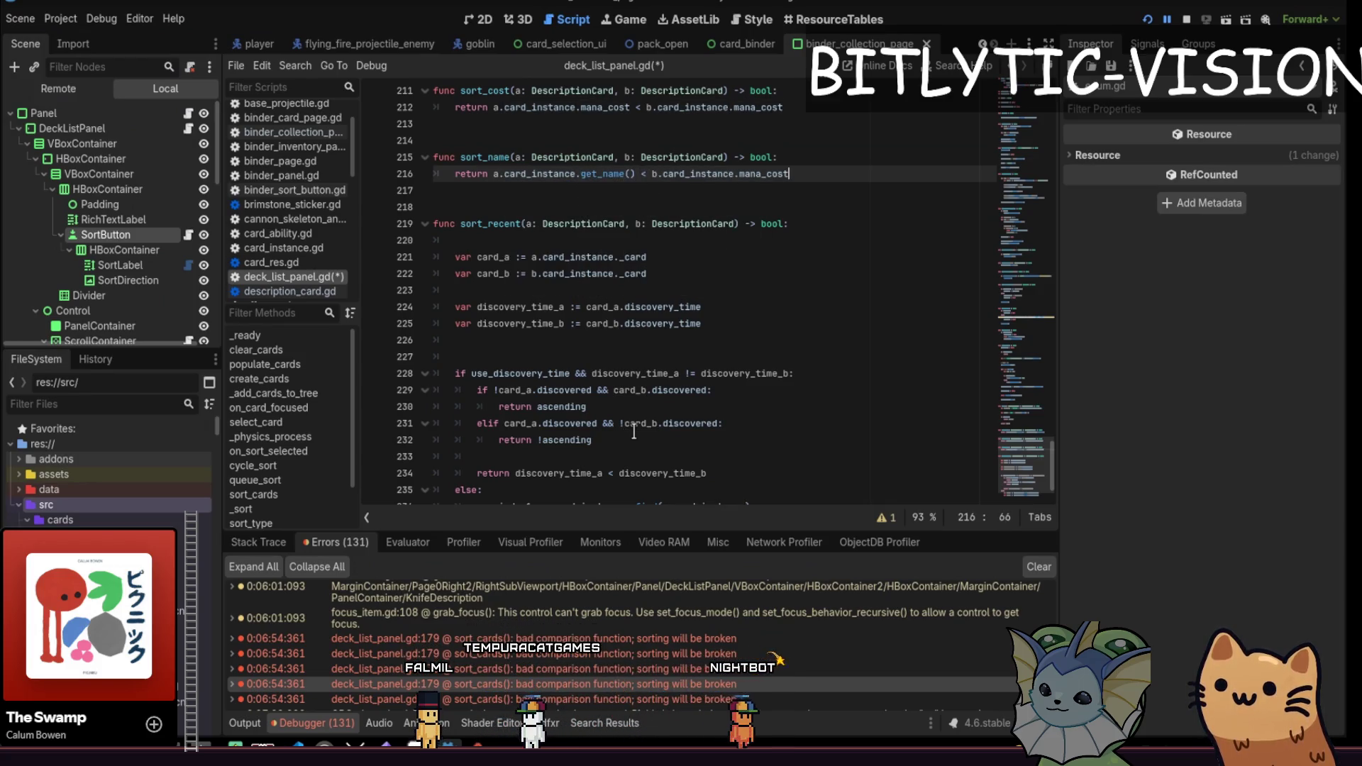
key(ctrl+shift+Left)
key(ctrl+shift+Left)
key(BackSpace)
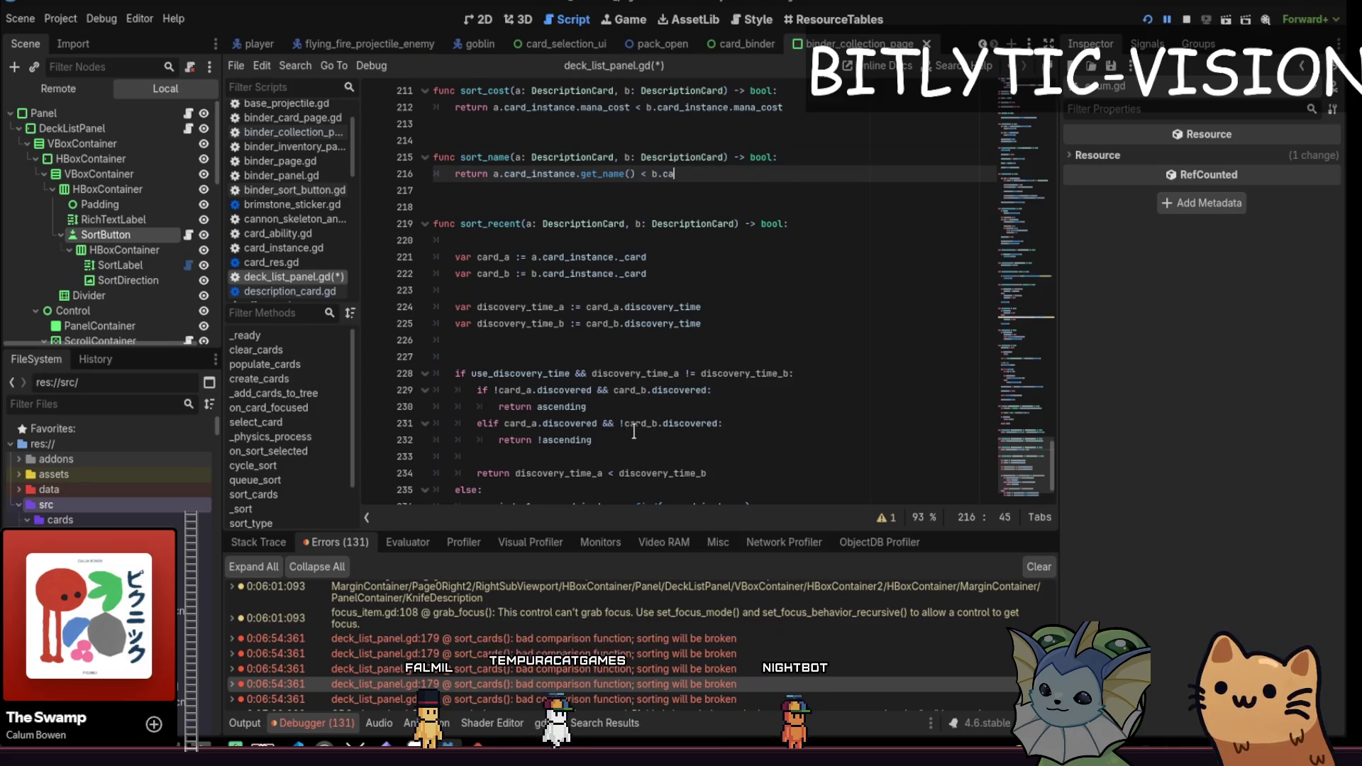
text(instance.get_name)
key(Return)
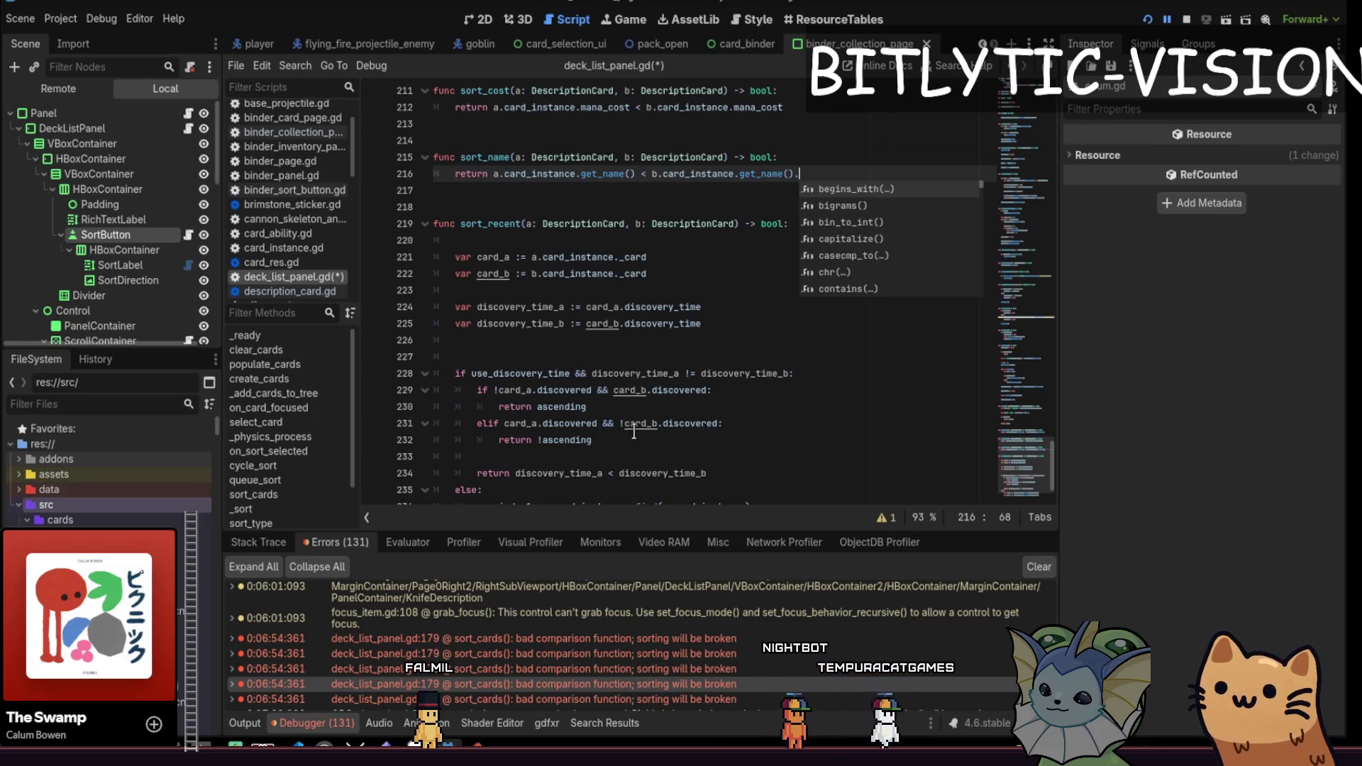
Step: Use casecmp_to for the name comparison and open its documentation
key(Down)
key(Down)
key(Down)
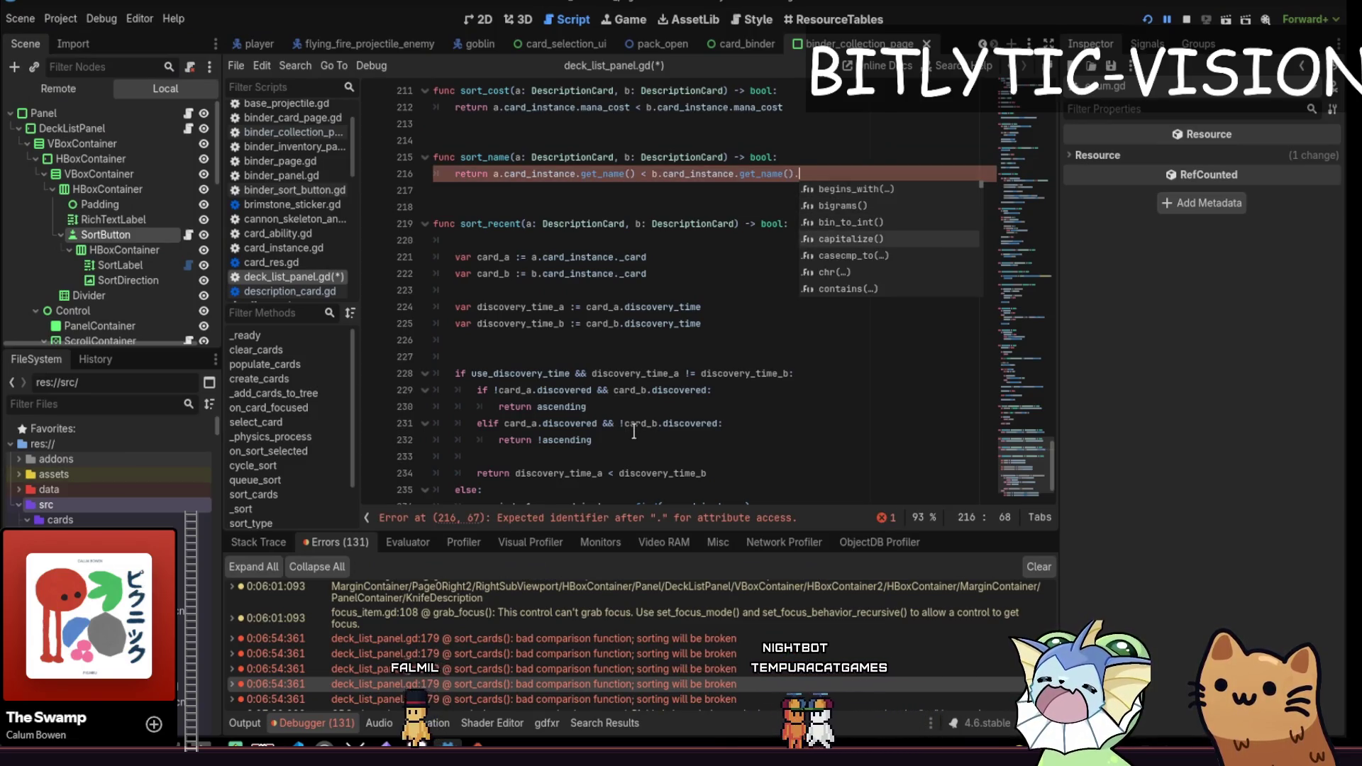
key(Return)
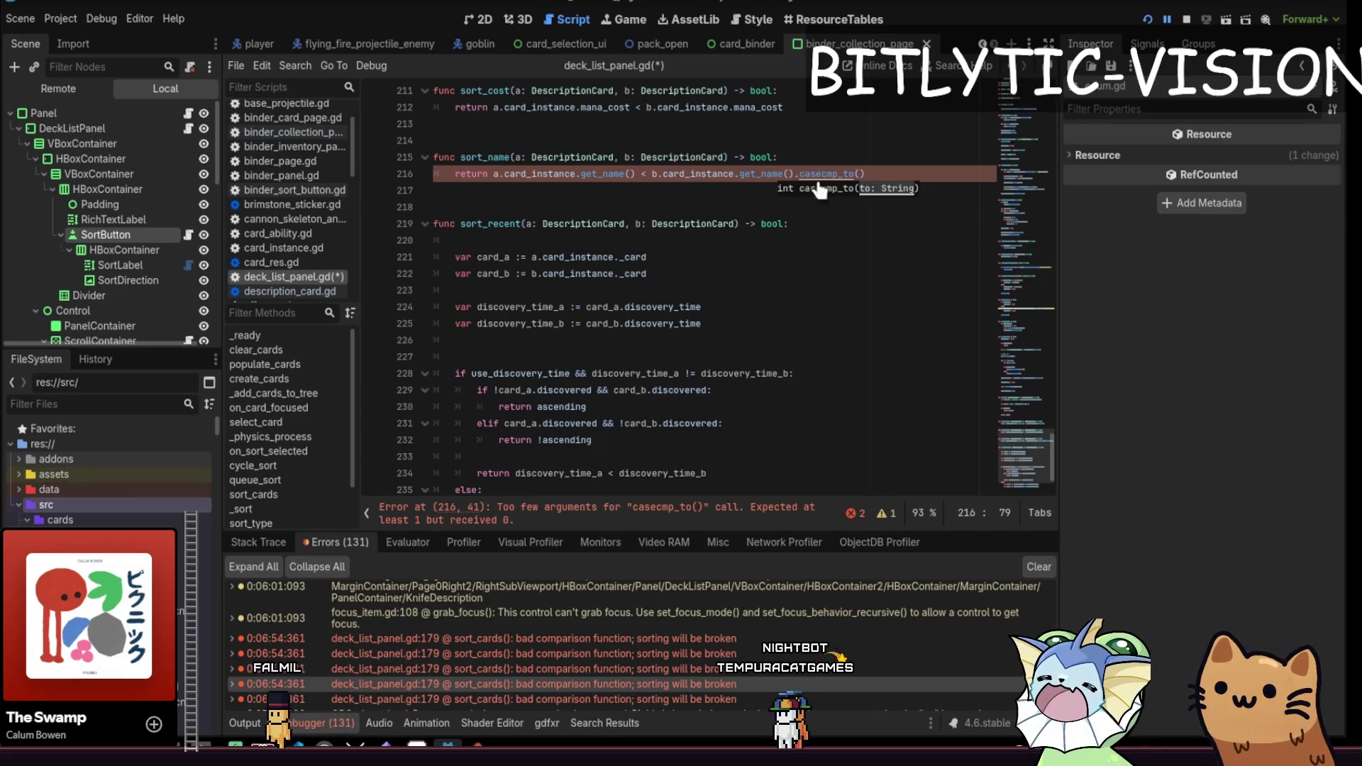
key(alt+F1)
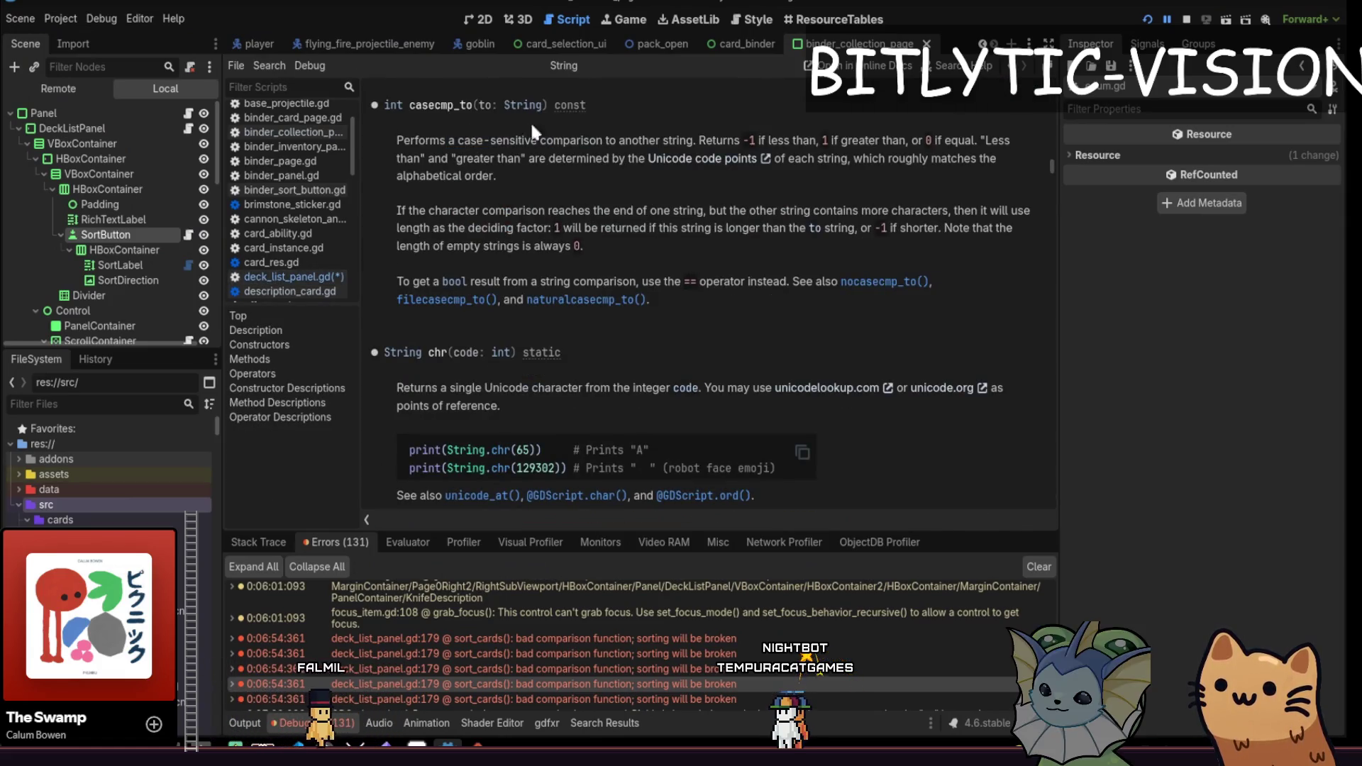
Step: Look up nocasecmp_to in the String docs and read its case-insensitive comparison description
key(ctrl+f)
text(cmp)
key(Return)
key(Return)
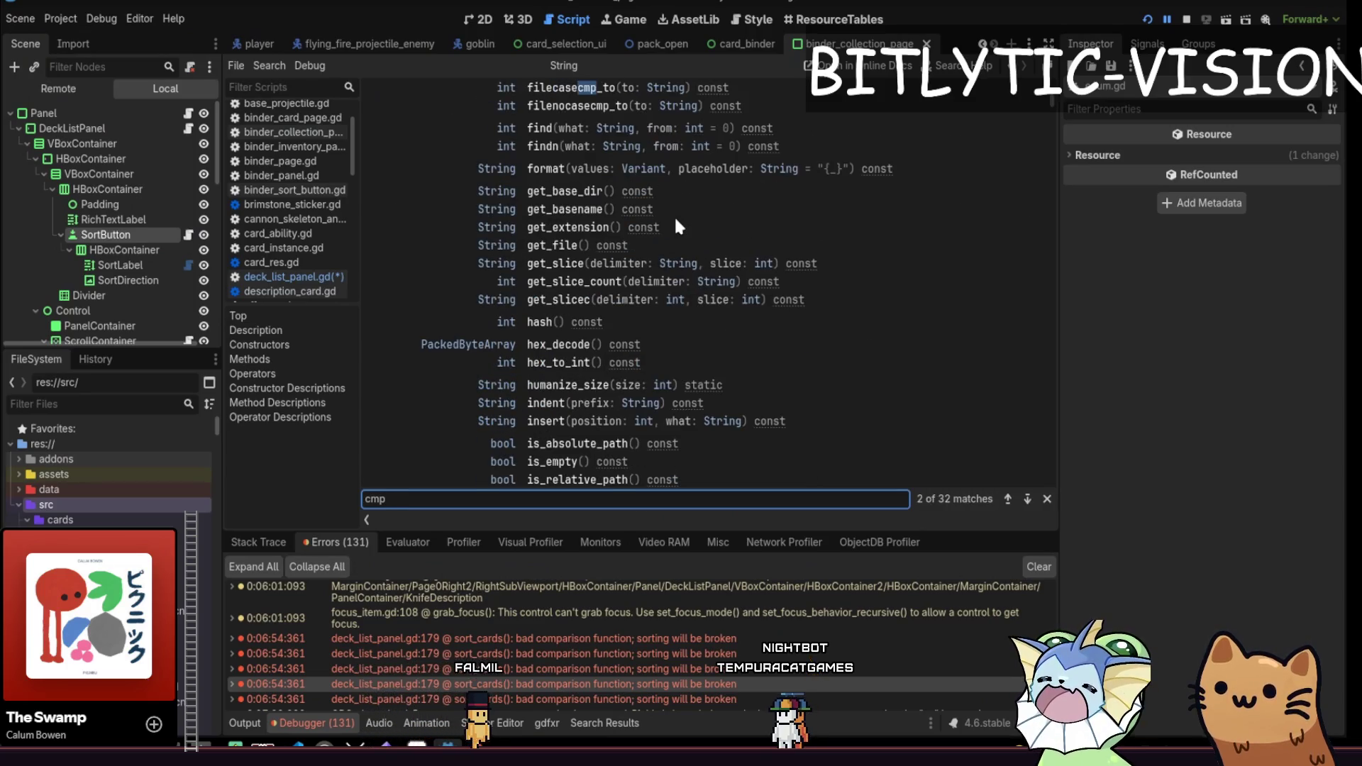
key(Return)
key(Return)
key(Return)
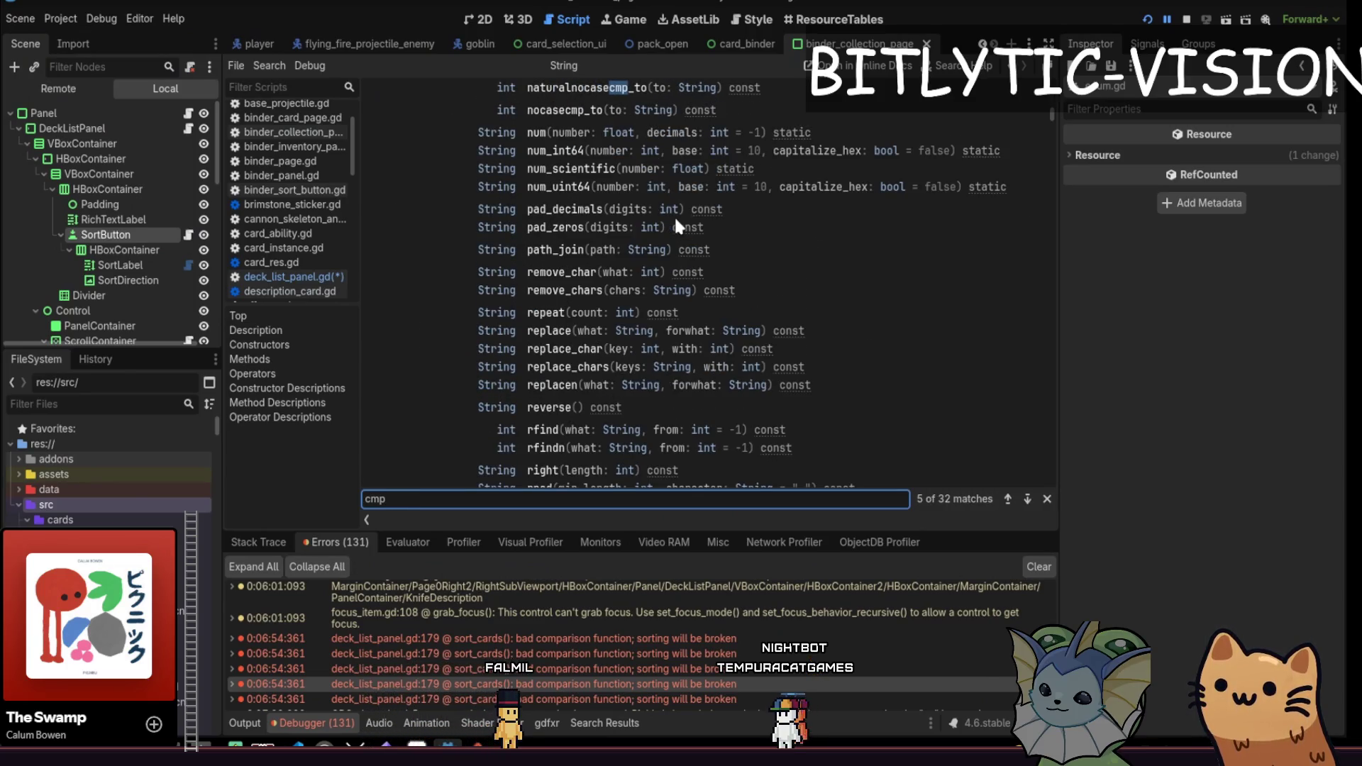
key(Escape)
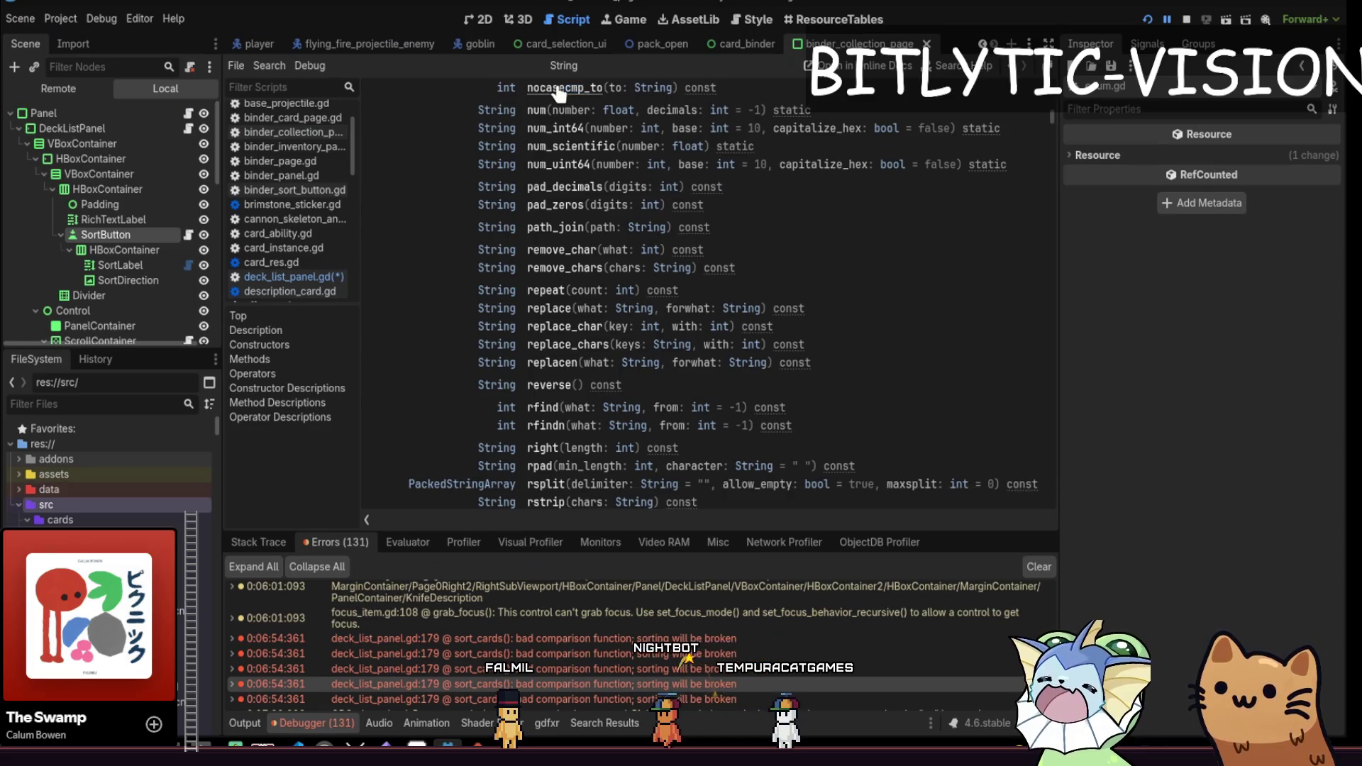
click(583, 88)
drag(491, 141, 869, 141)
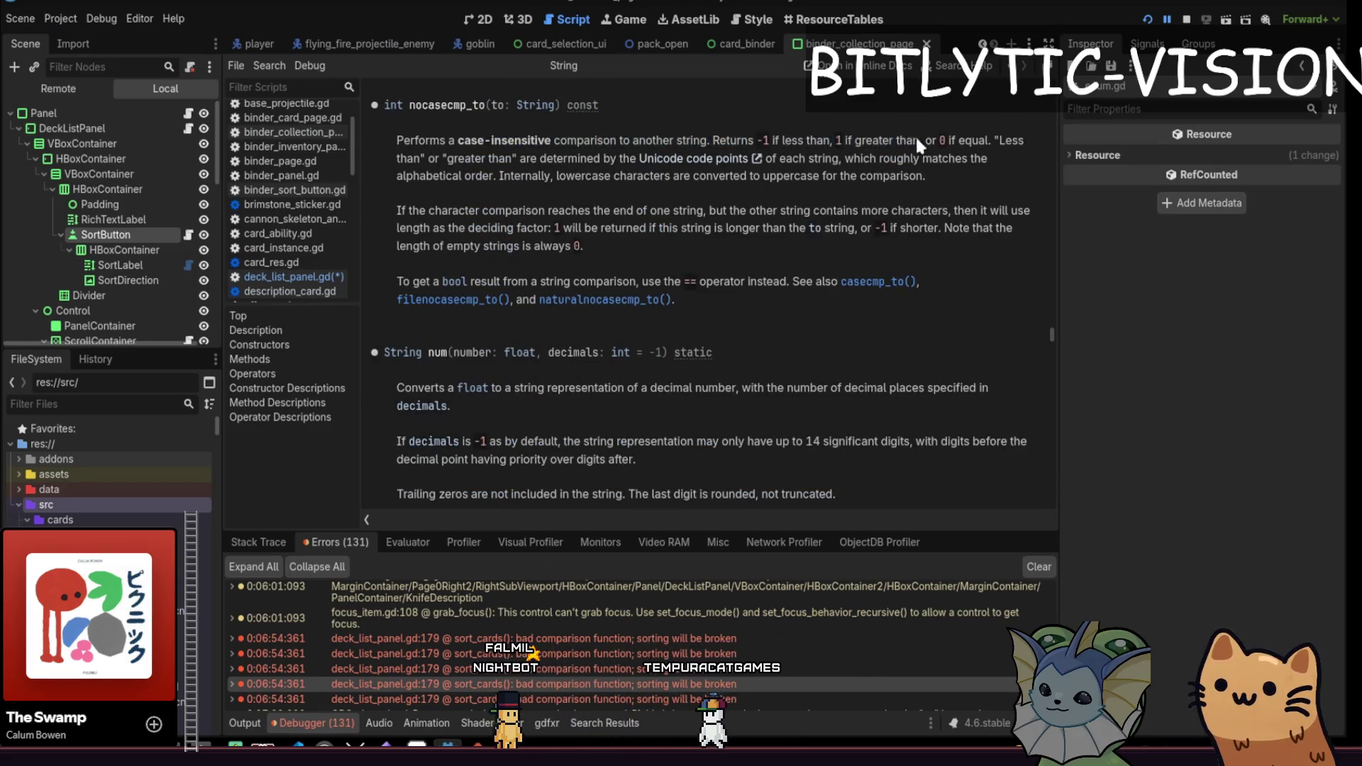
Step: Replace casecmp_to on line 216 with nocasecmp_to comparing b's name to a's name
key(alt+Left)
scroll(867, 178, up, 4)
double_click(813, 285)
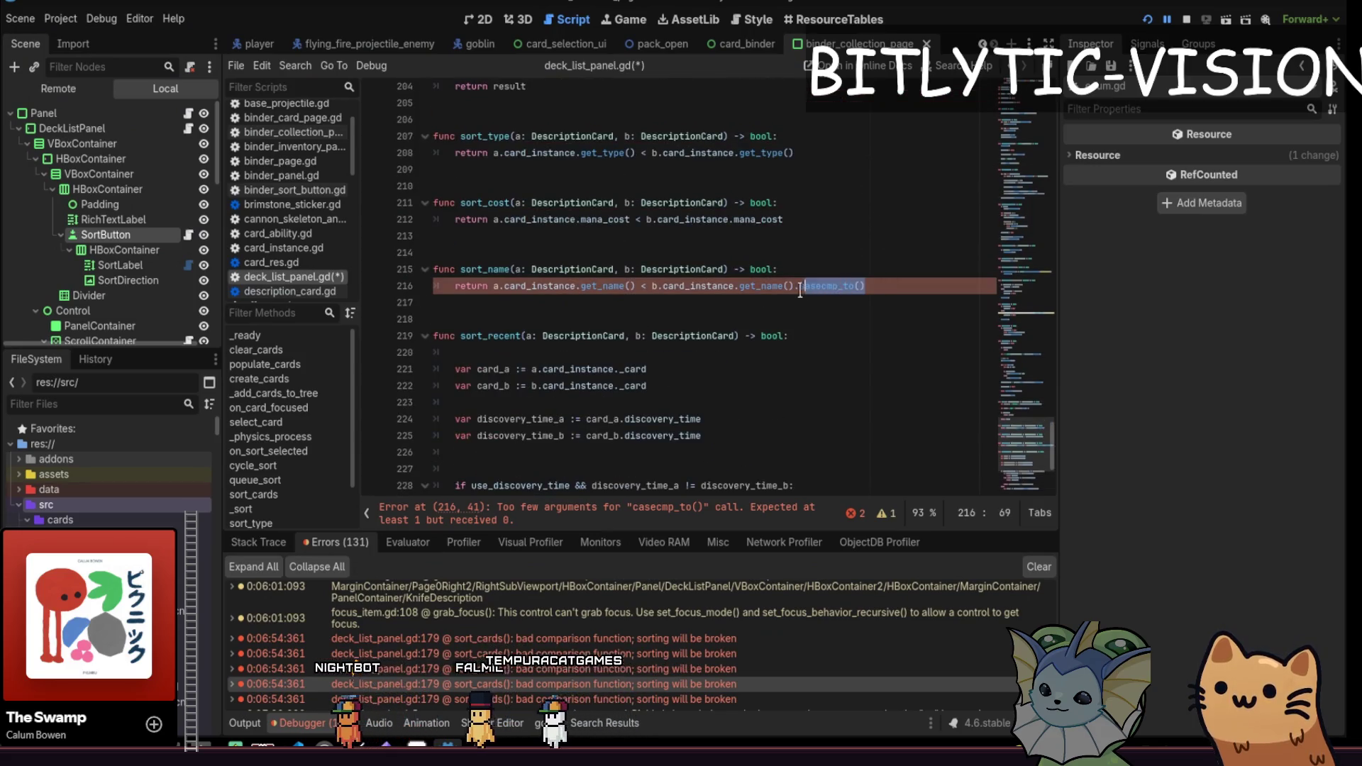
text(nocase)
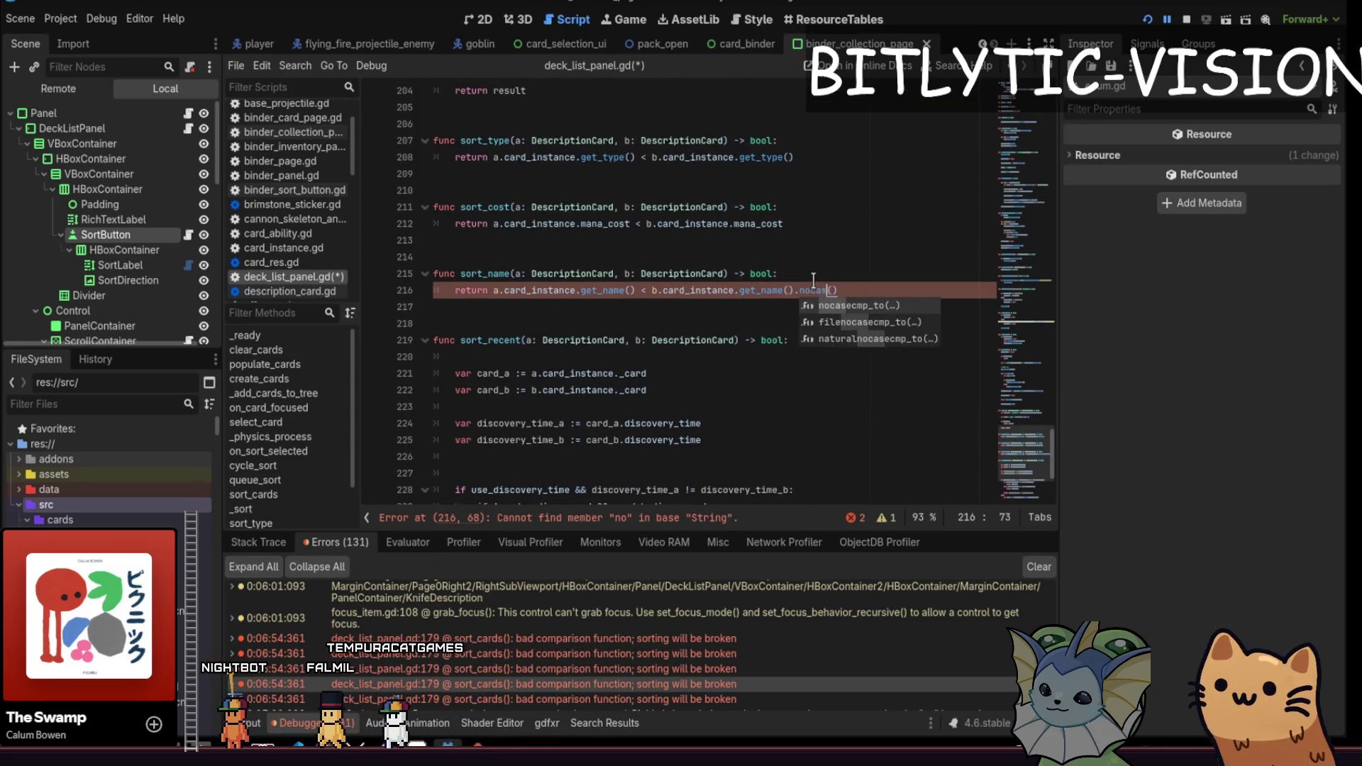
key(Return)
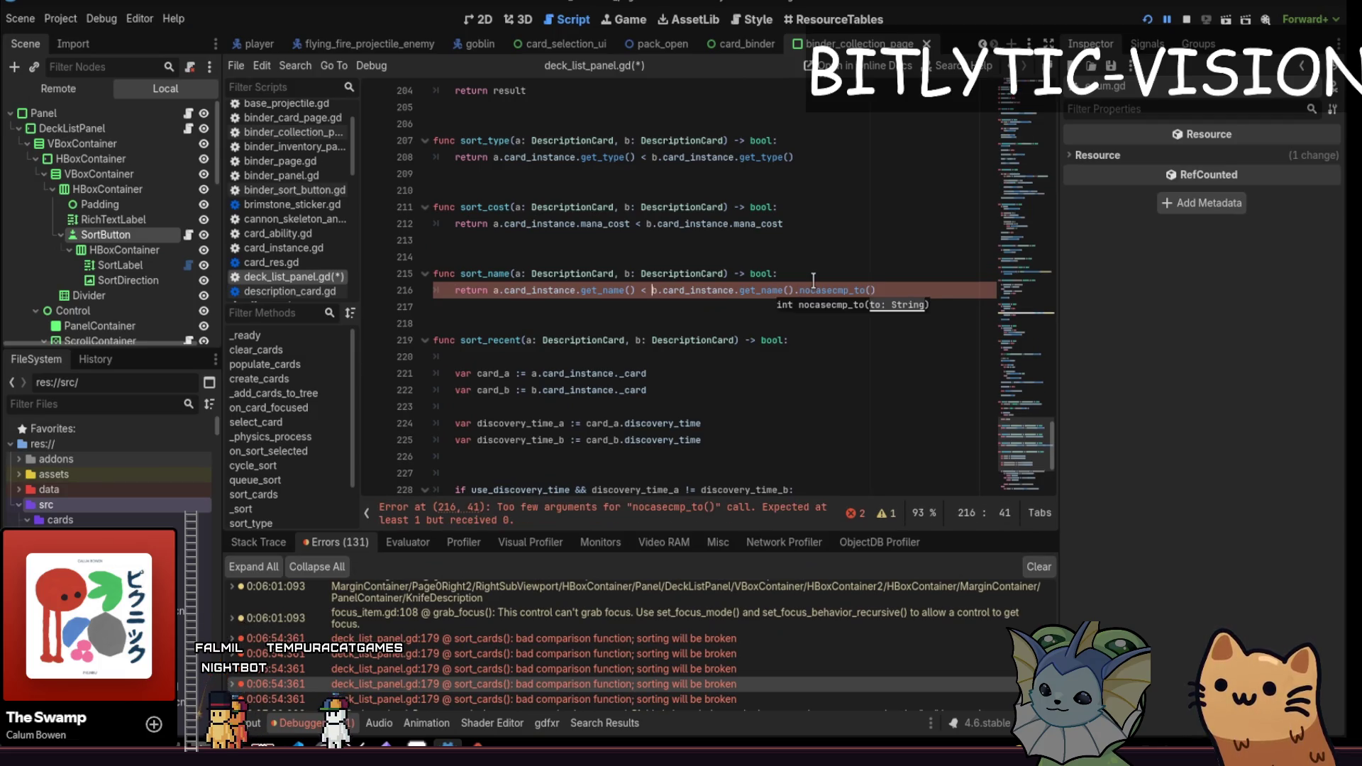
key(shift+End)
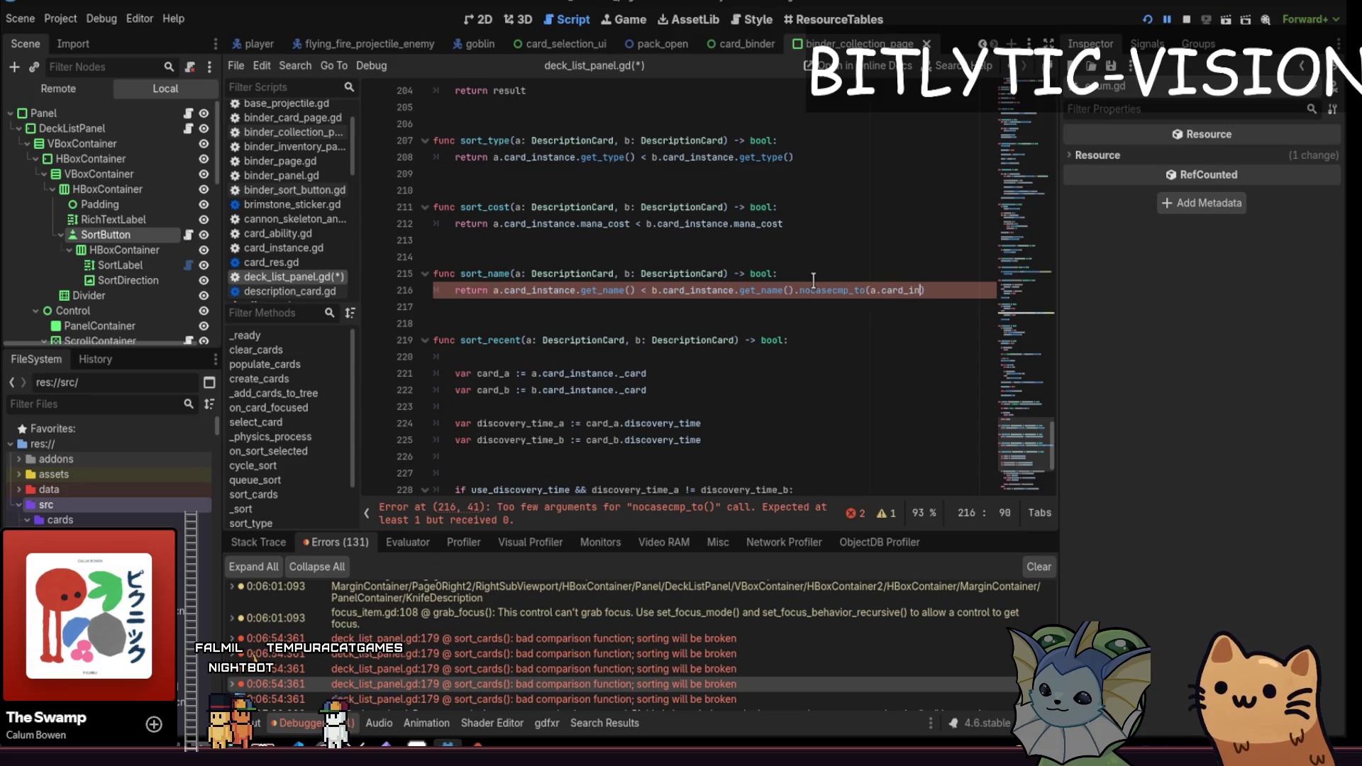
text(name())
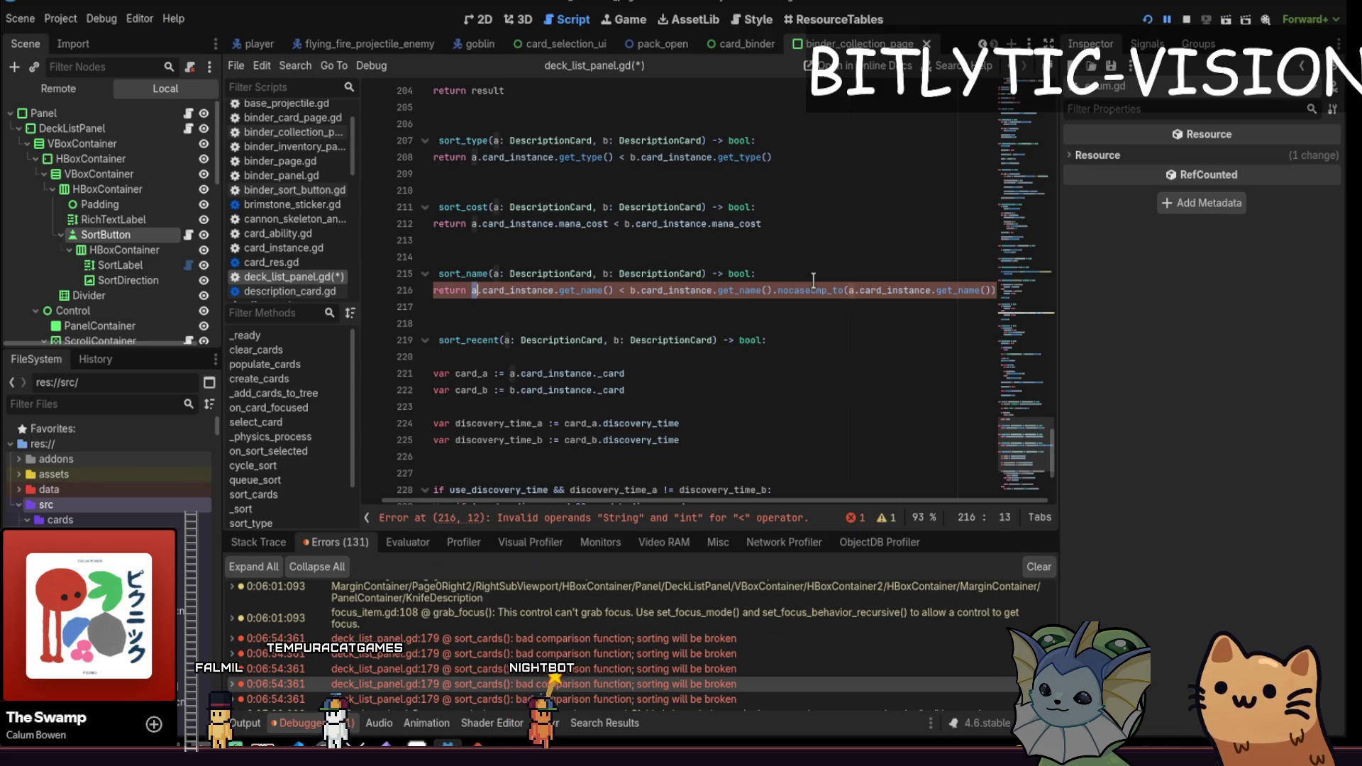
key(ctrl+shift+Right)
key(ctrl+shift+Right)
key(ctrl+shift+Right)
key(Delete)
key(End)
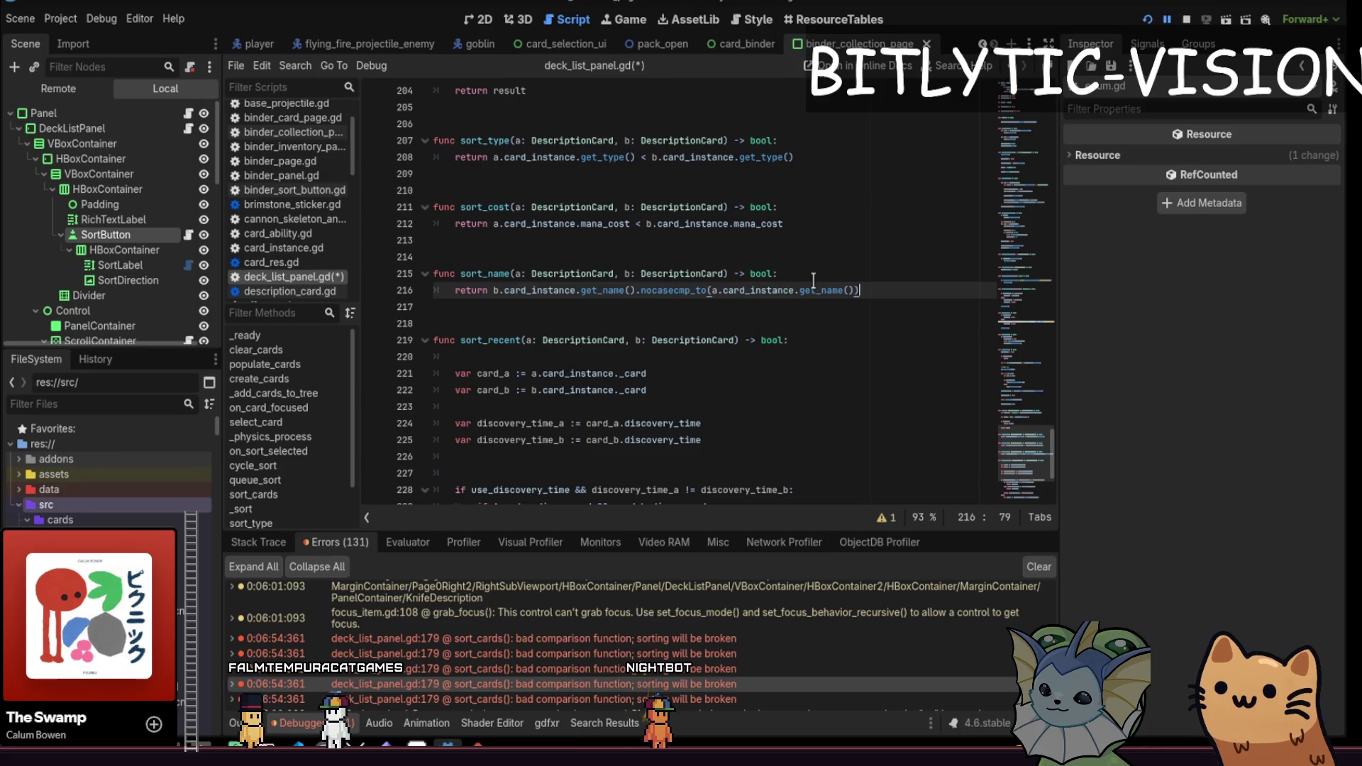
Step: Recheck the nocasecmp_to documentation and finish line 216 with == -1
key(alt+F1)
click(805, 139)
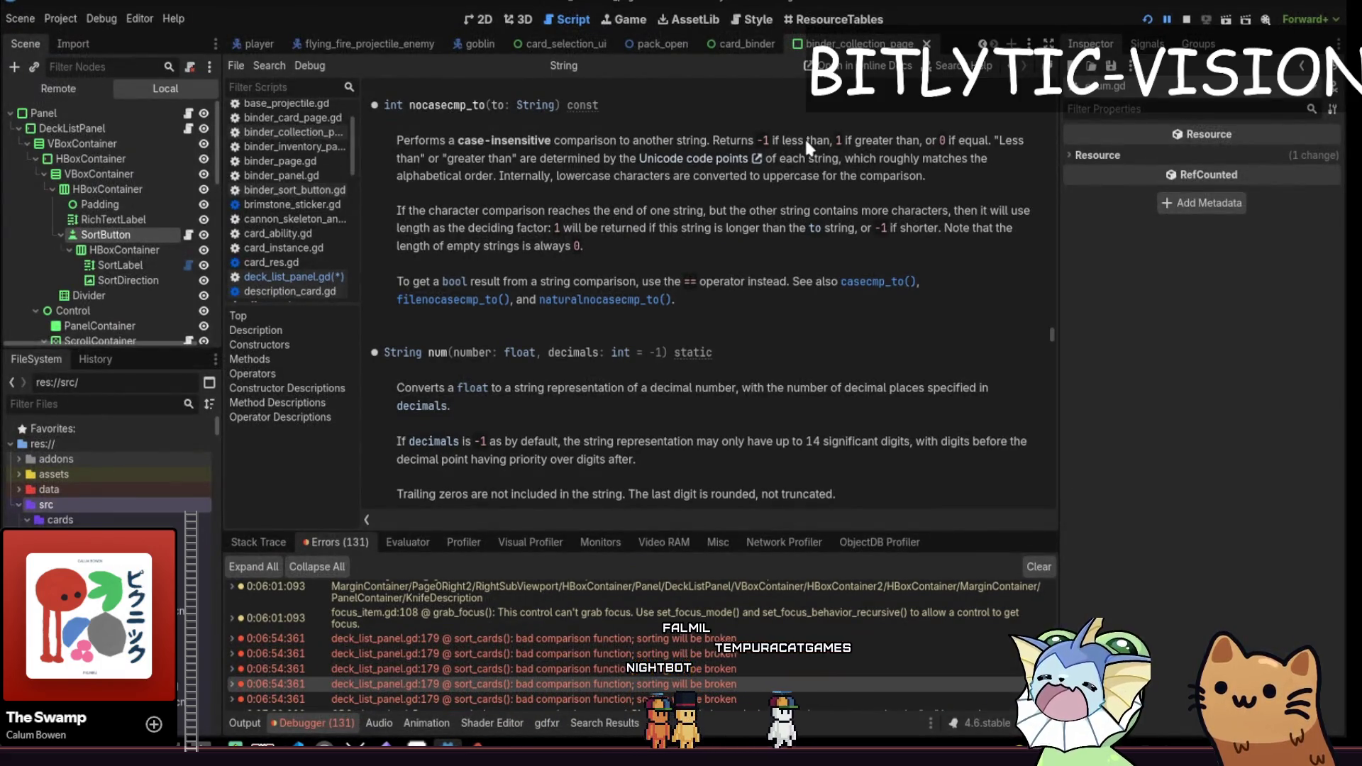
key(alt+Left)
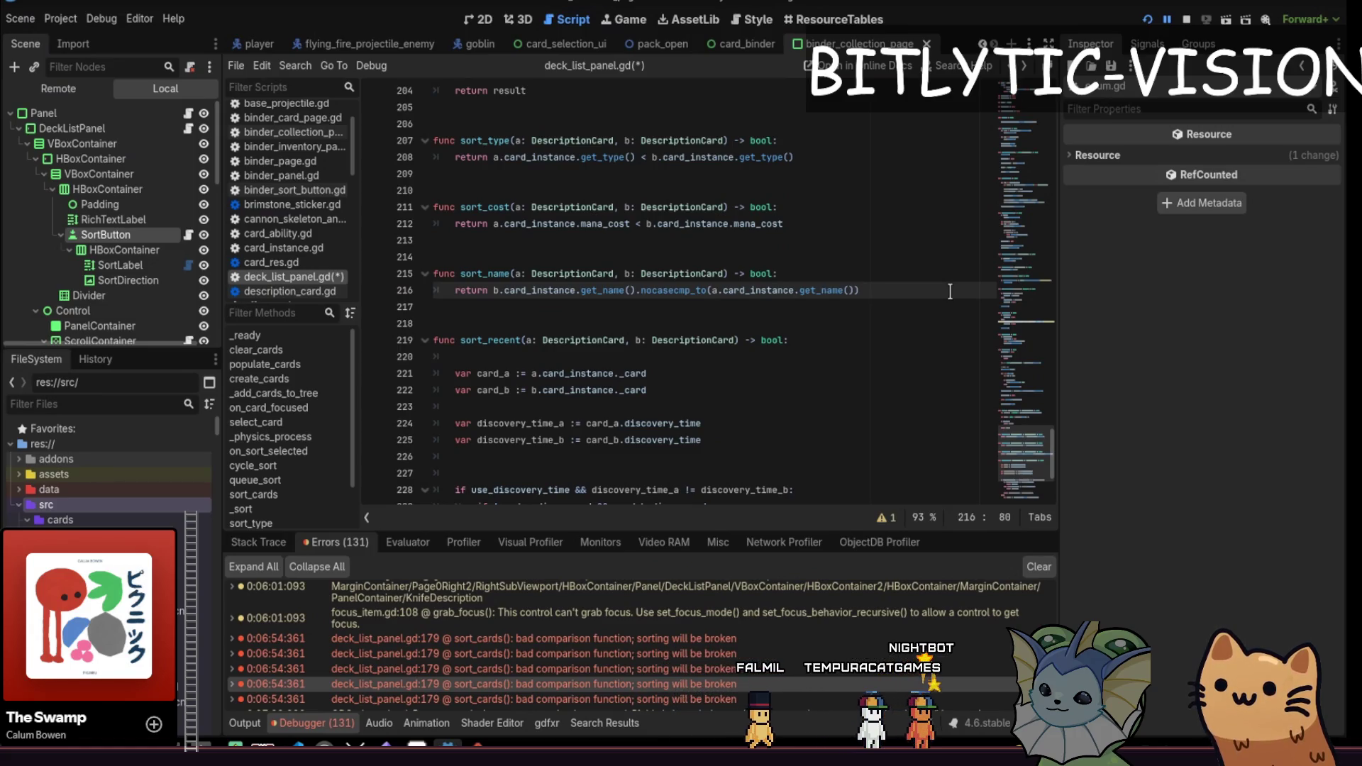
text(-1)
Step: Save deck_list_panel.gd and launch the game to open the deck binder
key(ctrl+s)
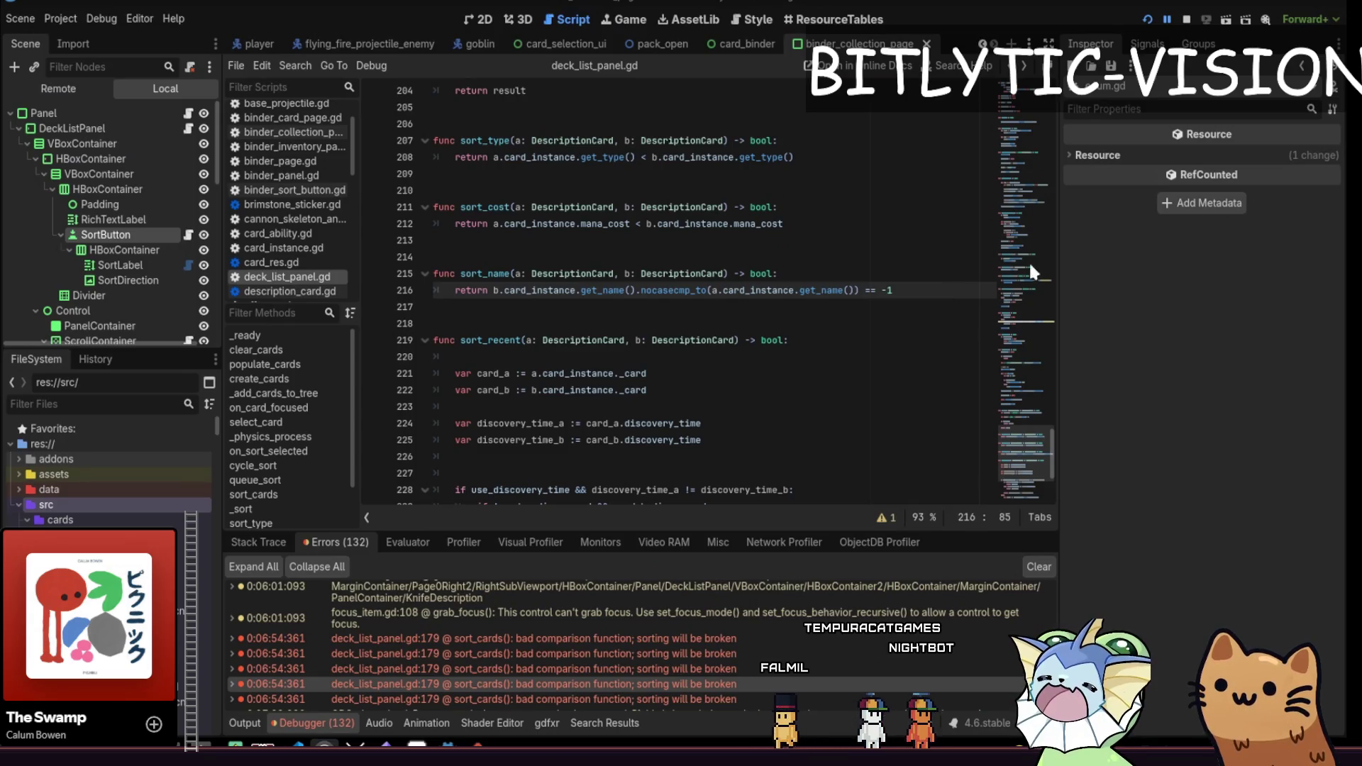
key(alt+Tab)
key(Tab)
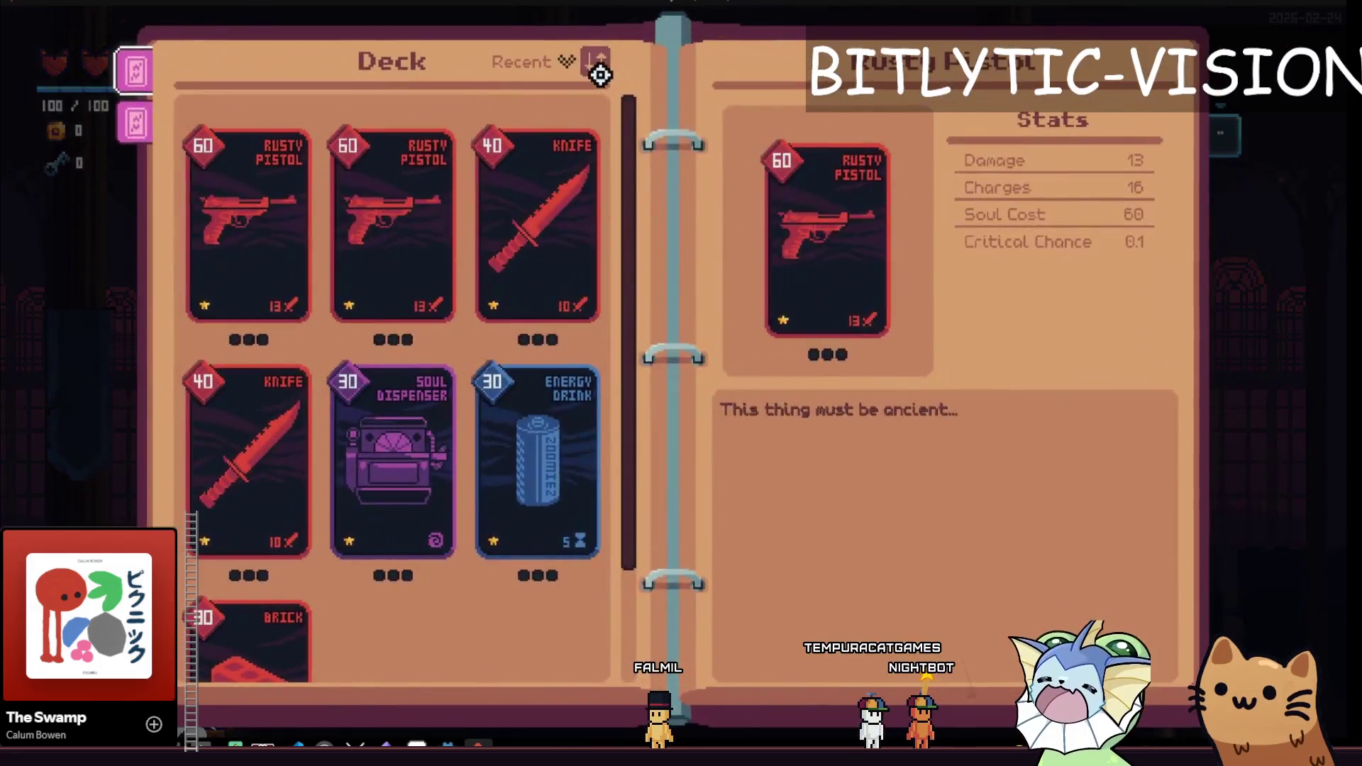
Step: Check the deck's sort options in-game, then stop and relaunch the game and return to the editor
click(596, 63)
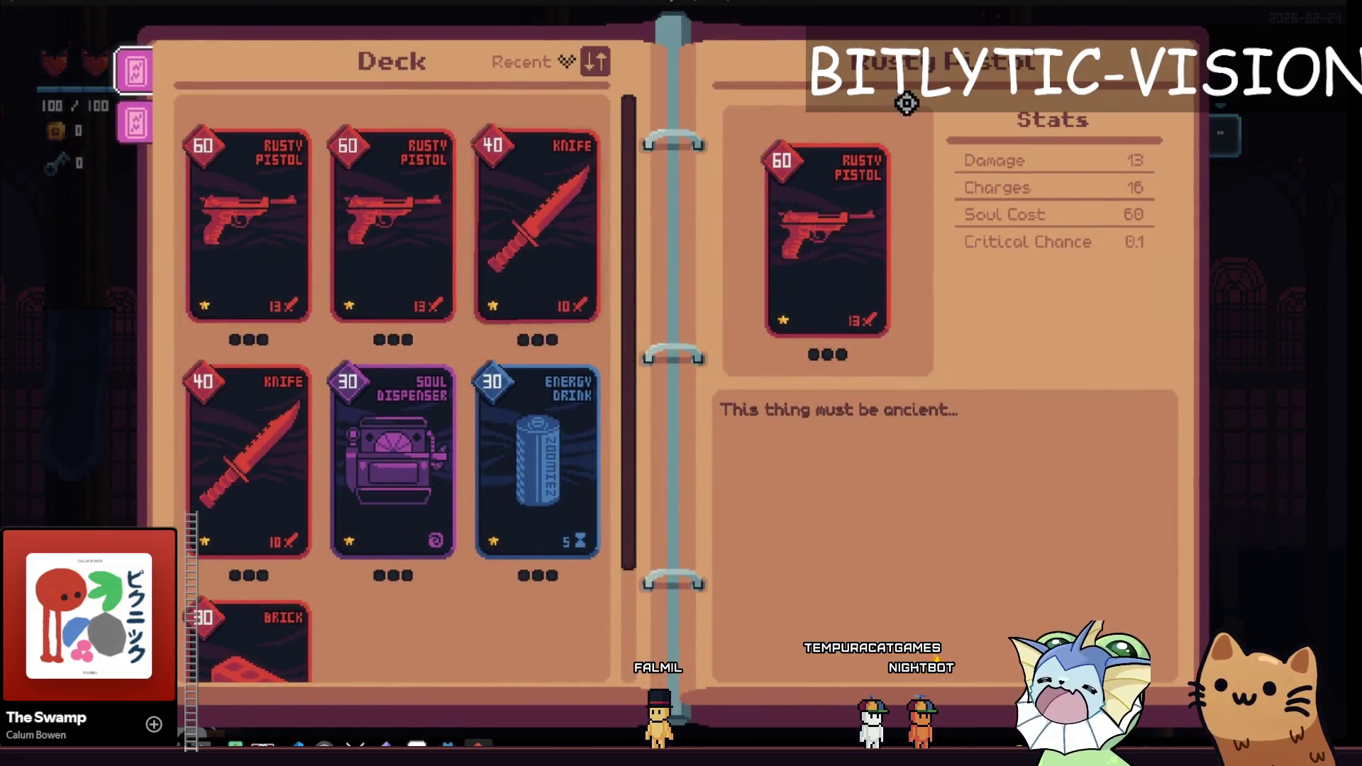
key(alt+F4)
click(766, 358)
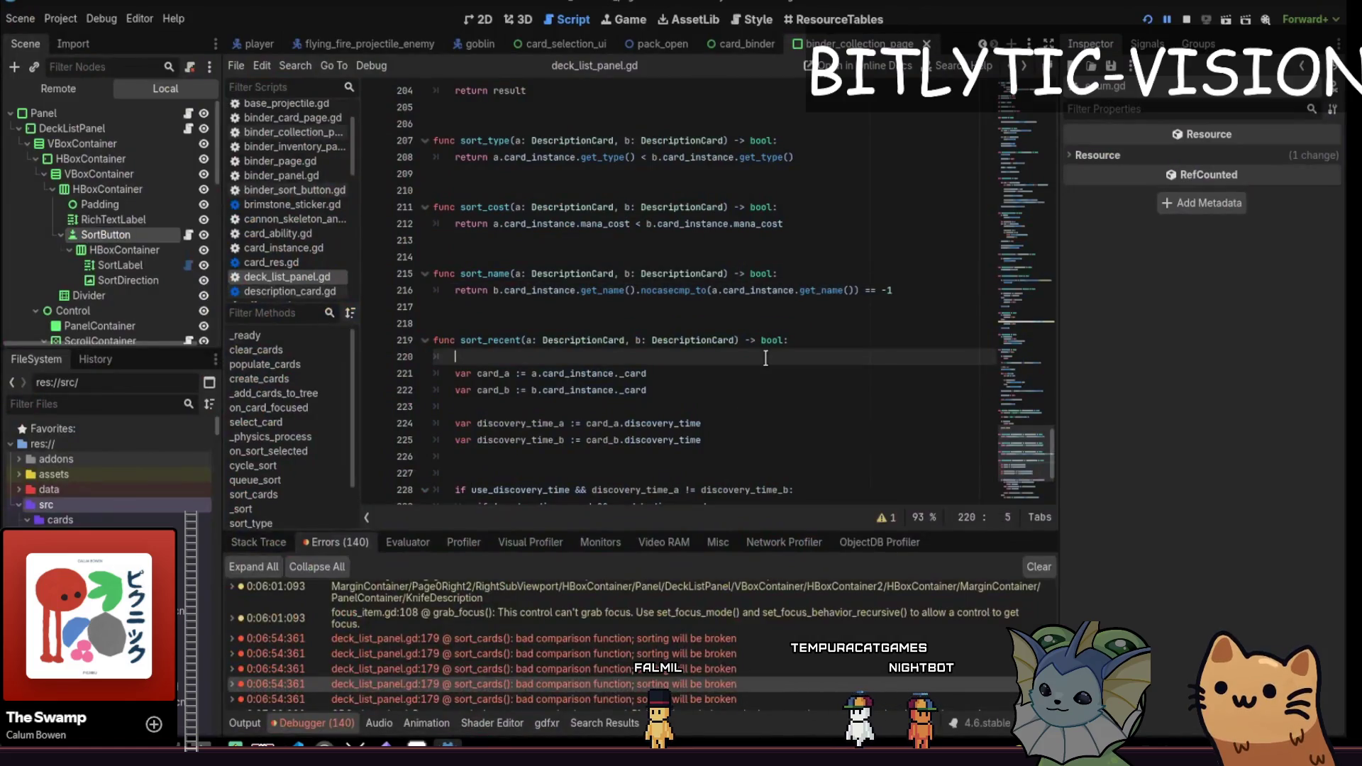
key(F5)
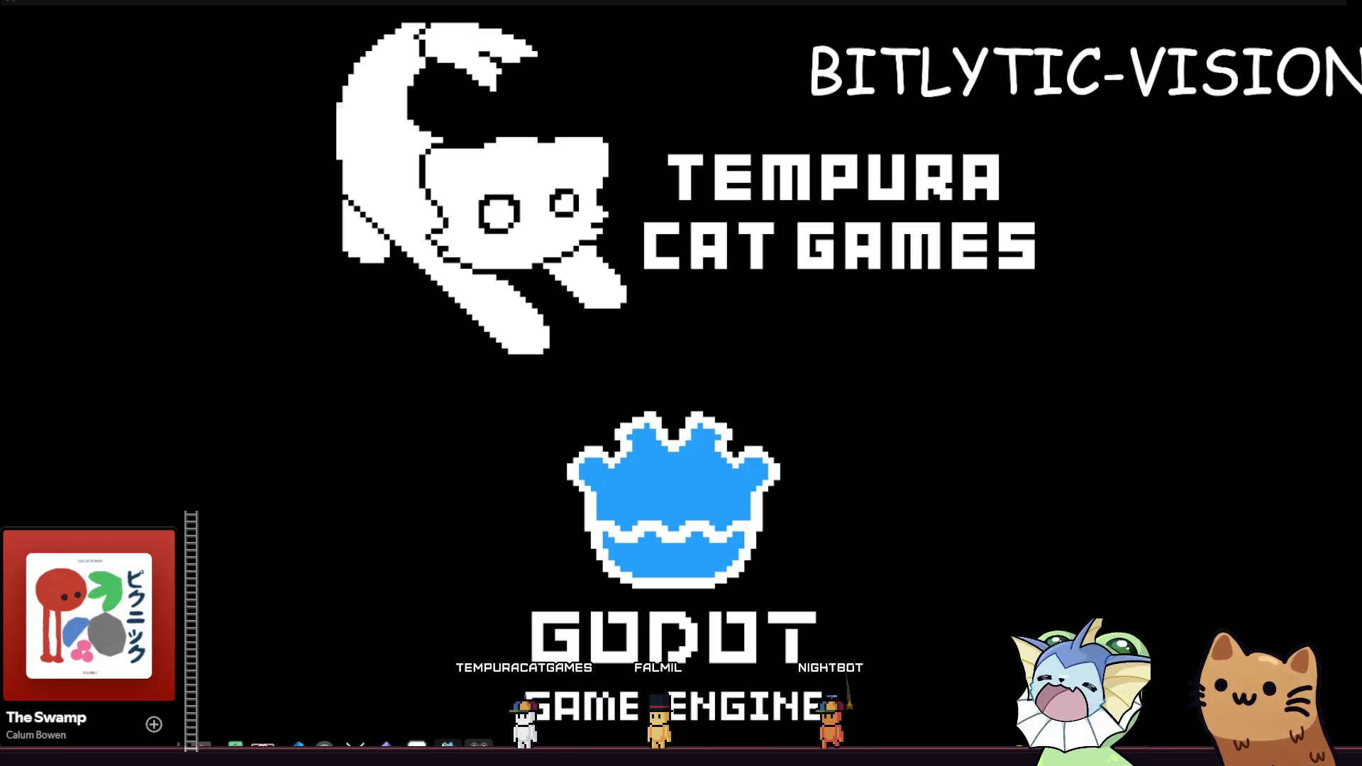
mouse_move(447, 745)
click(447, 659)
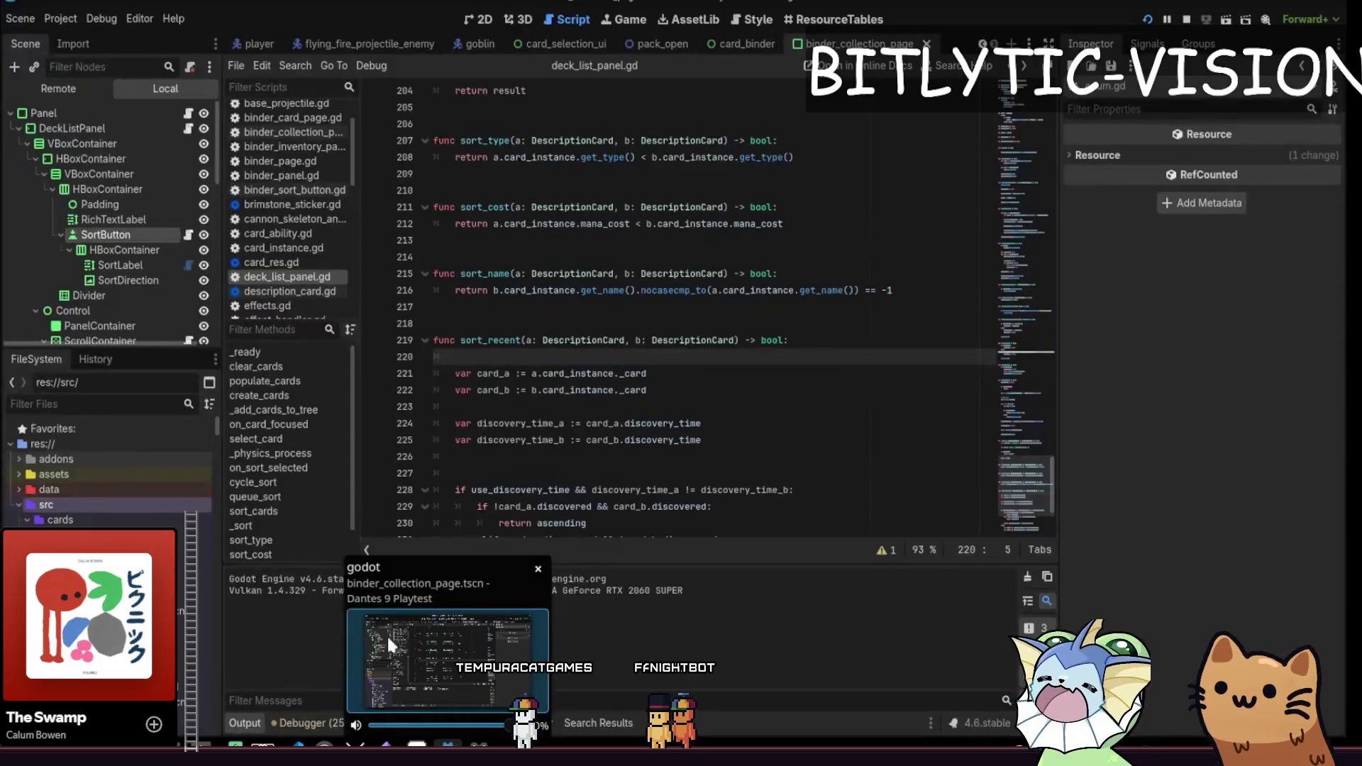
Step: Open and then dismiss the src folder's context menu in the FileSystem dock
right_click(79, 505)
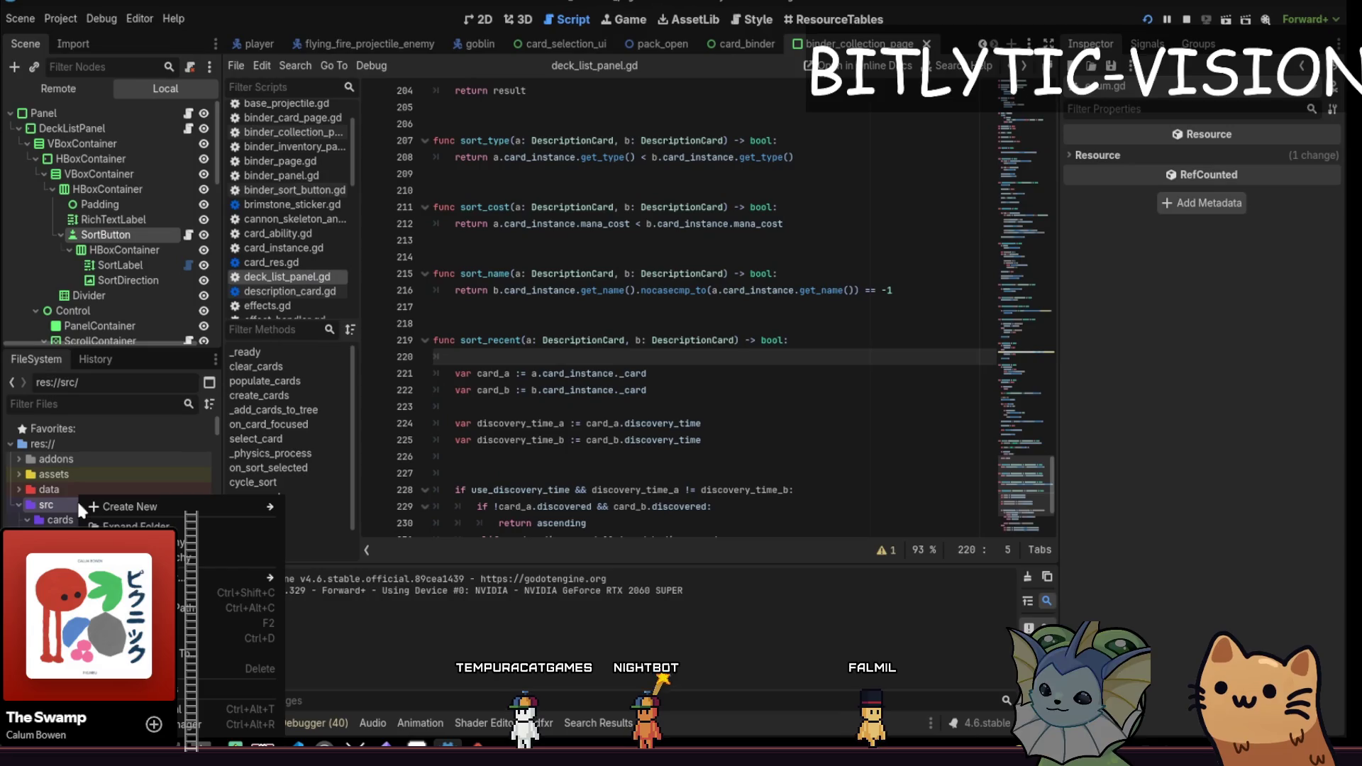
mouse_move(142, 577)
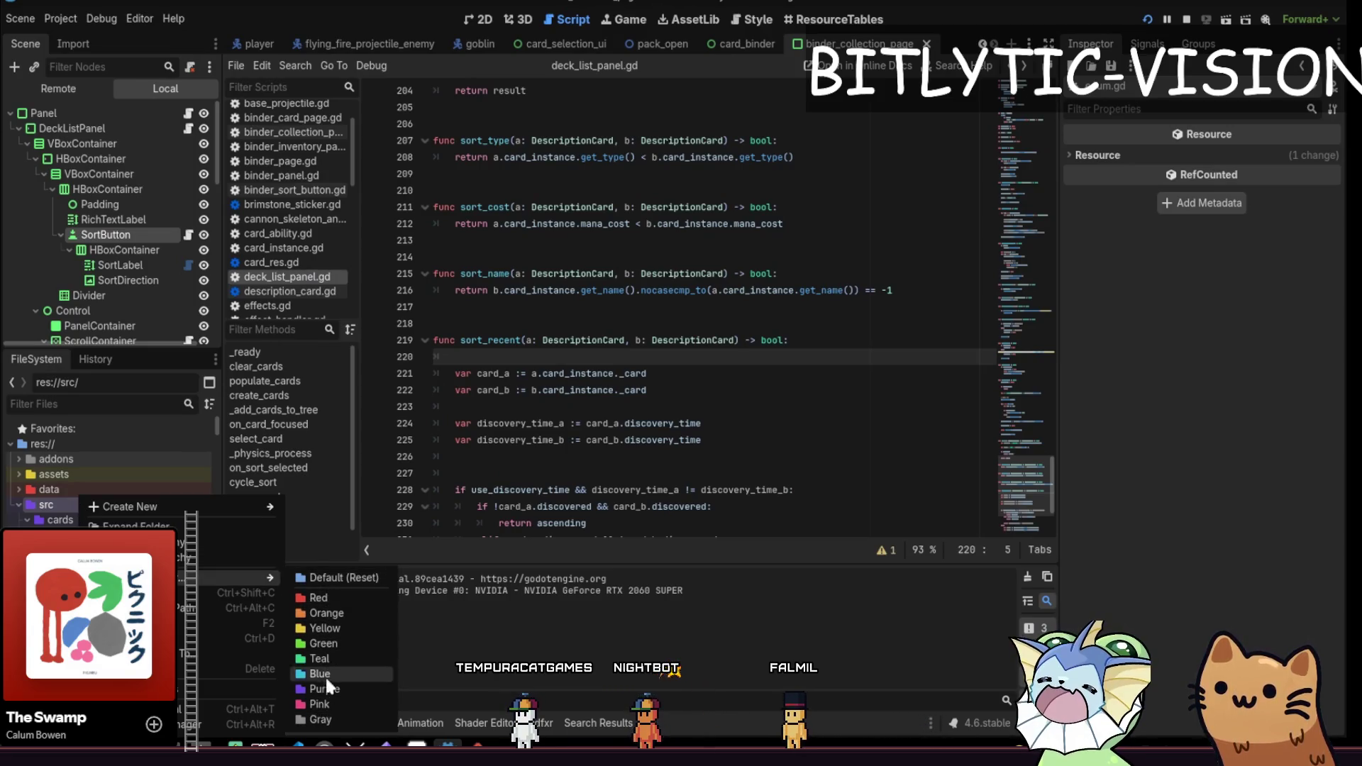
click(671, 577)
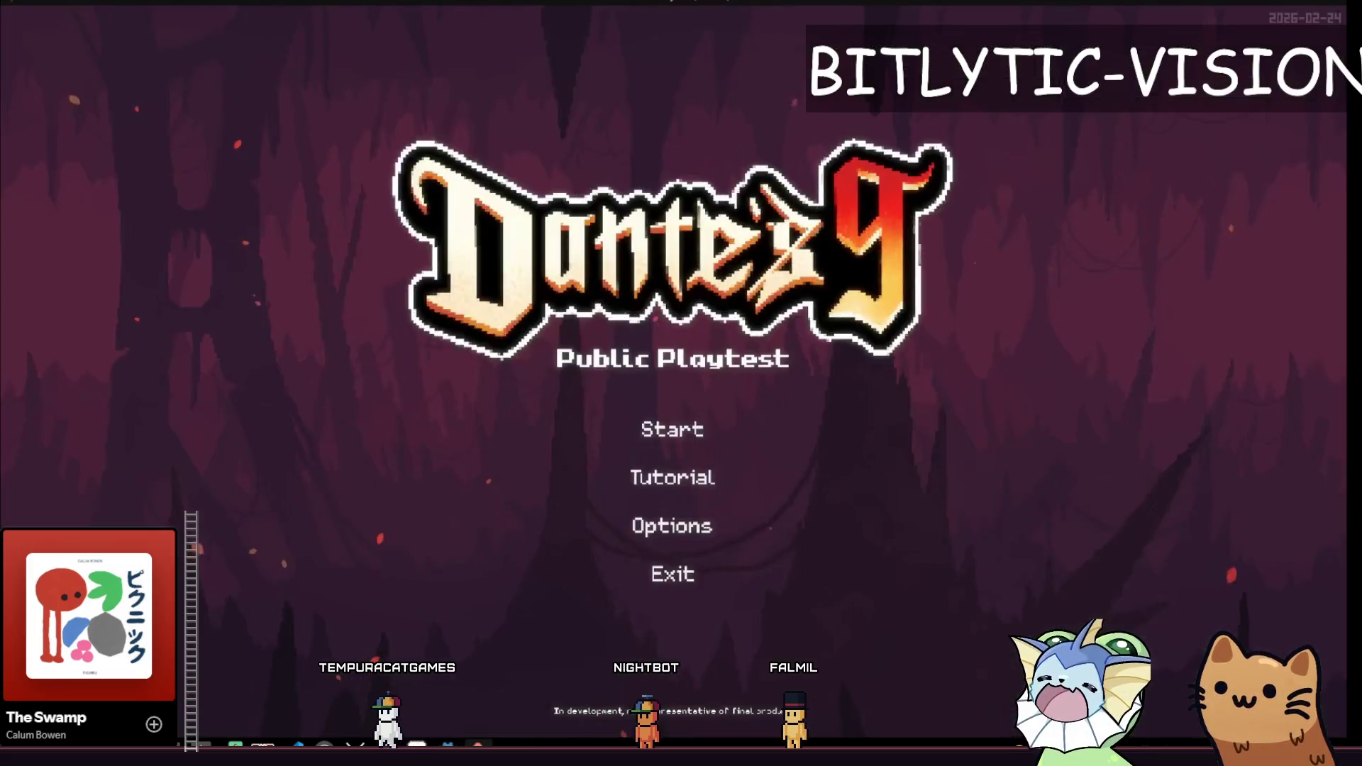
Step: Start a new run, open the Deck page and sort it by Name, hitting the line 197 error
click(566, 427)
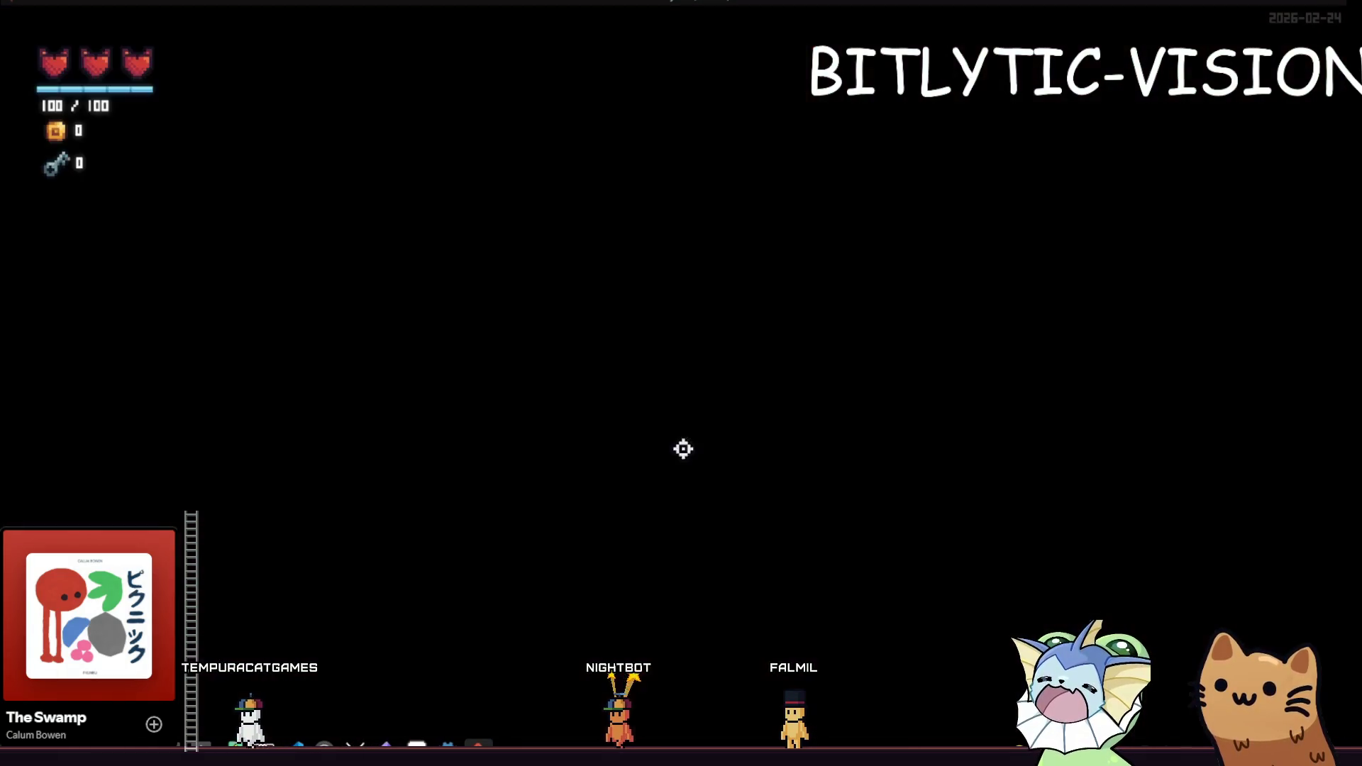
key(Tab)
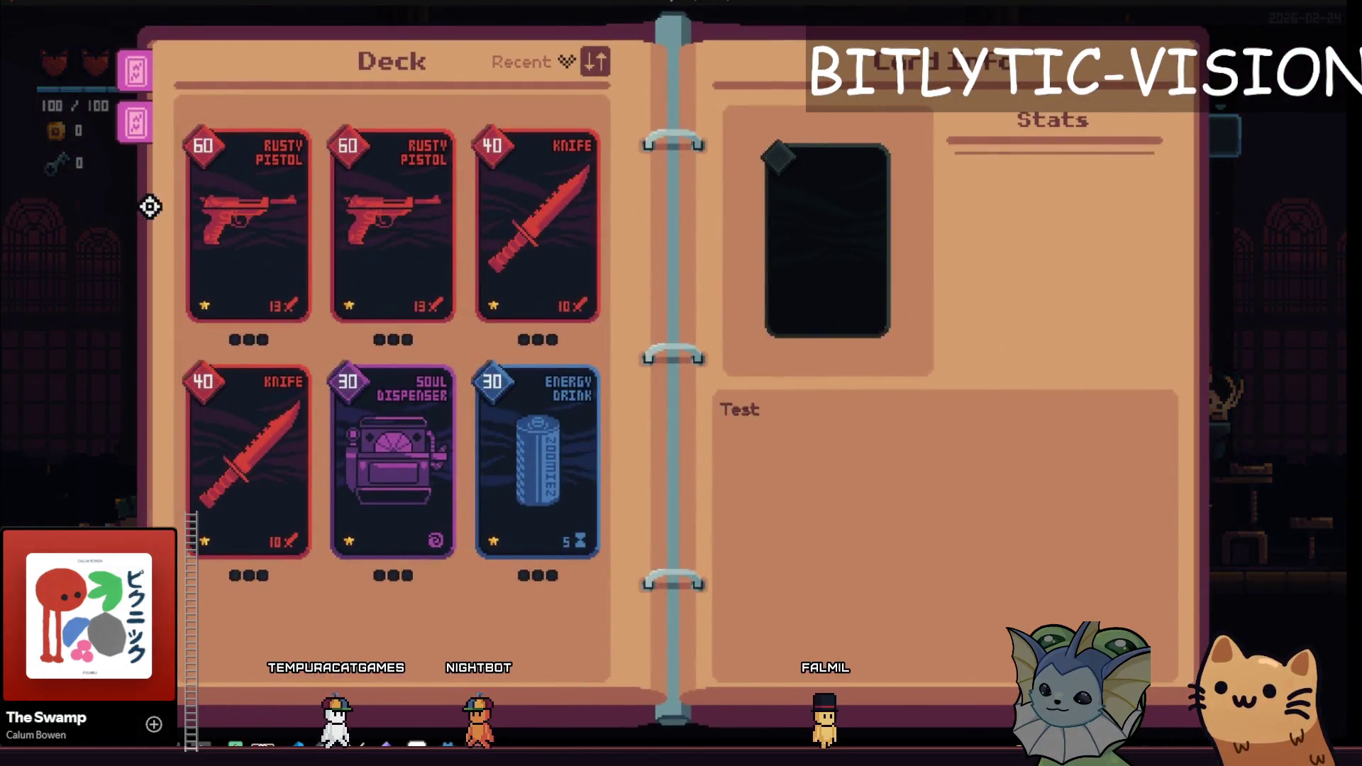
click(595, 61)
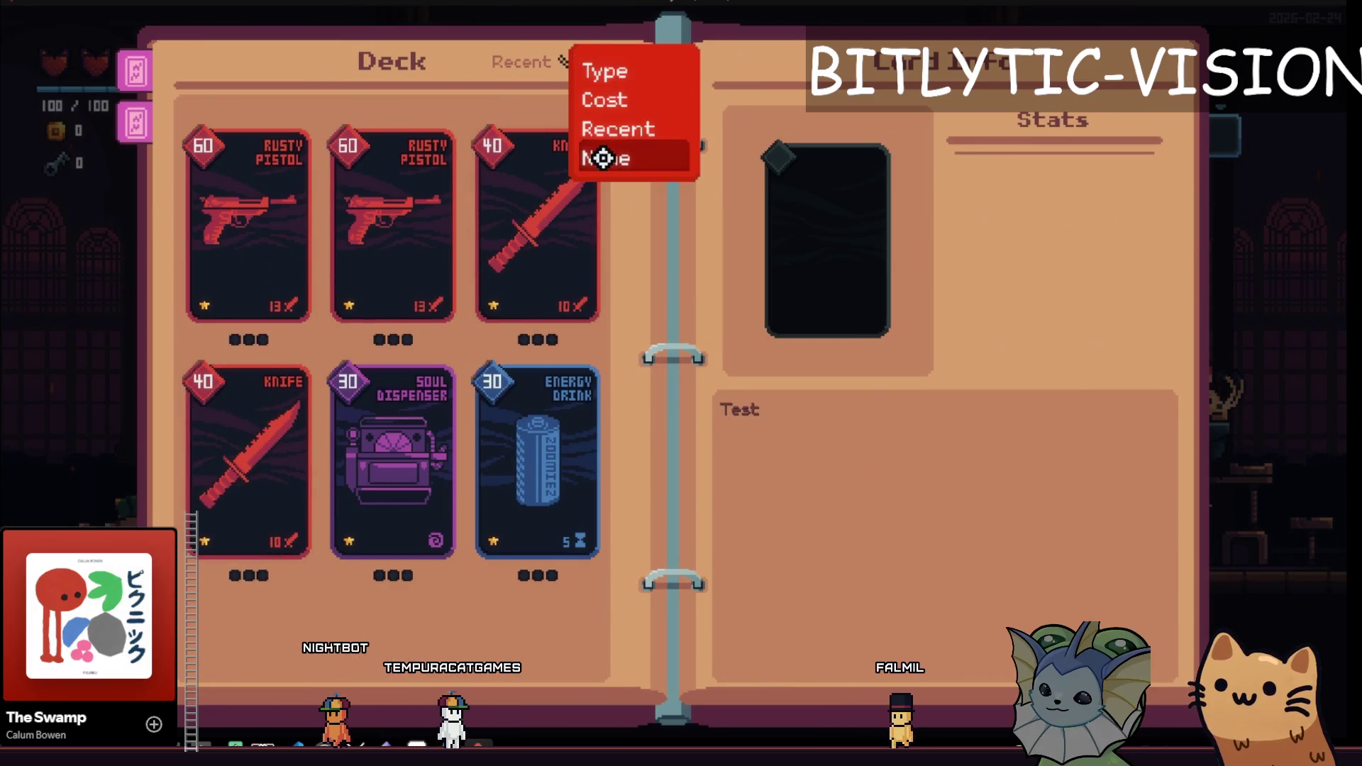
click(603, 157)
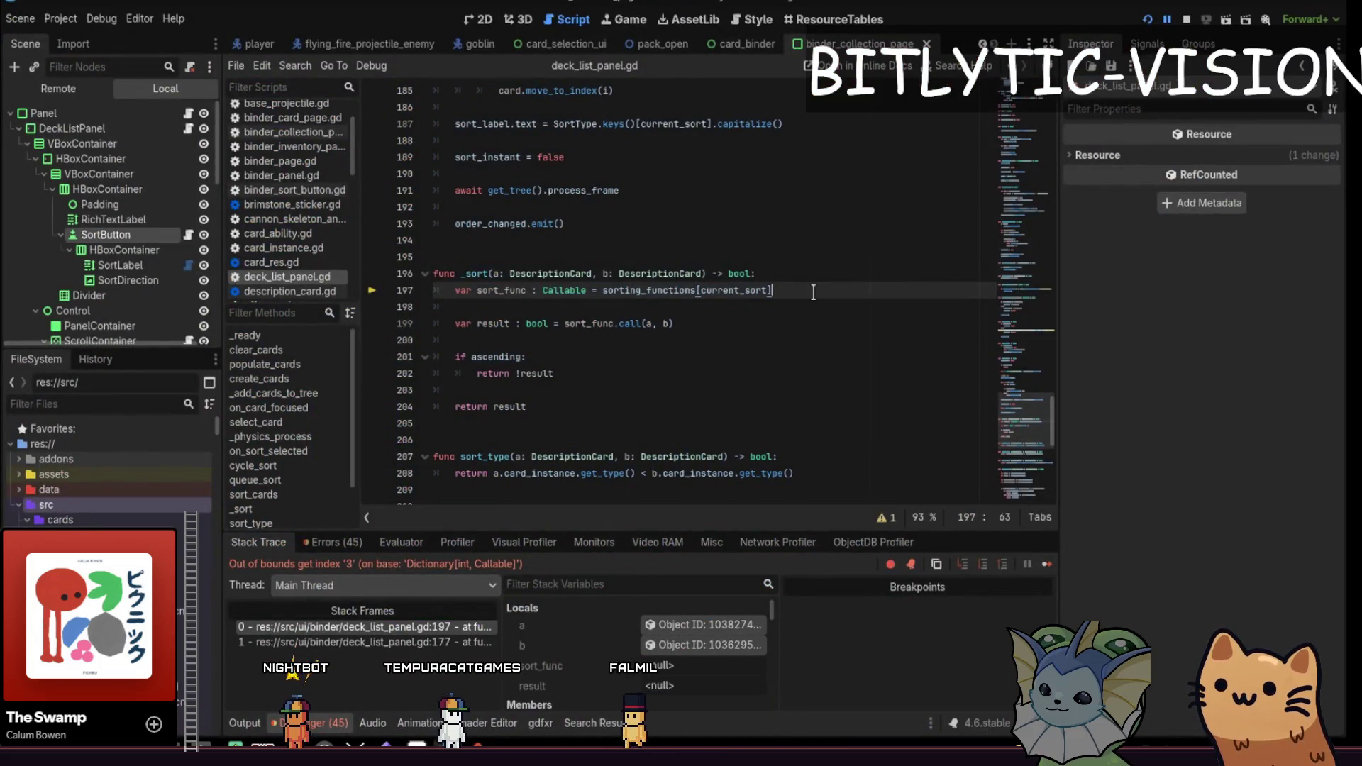
Step: Add a SortType.NAME: sort_name entry after sort_recent in the sorting_functions dictionary
drag(1040, 109, 1024, 130)
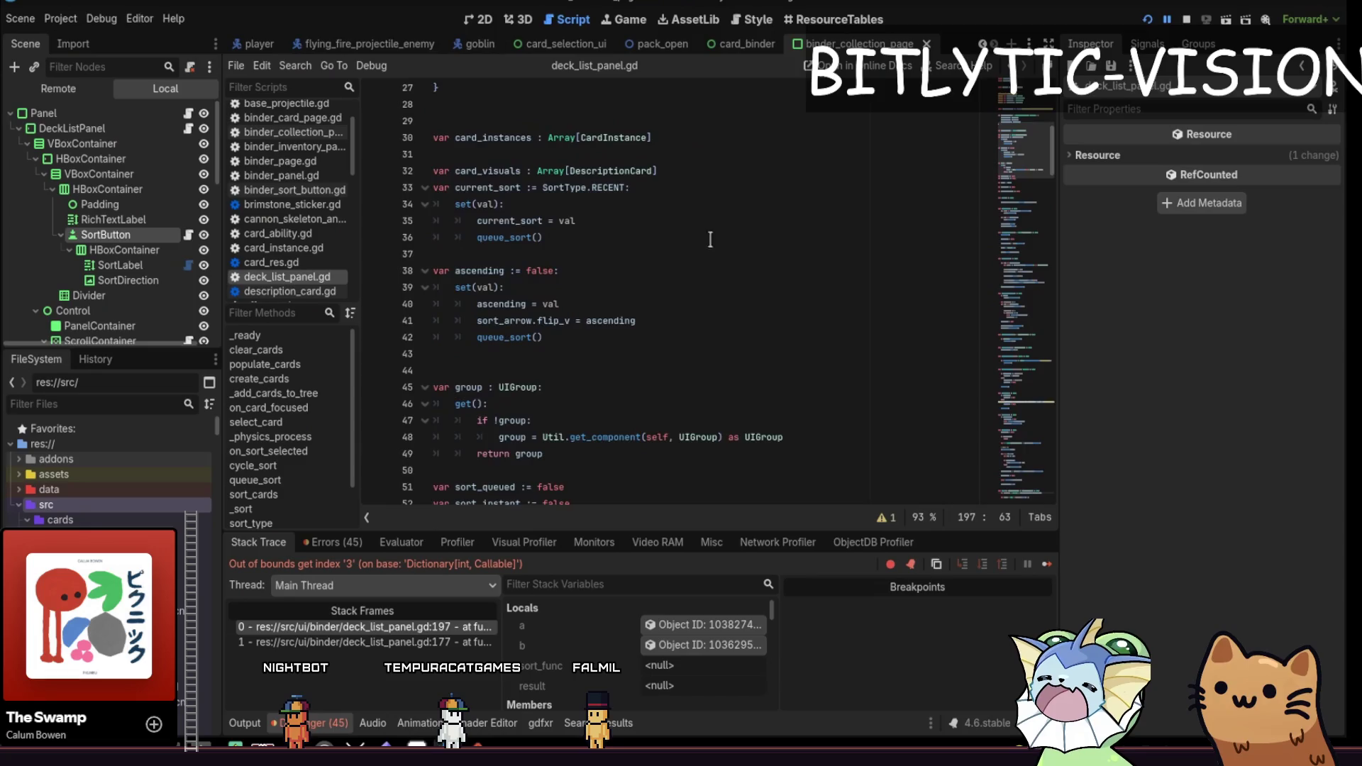
click(636, 206)
click(692, 221)
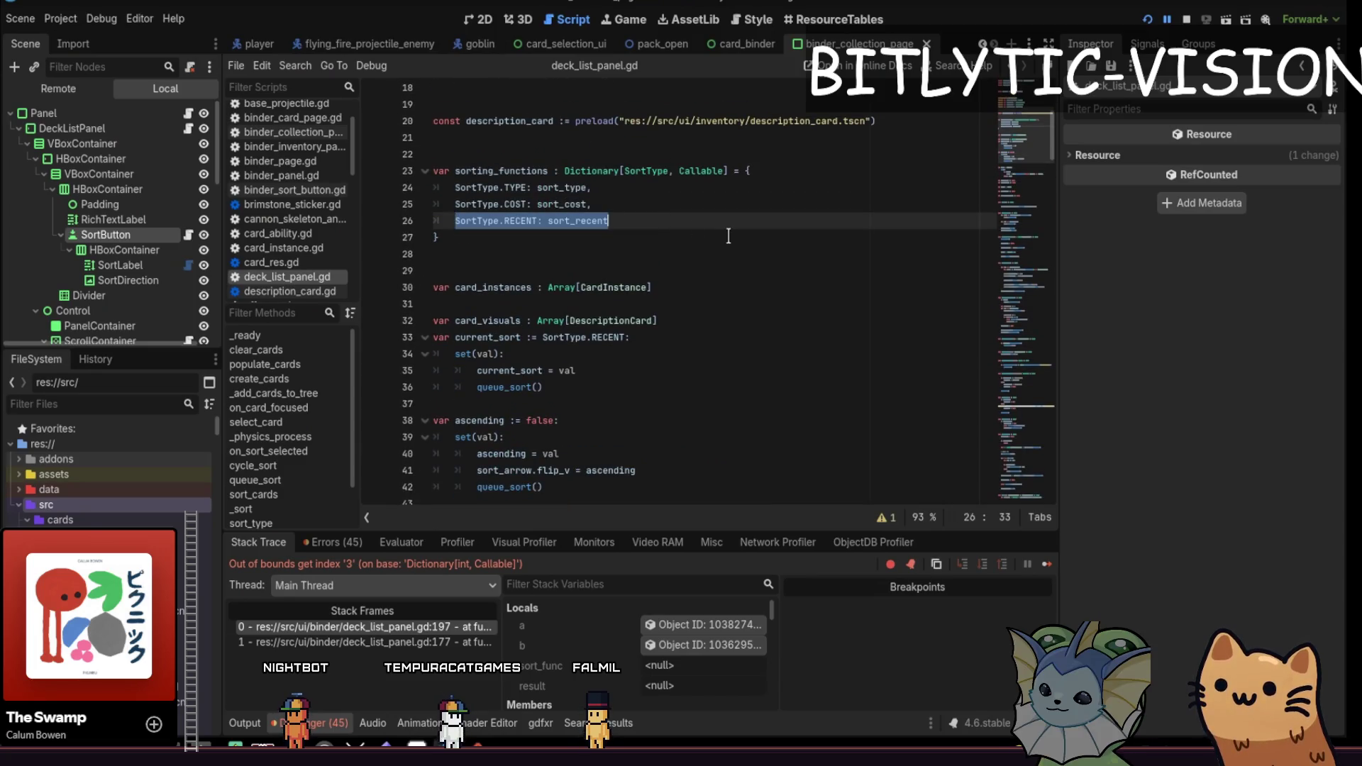
text(,)
key(Return)
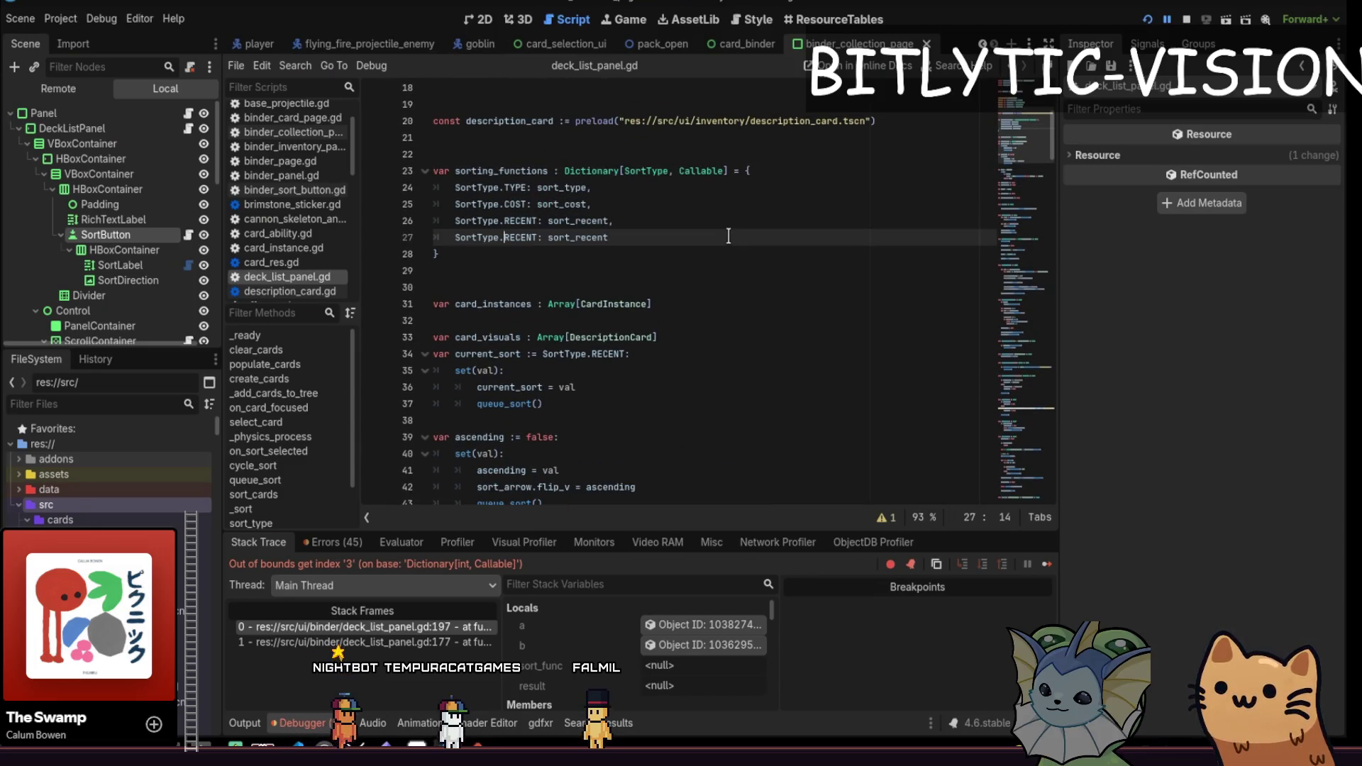
key(BackSpace)
key(Escape)
key(Right)
key(Right)
key(shift+End)
text(_name)
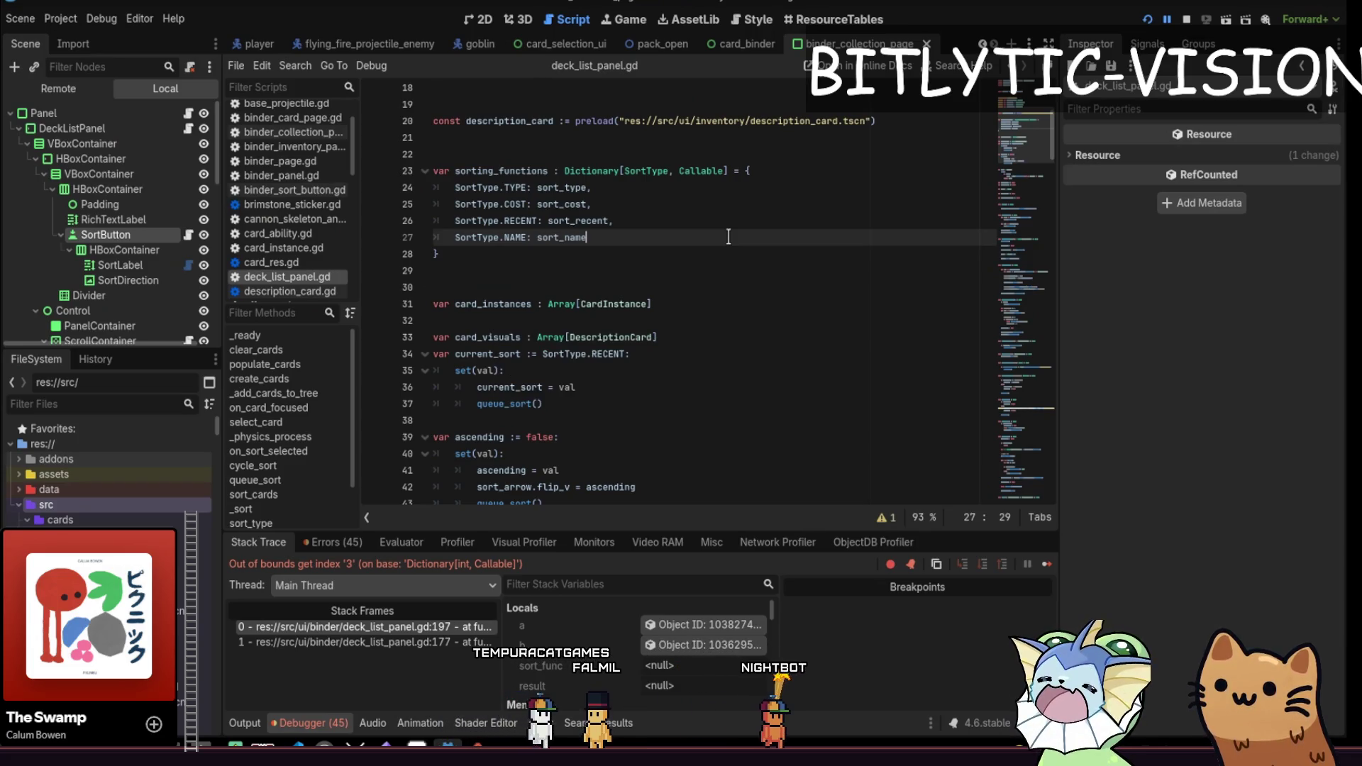
Step: Stop the crashed game with F8 and run the project again
key(ctrl+End)
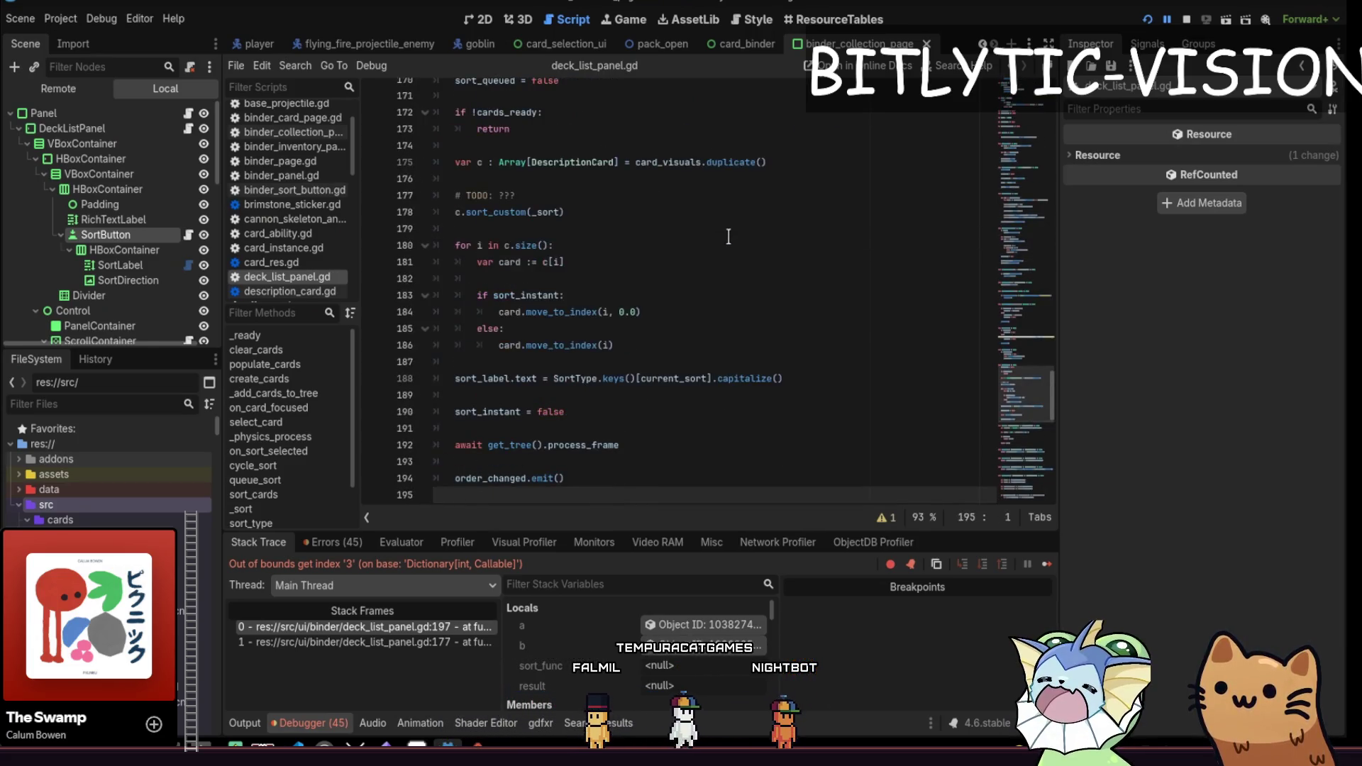
key(F8)
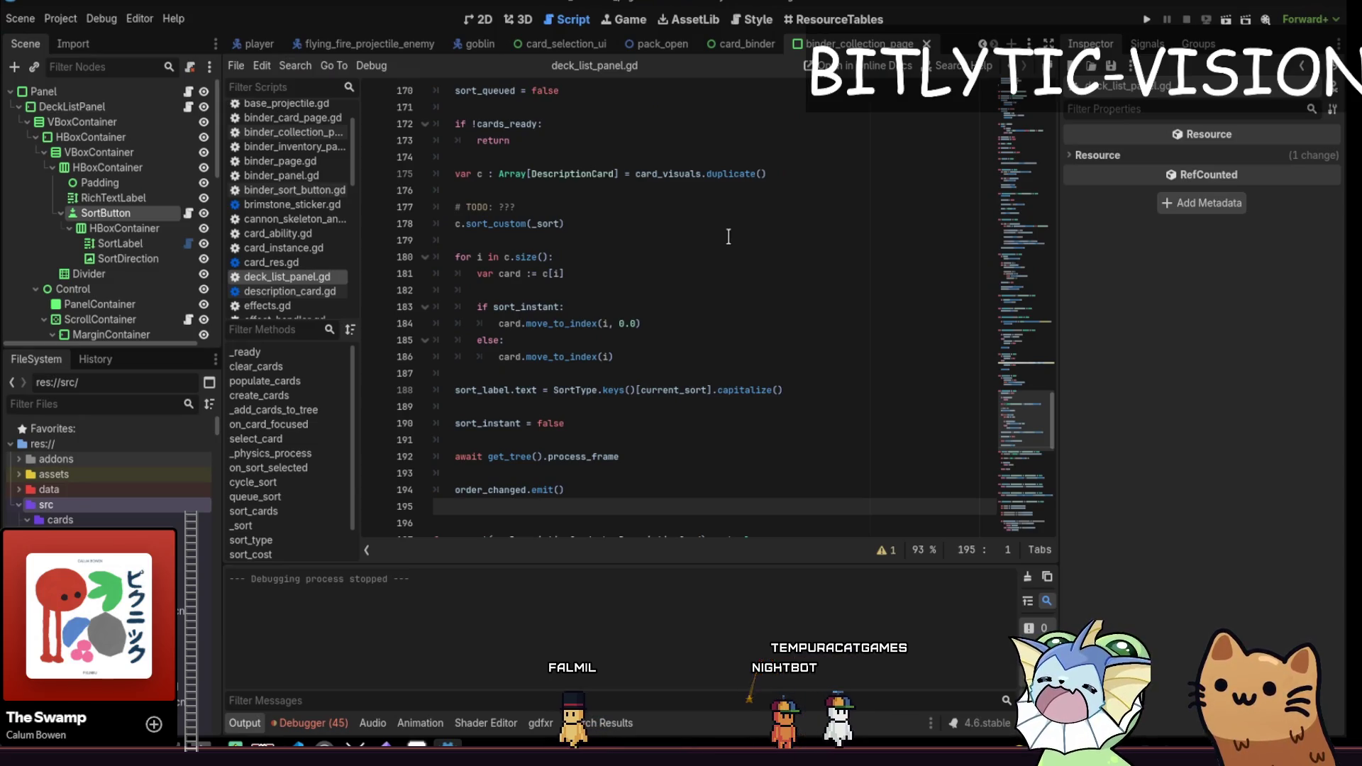
key(F5)
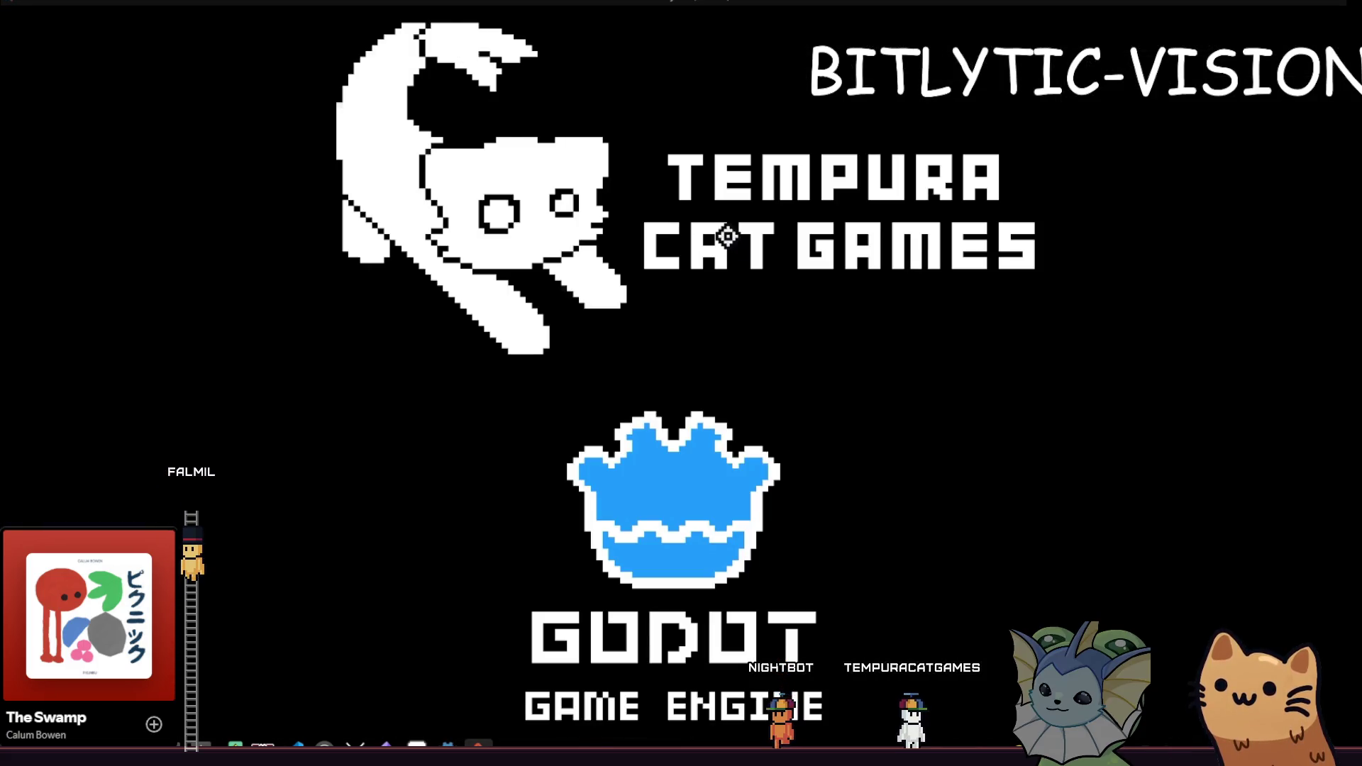
Step: Start a new game, sort the Deck page by Name and flip the sort direction
key(Return)
key(Tab)
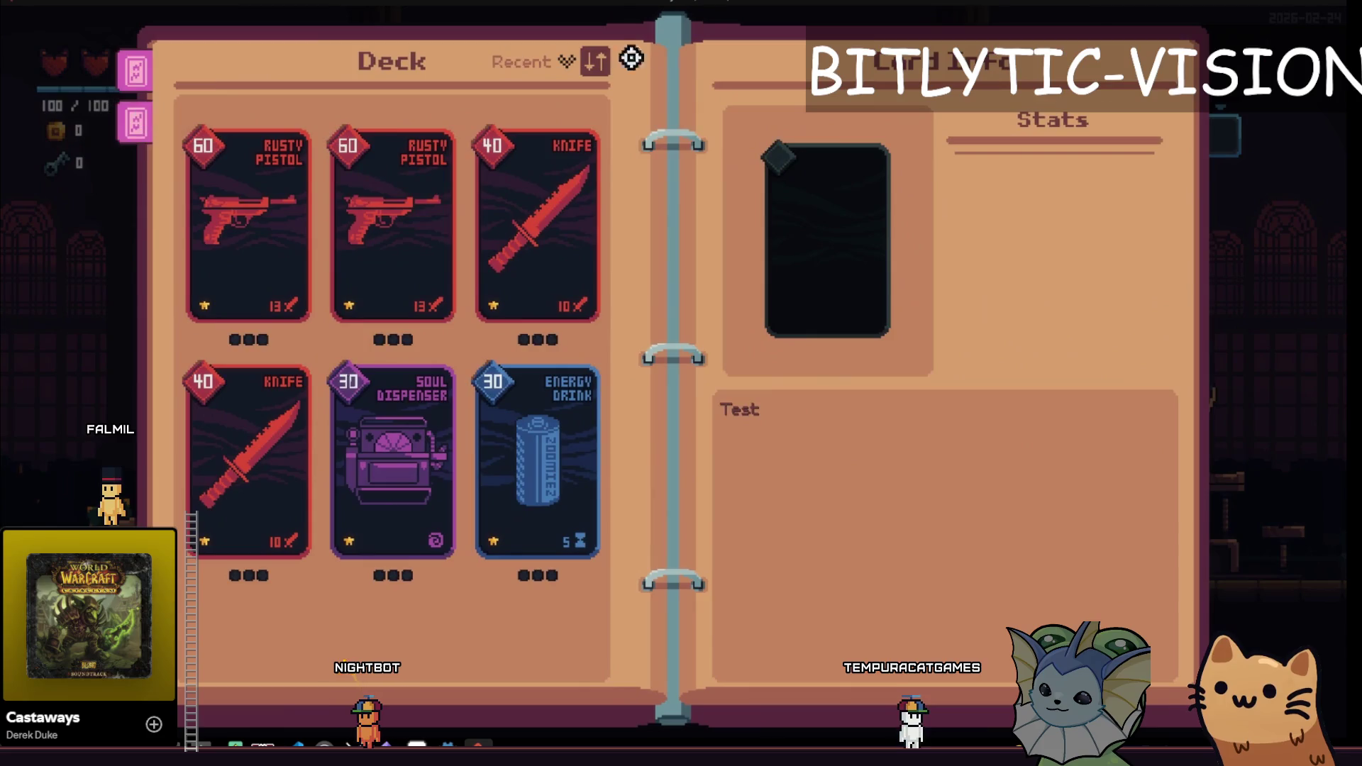
click(617, 59)
click(608, 159)
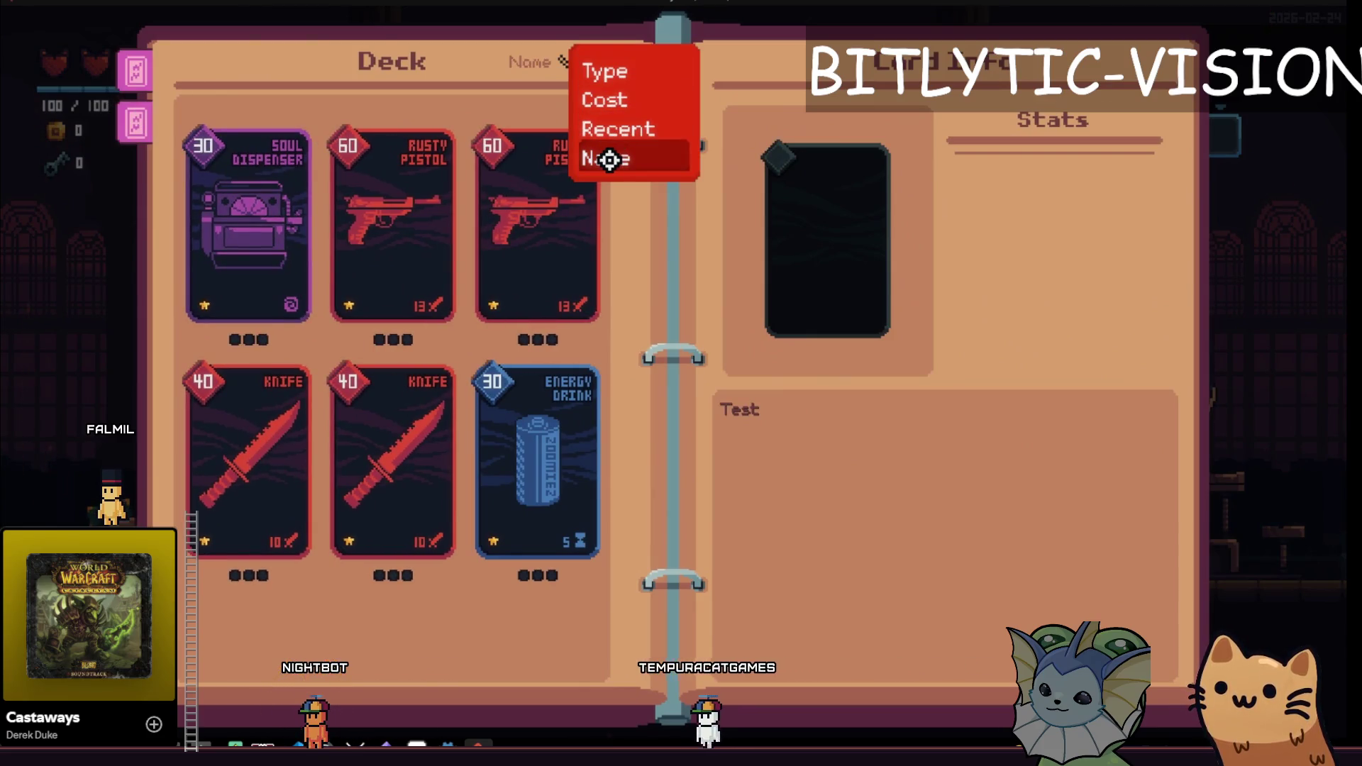
click(608, 160)
click(609, 160)
click(610, 164)
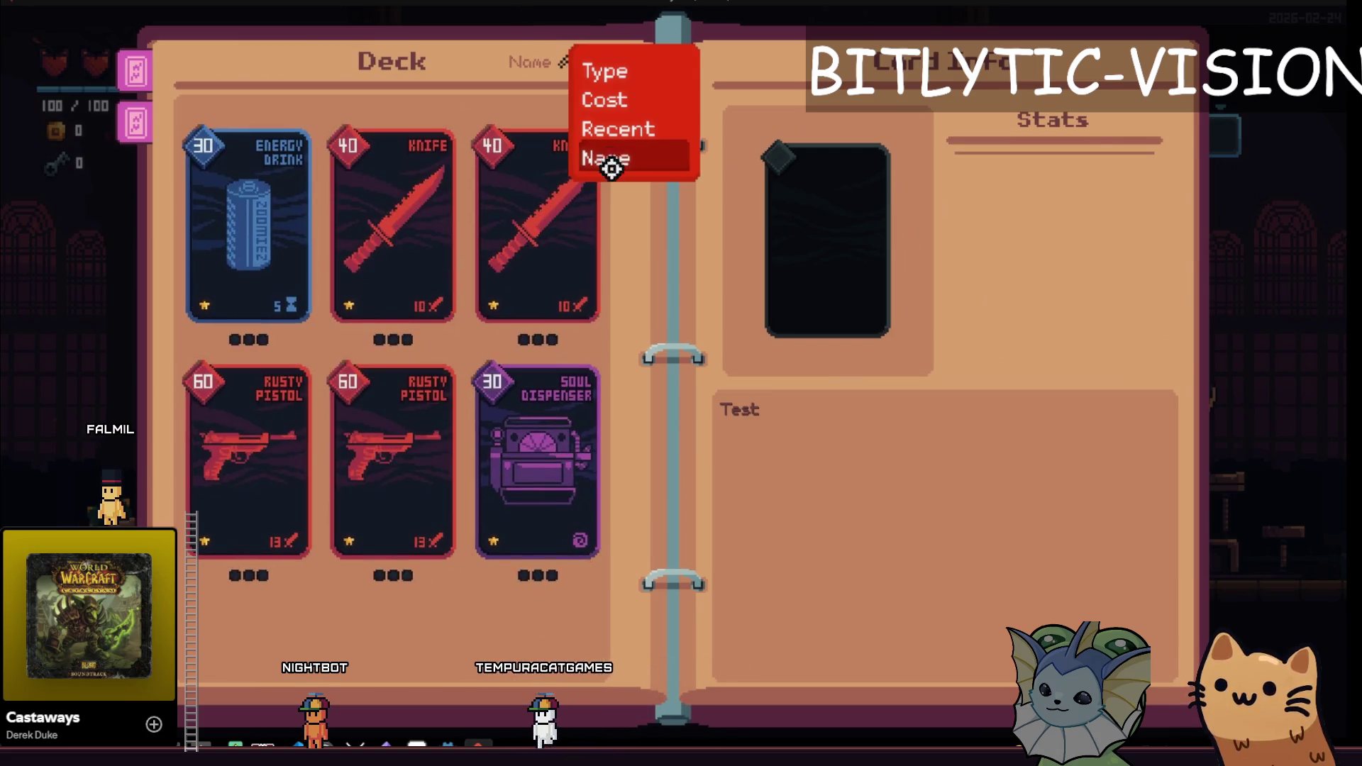
Step: Switch to the Collection page, sort it by Name and flip the direction
click(135, 119)
click(564, 61)
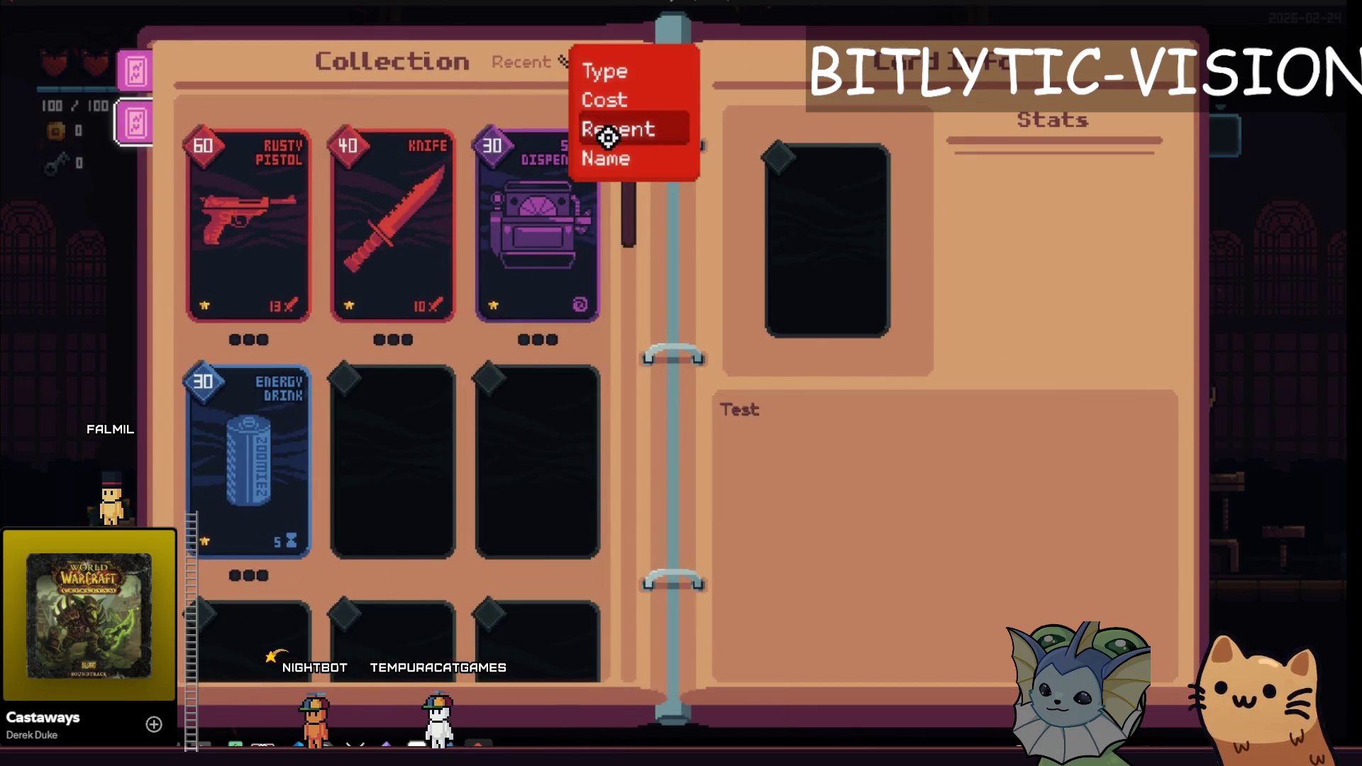
click(608, 156)
click(606, 156)
scroll(577, 185, down, 3)
scroll(577, 185, up, 3)
click(596, 61)
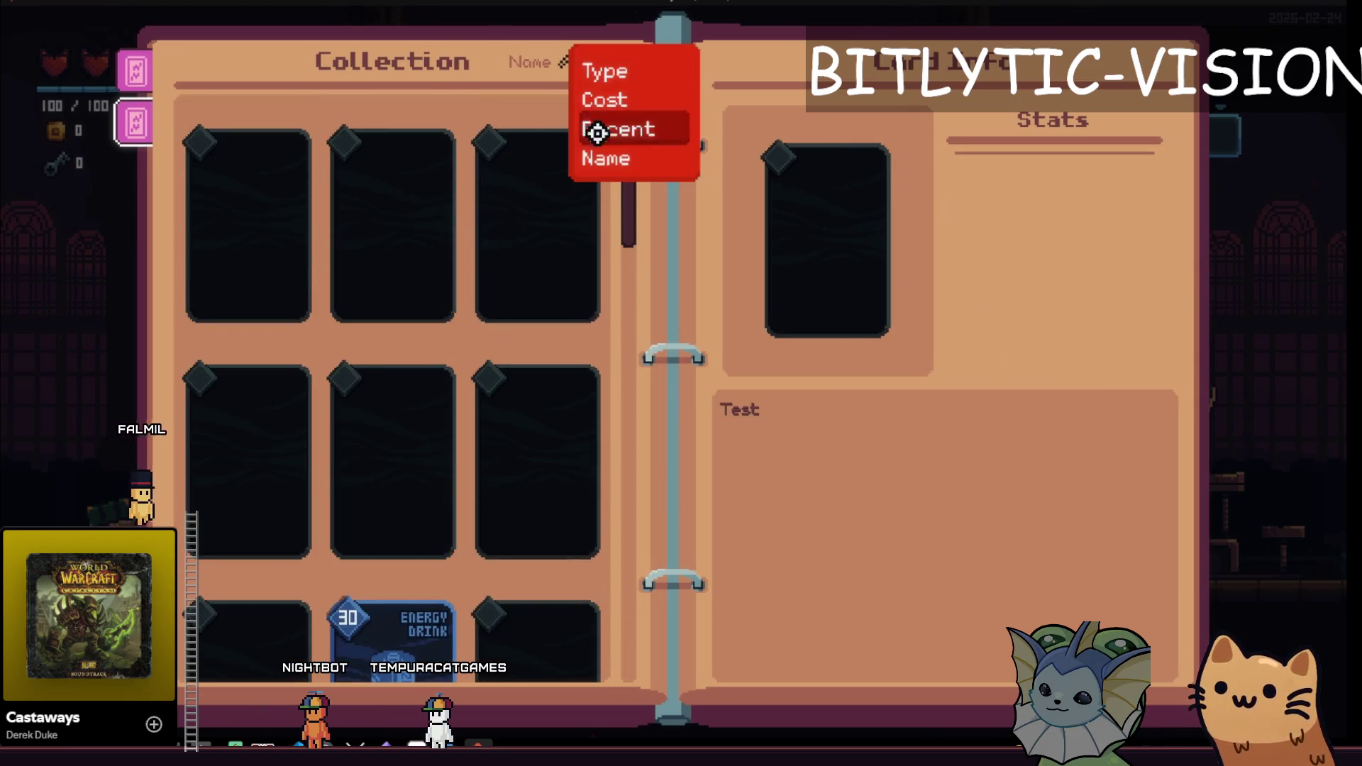
click(599, 162)
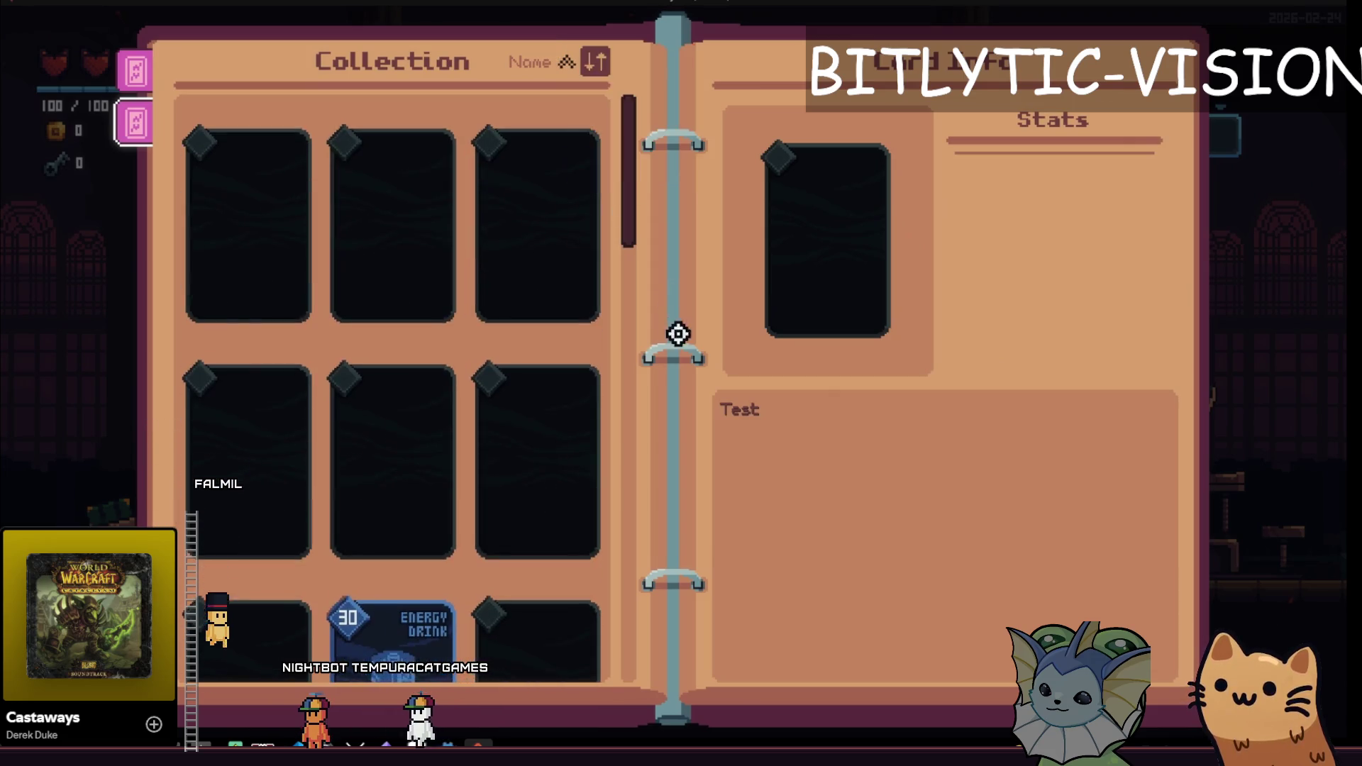
click(596, 61)
click(649, 215)
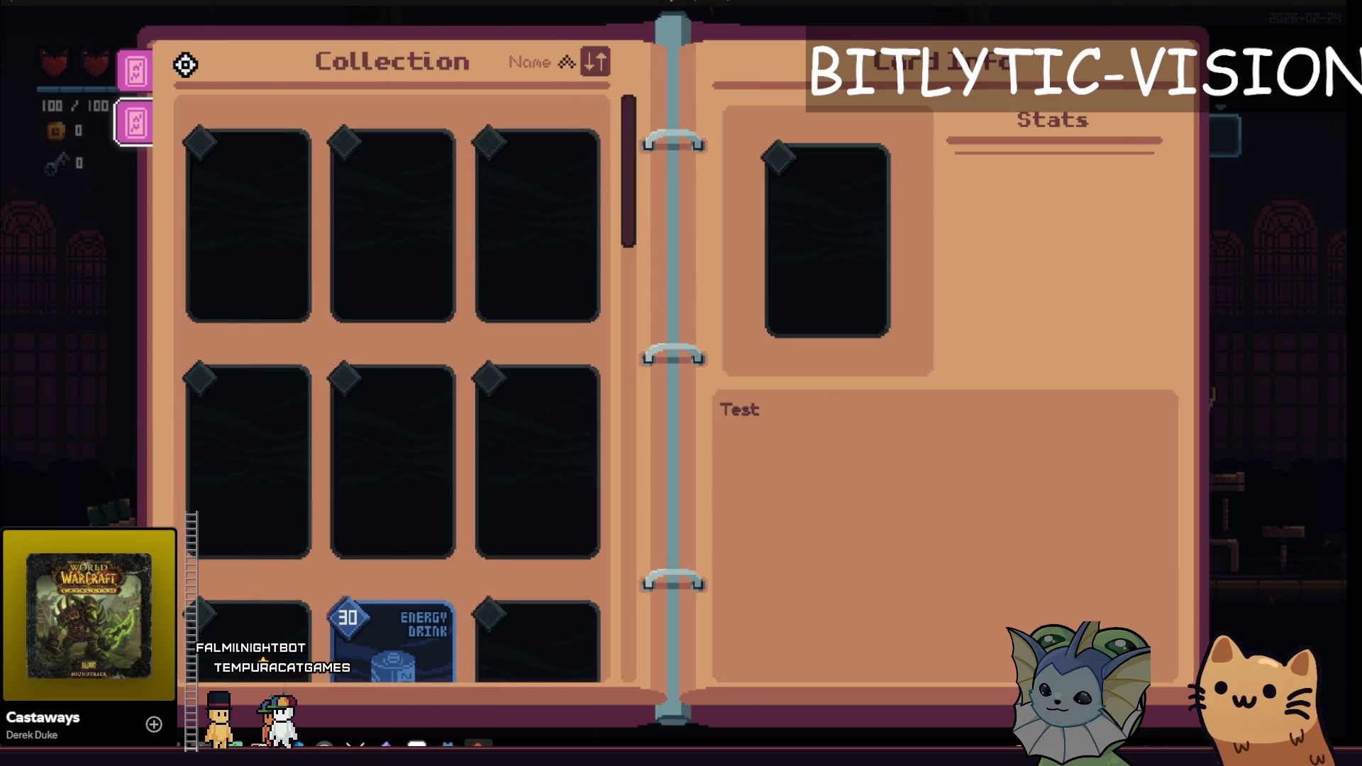
Step: Back on the Deck page, sort by Name again and return it to ascending order
click(135, 71)
click(596, 62)
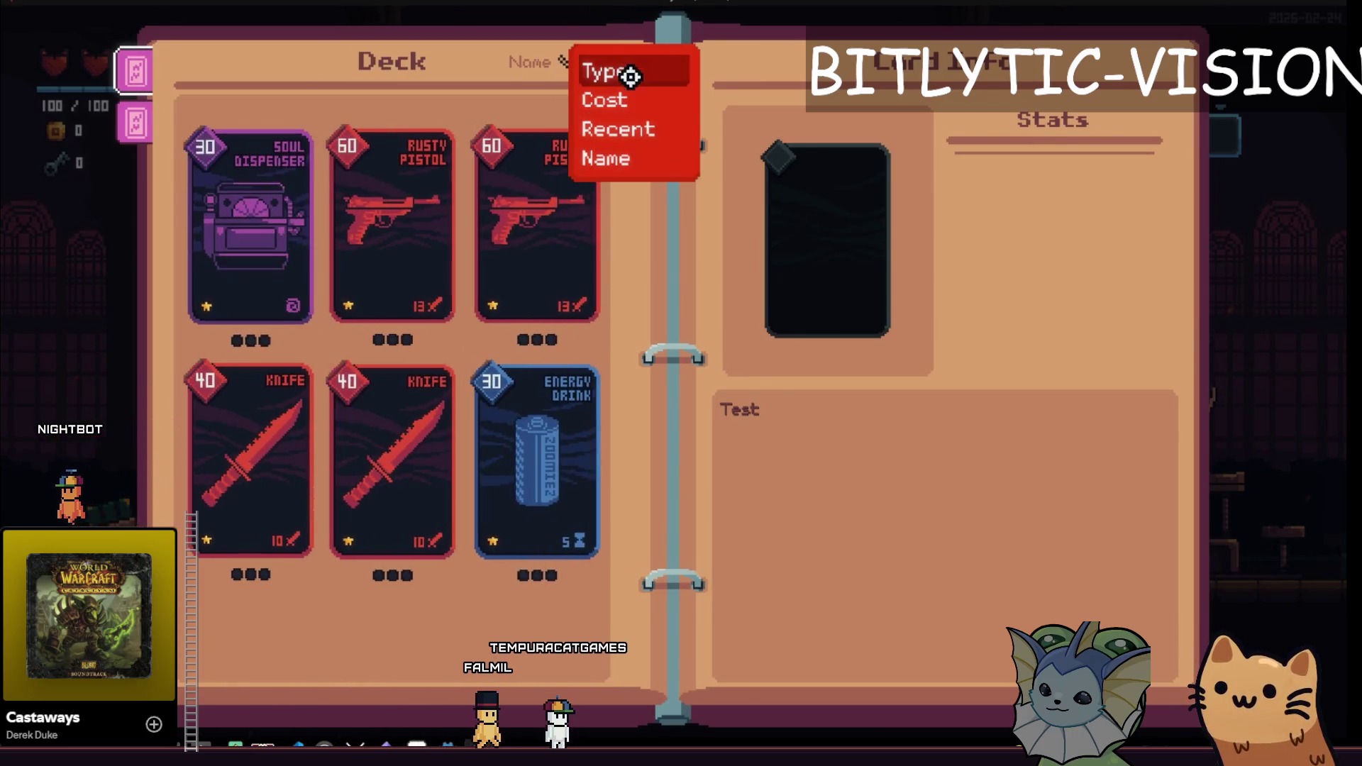
click(629, 162)
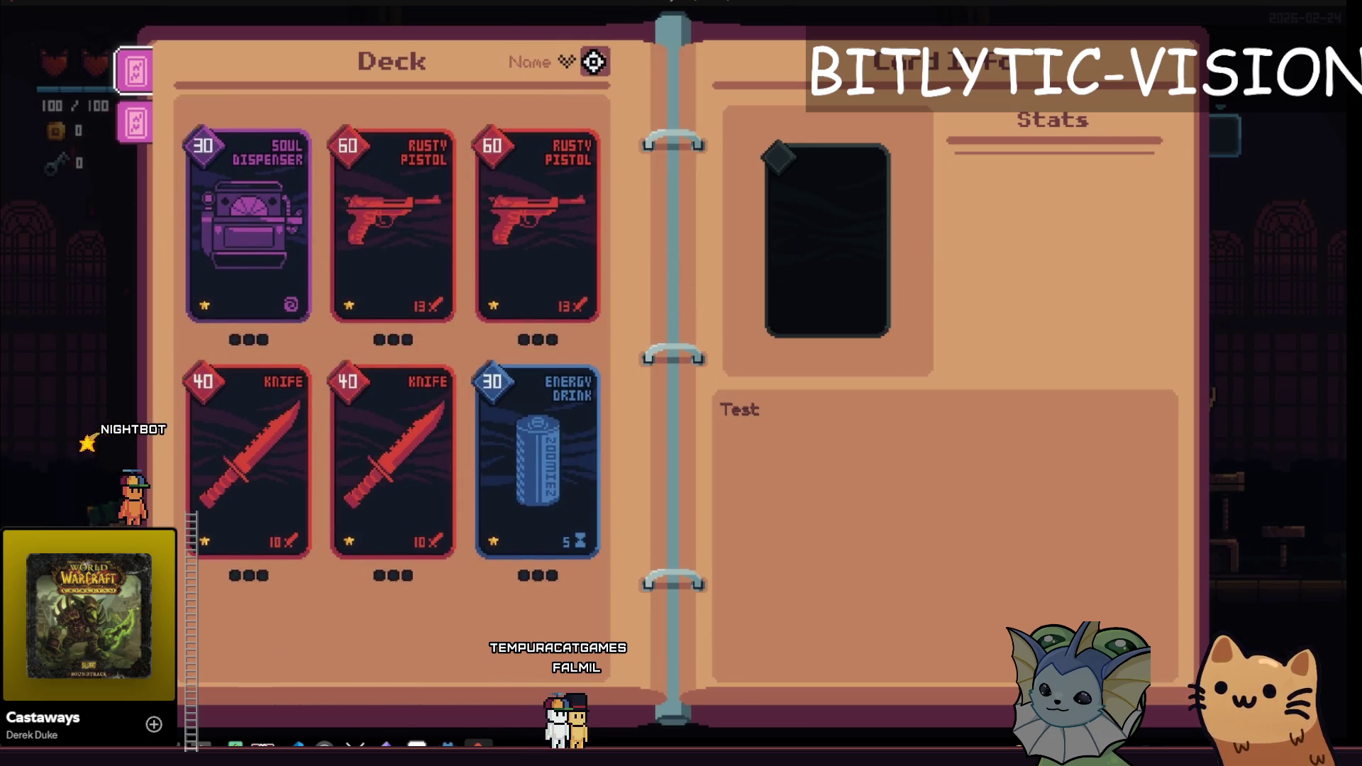
click(603, 58)
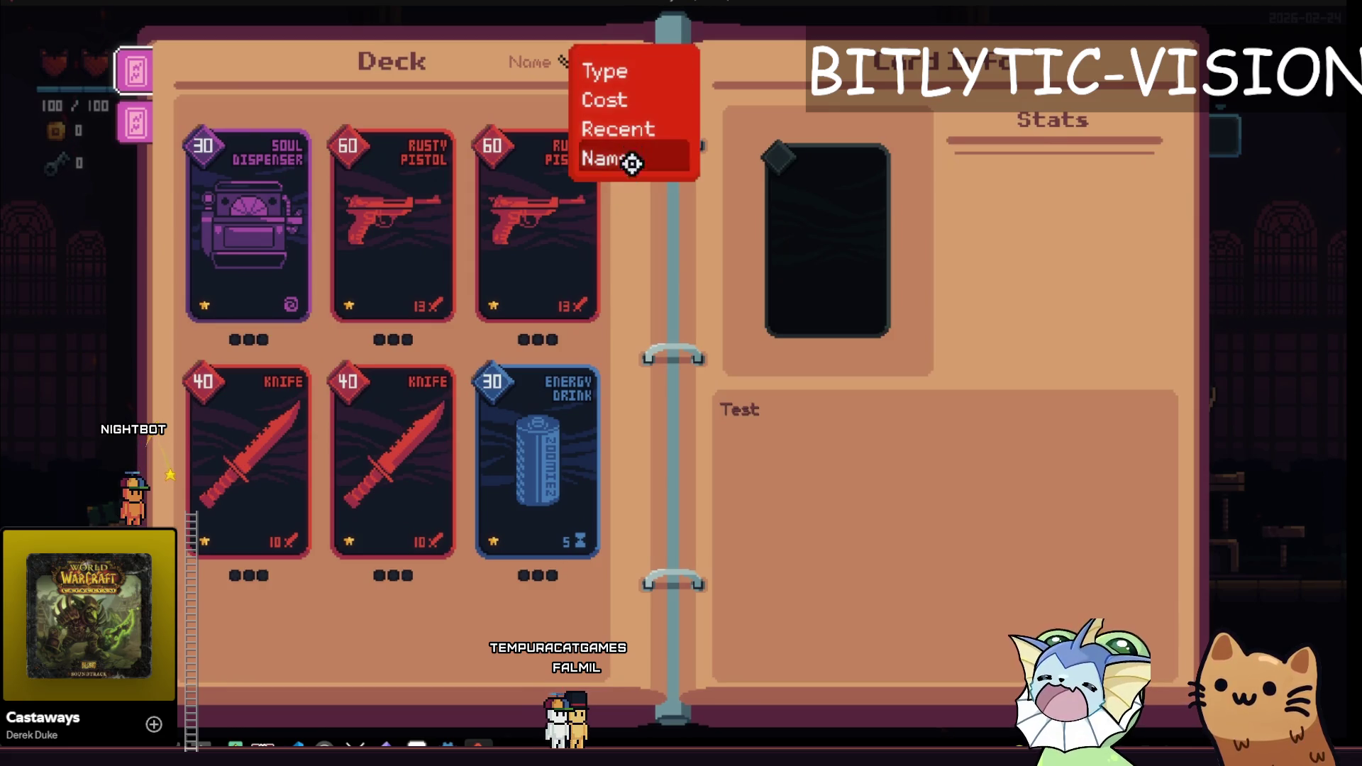
click(632, 154)
click(631, 150)
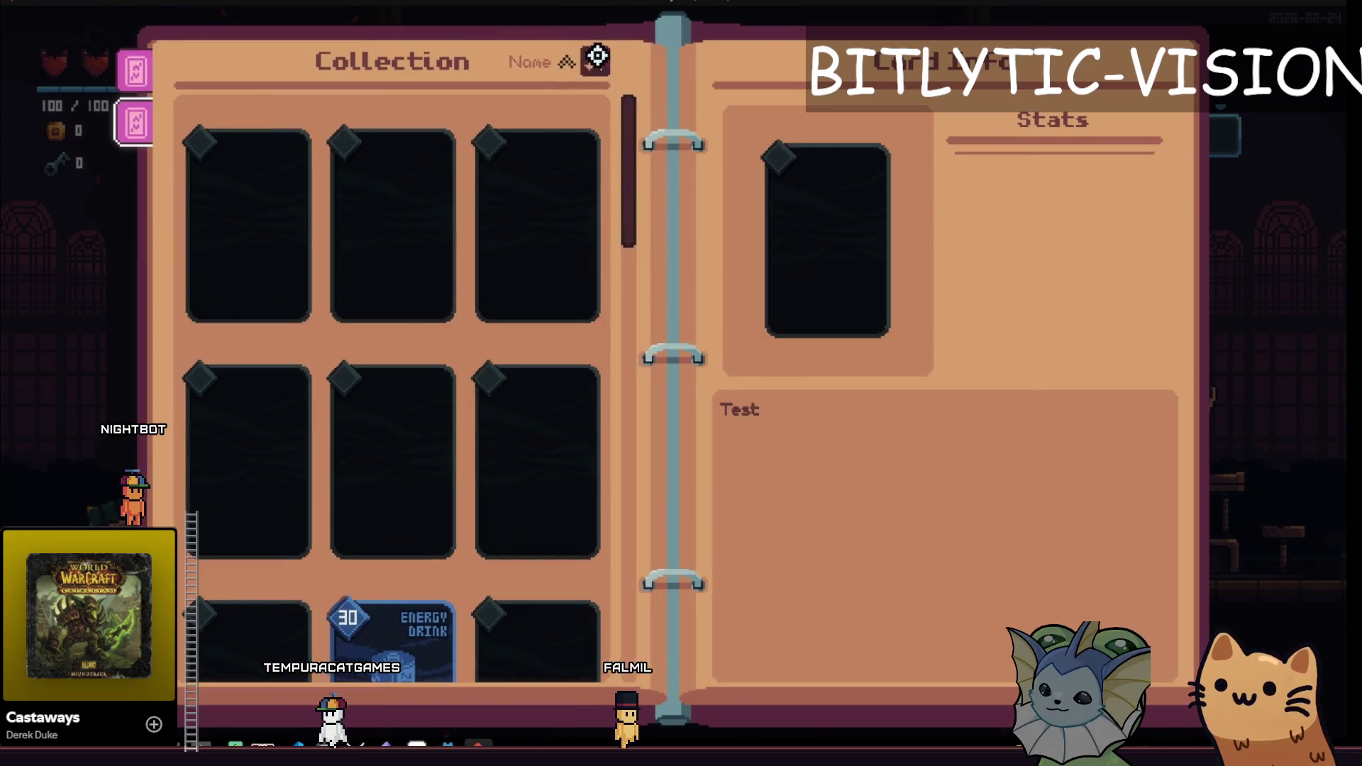
Step: Sort the Collection by Name in reverse and view the Energy Drink card's details
click(595, 61)
click(608, 142)
click(595, 61)
click(589, 155)
scroll(600, 174, down, 5)
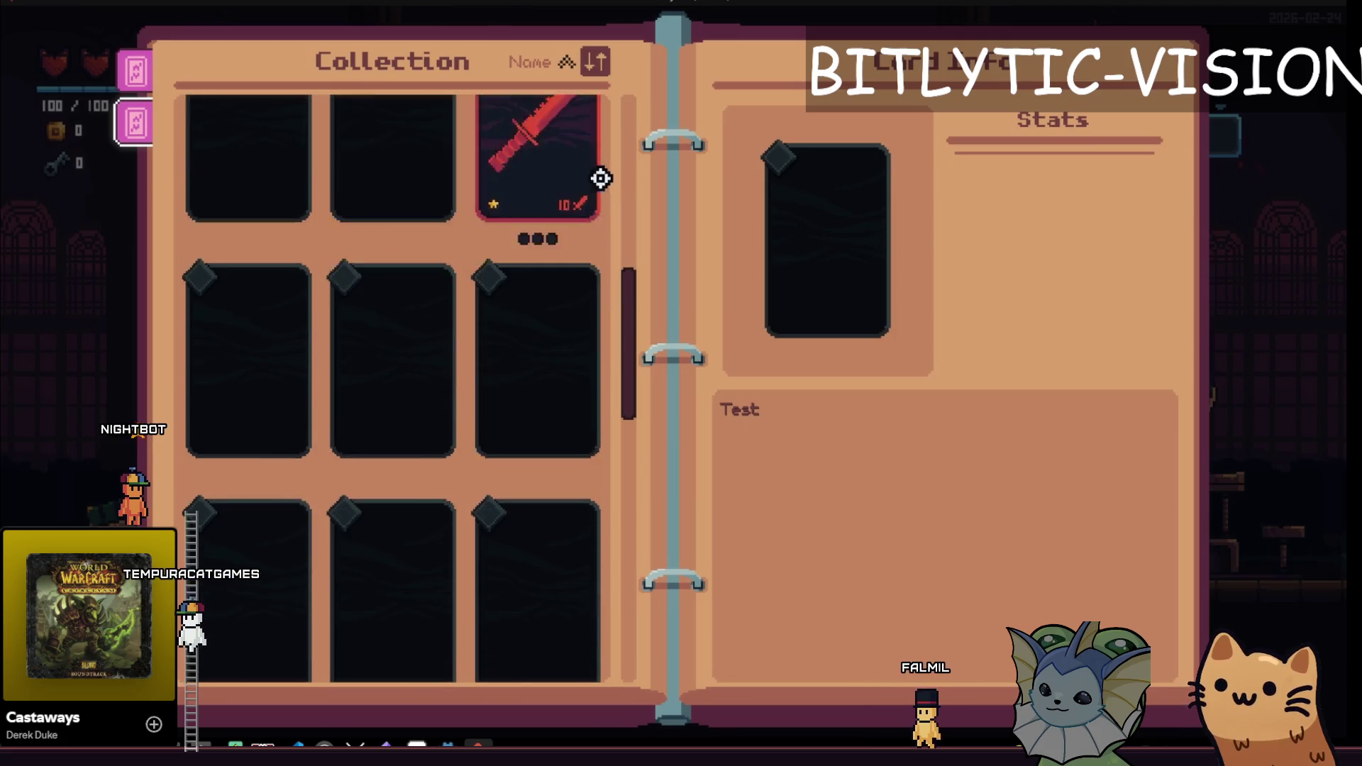
scroll(598, 177, up, 5)
scroll(595, 188, up, 2)
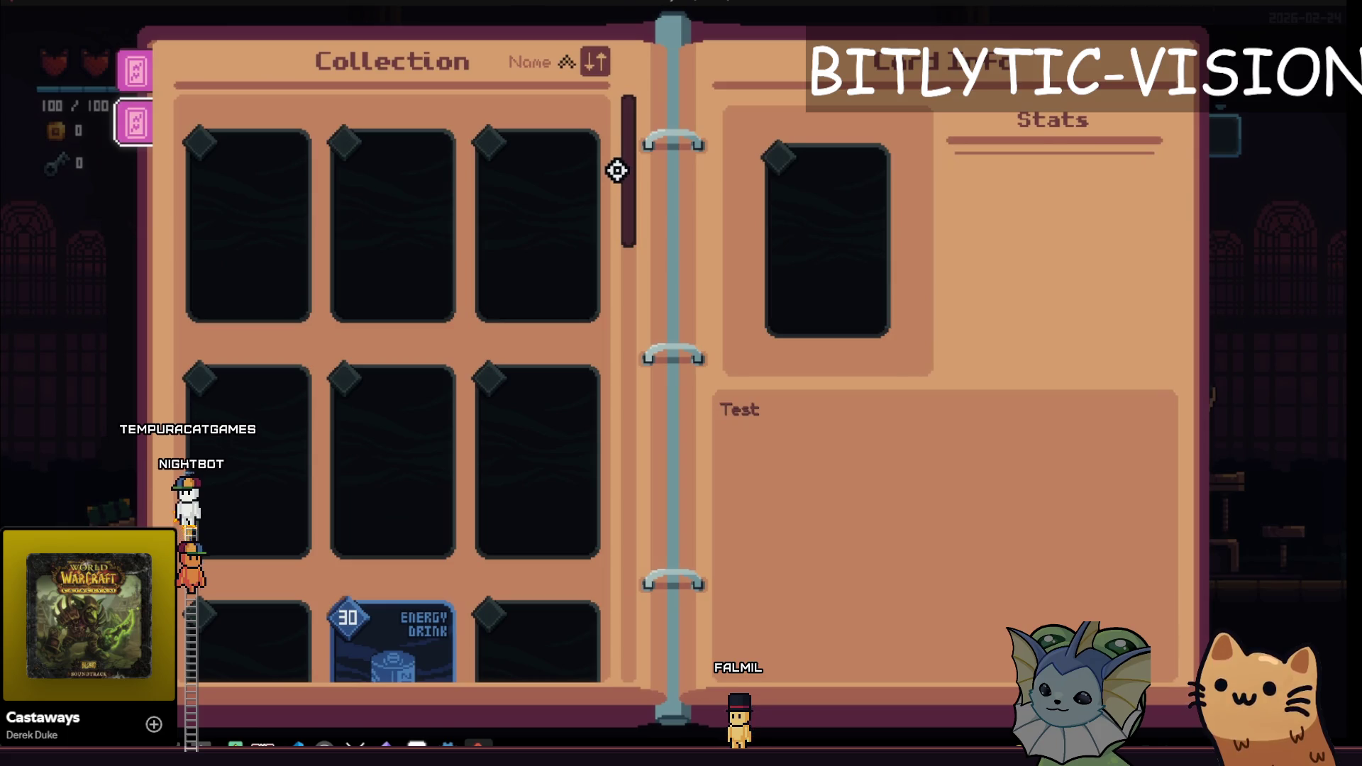
click(425, 610)
Step: Stop the game, put the caret at the end of line 186, and relaunch with F5
key(F8)
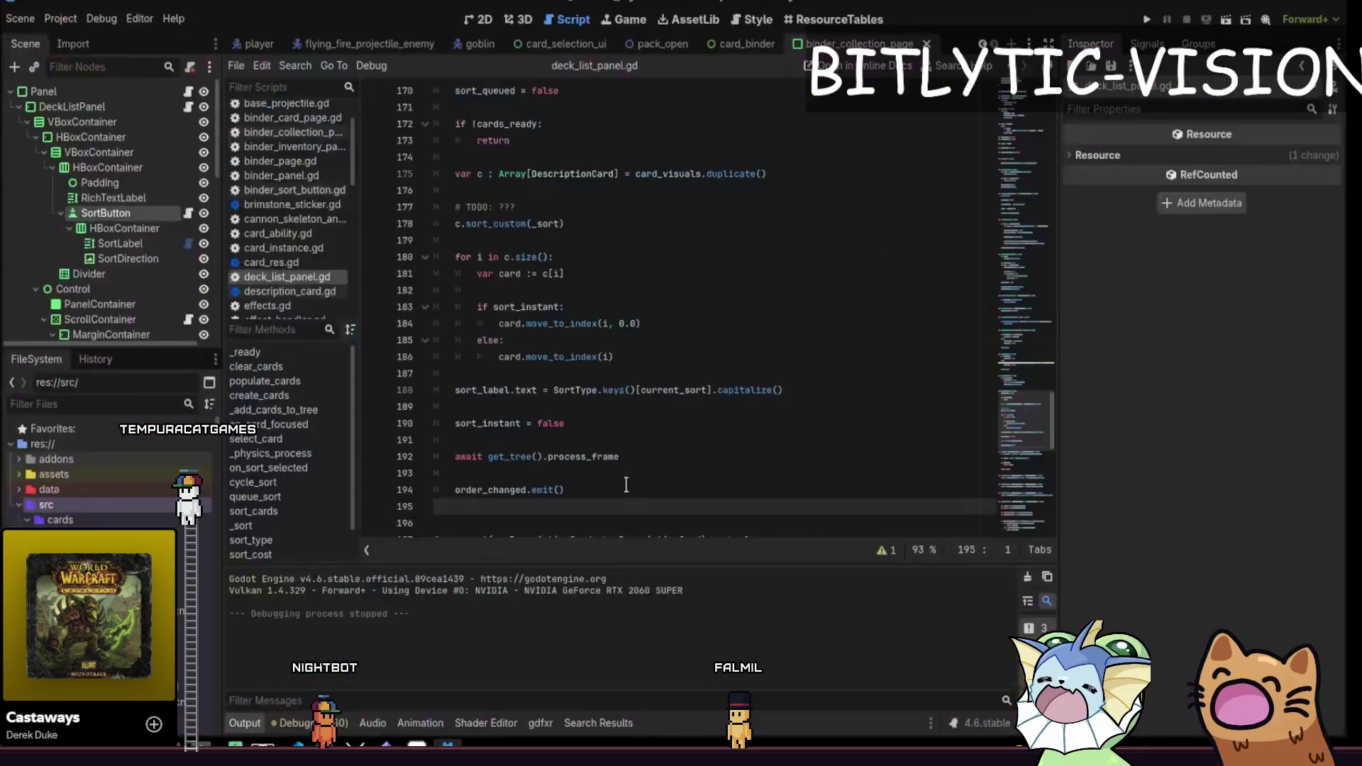
click(671, 360)
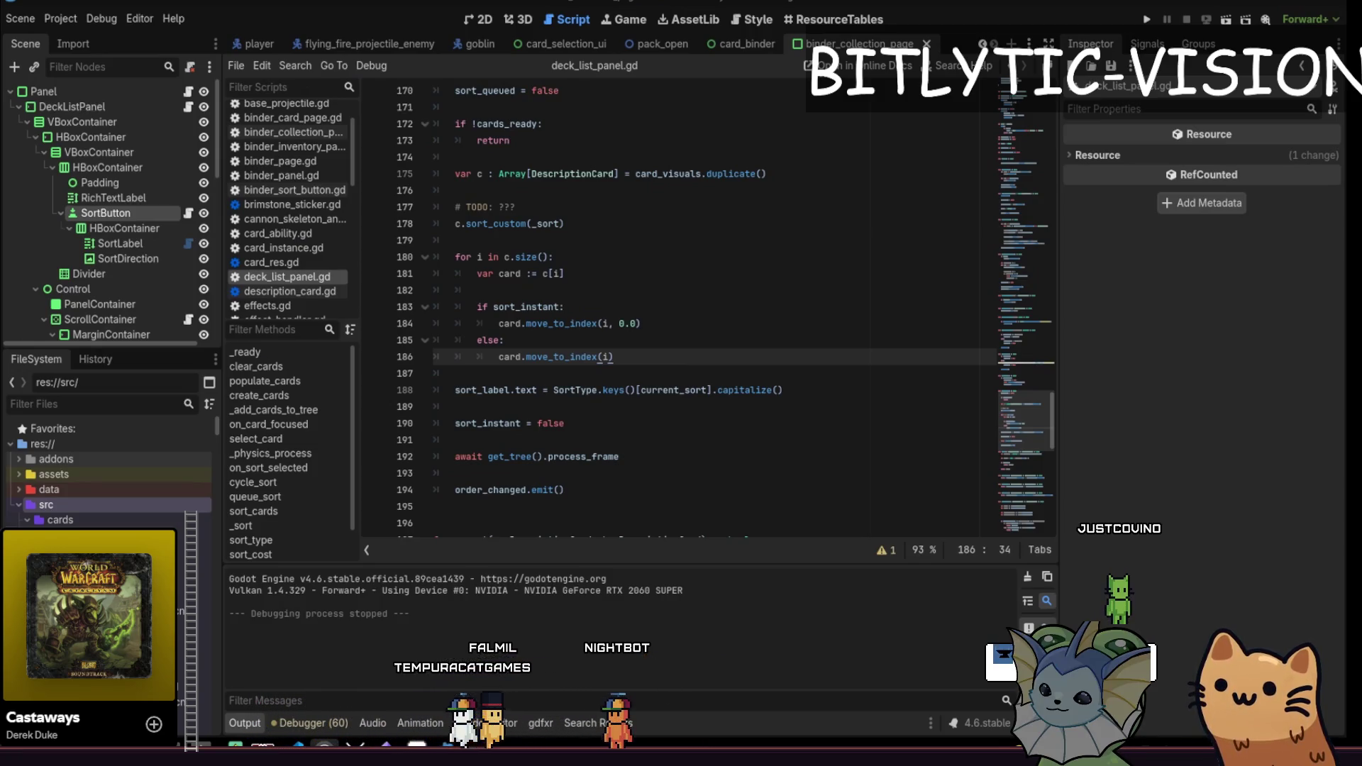
key(F5)
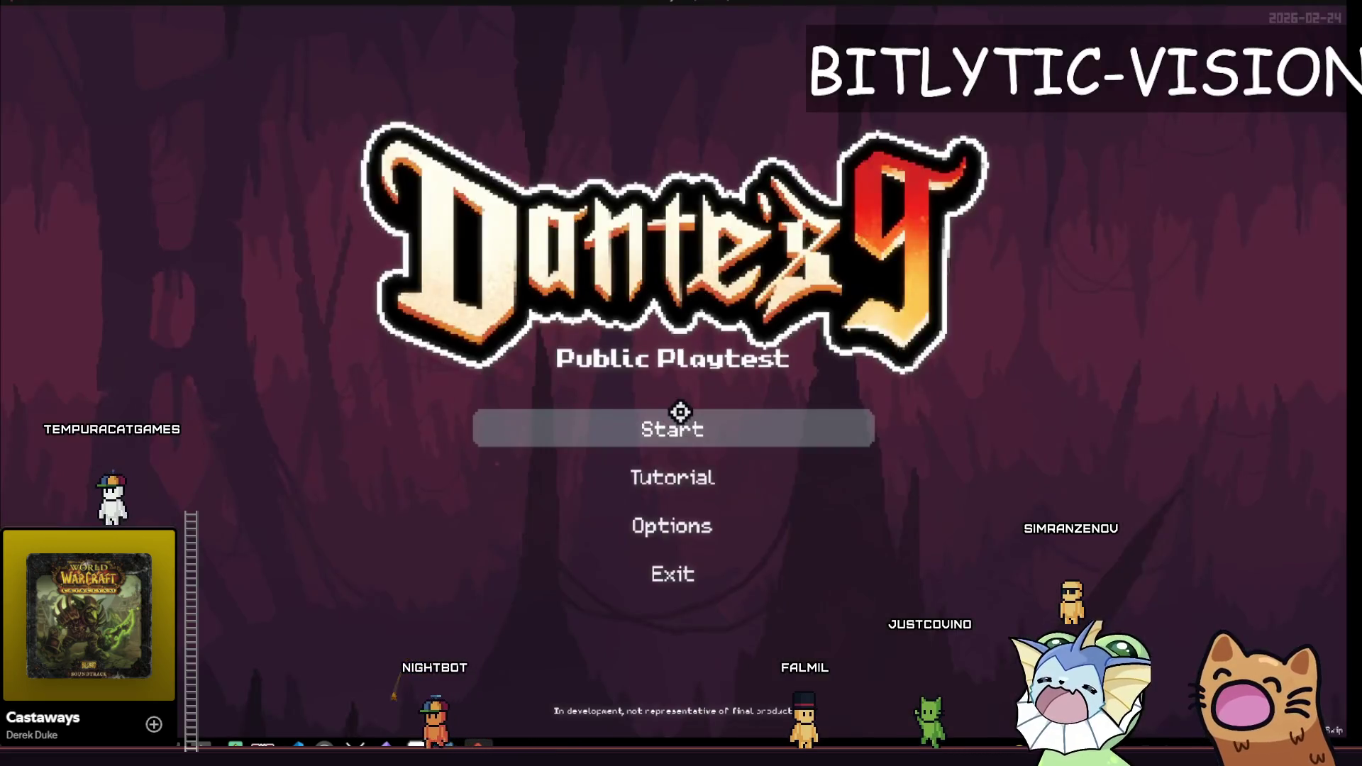
Step: Start a new game and add the Laser Pointer card through the F1 debug menu
click(656, 425)
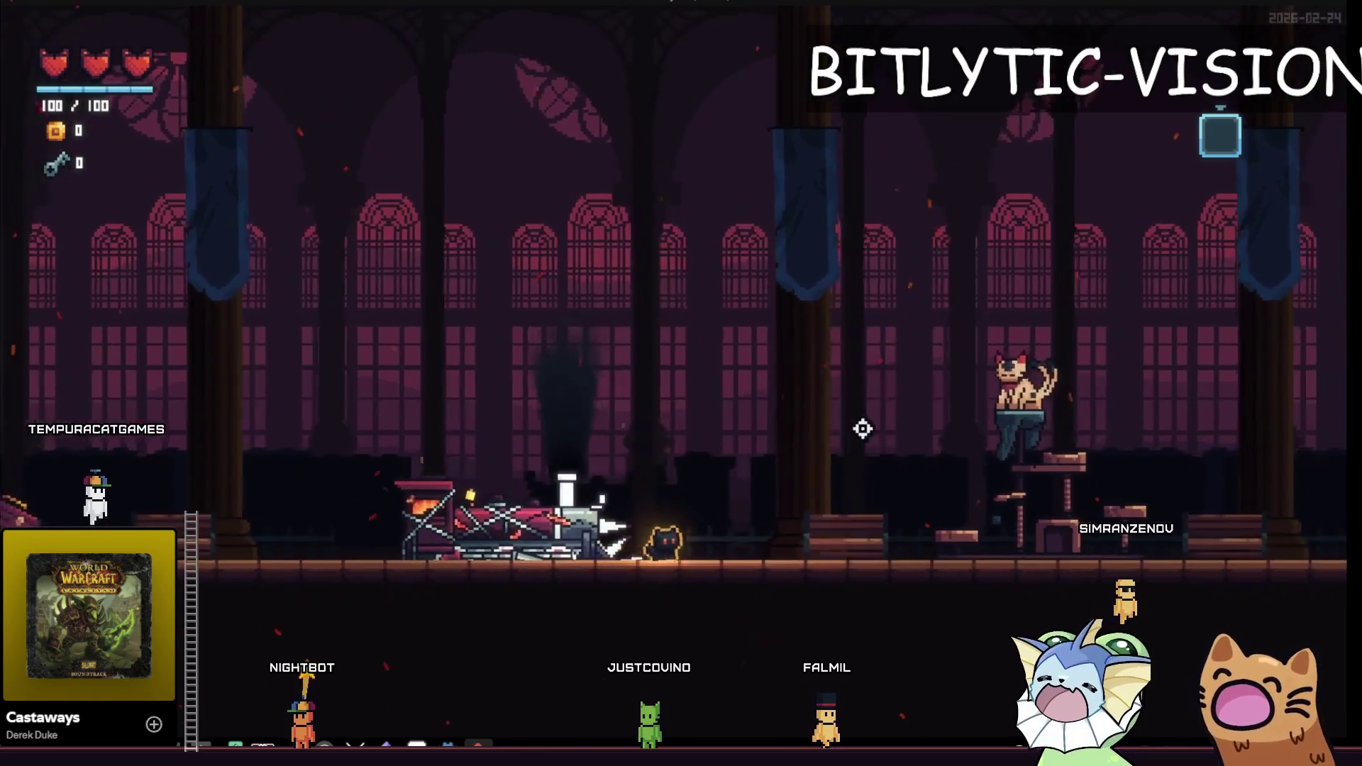
key(F1)
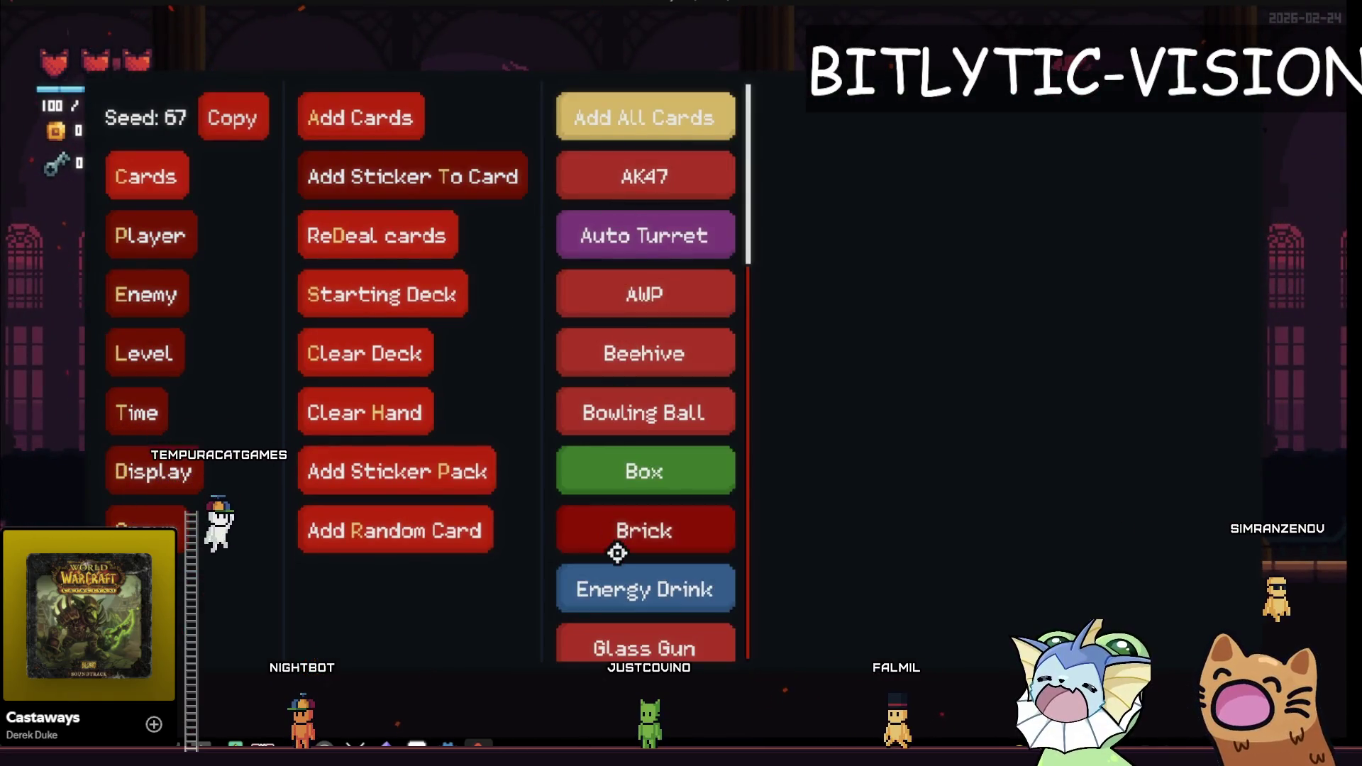
scroll(614, 535, down, 3)
click(603, 469)
key(F1)
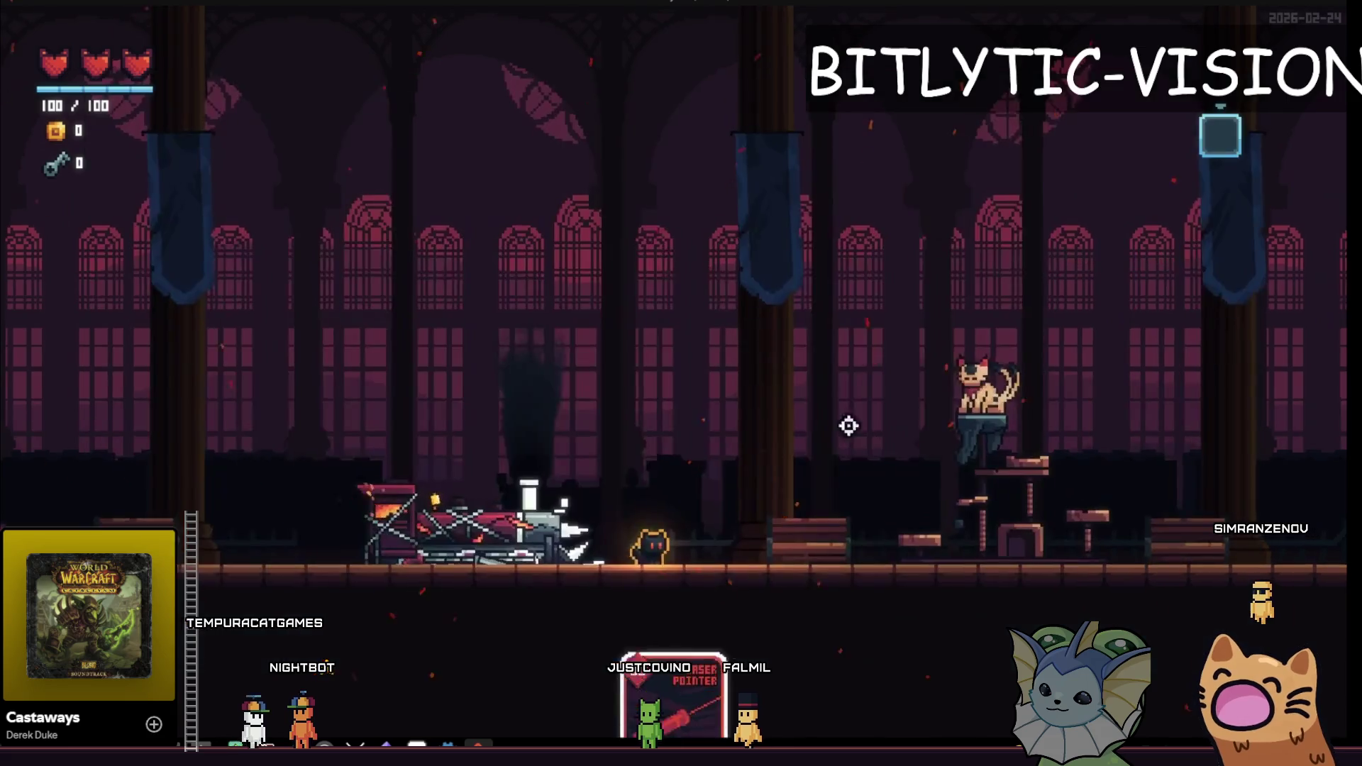
Step: Walk the cat to the start machine and begin the run into the cave
key(a)
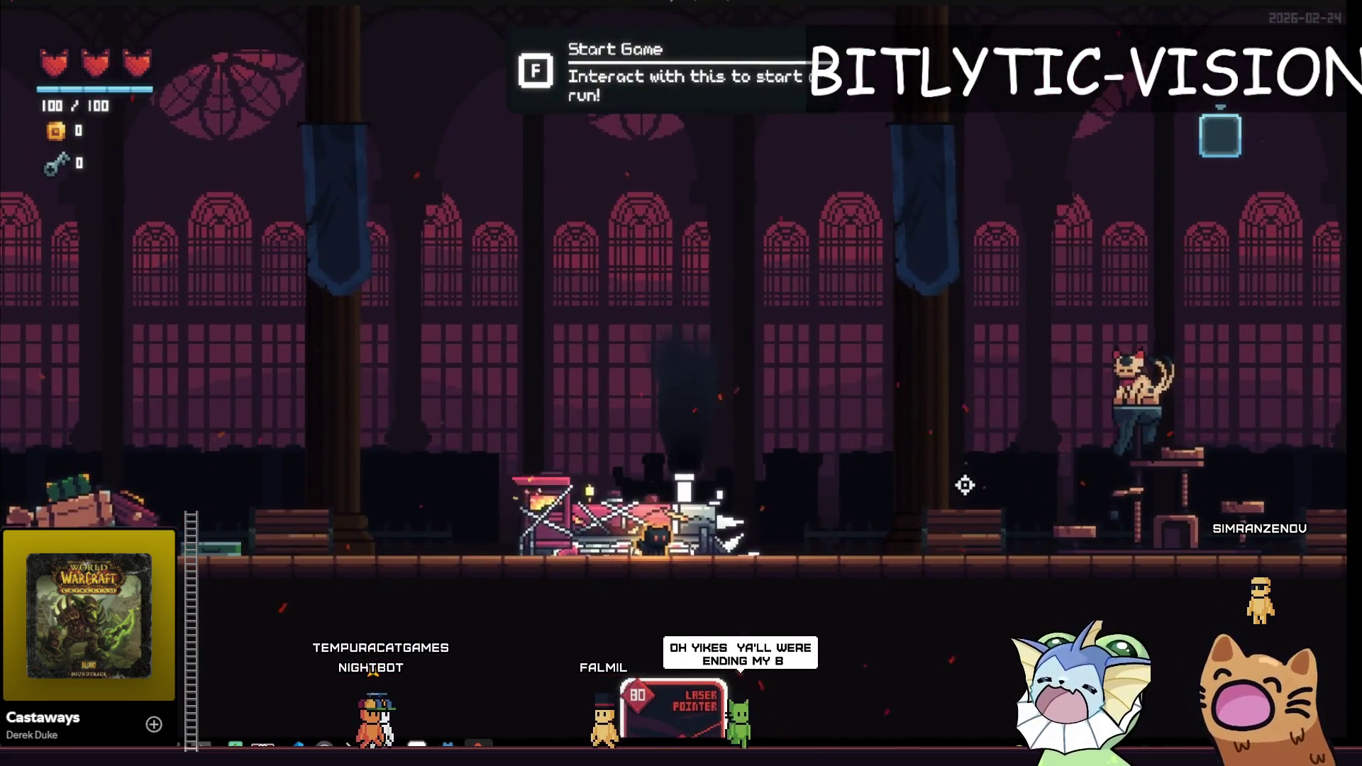
key(a)
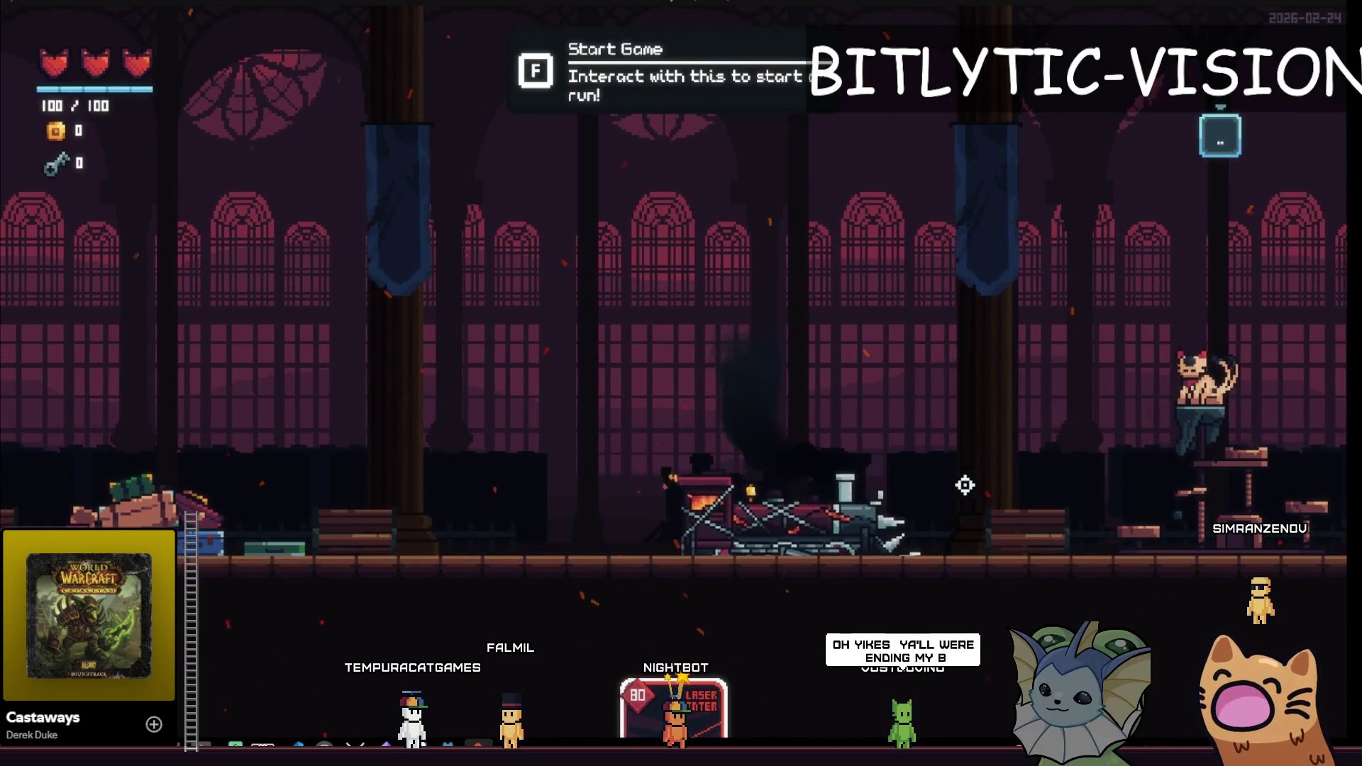
key(f)
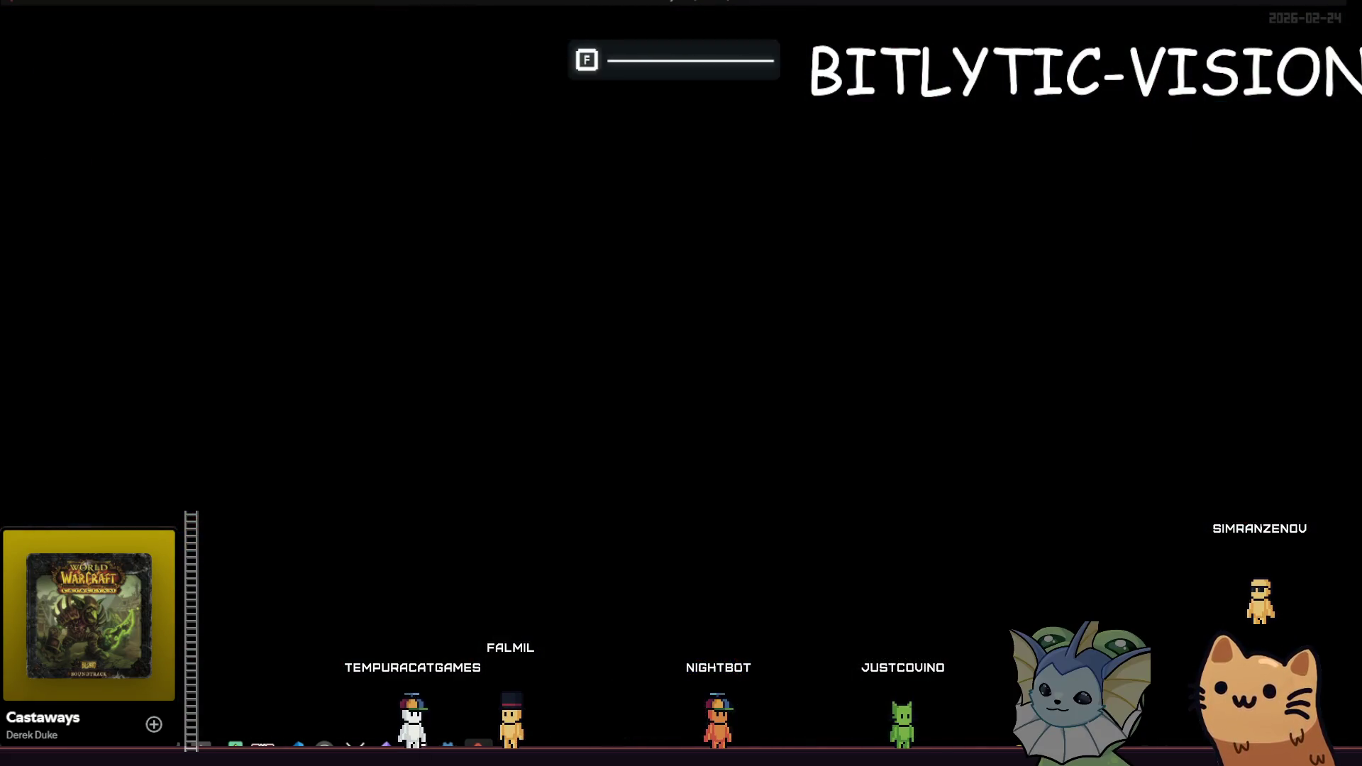
key(Tab)
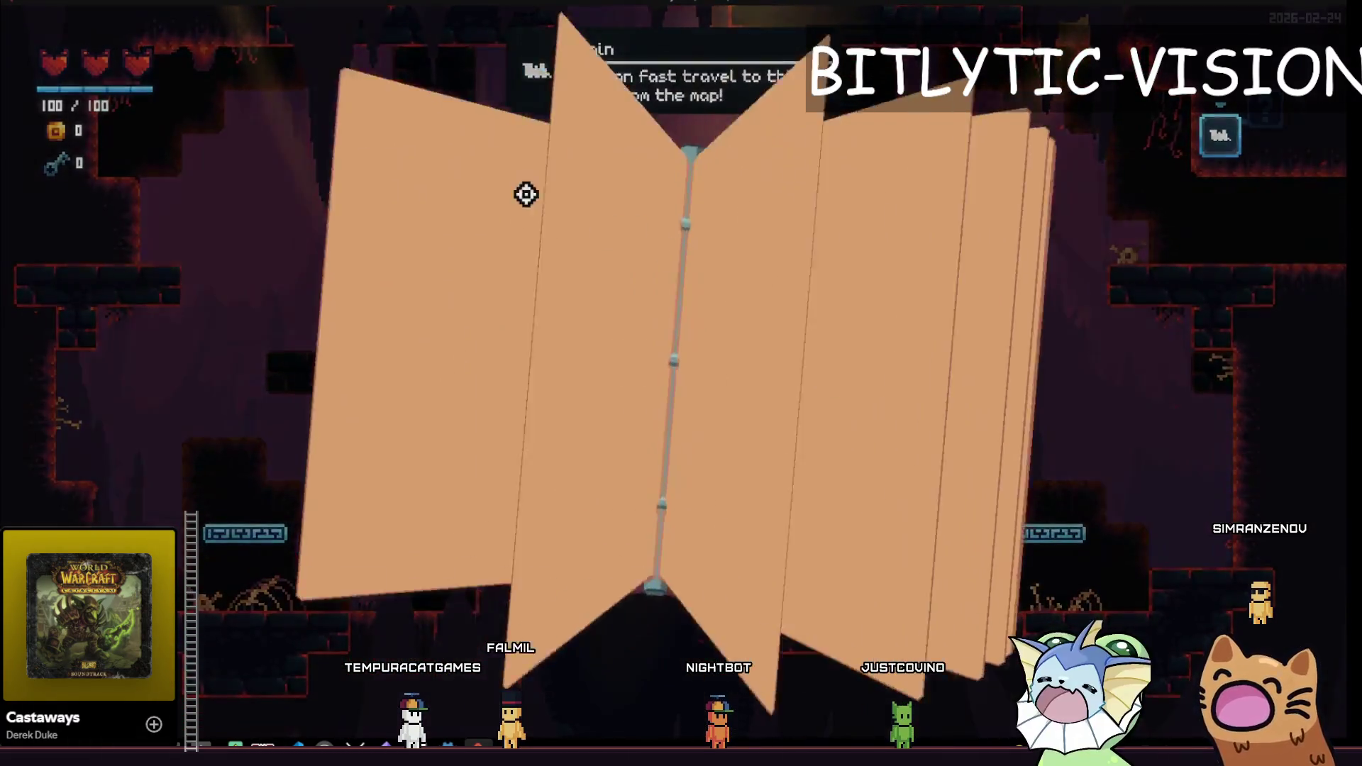
Step: Review the Keyboard, Controller and Audio settings pages, then close them and resume play
key(Escape)
click(759, 48)
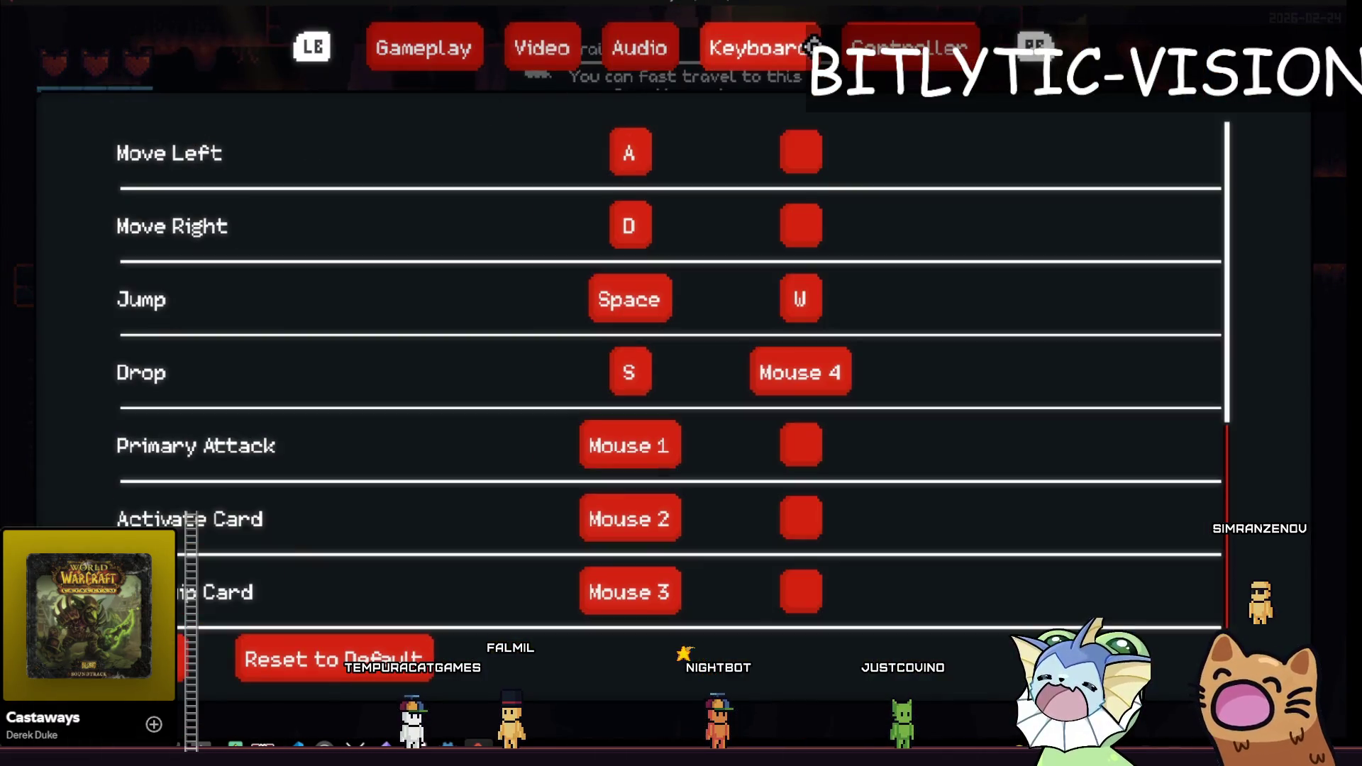
scroll(736, 316, down, 5)
key(e)
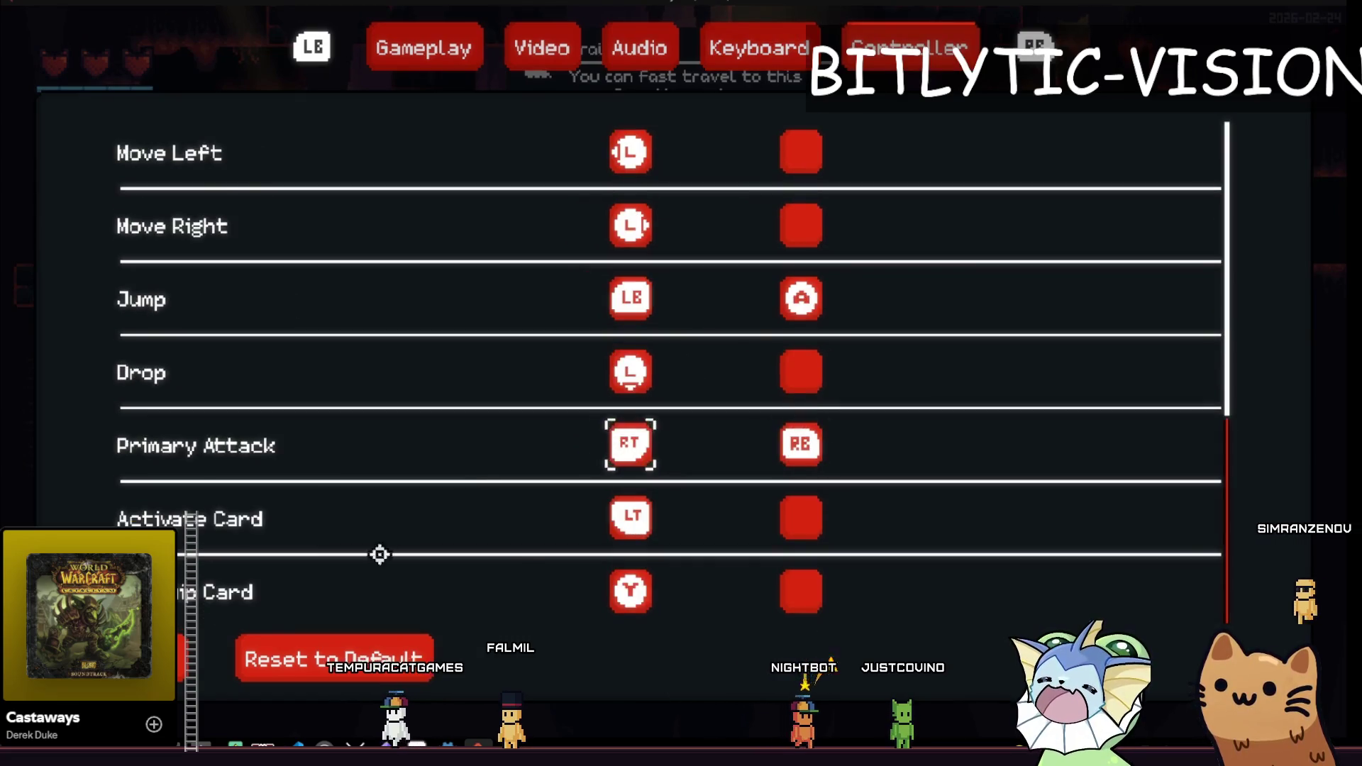
click(758, 48)
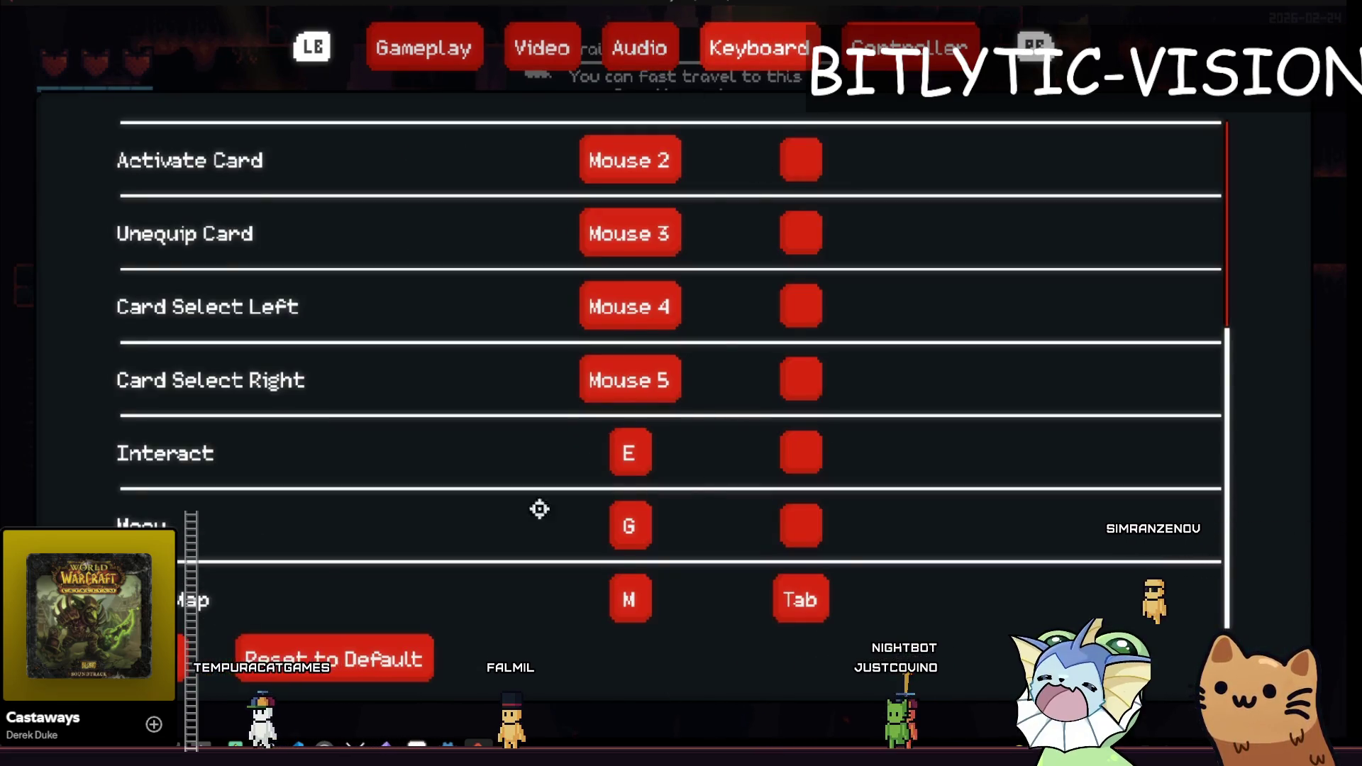
key(Escape)
key(Escape)
key(space)
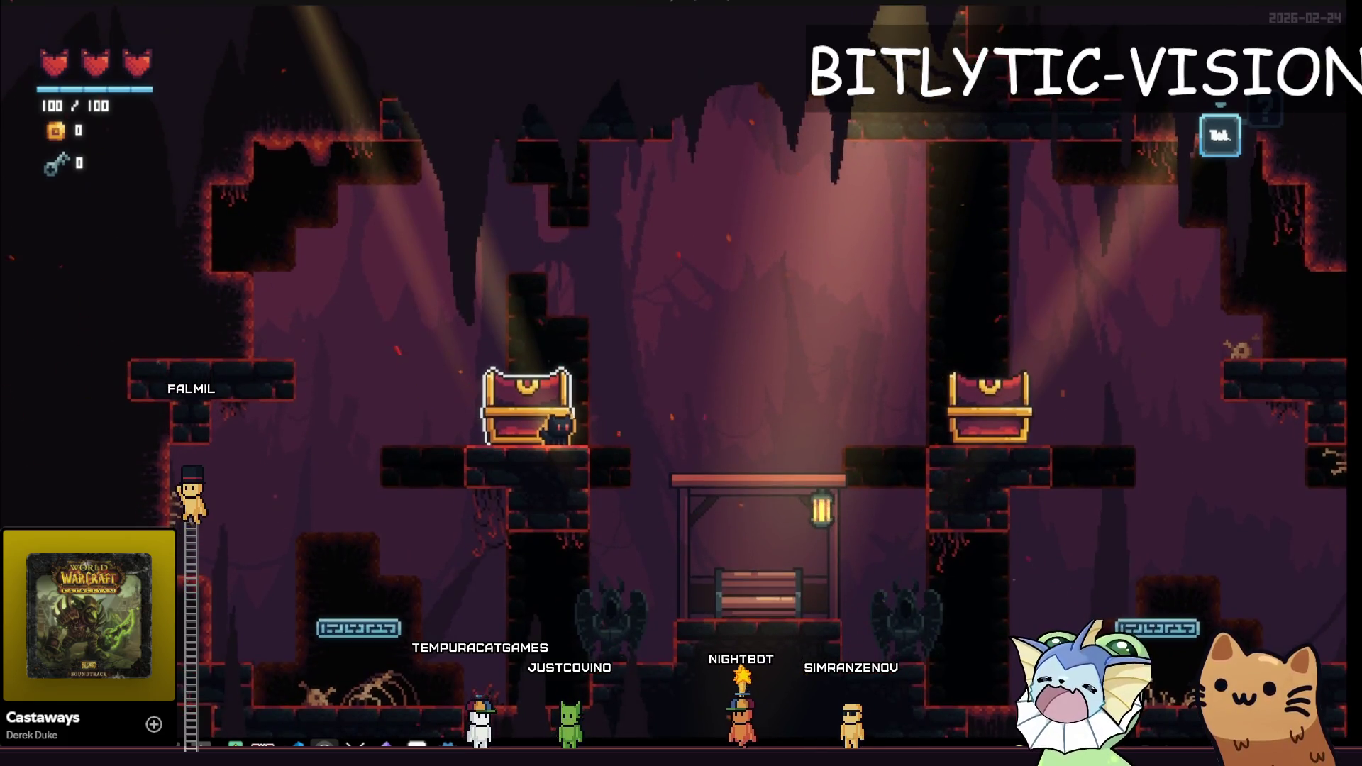
key(Tab)
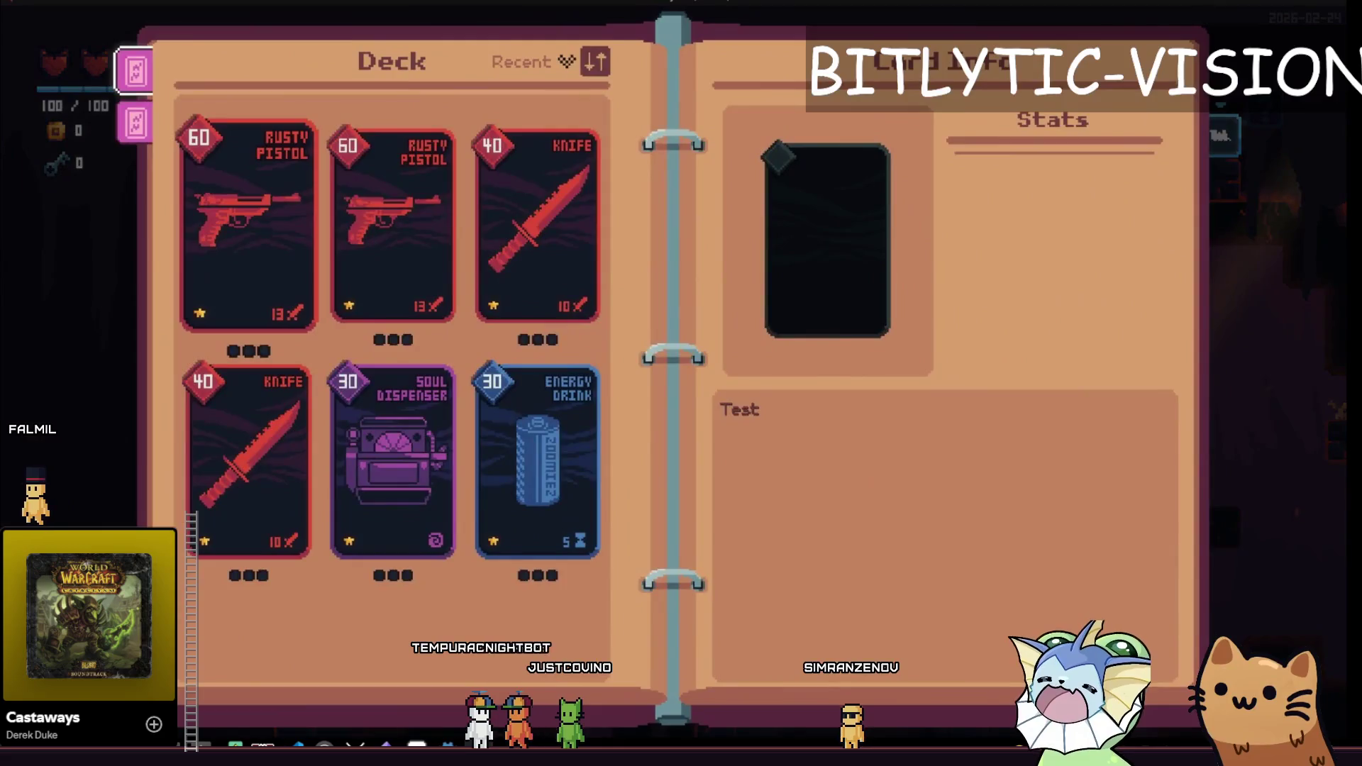
key(Escape)
click(639, 48)
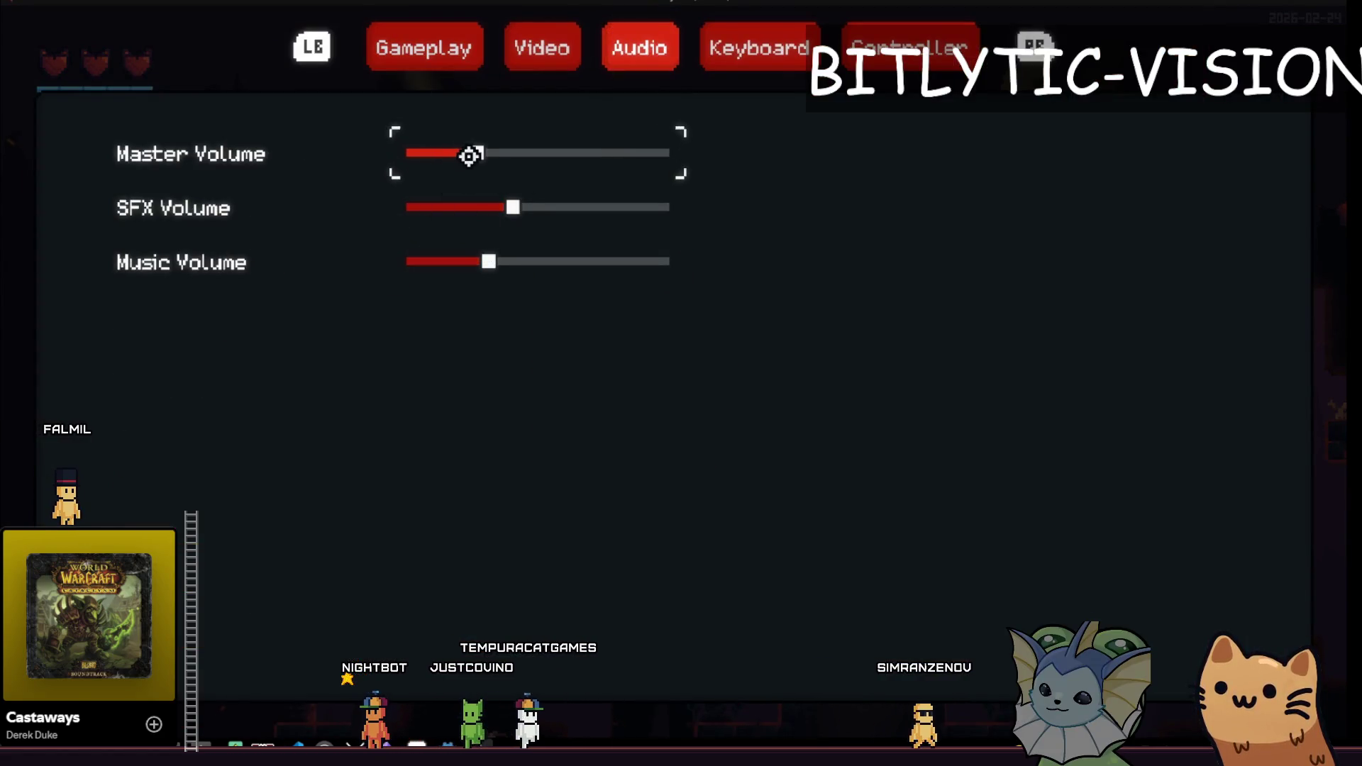
key(Escape)
key(Escape)
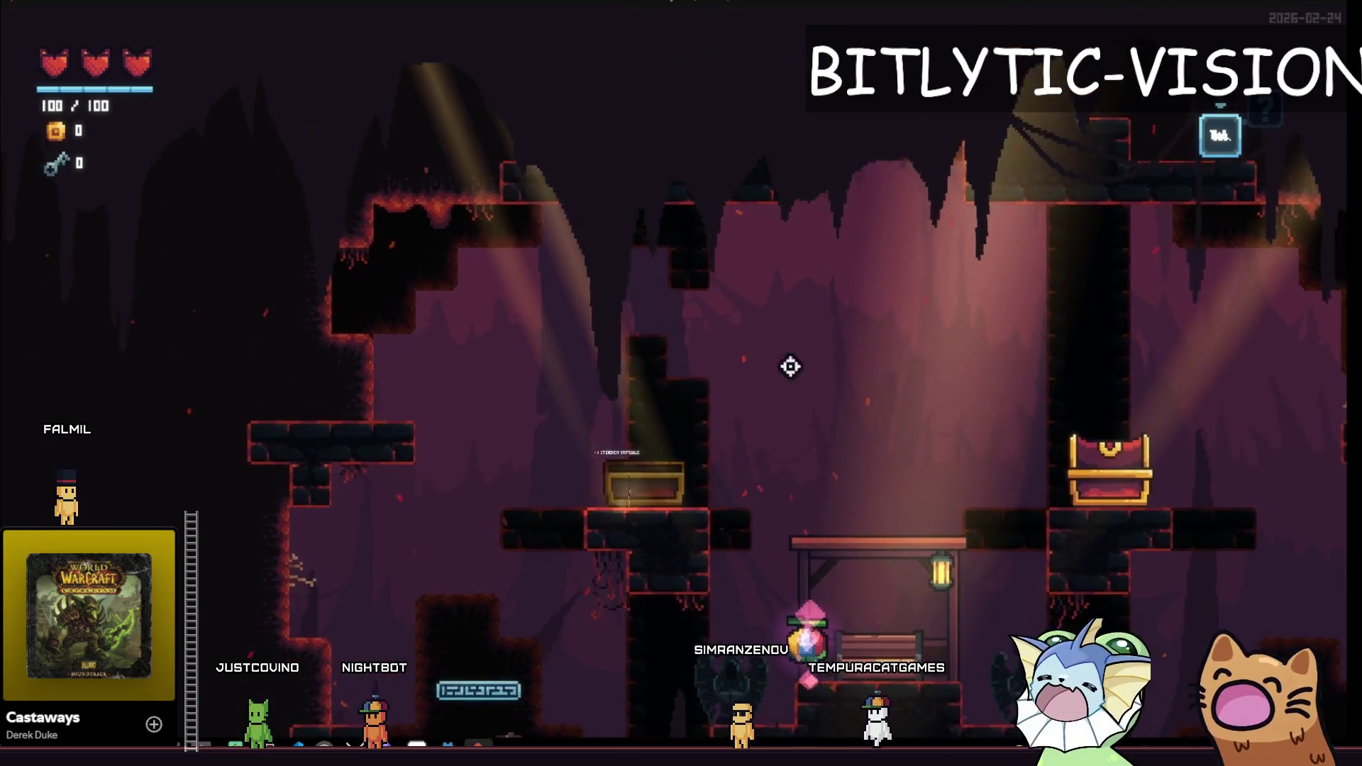
Step: Jump to the red chest's ledge, break the chest and collect the Spicy Noodles
key(d)
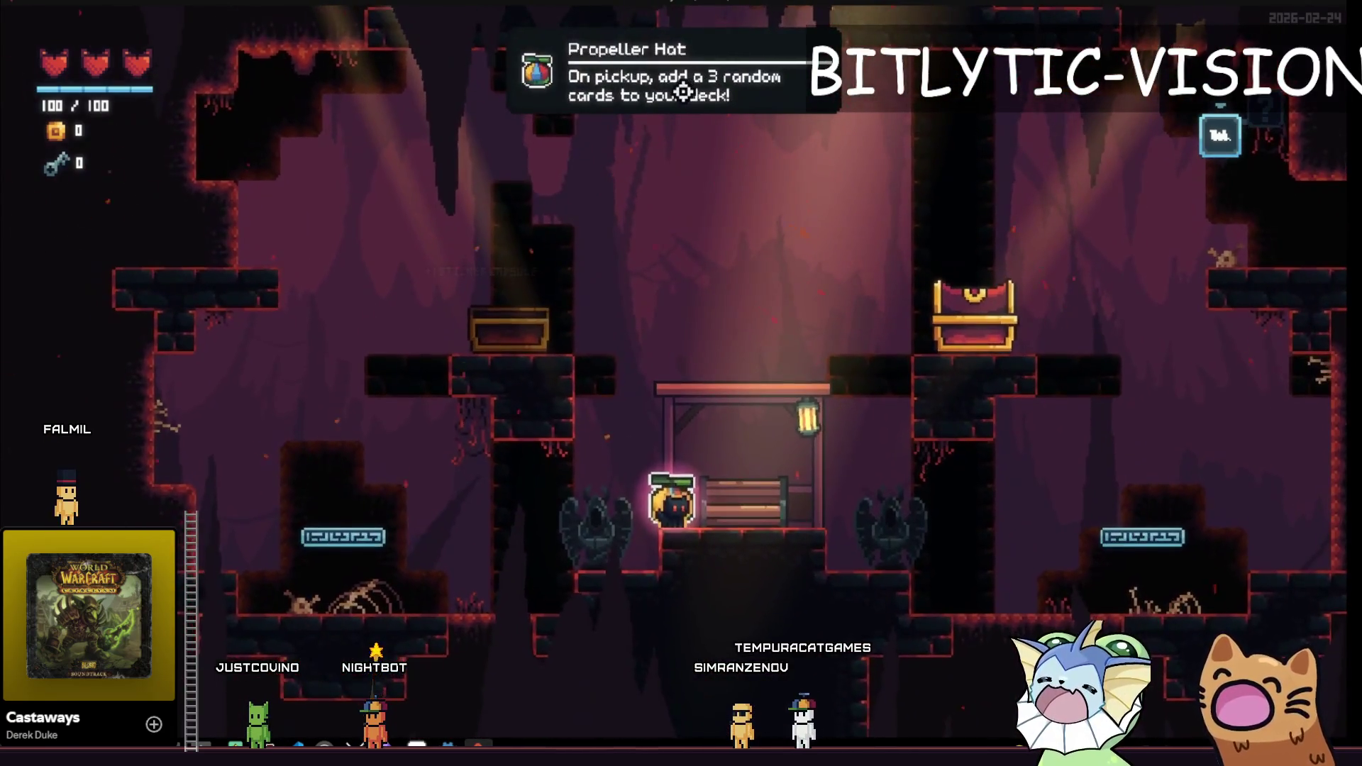
key(space)
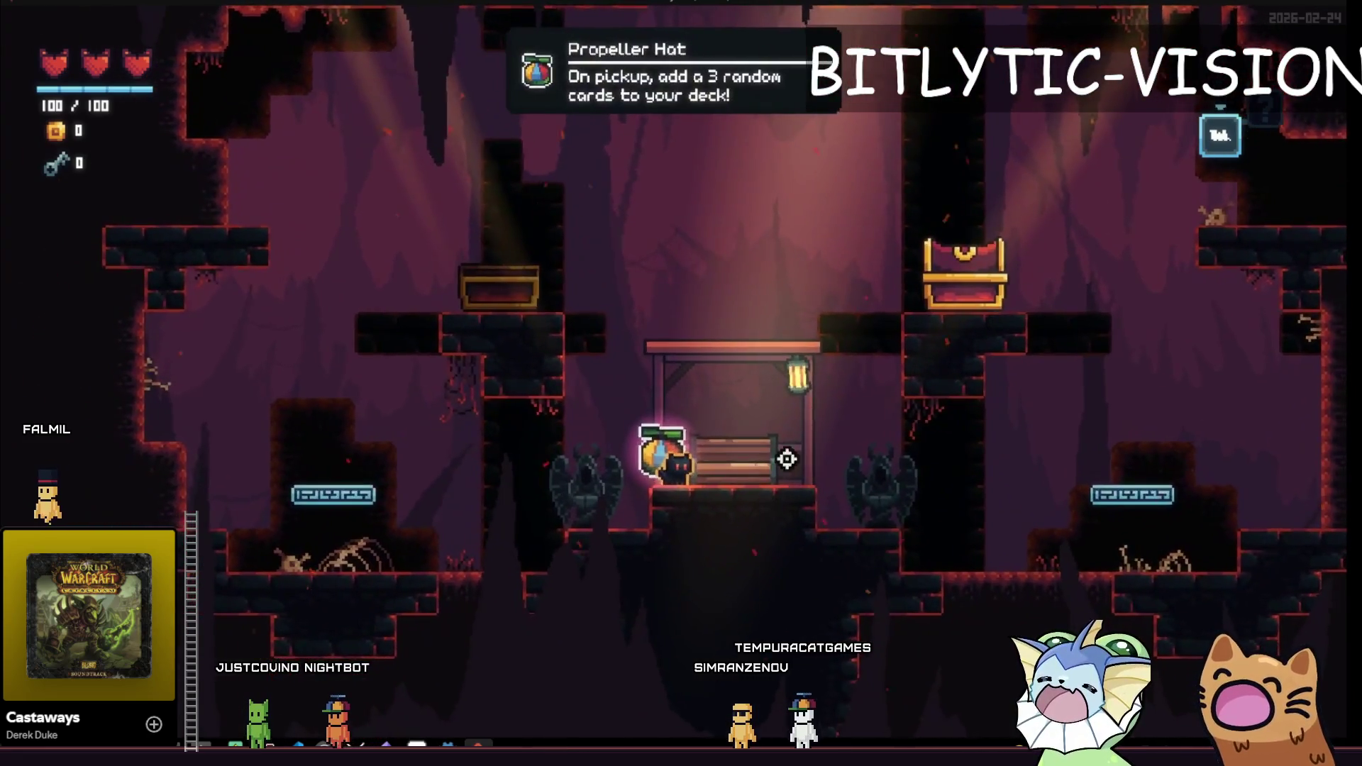
key(d)
key(space)
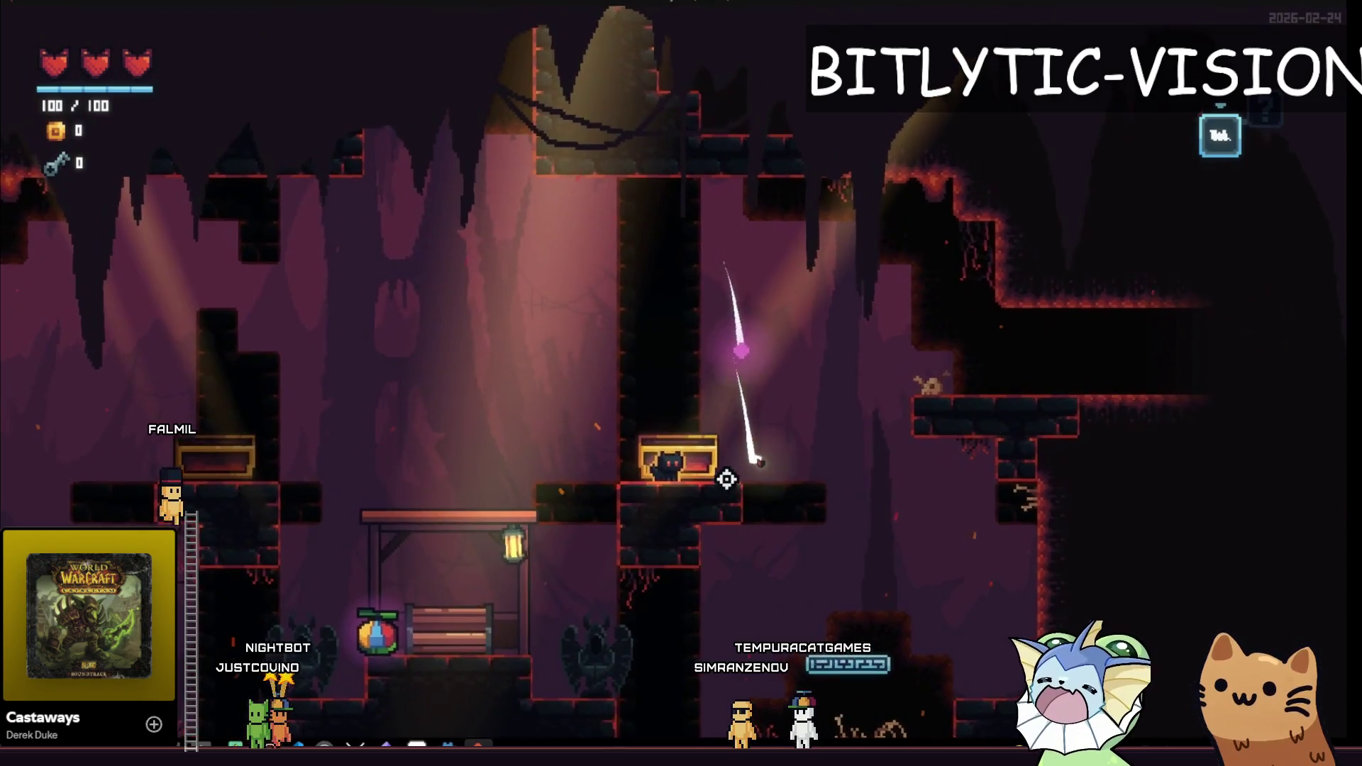
click(726, 479)
key(d)
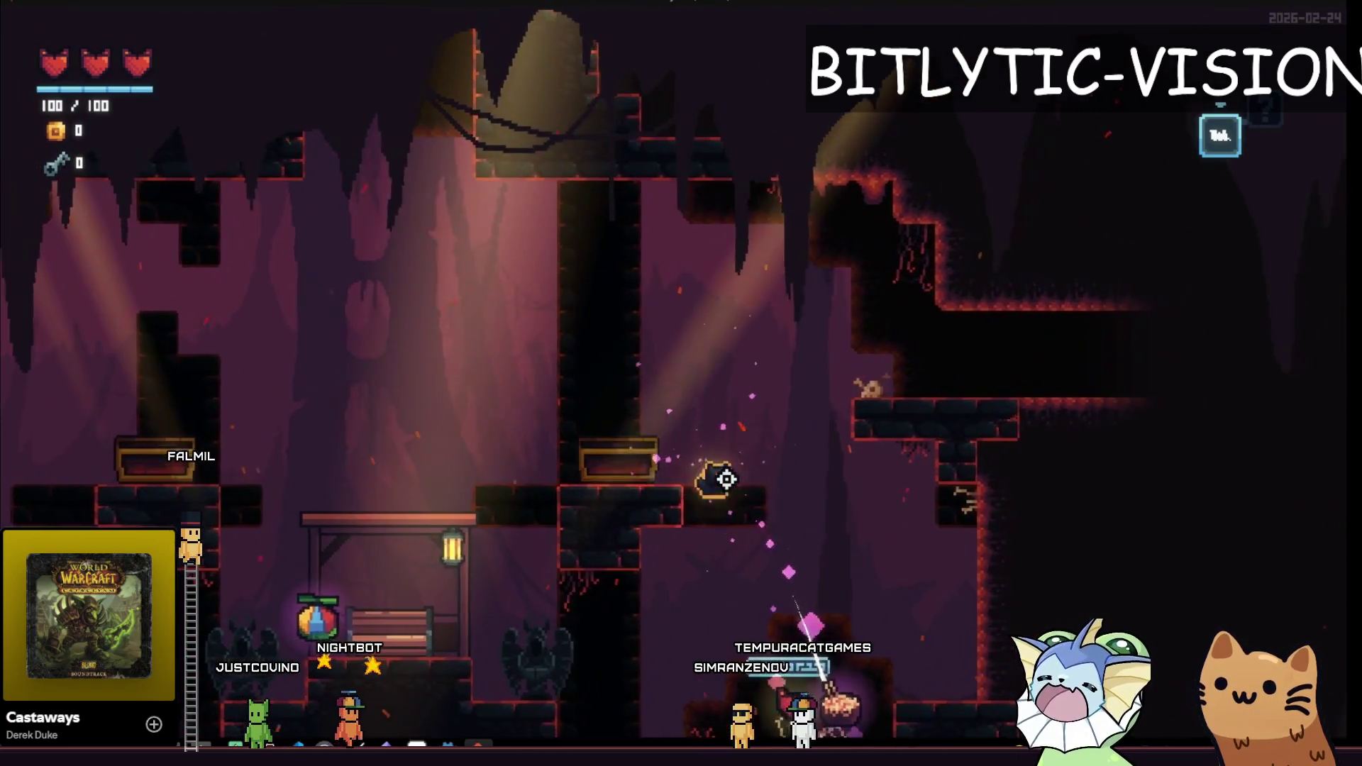
key(d)
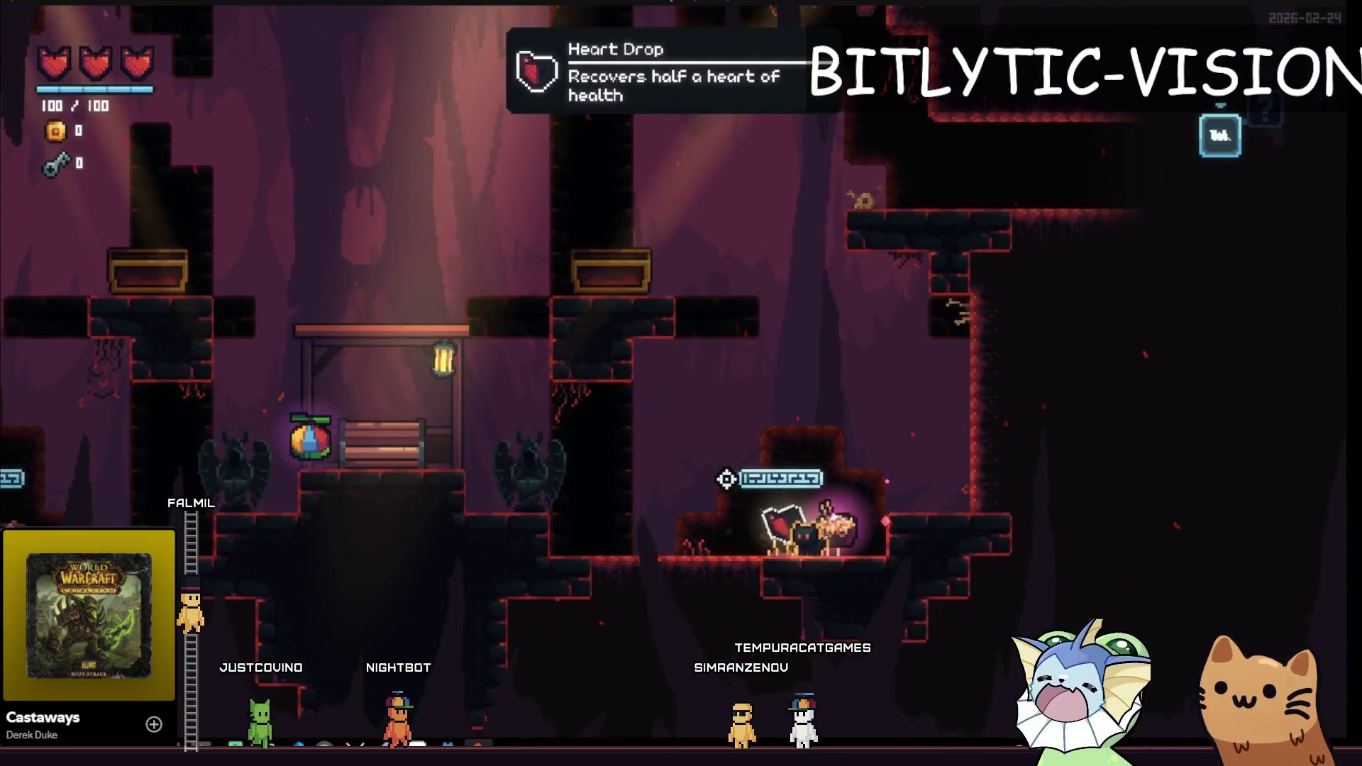
key(a)
Step: Grab the Propeller Hat, climb the right-hand ledge and enter the next cave room
key(space)
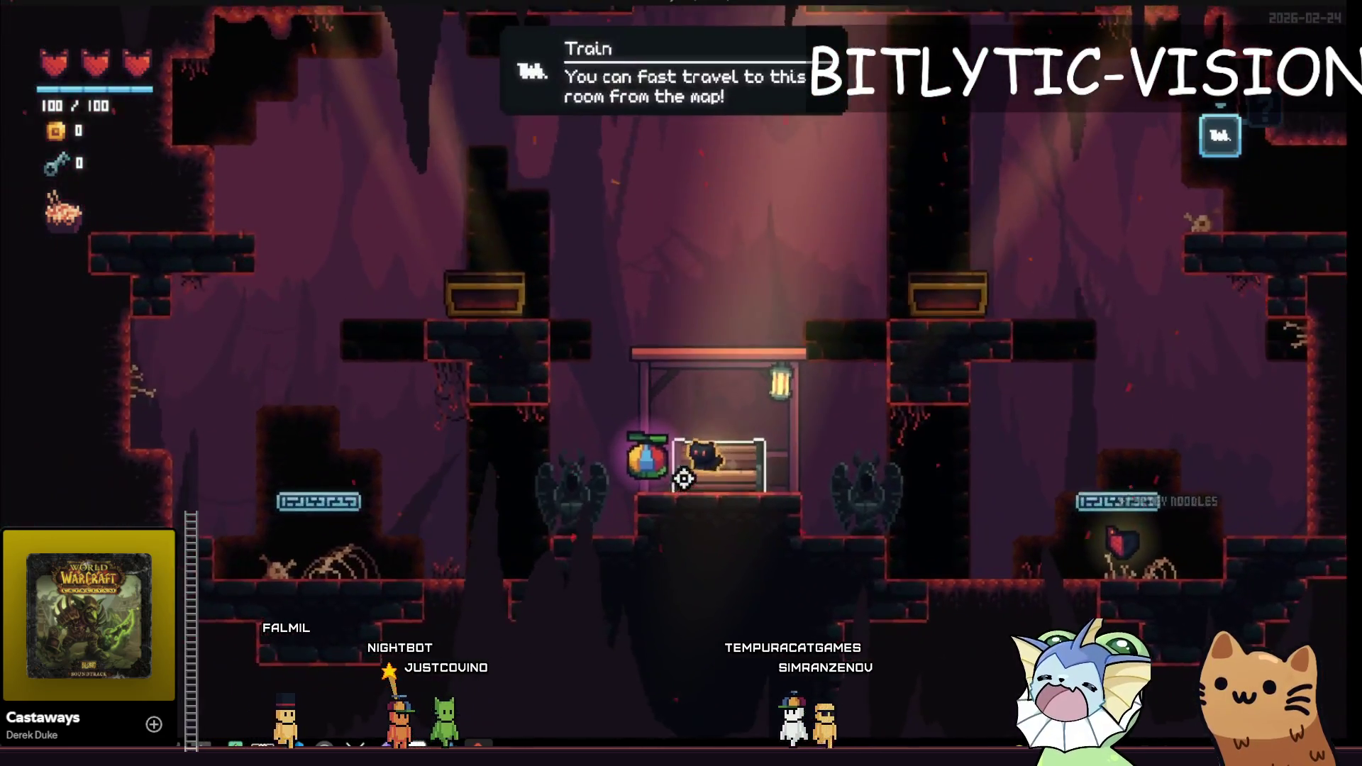
key(a)
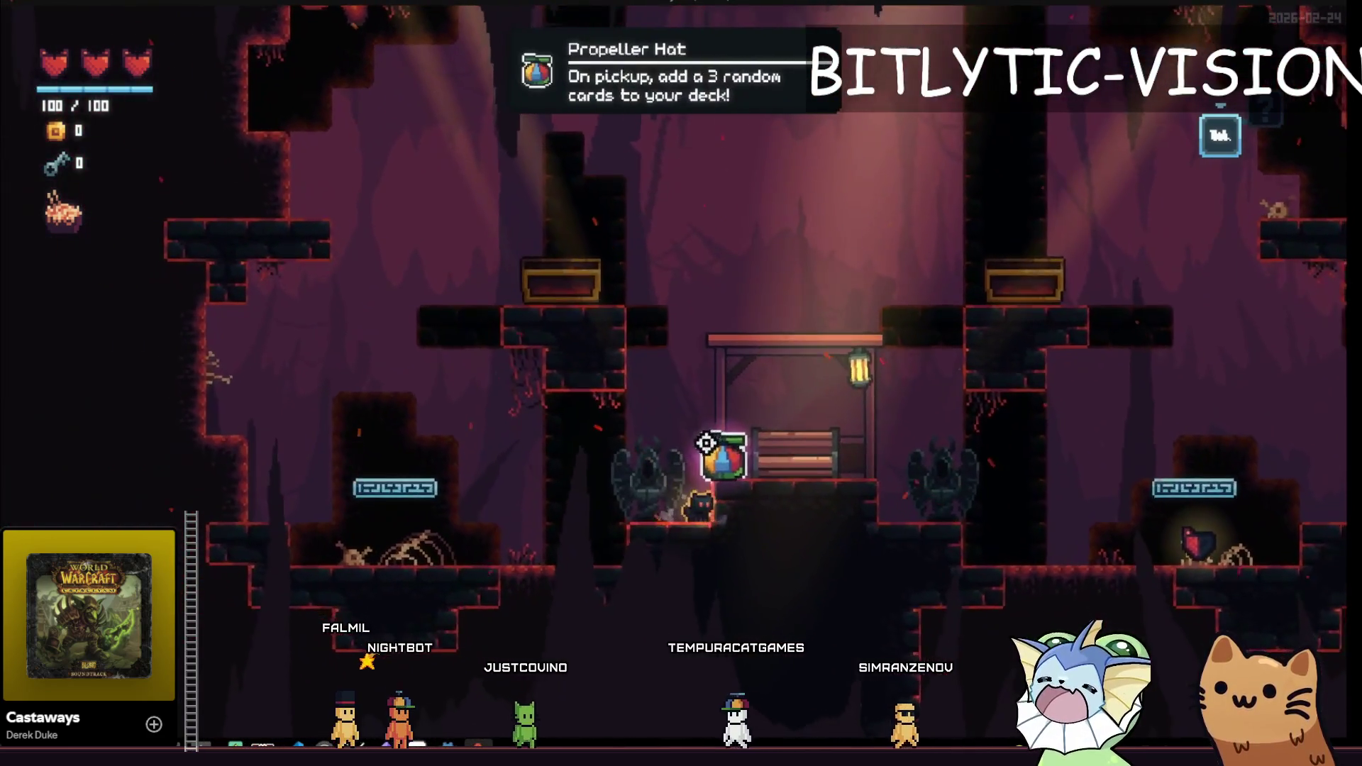
key(space)
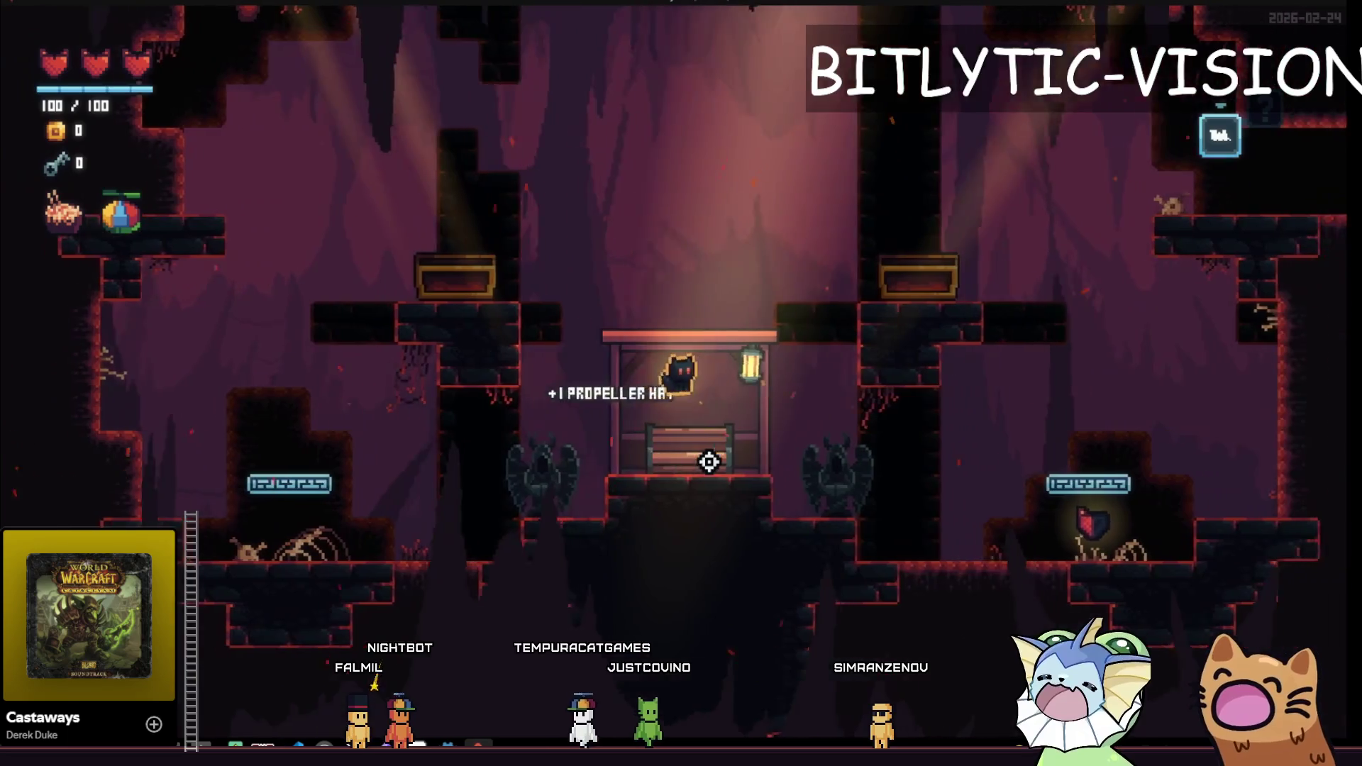
key(d)
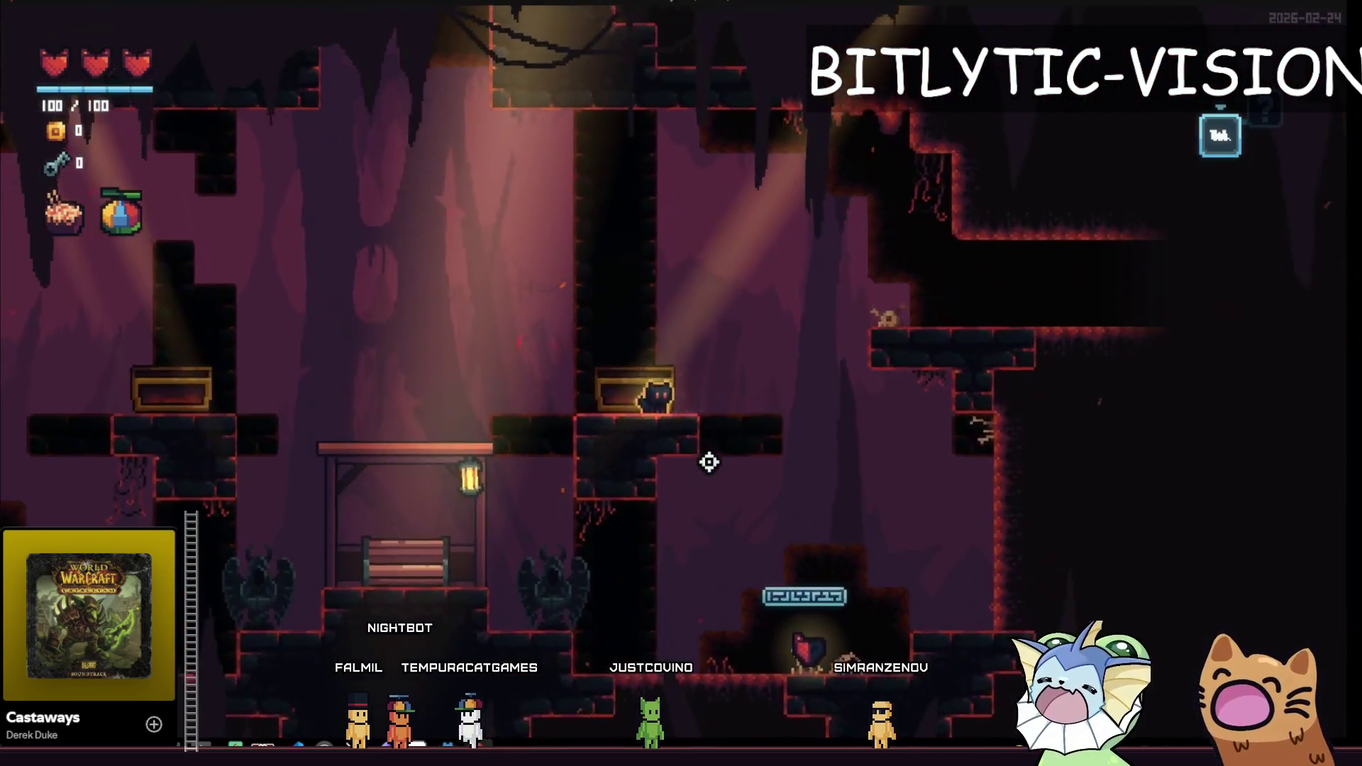
key(d)
key(space)
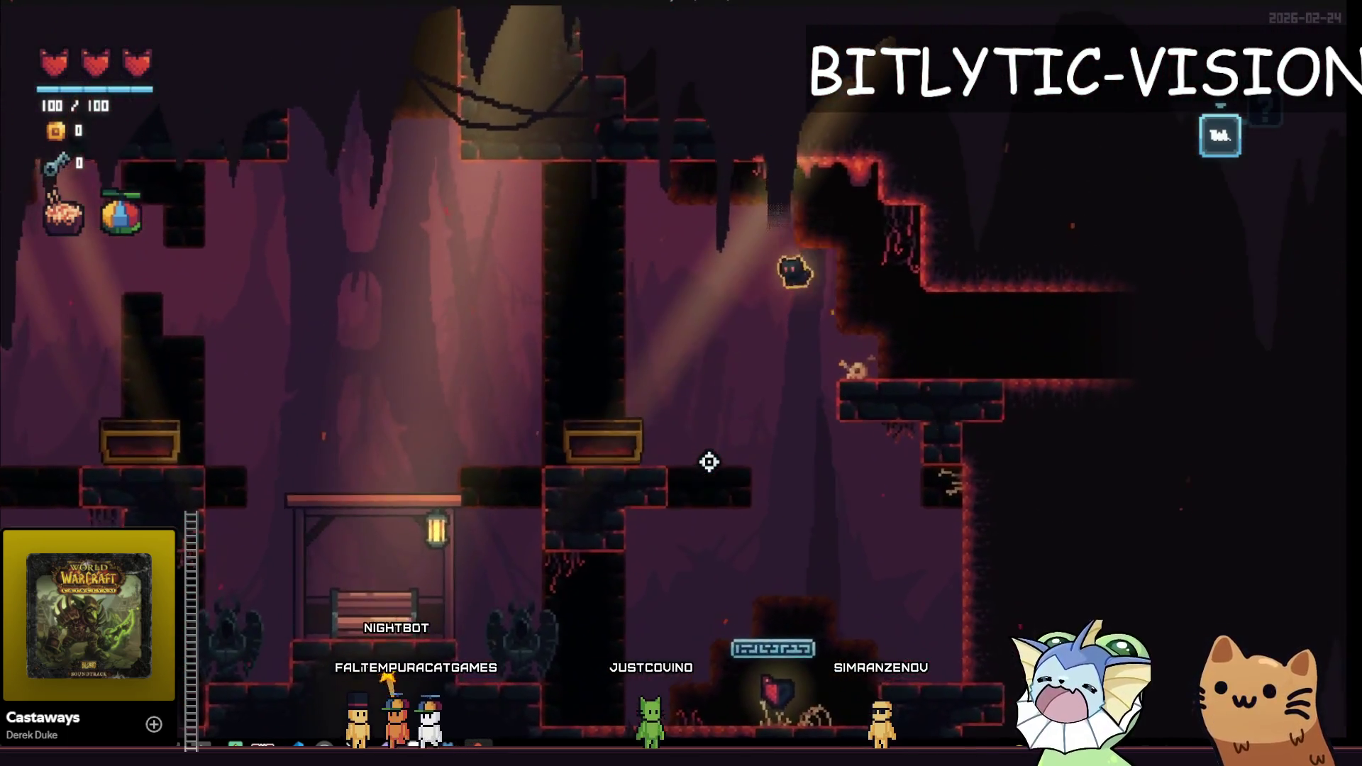
key(d)
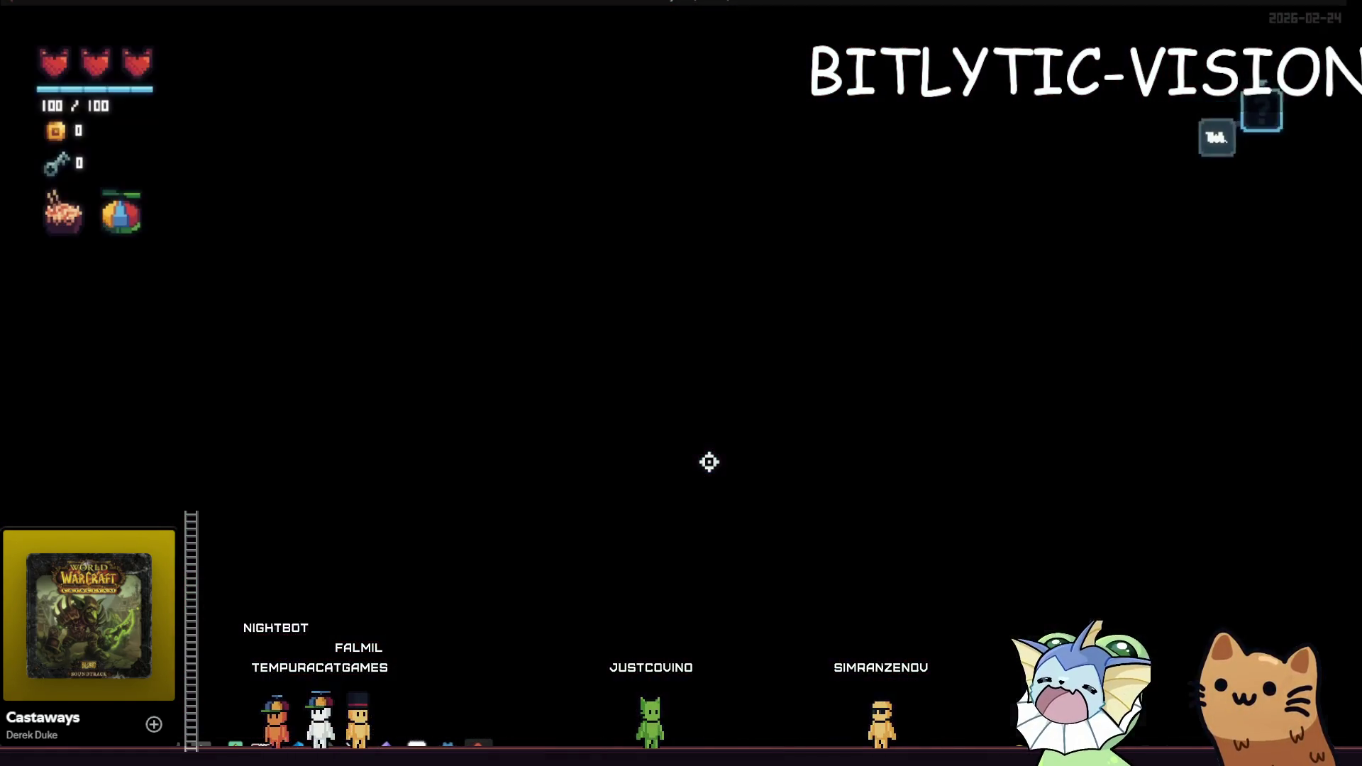
key(d)
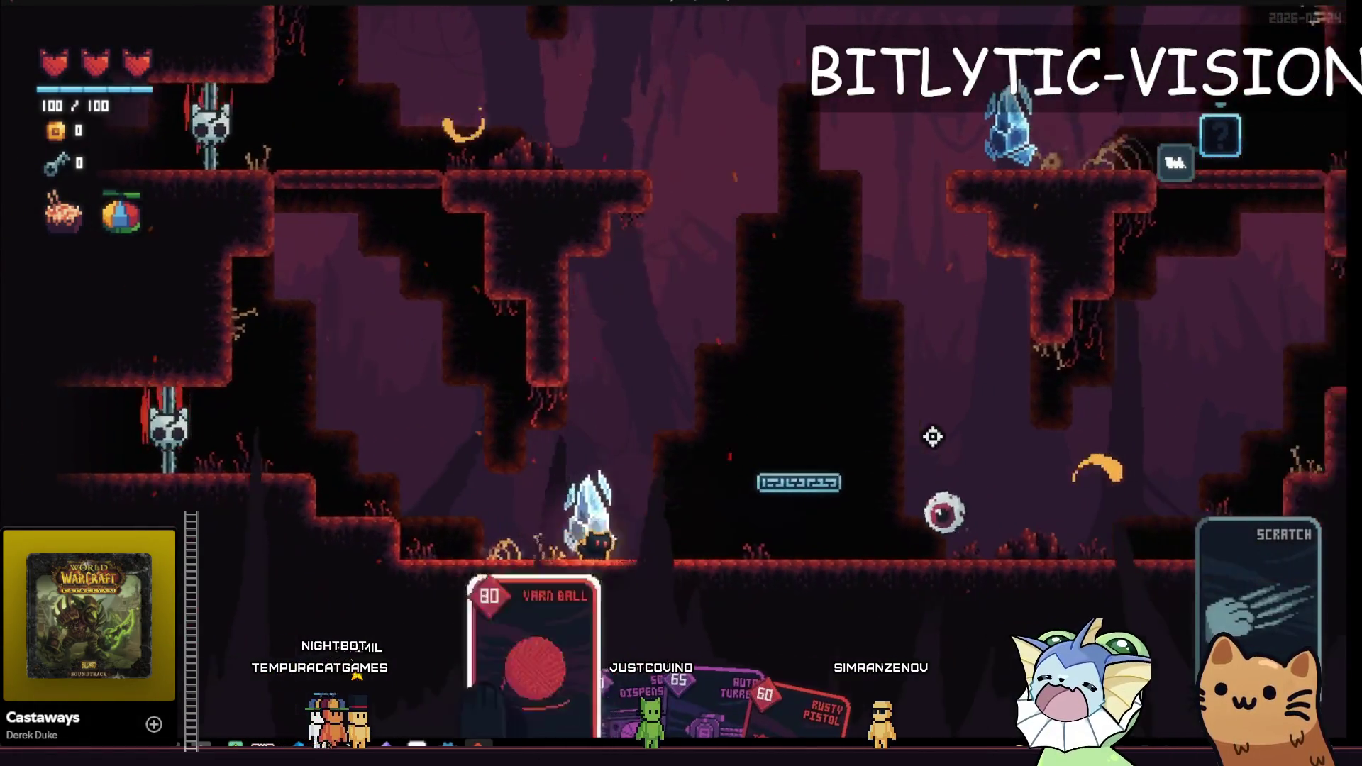
click(948, 455)
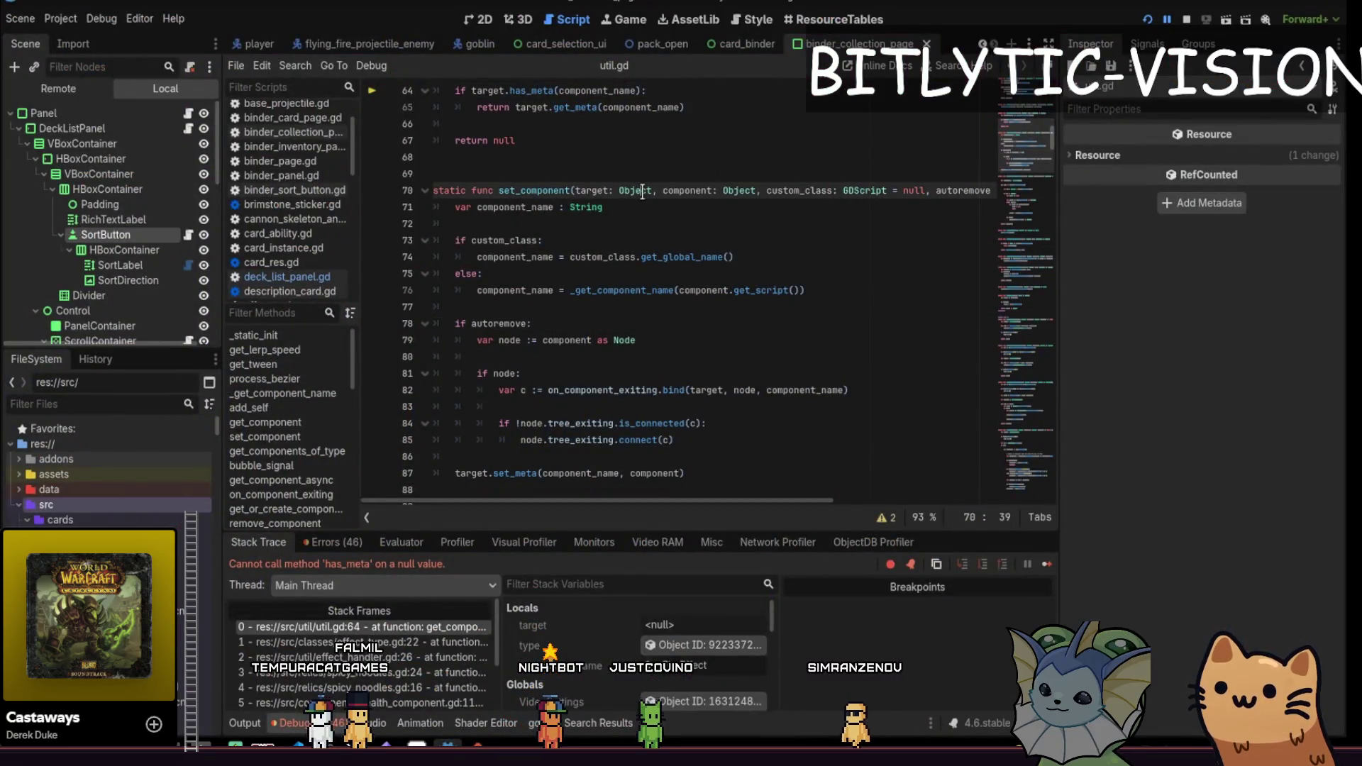
Step: From stack frame 3, add fire.target = target after the fire.amount line in spicy_noodles.gd and save
click(427, 642)
click(423, 657)
click(425, 671)
click(669, 474)
key(Up)
key(shift+End)
key(ctrl+c)
key(End)
key(Return)
key(ctrl+v)
key(ctrl+v)
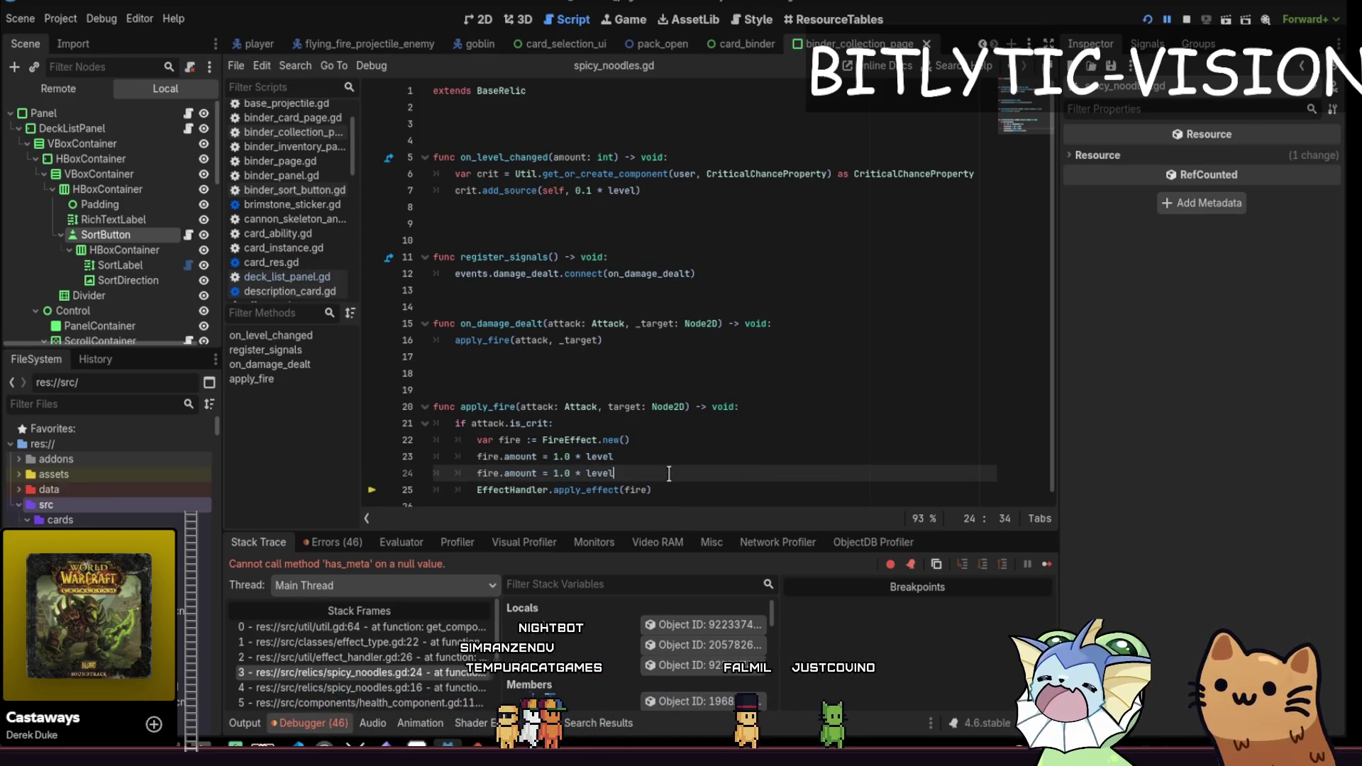
text(get)
key(shift+End)
text(= target)
key(Escape)
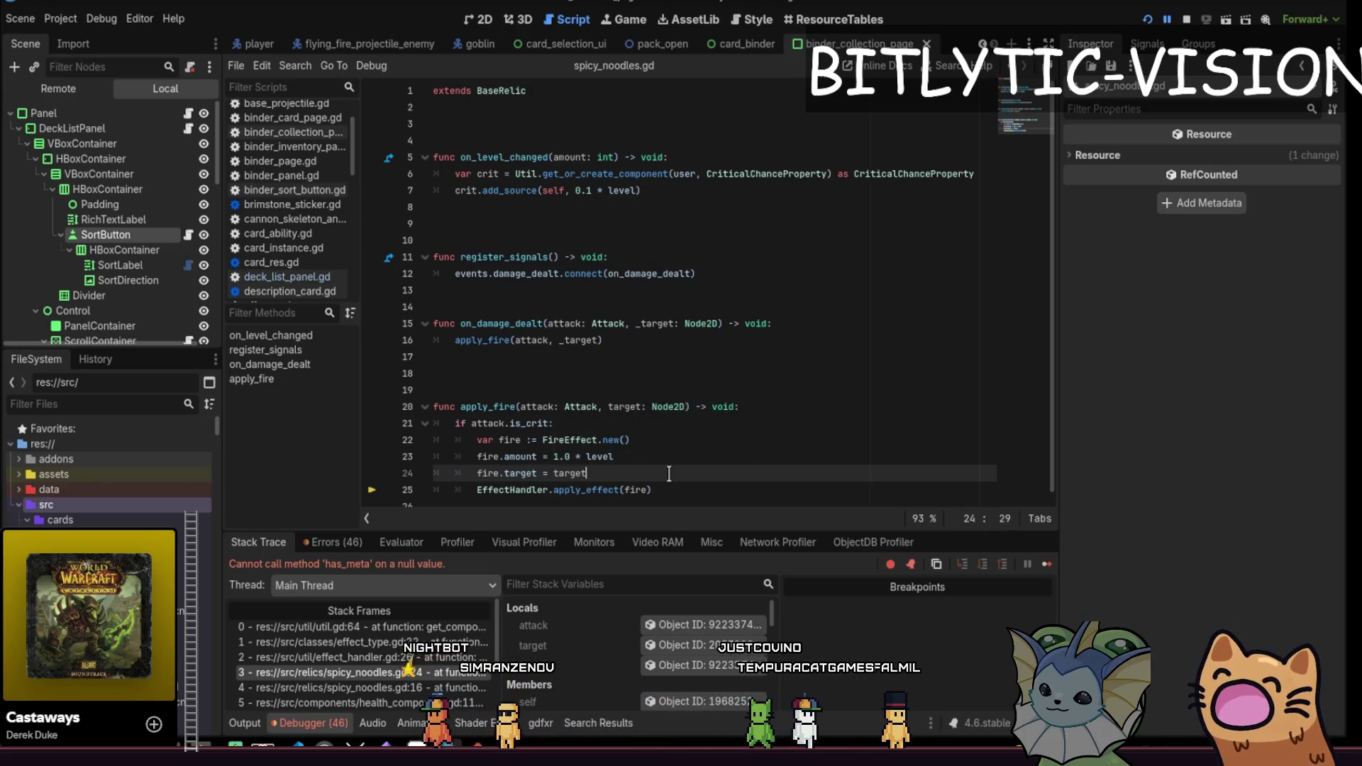
key(ctrl+s)
Step: Add the same fire.target = target line in brimstone_sticker.gd and save
key(shift+alt+o)
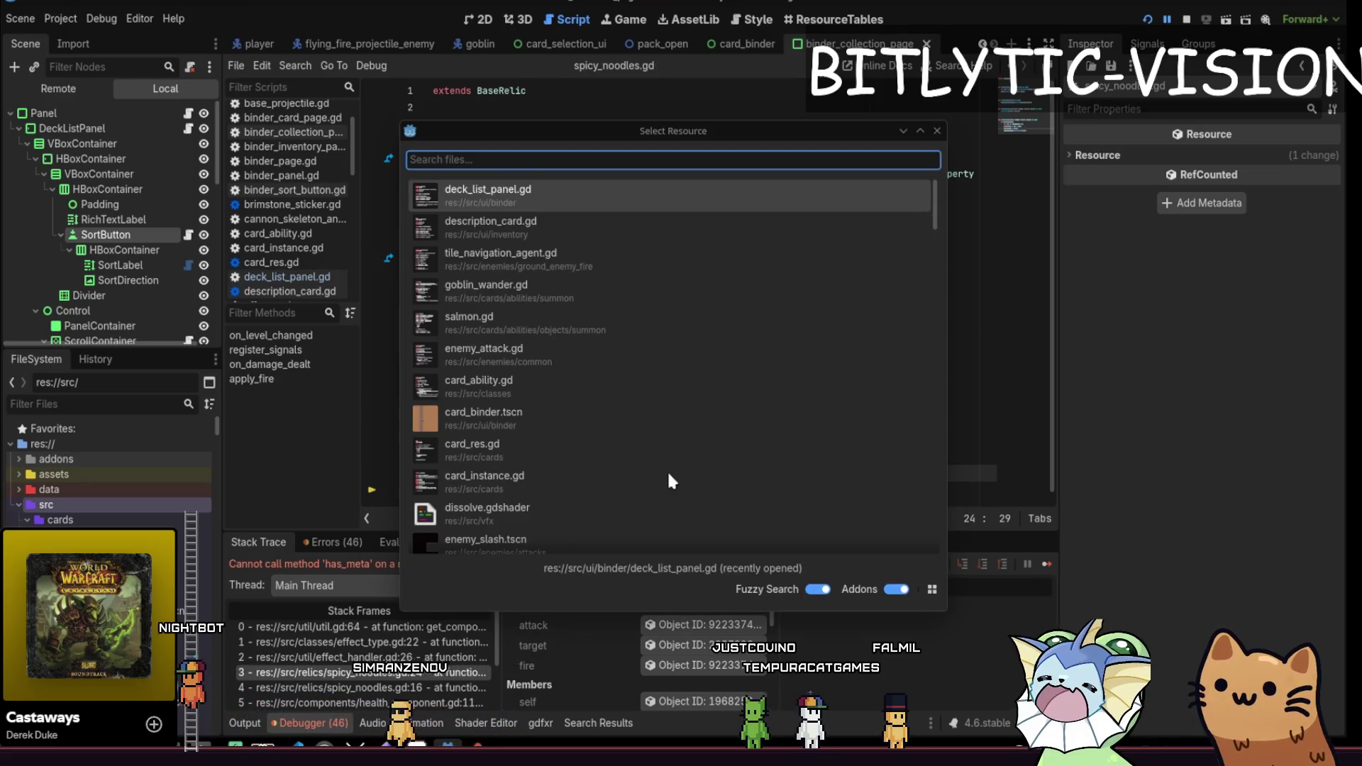
text(brimstone)
key(Escape)
key(Down)
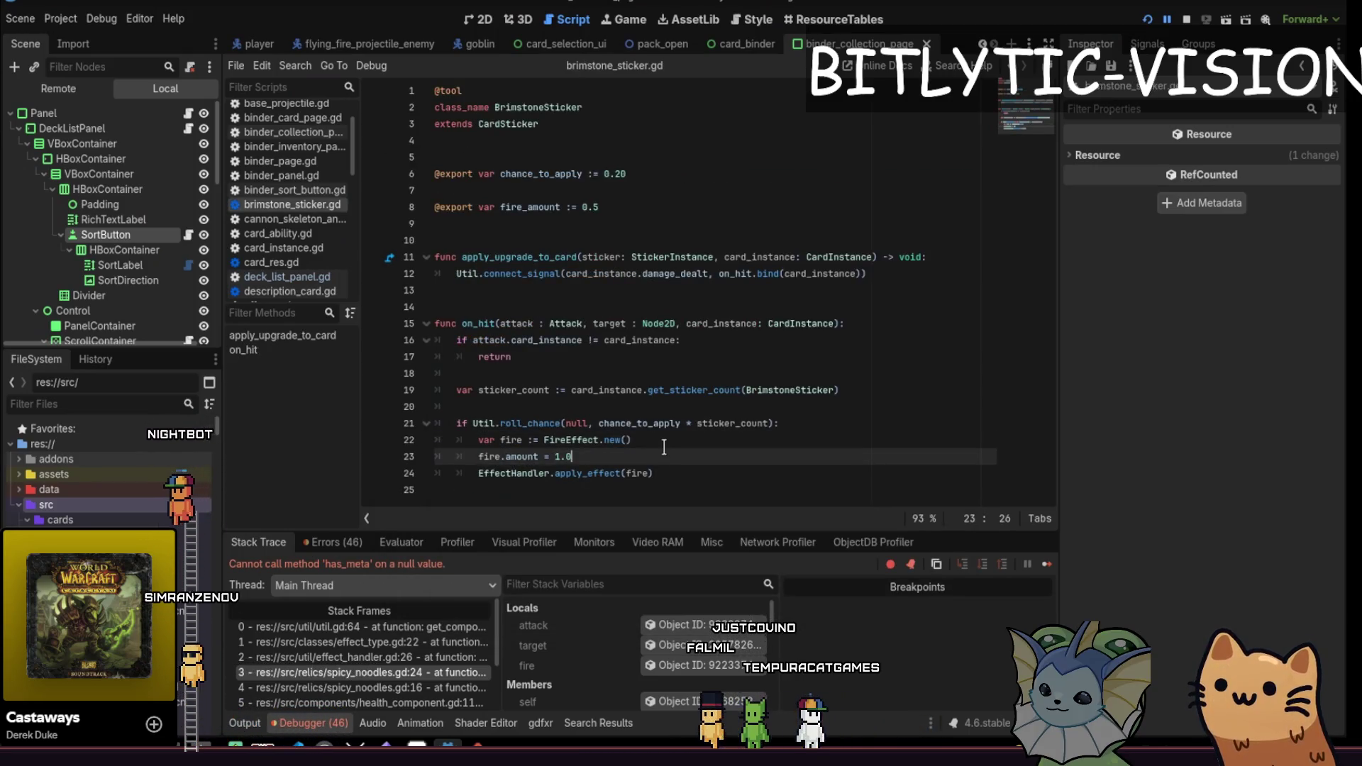
key(ctrl+v)
key(shift+End)
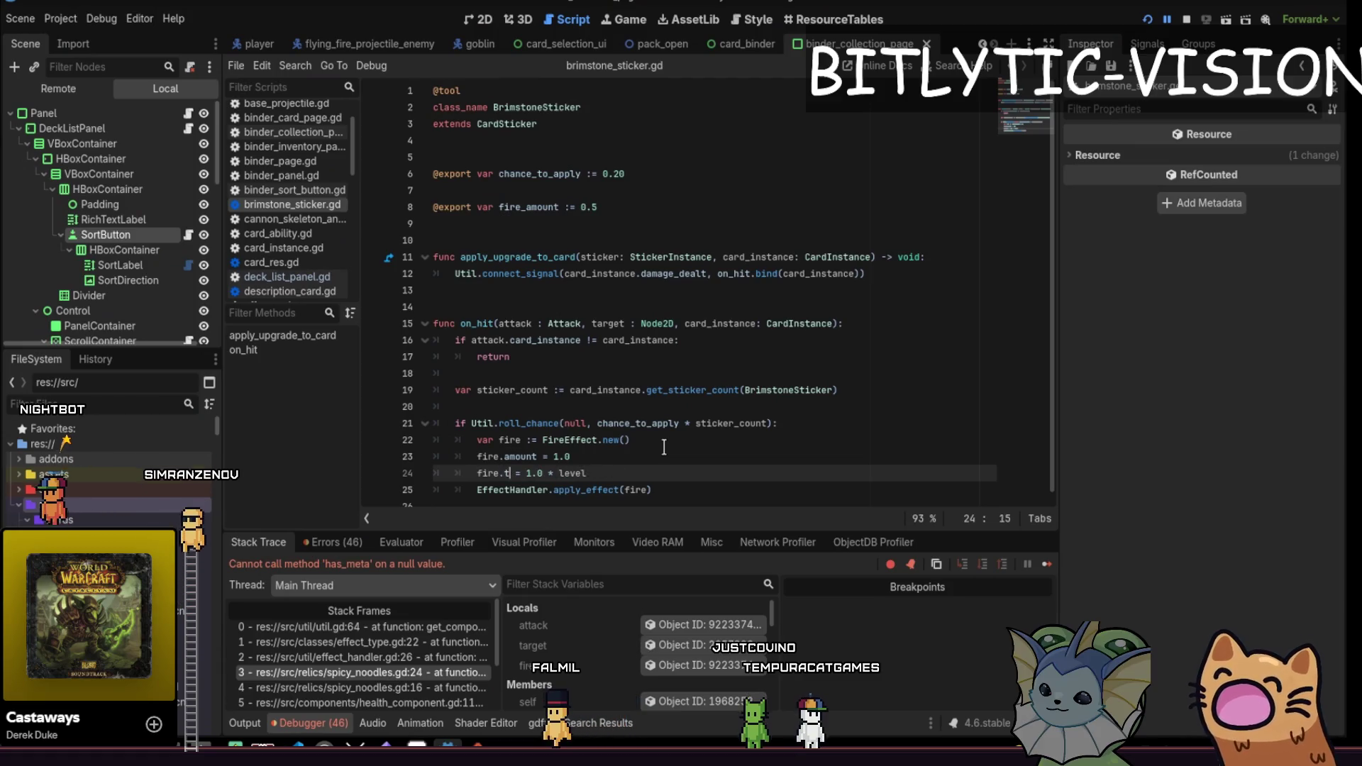
text(.target = tar)
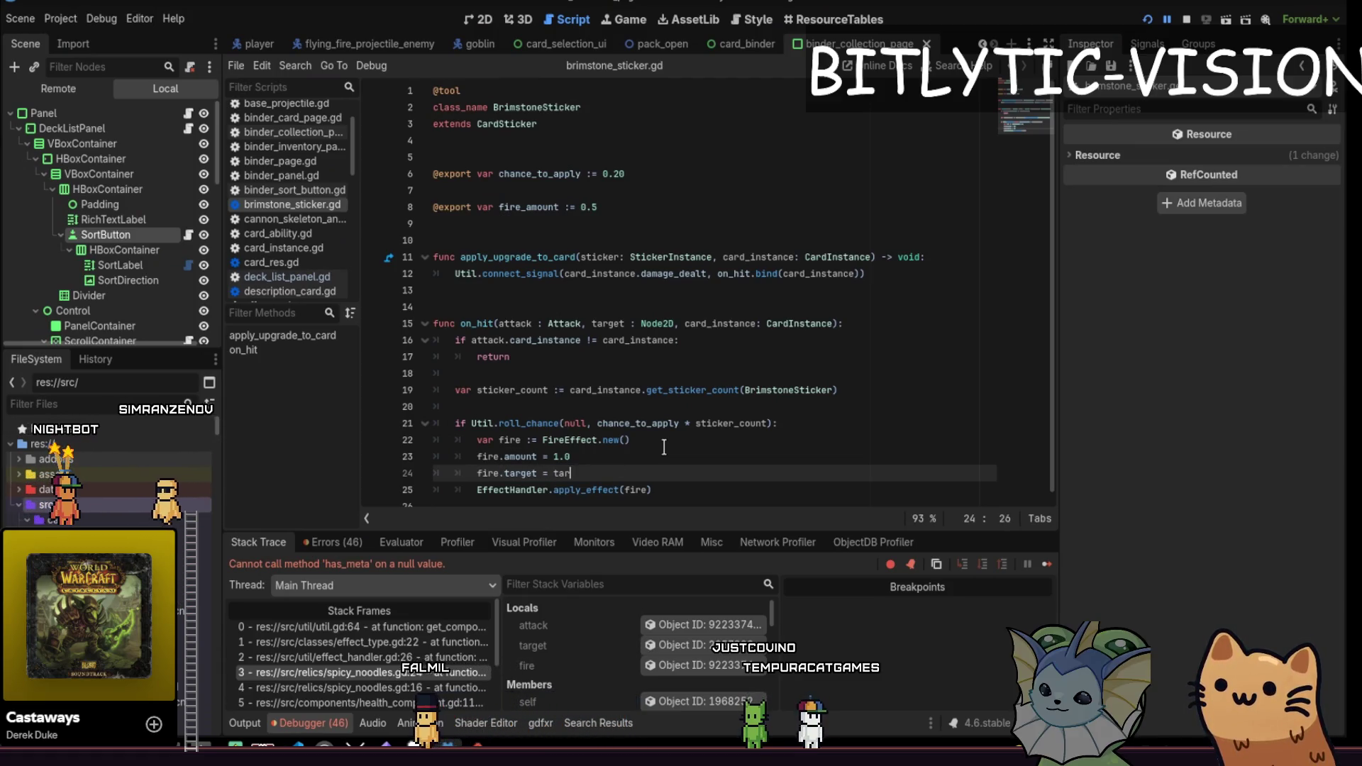
text(get)
key(Down)
key(End)
key(ctrl+s)
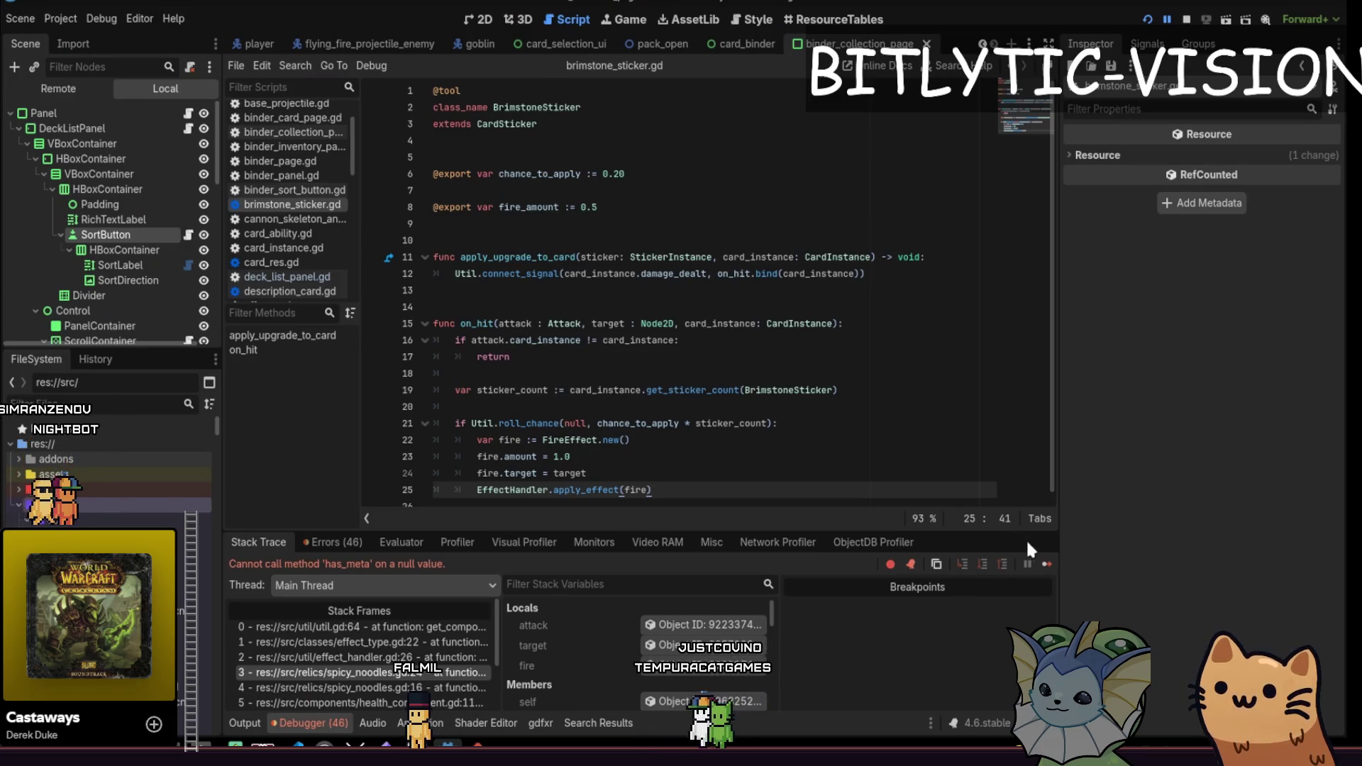
Step: Resume the paused game, then stop it and relaunch the project
click(1047, 562)
click(1047, 564)
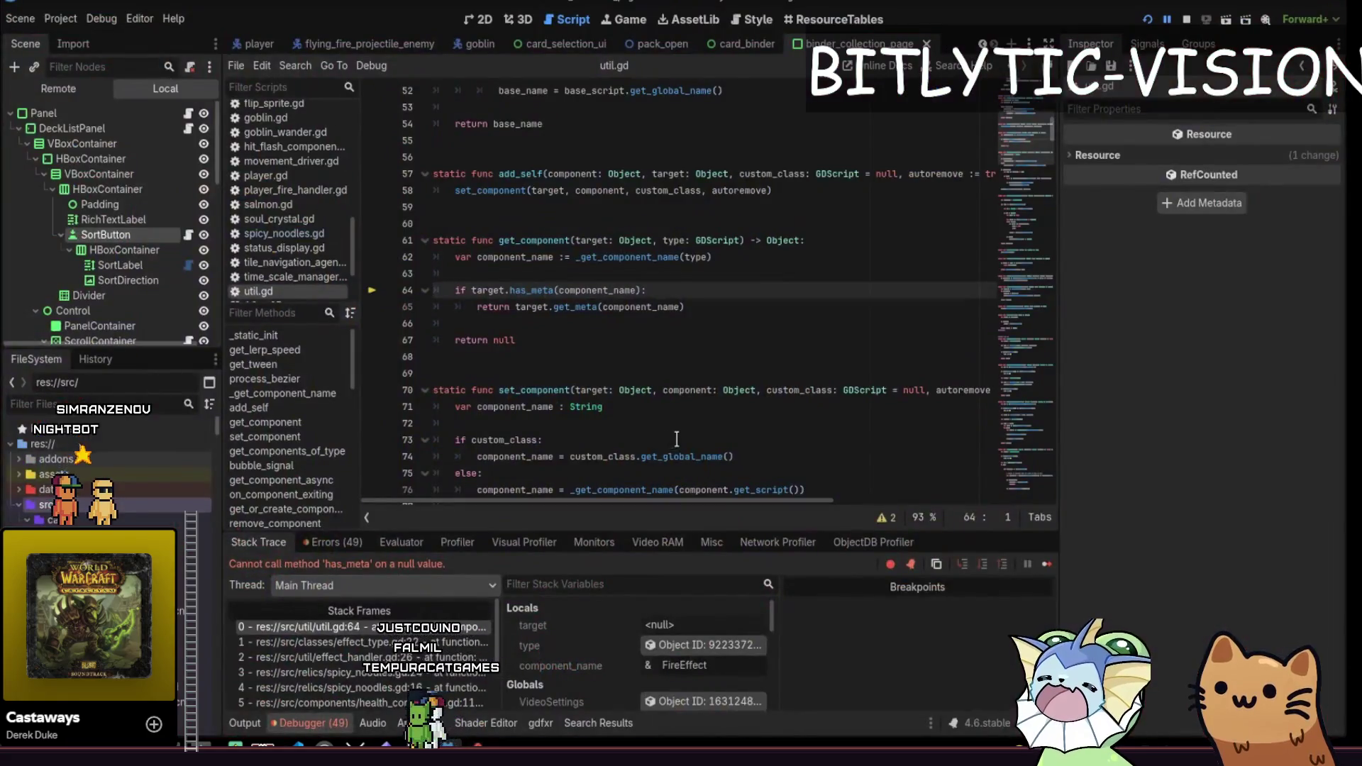
key(F8)
key(F5)
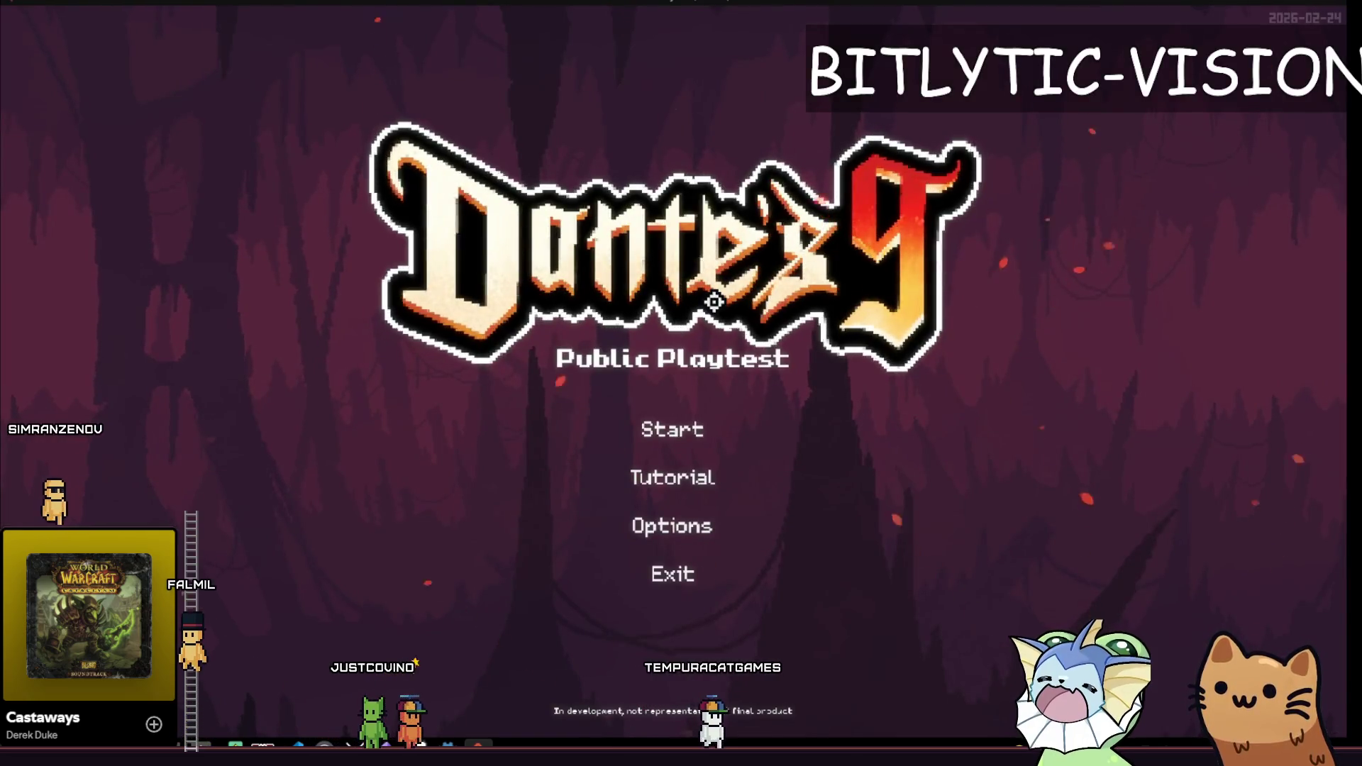
Step: Start the game, open the gold chest to grab the Loot Box, and dismiss the three-card offer
key(Return)
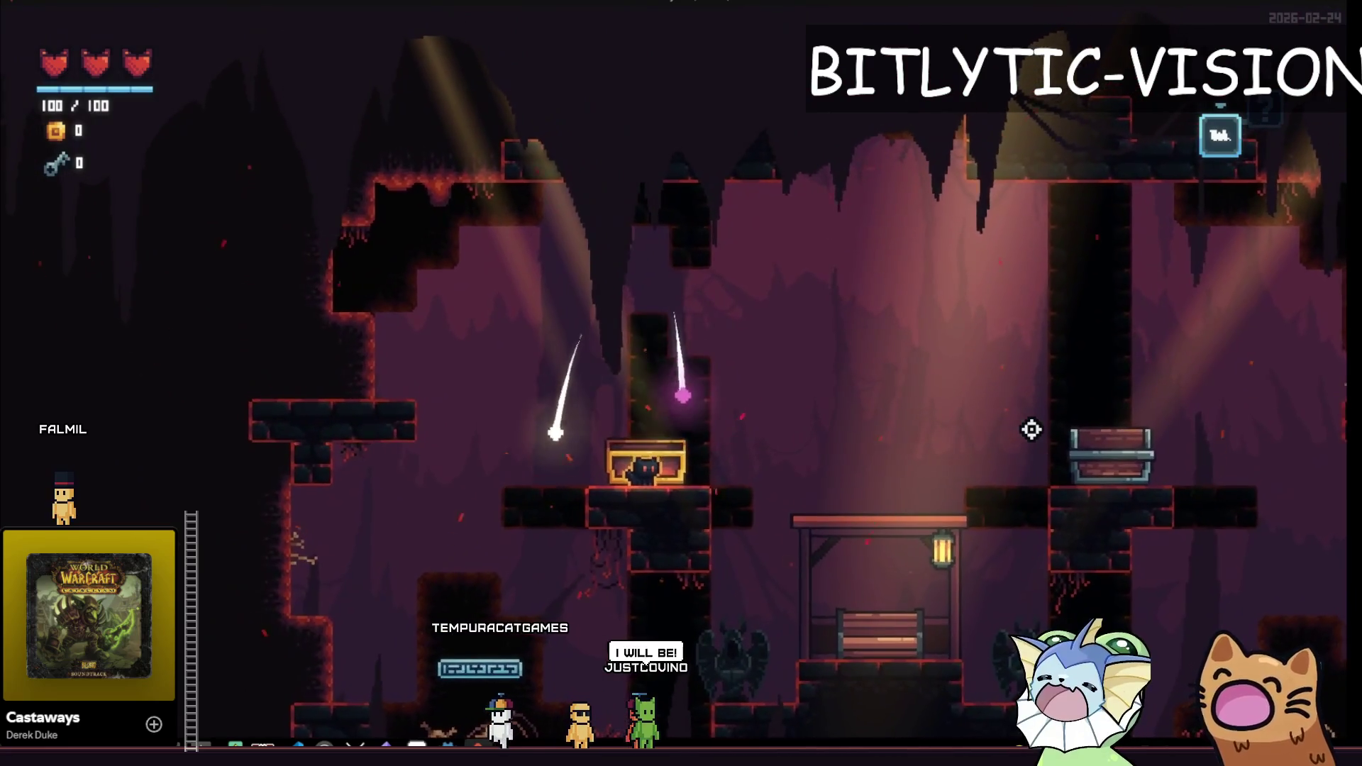
key(e)
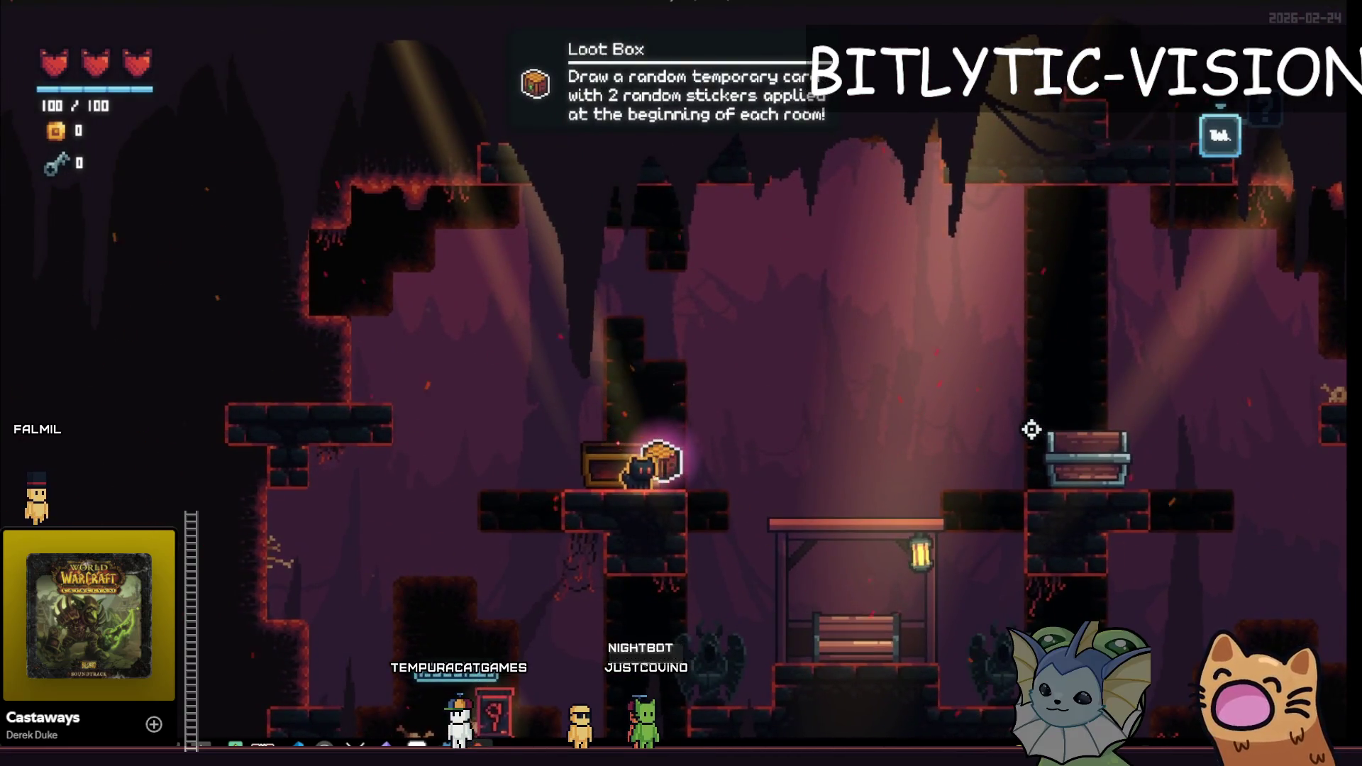
key(a)
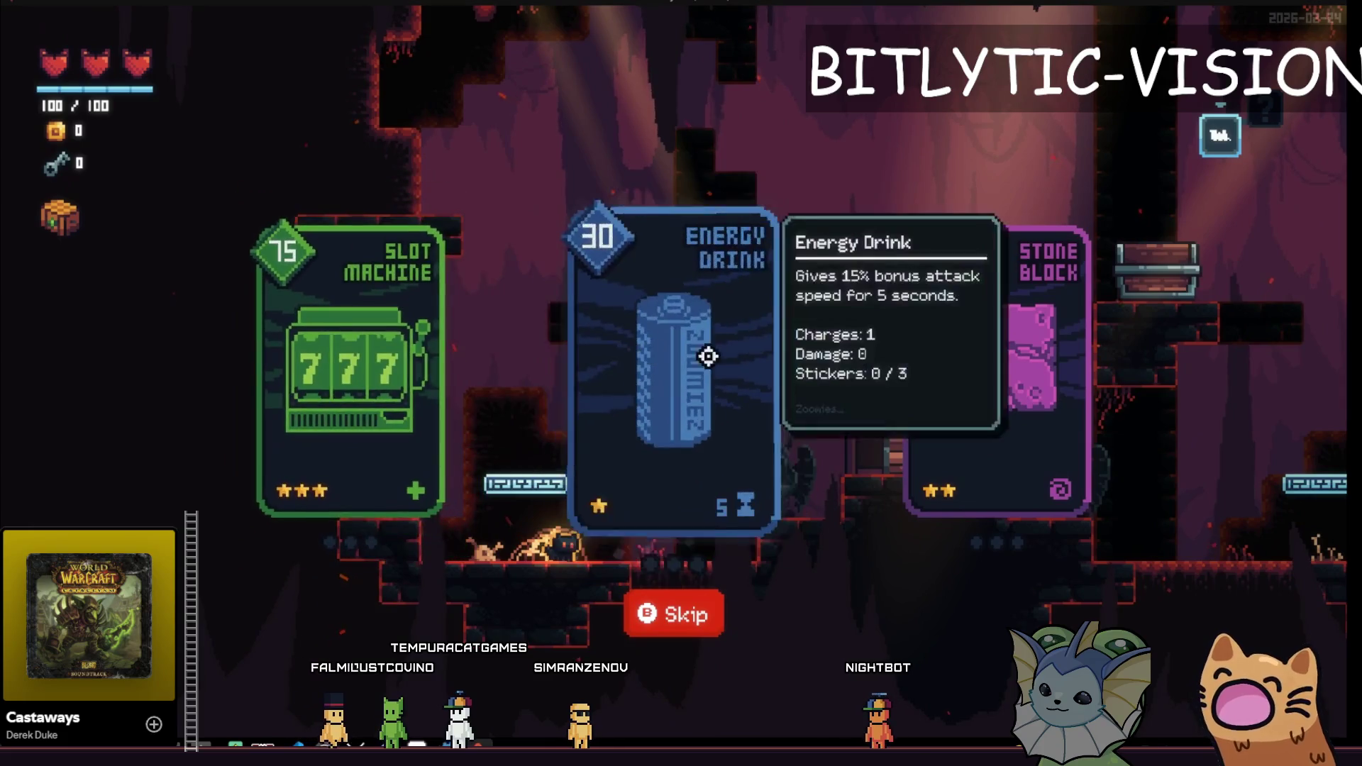
mouse_move(291, 362)
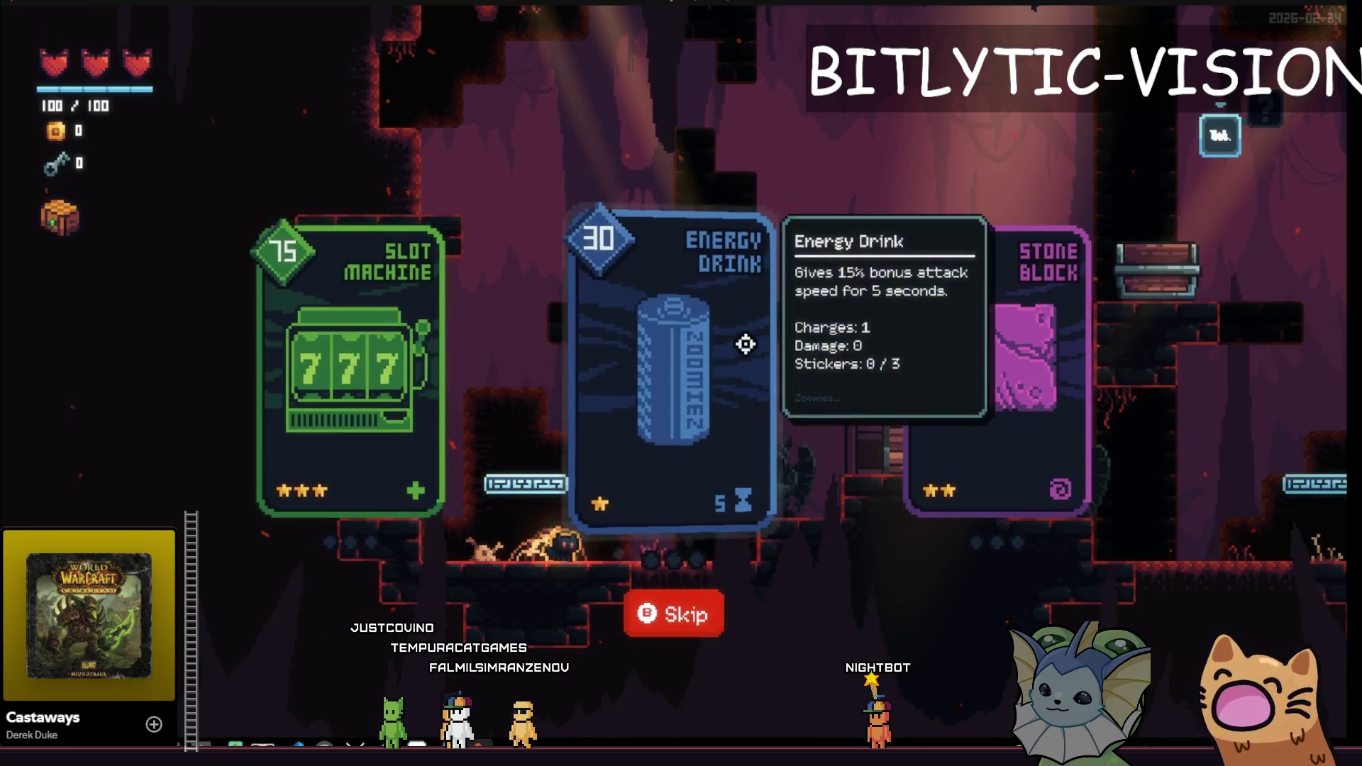
key(Return)
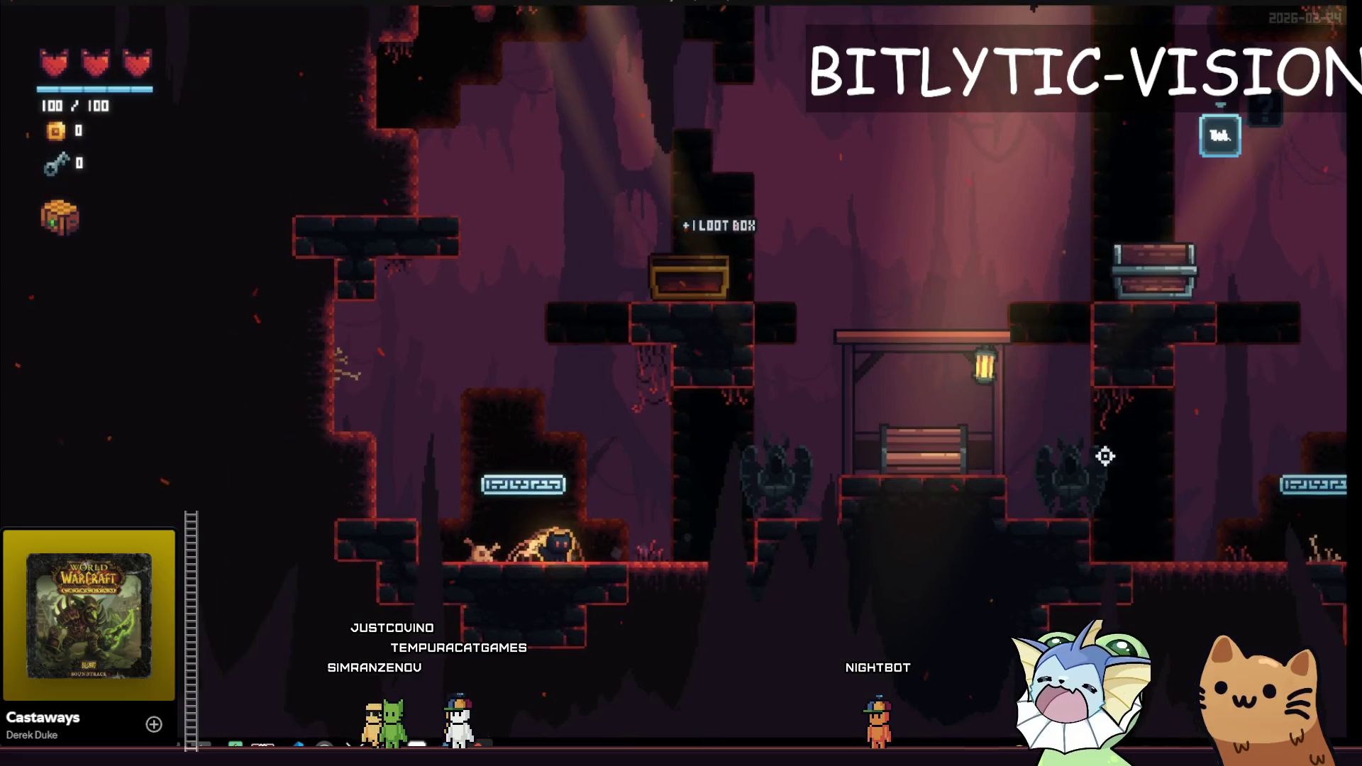
Step: Jump to the right-hand chest, collect the Salmon weapon and close the card offer
key(d)
key(space)
key(space)
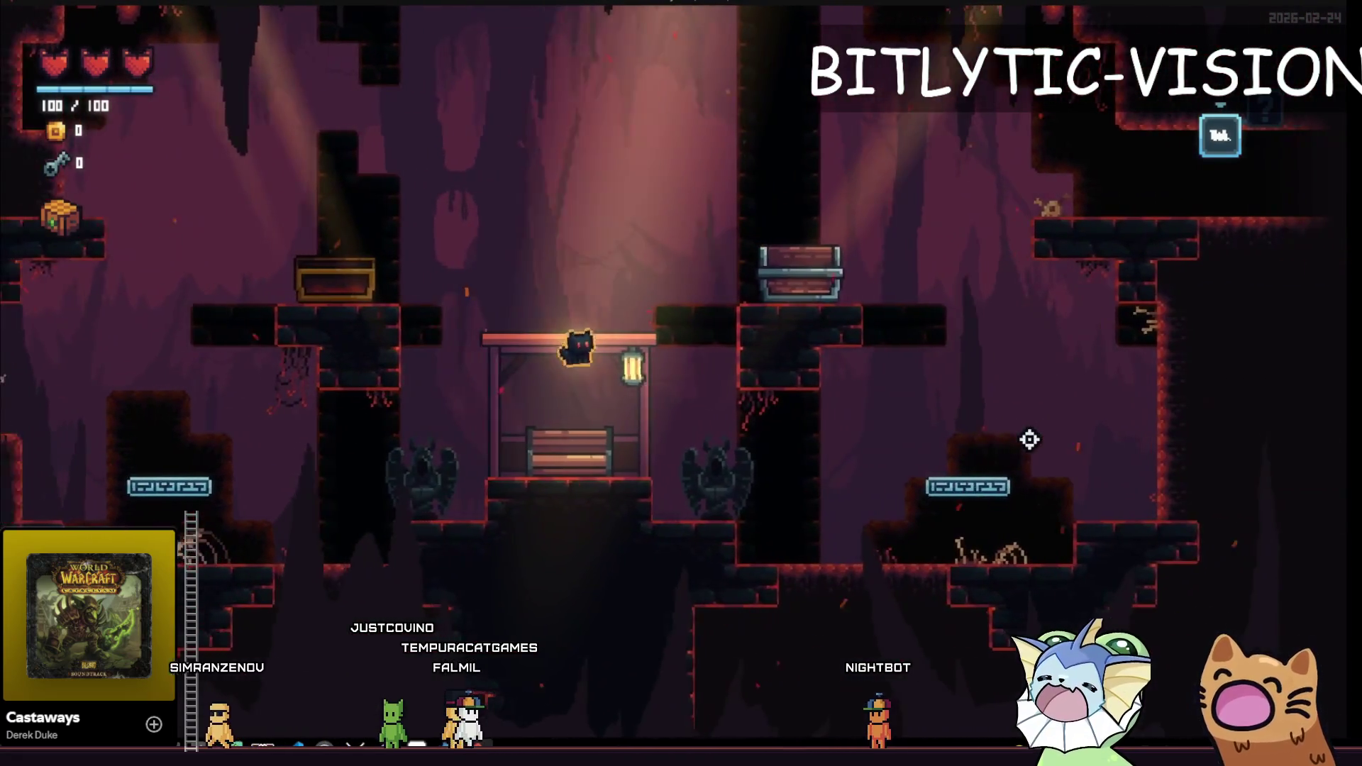
key(e)
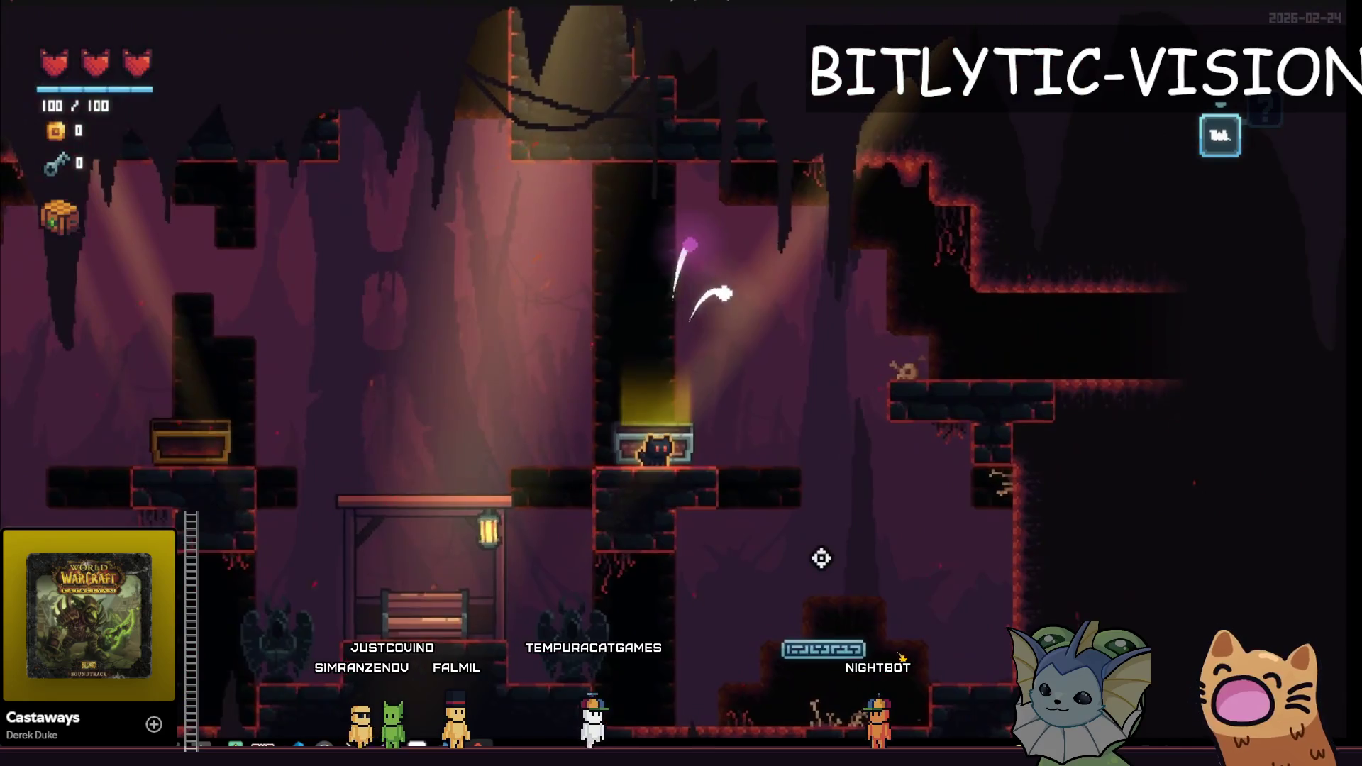
key(d)
key(s)
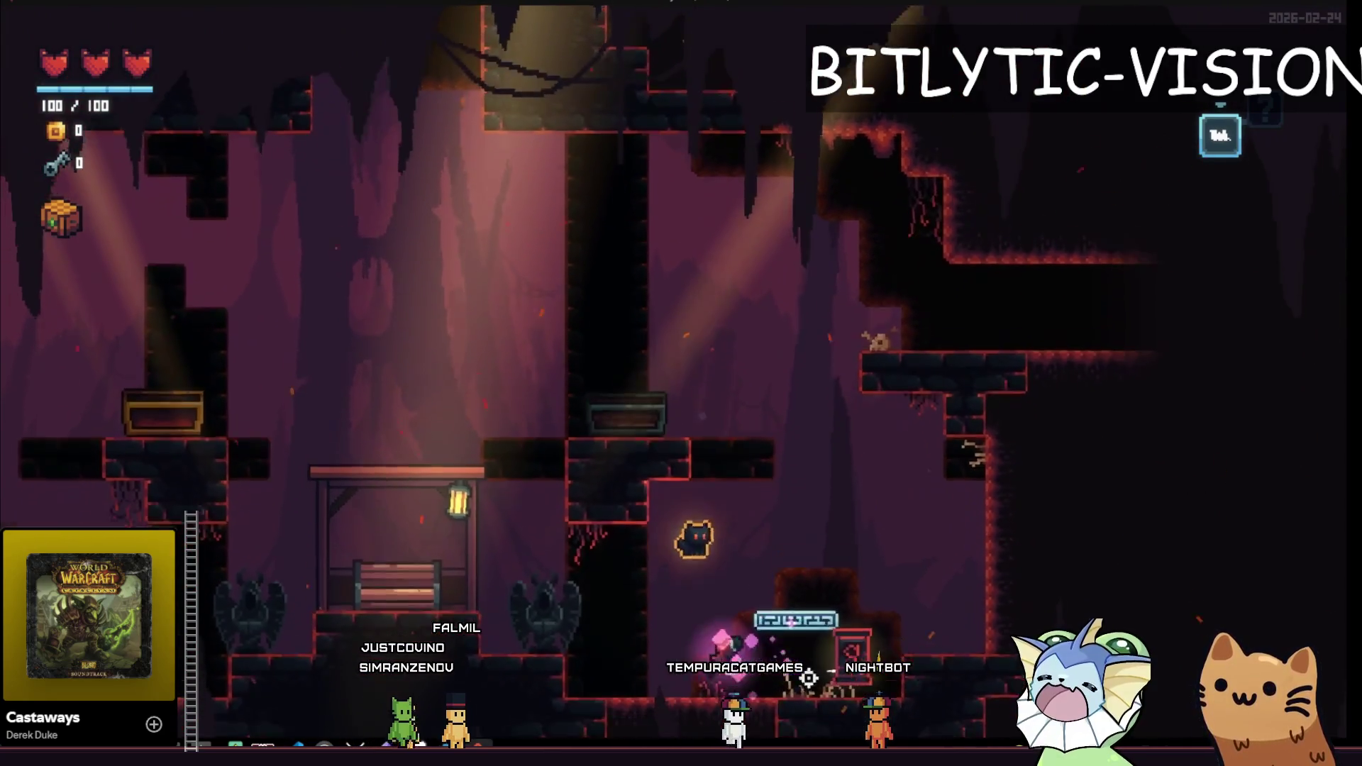
click(806, 432)
key(d)
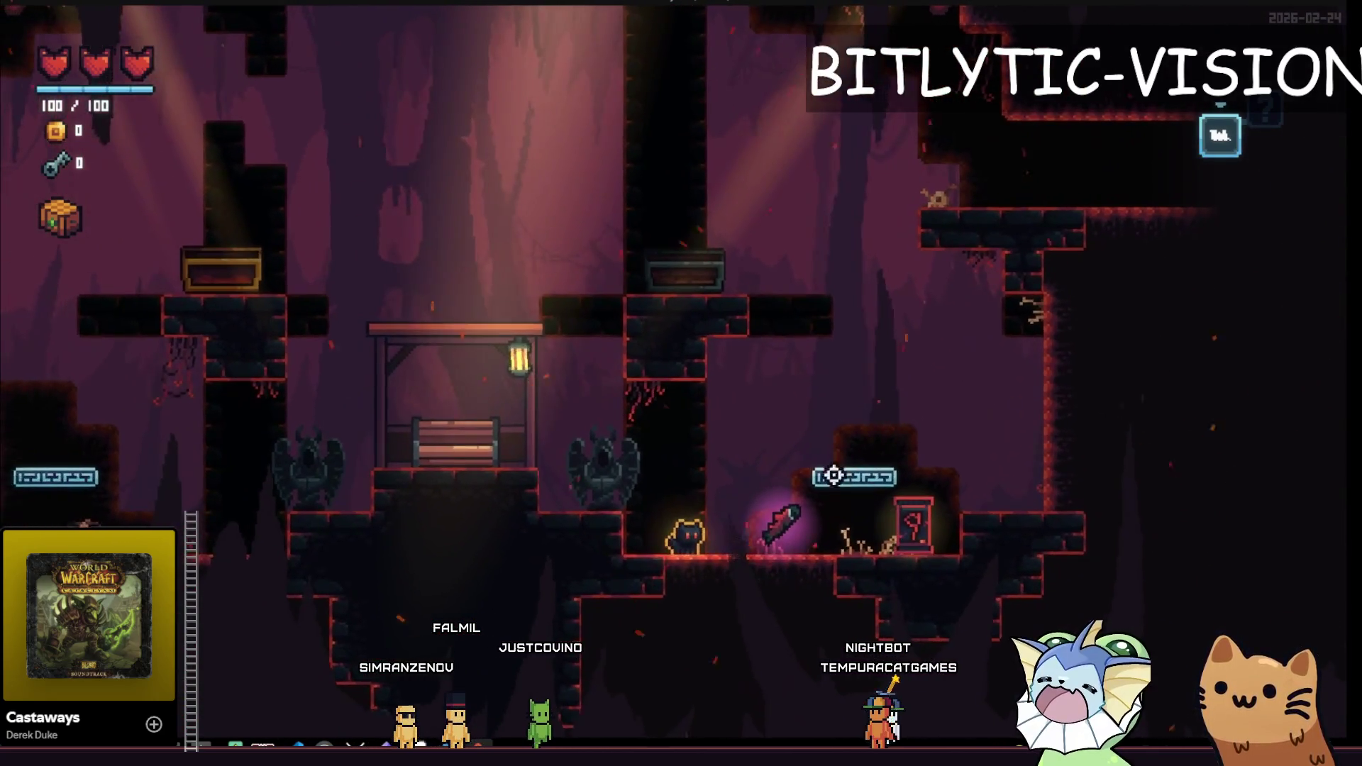
key(d)
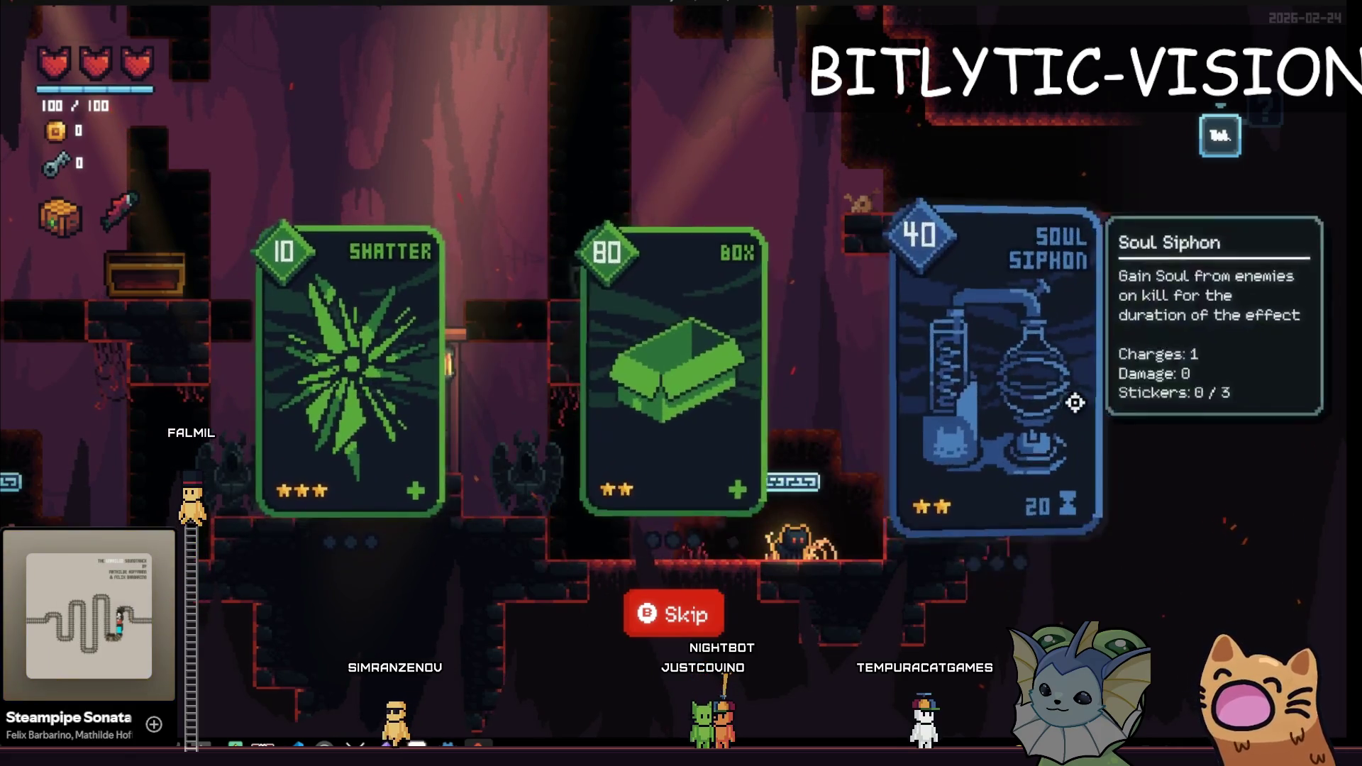
key(Tab)
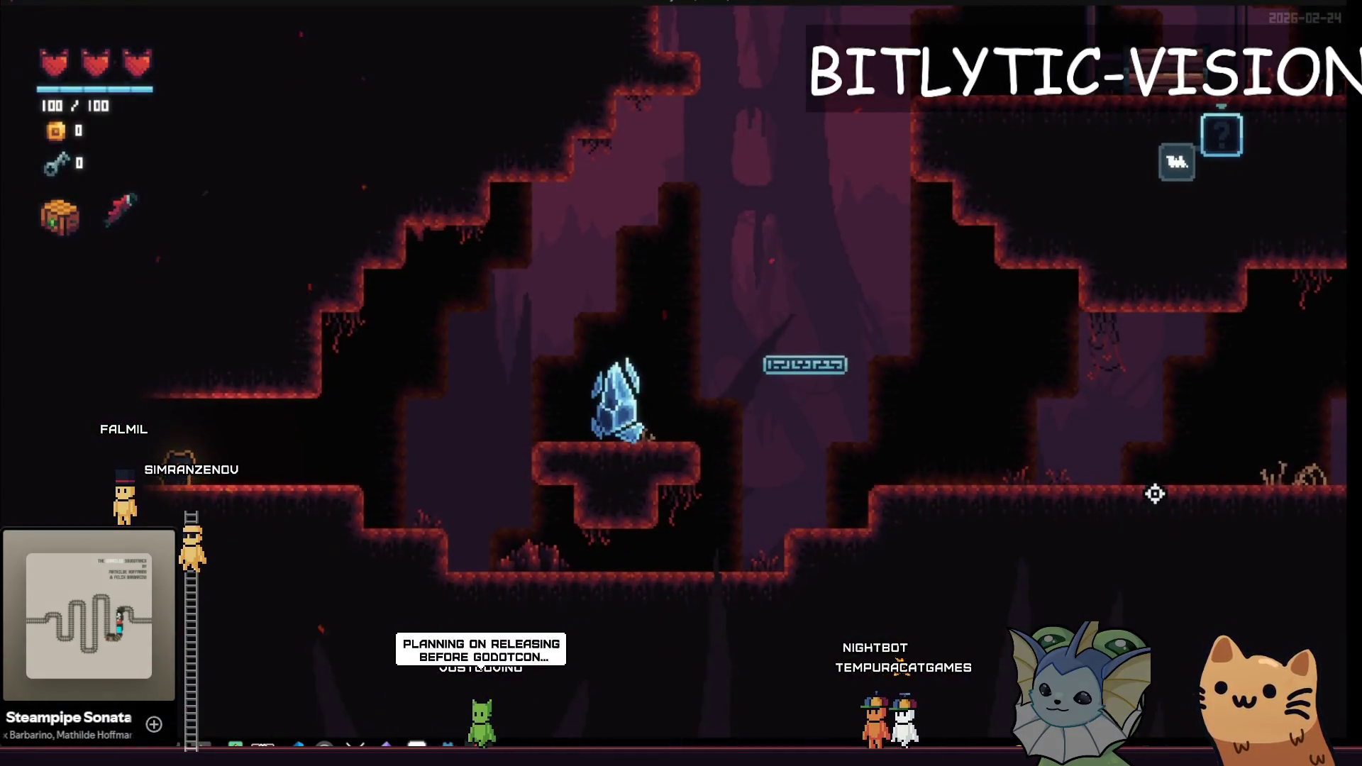
Step: Run right into the next cave room and play the Rusty Pistol card
key(d)
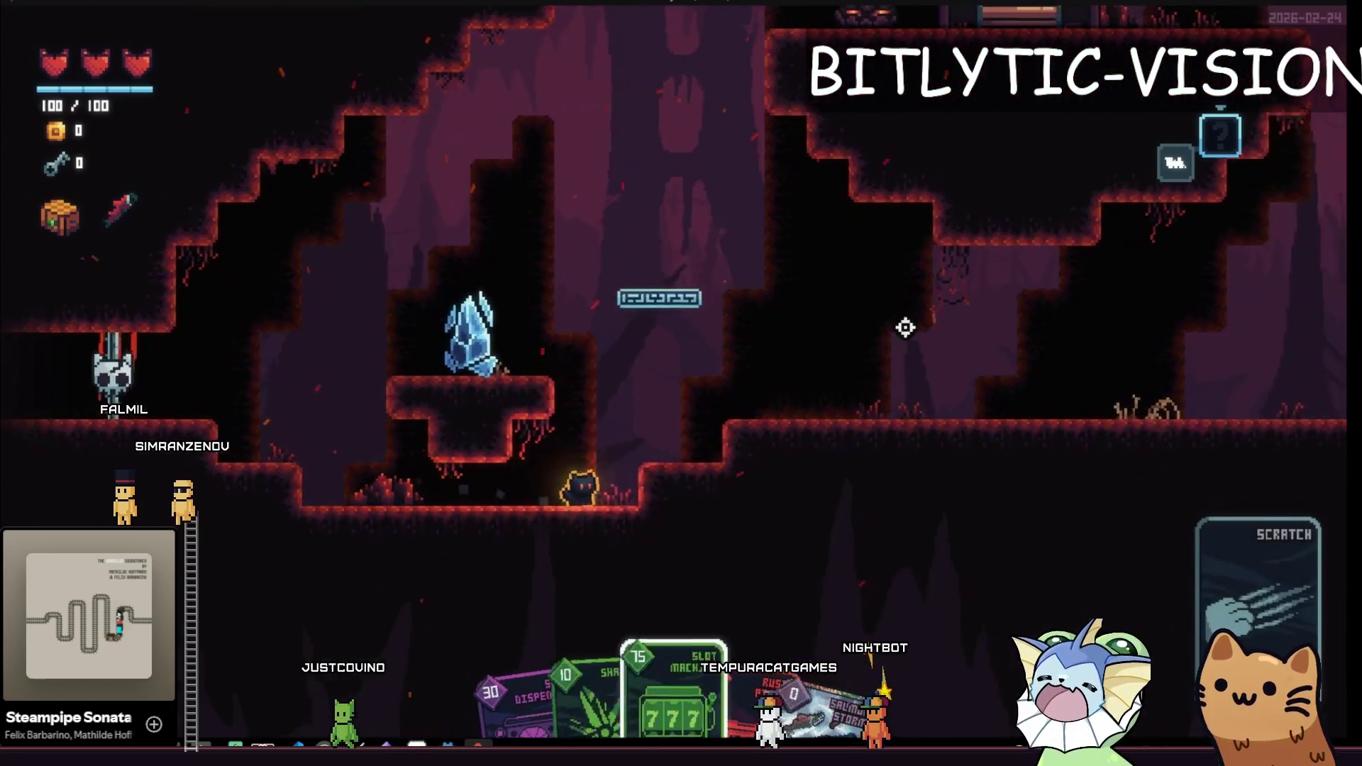
key(space)
key(d)
click(799, 236)
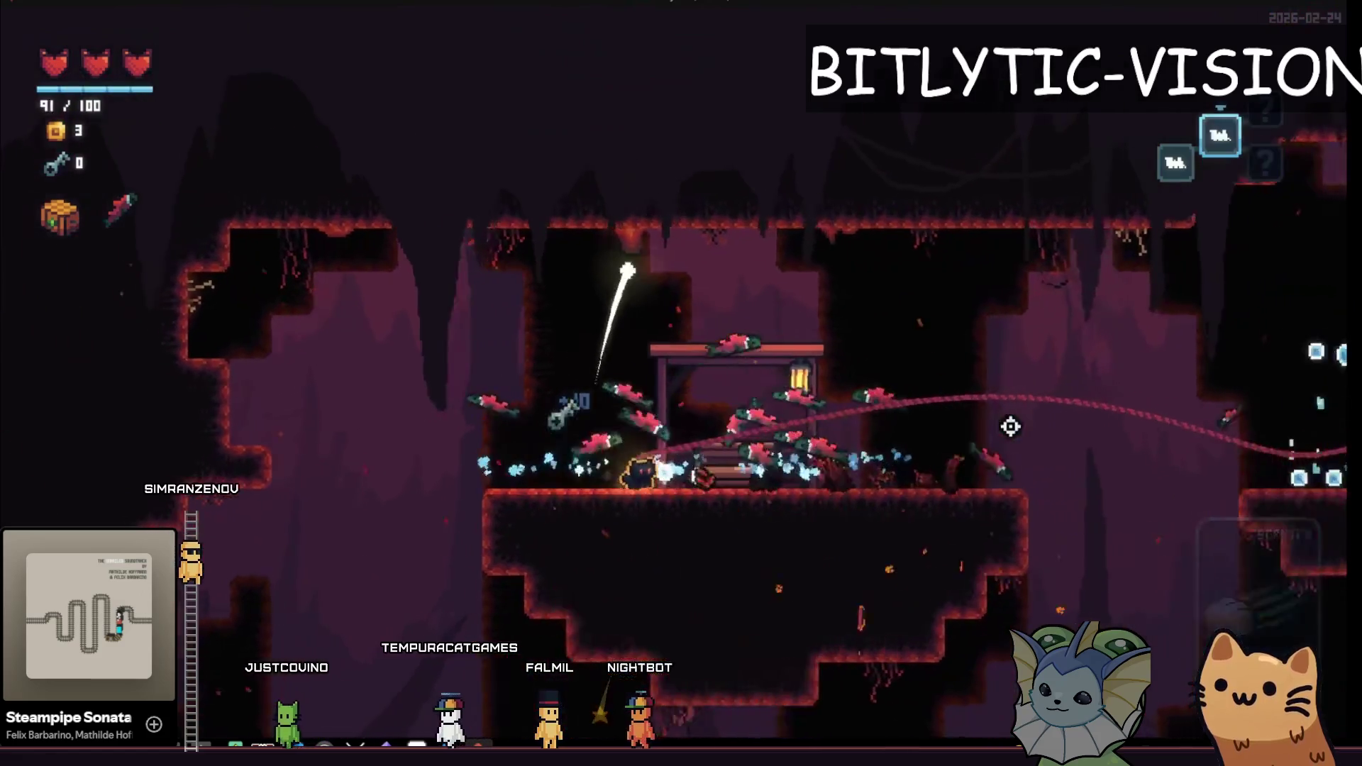
Step: Set the Video display mode to Fullscreen in Settings, then close the menus and resume play
key(Tab)
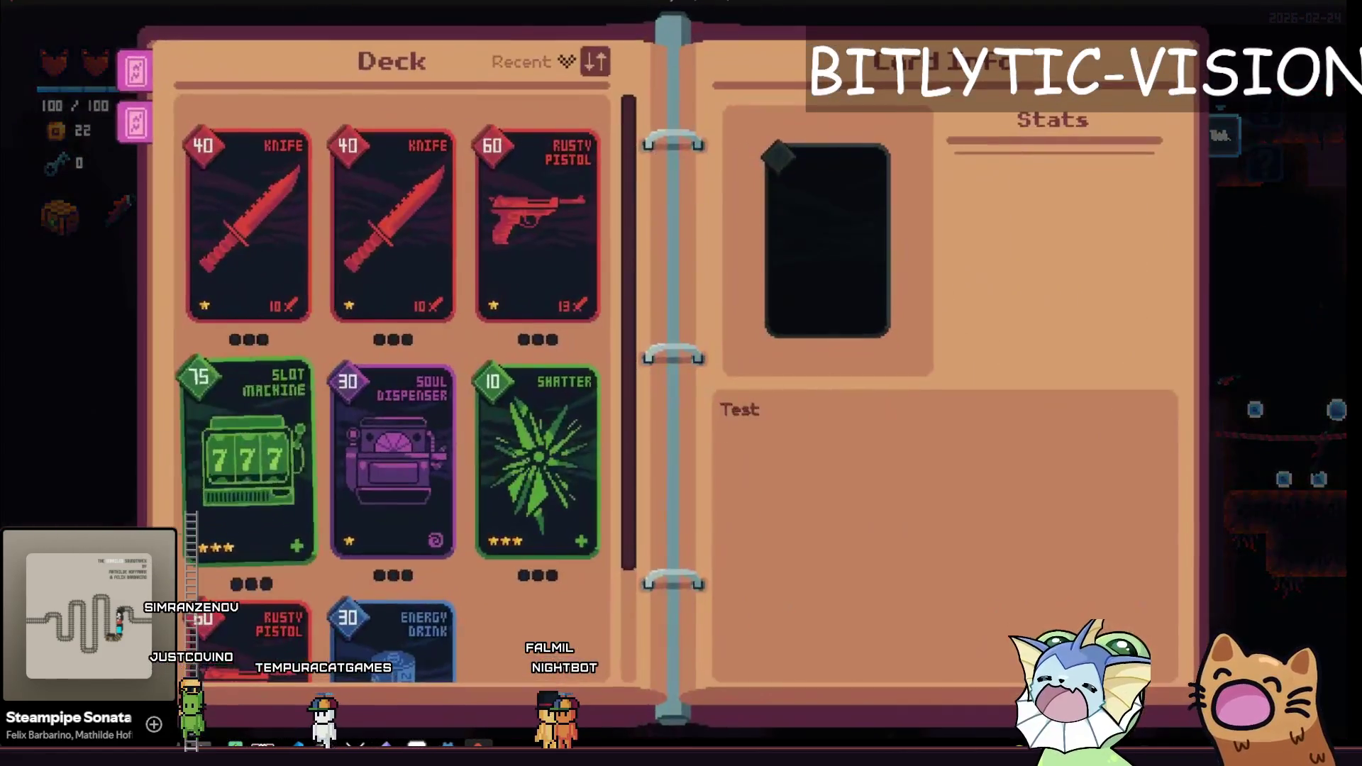
key(Escape)
click(560, 54)
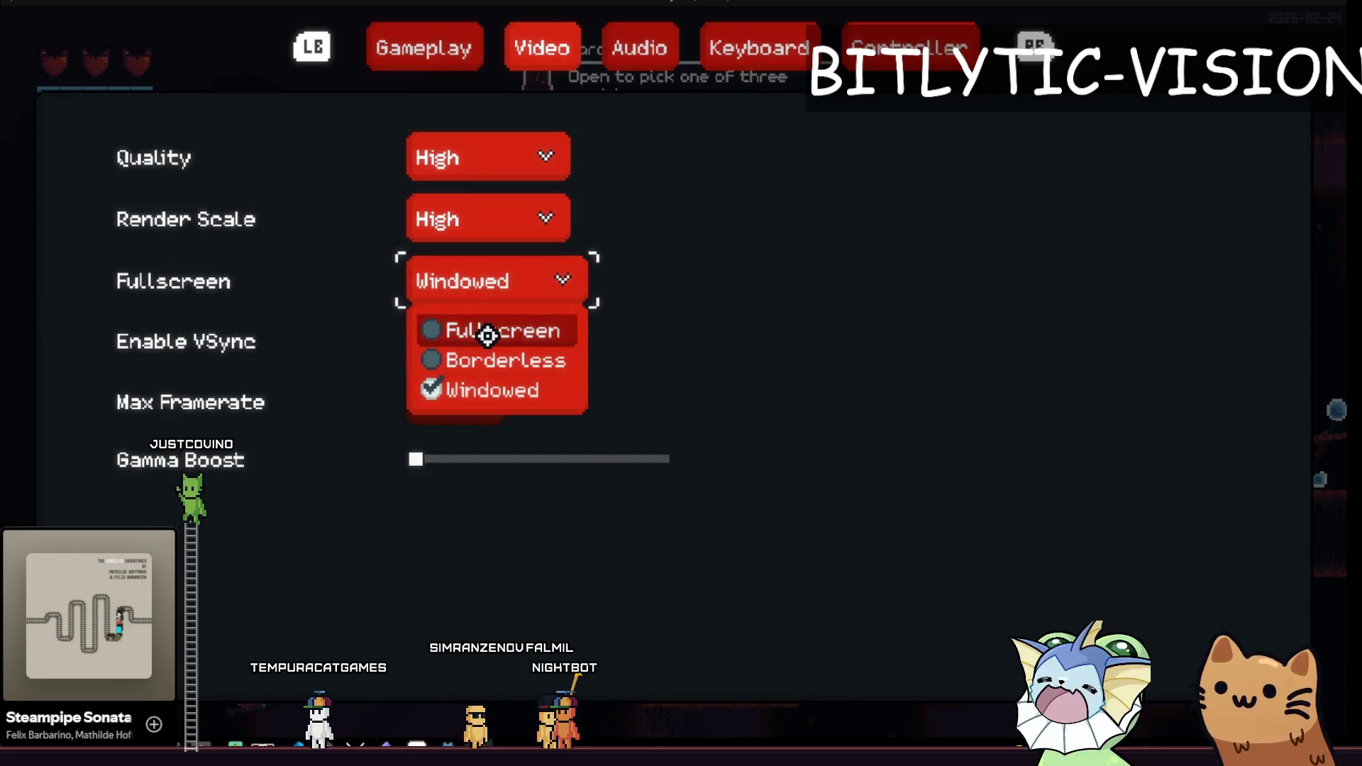
click(487, 335)
key(Escape)
key(Tab)
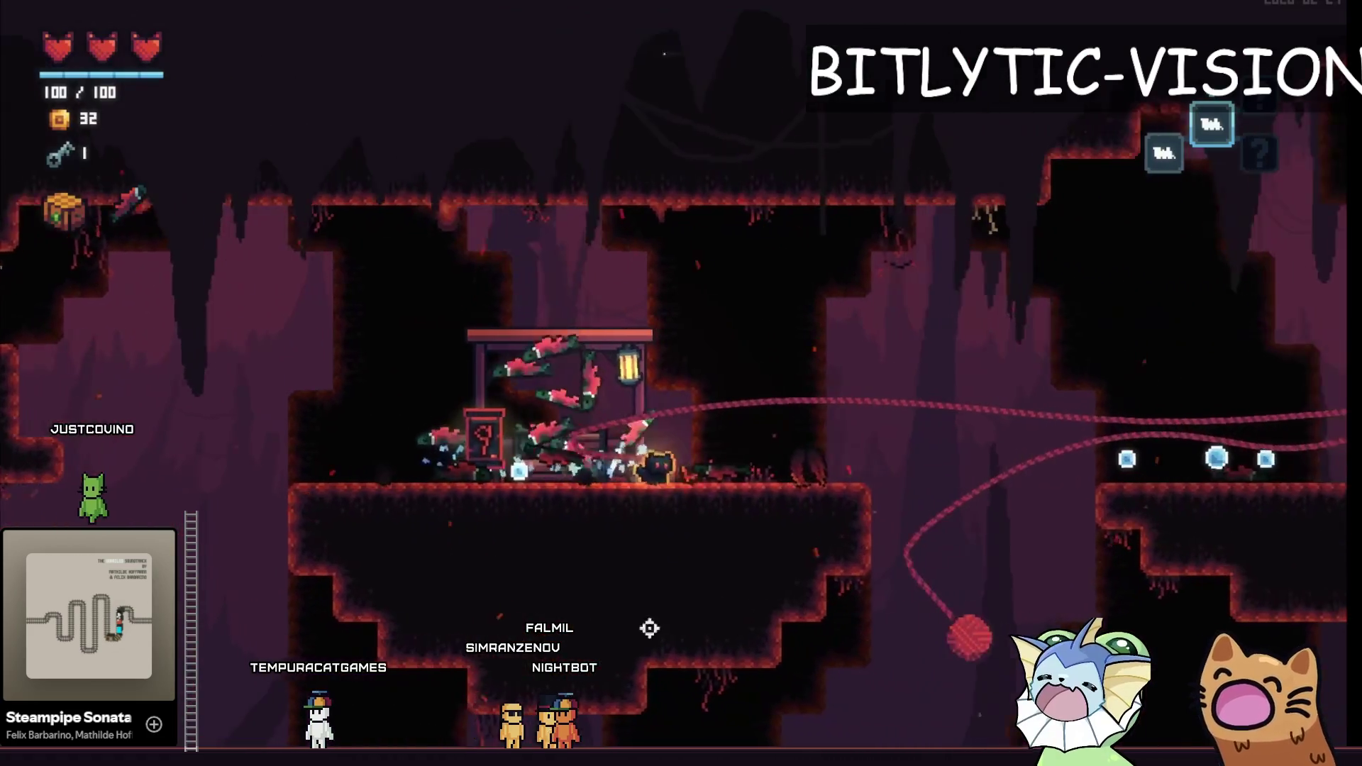
key(a)
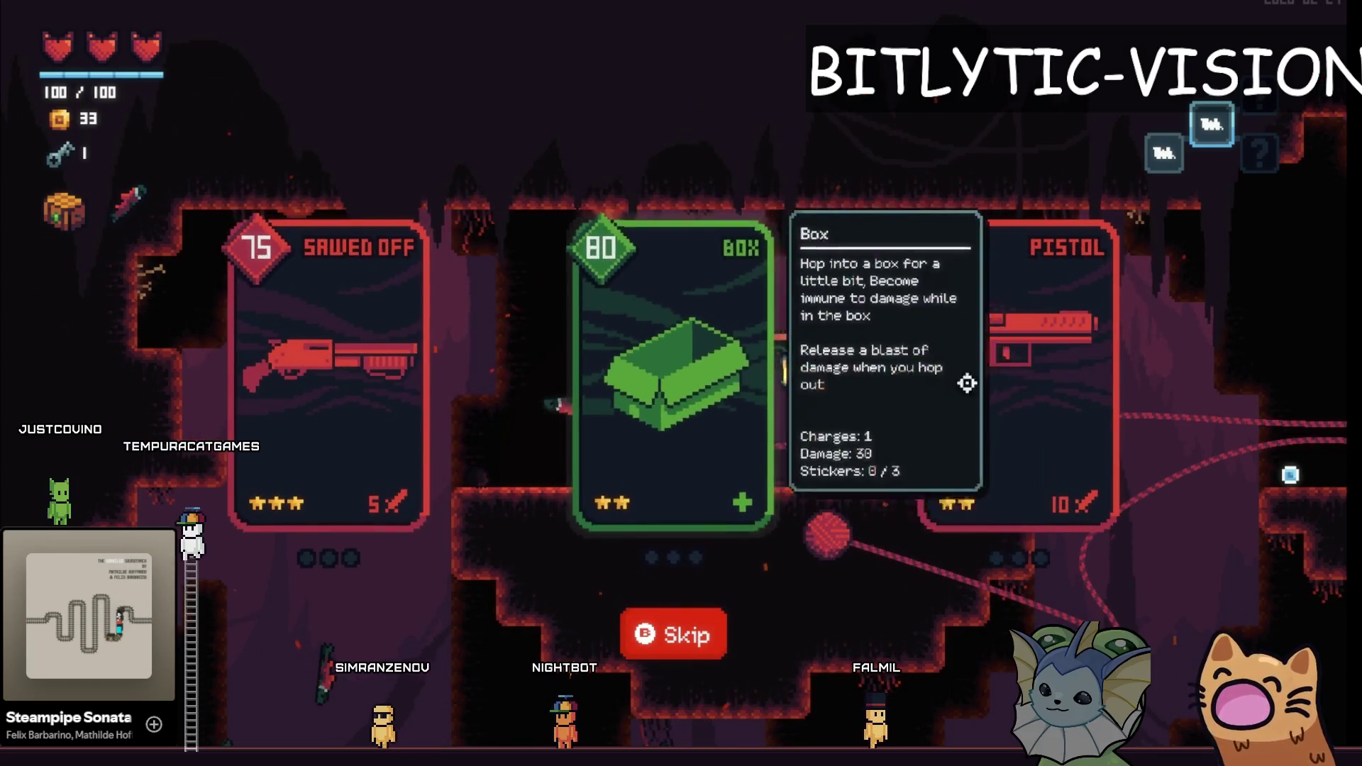
Step: Close the card offer and climb the ledges rightward into the next cave room
key(d)
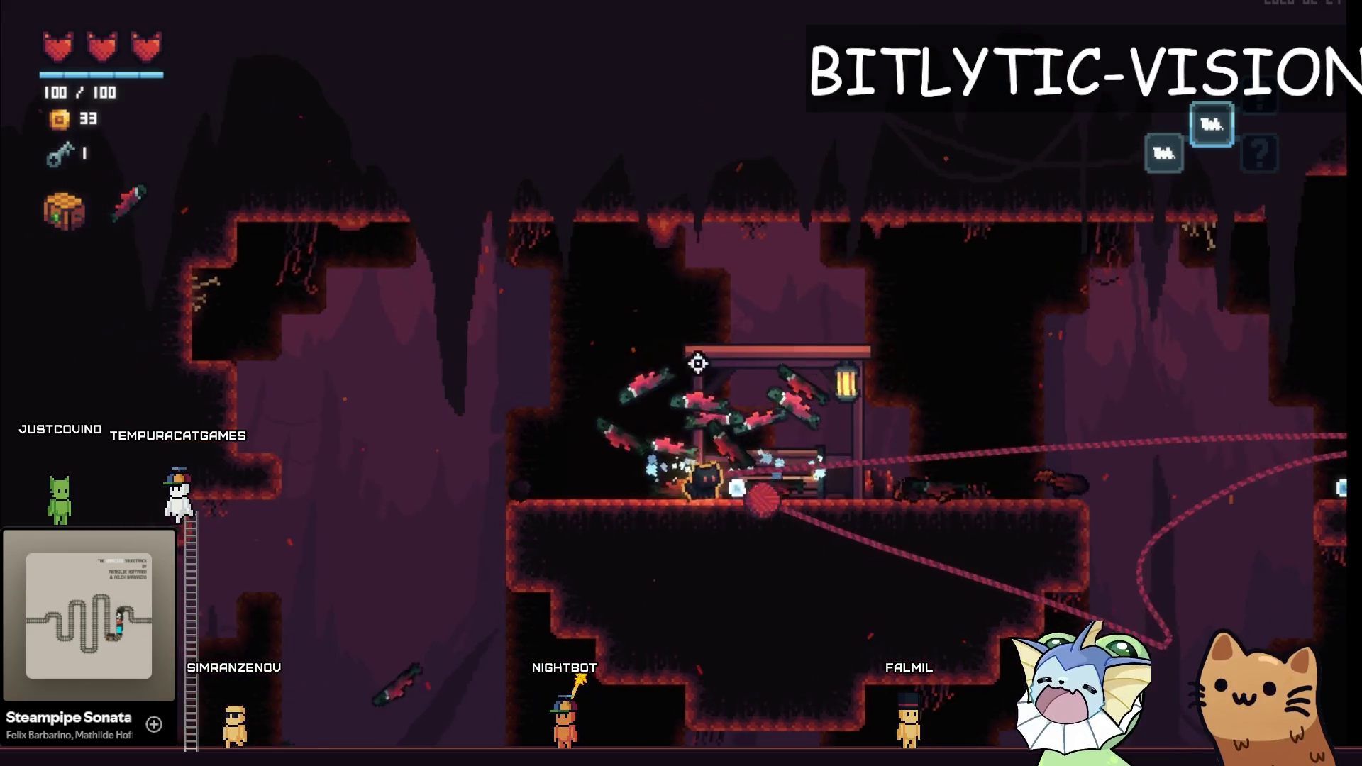
key(w)
key(d)
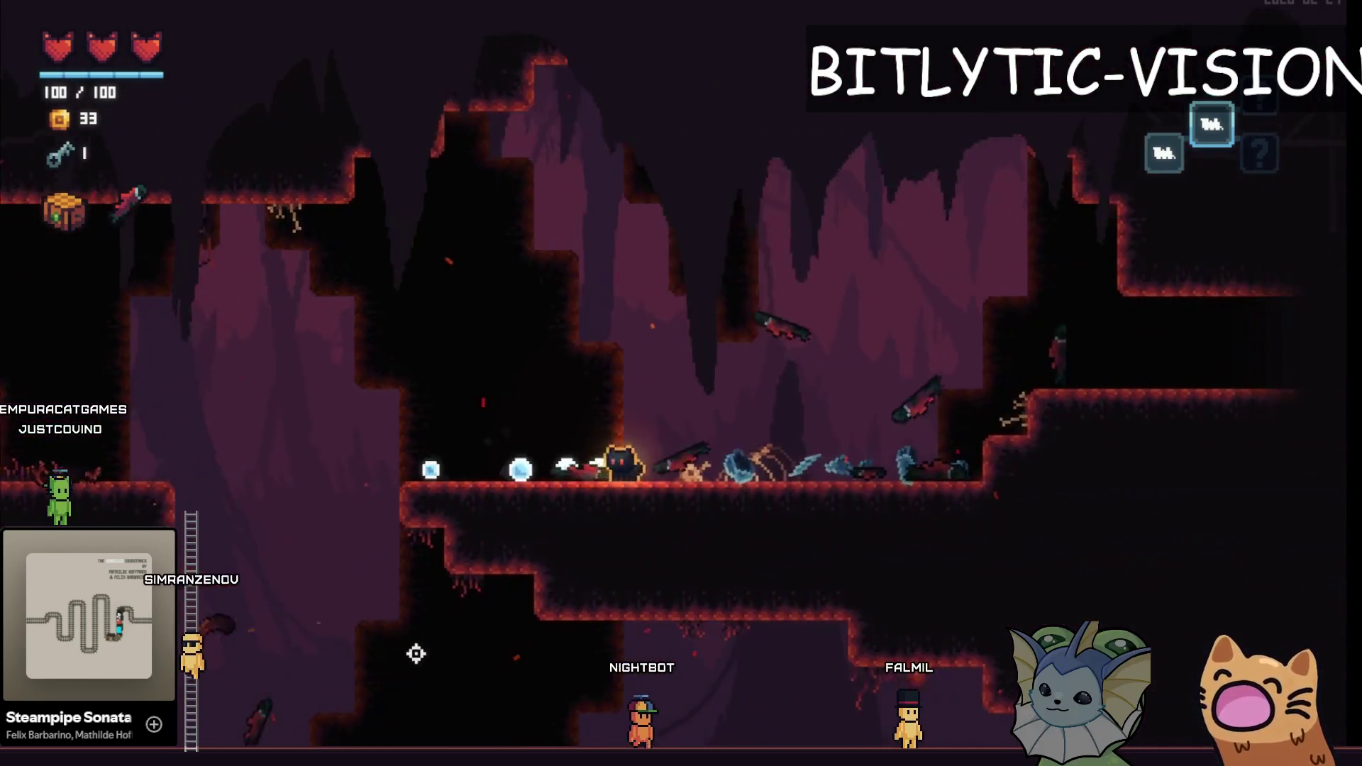
key(w)
key(d)
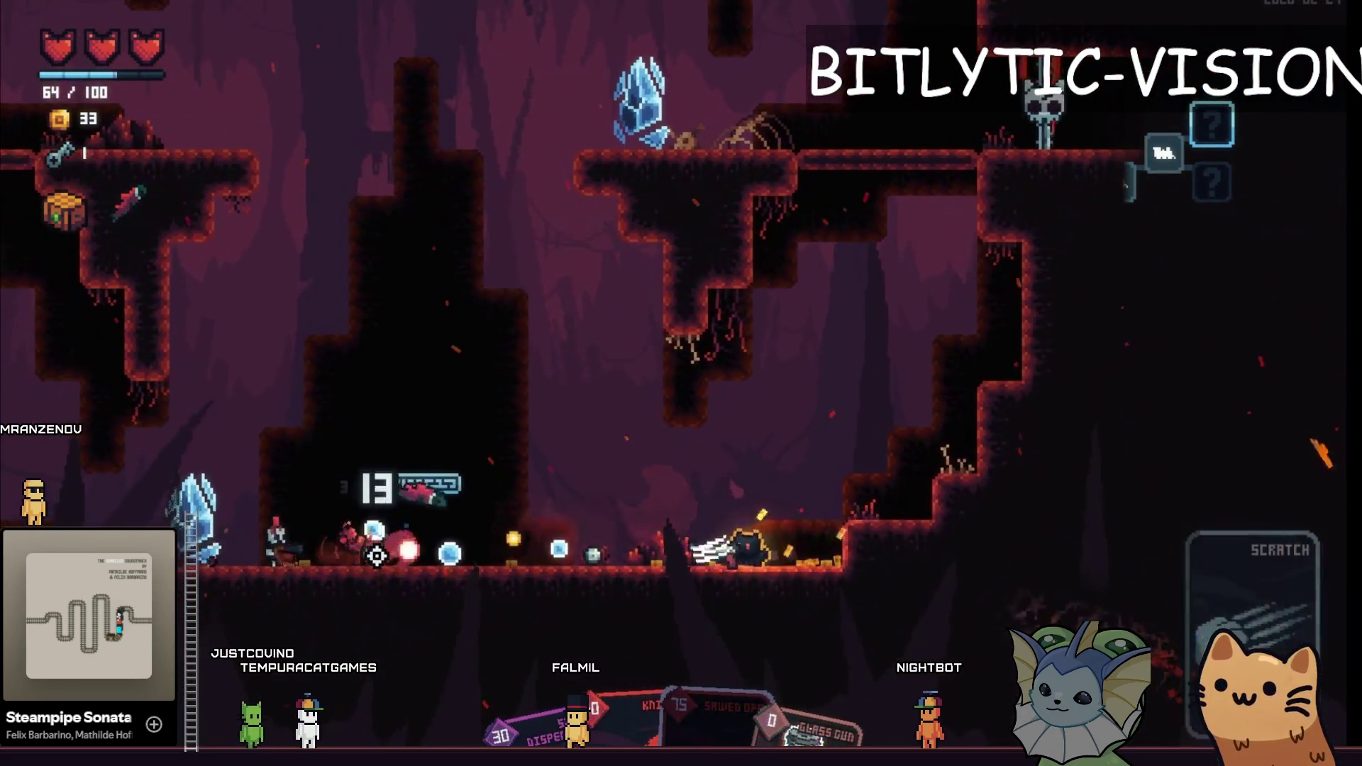
Step: Attack the room's enemies with the Knife and Glass Gun
key(d)
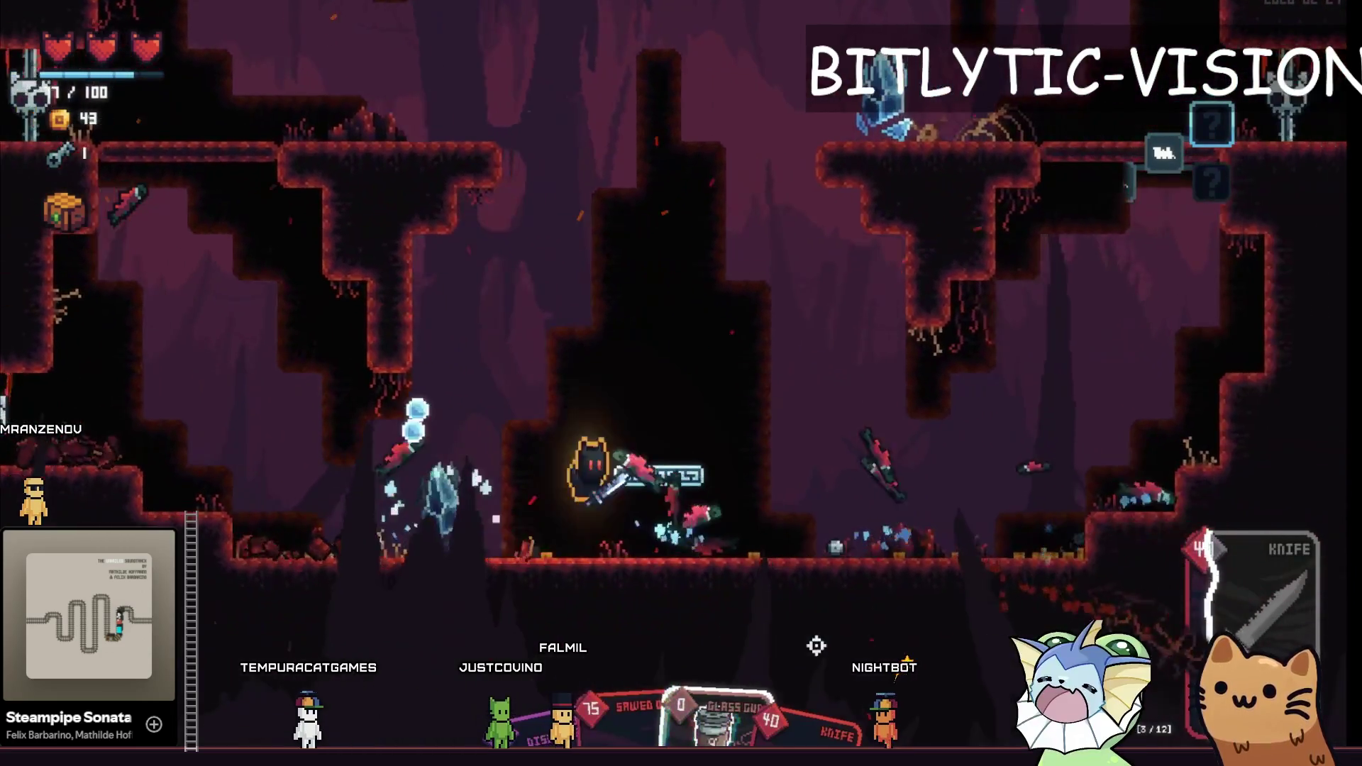
key(space)
key(space)
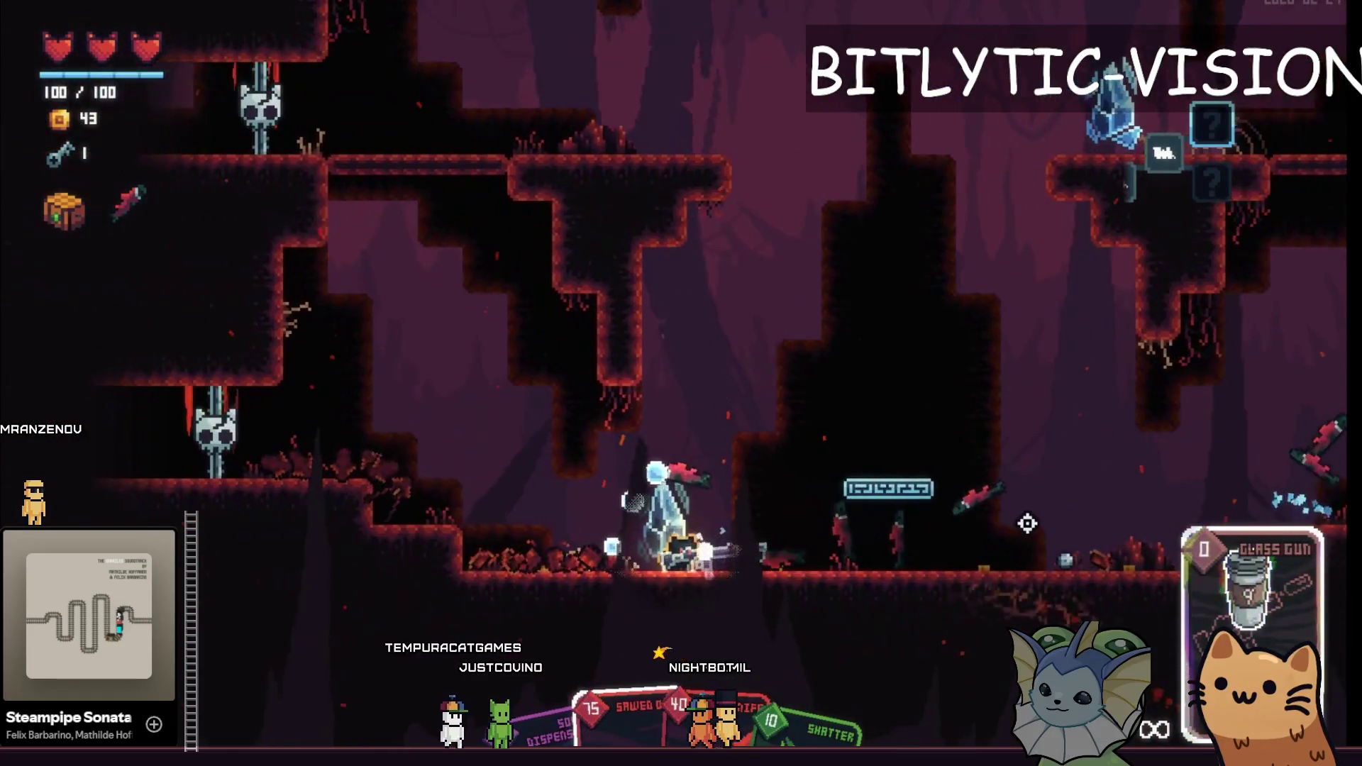
click(958, 580)
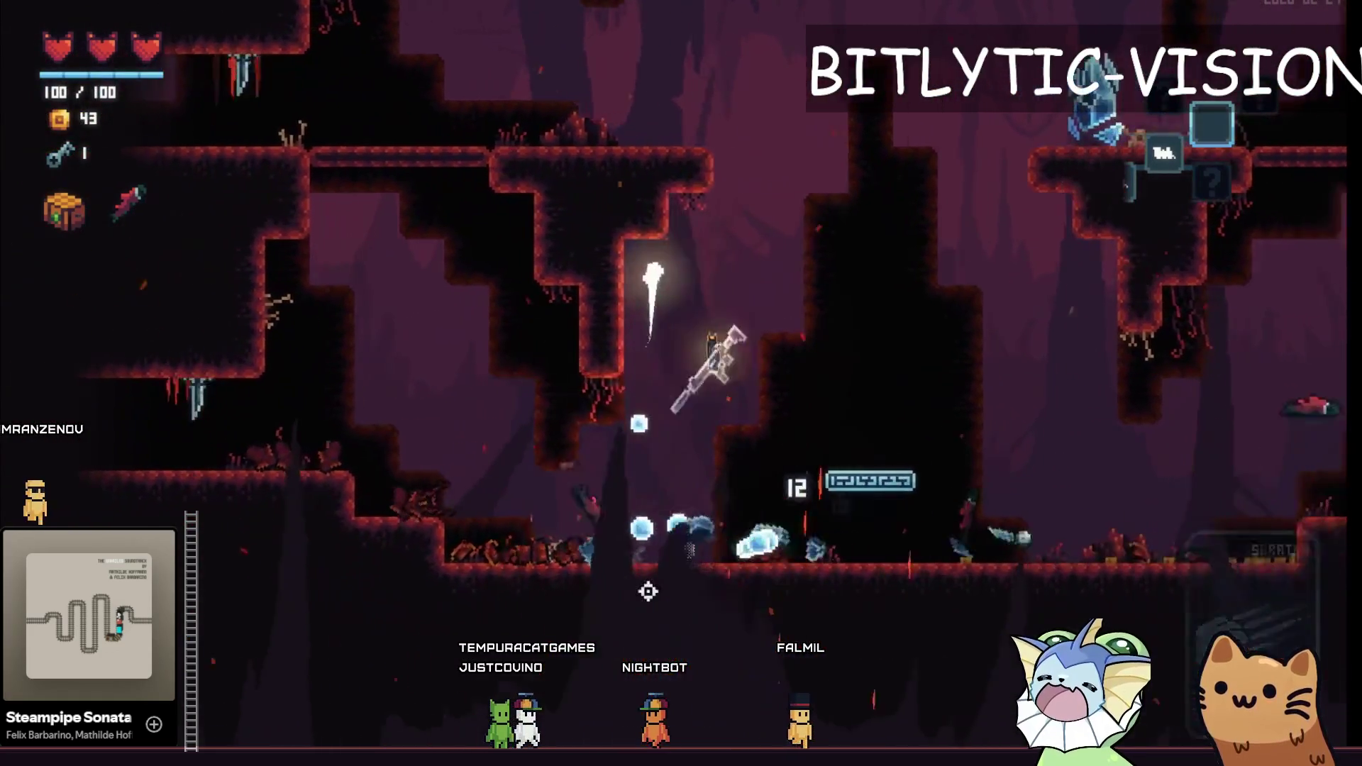
Step: Open the dropped Card Pack and take the SMG reward card
key(a)
key(e)
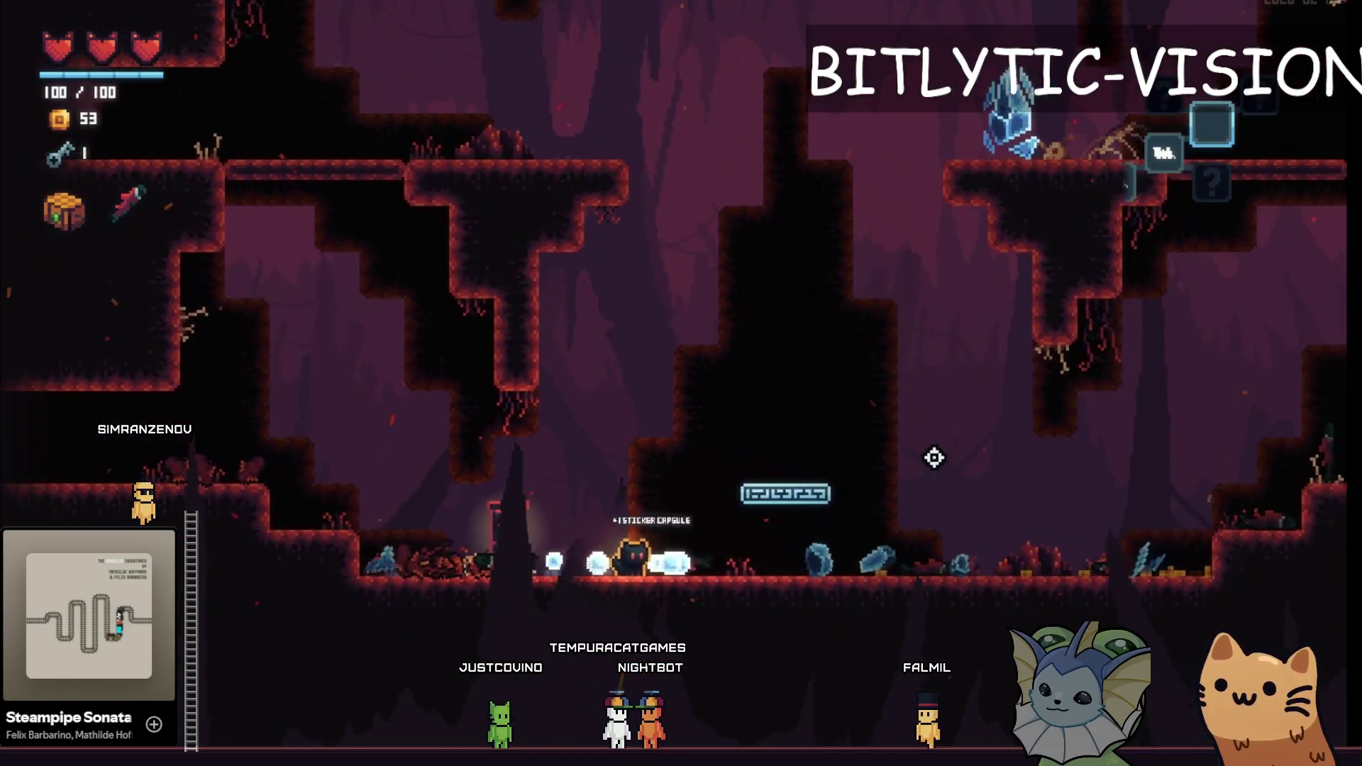
key(a)
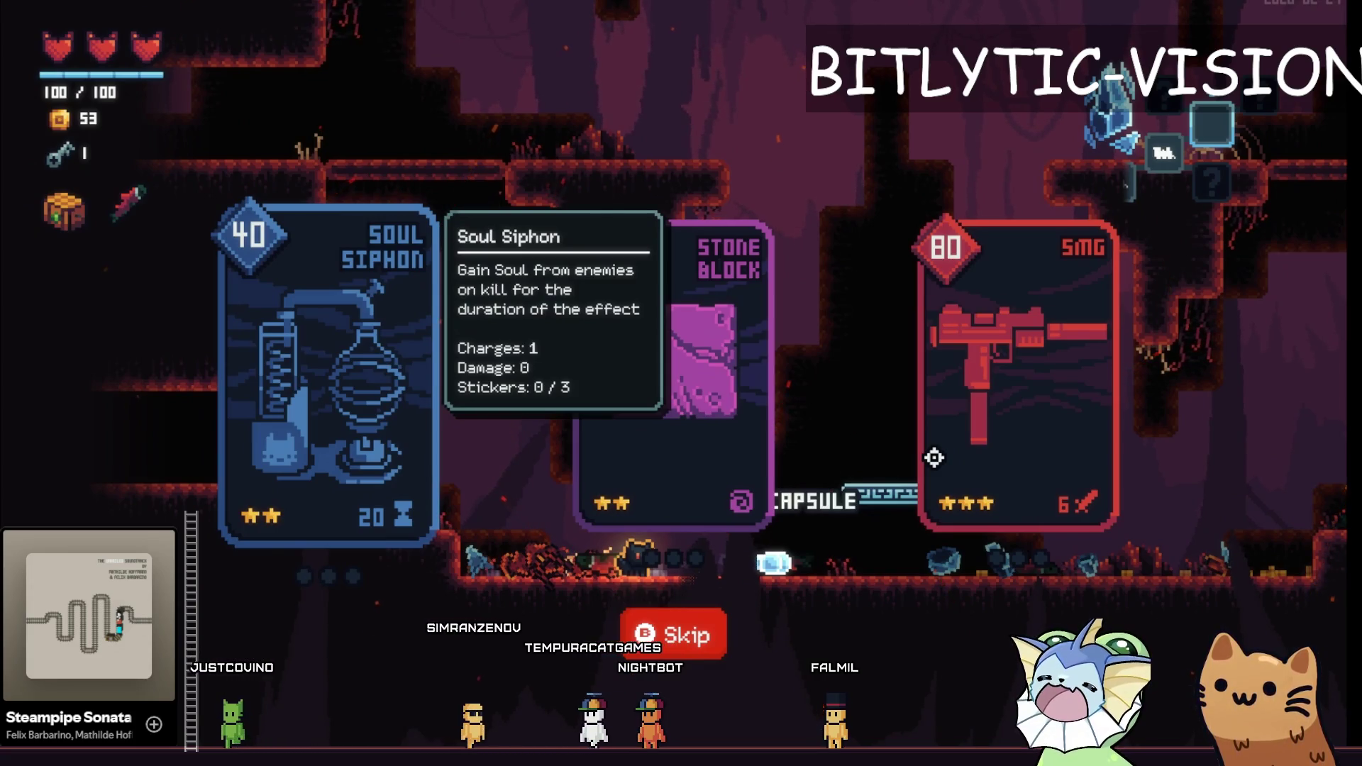
key(Right)
key(Right)
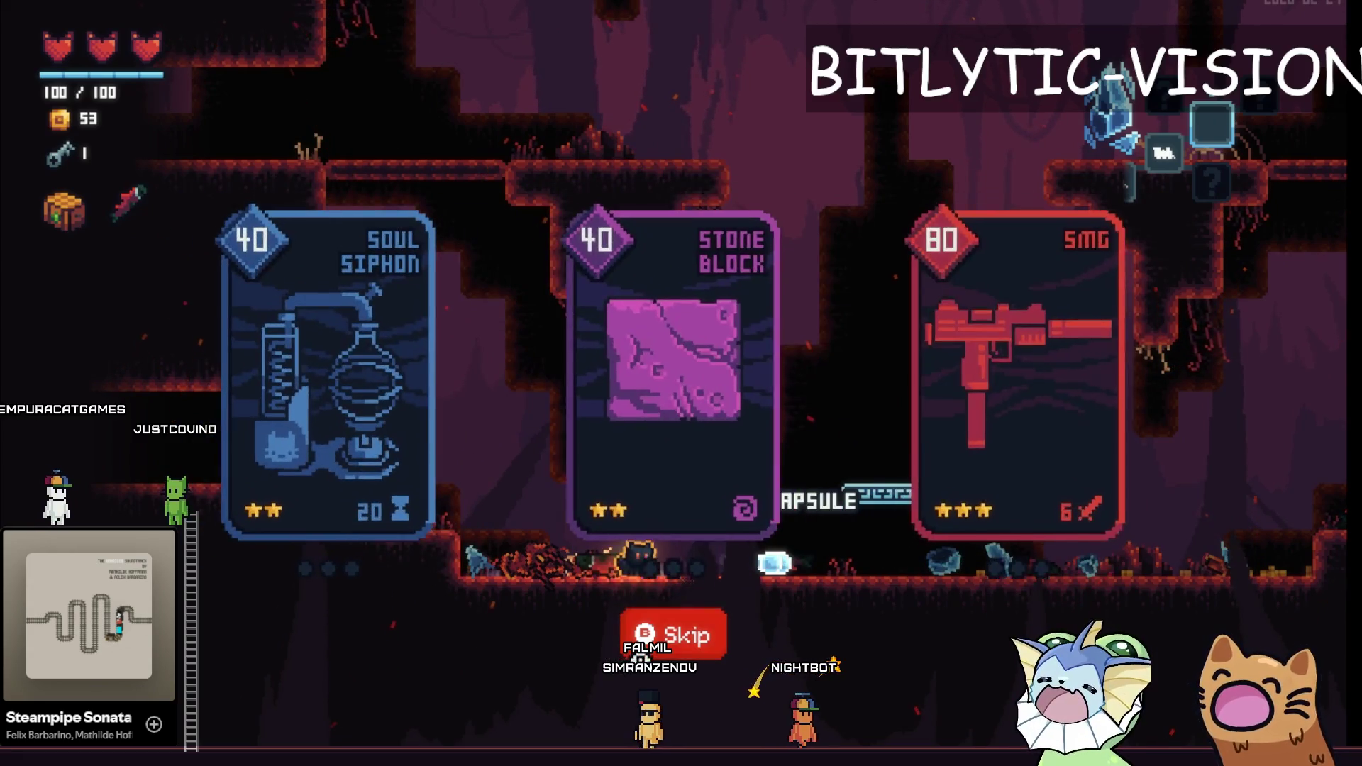
click(1074, 389)
Step: Move left into the next cave room and fire the Sawed Off at its enemies
key(space)
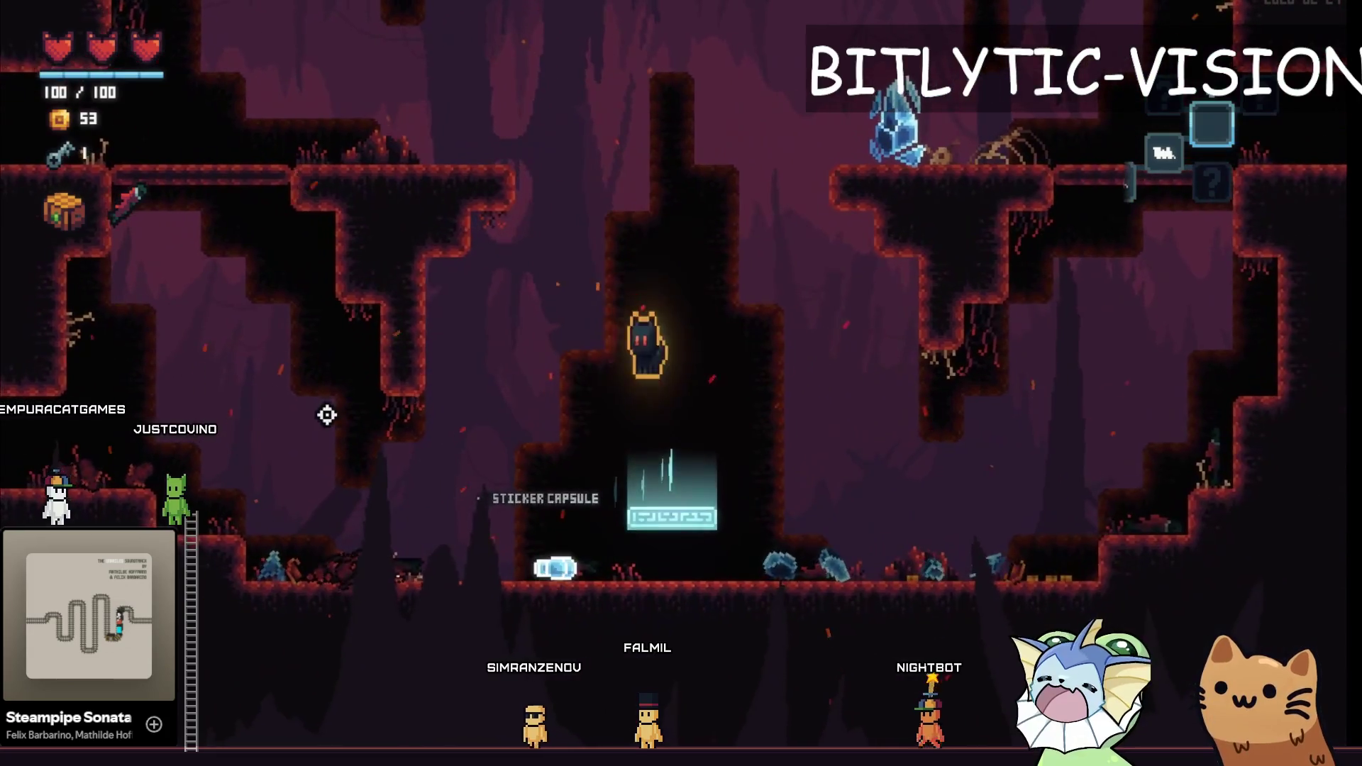
key(a)
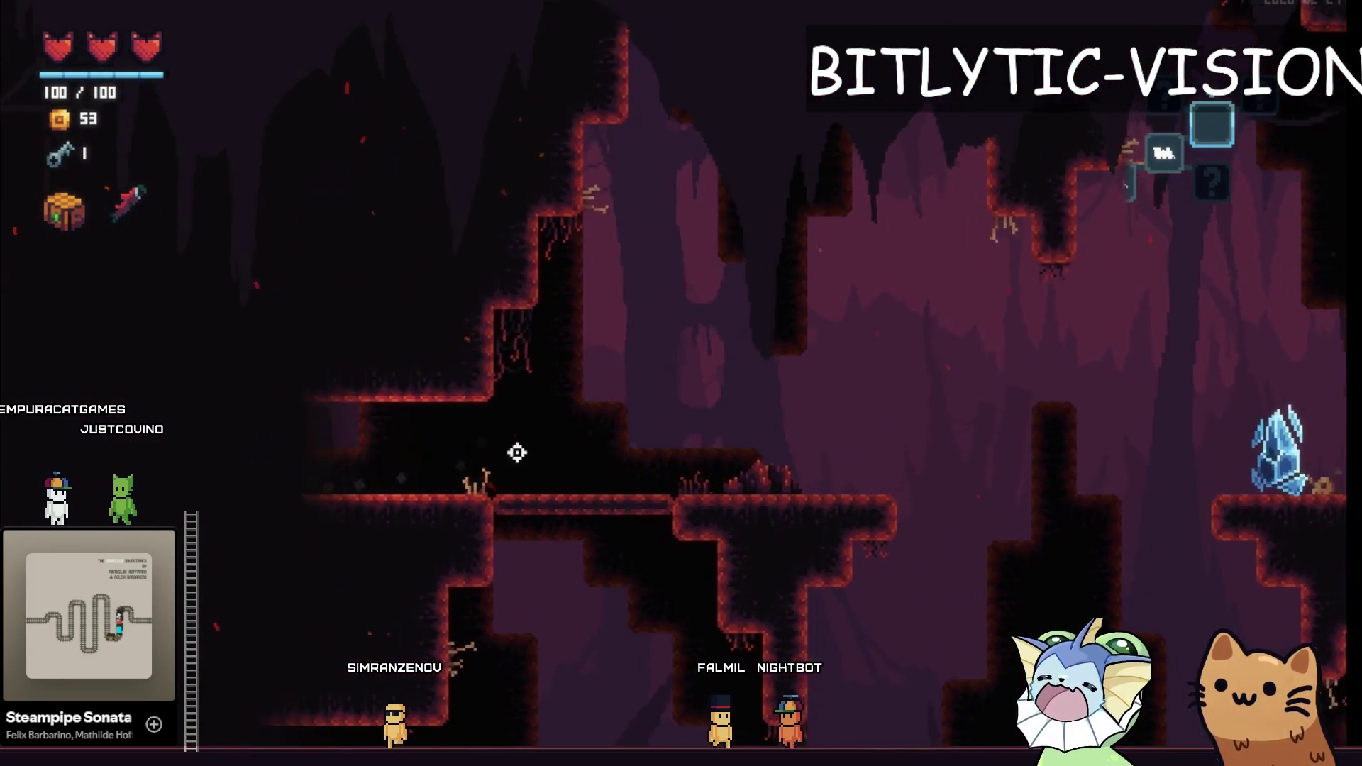
key(a)
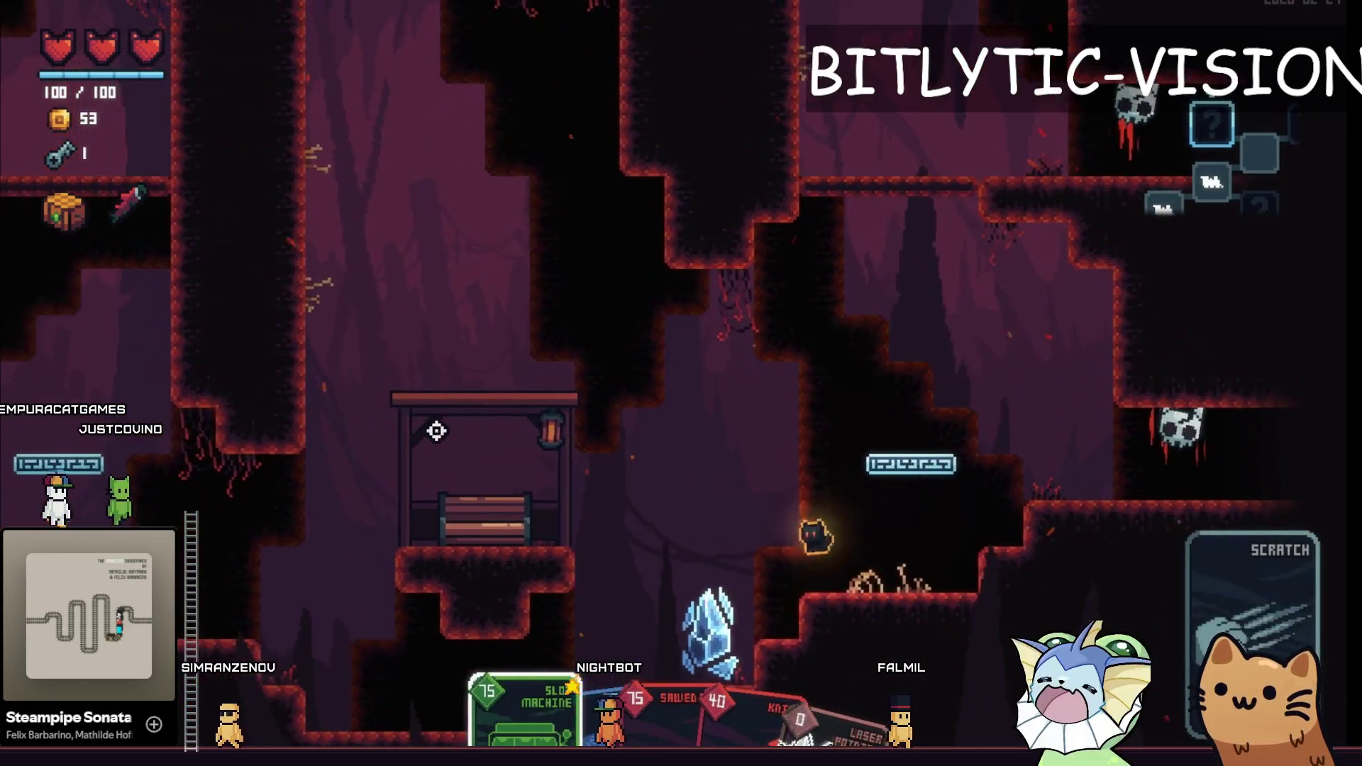
scroll(436, 430, down, 1)
click(493, 511)
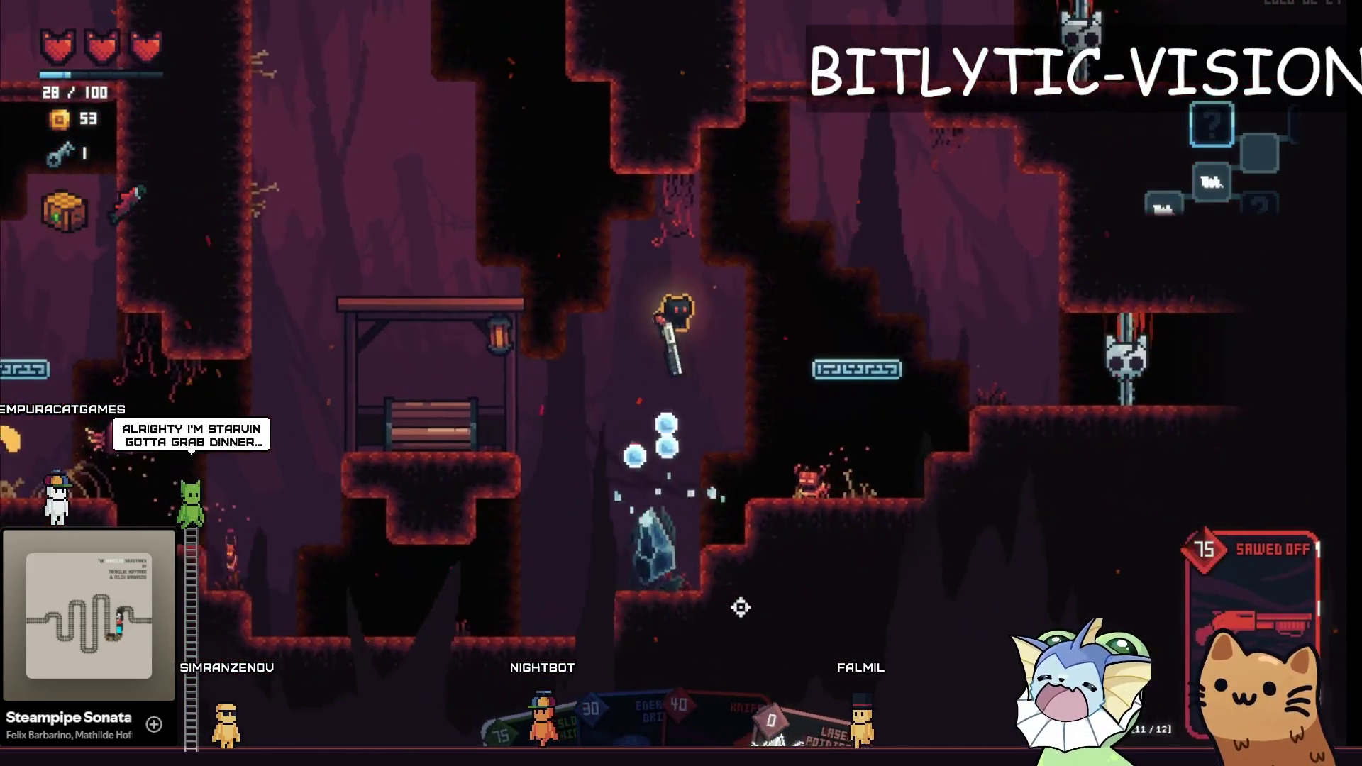
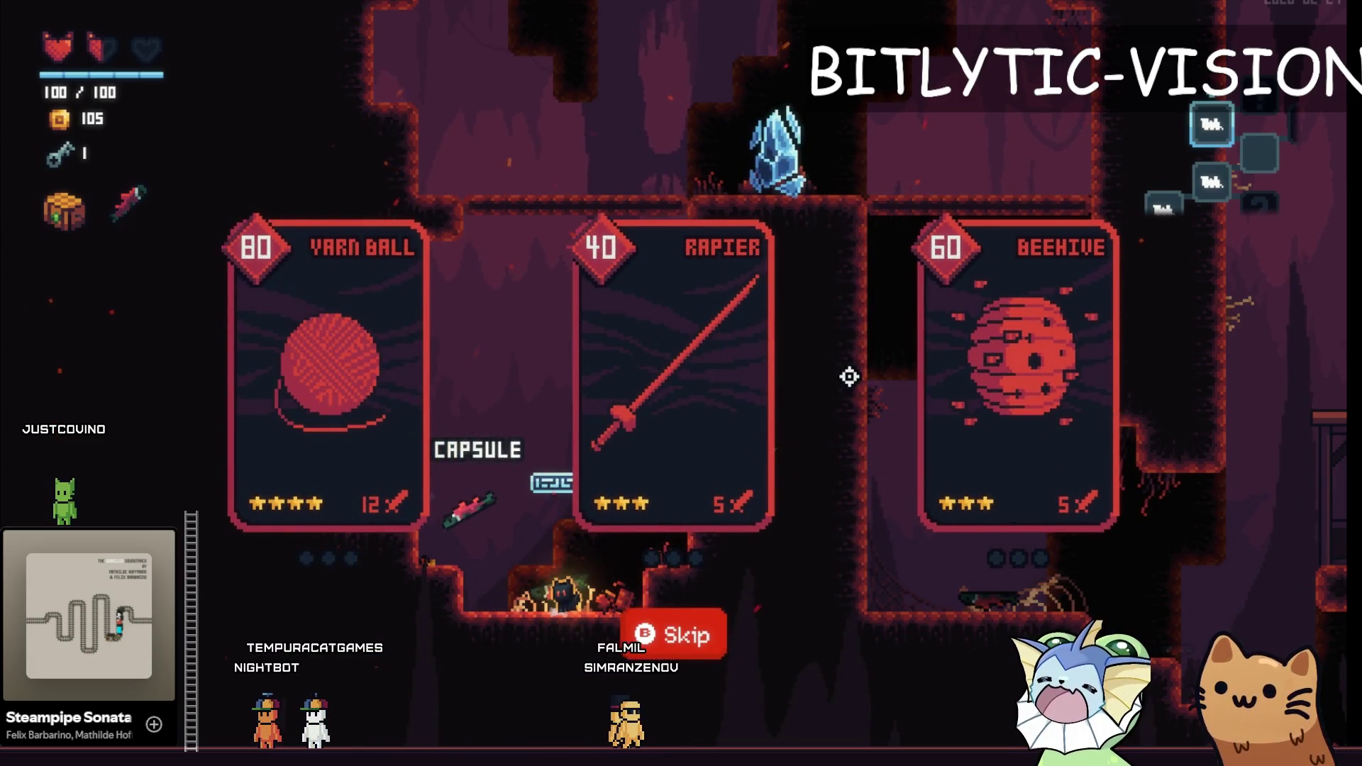
Step: Take the Beehive card reward and move the cat up past the crystal
click(1047, 419)
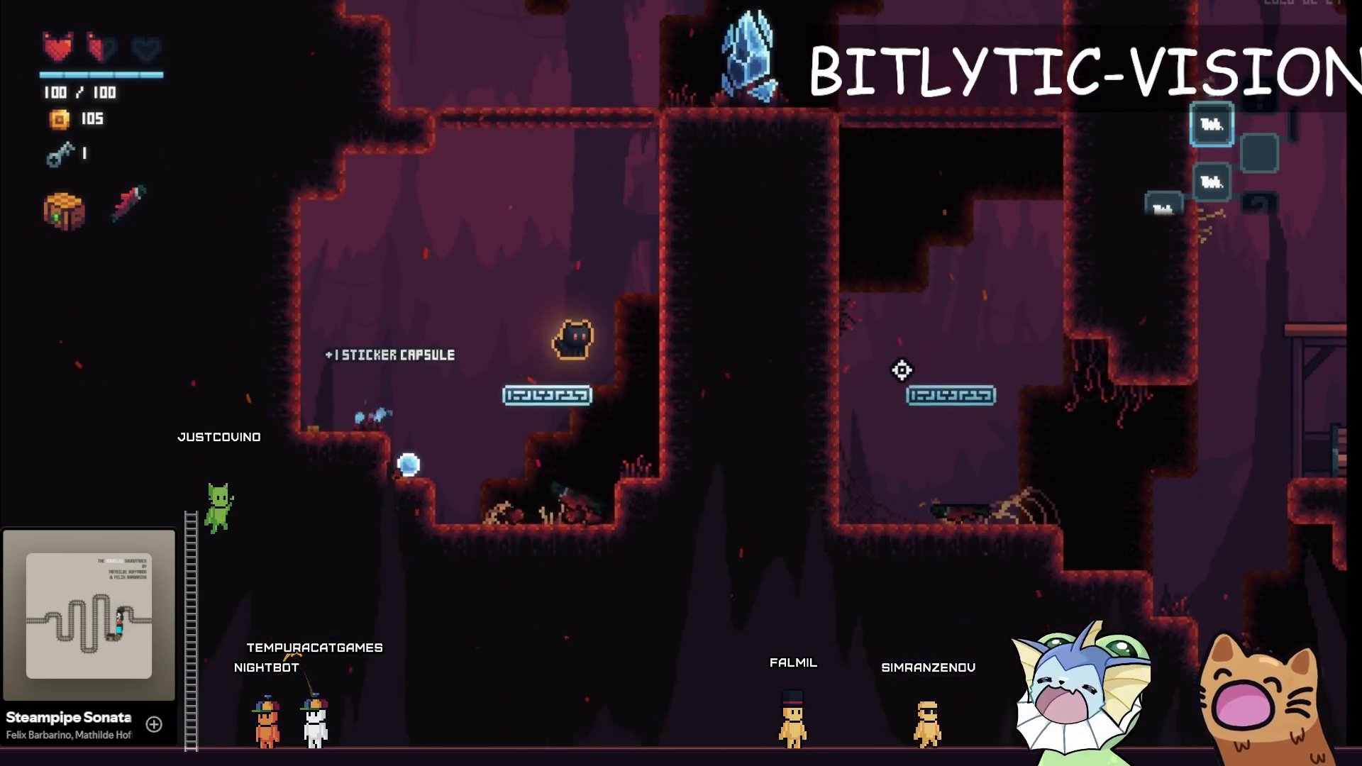
key(d)
key(d)
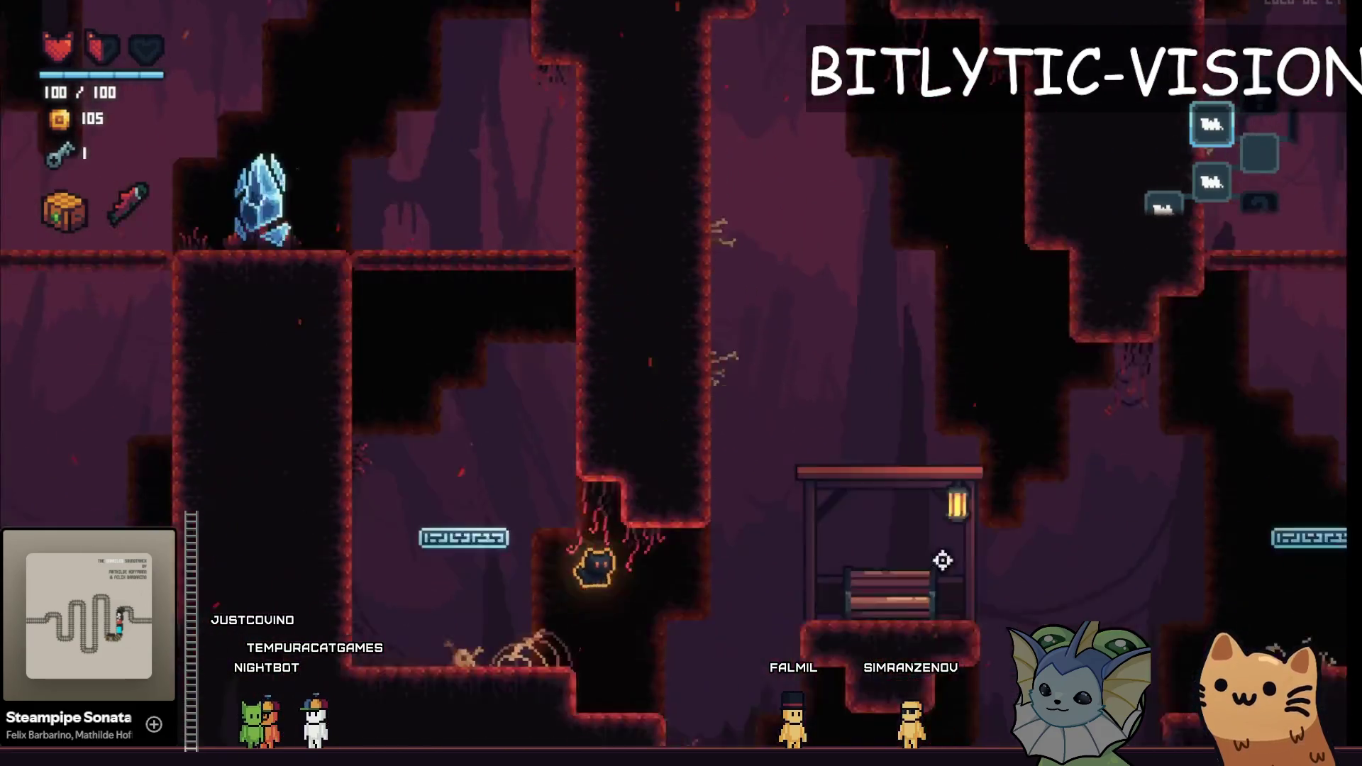
key(space)
key(Tab)
Step: Jump up the cave steps onto the higher ledges, playing the Rusty Pistol card
key(d)
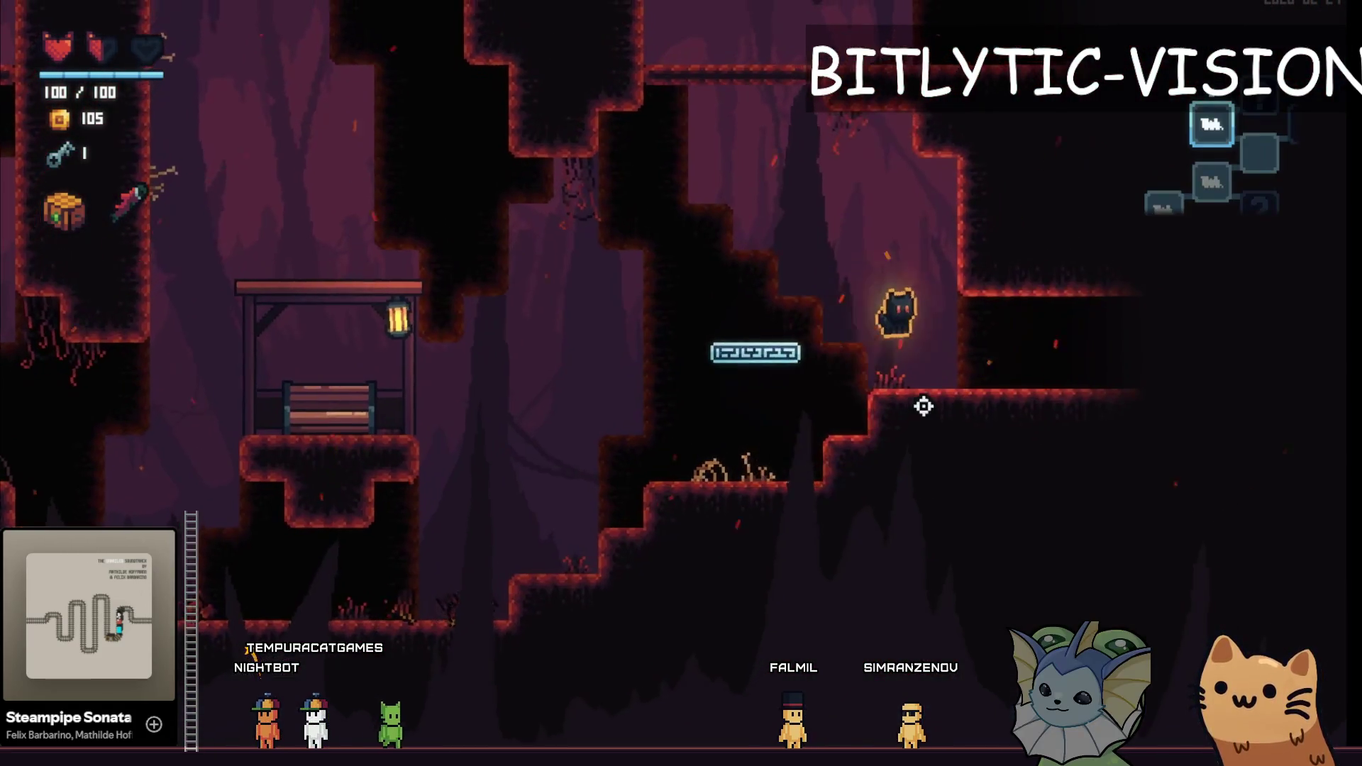
key(a)
key(space)
key(d)
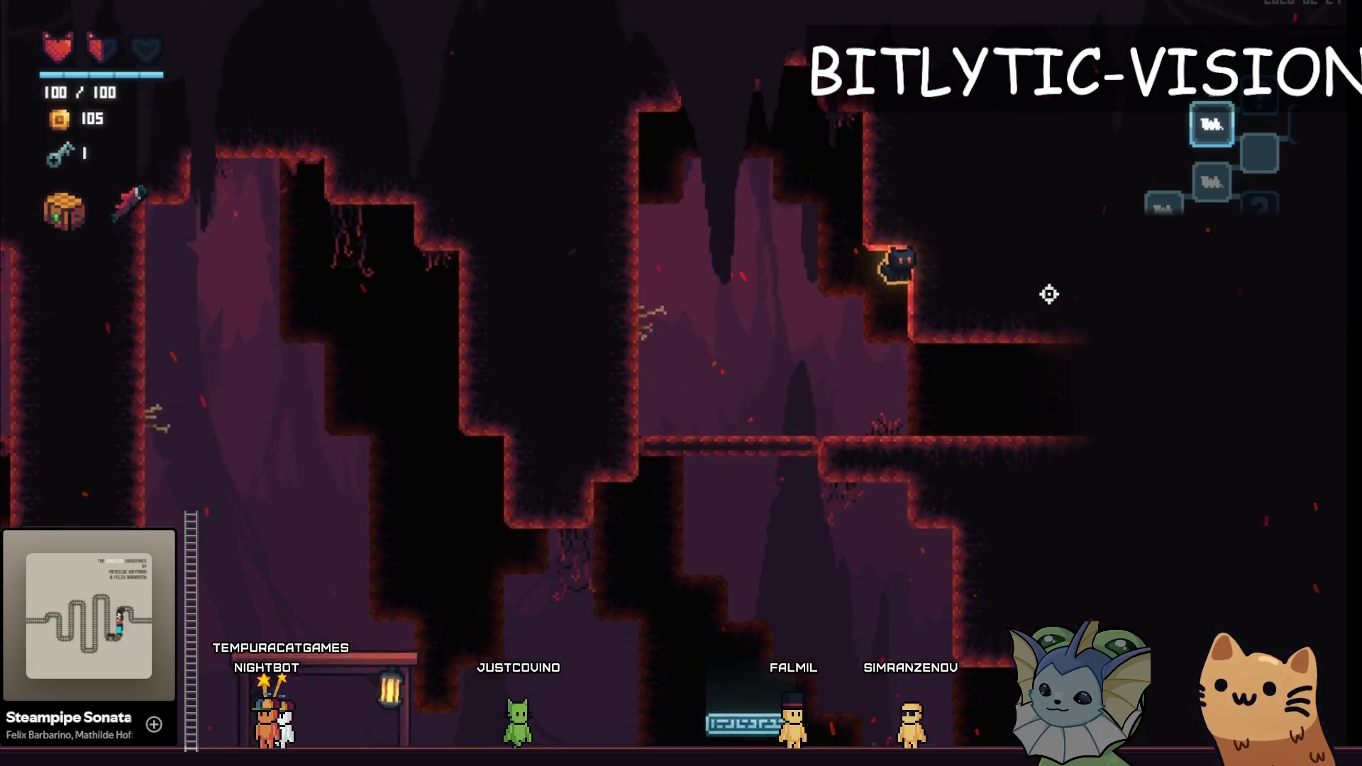
key(d)
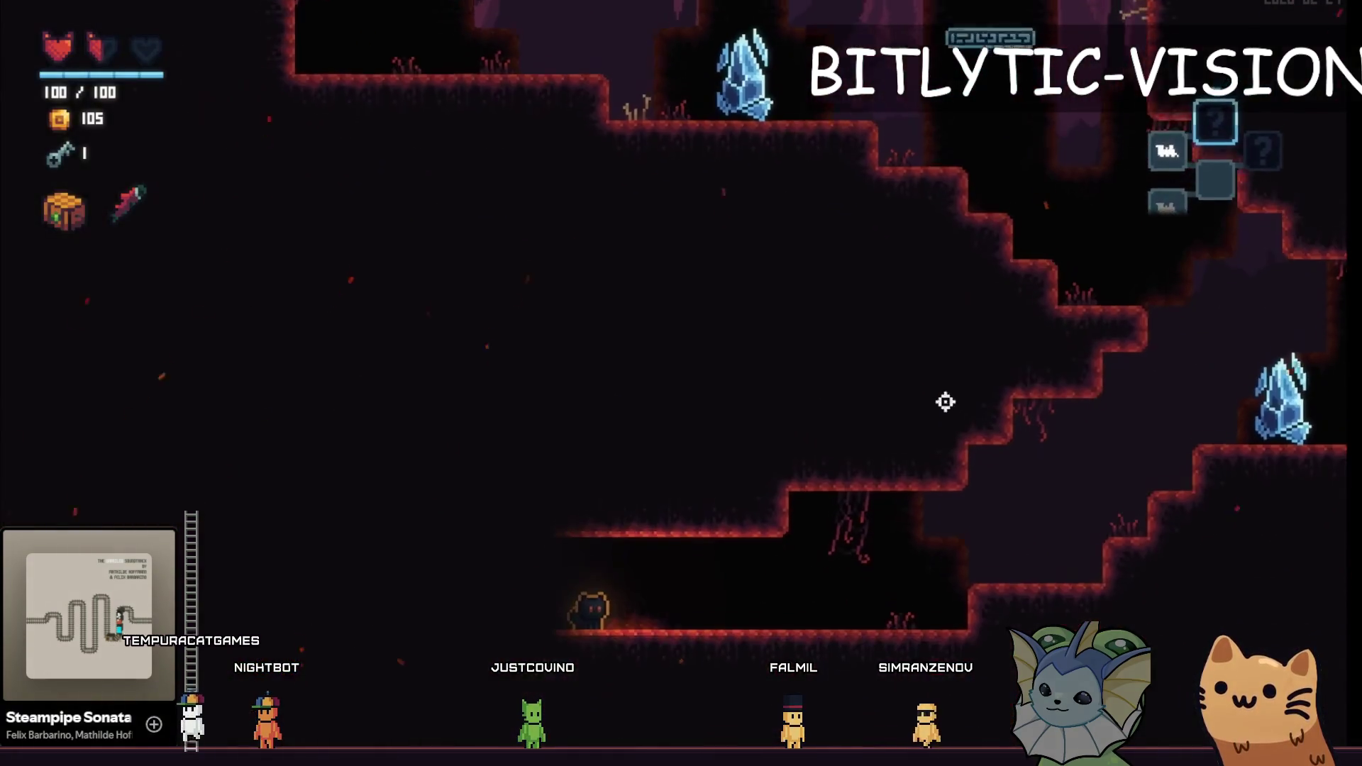
key(space)
key(space)
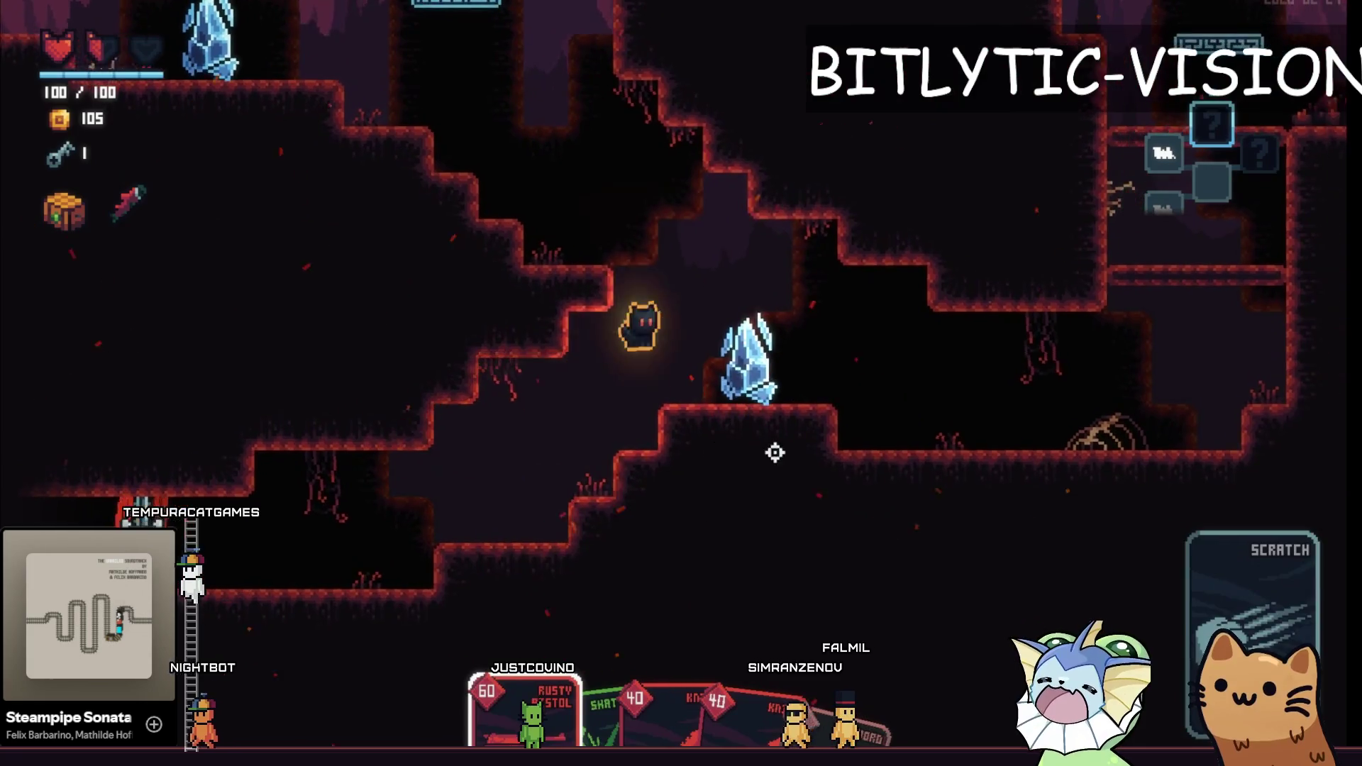
key(q)
key(space)
key(a)
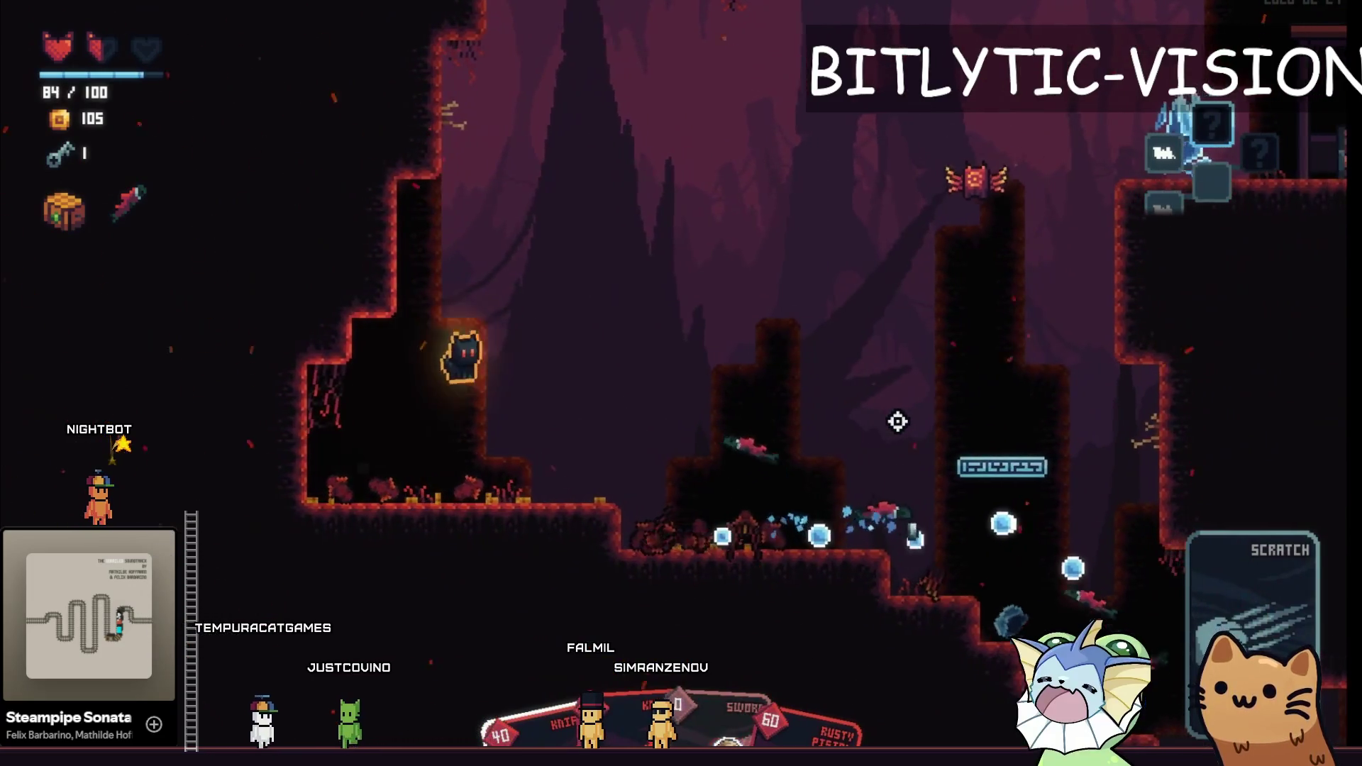
key(d)
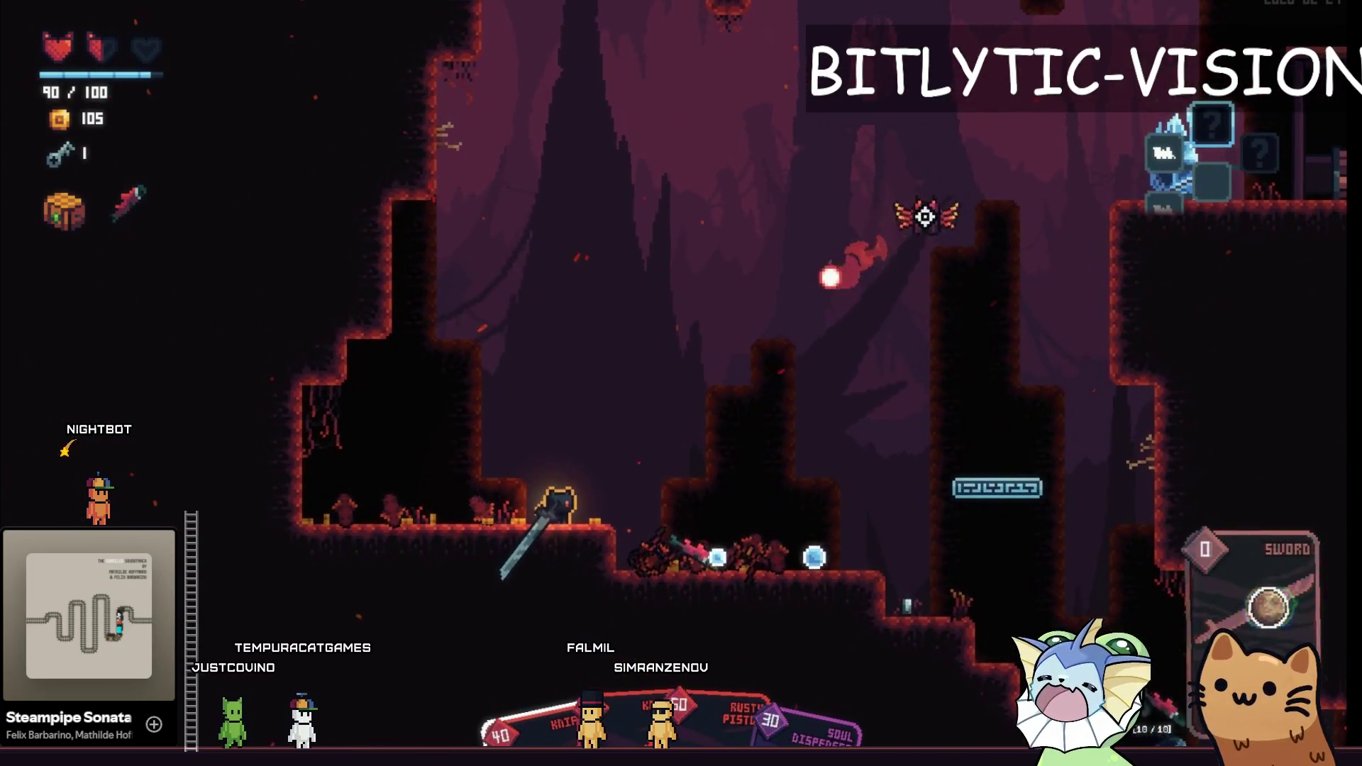
Step: Leap up, attack the flying enemies on the ledge, and collect the sticker capsule
key(d)
key(space)
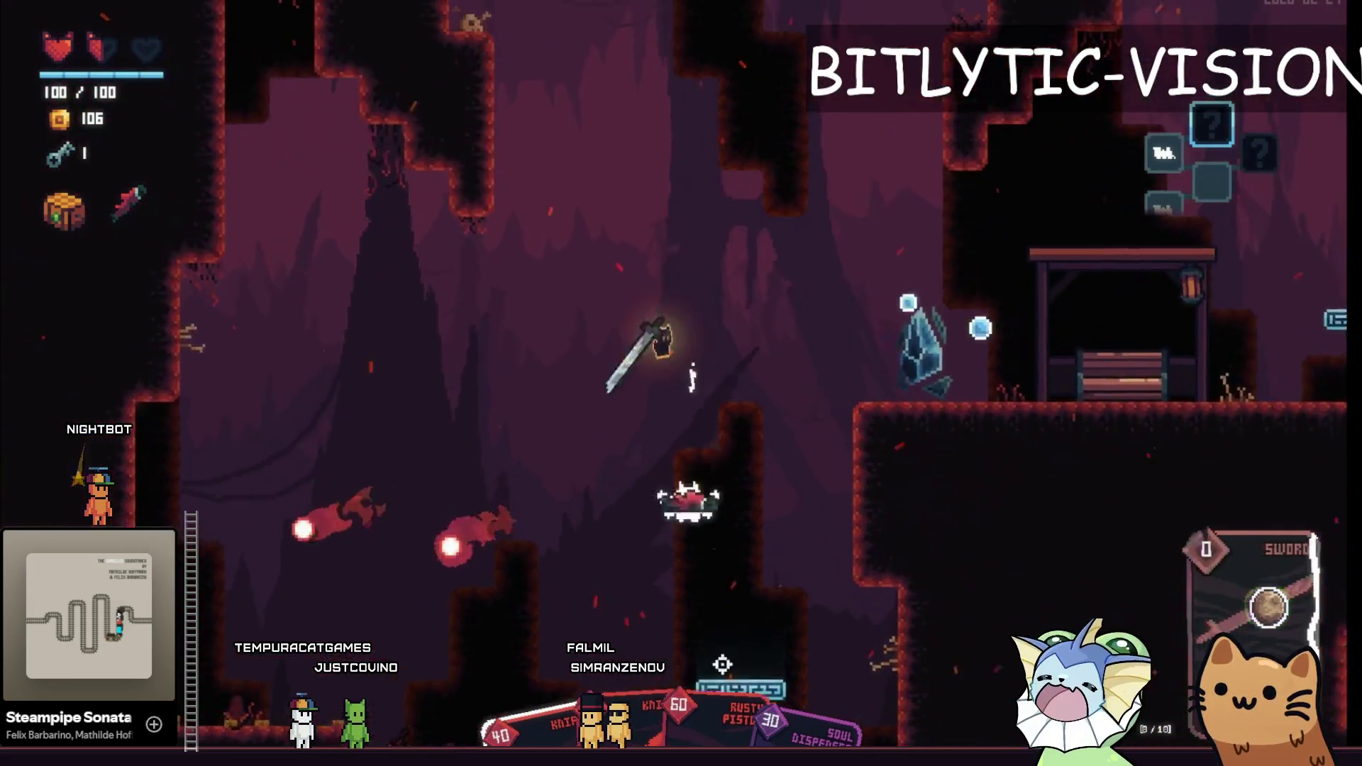
key(a)
click(866, 373)
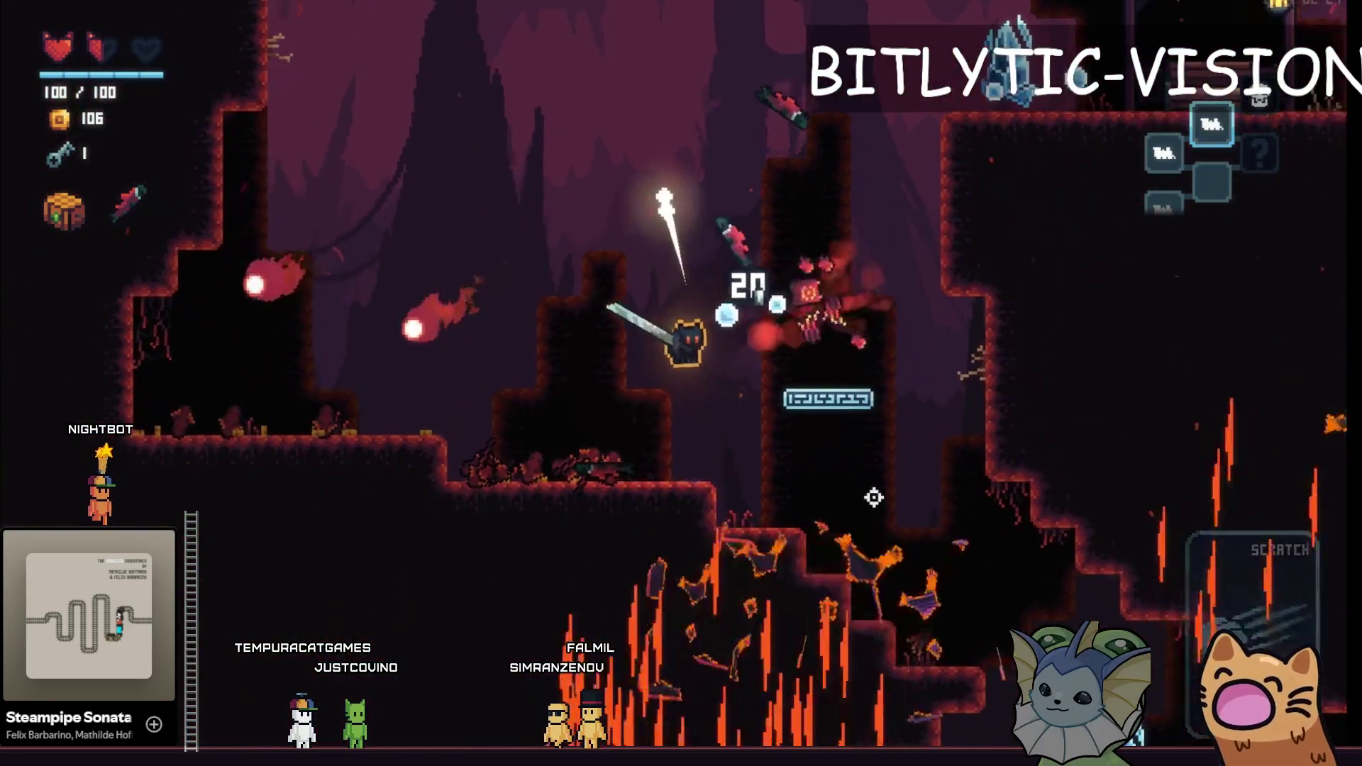
key(a)
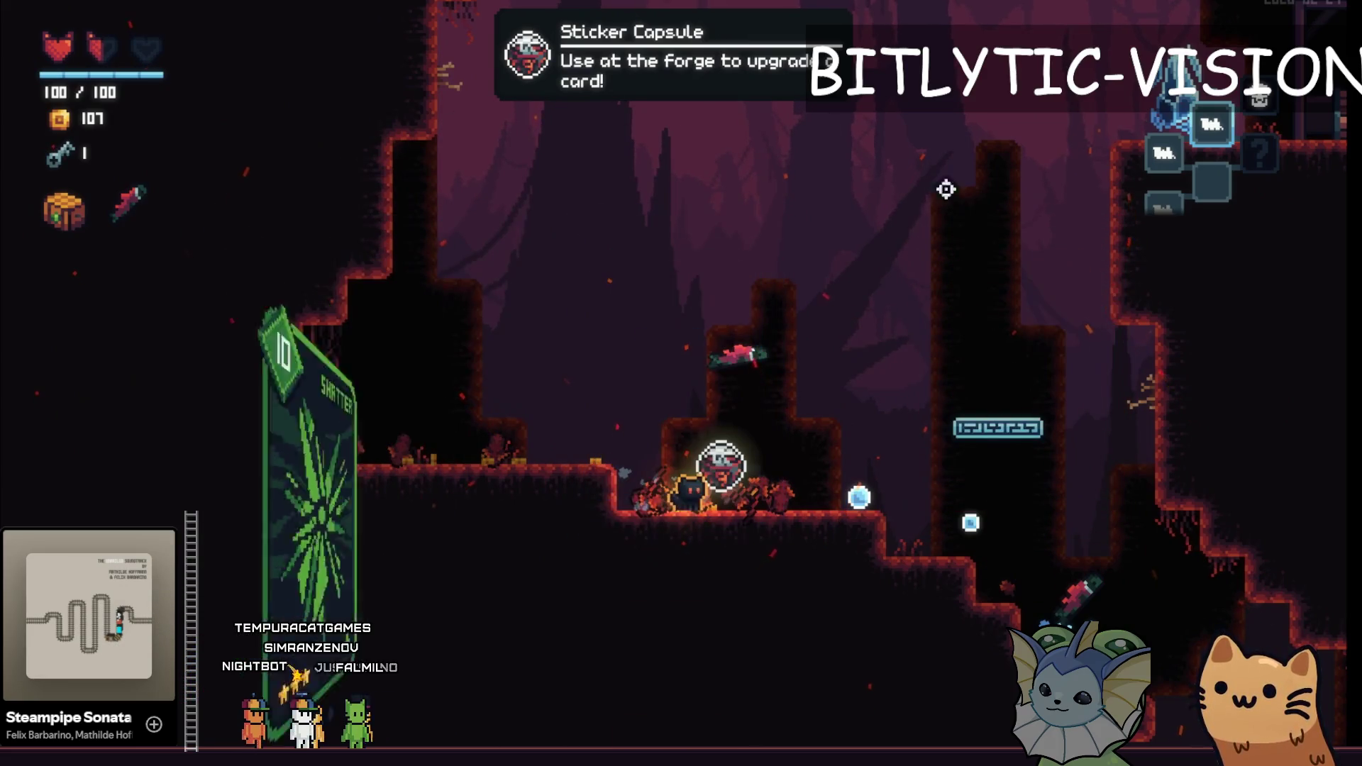
Step: Drop to the lower floor and attack the crystal enemy there
key(d)
key(space)
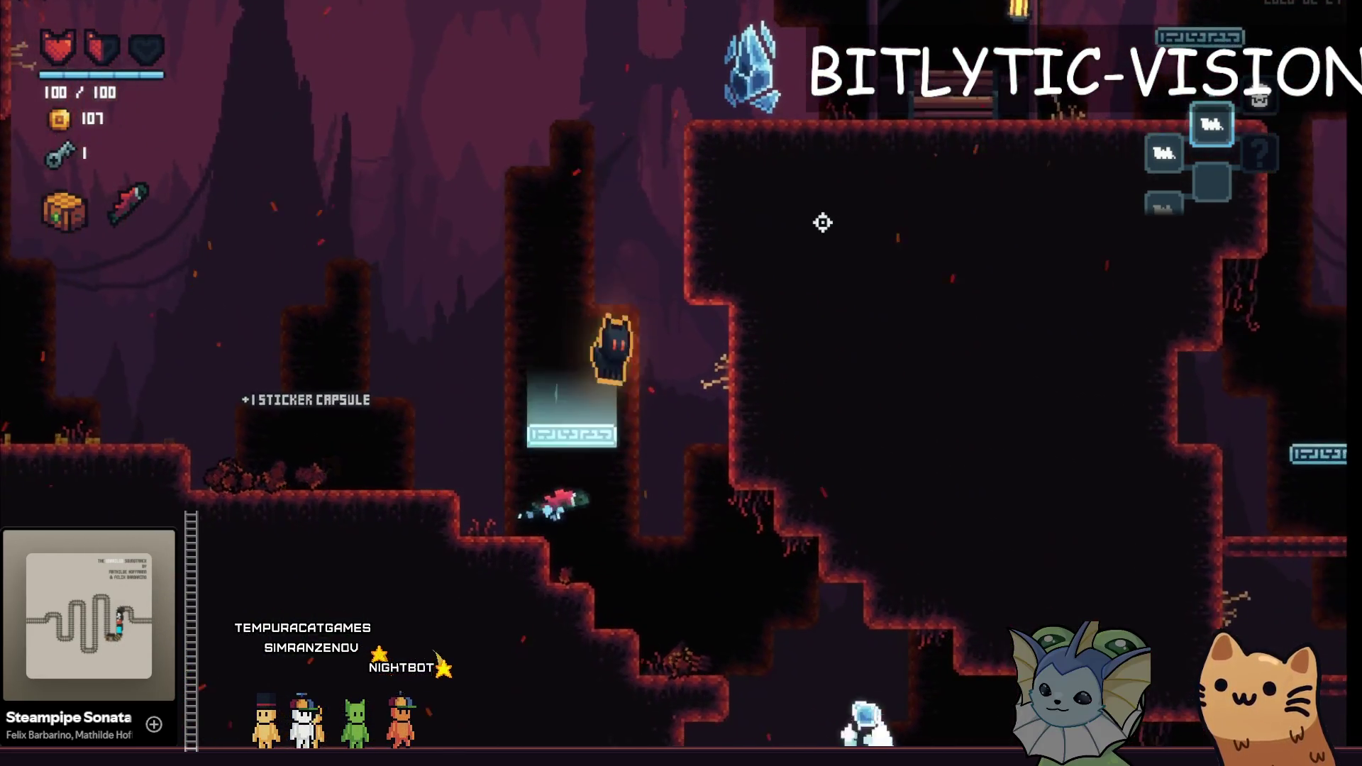
key(d)
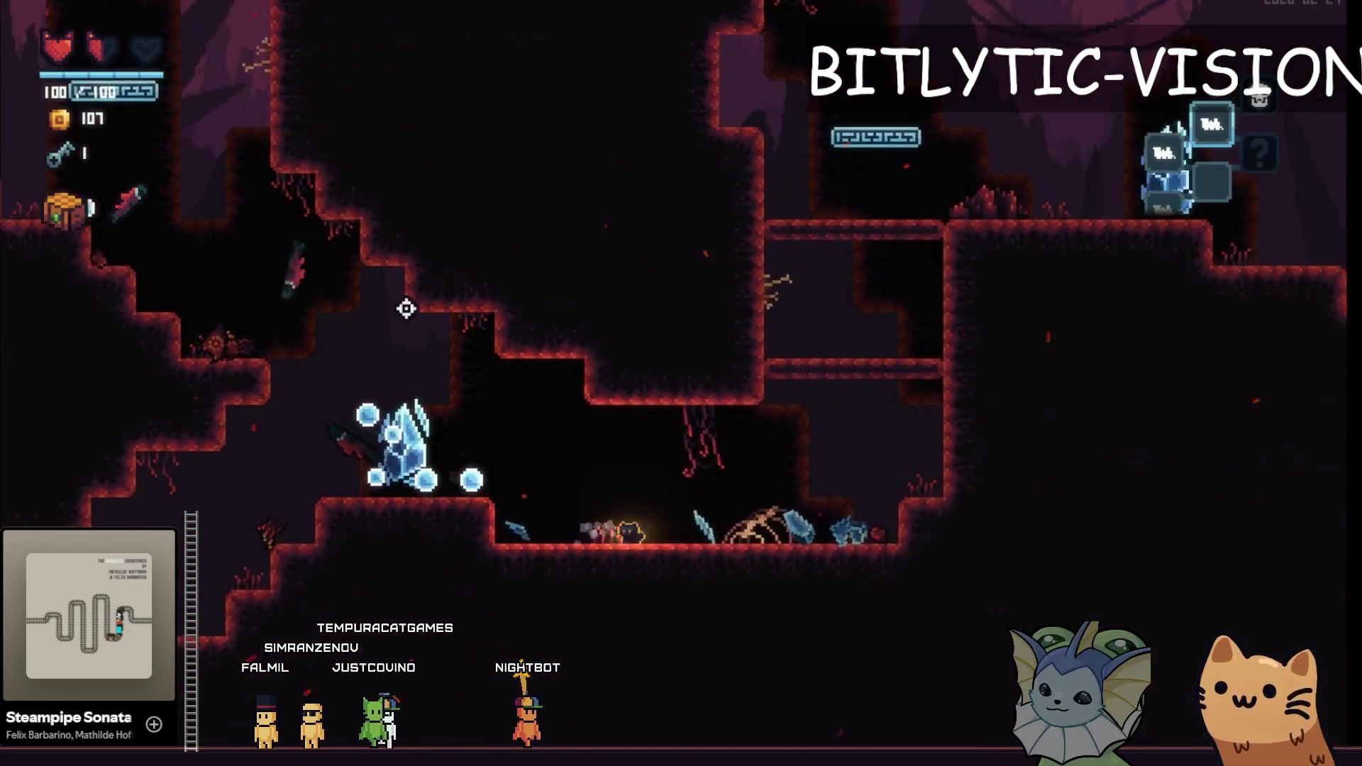
click(336, 431)
Step: Climb the shaft to the teleporter and teleport to another cave room
key(d)
key(space)
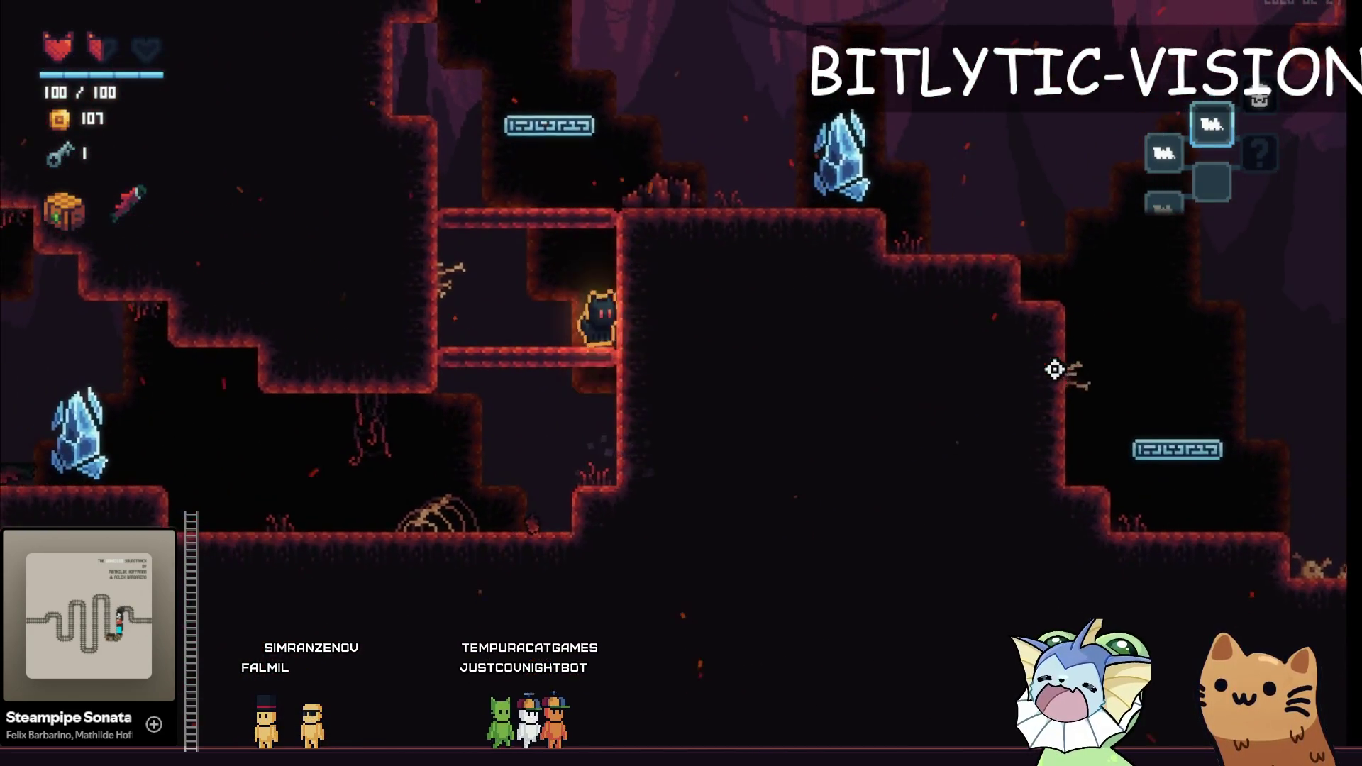
key(space)
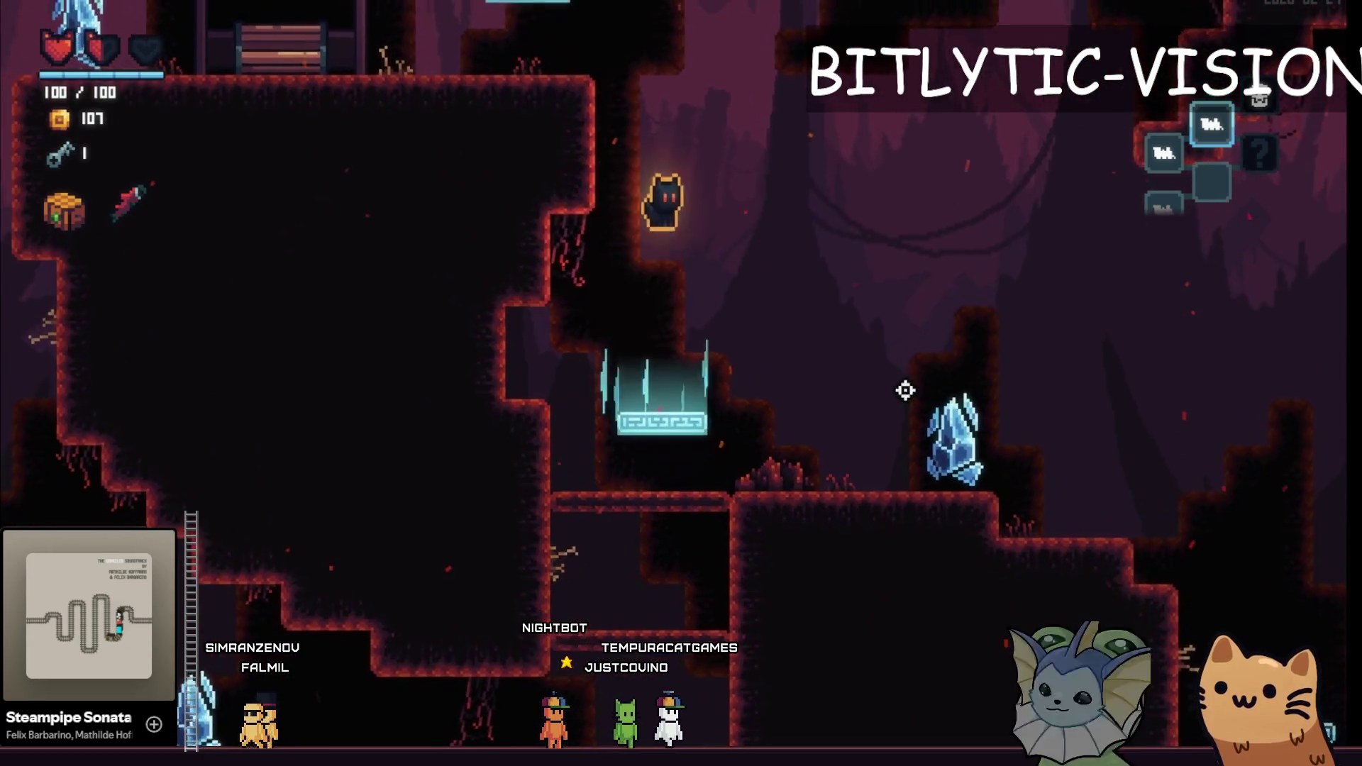
key(e)
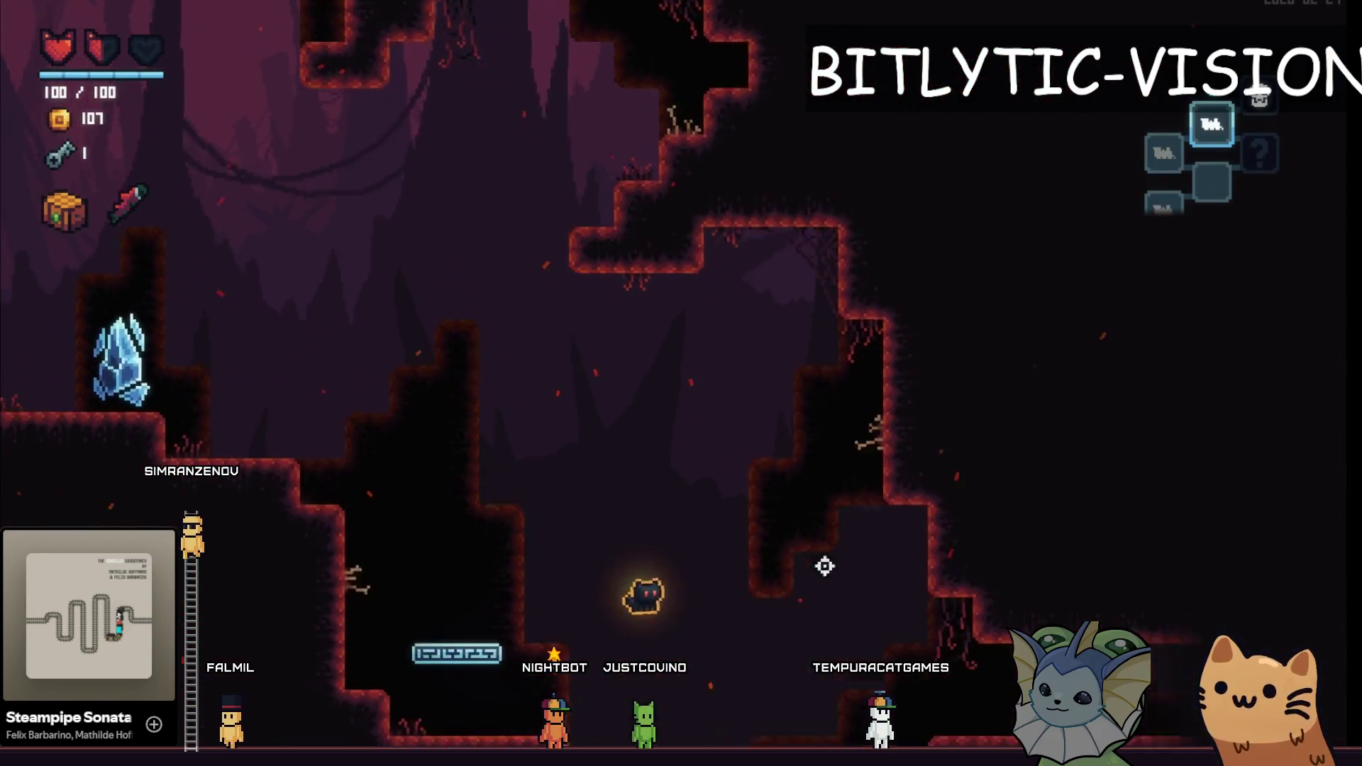
key(e)
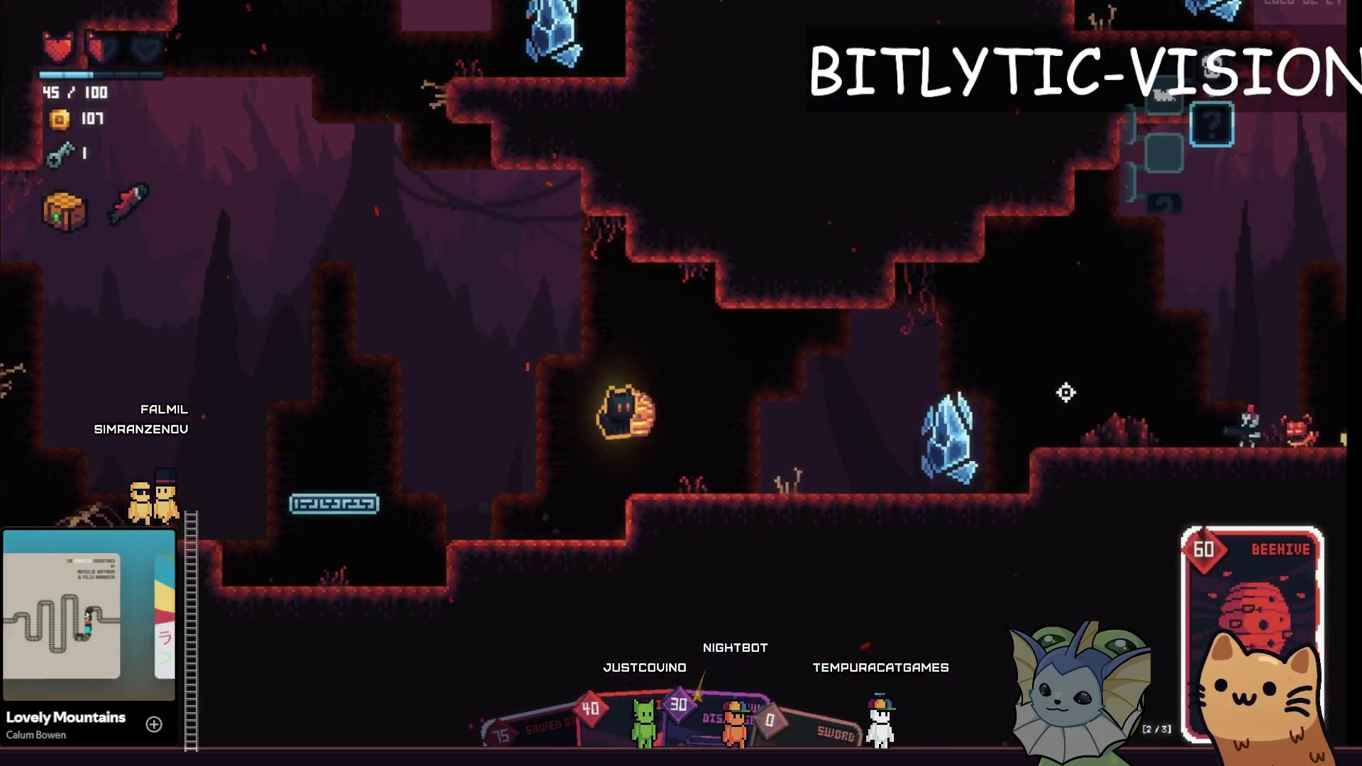
Step: Wipe out the room's enemies with Beehive and Knife attacks, reaching 117 coins
key(d)
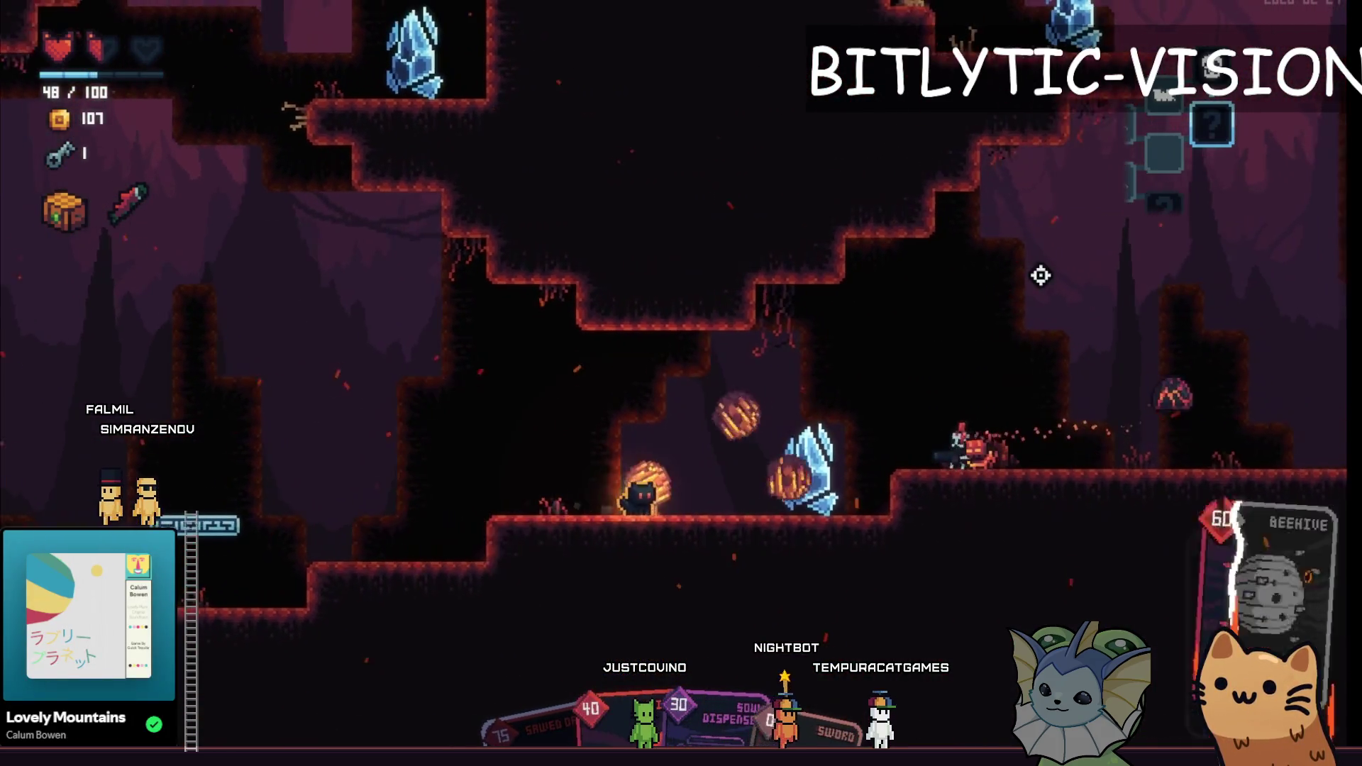
key(a)
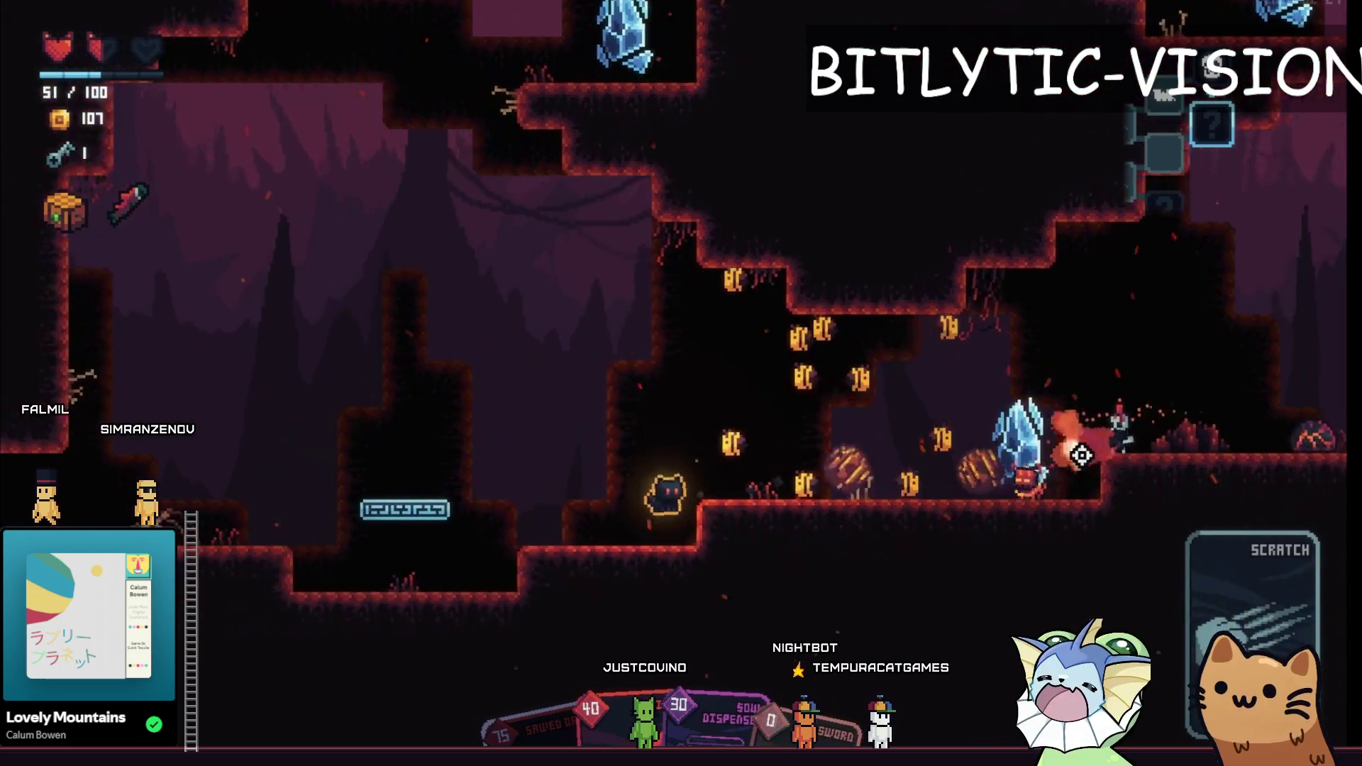
key(space)
click(1025, 484)
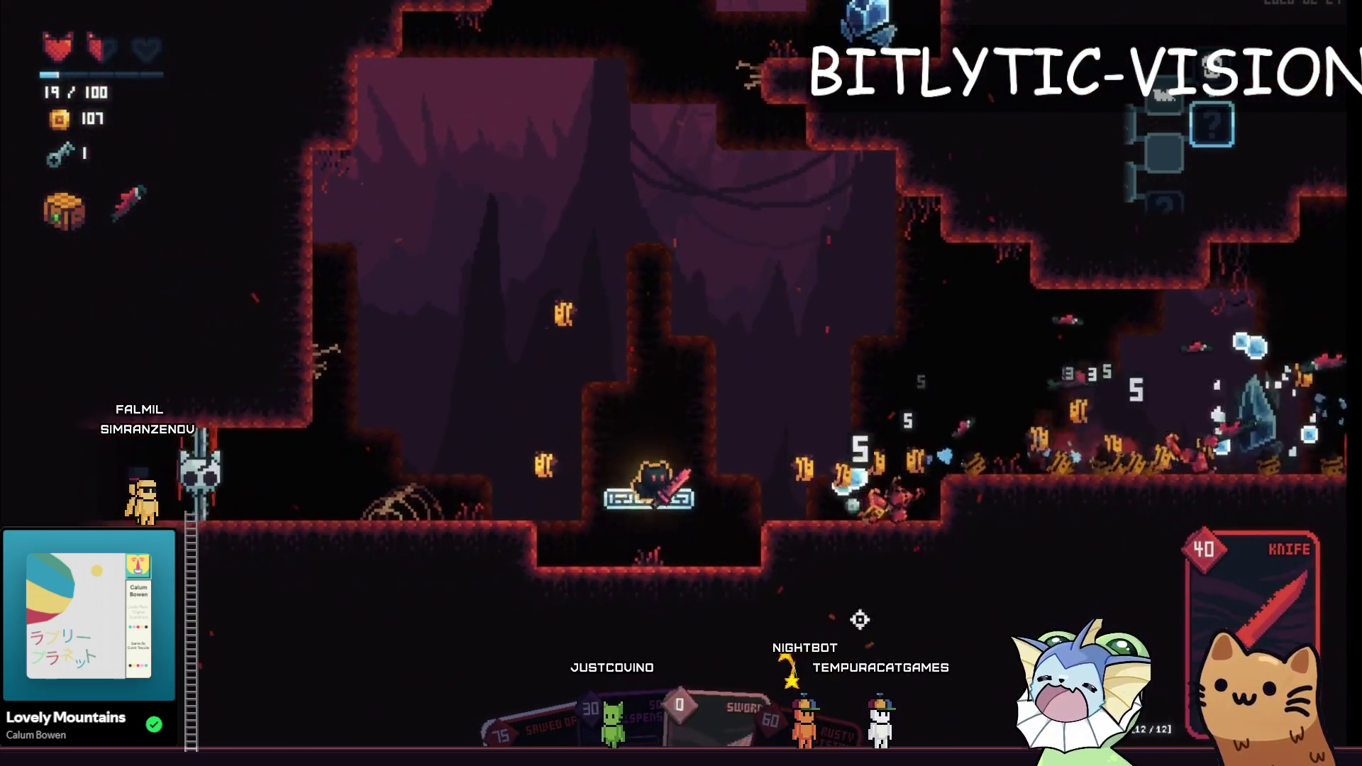
key(space)
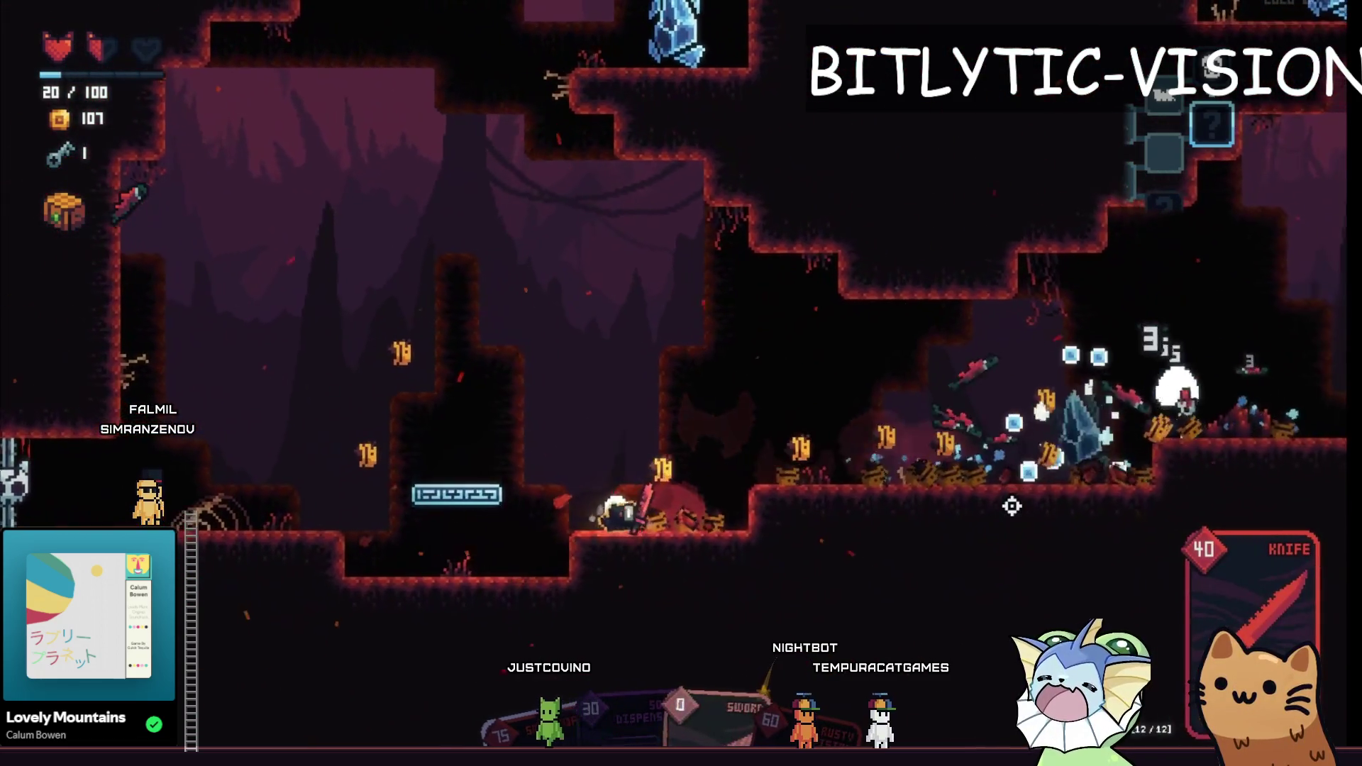
key(space)
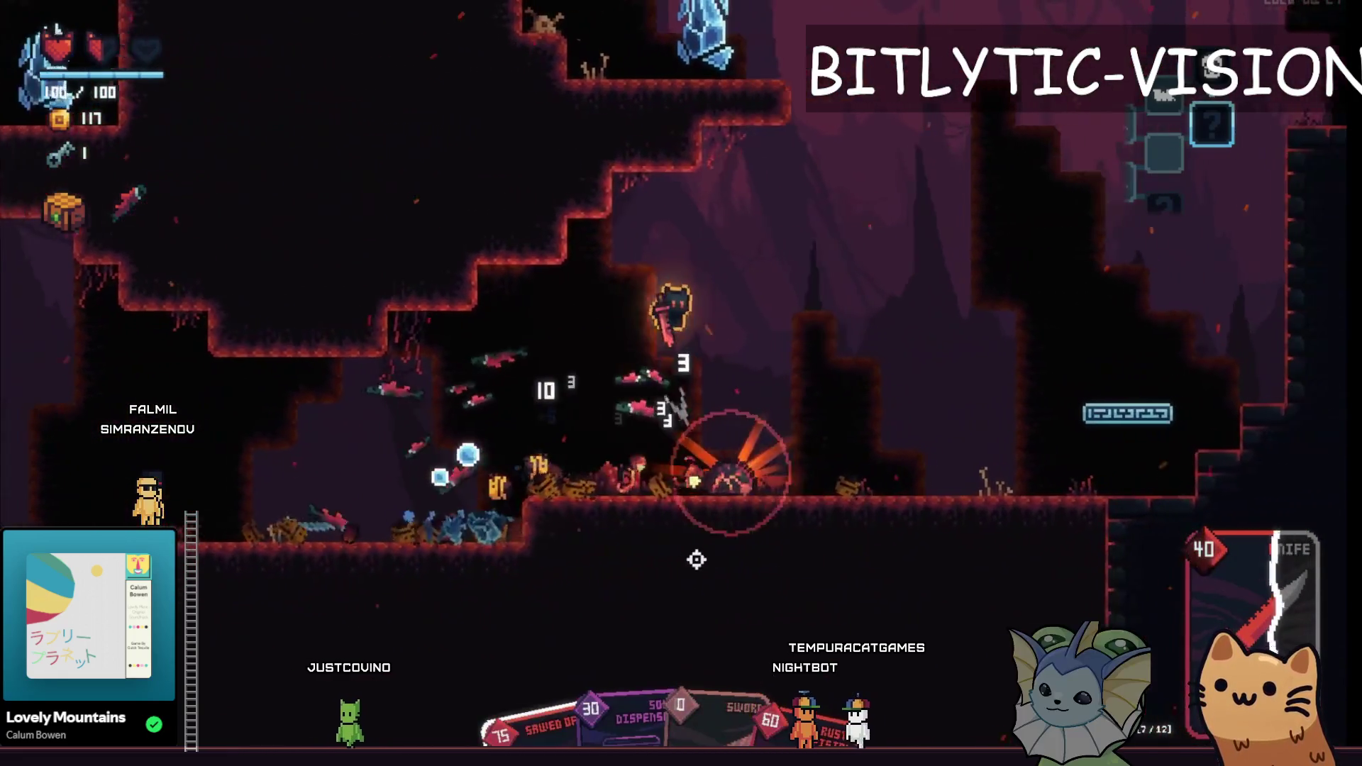
key(a)
click(399, 479)
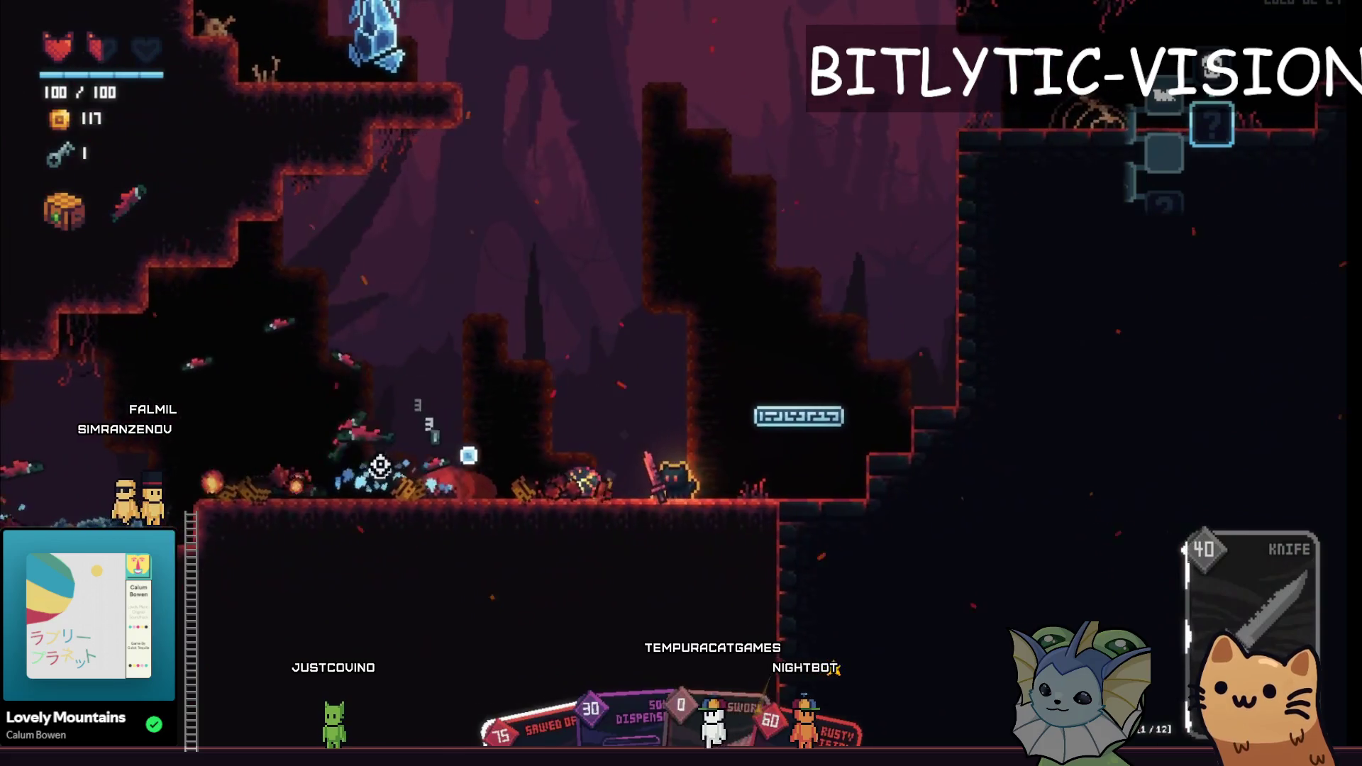
key(d)
click(380, 463)
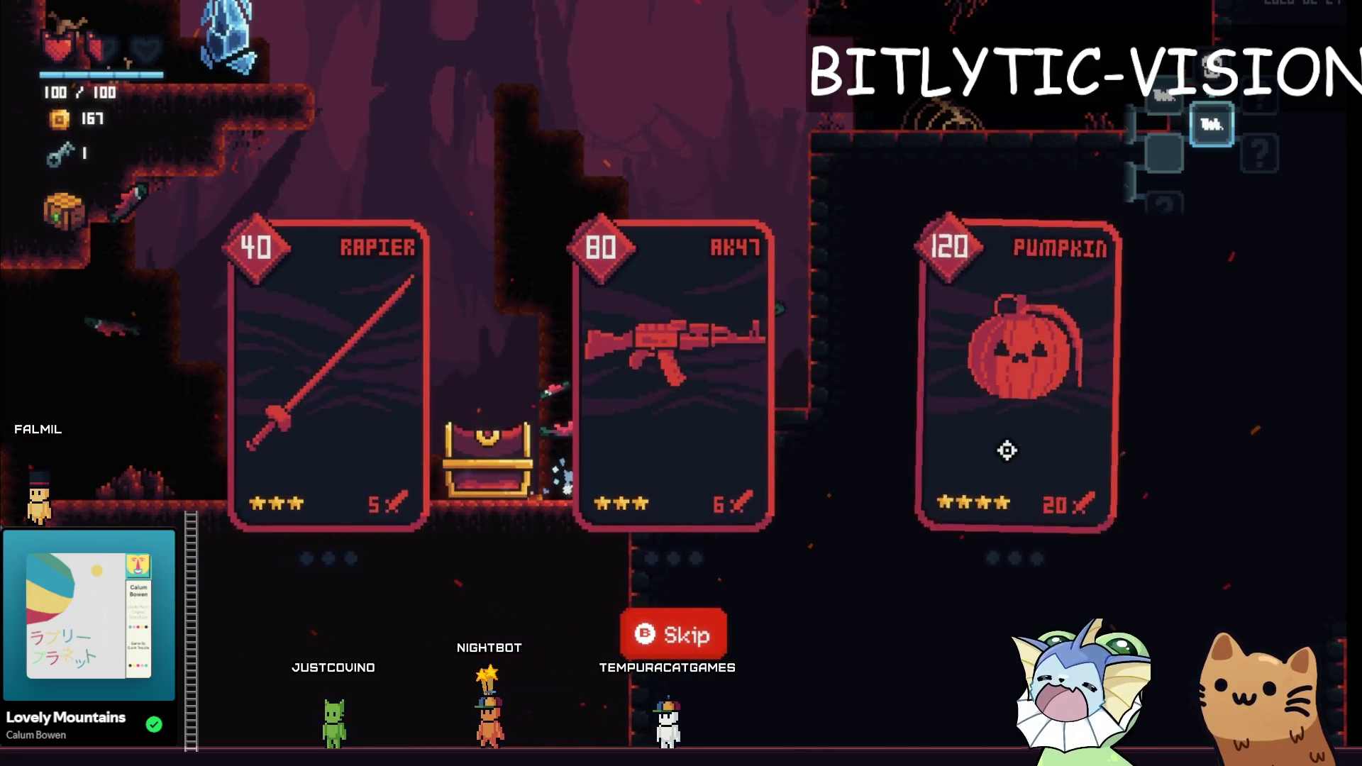
Step: Take the Pumpkin card reward and climb the cat right into the next area
click(1023, 365)
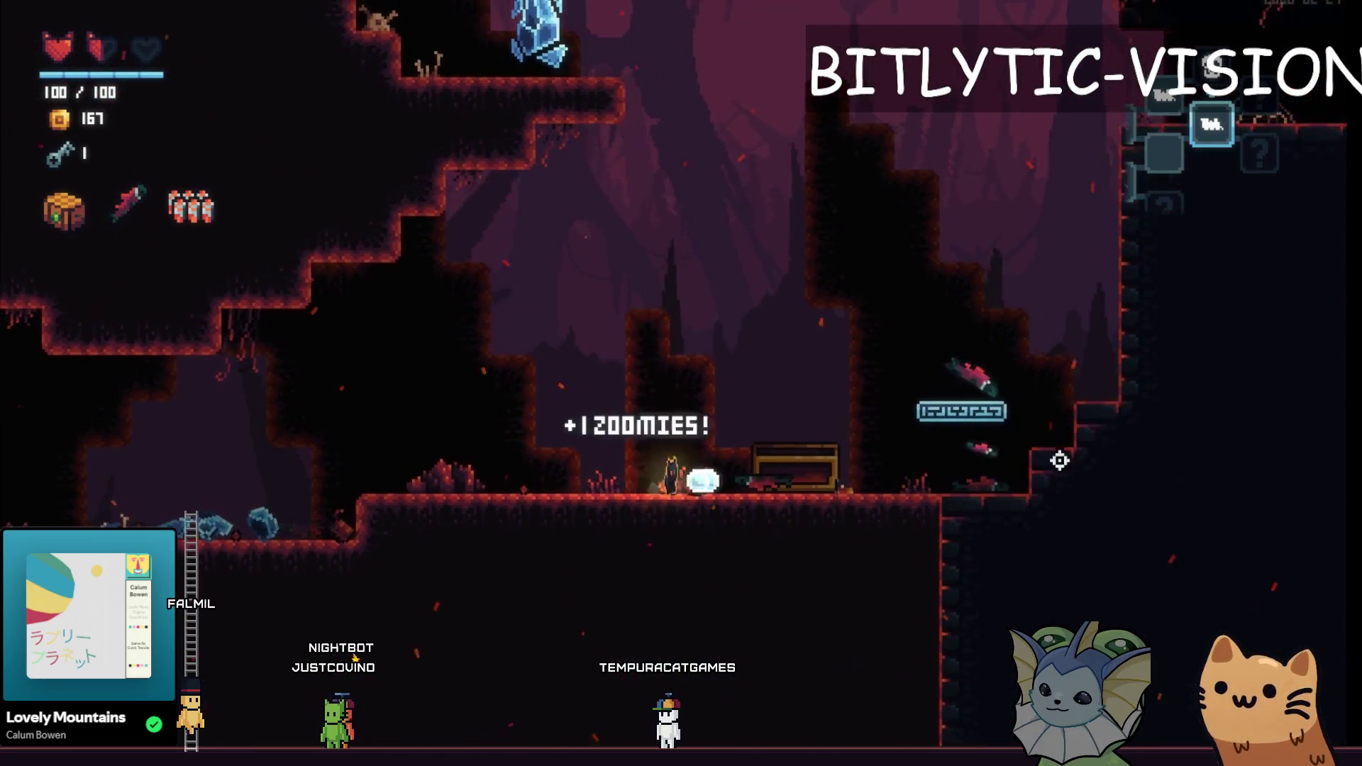
key(d)
key(space)
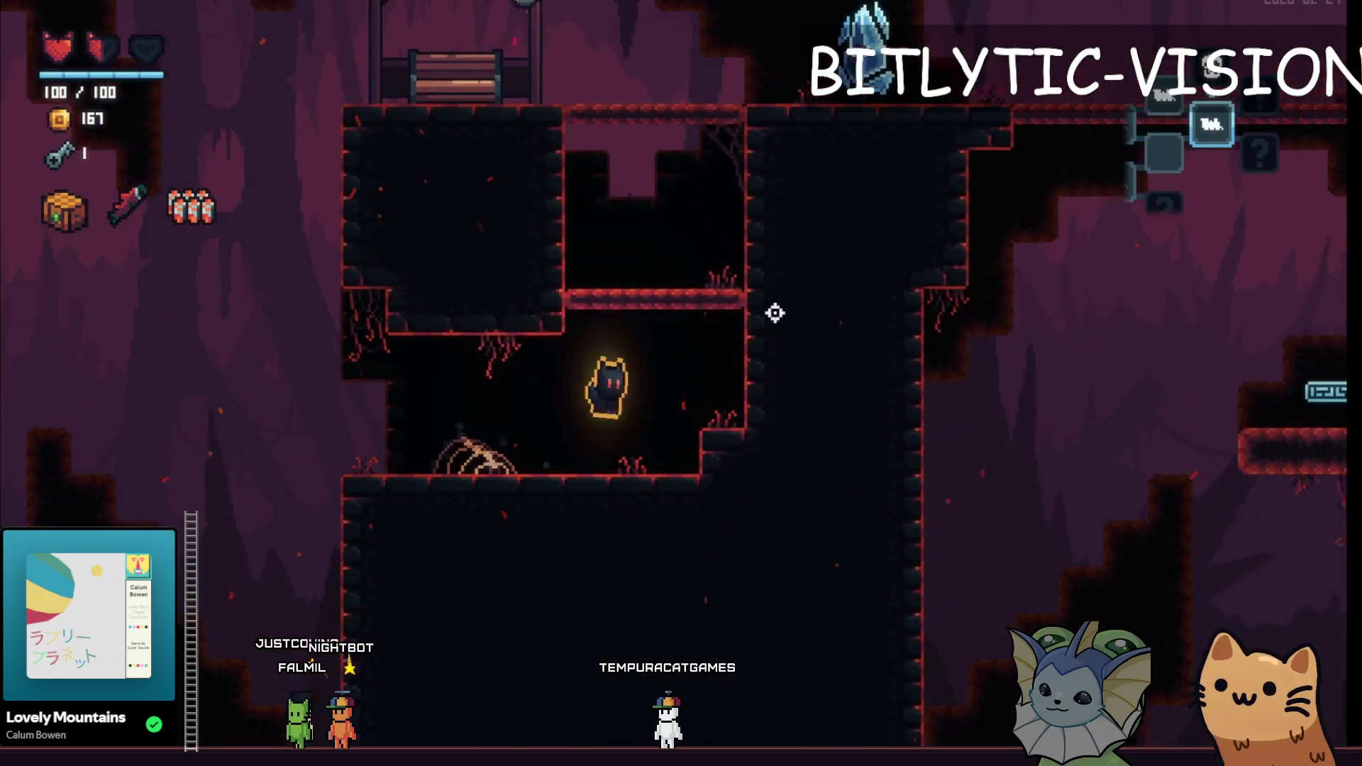
key(d)
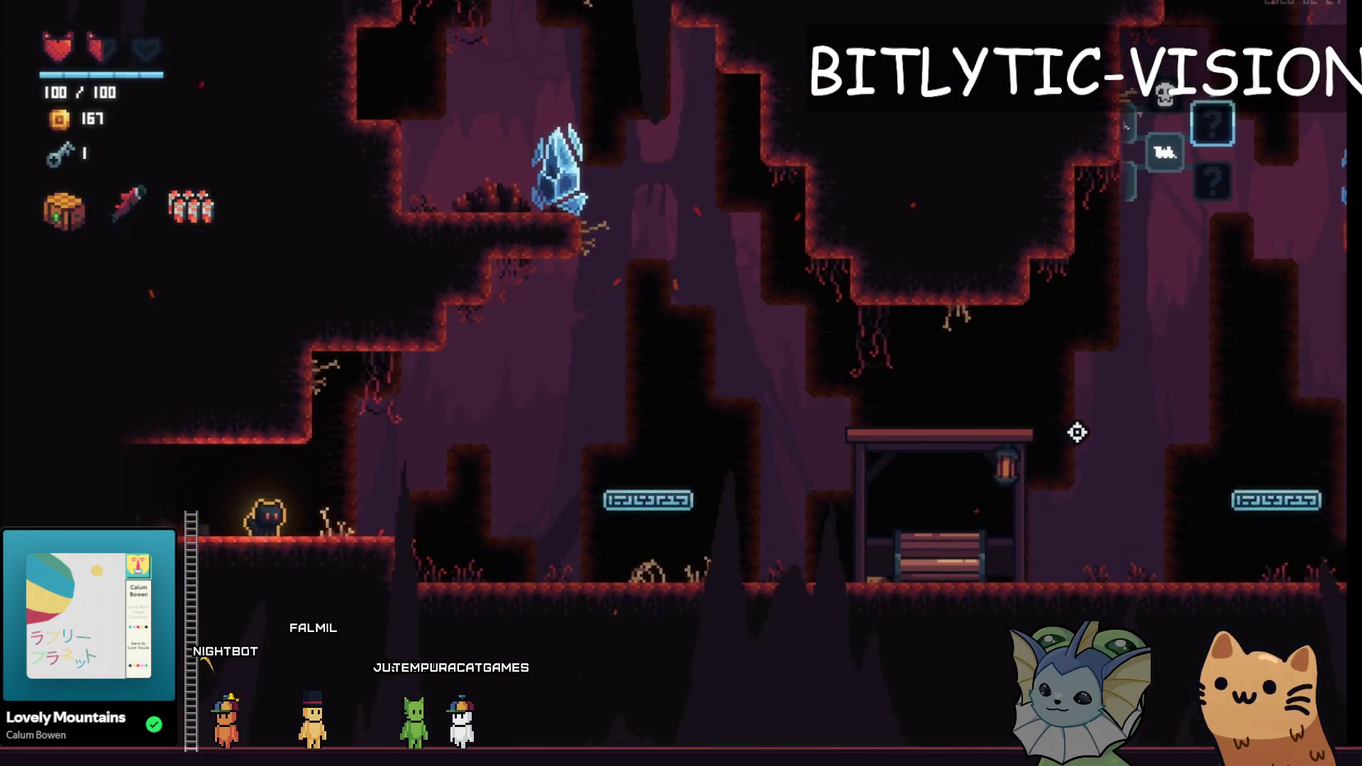
Step: Advance into the train room, switch to the shotgun, and blast the enemies on the right
key(d)
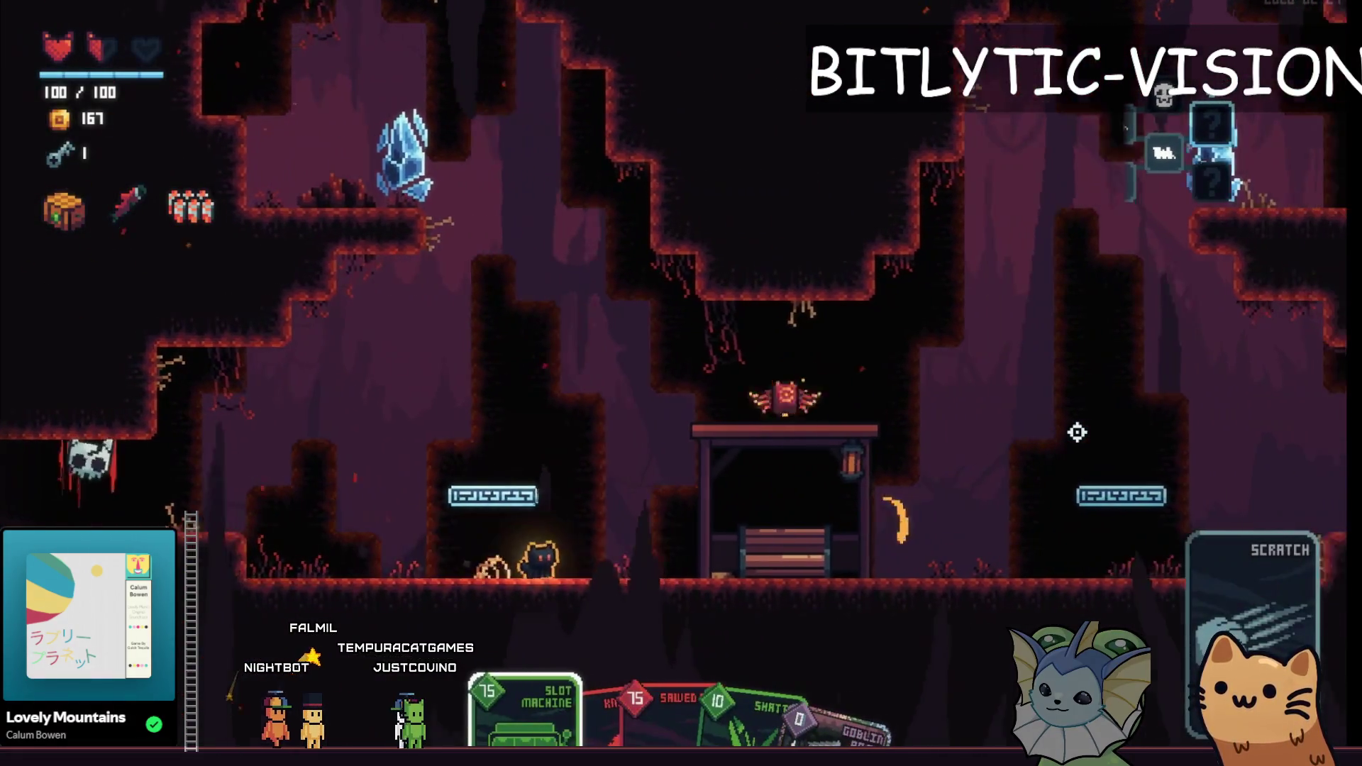
key(d)
scroll(988, 376, down, 1)
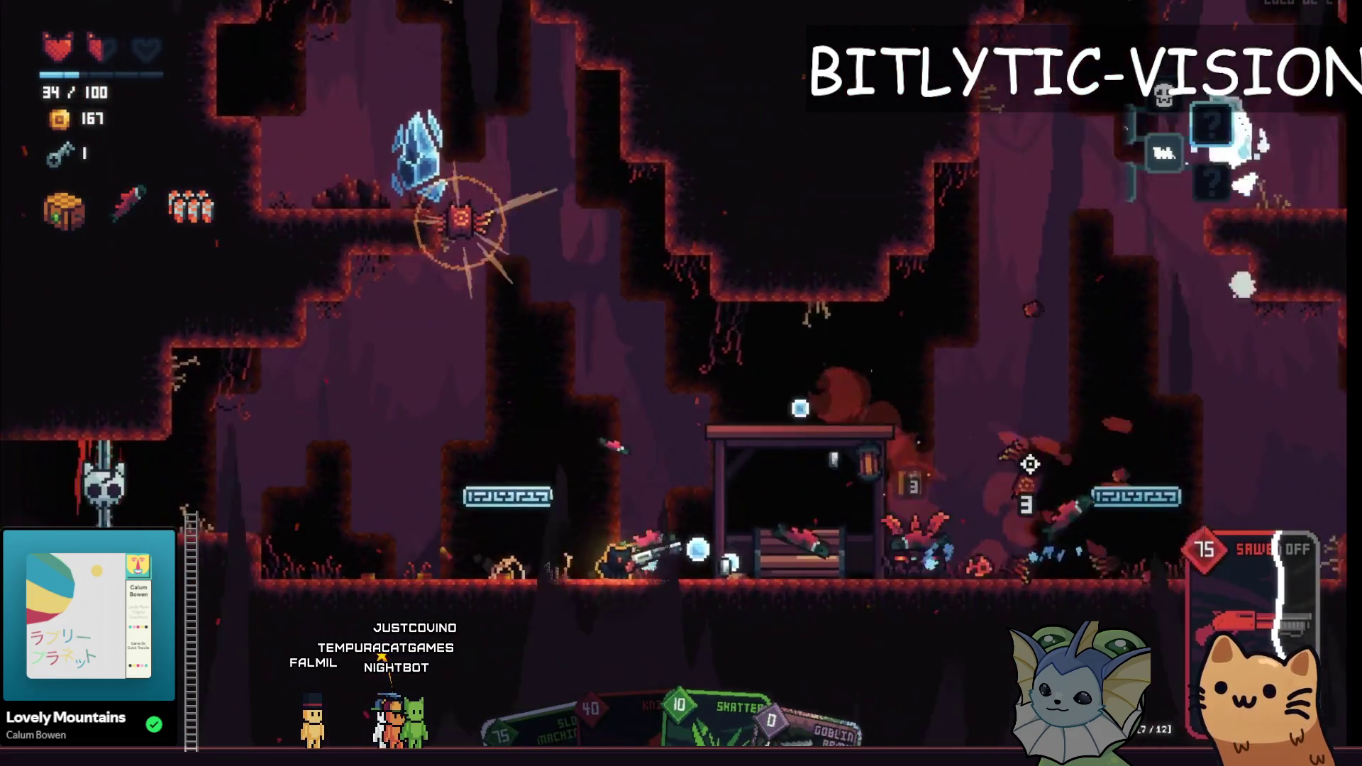
key(a)
click(1030, 464)
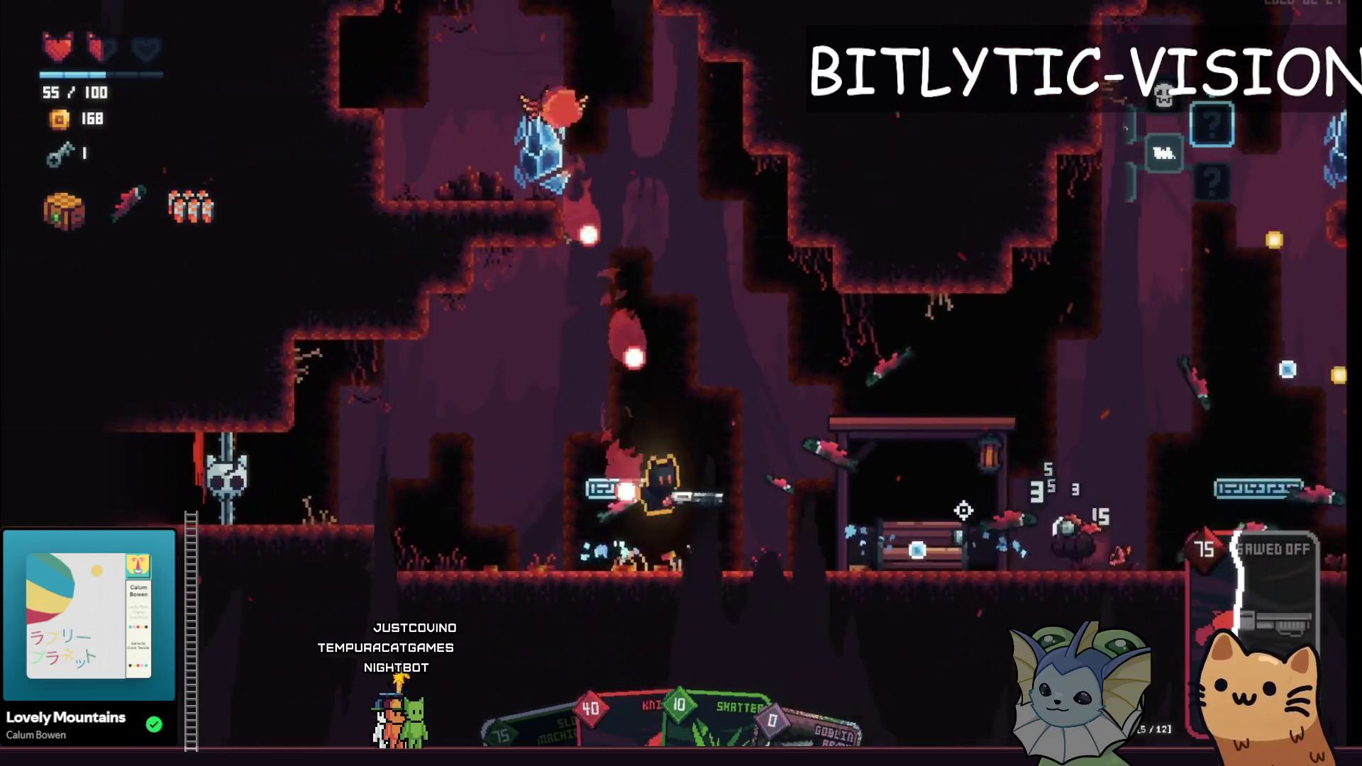
Step: Jump up and kill the winged enemy with the knife
key(a)
key(space)
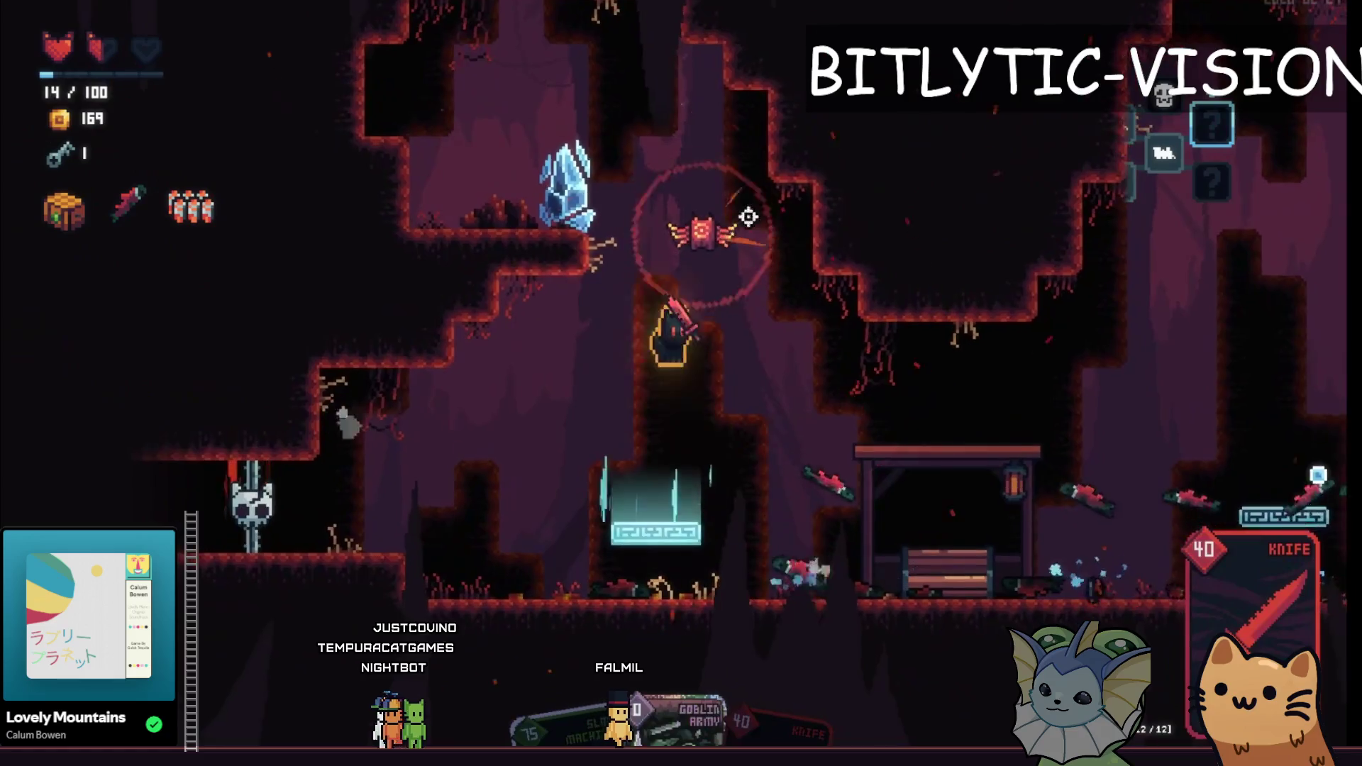
key(d)
click(748, 216)
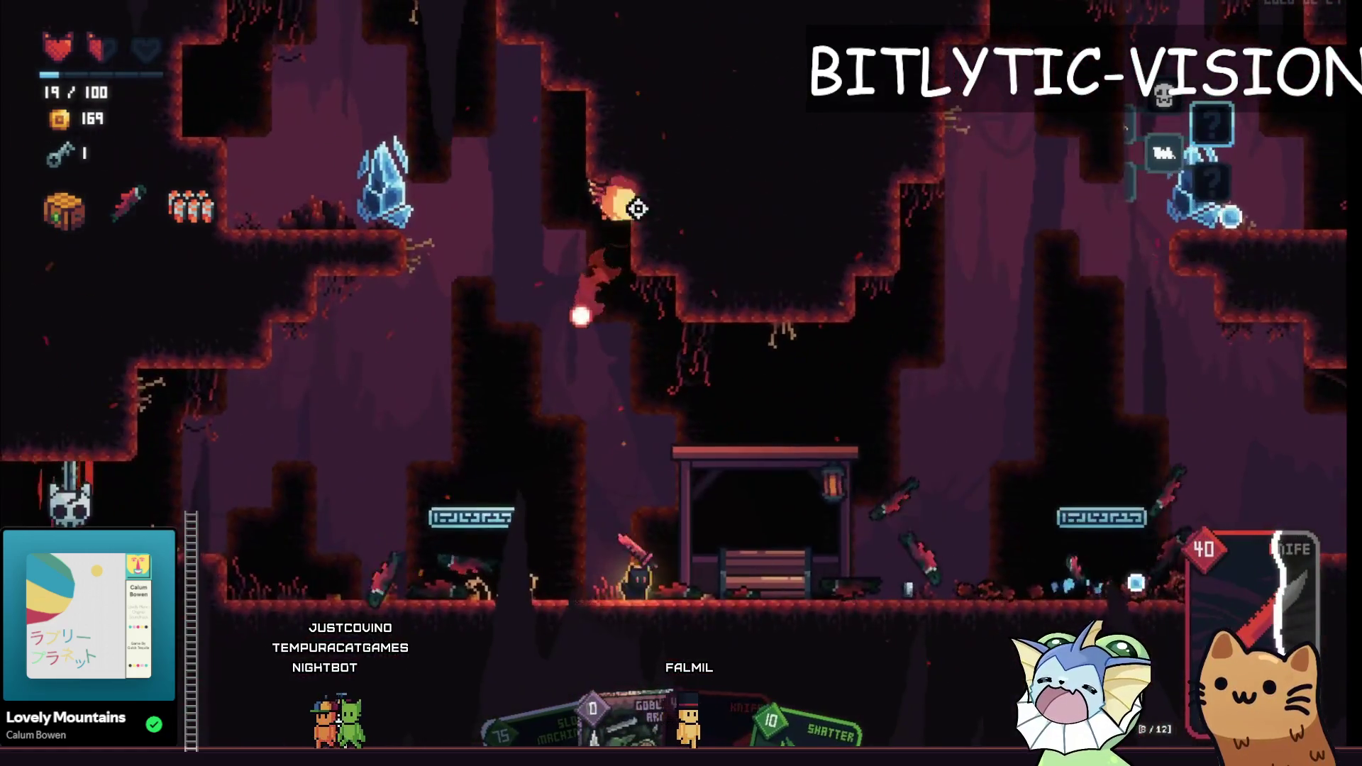
Step: Move past the train station and kill the enemy underneath it
key(d)
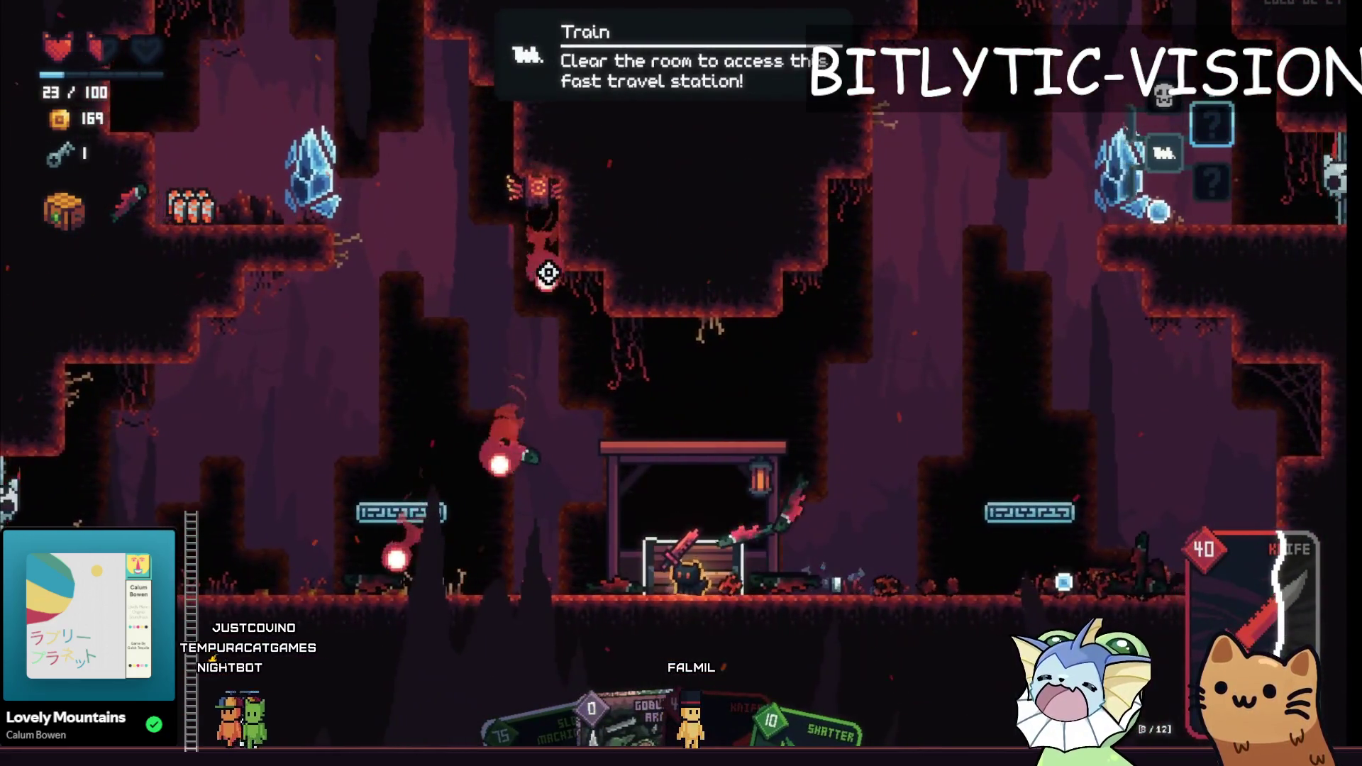
key(d)
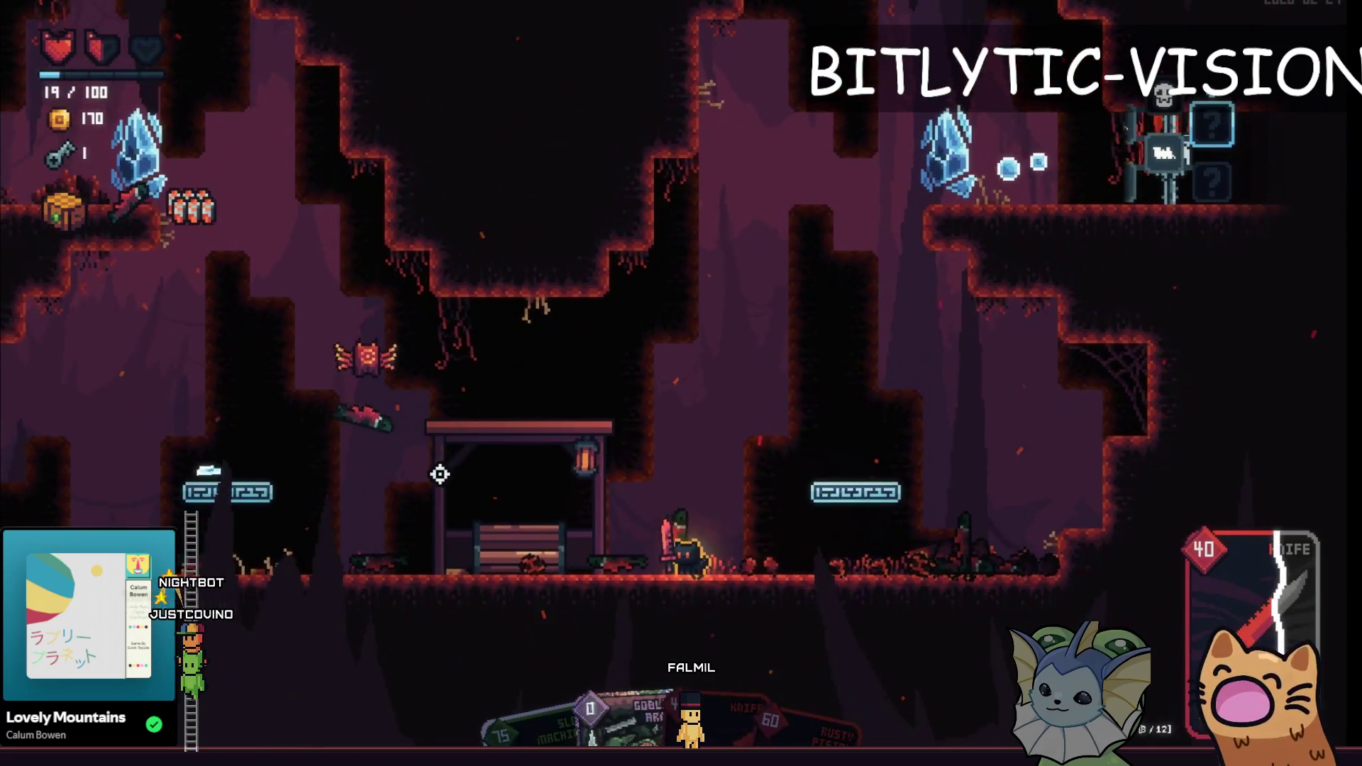
key(a)
click(513, 289)
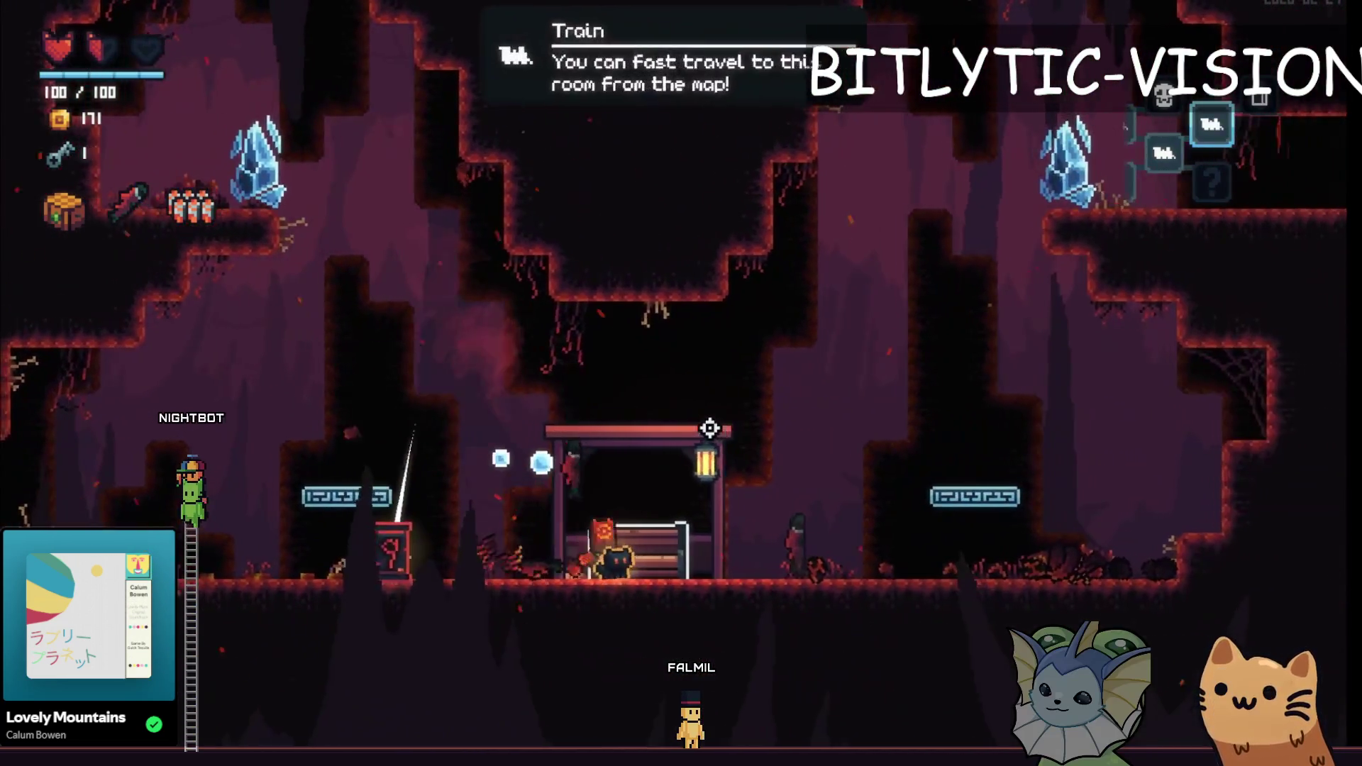
key(a)
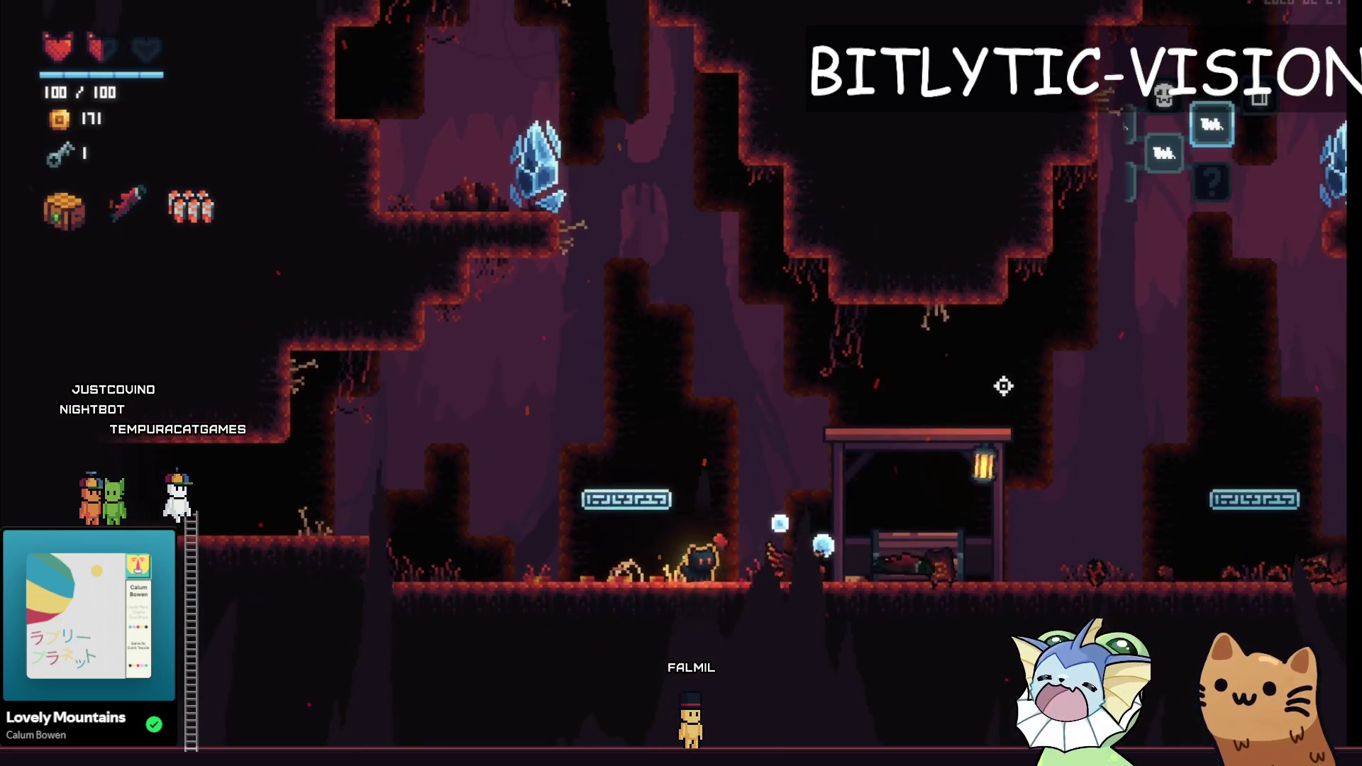
Step: Run right into the shop and buy the purple crystal
key(d)
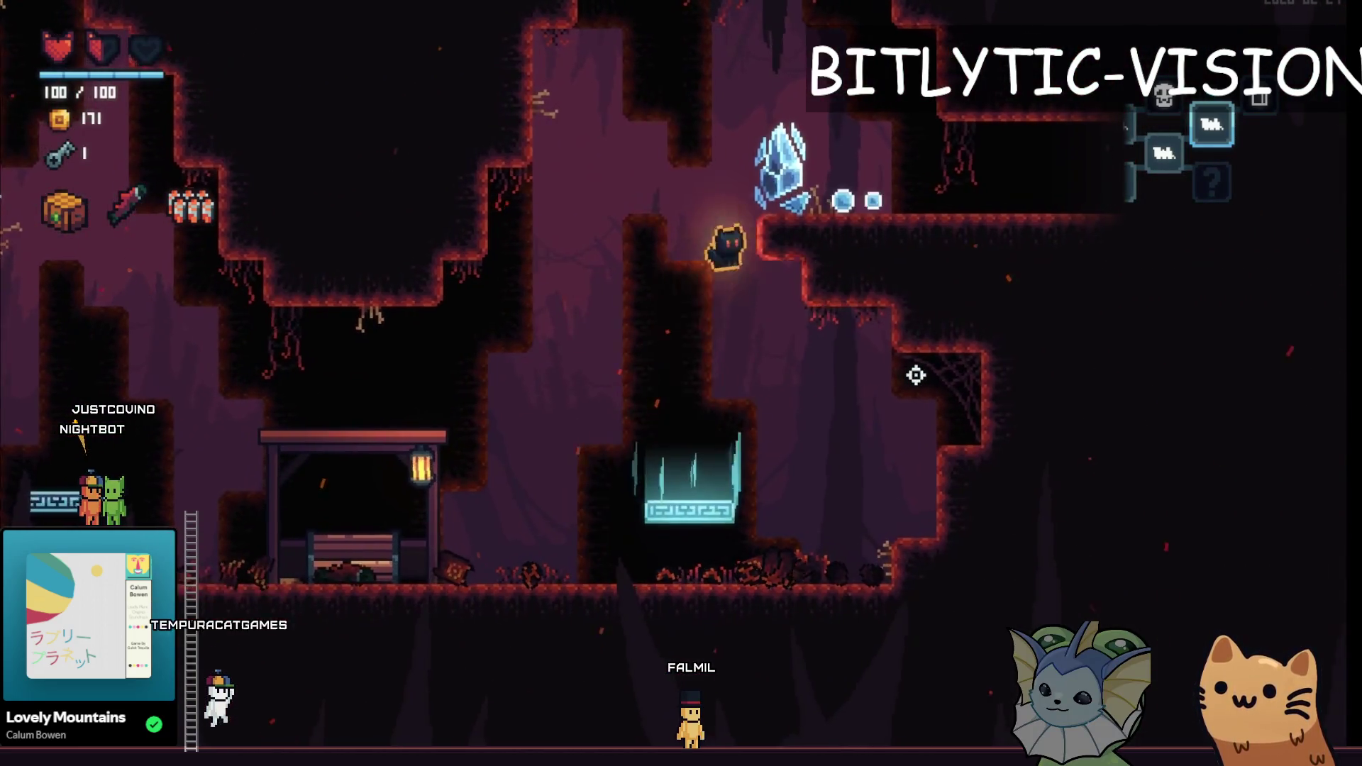
key(d)
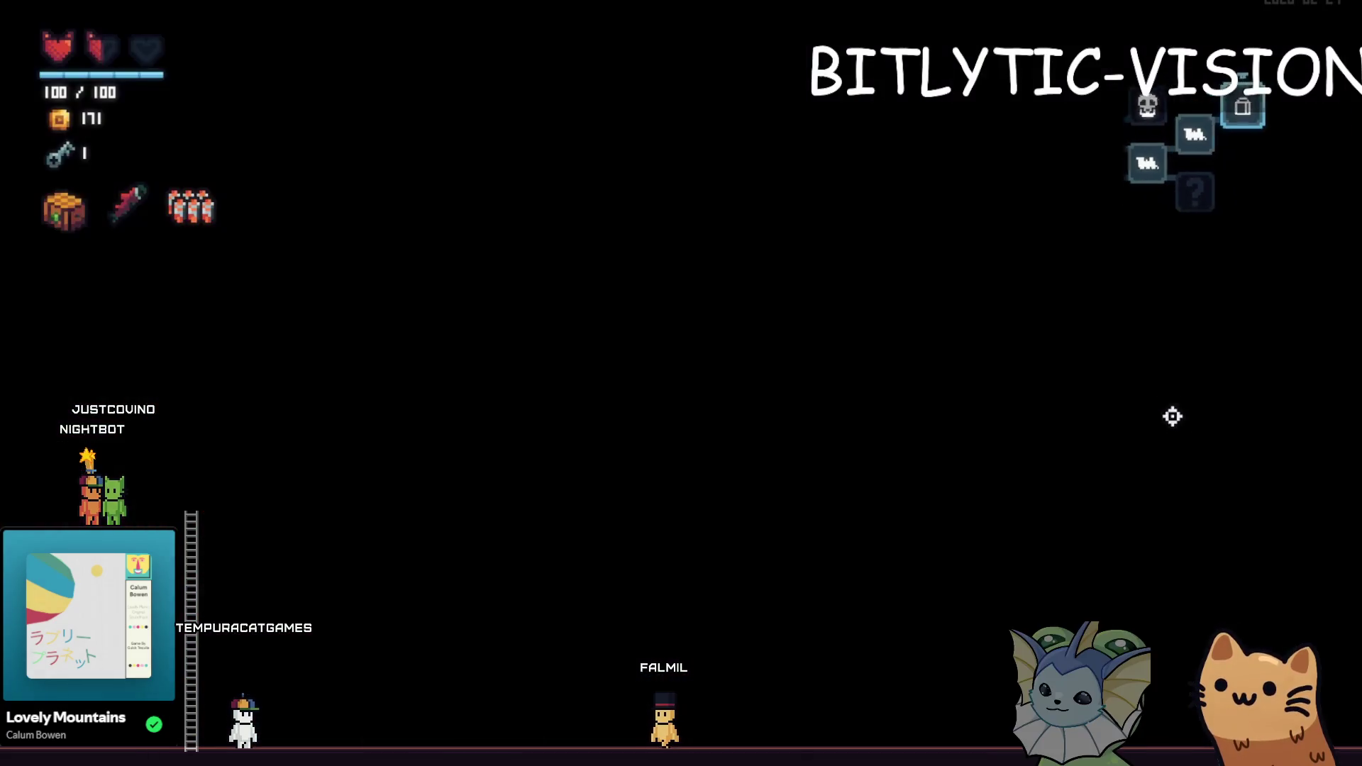
key(d)
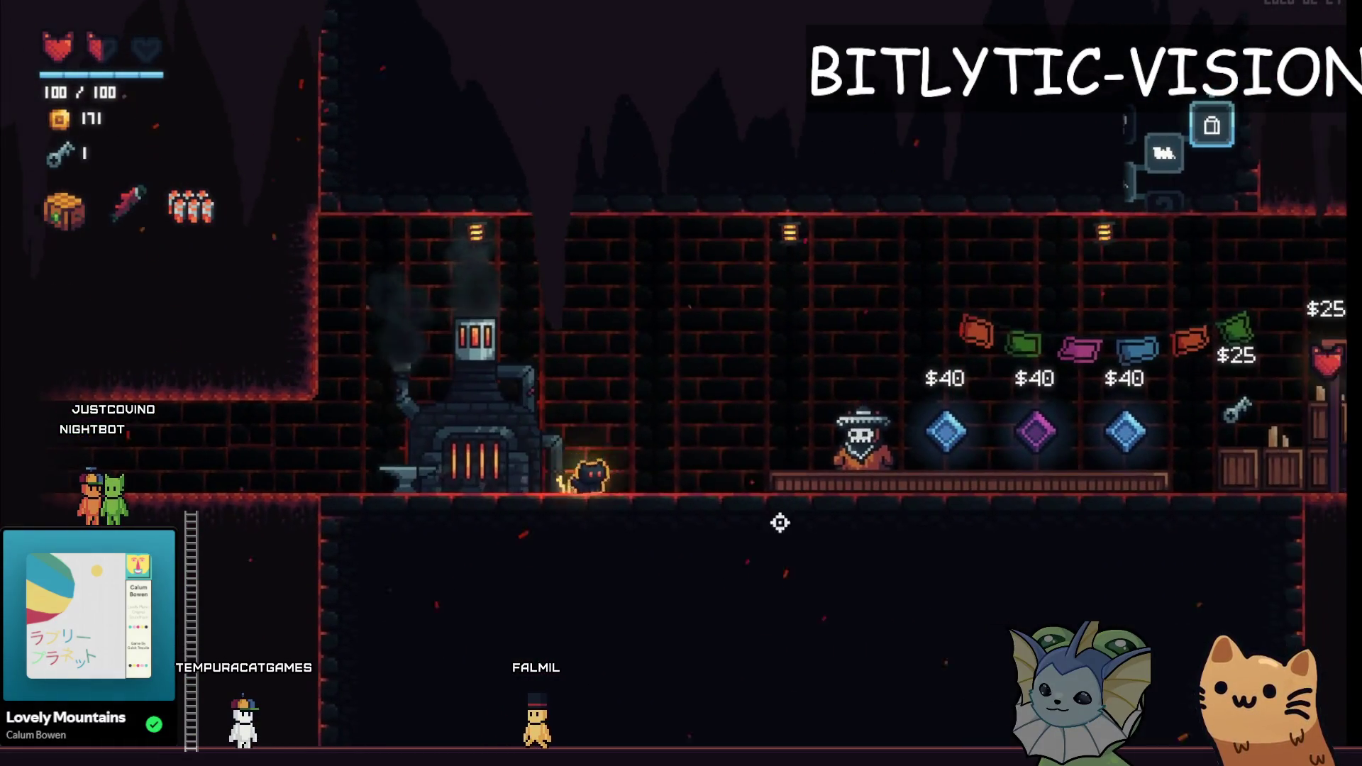
key(d)
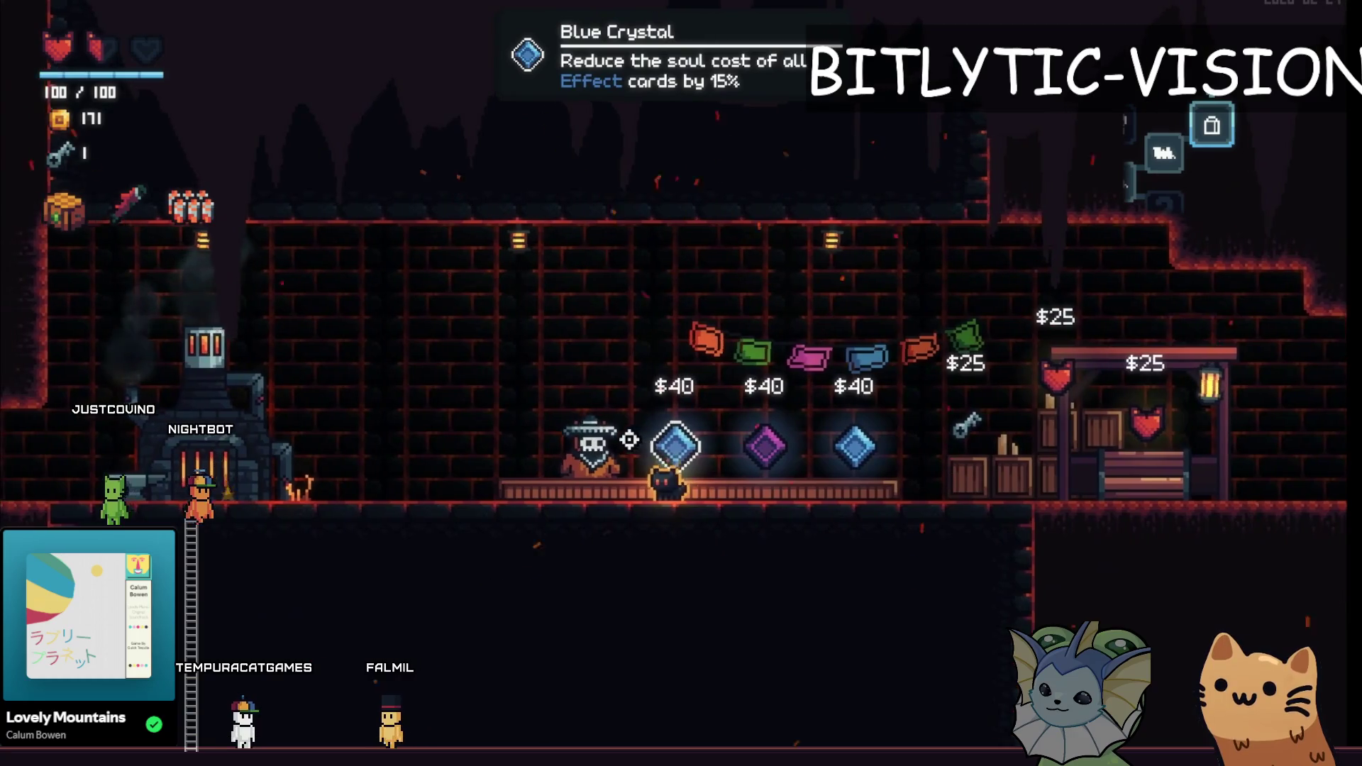
key(d)
key(e)
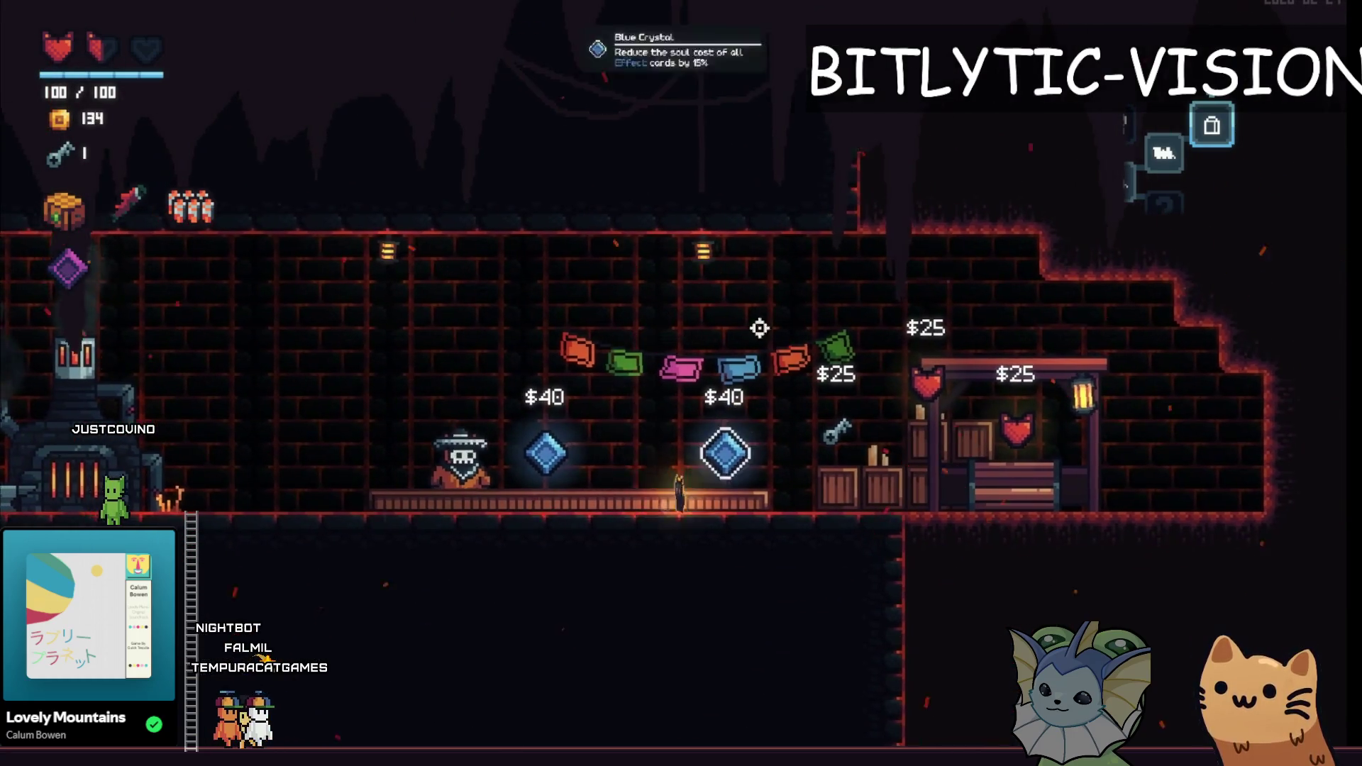
Step: Buy the heart and the key from the shop stalls
key(d)
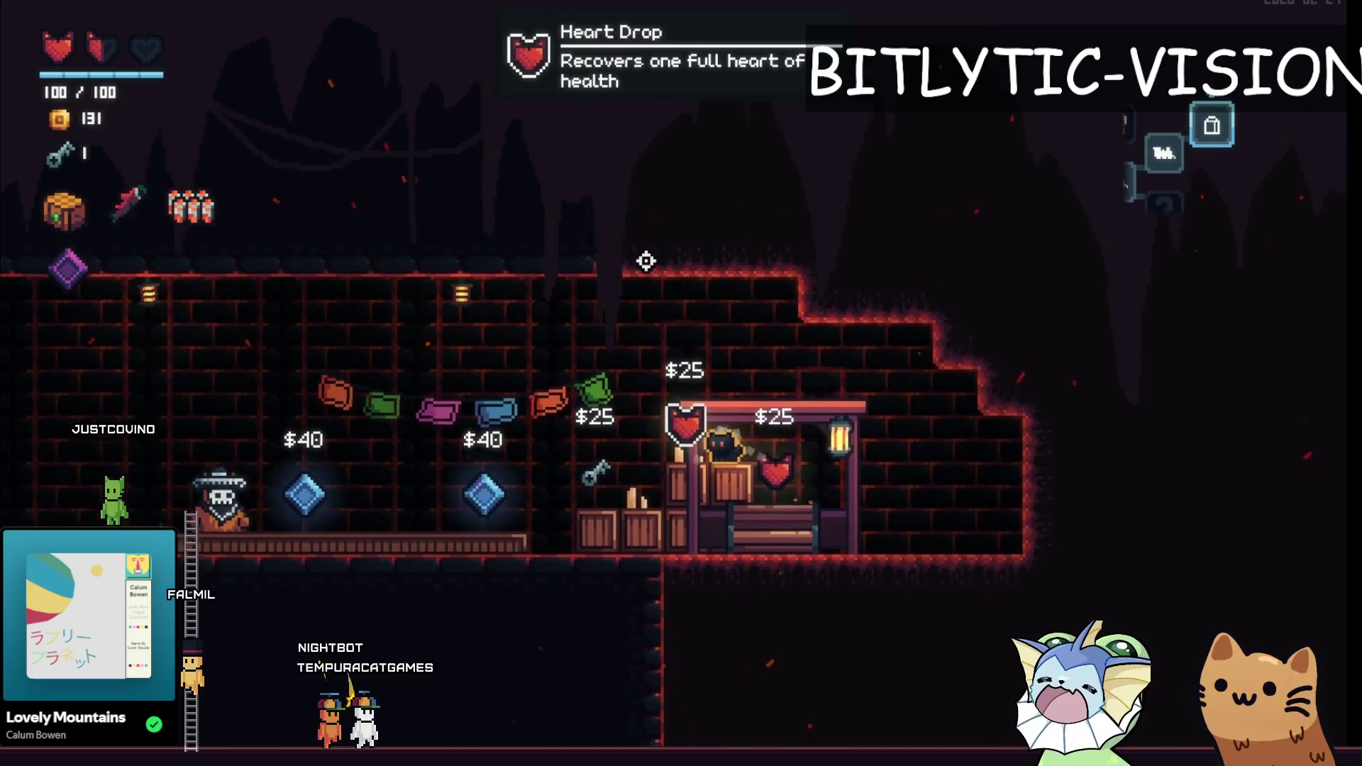
key(e)
key(a)
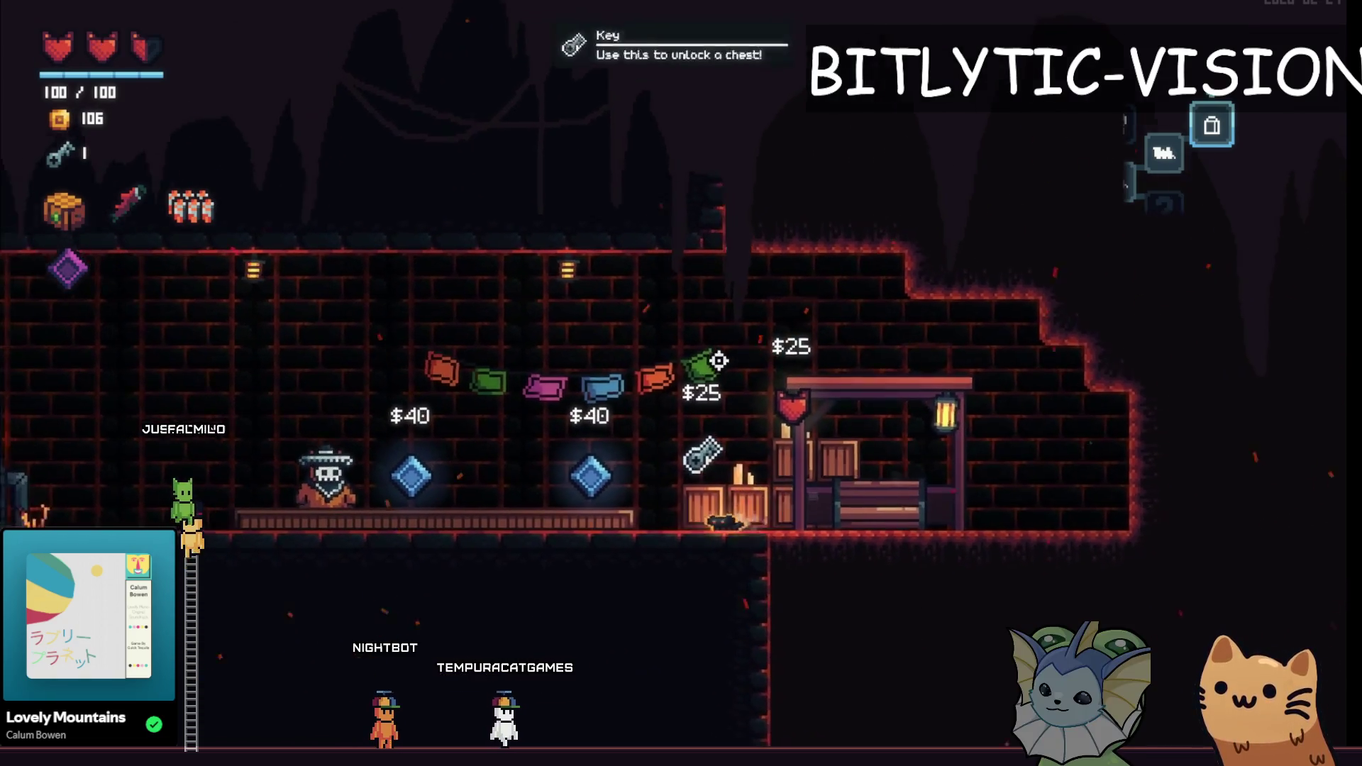
key(e)
Step: Buy the Laser Pointer card from the skeleton shopkeeper
key(a)
key(space)
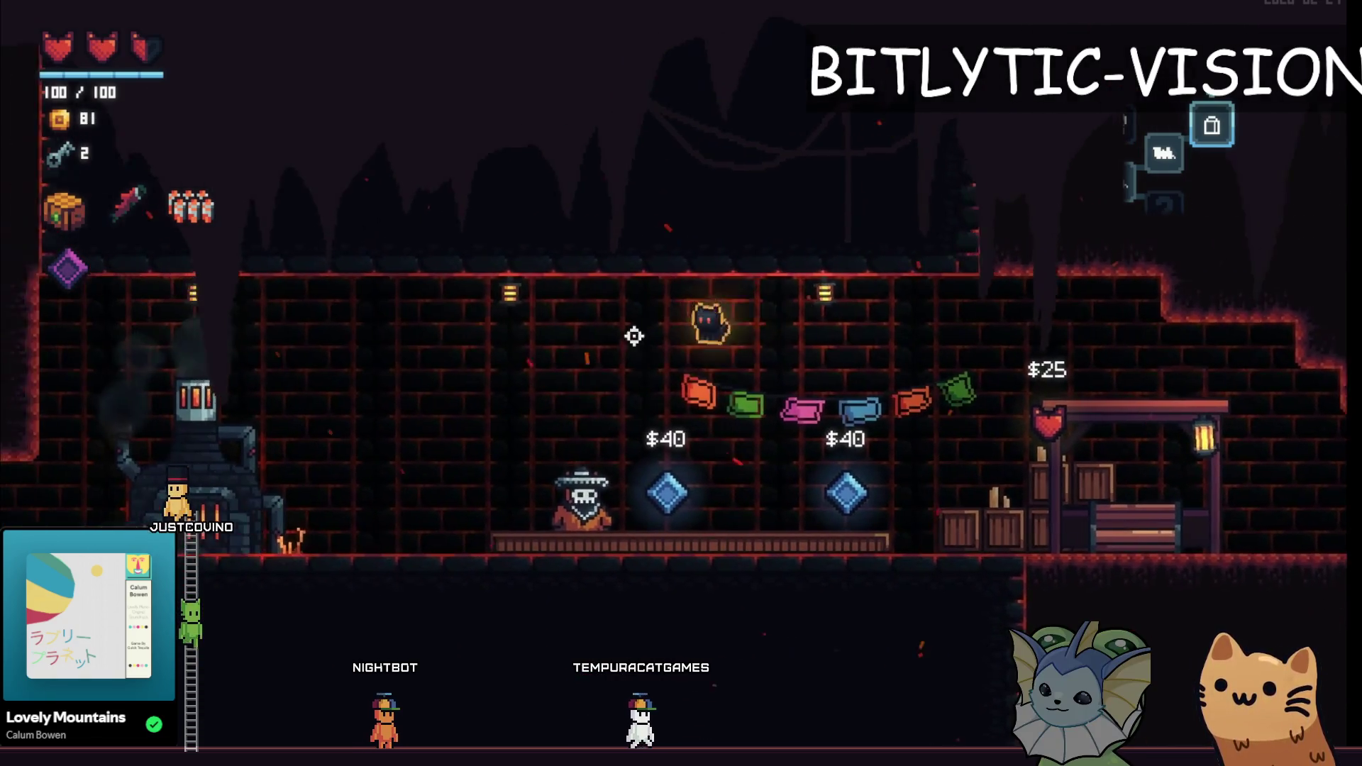
key(a)
key(e)
key(d)
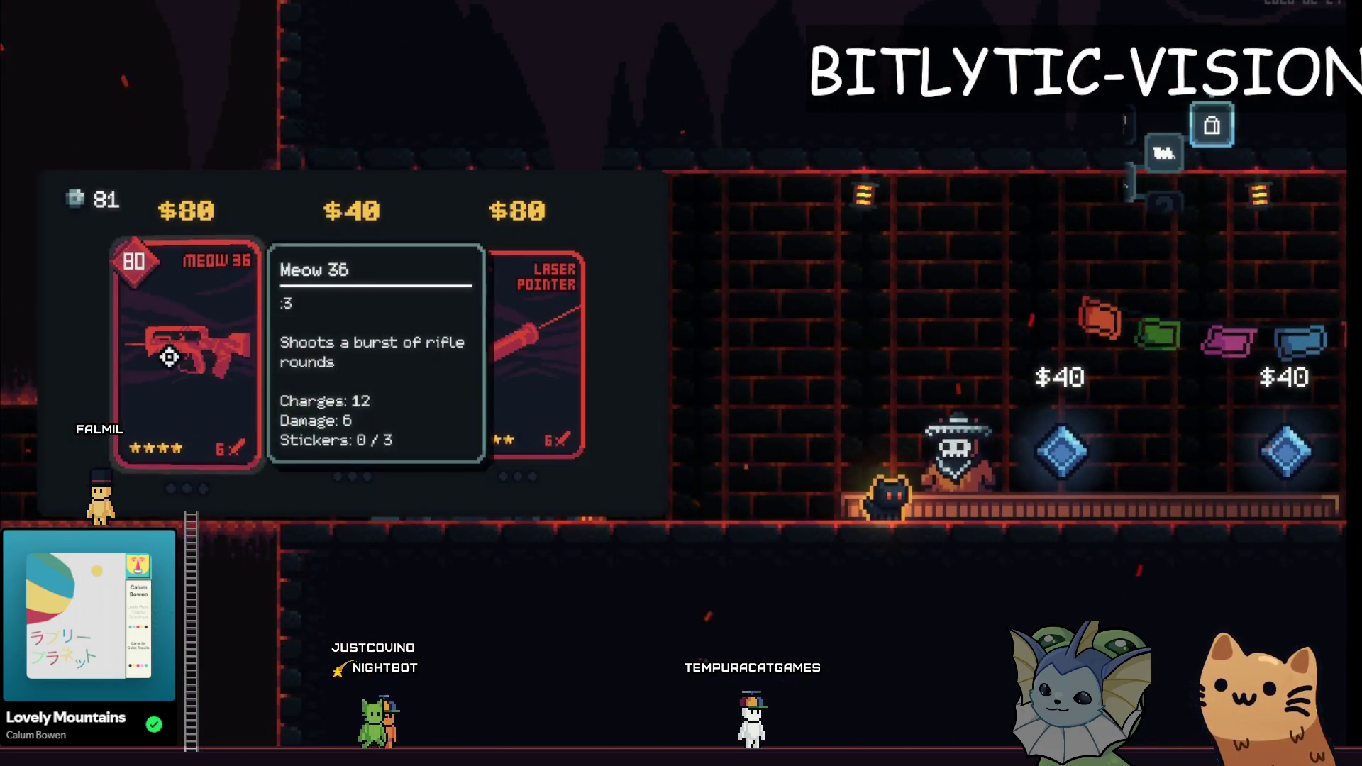
key(Escape)
Step: Walk to the forge and bring up its list of cards
key(a)
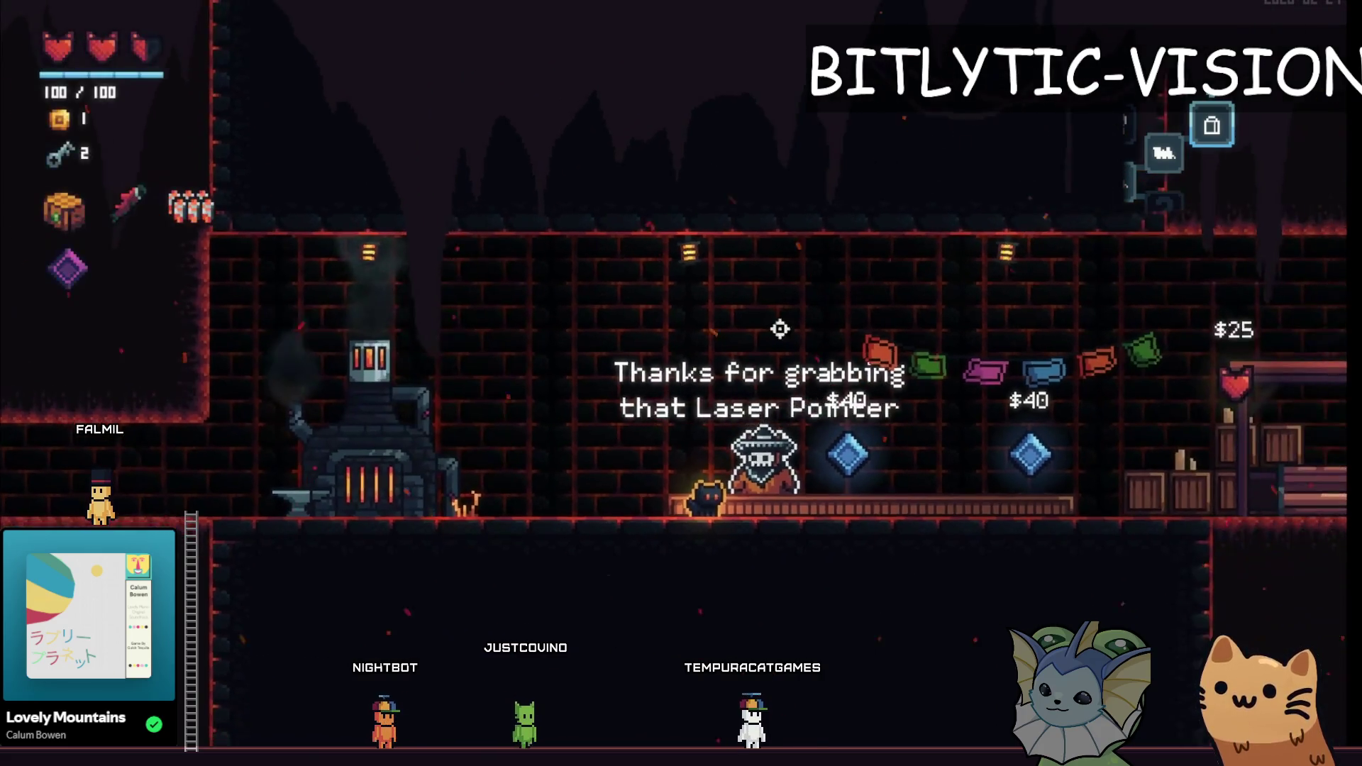
key(e)
scroll(675, 534, down, 5)
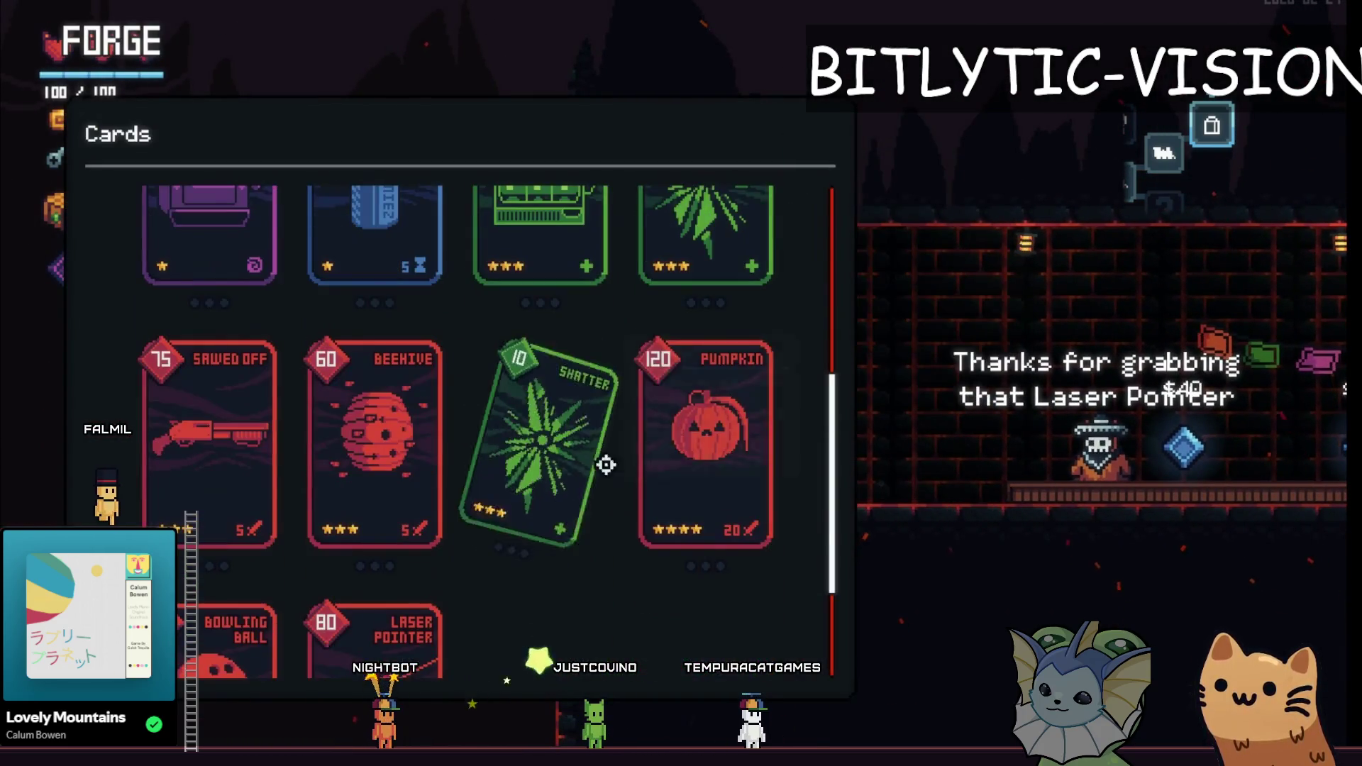
Step: Place the rainbow globe sticker on the Laser Pointer card
click(355, 517)
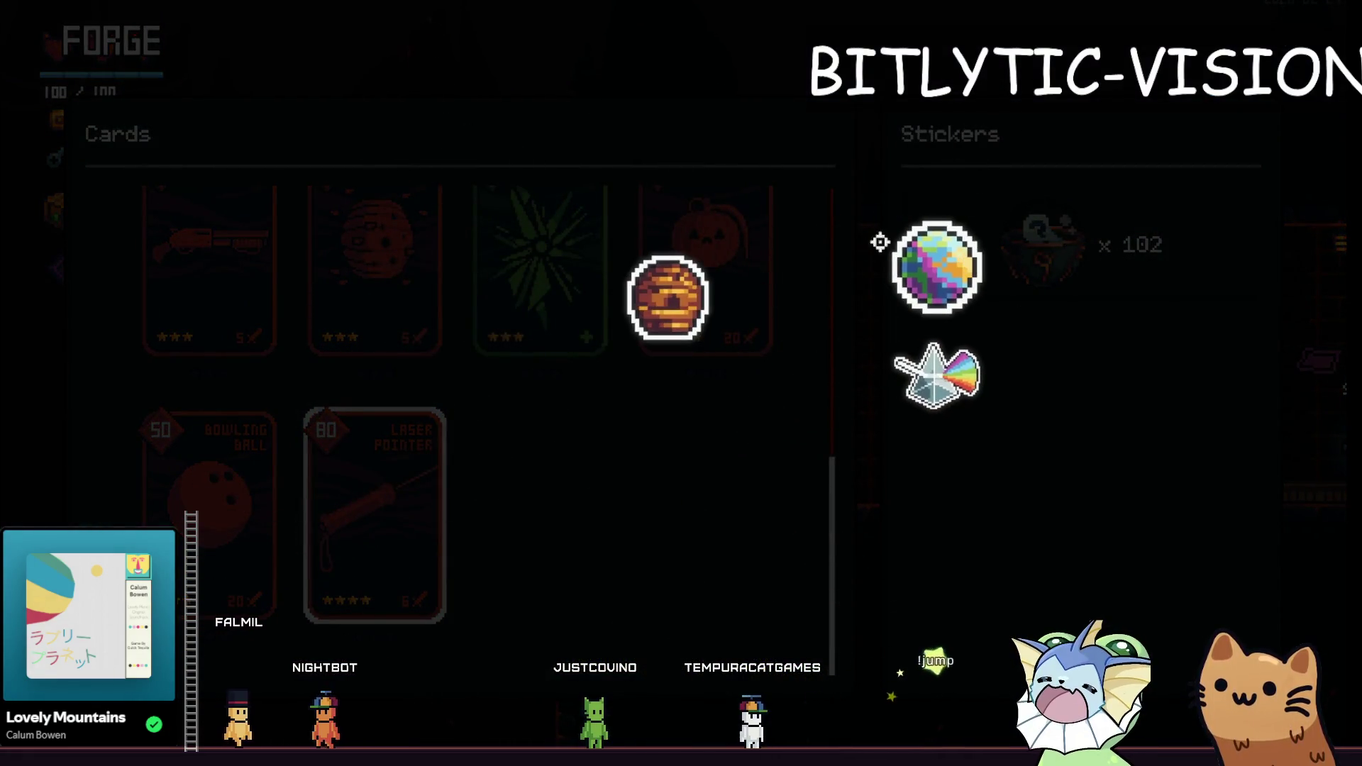
click(936, 267)
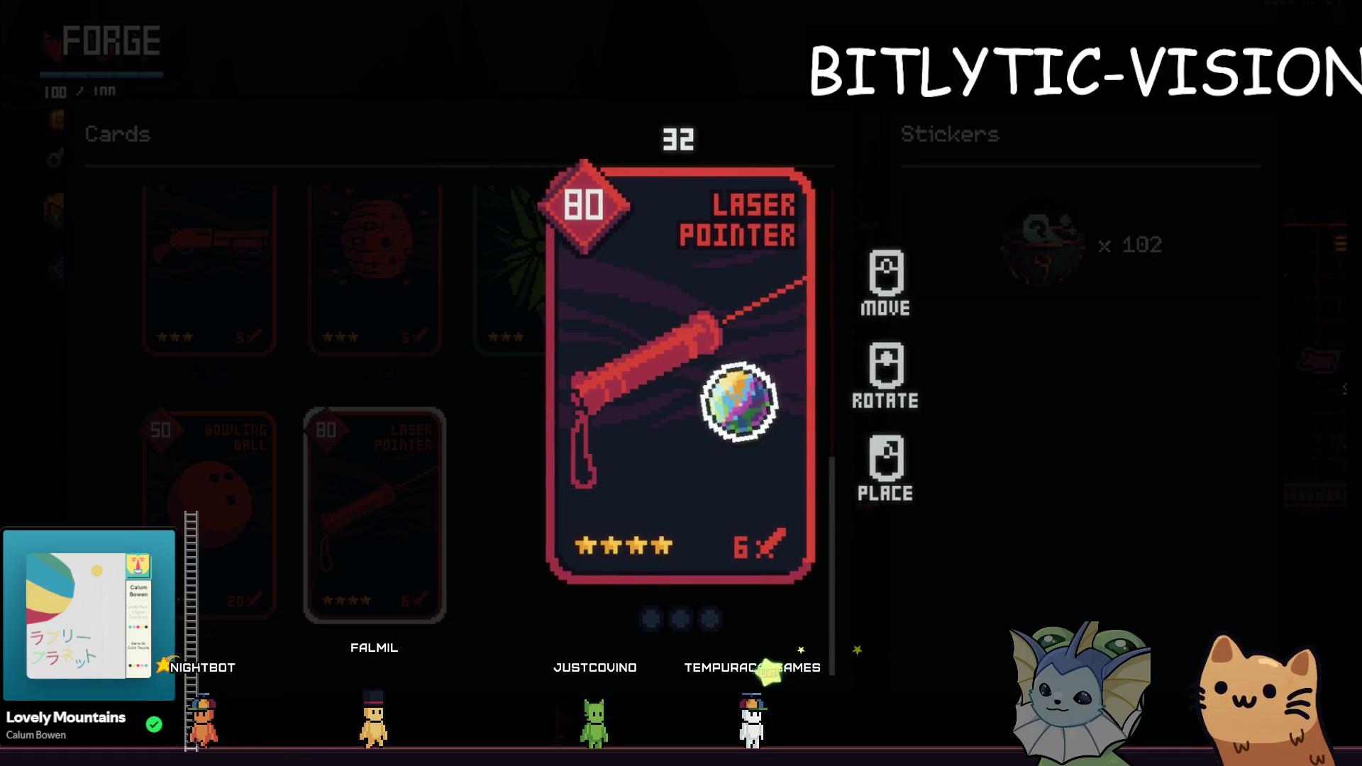
click(676, 409)
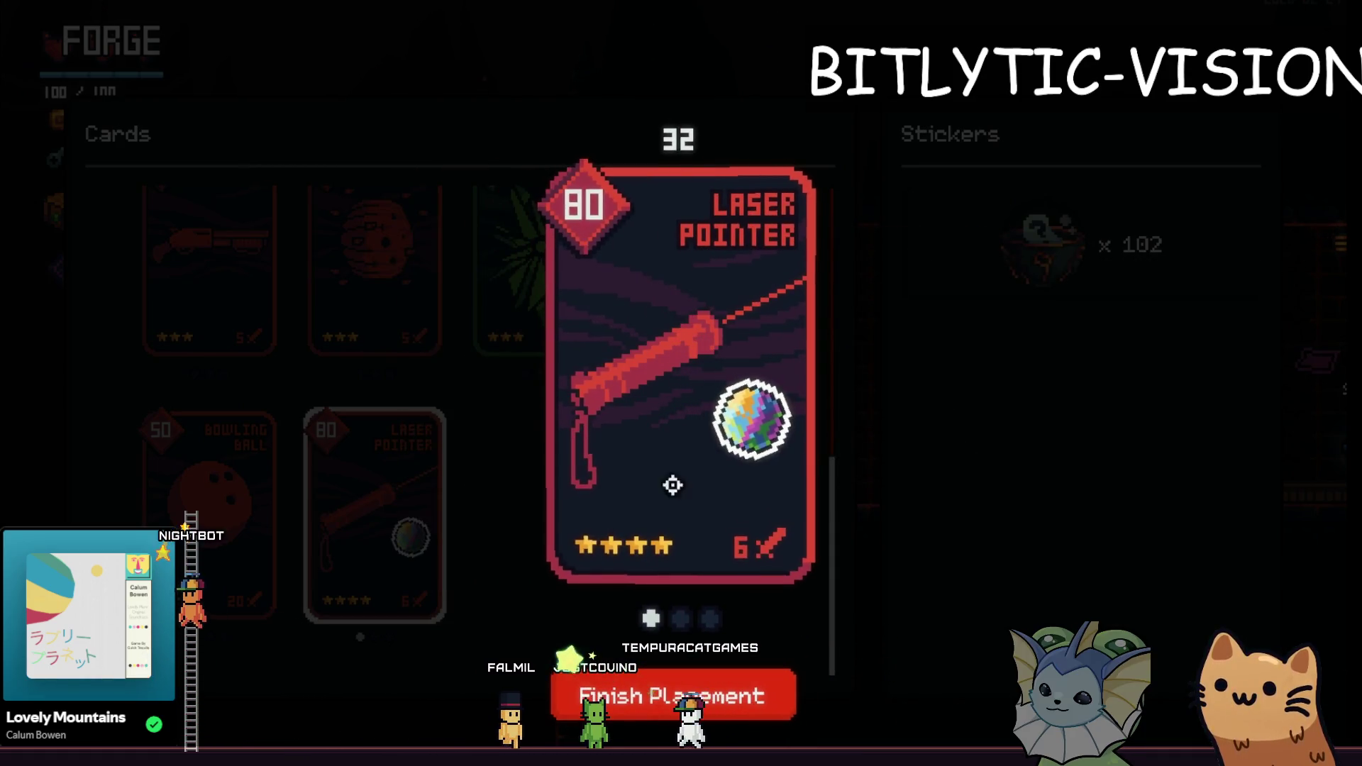
click(681, 695)
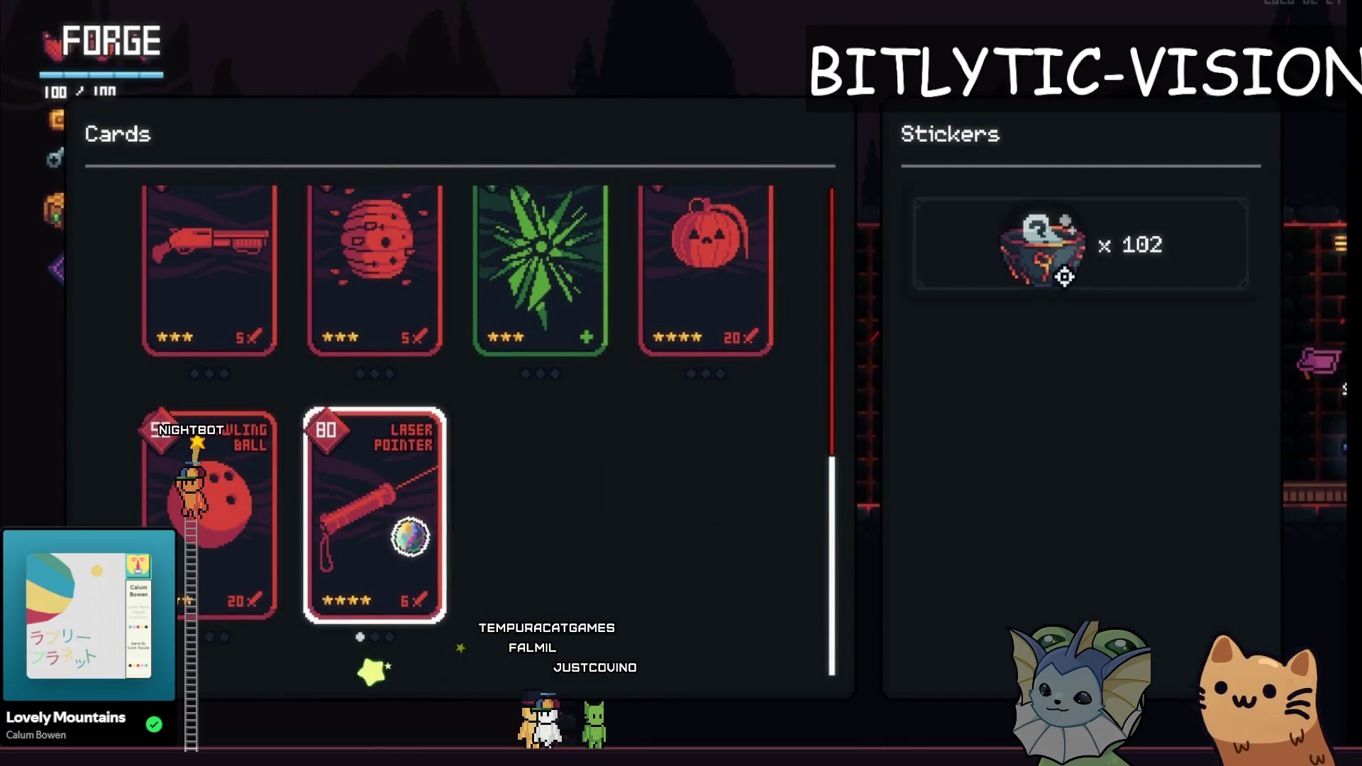
Step: Add the Bullet Hole sticker to the Laser Pointer card
click(1048, 263)
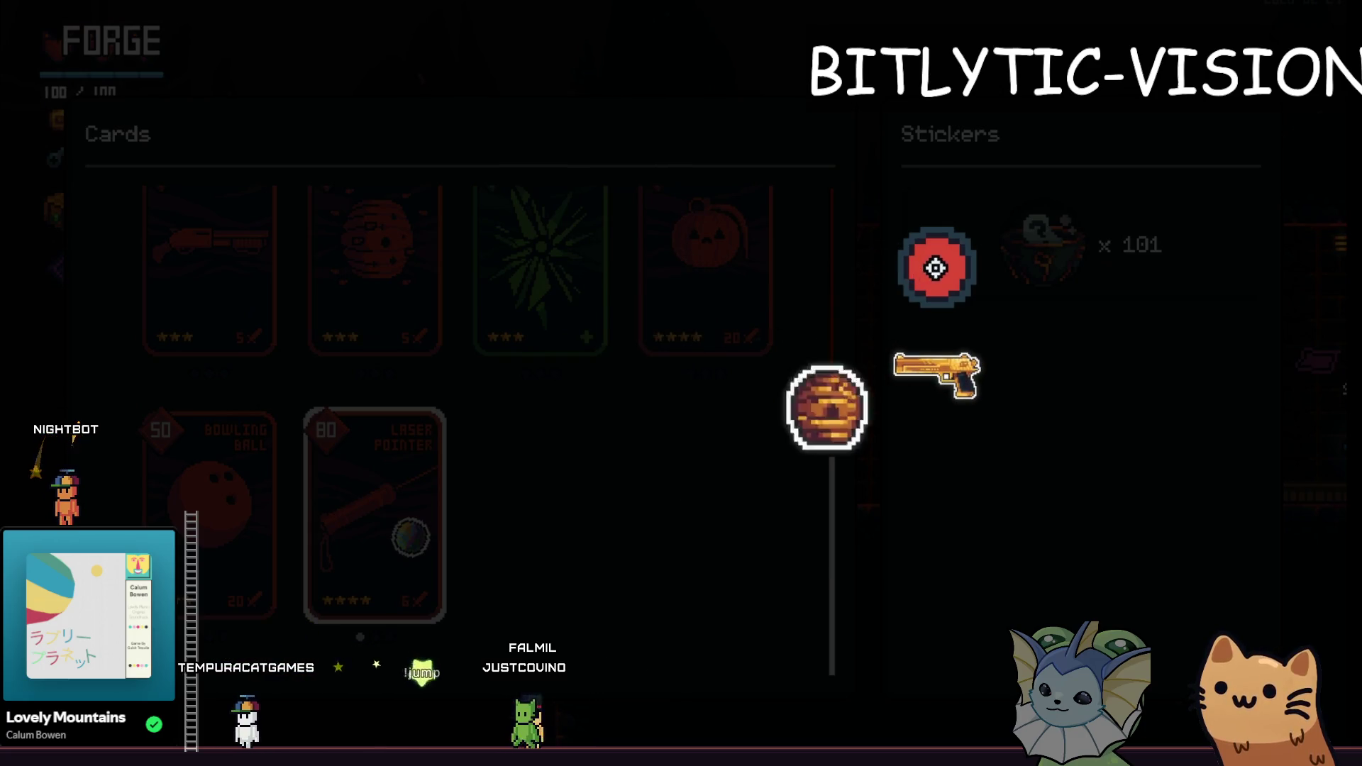
click(935, 268)
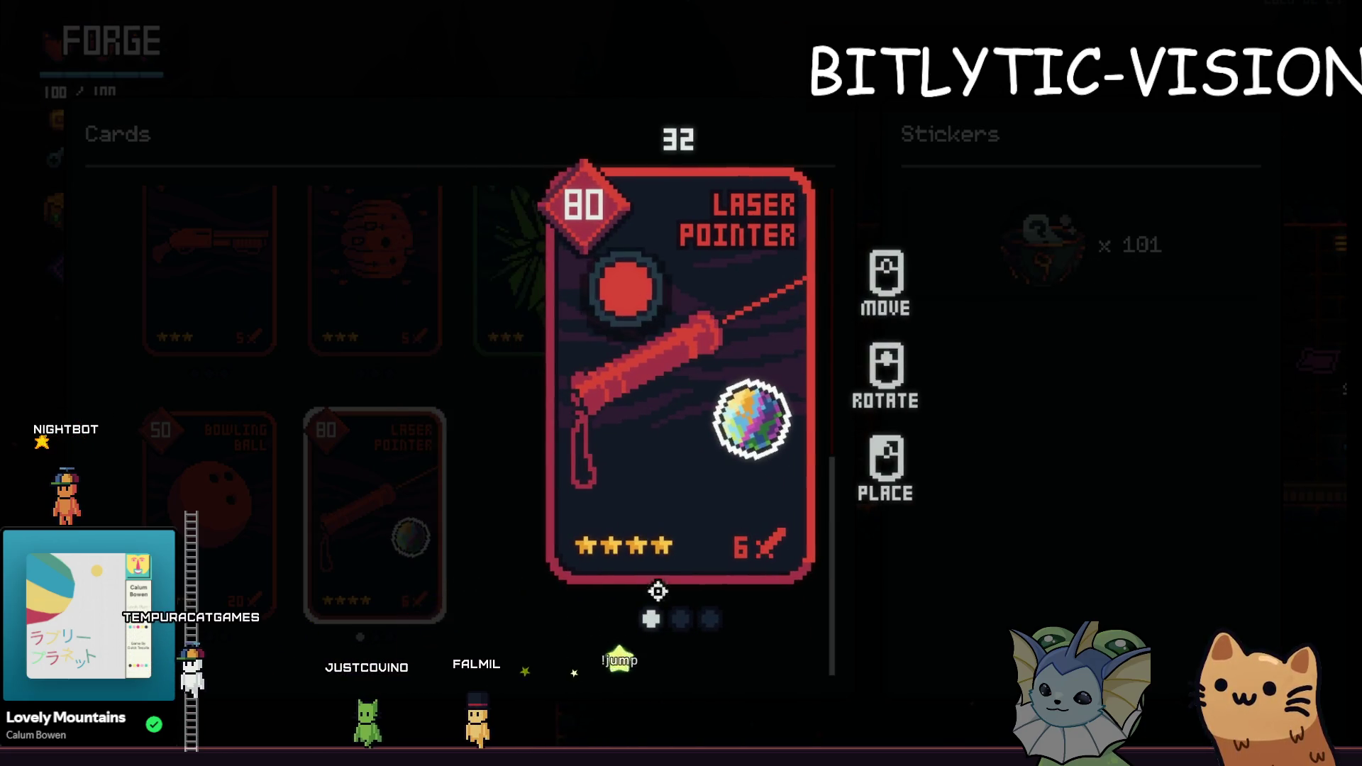
click(658, 590)
click(620, 693)
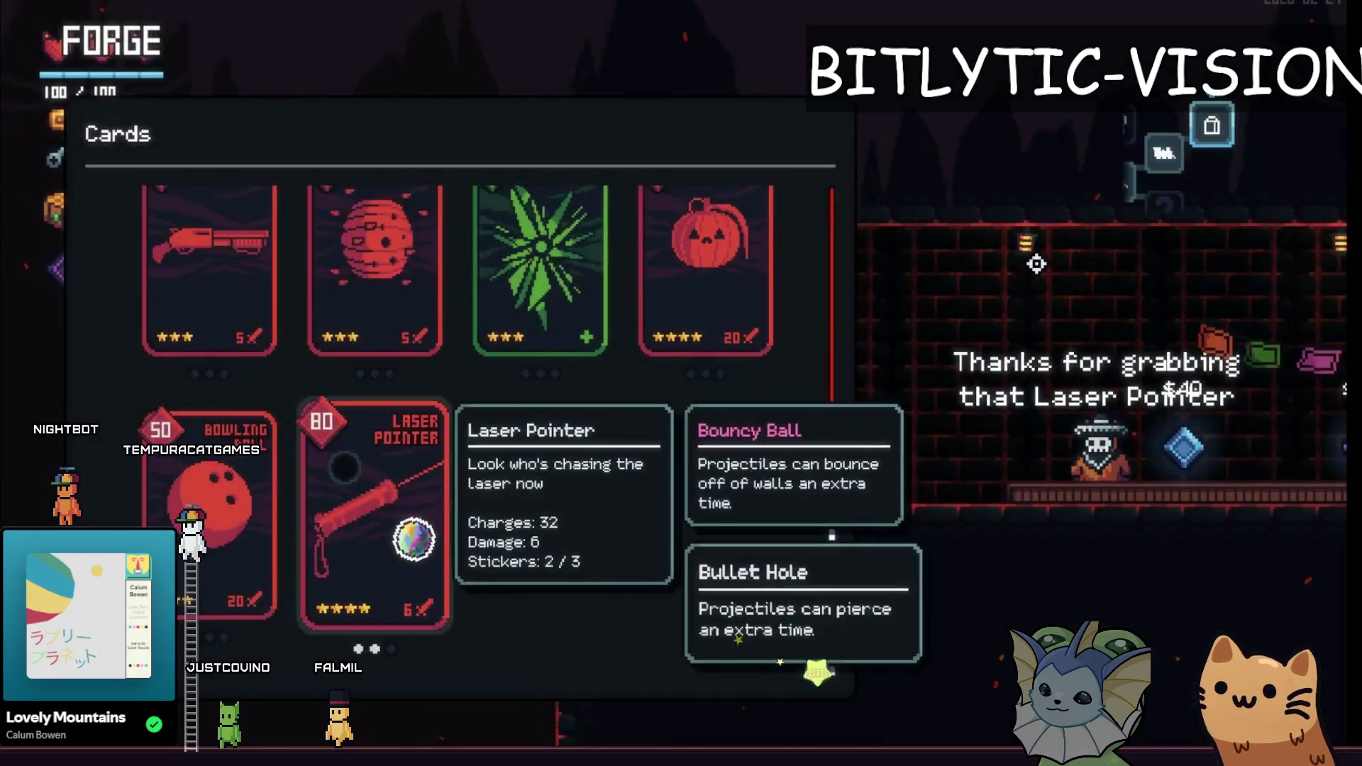
Step: Apply the prism sticker to the Laser Pointer card and leave the forge
click(1039, 260)
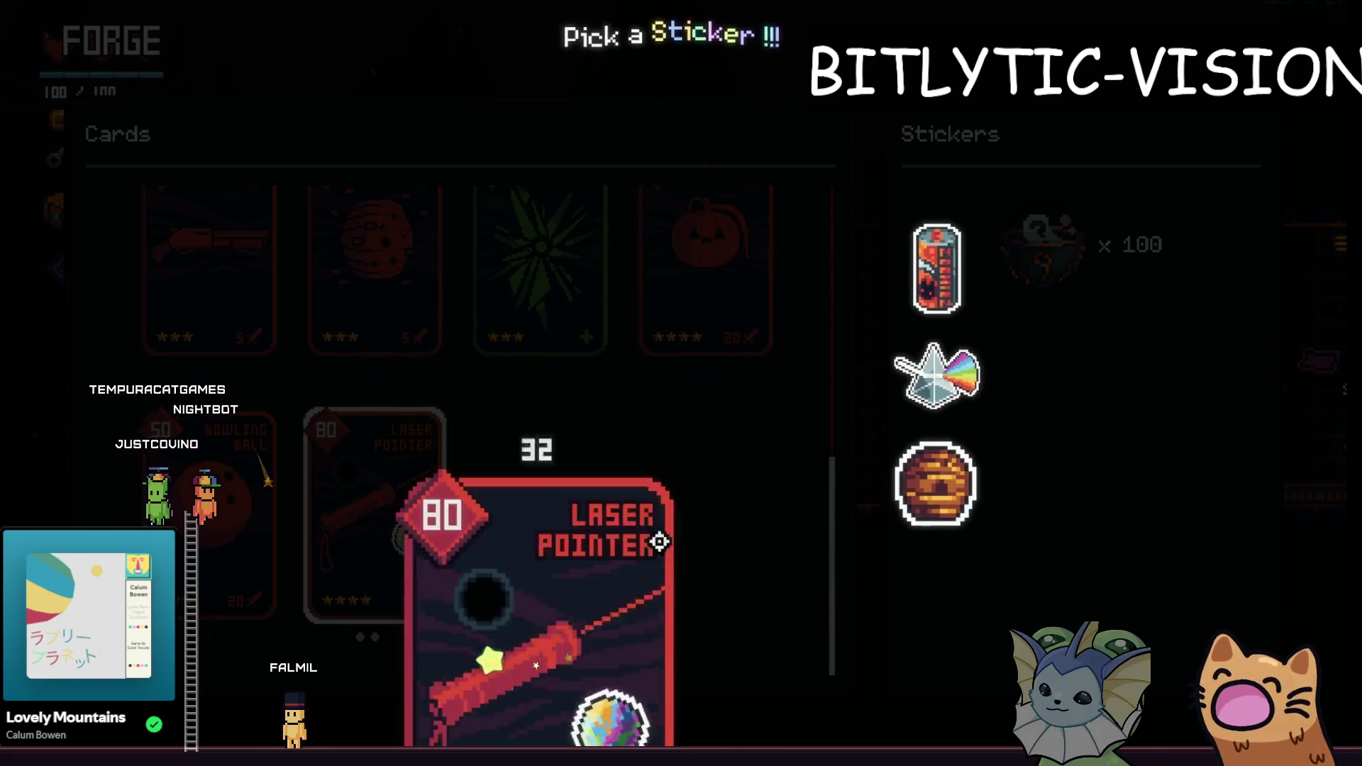
click(837, 387)
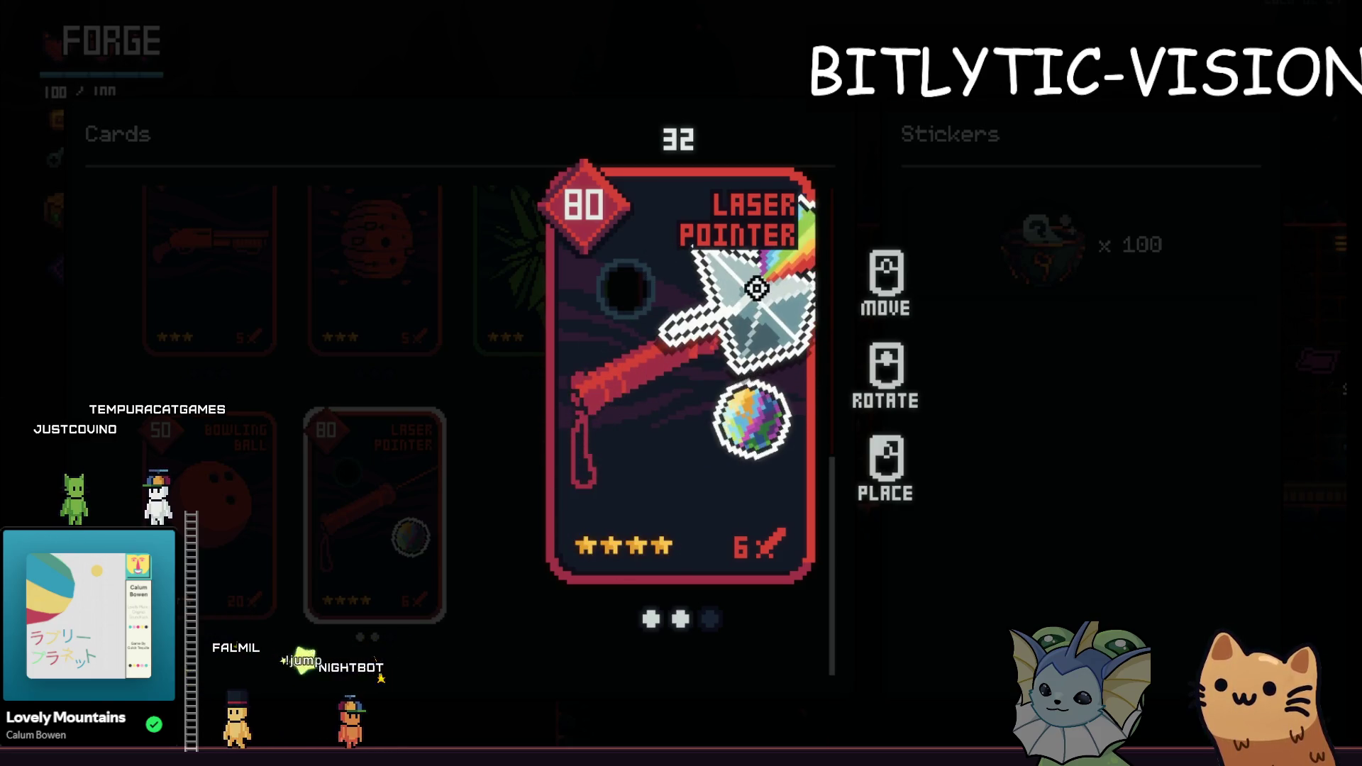
click(637, 660)
click(662, 709)
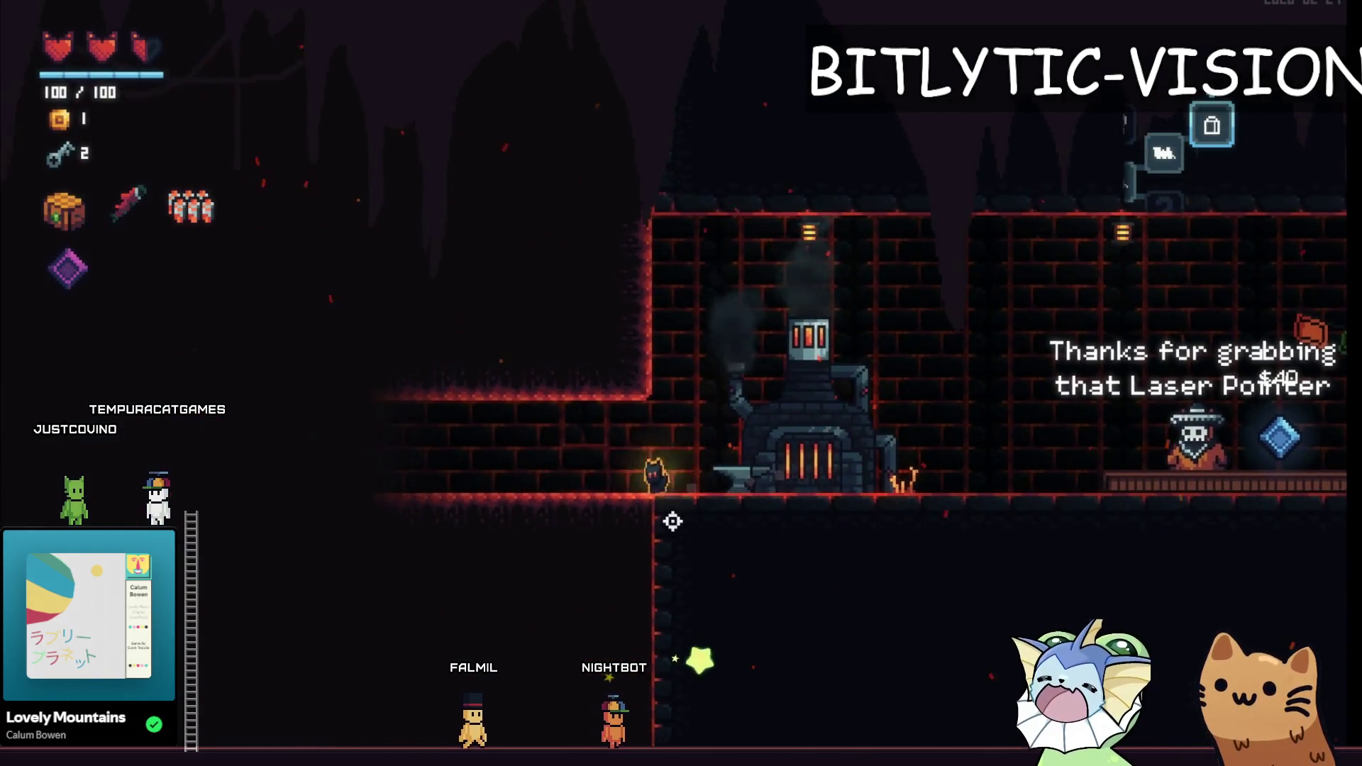
key(Tab)
key(Tab)
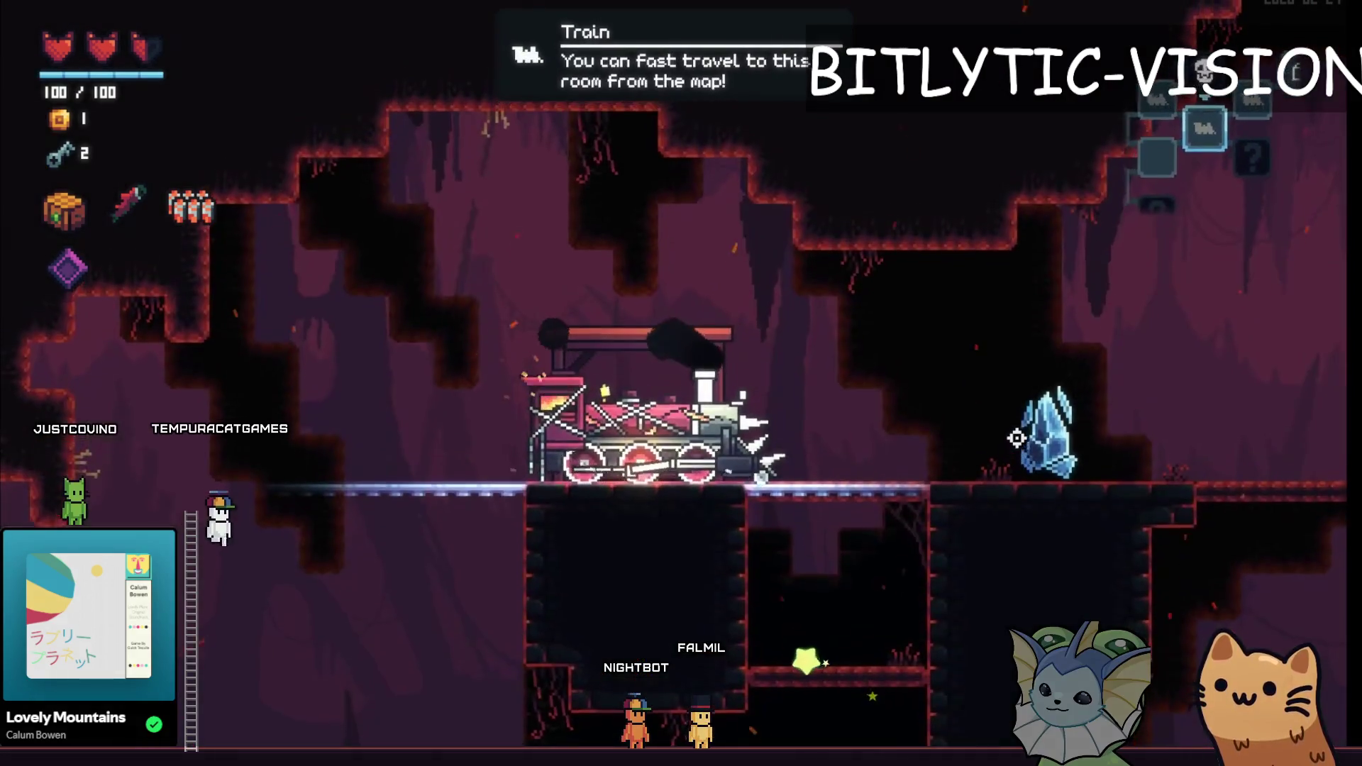
Step: Run right off the train platform and jump onto the central rock in the next cave
key(d)
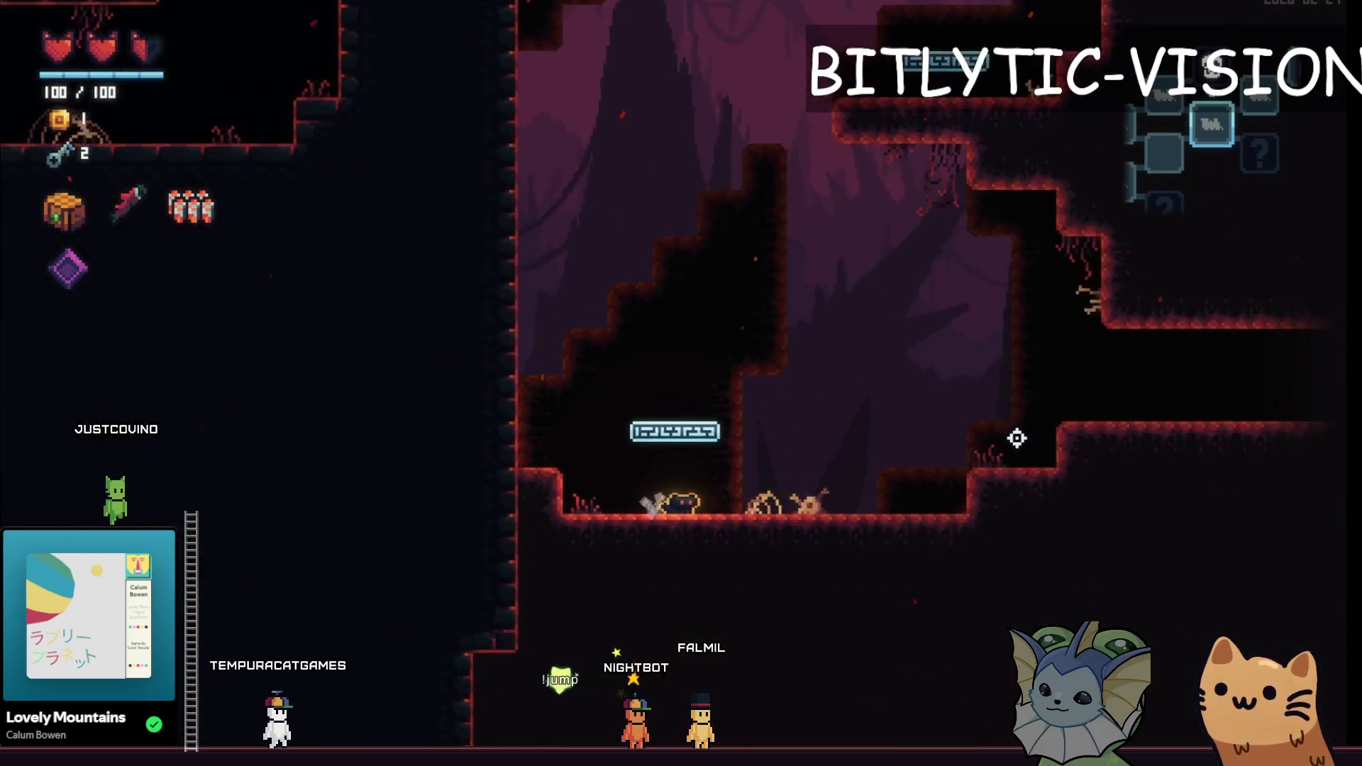
key(d)
key(space)
key(d)
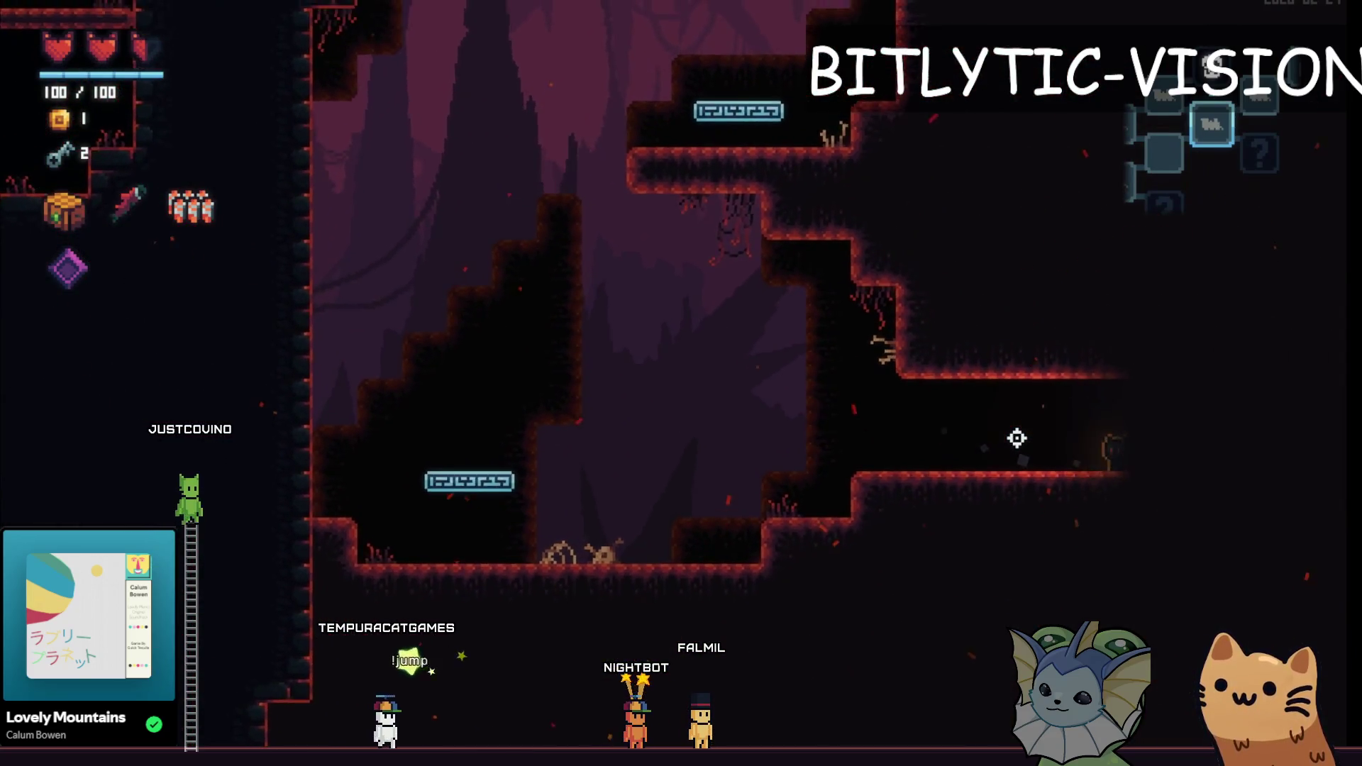
key(d)
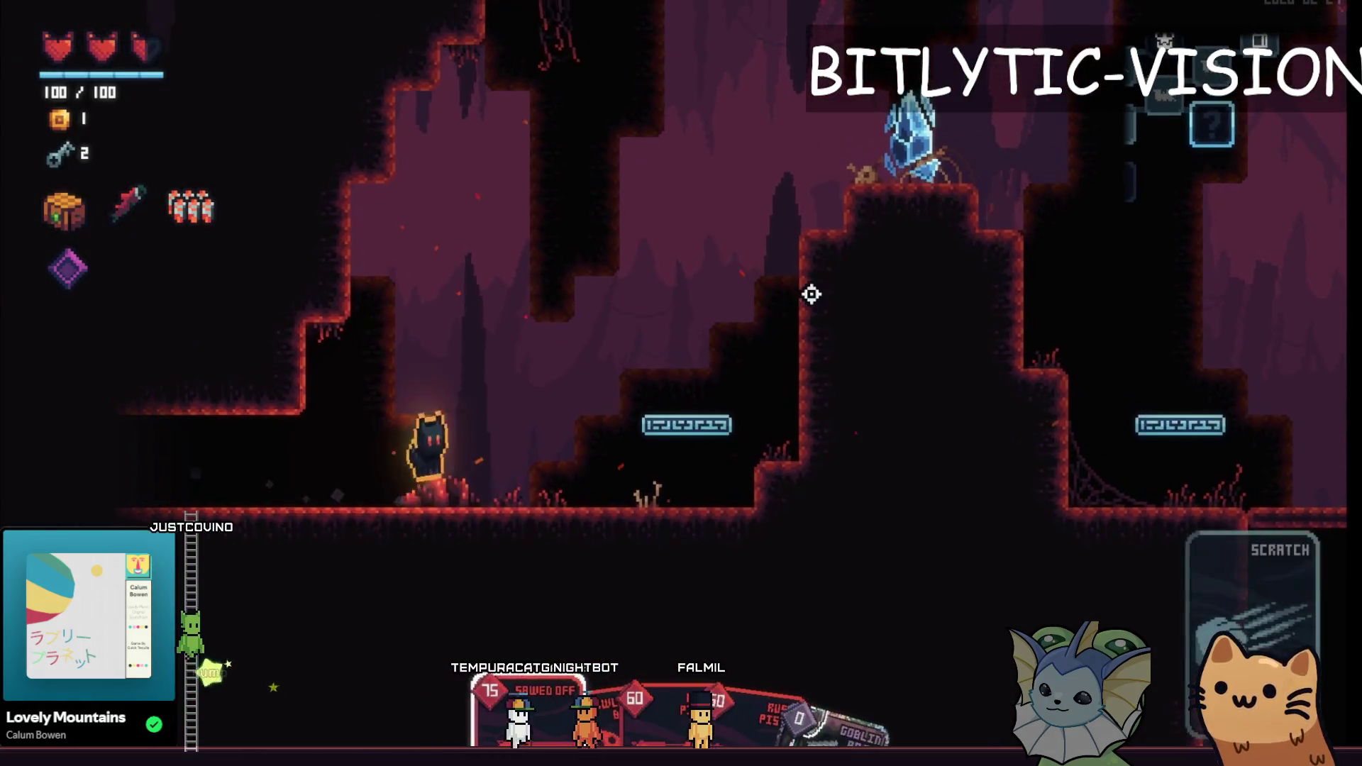
key(space)
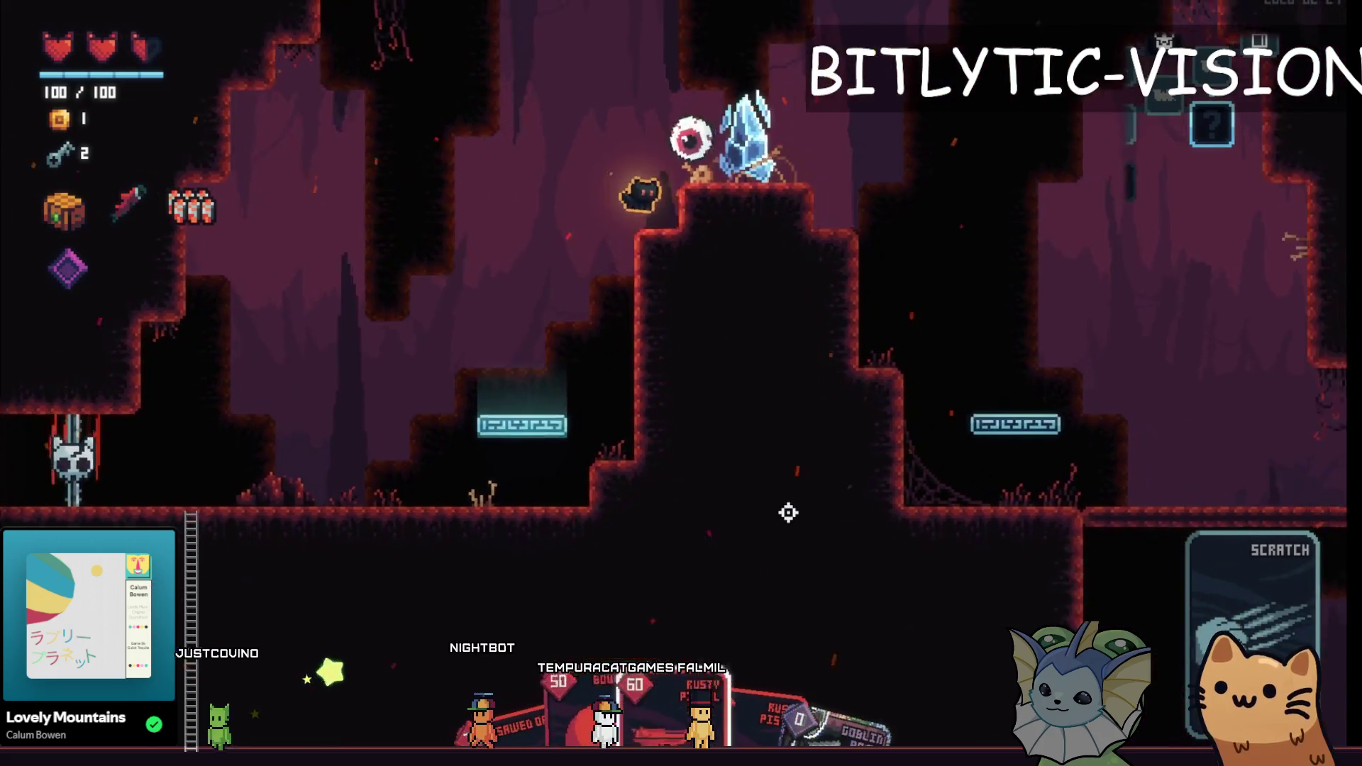
Step: Shoot down the eyeball enemies with the Rusty Pistol
key(a)
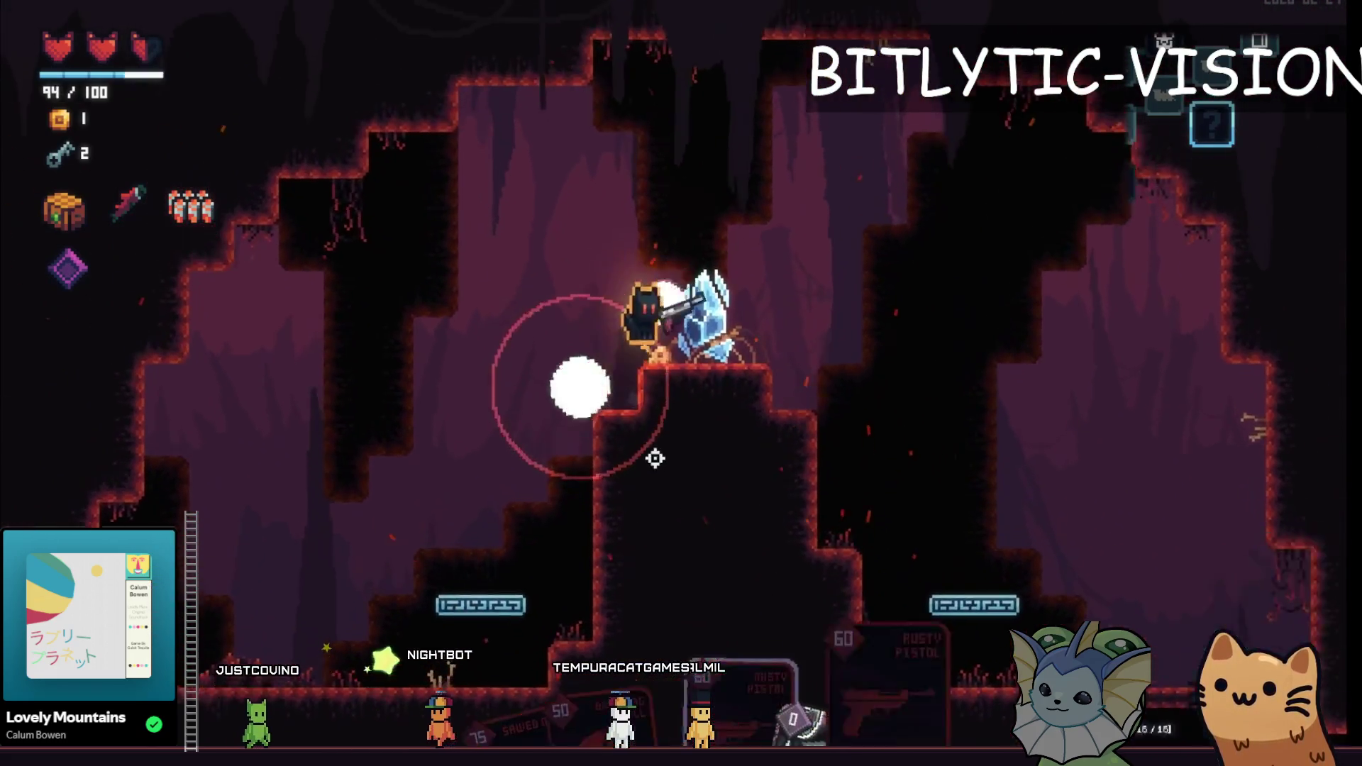
click(653, 456)
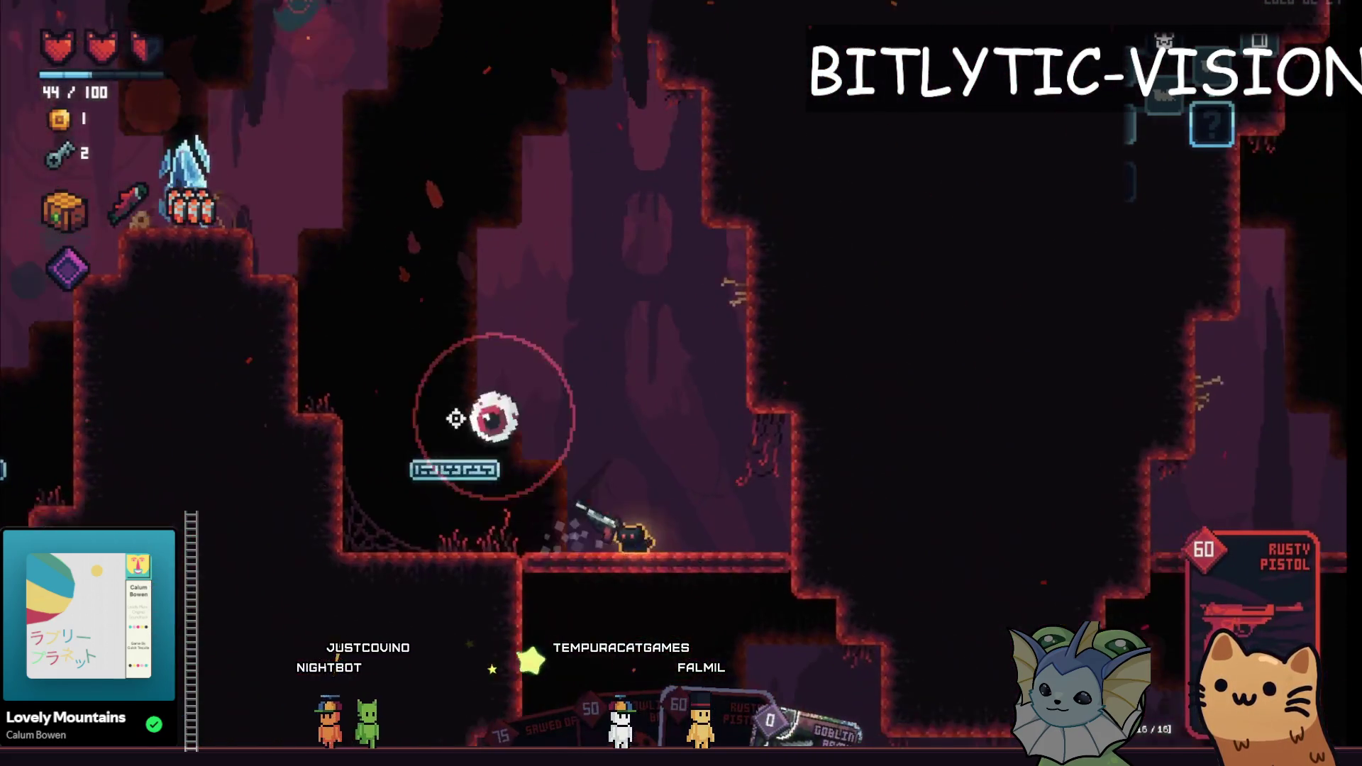
click(455, 418)
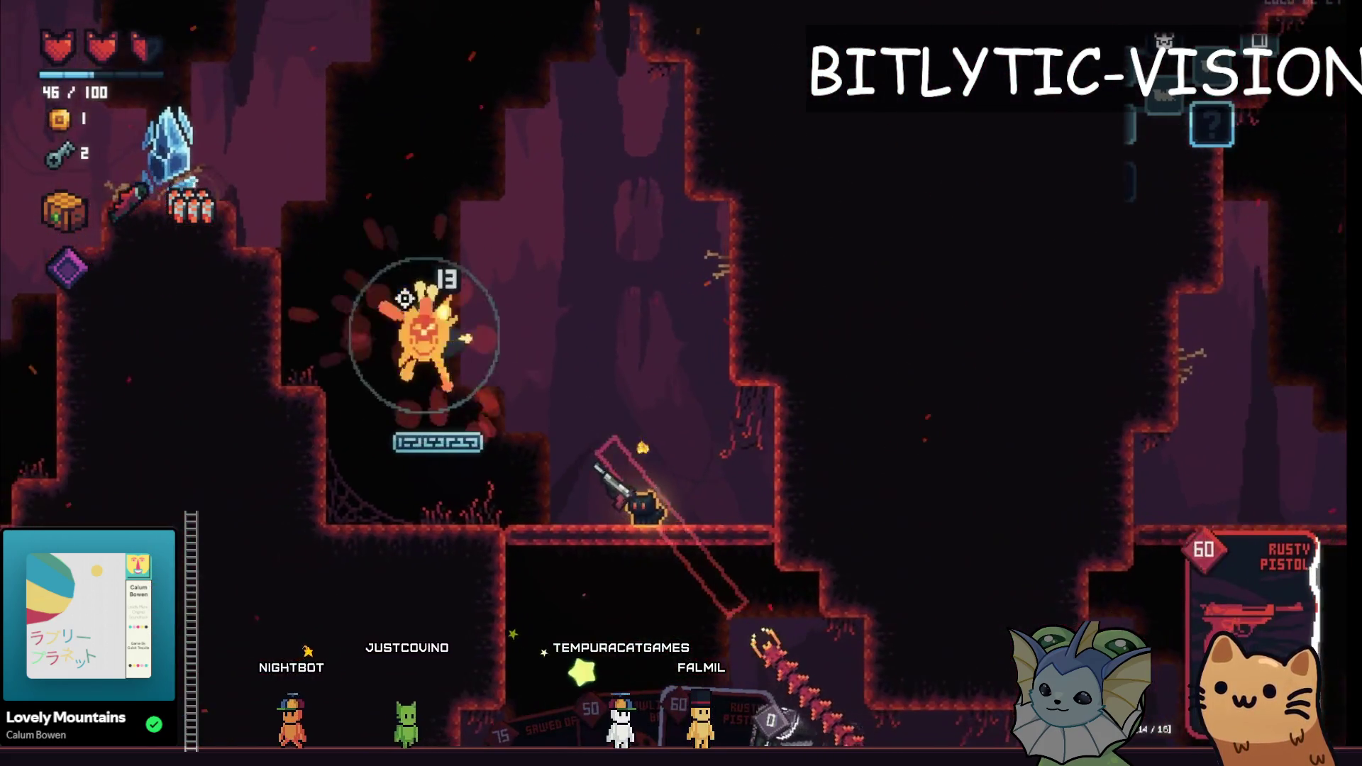
key(d)
click(716, 624)
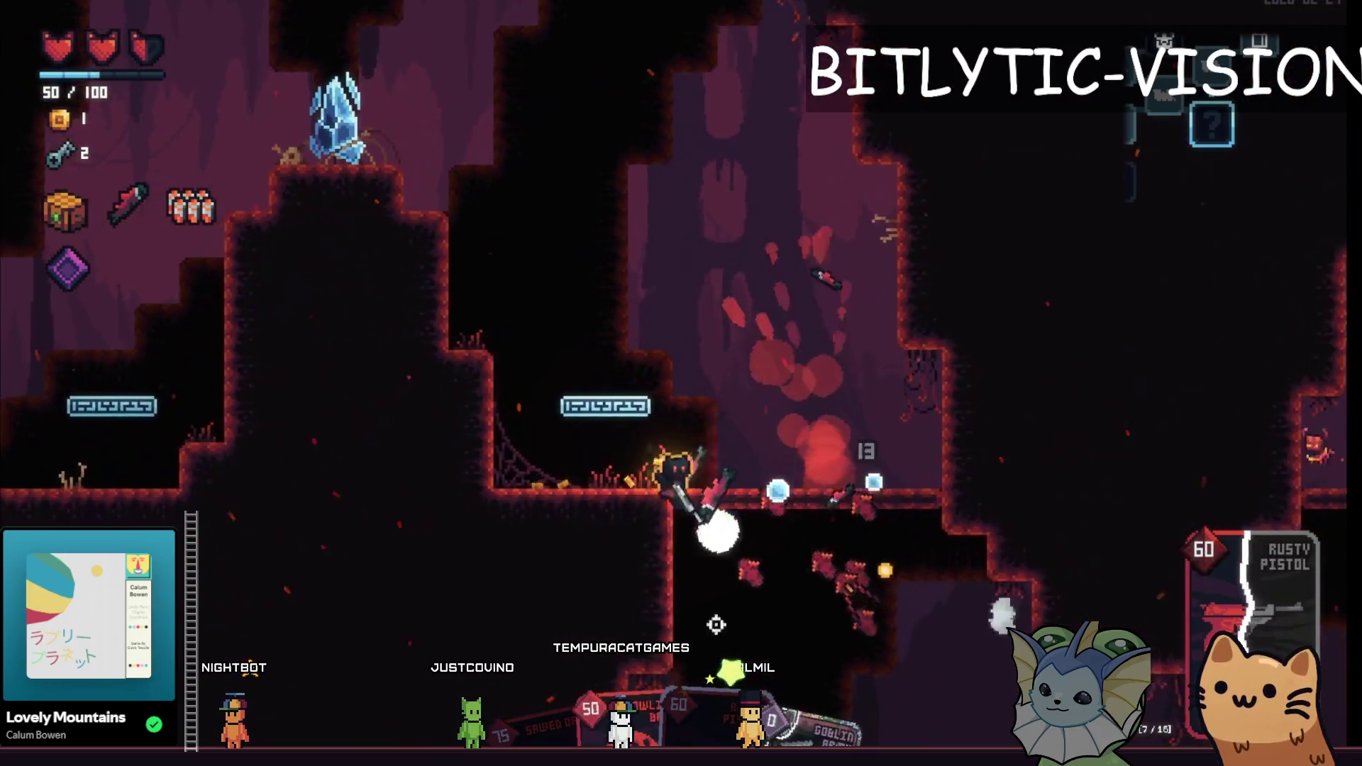
Step: Drop into the station room, clear its enemies, and grab the heart and coins
key(d)
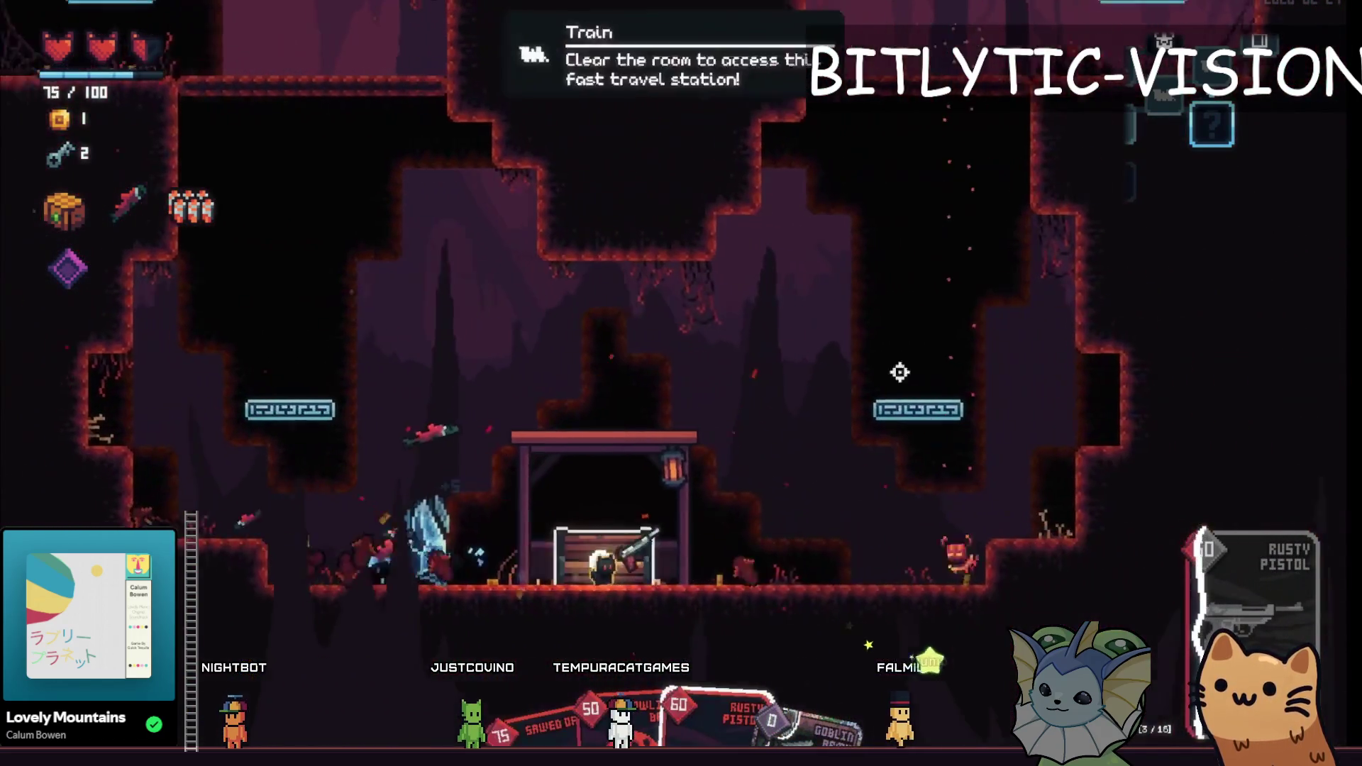
click(900, 523)
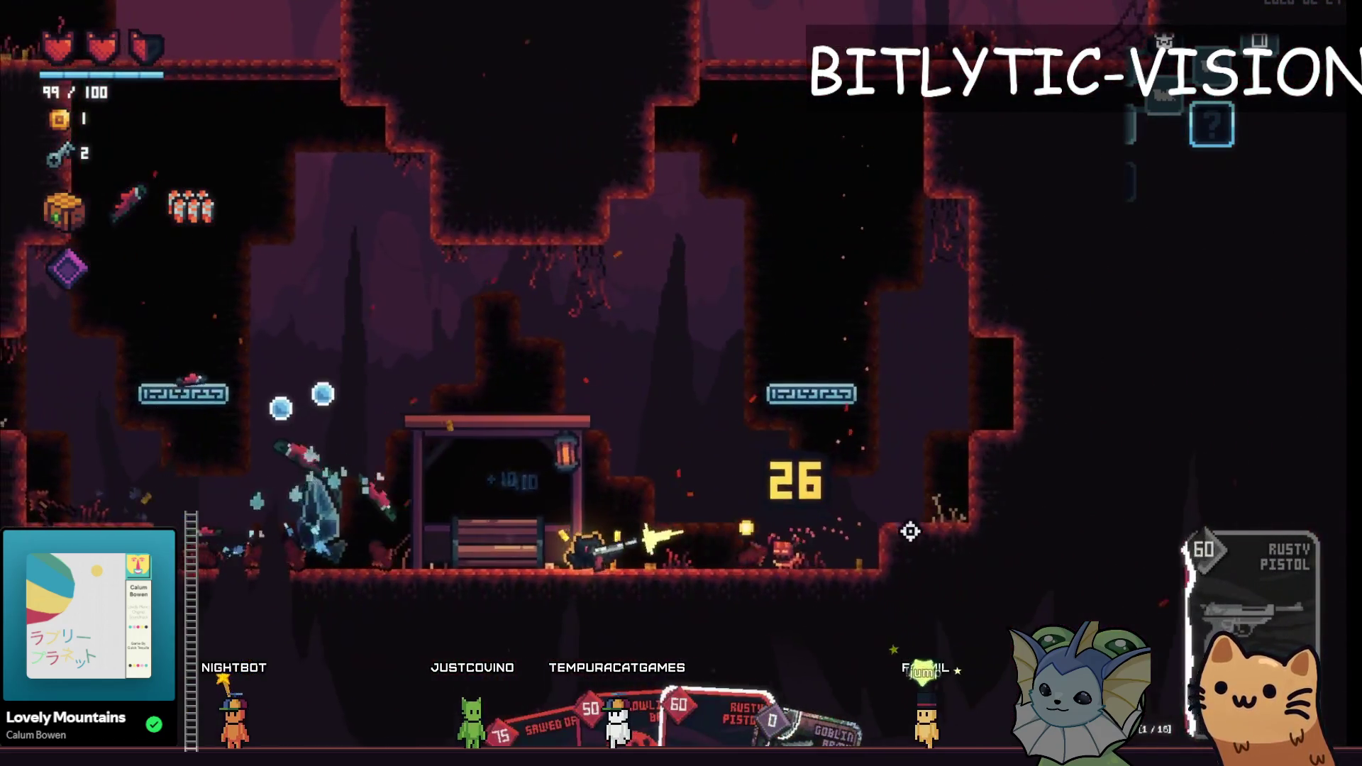
key(a)
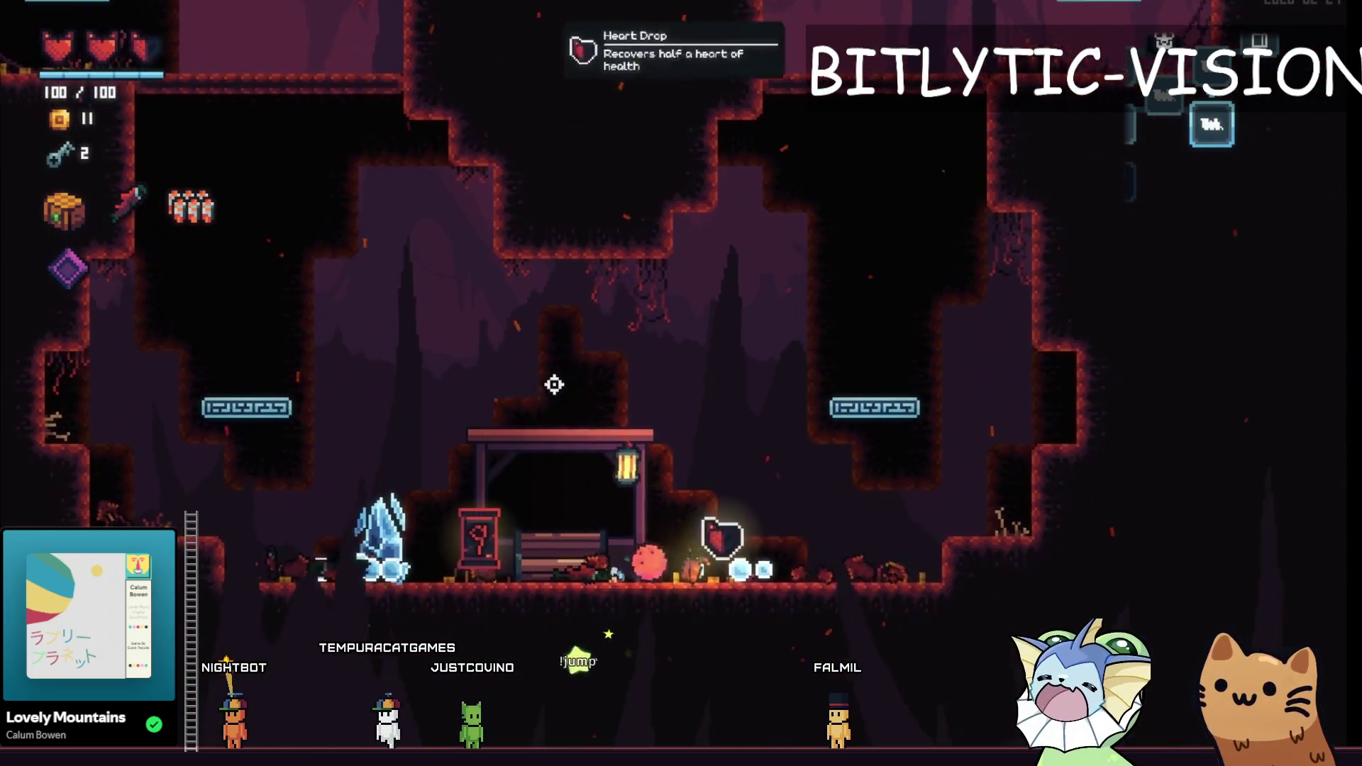
key(a)
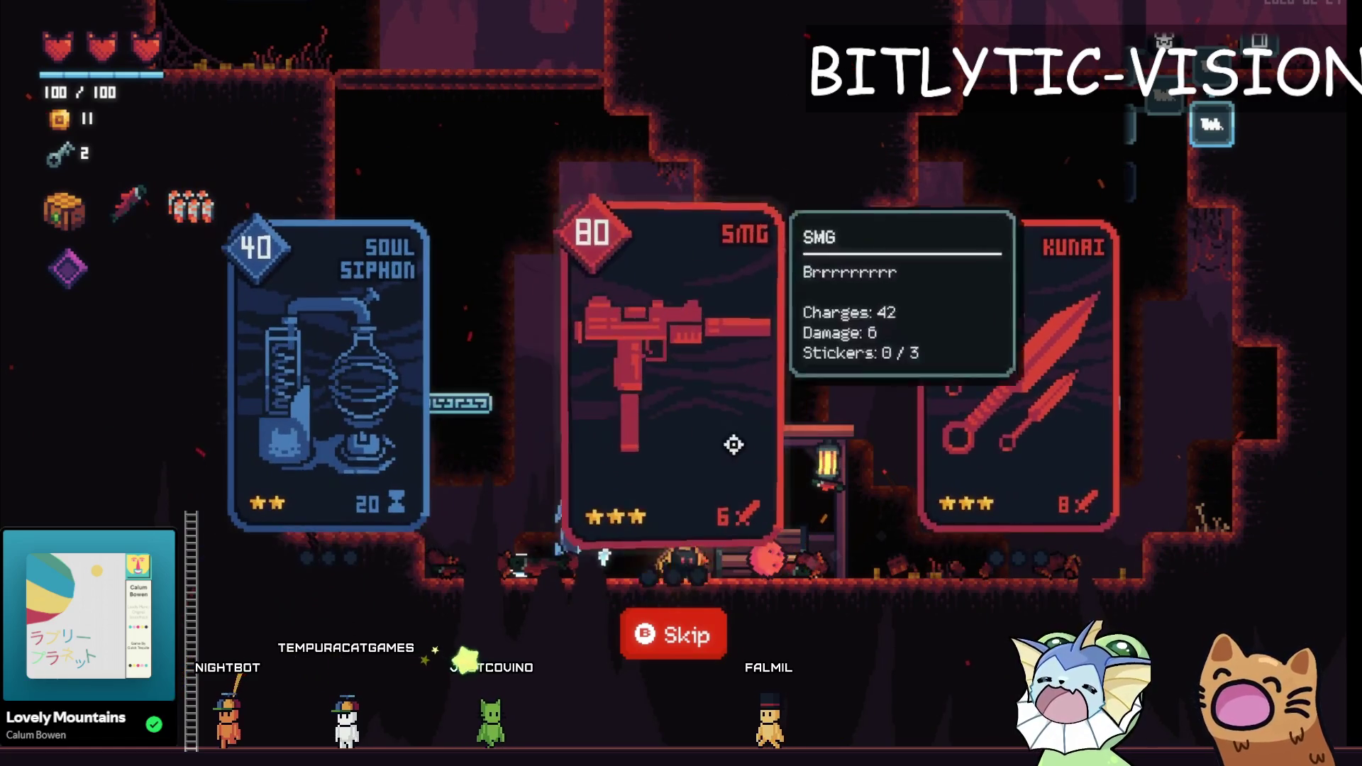
Step: Skip the SMG card offer and run through the train room down into the gallows cave
key(d)
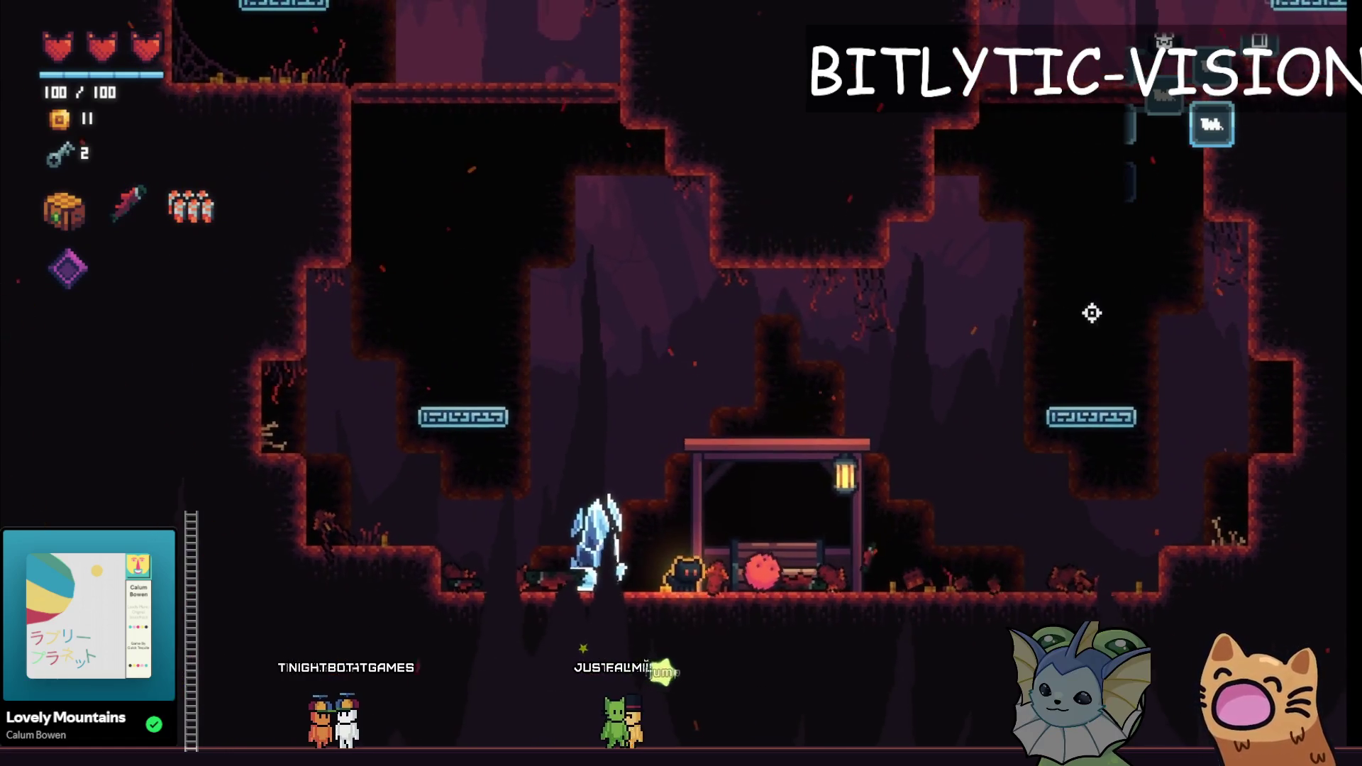
key(space)
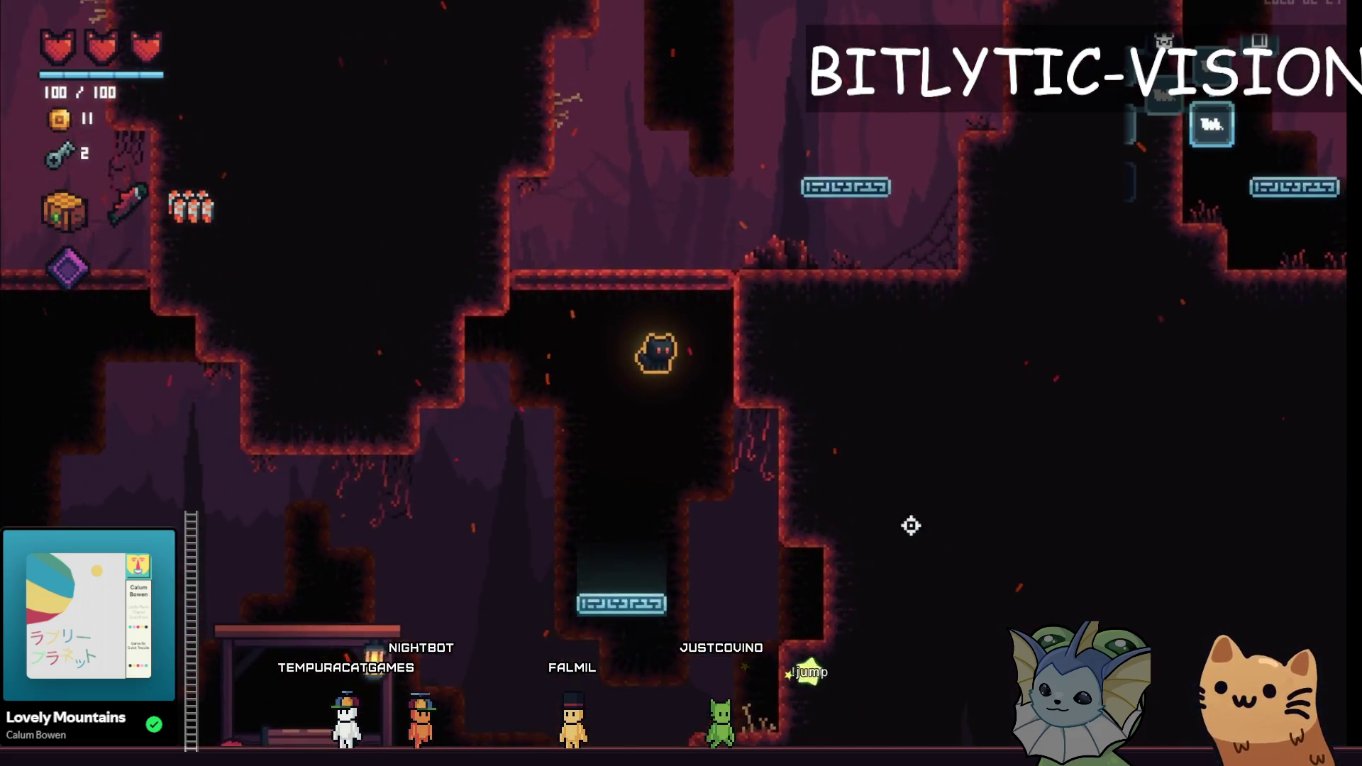
key(Tab)
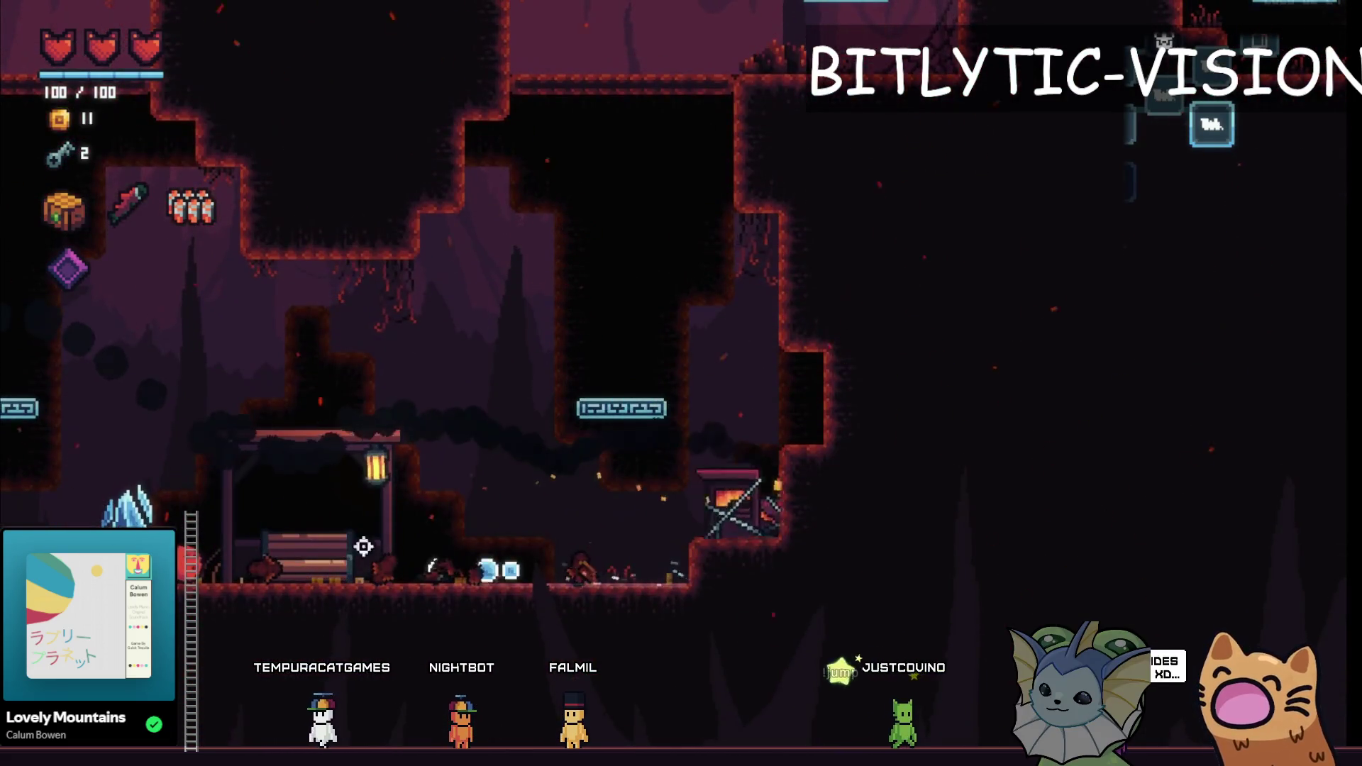
key(d)
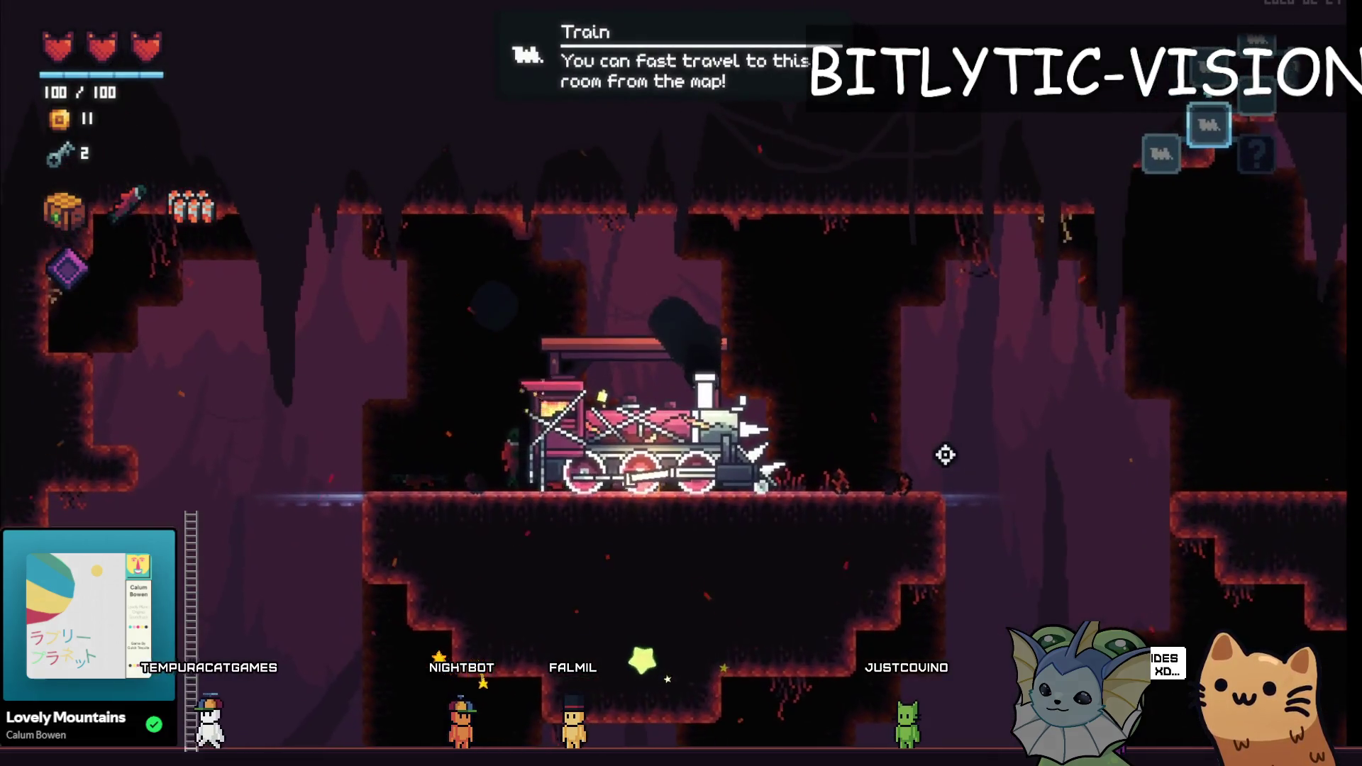
key(s)
key(a)
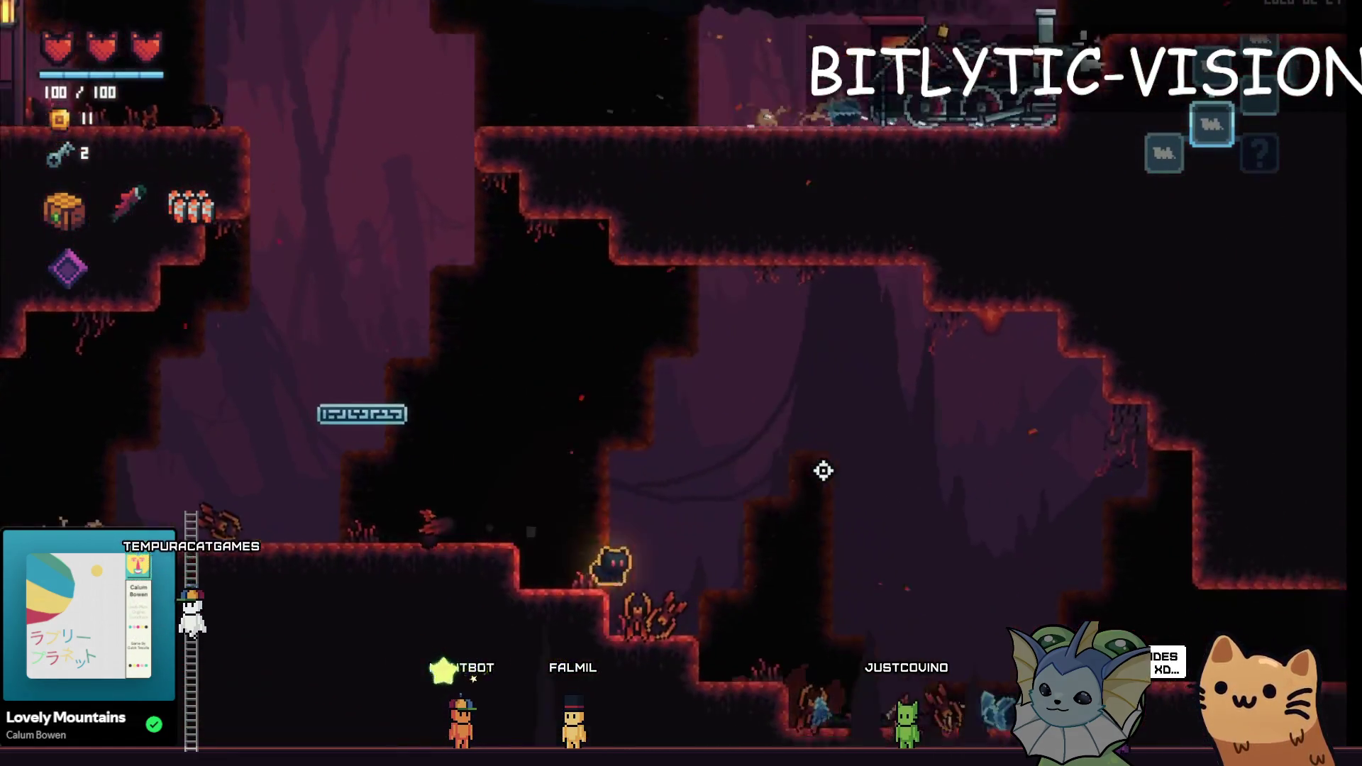
key(d)
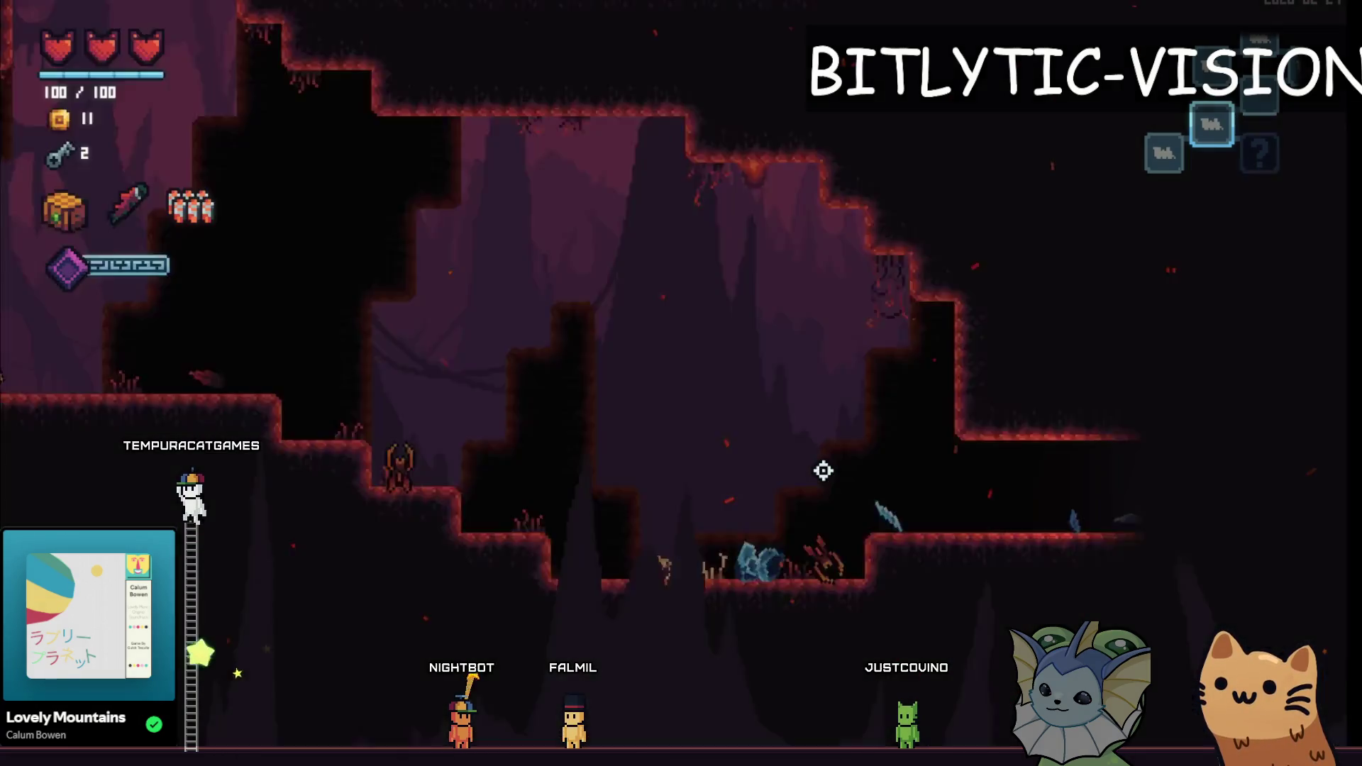
key(d)
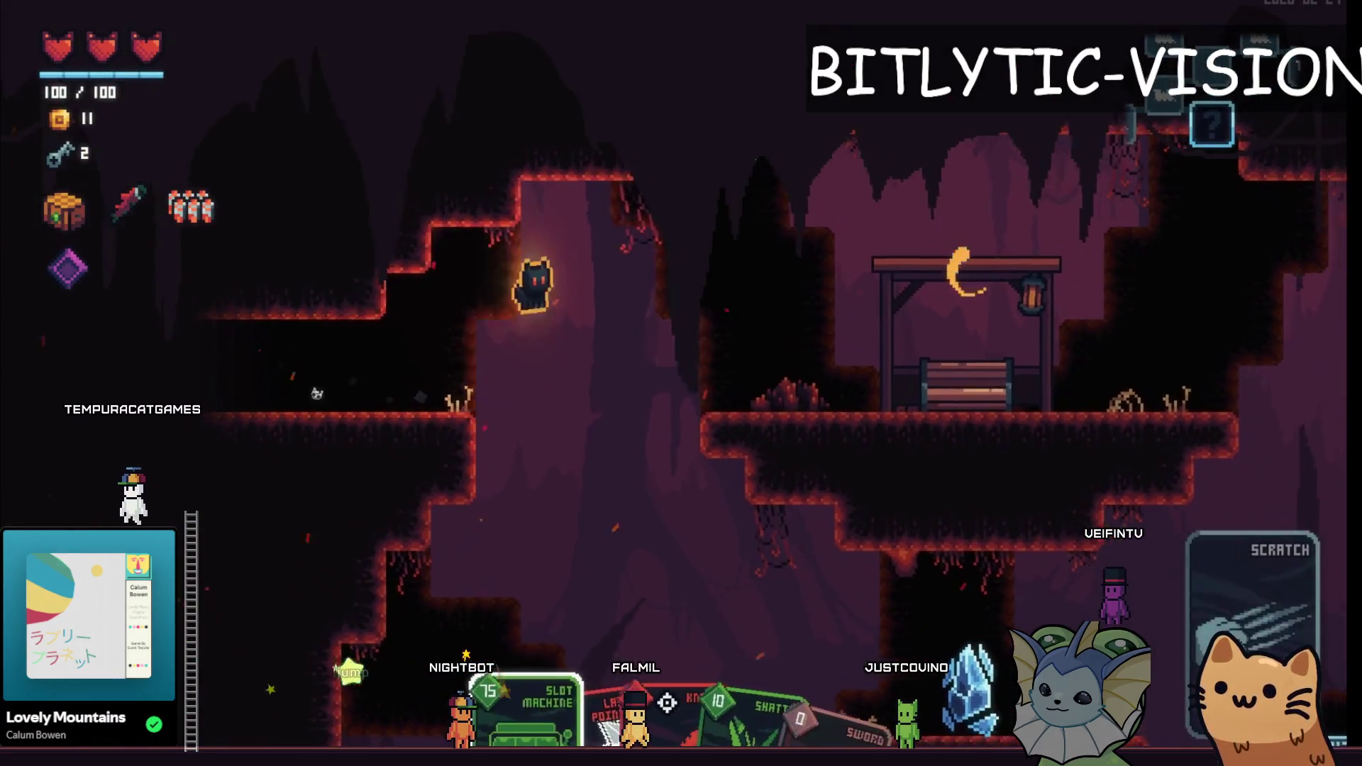
key(d)
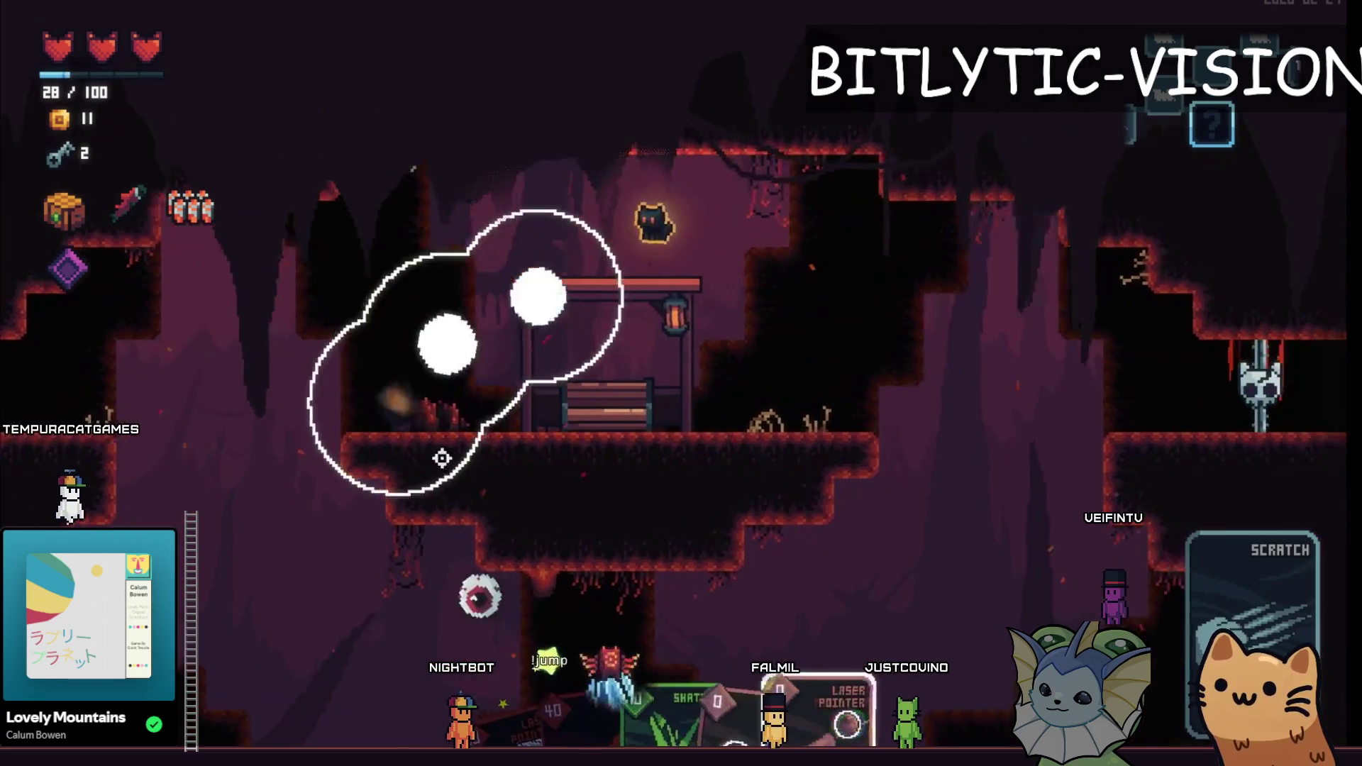